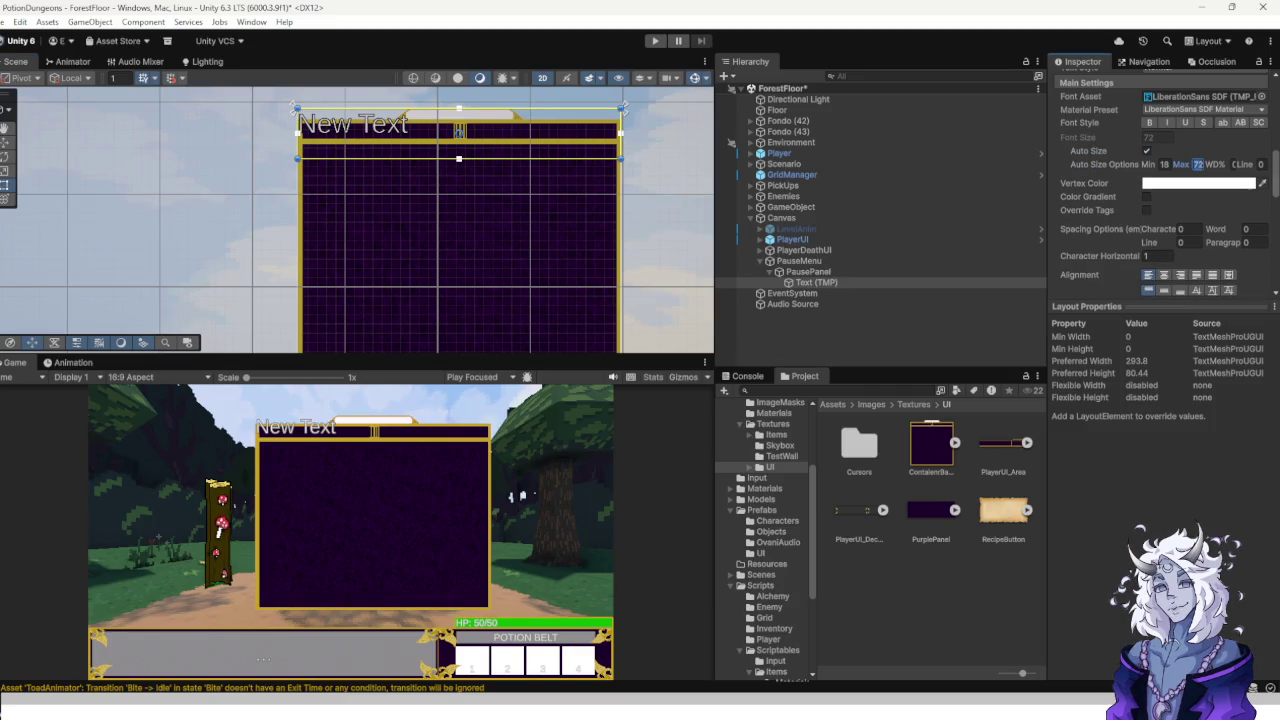
Set the title's Auto Size Max to 200 and move it down inside the purple panel.
key(BackSpace)
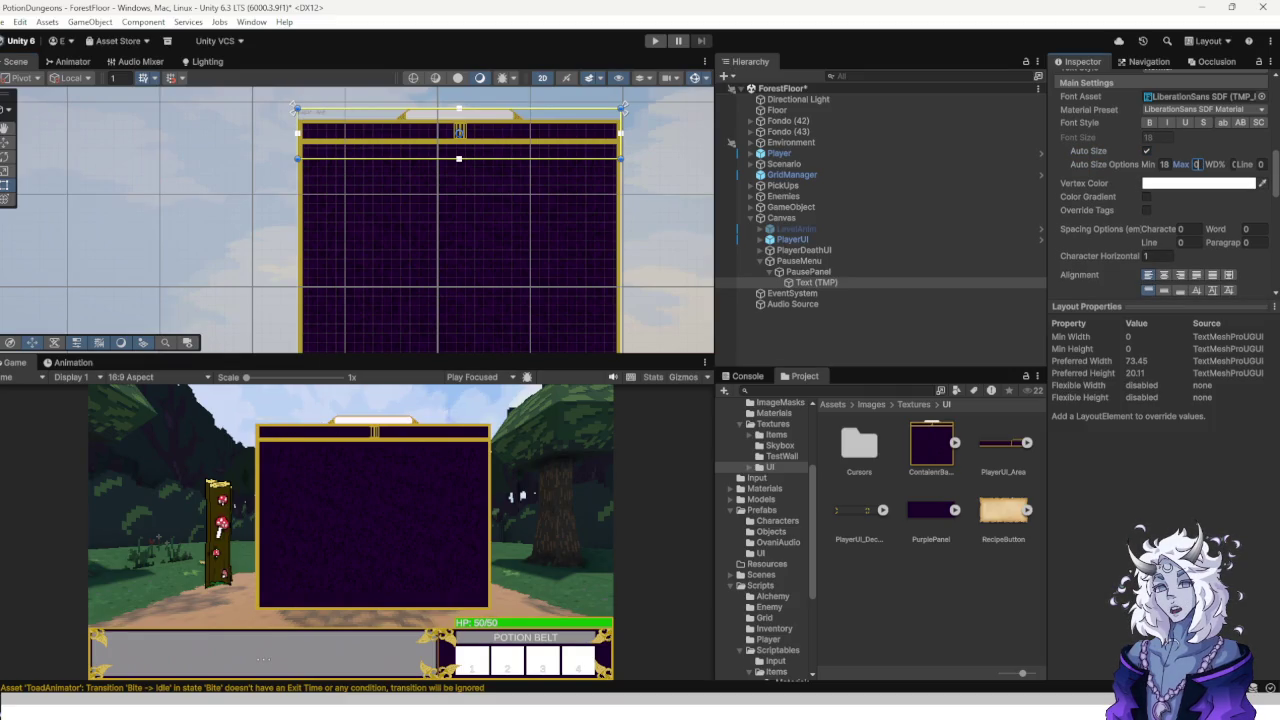
text(200)
drag(458, 133, 460, 172)
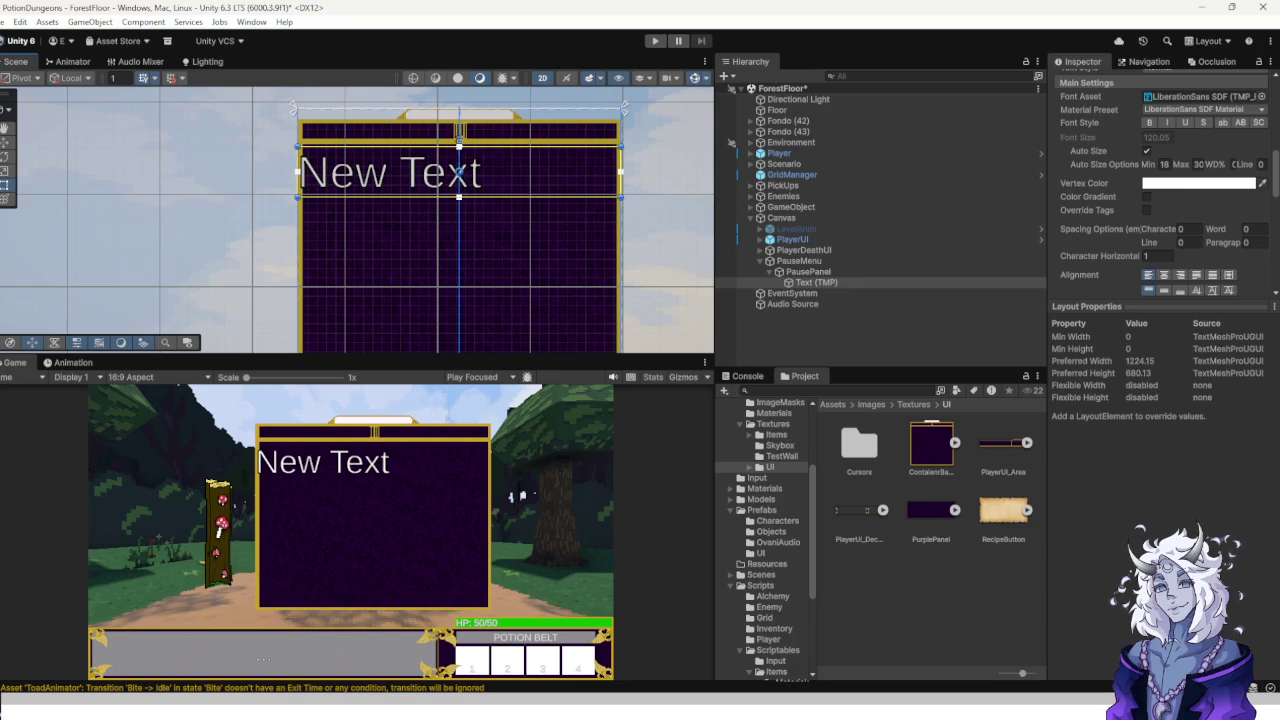
Change the title text to 'Game Paused' and begin insetting its left edge from the border.
scroll(1160, 180, up, 5)
click(1120, 275)
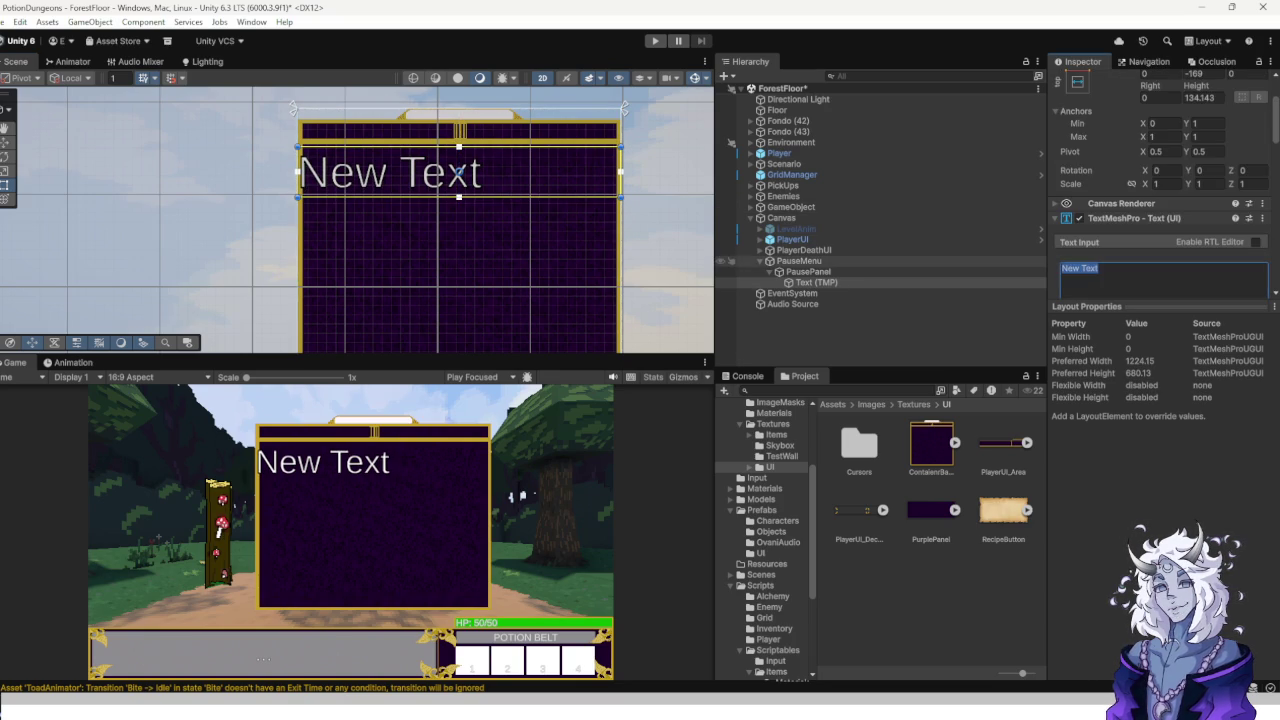
text(Game Paused)
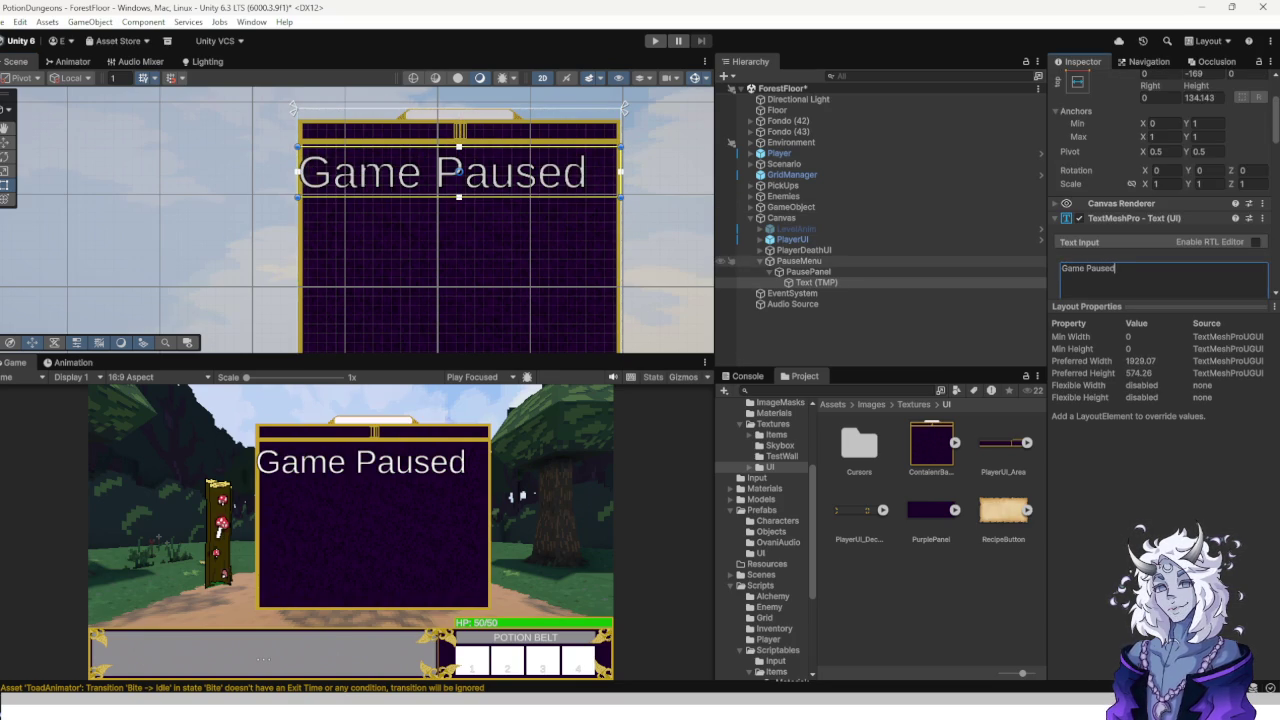
scroll(415, 159, up, 4)
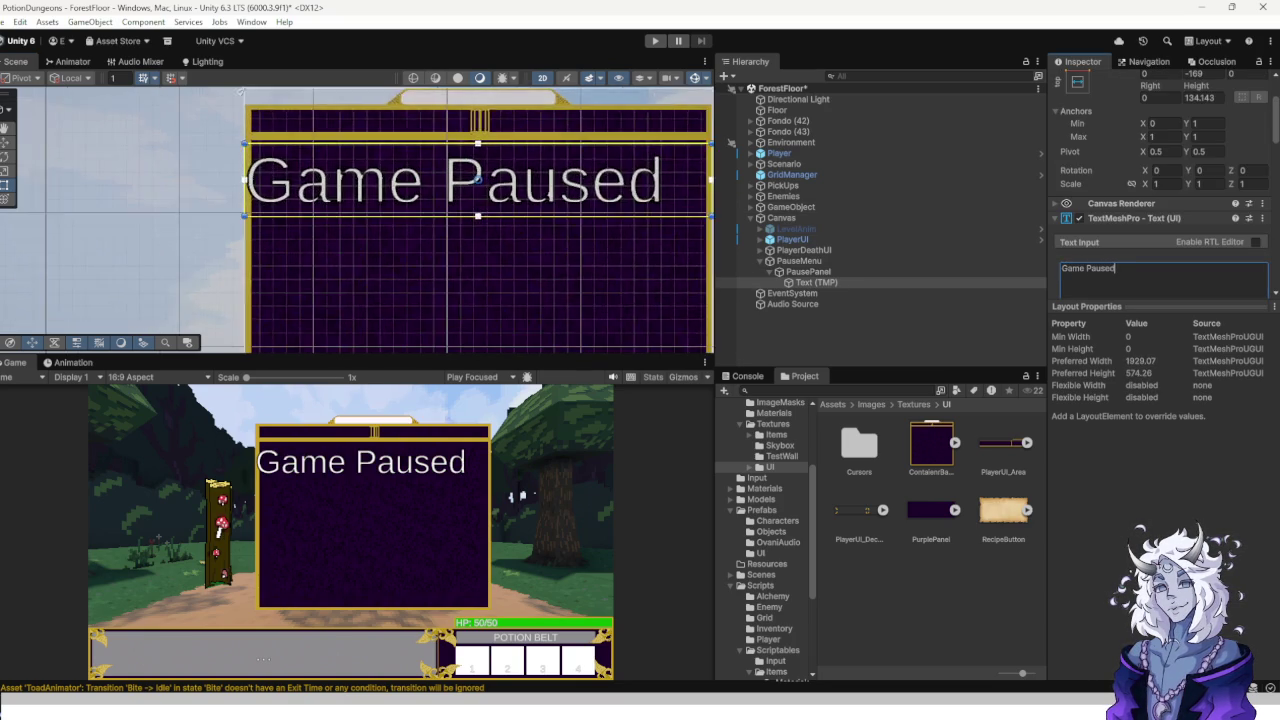
scroll(230, 167, up, 3)
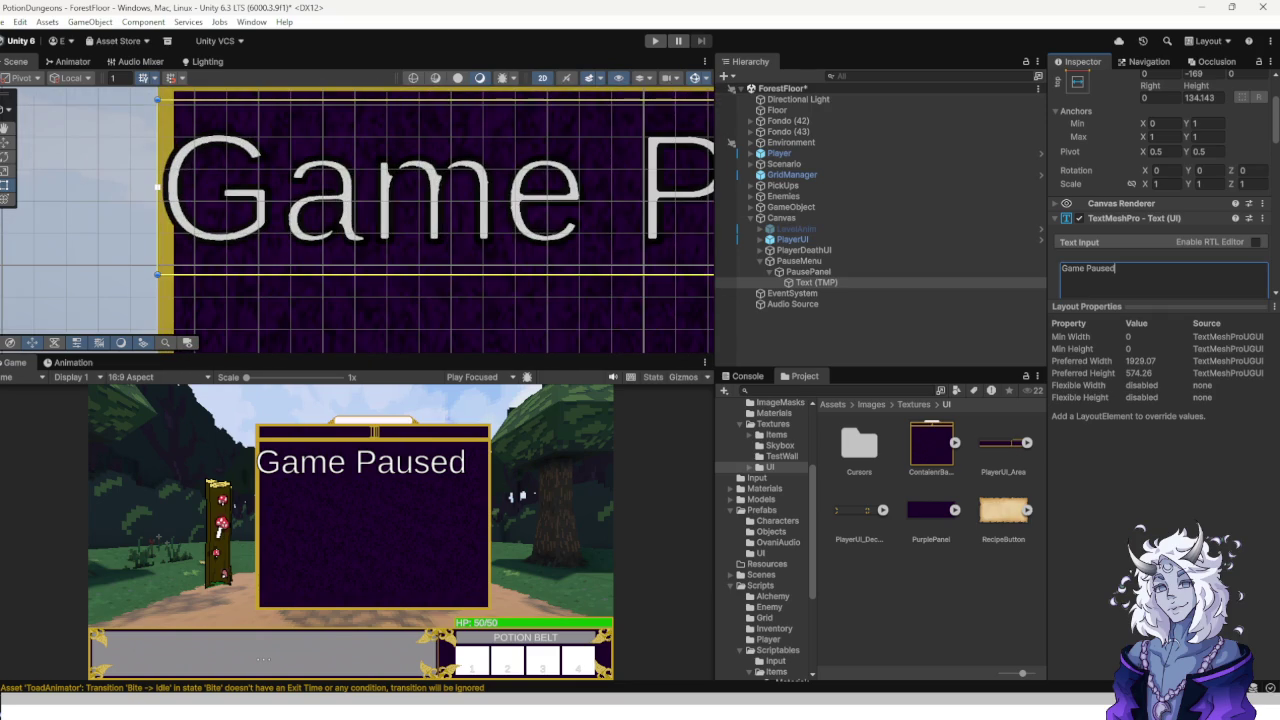
mouse_move(157, 186)
mouse_down()
mouse_move(178, 186)
mouse_move(160, 186)
mouse_up()
Pull the title's left and right edges in from the panel's side borders.
drag(680, 190, 60, 208)
mouse_move(624, 205)
mouse_down()
mouse_move(604, 205)
mouse_move(606, 193)
mouse_move(700, 270)
mouse_up()
scroll(700, 270, down, 2)
click(808, 271)
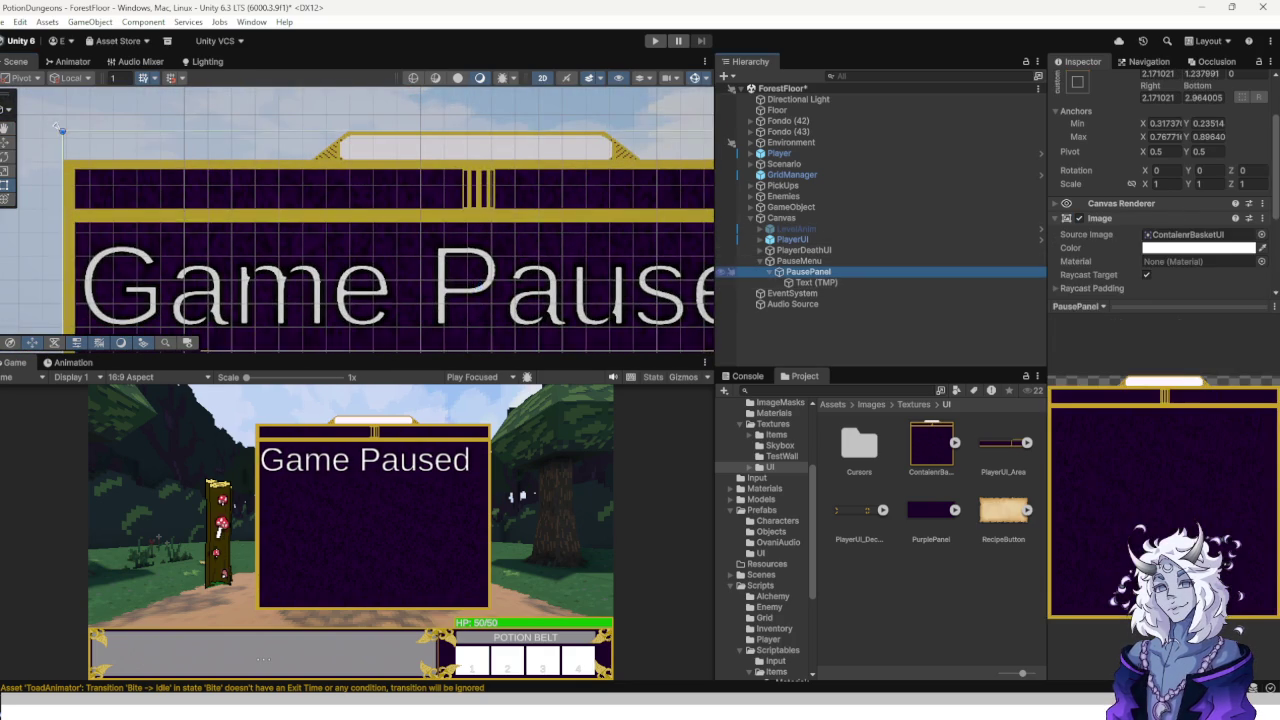
scroll(466, 155, down, 2)
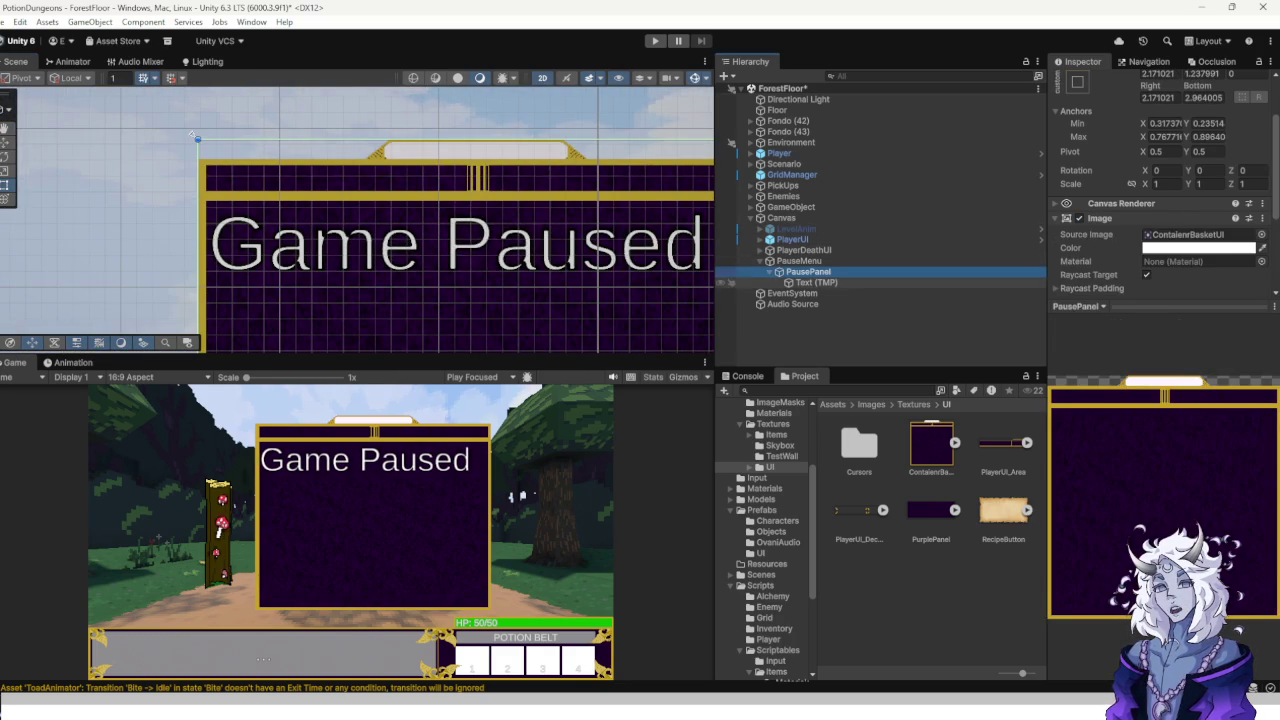
click(814, 282)
scroll(260, 170, up, 5)
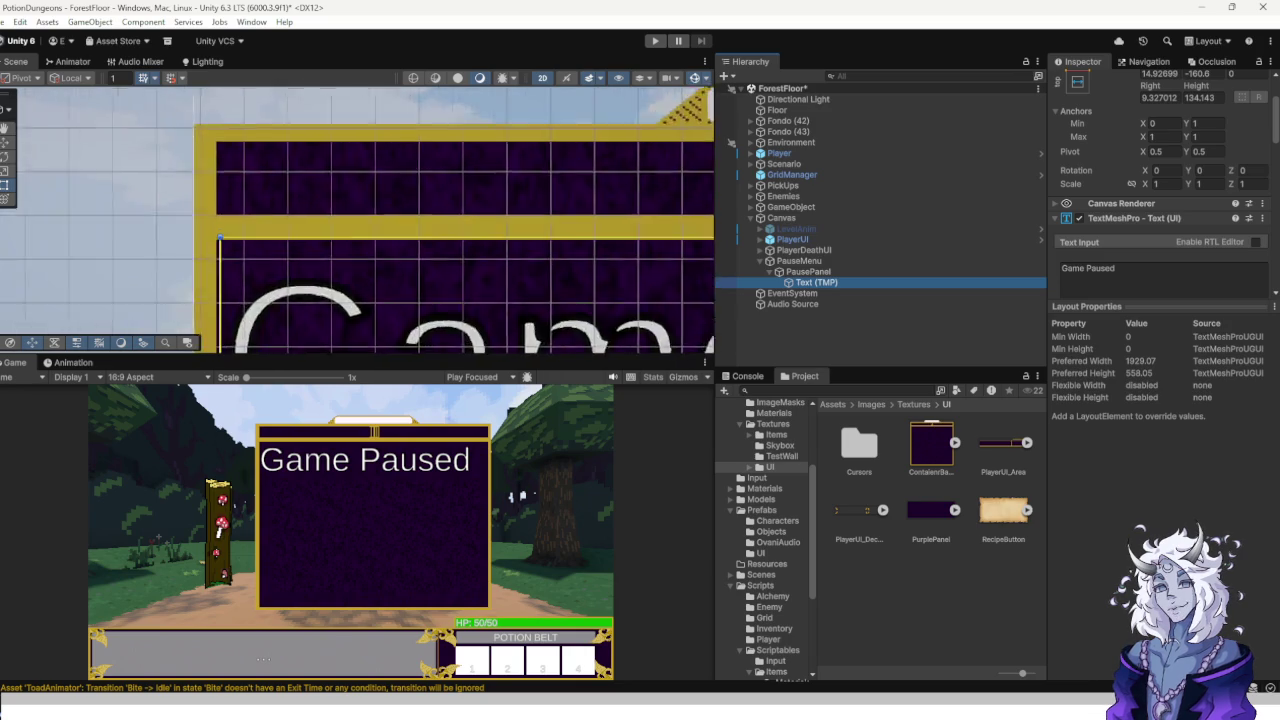
Fit the title's anchors to its box near the panel top and centre the heading horizontally.
drag(333, 200, 360, 325)
scroll(383, 145, up, 3)
mouse_move(383, 145)
mouse_down()
mouse_move(376, 108)
mouse_move(366, 200)
mouse_move(367, 163)
mouse_move(517, 203)
mouse_up()
scroll(367, 163, down, 2)
scroll(367, 163, up, 5)
scroll(480, 178, up, 4)
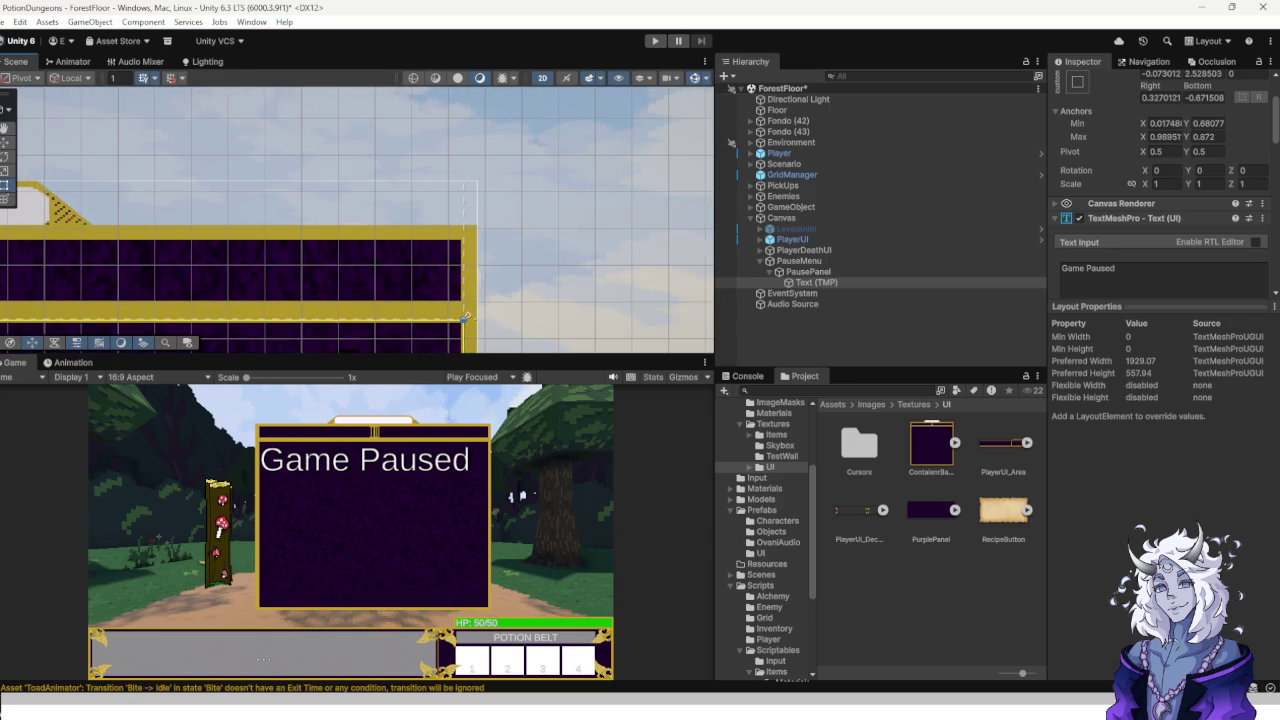
scroll(465, 318, up, 5)
scroll(652, 103, down, 2)
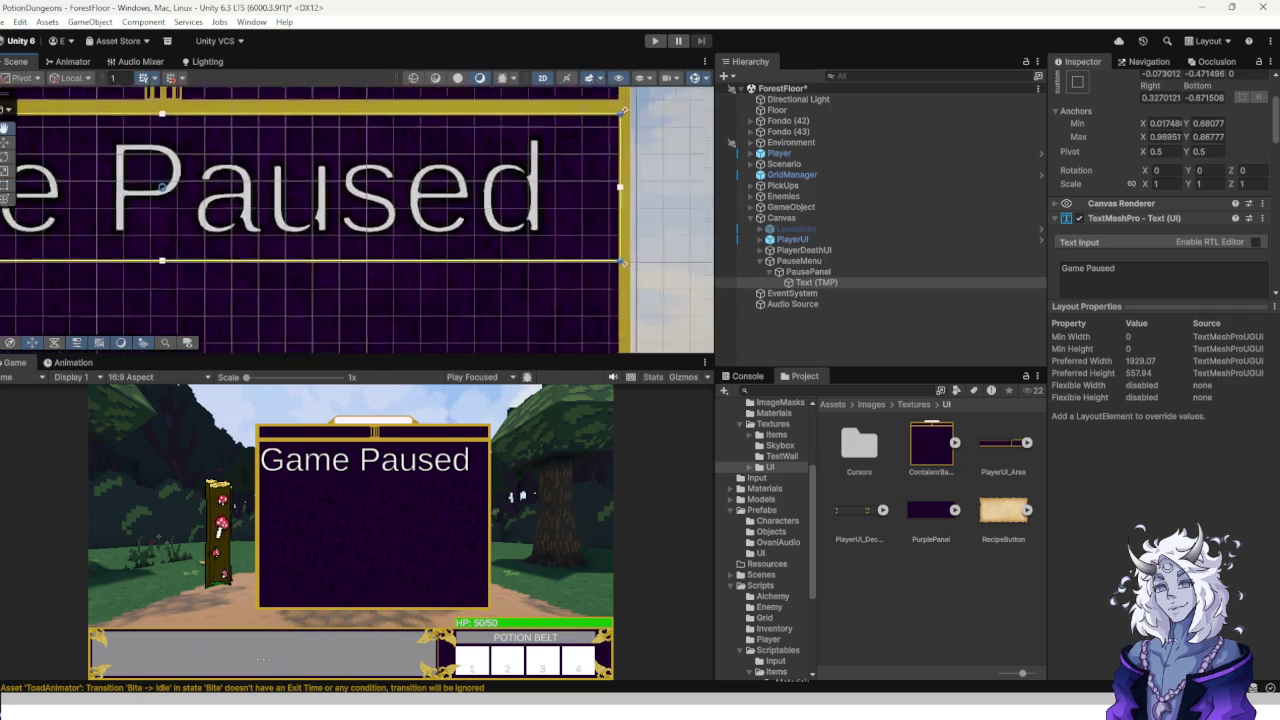
scroll(362, 238, down, 2)
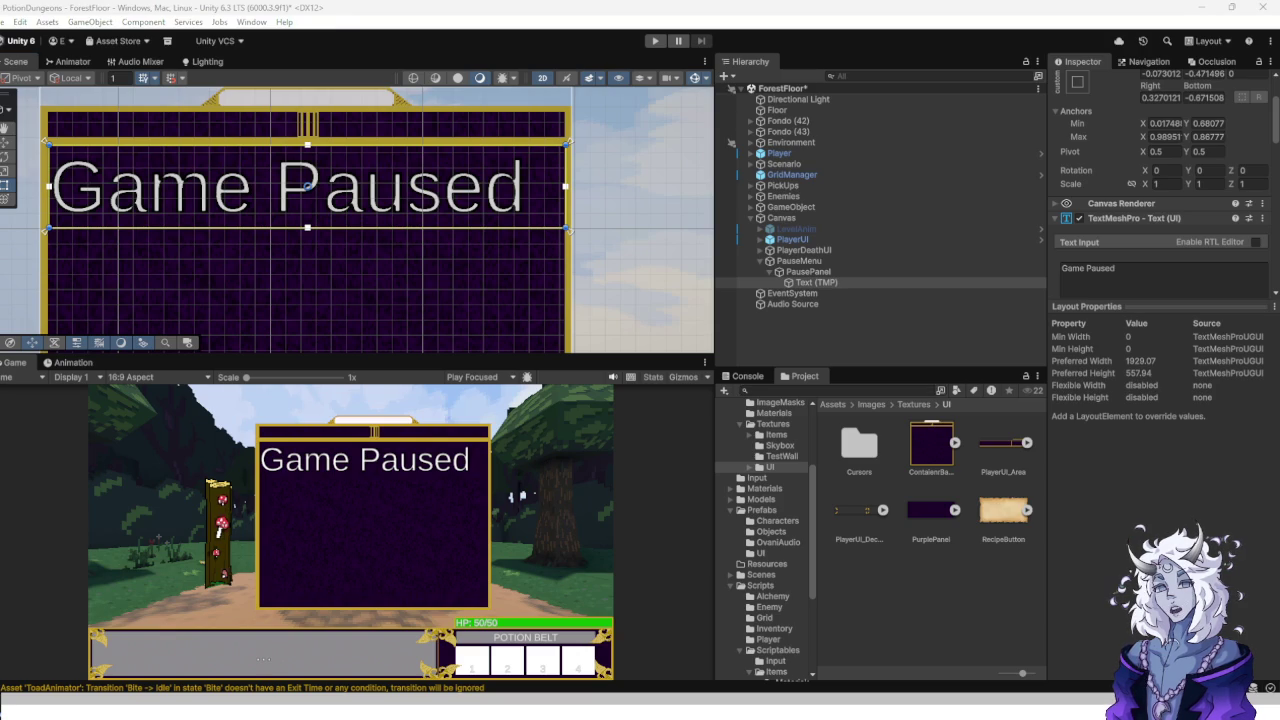
scroll(338, 225, up, 2)
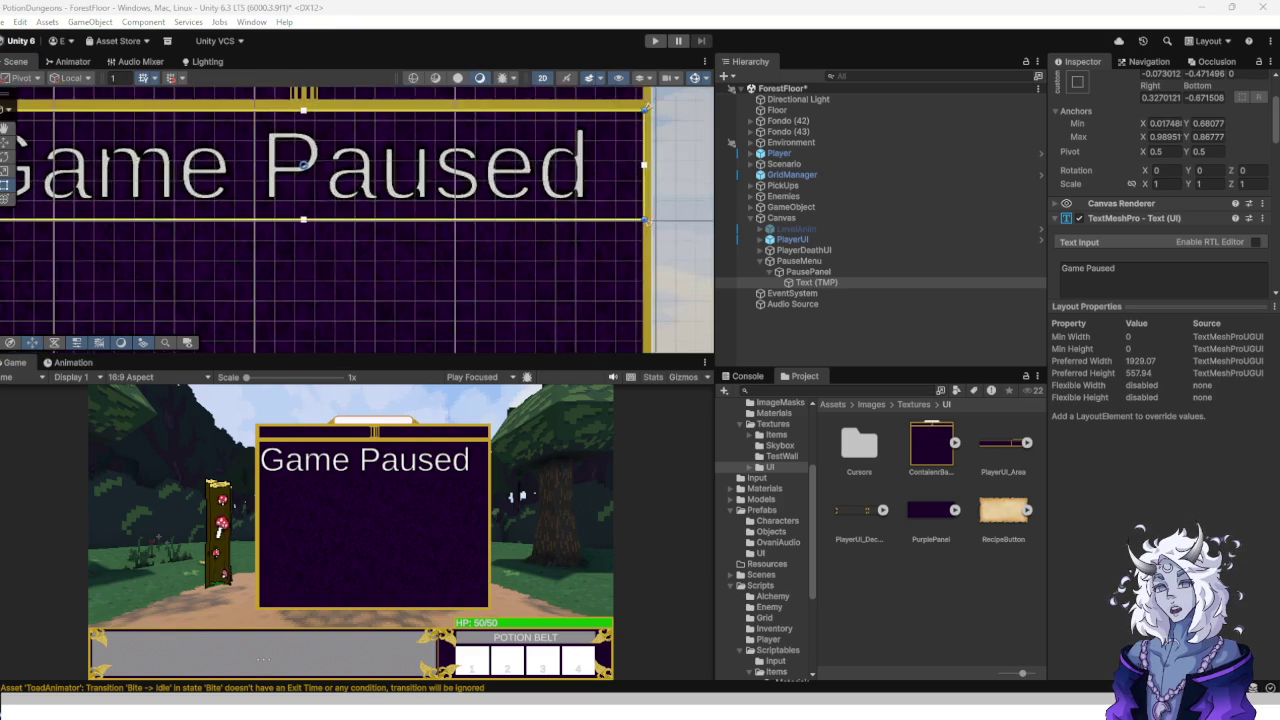
drag(300, 250, 443, 166)
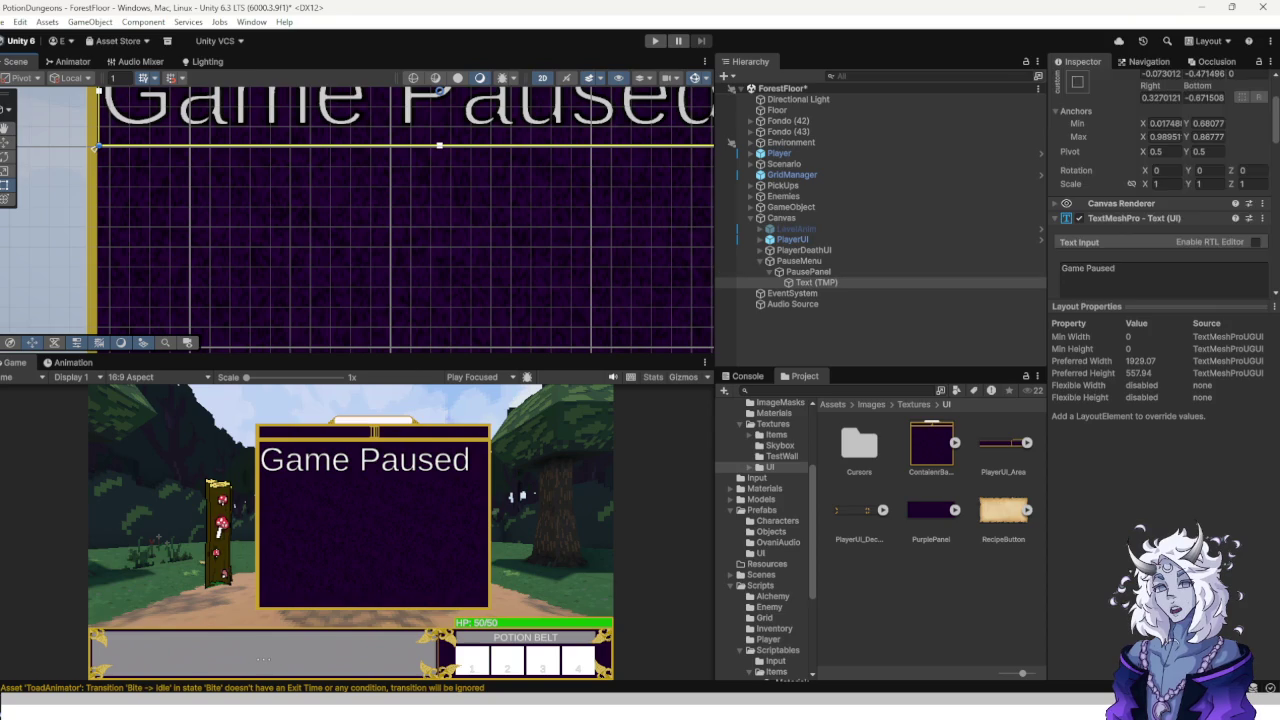
scroll(1160, 190, down, 5)
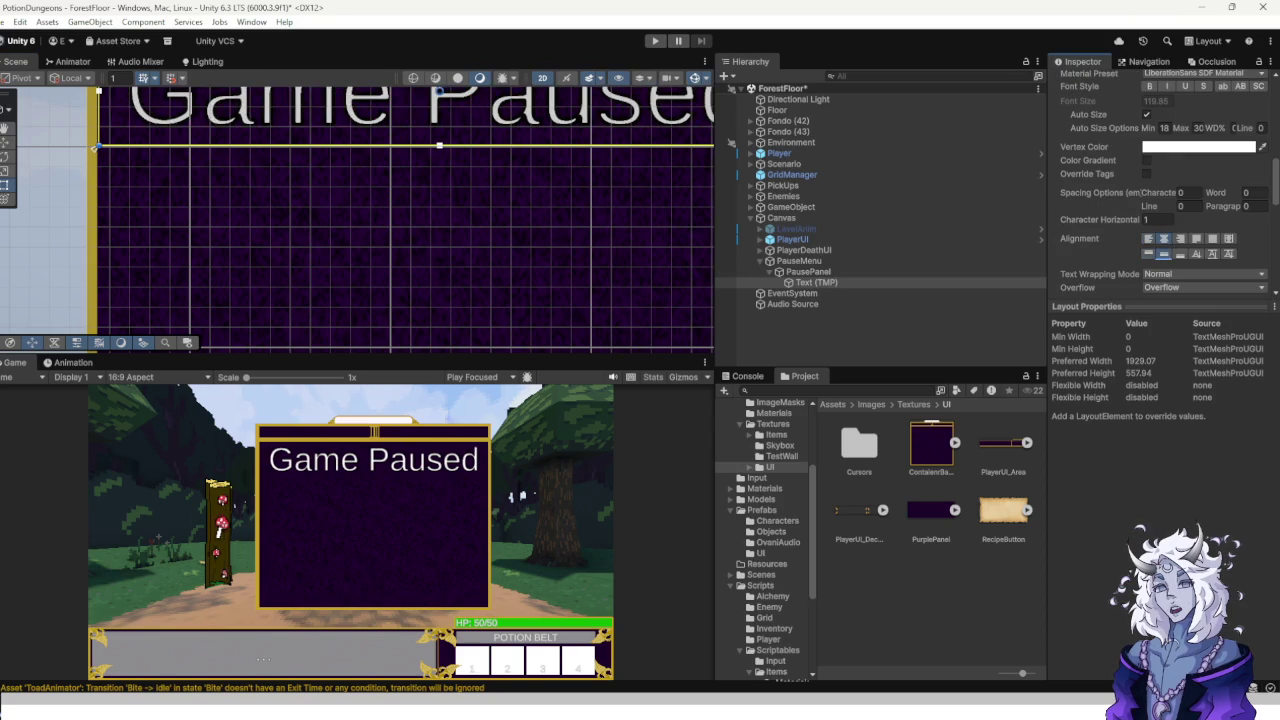
Create an empty child GameObject under PauseMenu.
key(f)
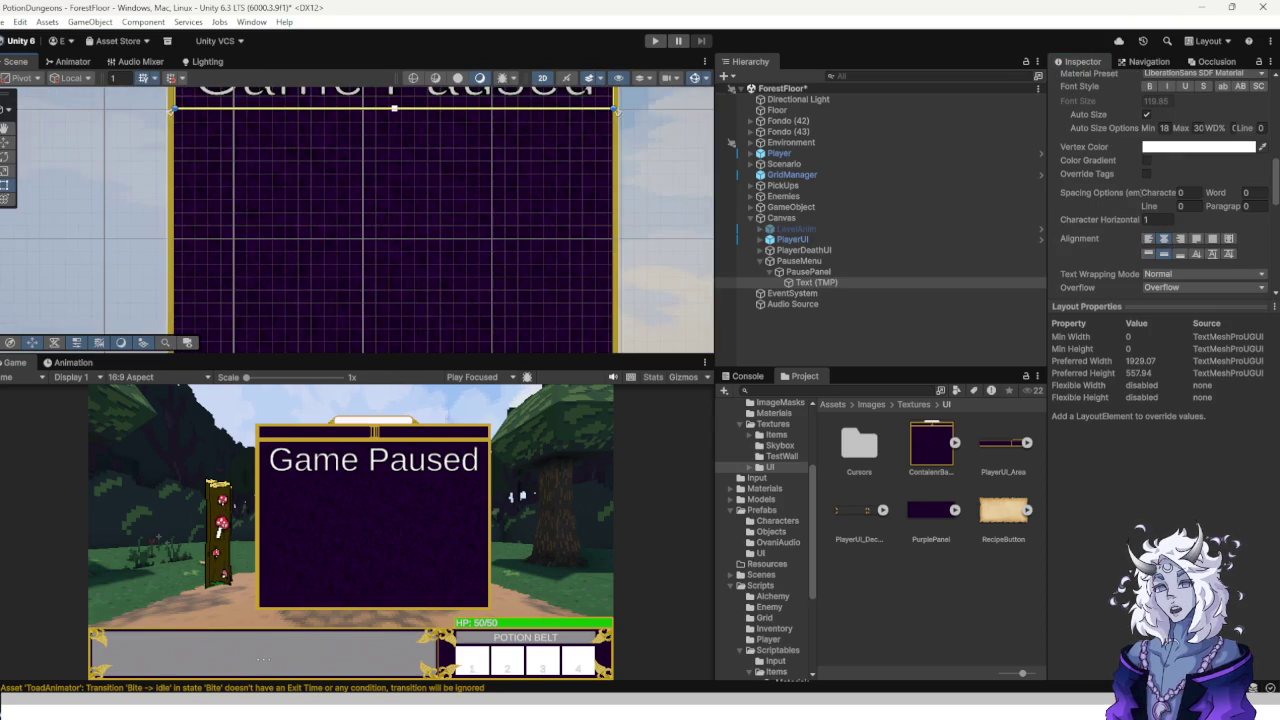
click(773, 271)
right_click(792, 261)
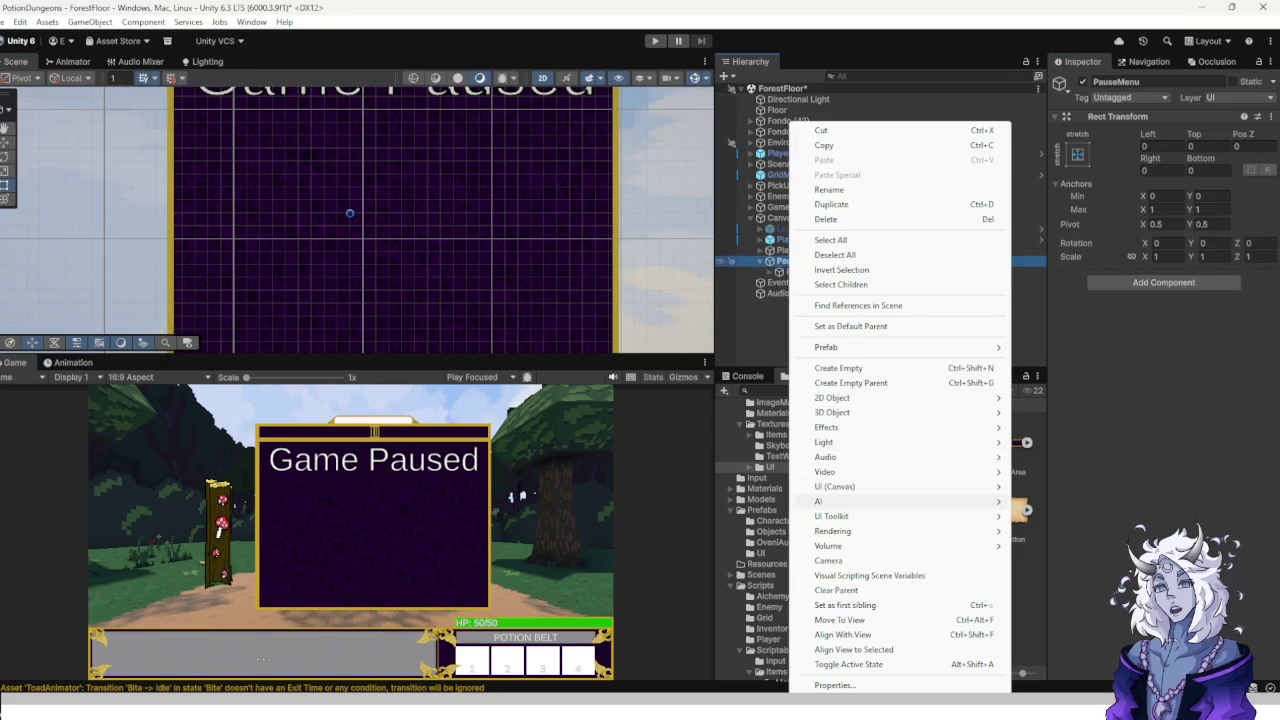
click(840, 368)
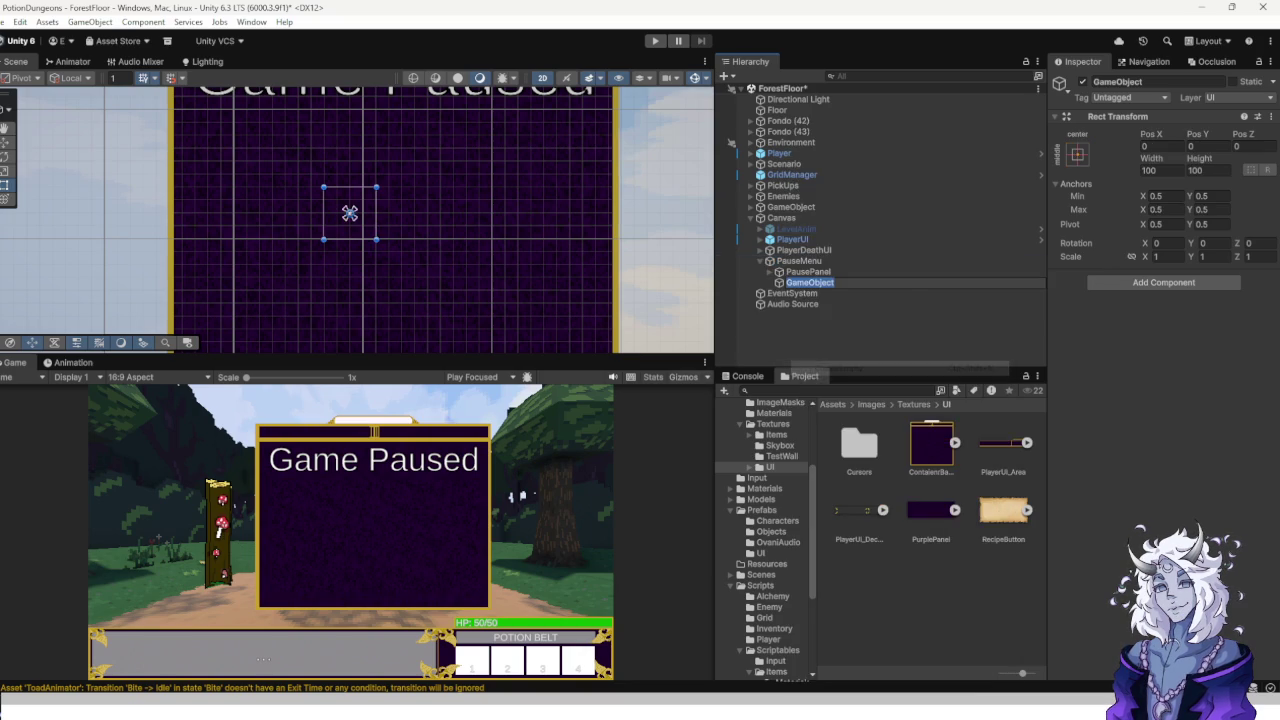
Stretch the new object's rect to about 834 × 489 to cover the panel body.
scroll(396, 234, down, 3)
scroll(417, 232, up, 3)
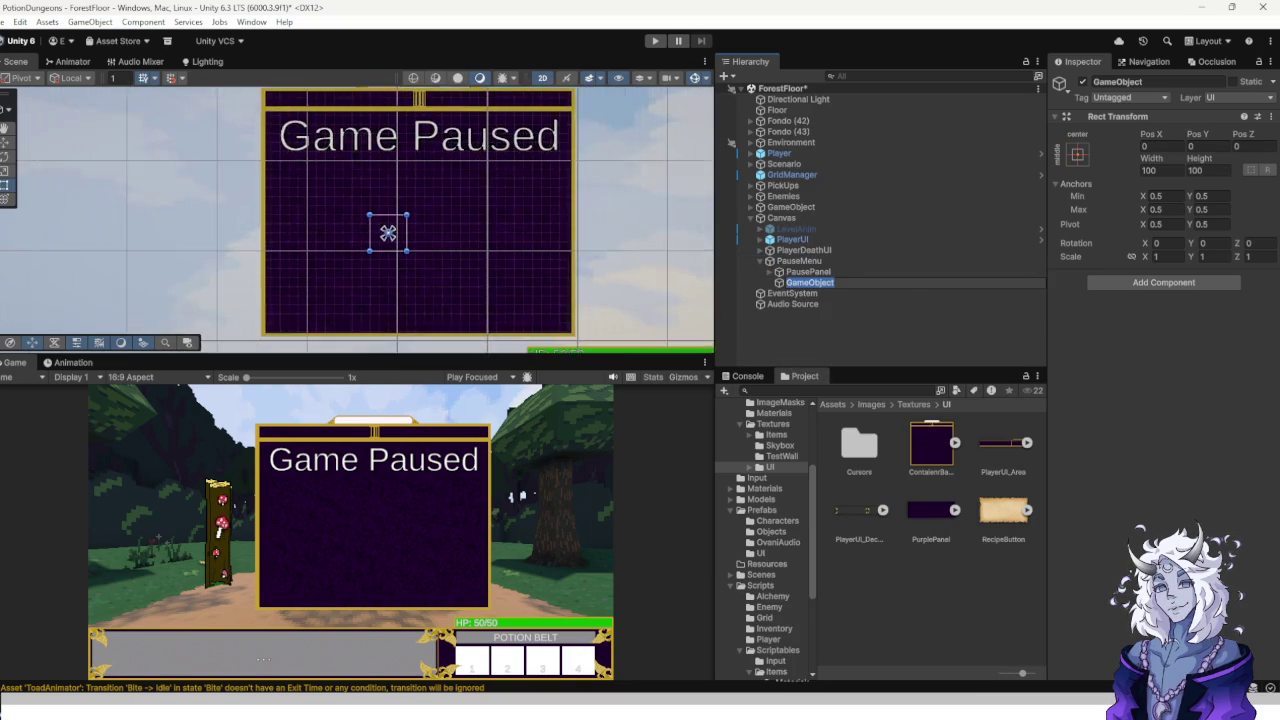
mouse_move(405, 251)
mouse_down()
mouse_move(560, 314)
mouse_move(582, 336)
mouse_up()
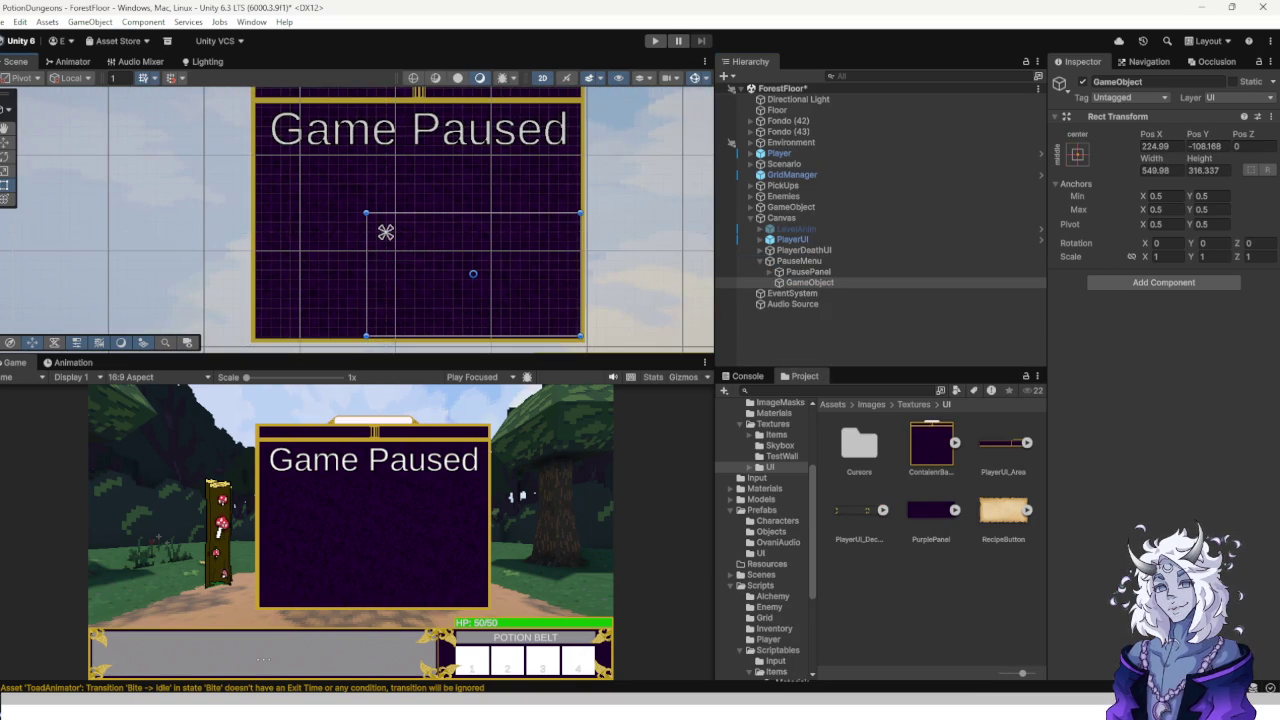
drag(367, 213, 255, 153)
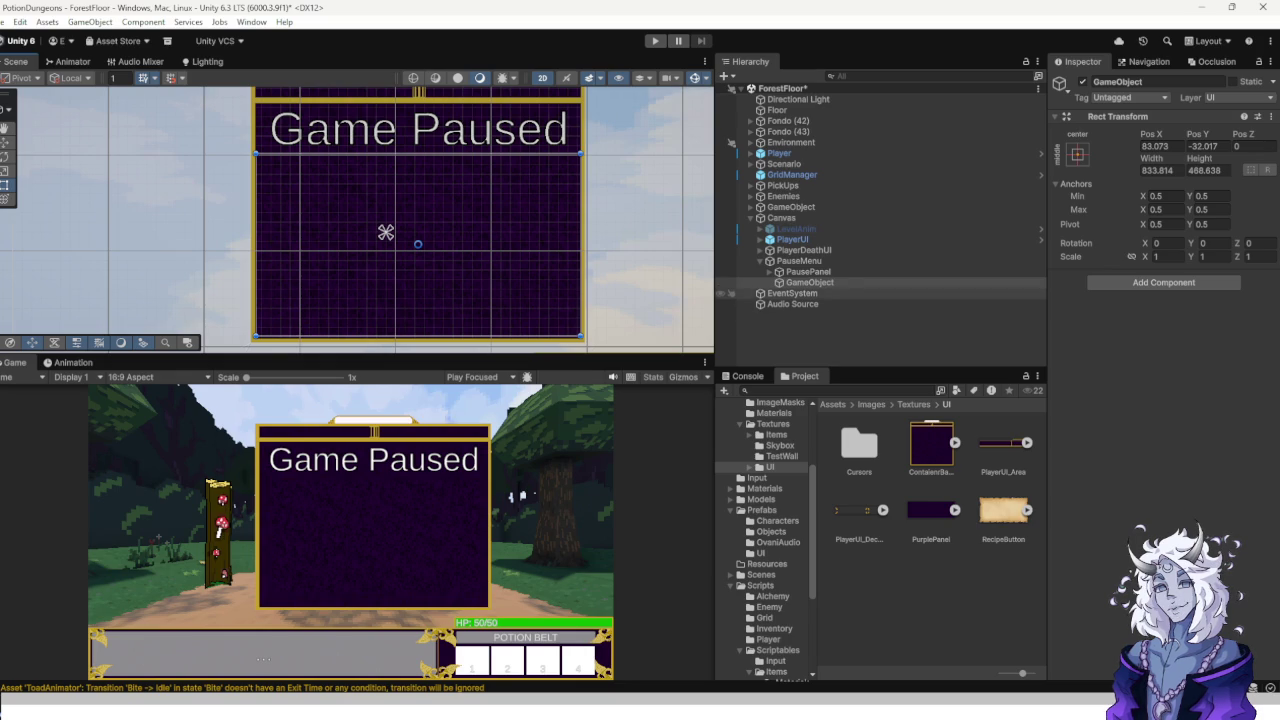
click(810, 282)
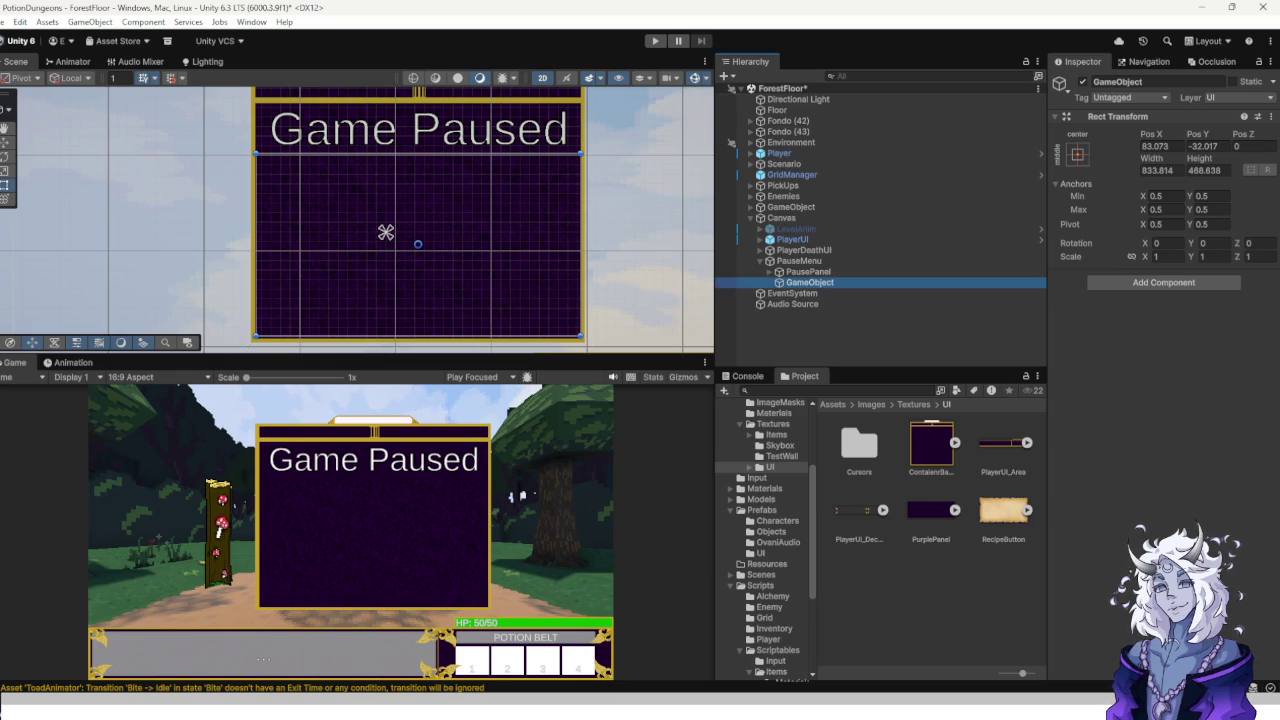
click(1117, 81)
Rename the object ButtonContainer and add a Vertical Layout Group component.
text(nContainer)
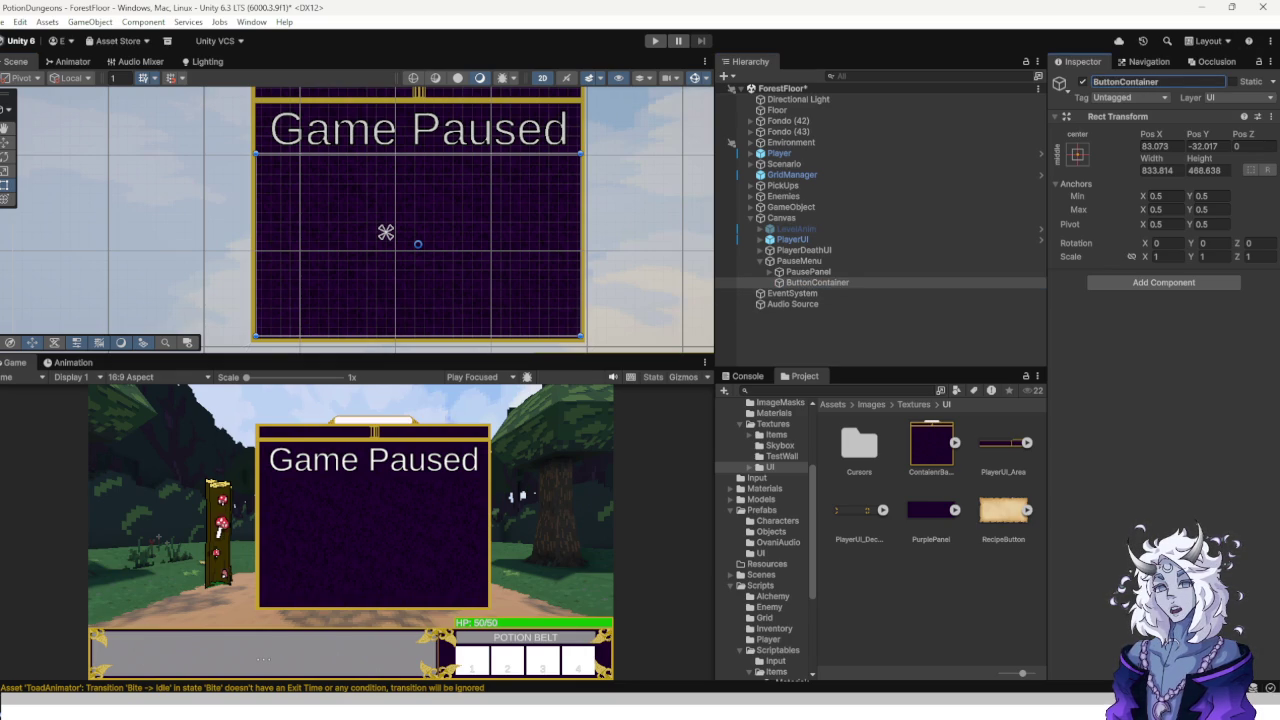
click(1163, 282)
text(co)
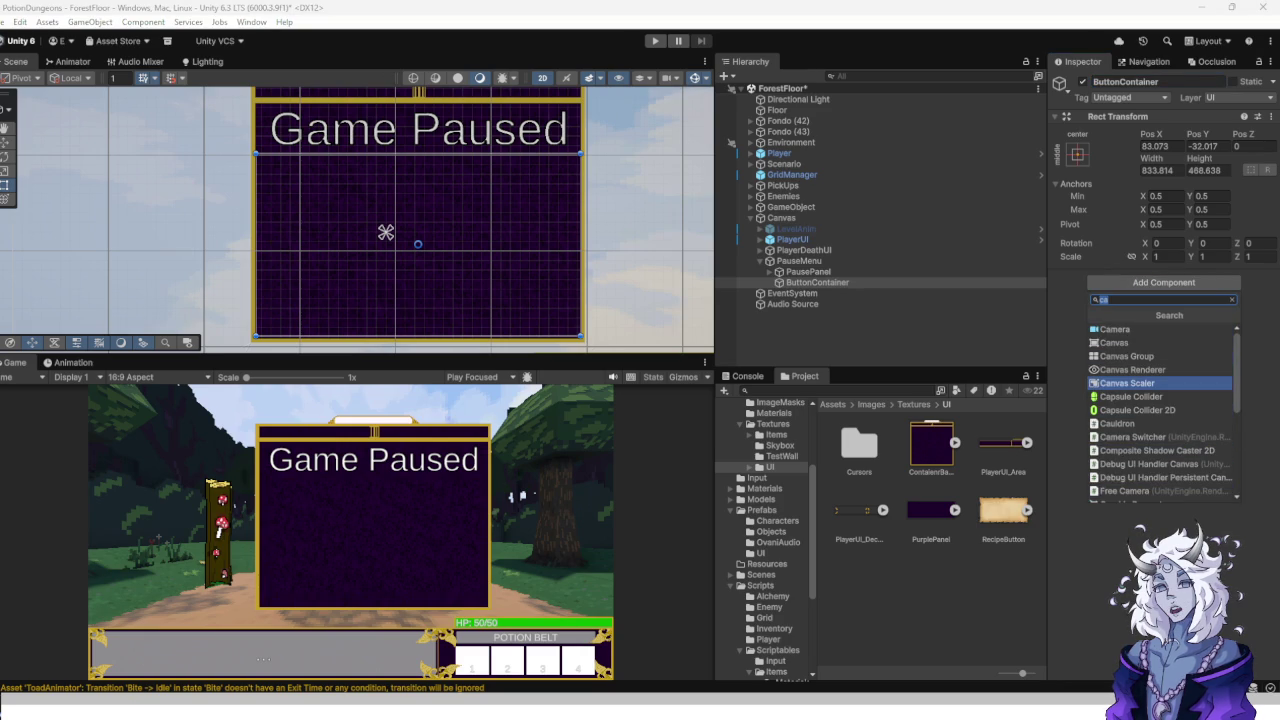
key(BackSpace)
key(BackSpace)
text(horiz)
key(BackSpace)
key(BackSpace)
key(BackSpace)
text(vet)
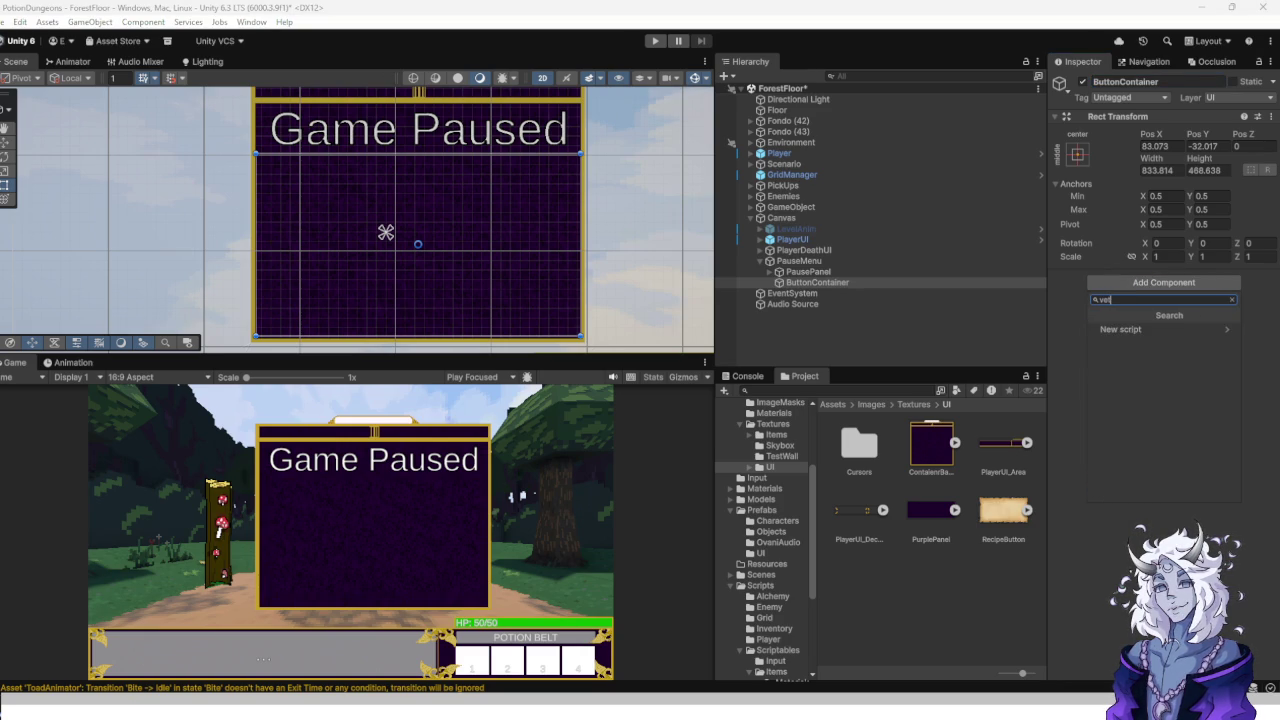
key(BackSpace)
text(rt)
key(Up)
key(Up)
key(Up)
key(Return)
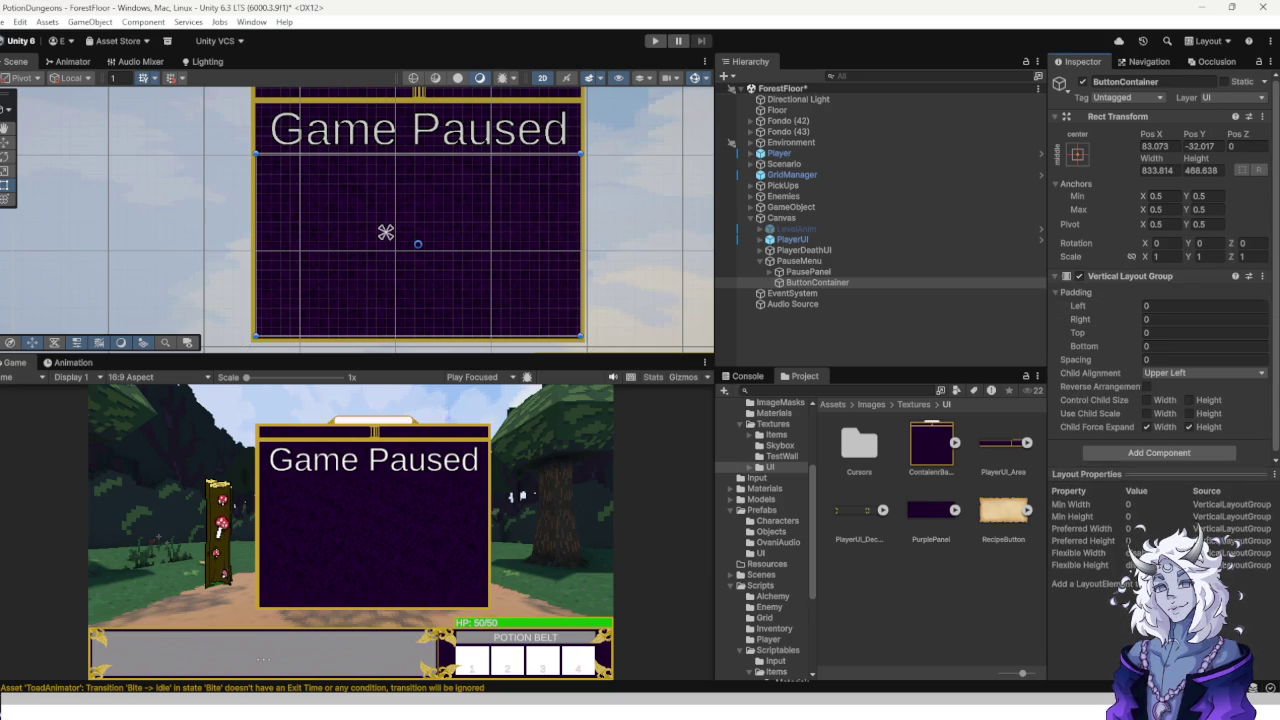
Set the layout's padding to 5 on each side and spacing to 10.
click(1200, 305)
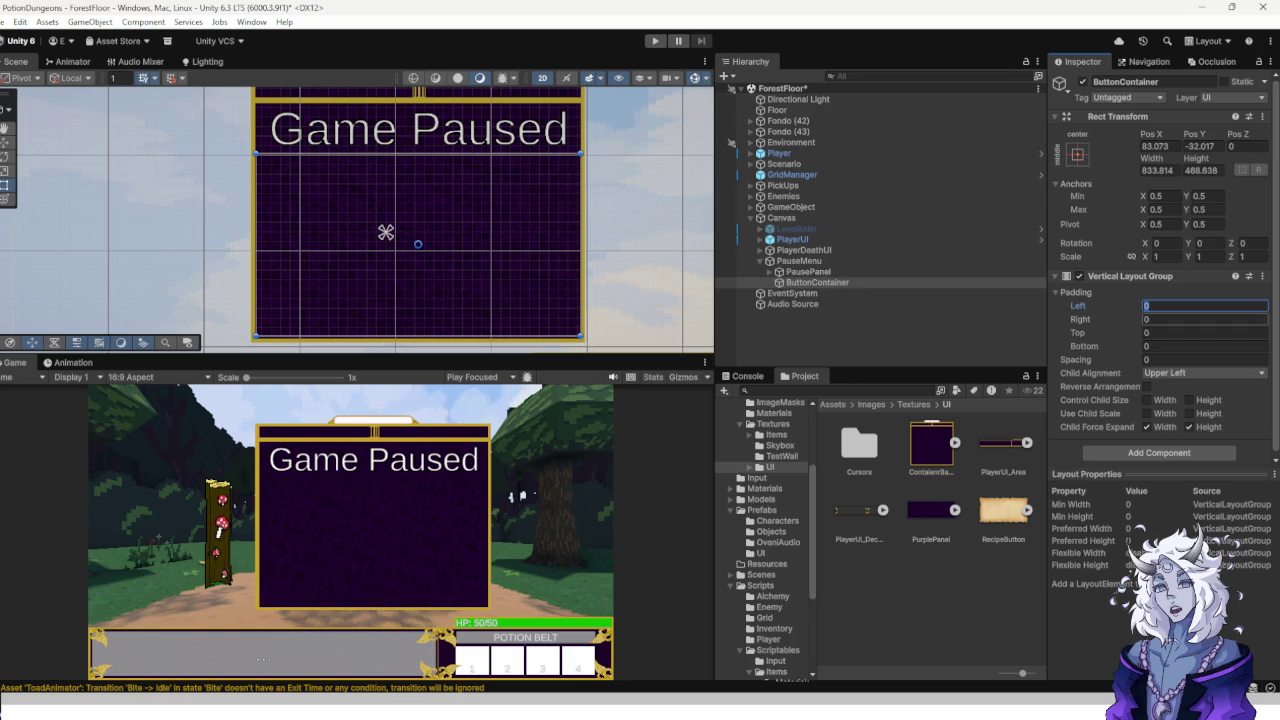
key(Tab)
text(5)
key(Tab)
text(55)
key(Tab)
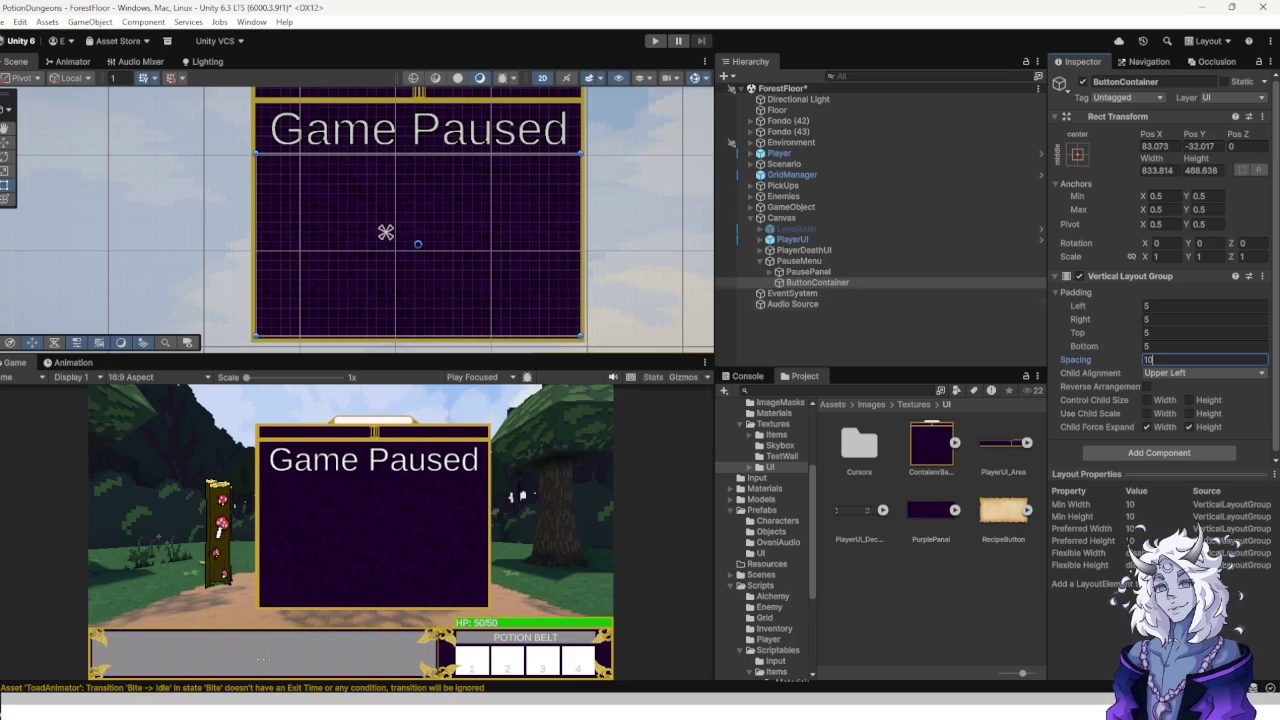
Add a test Button inside ButtonContainer.
right_click(800, 282)
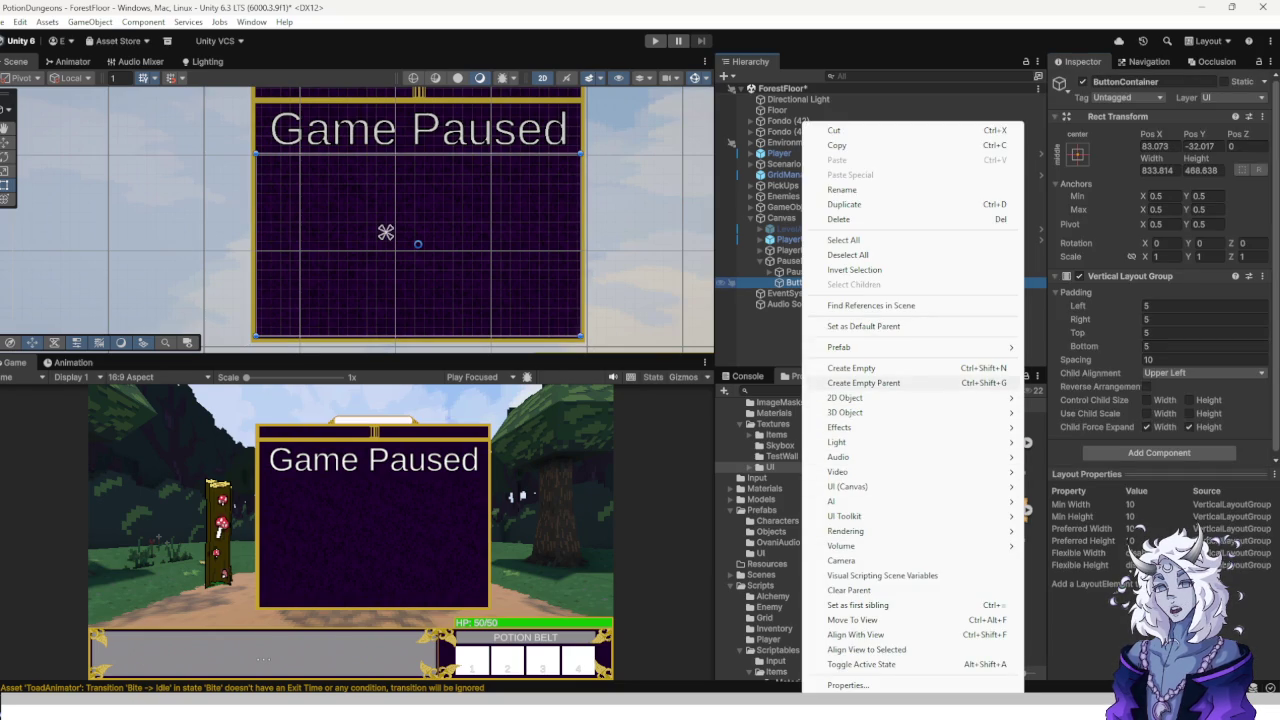
mouse_move(848, 486)
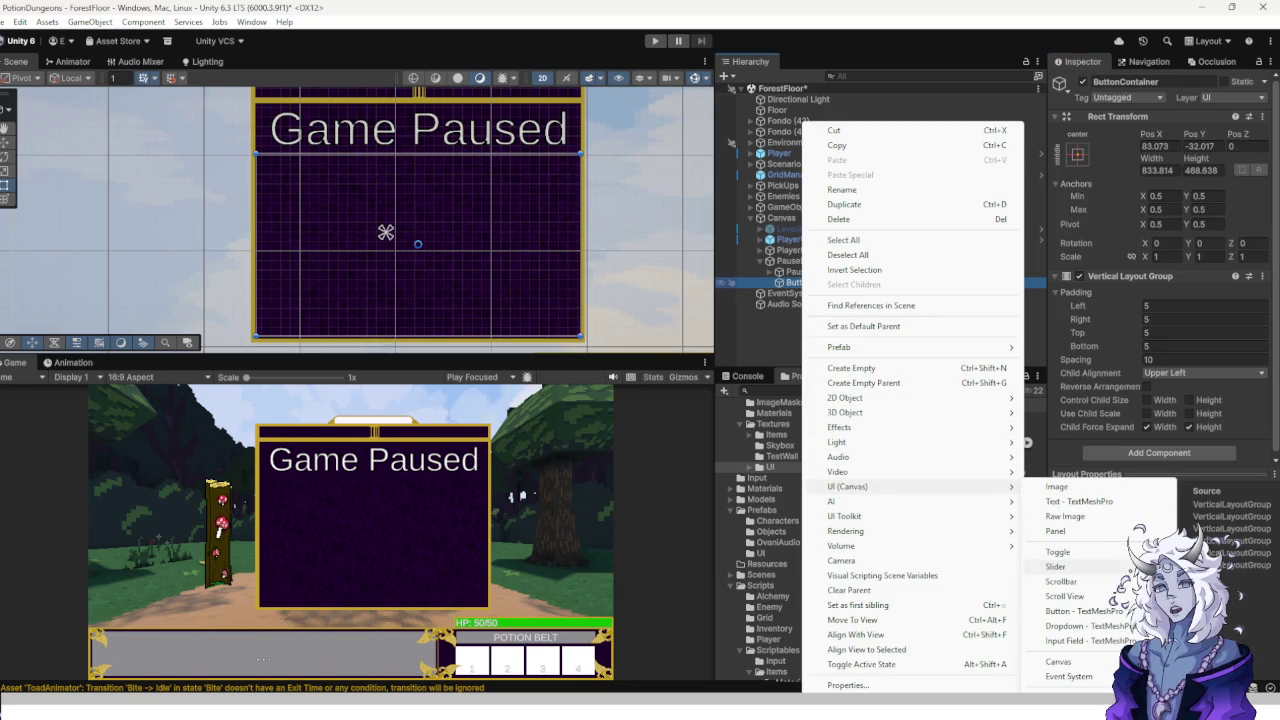
click(1080, 611)
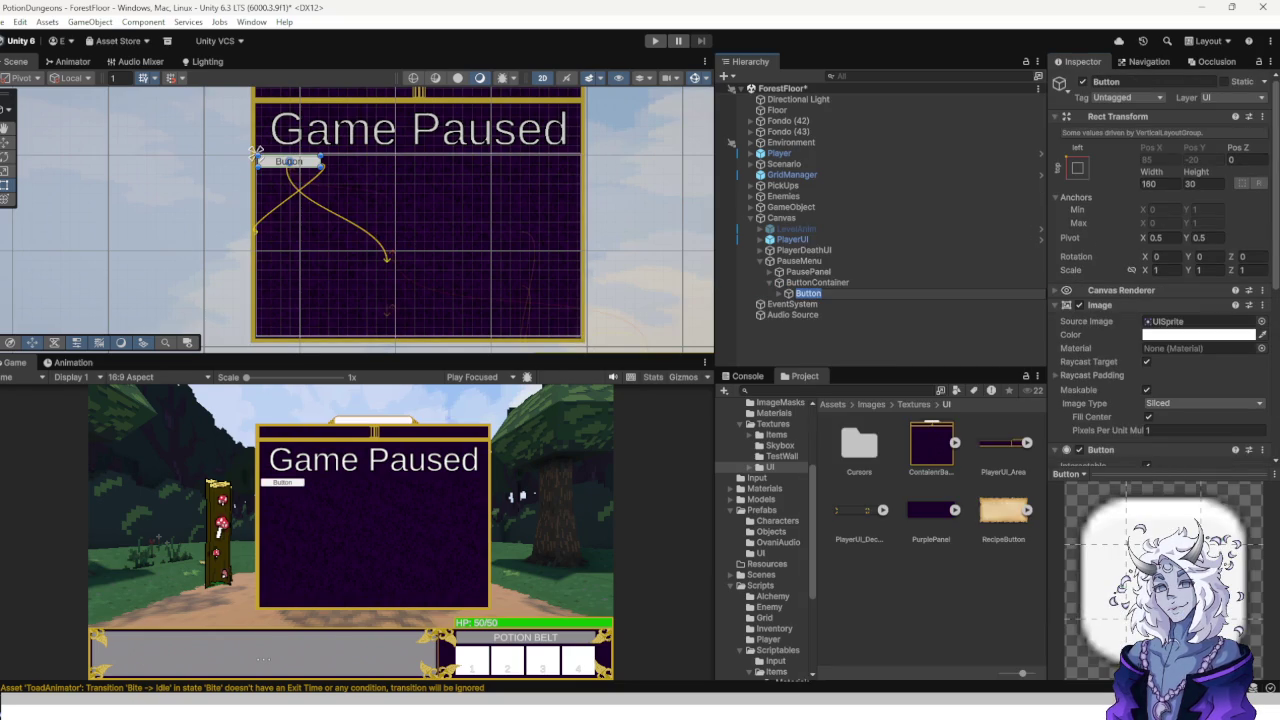
Try Control Child Size Width and Height on ButtonContainer, undo the height, and select the Button.
click(386, 232)
click(1147, 396)
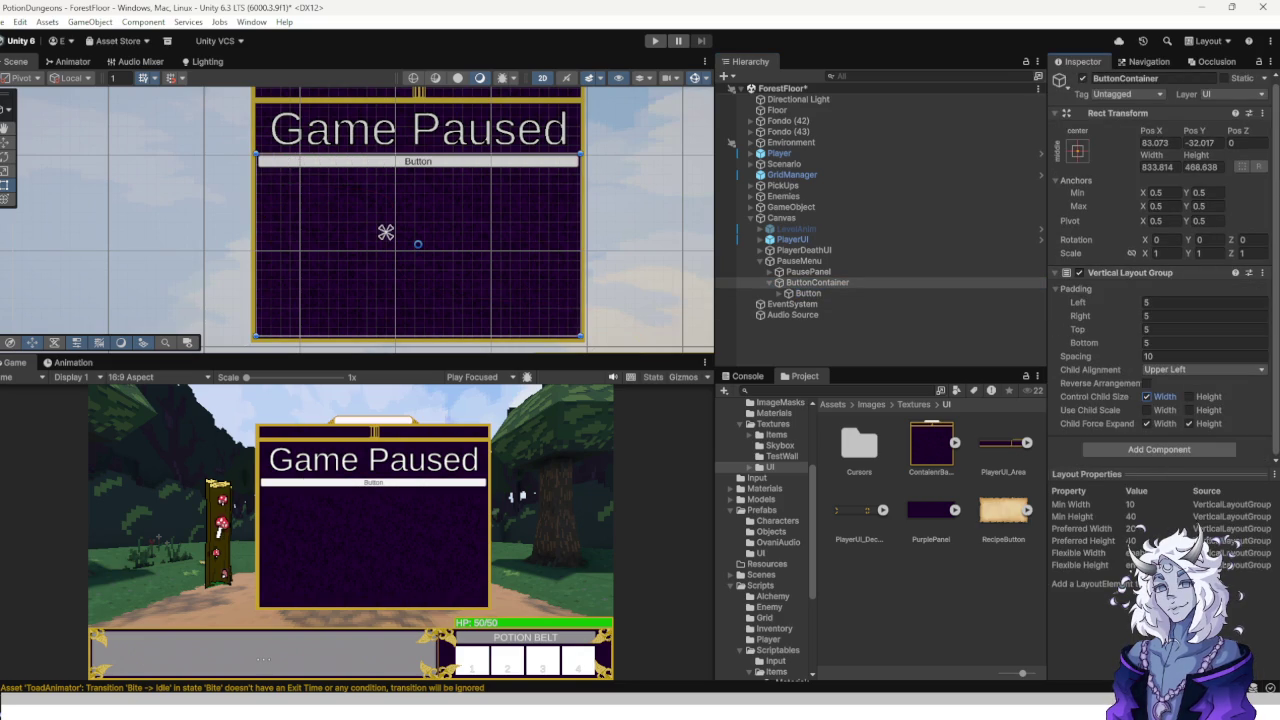
click(1189, 396)
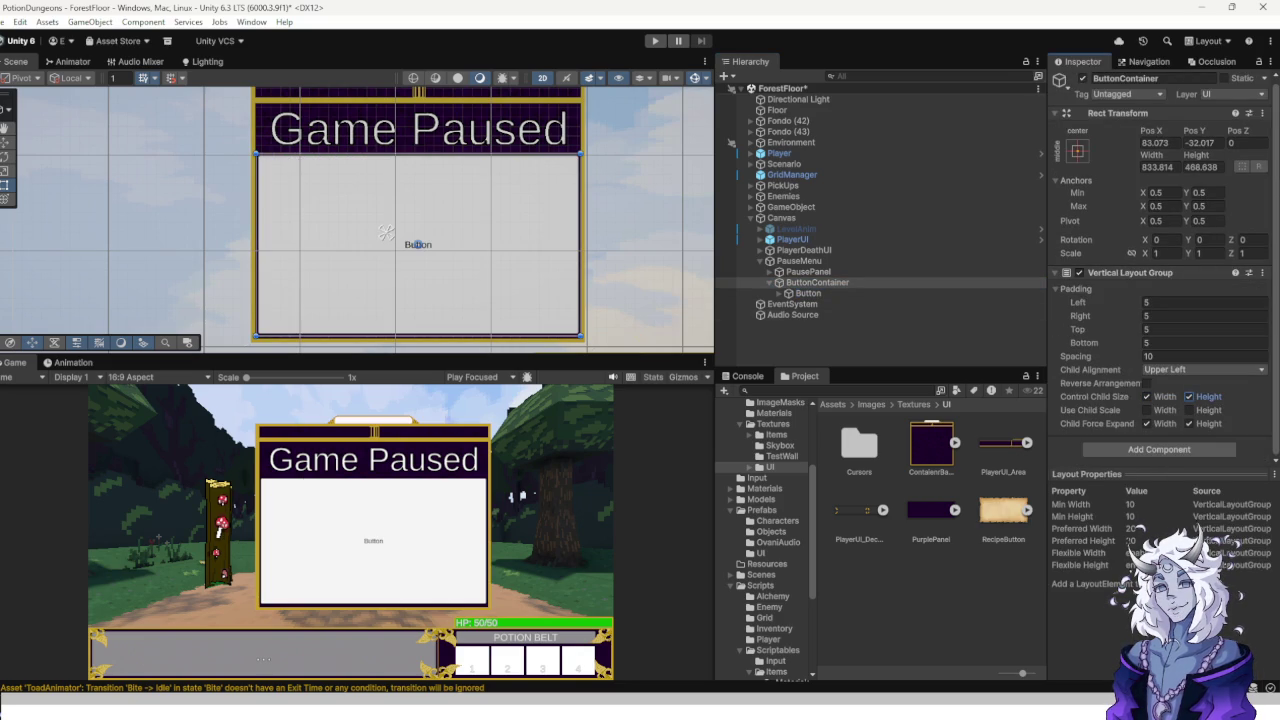
key(ctrl+z)
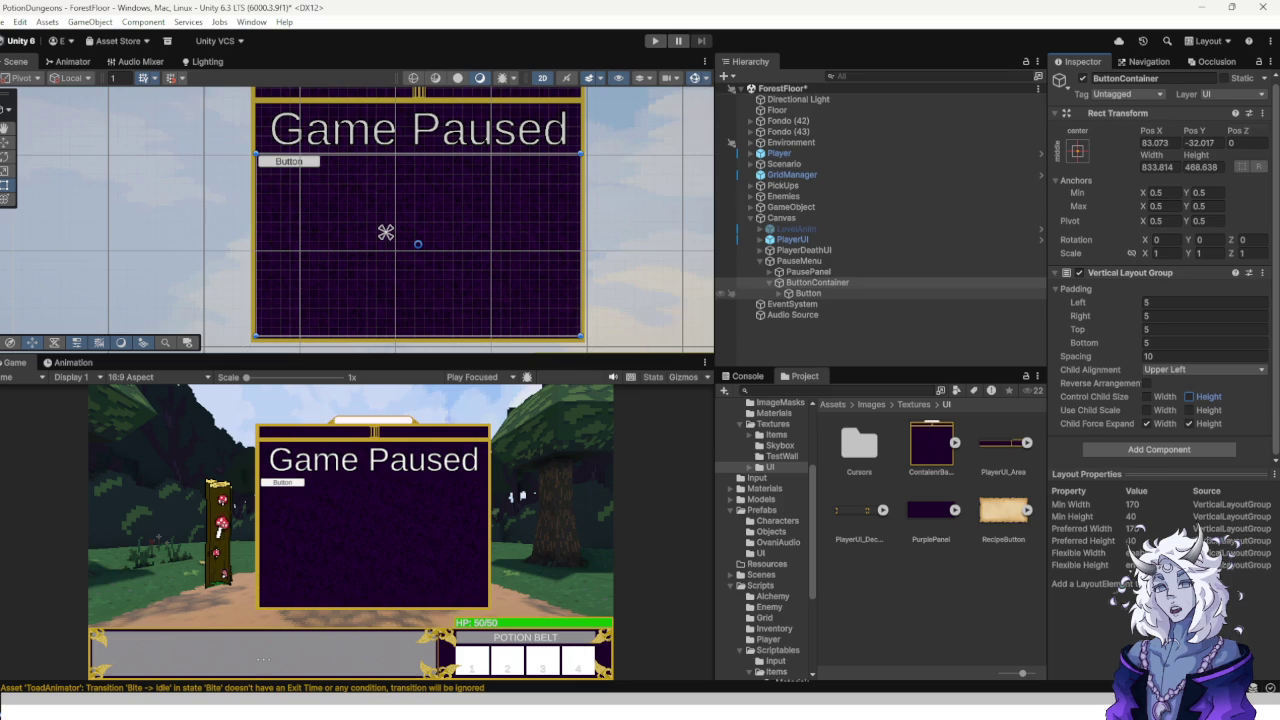
click(806, 293)
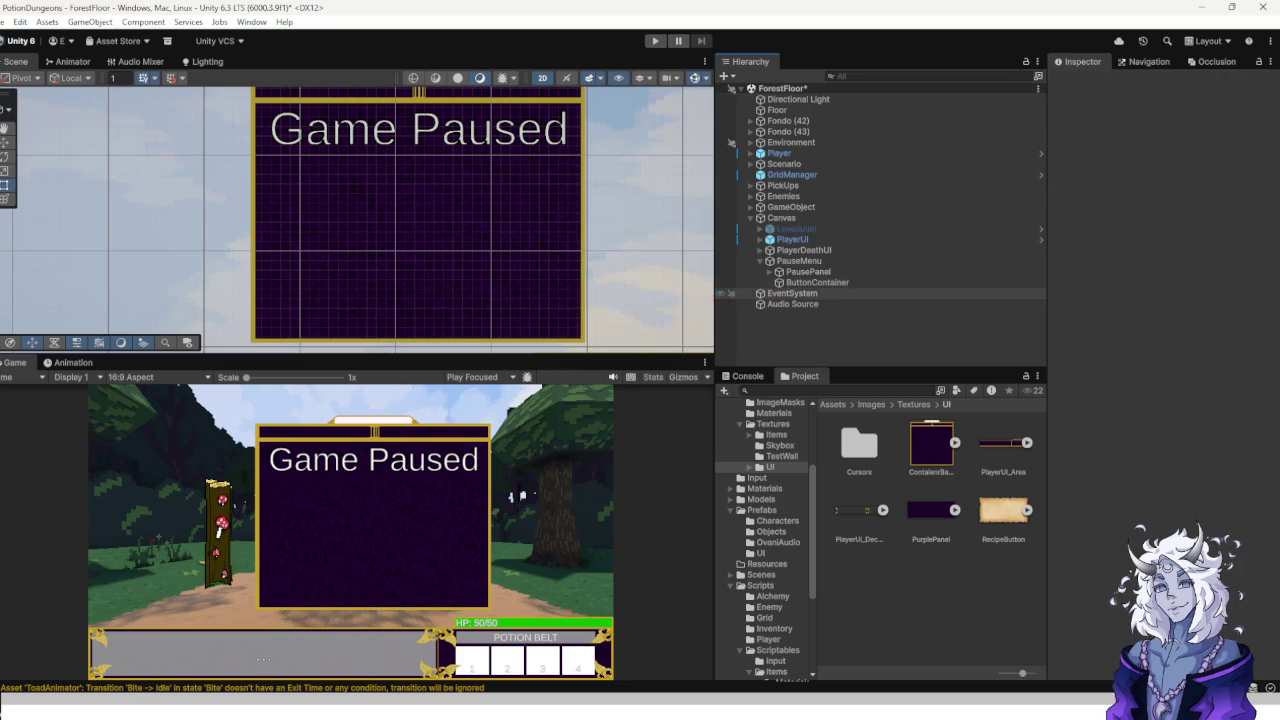
Add a Panel under ButtonContainer and enable Control Child Size Height so it fills the container.
right_click(815, 283)
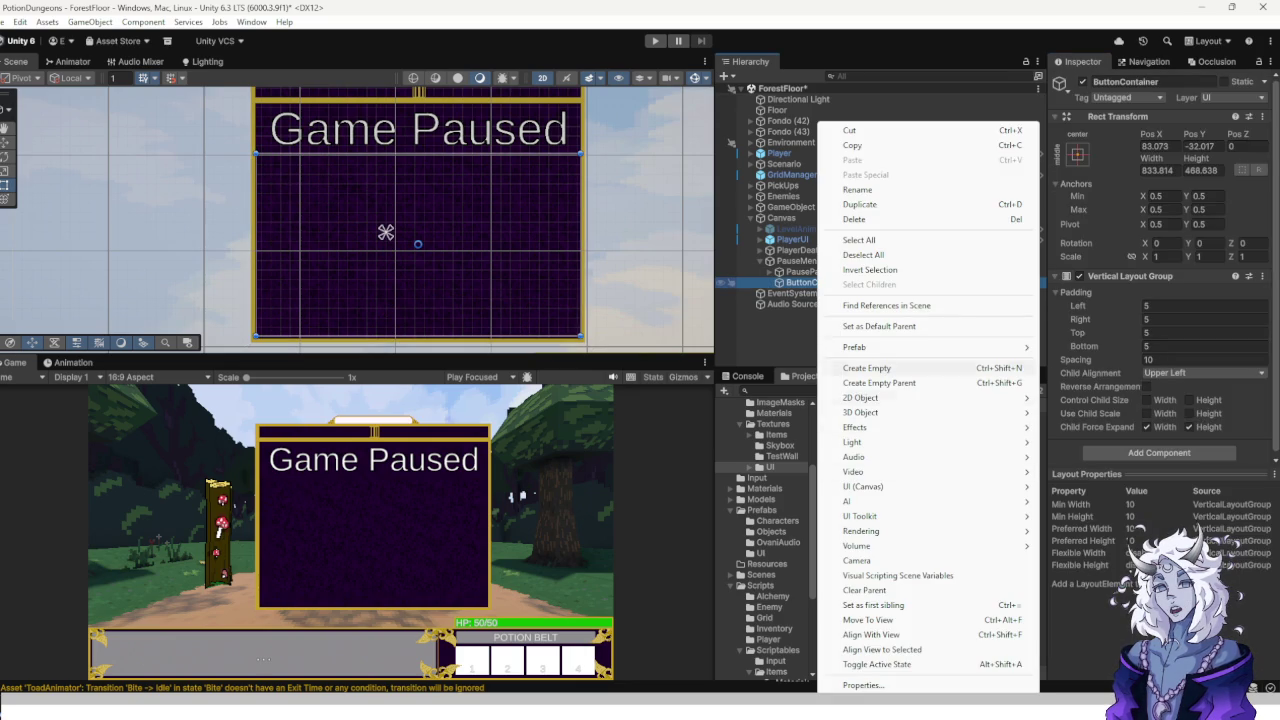
mouse_move(900, 486)
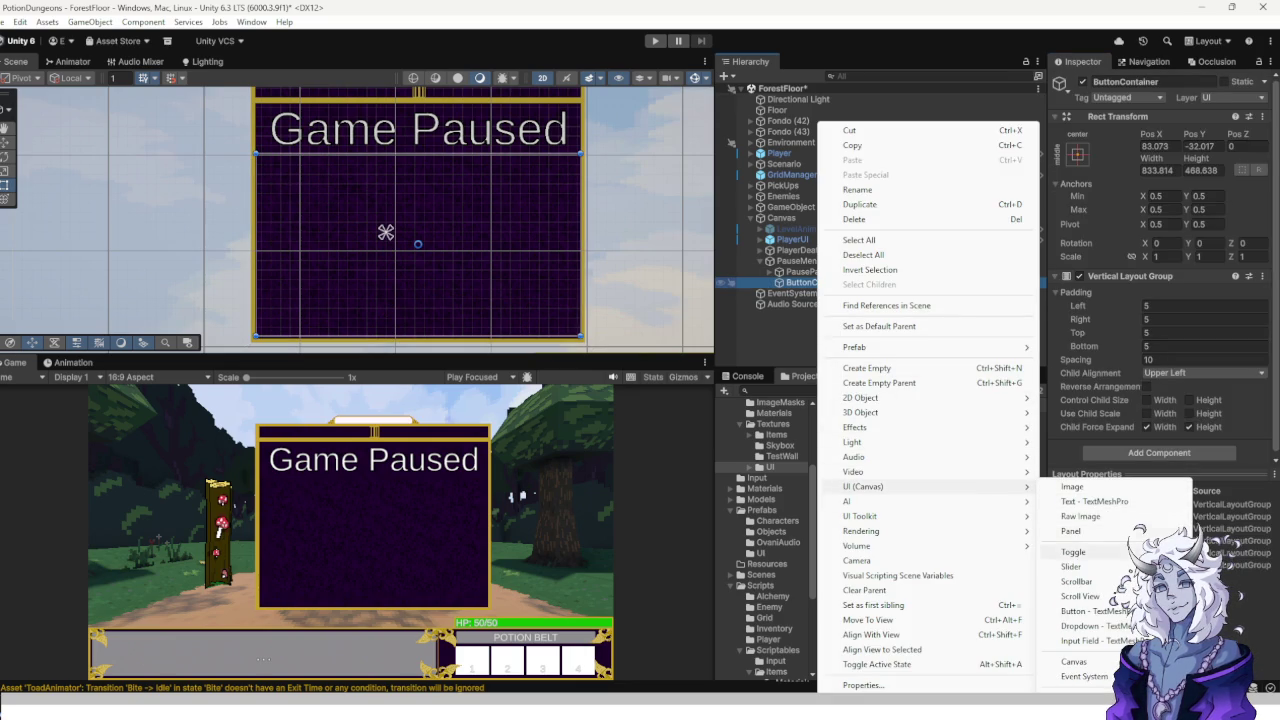
click(1070, 531)
scroll(1160, 270, down, 2)
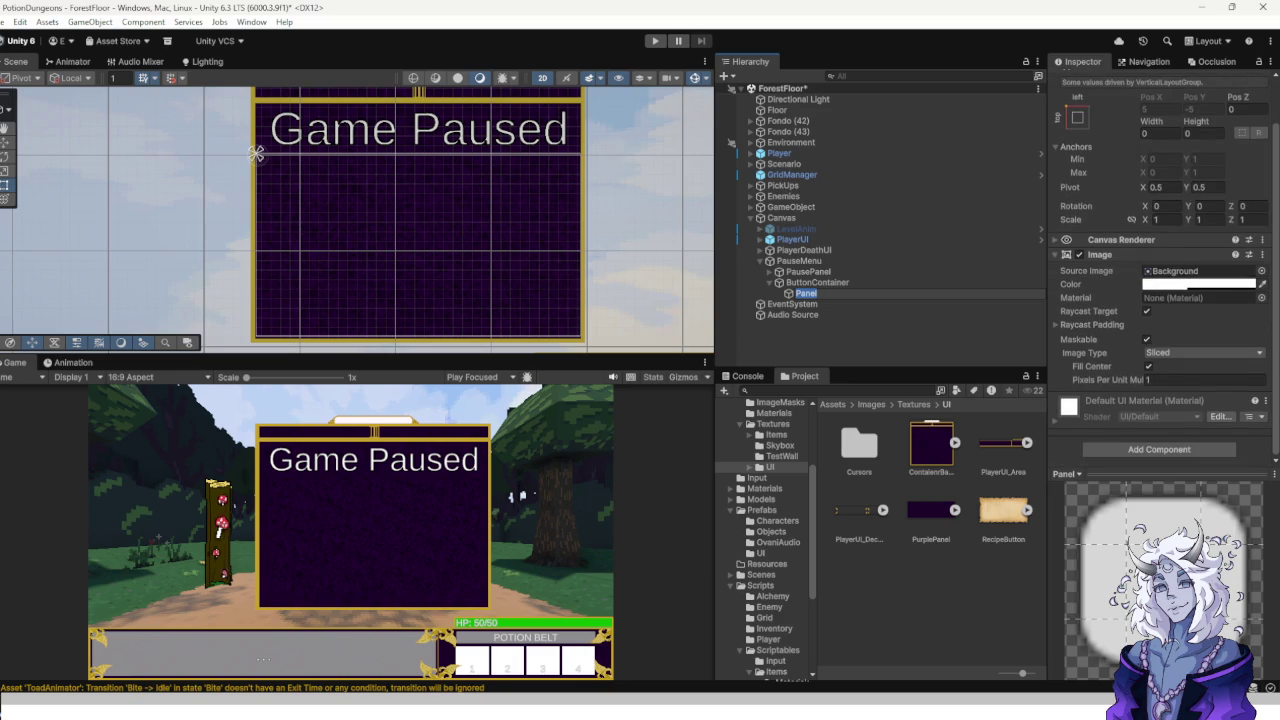
click(386, 232)
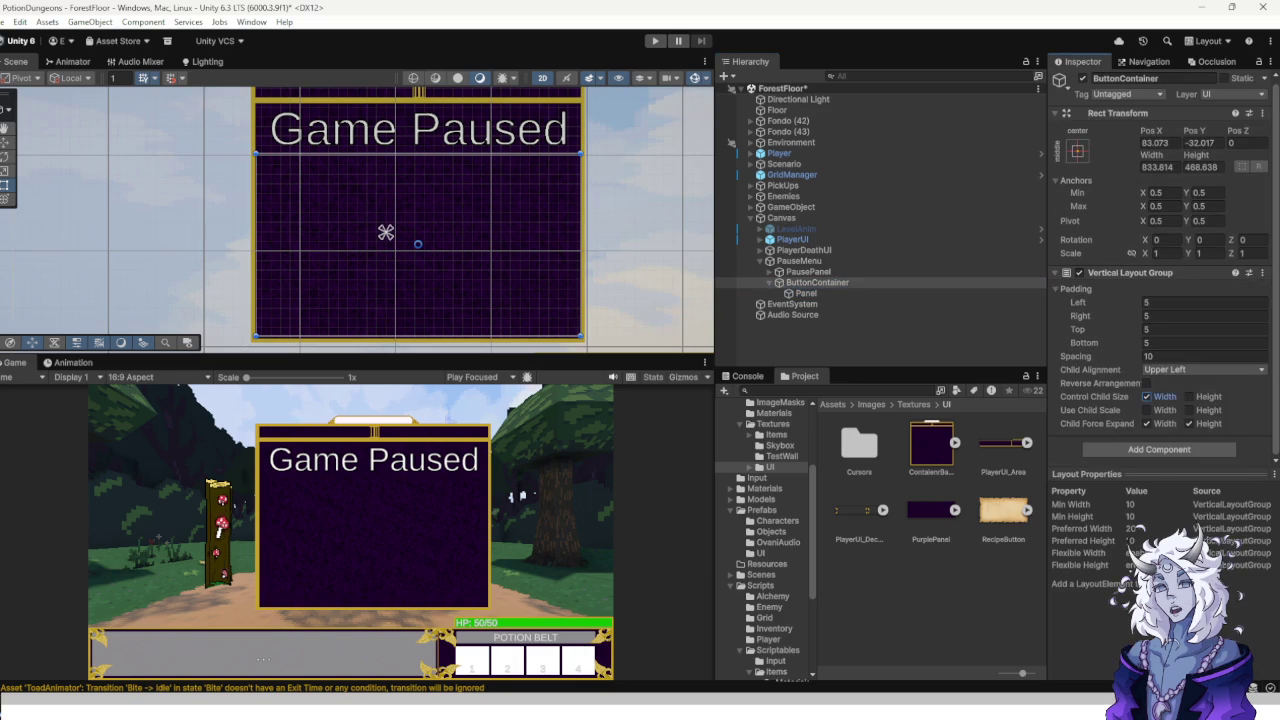
click(1189, 396)
Tint the Panel's Image colour yellow with alpha 1.
click(386, 232)
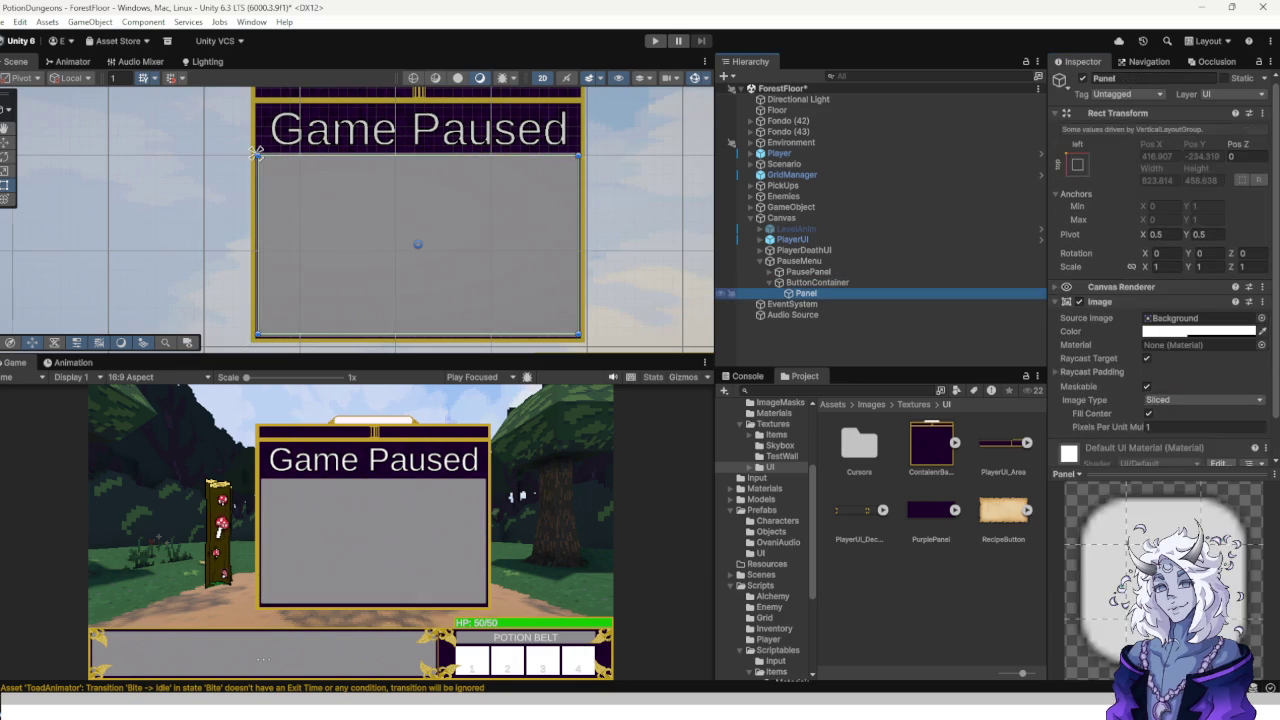
scroll(593, 230, up, 5)
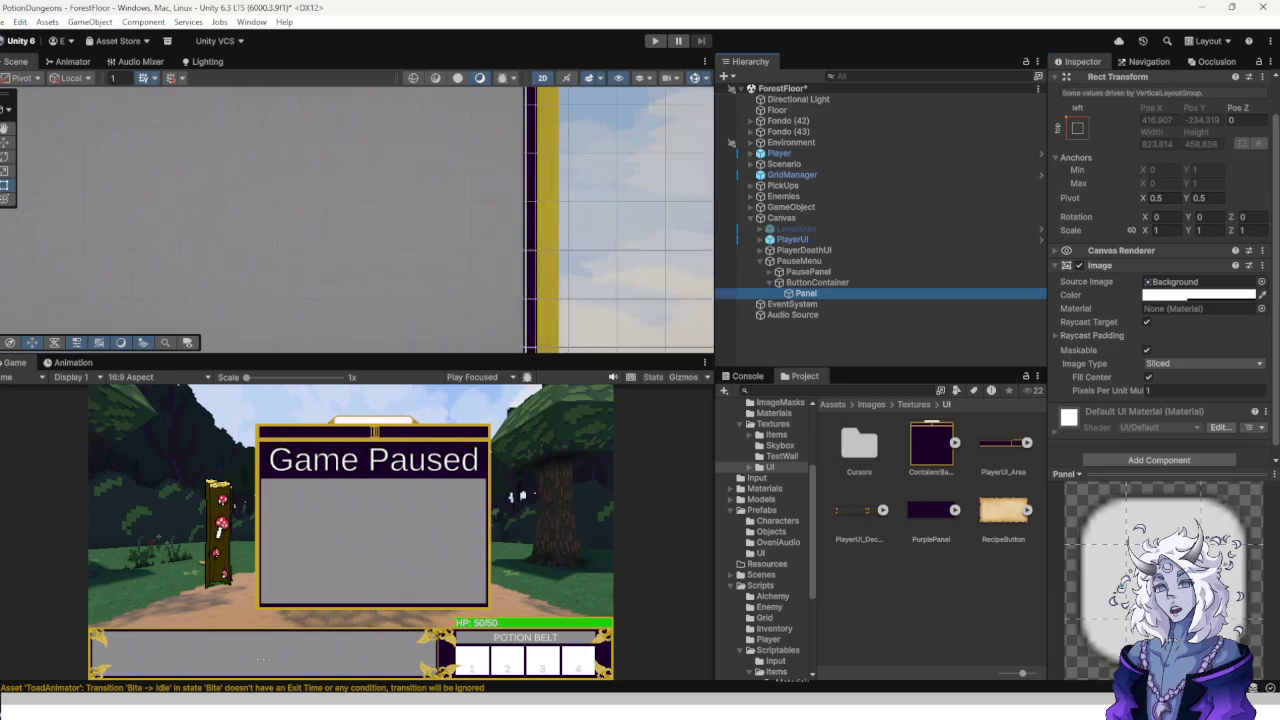
click(1262, 294)
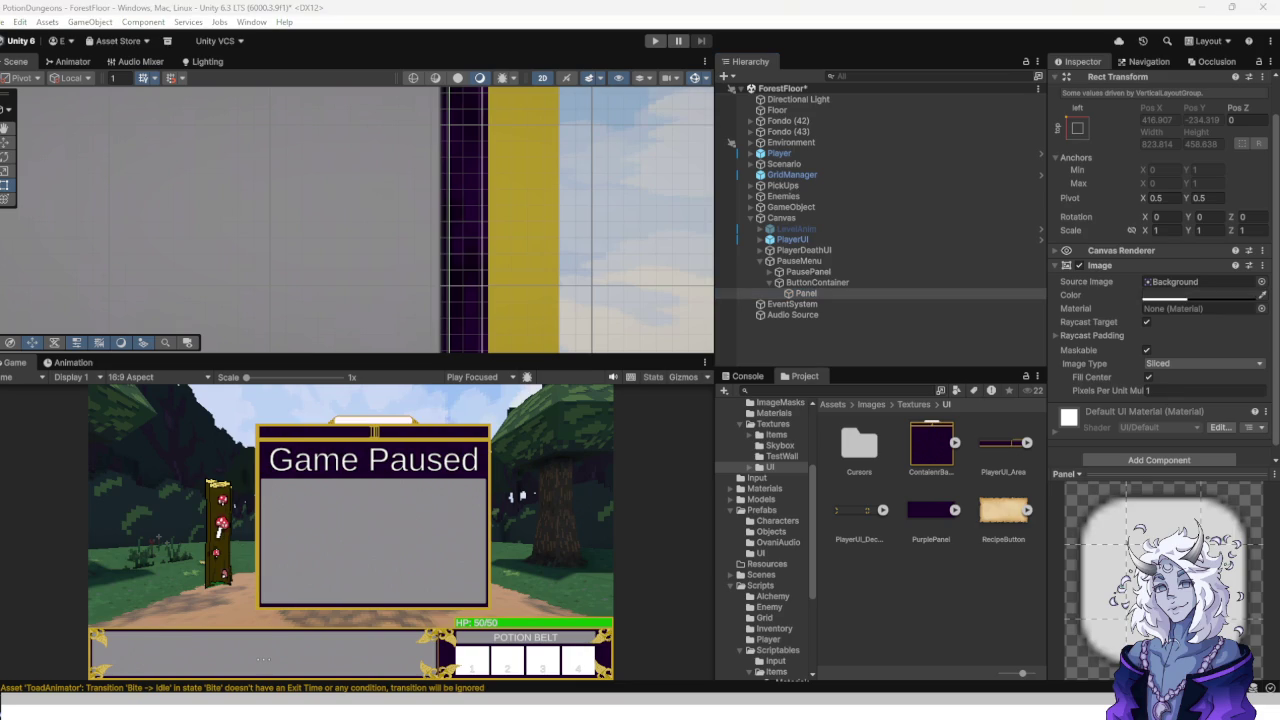
click(520, 200)
click(1198, 294)
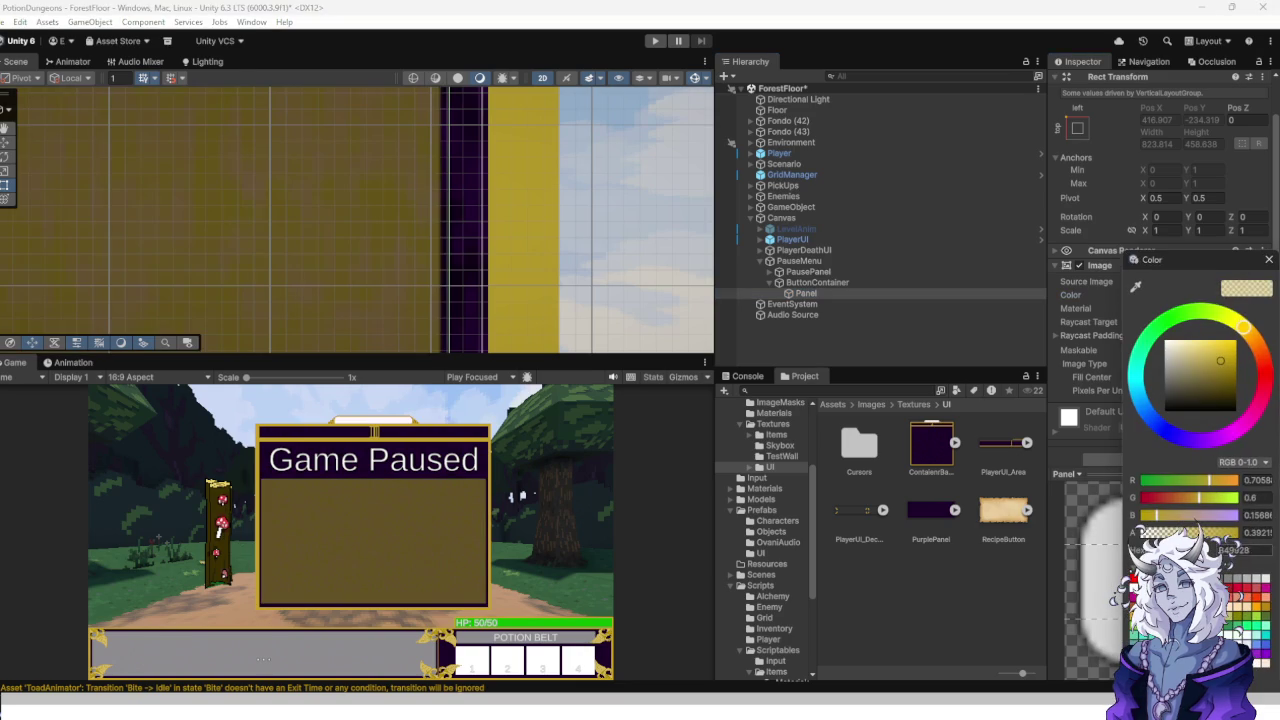
text(1)
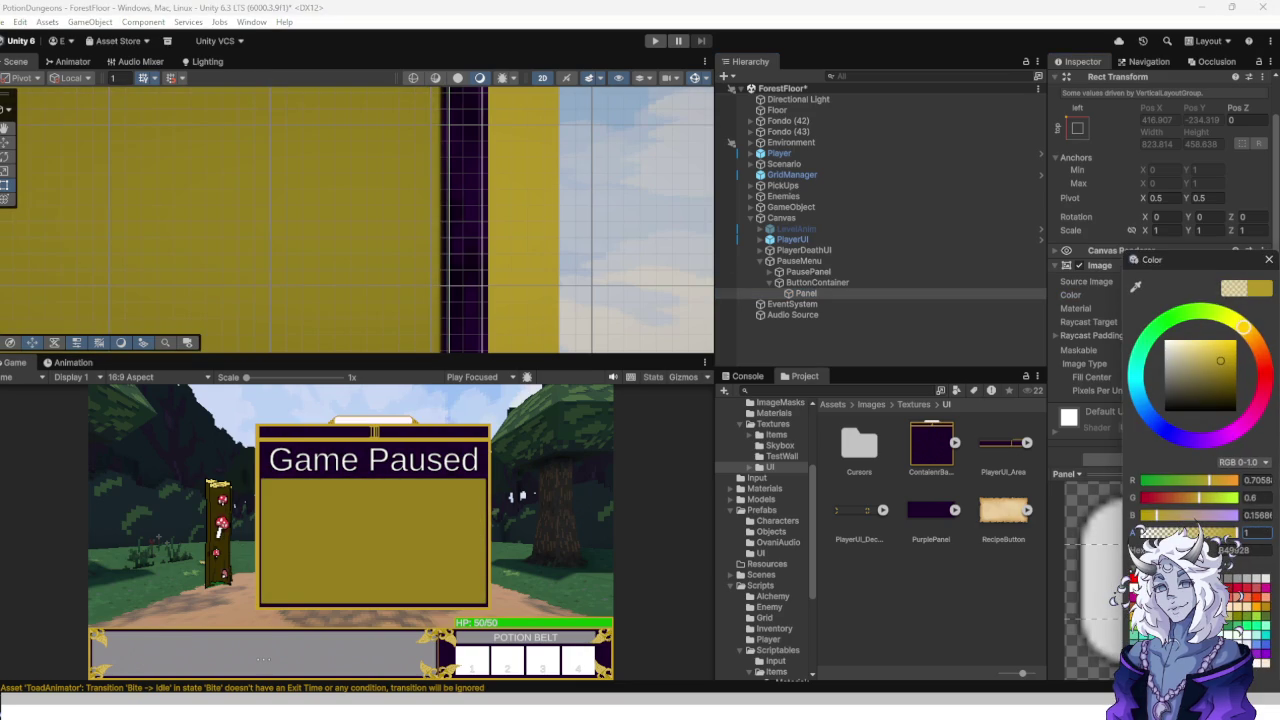
click(880, 340)
scroll(414, 220, down, 3)
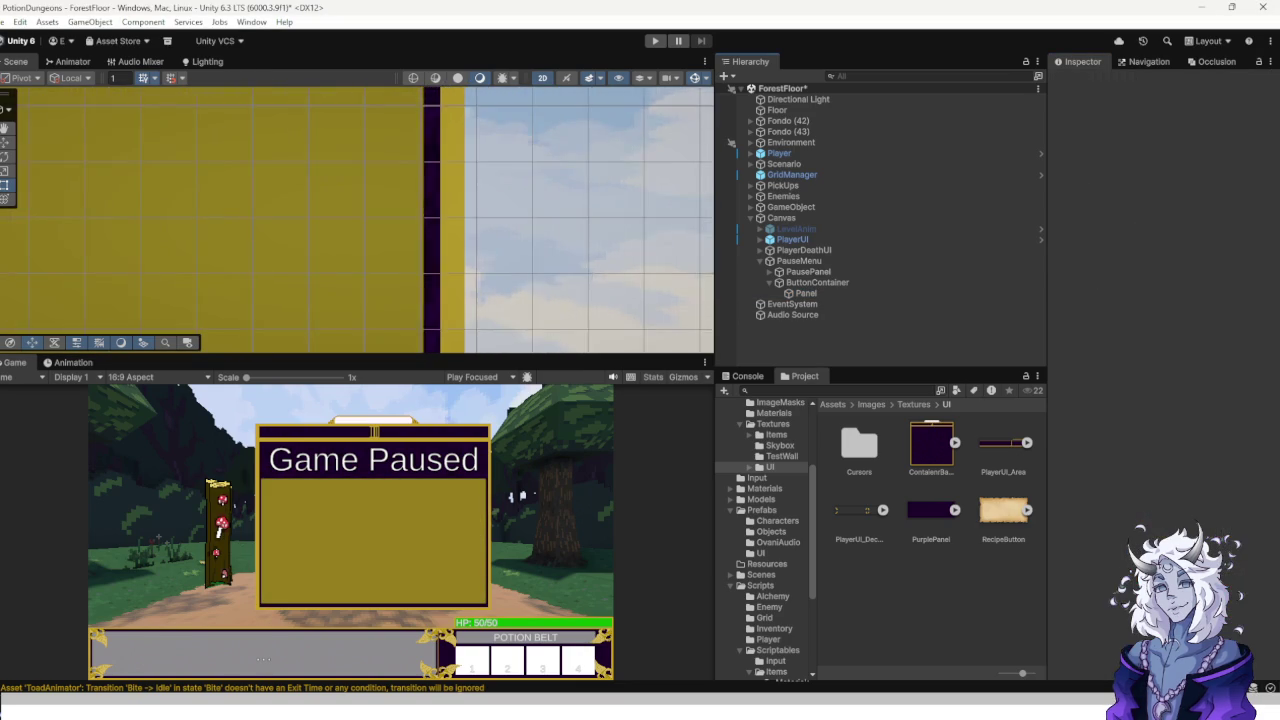
scroll(560, 220, down, 5)
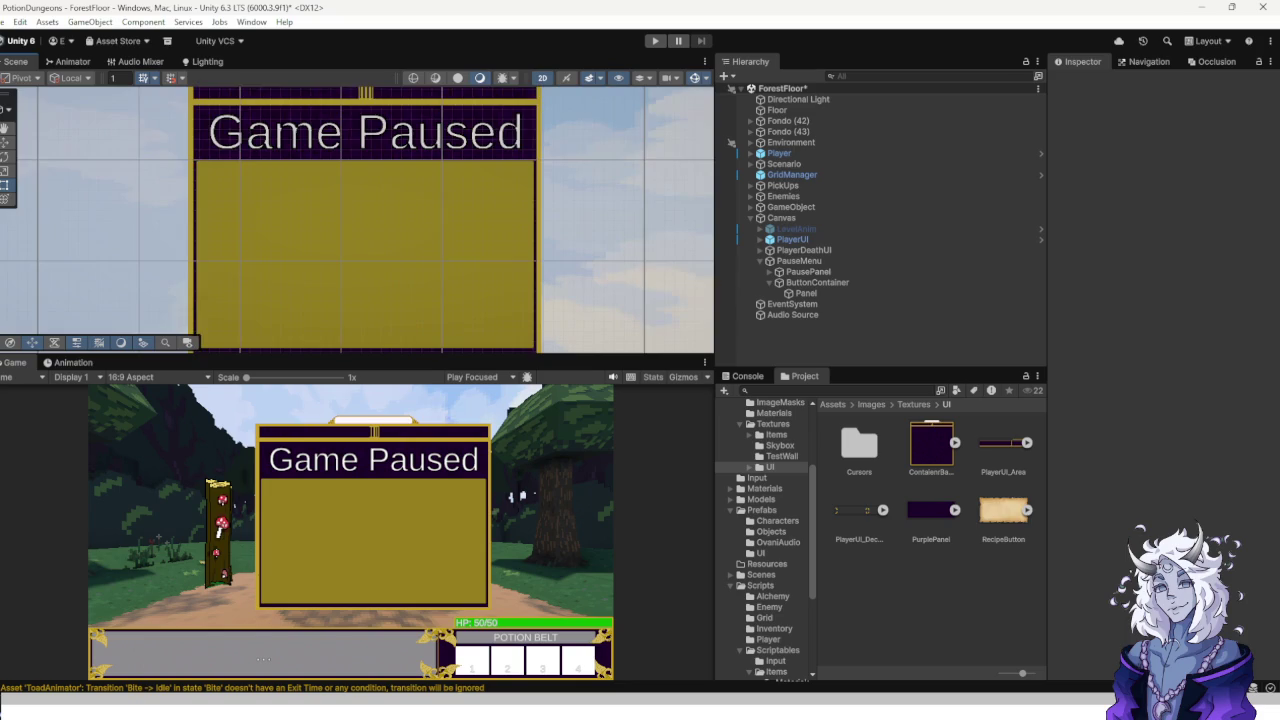
scroll(475, 185, down, 2)
scroll(256, 174, up, 2)
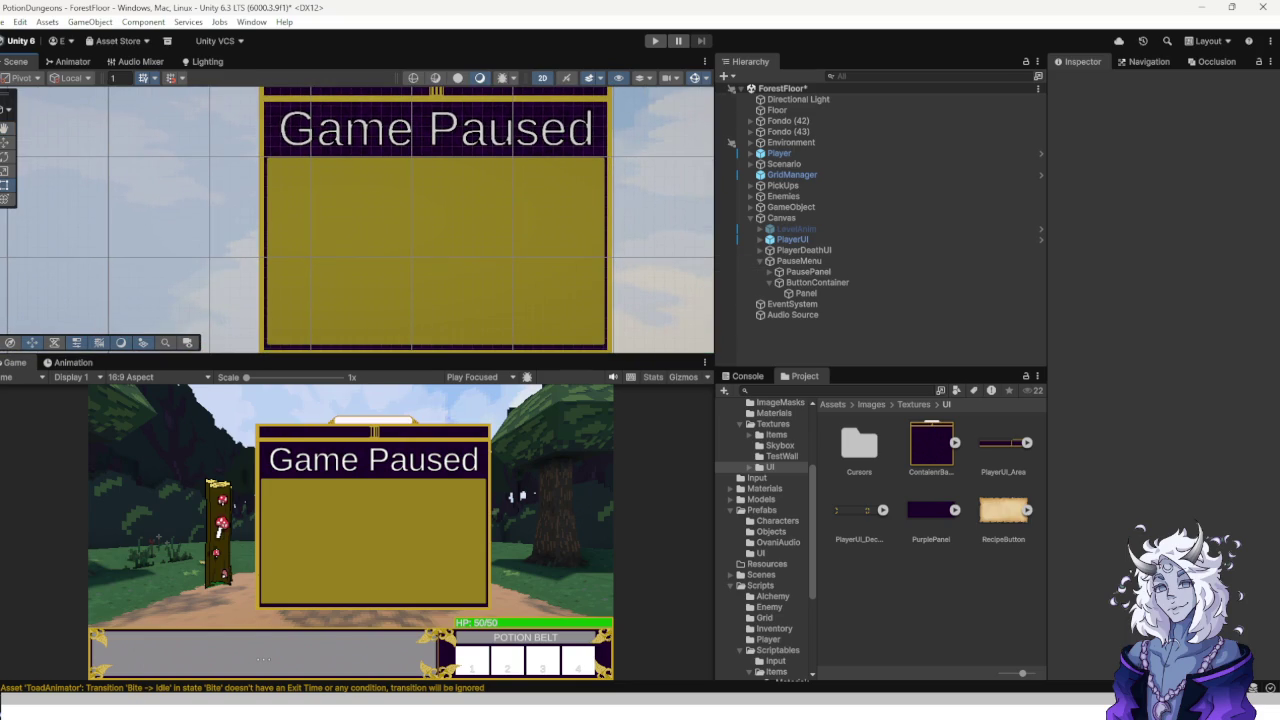
mouse_move(858, 708)
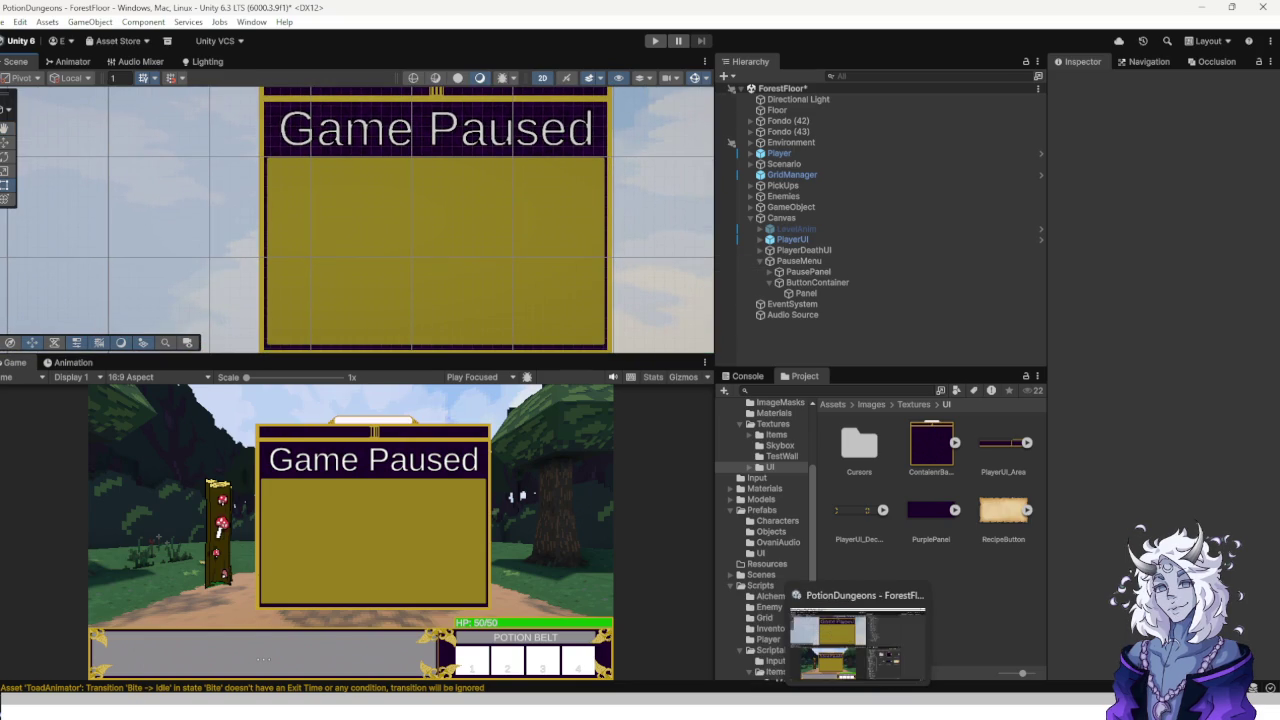
mouse_move(917, 708)
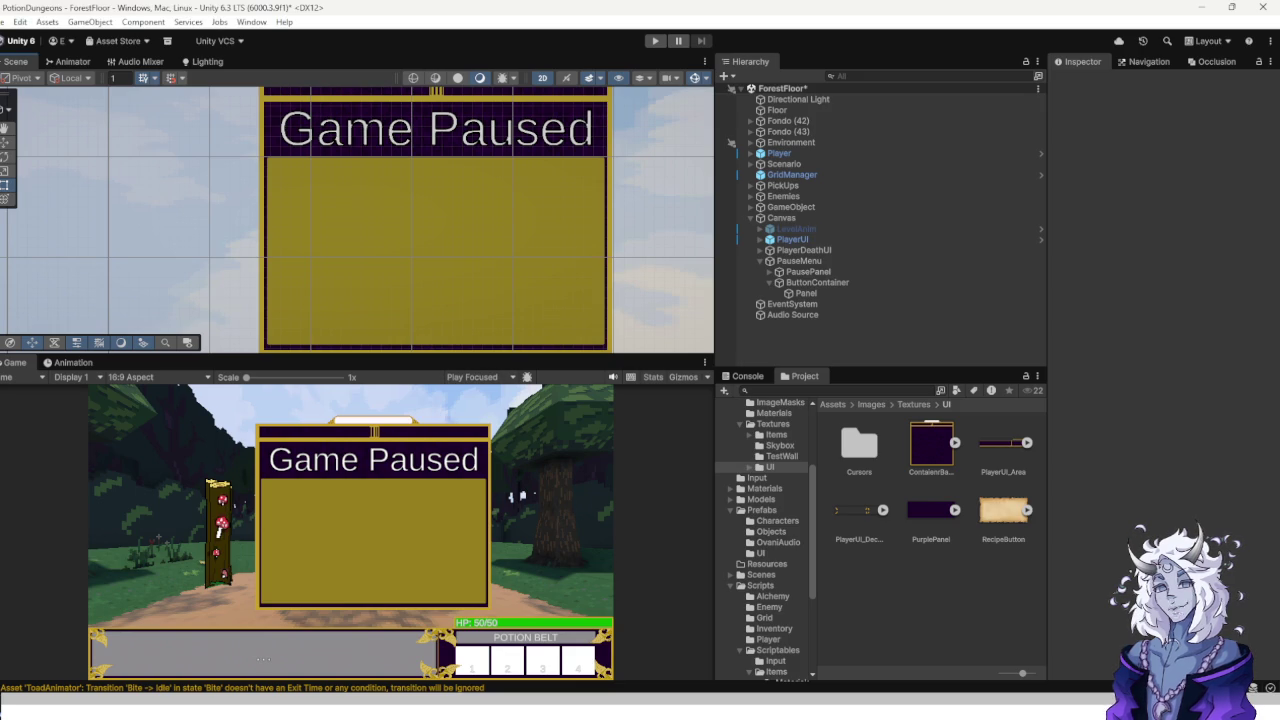
scroll(510, 210, up, 2)
scroll(490, 210, down, 4)
scroll(418, 177, up, 5)
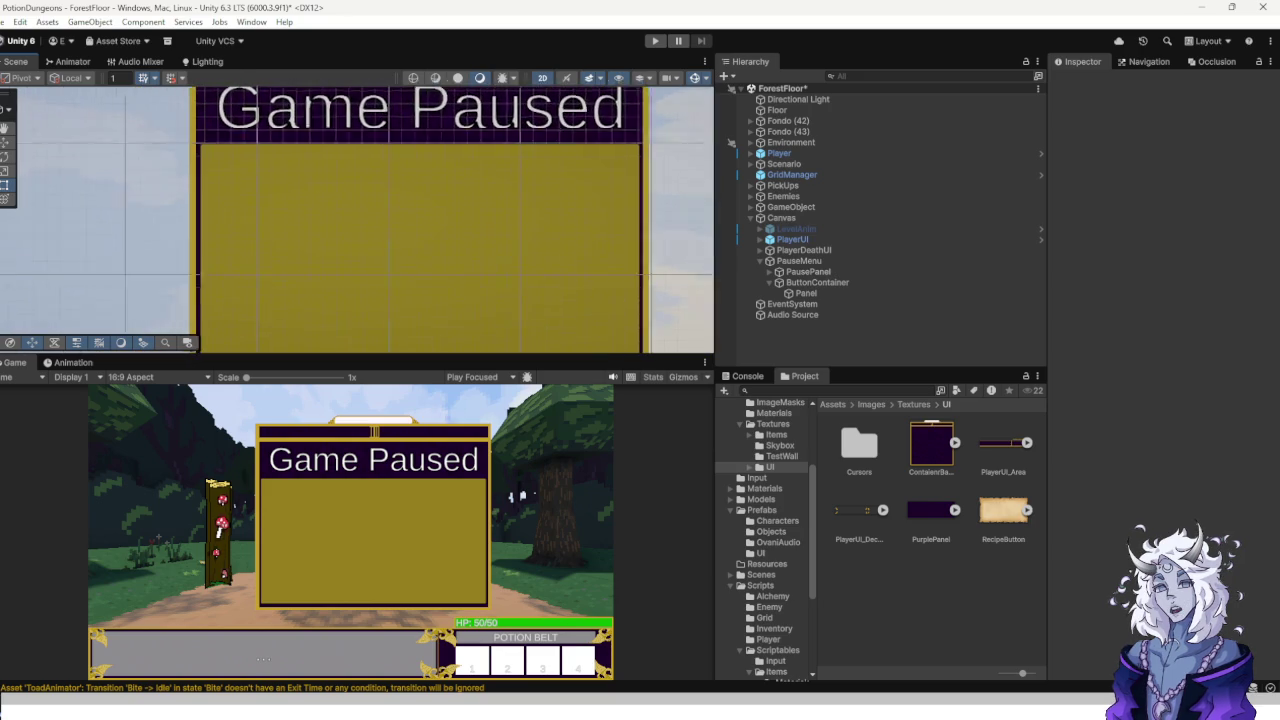
scroll(357, 218, down, 4)
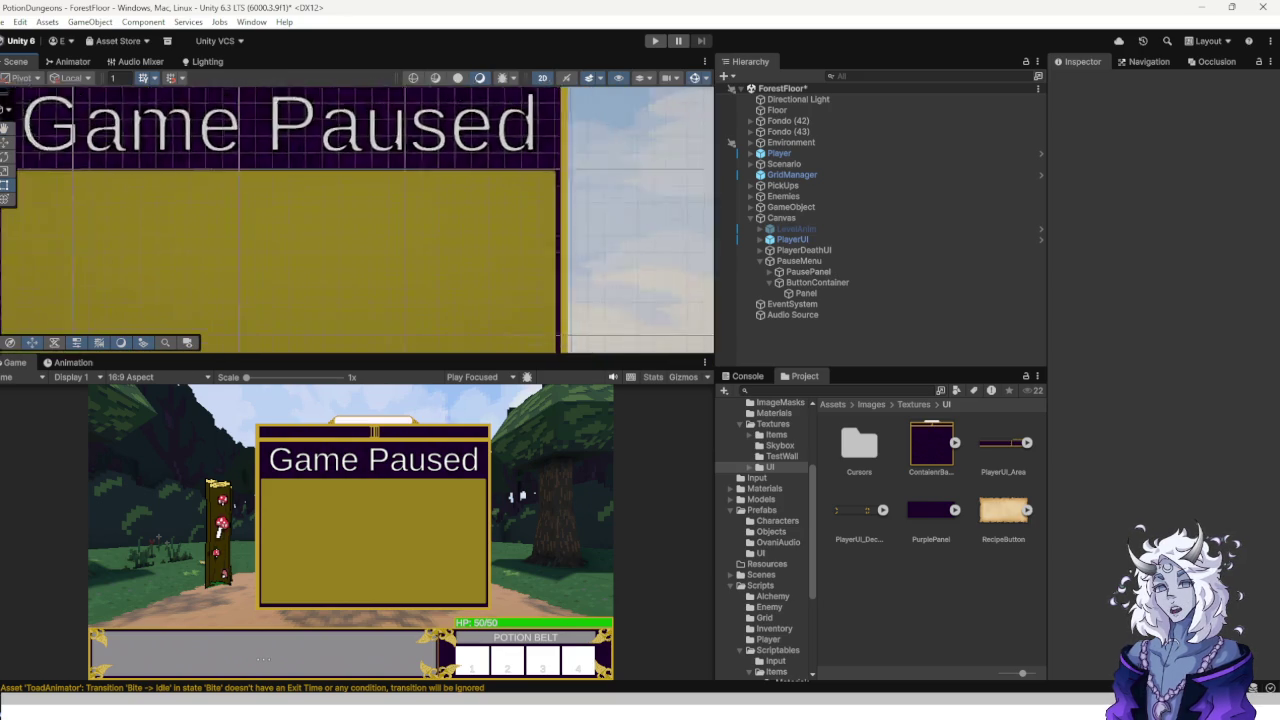
scroll(357, 218, up, 2)
drag(357, 218, 397, 201)
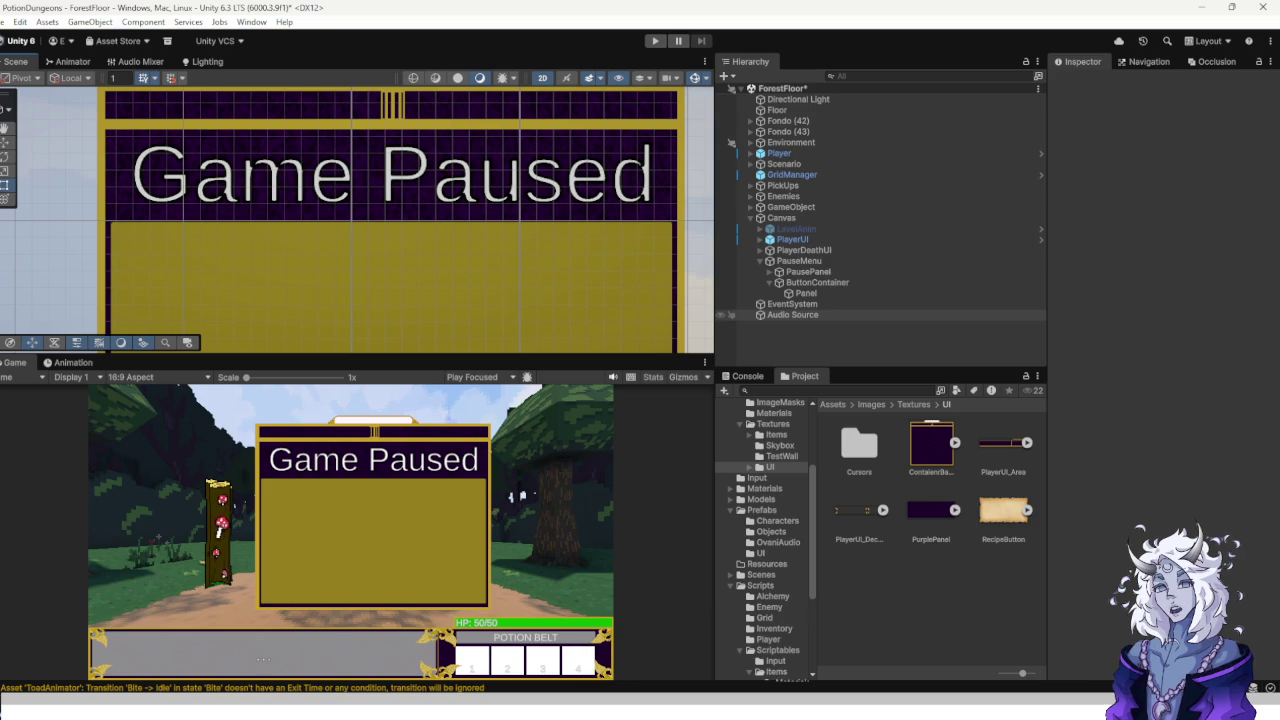
click(805, 293)
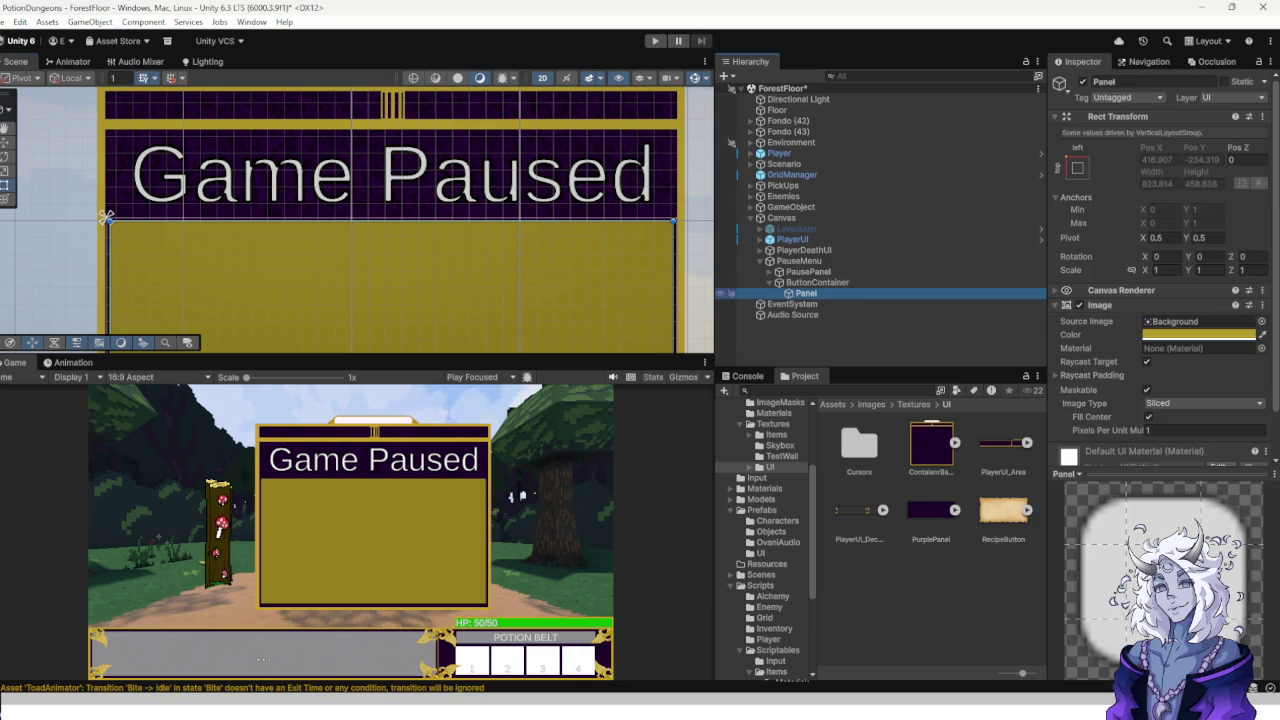
Rename the yellow Panel to BtnBorder.
click(1150, 81)
text(BtnBorder)
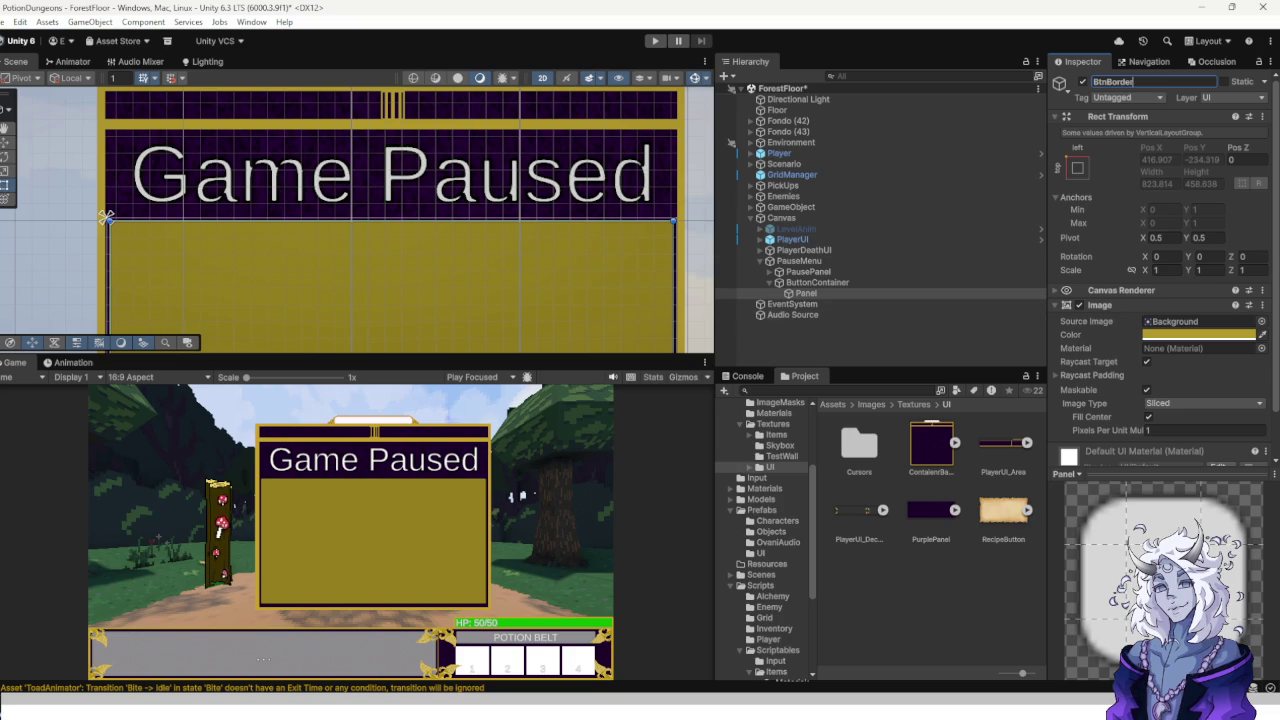
click(880, 340)
Add a Button - TextMeshPro inside BtnBorder.
click(812, 293)
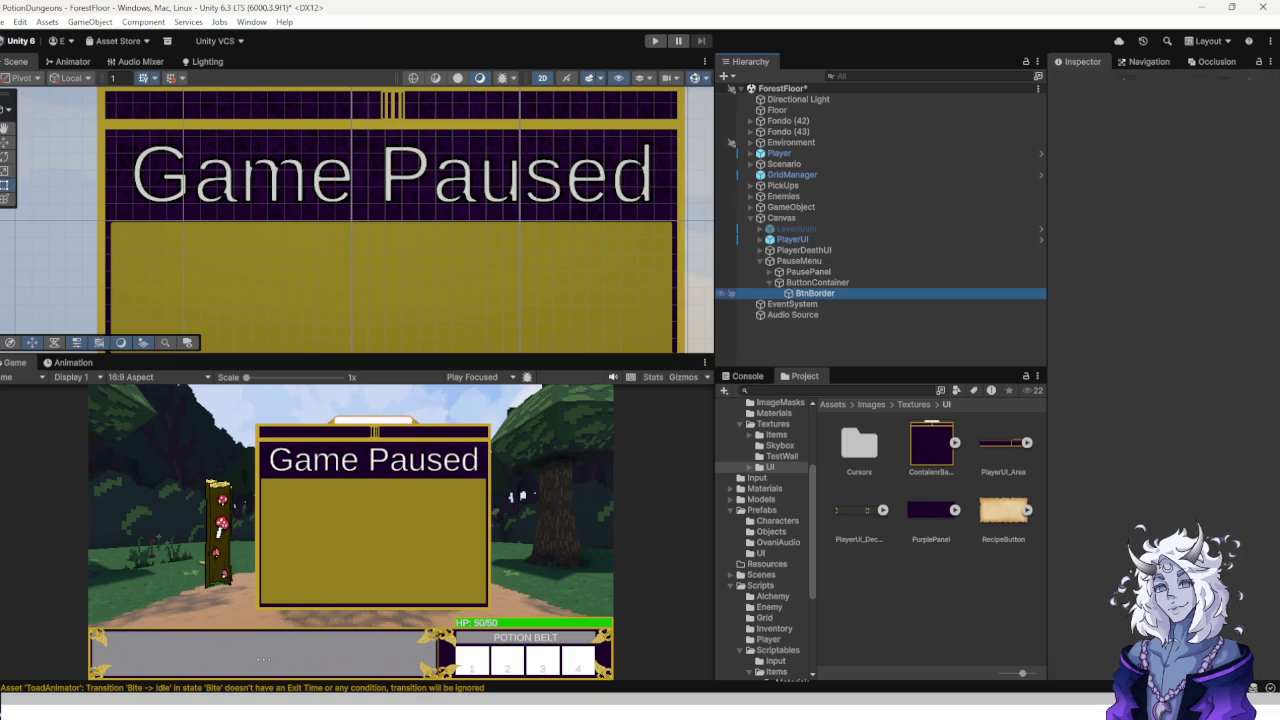
right_click(822, 293)
mouse_move(870, 501)
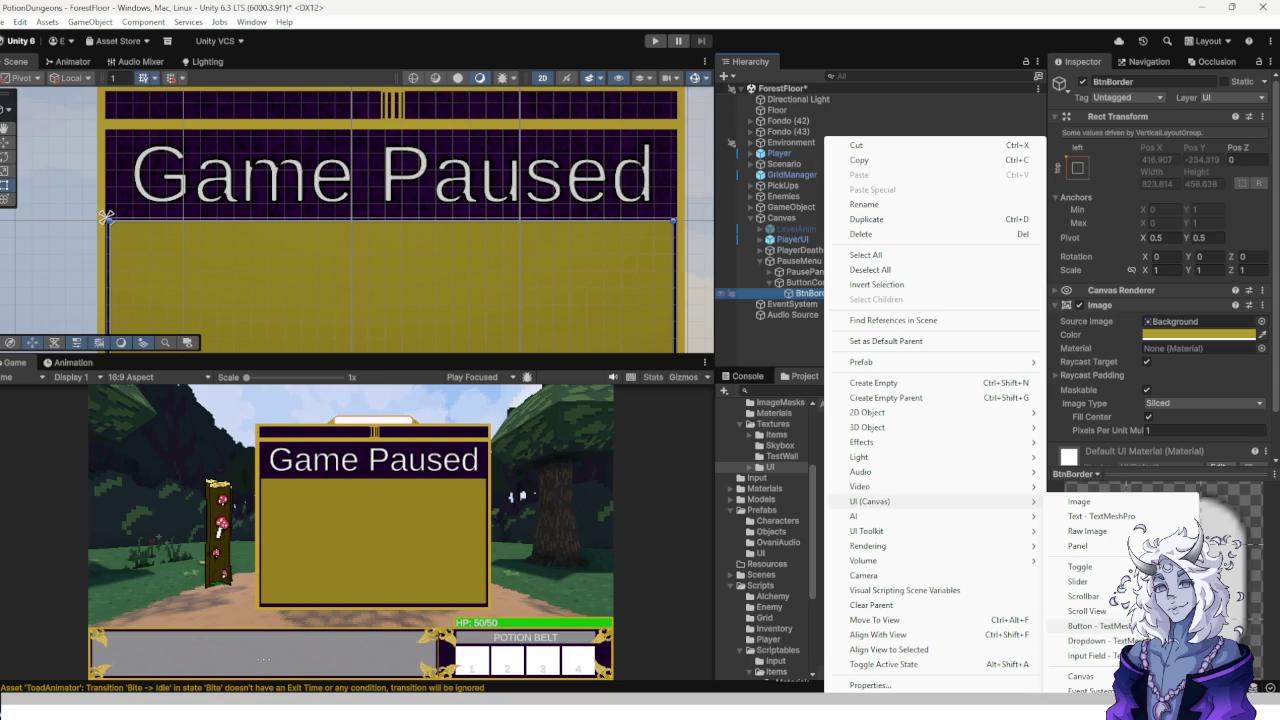
click(1095, 626)
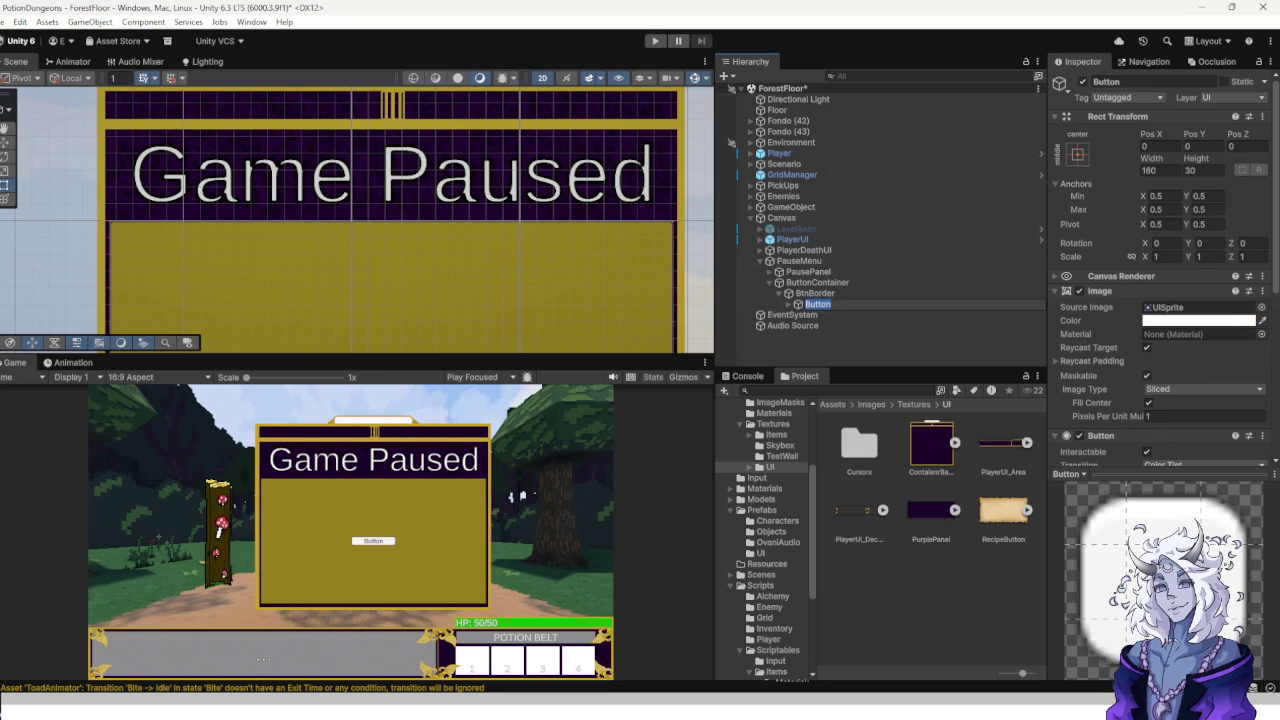
Set the Button's anchor preset to stretch so it fills BtnBorder.
click(1077, 153)
alt+click(1221, 357)
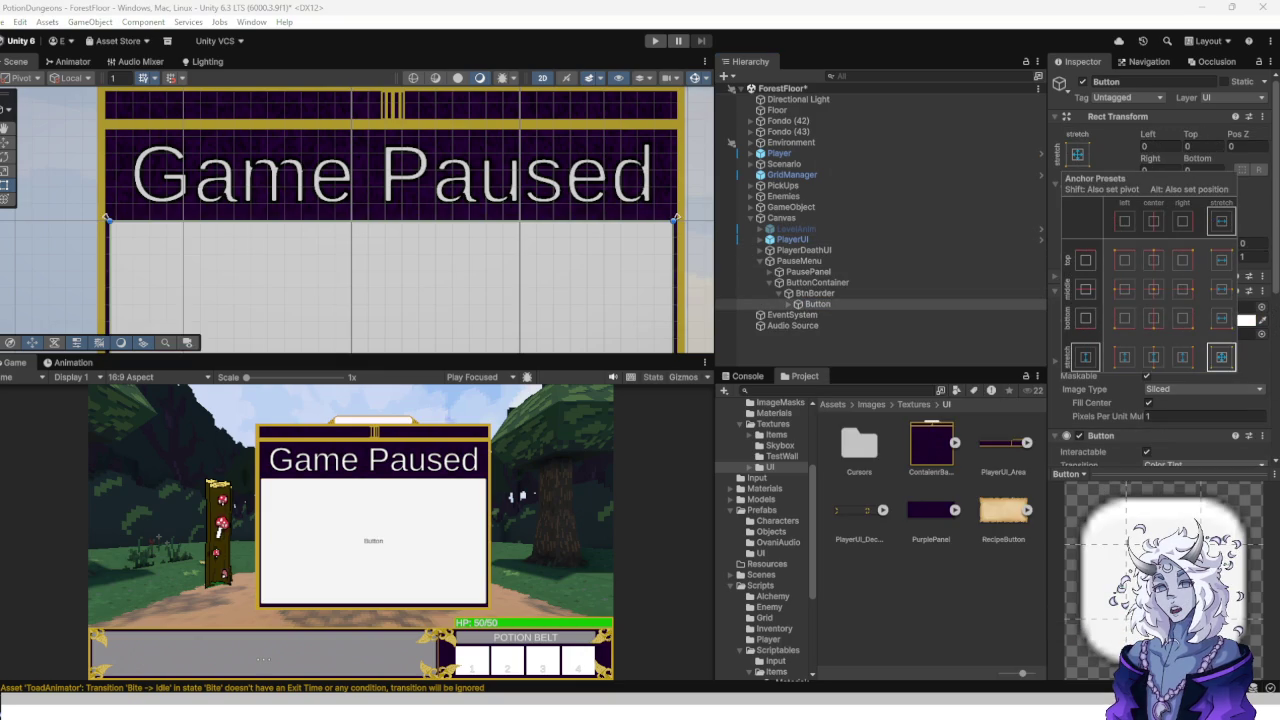
key(Escape)
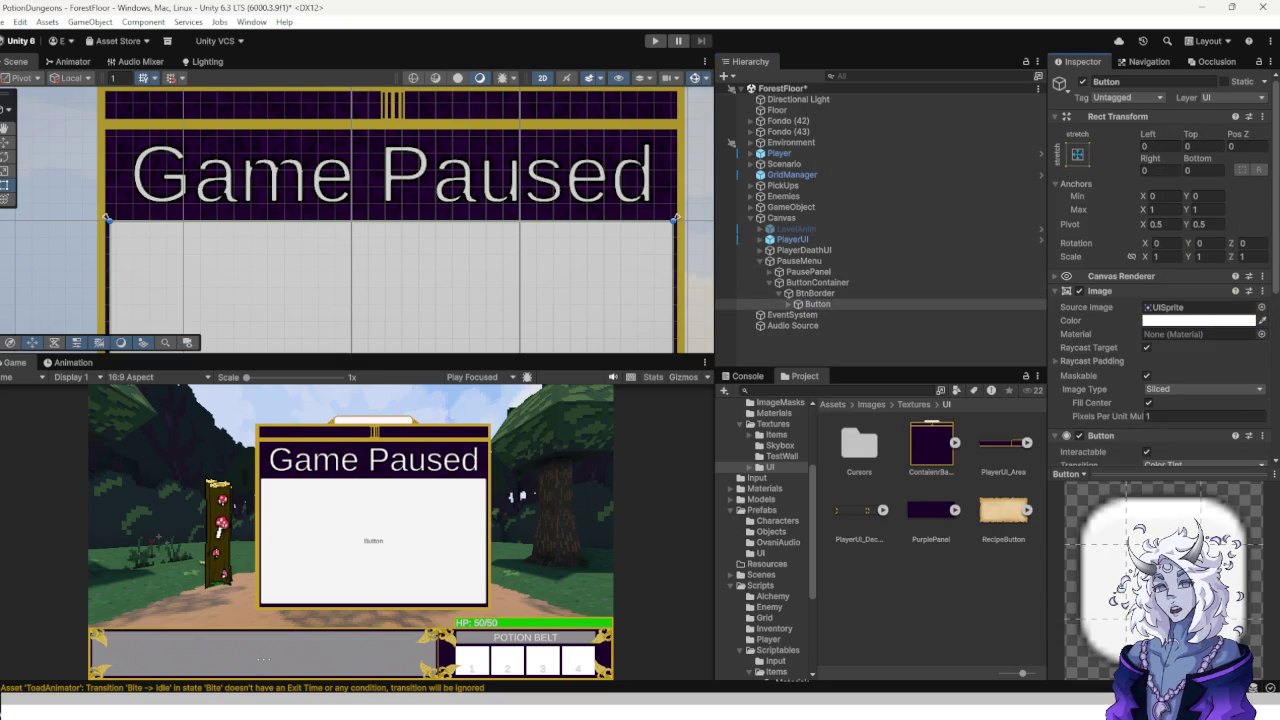
click(1160, 146)
text(0.6)
key(BackSpace)
key(BackSpace)
text(.75)
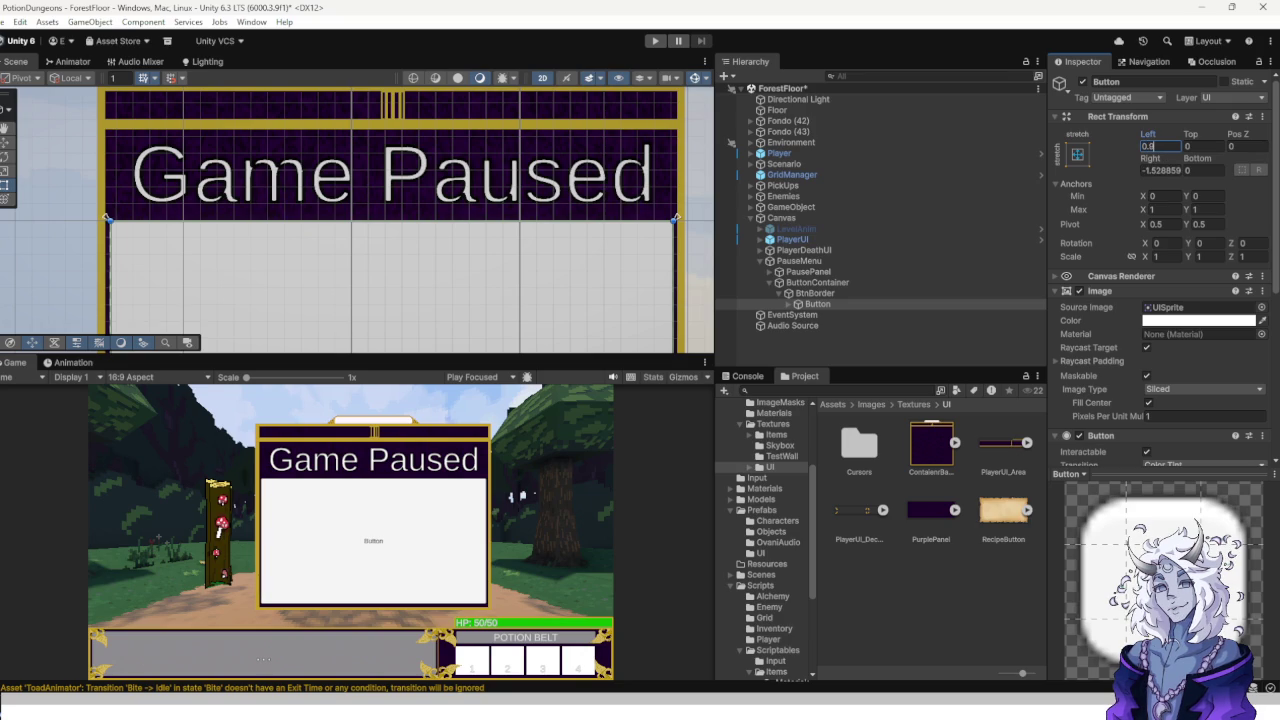
key(Tab)
text(.9)
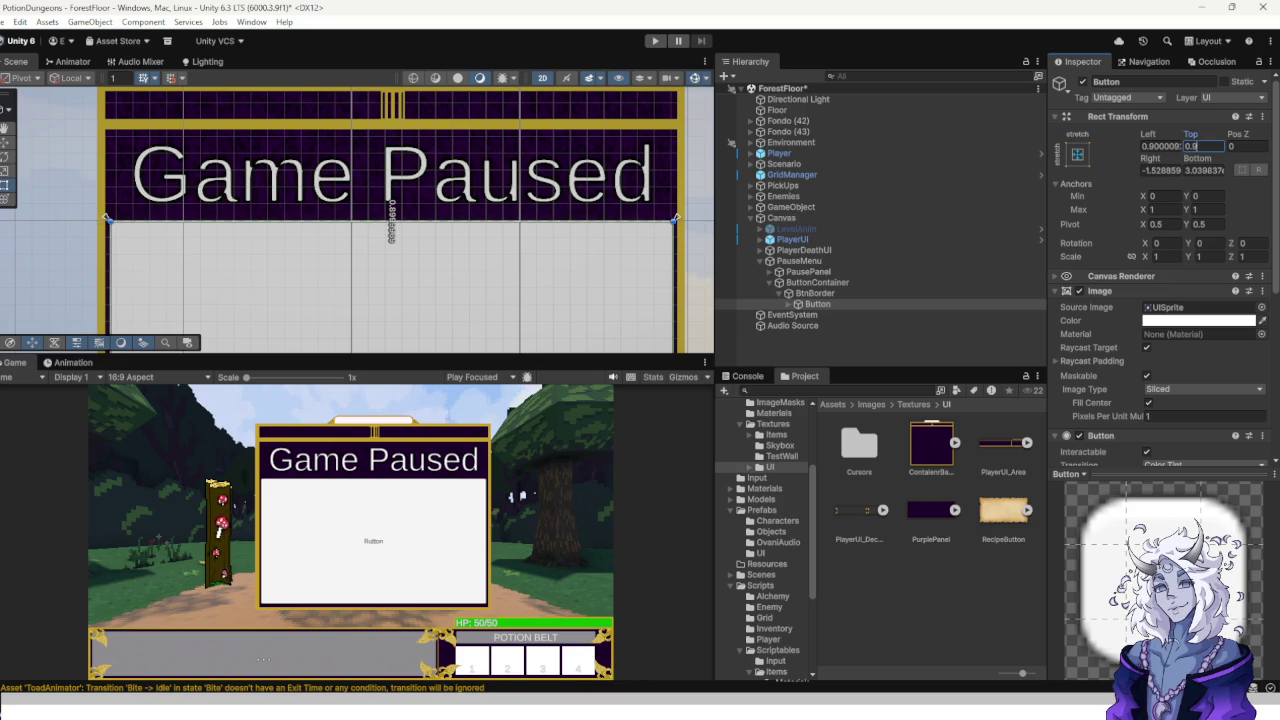
scroll(31, 248, up, 5)
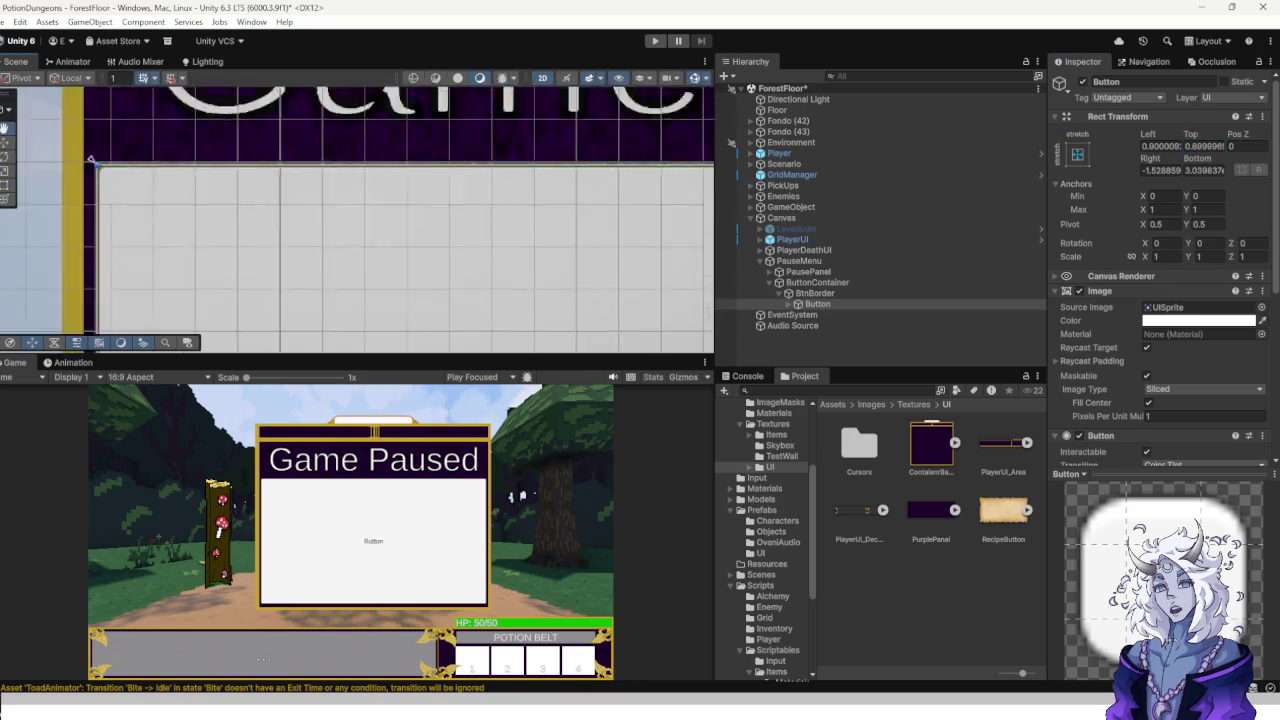
scroll(308, 90, up, 3)
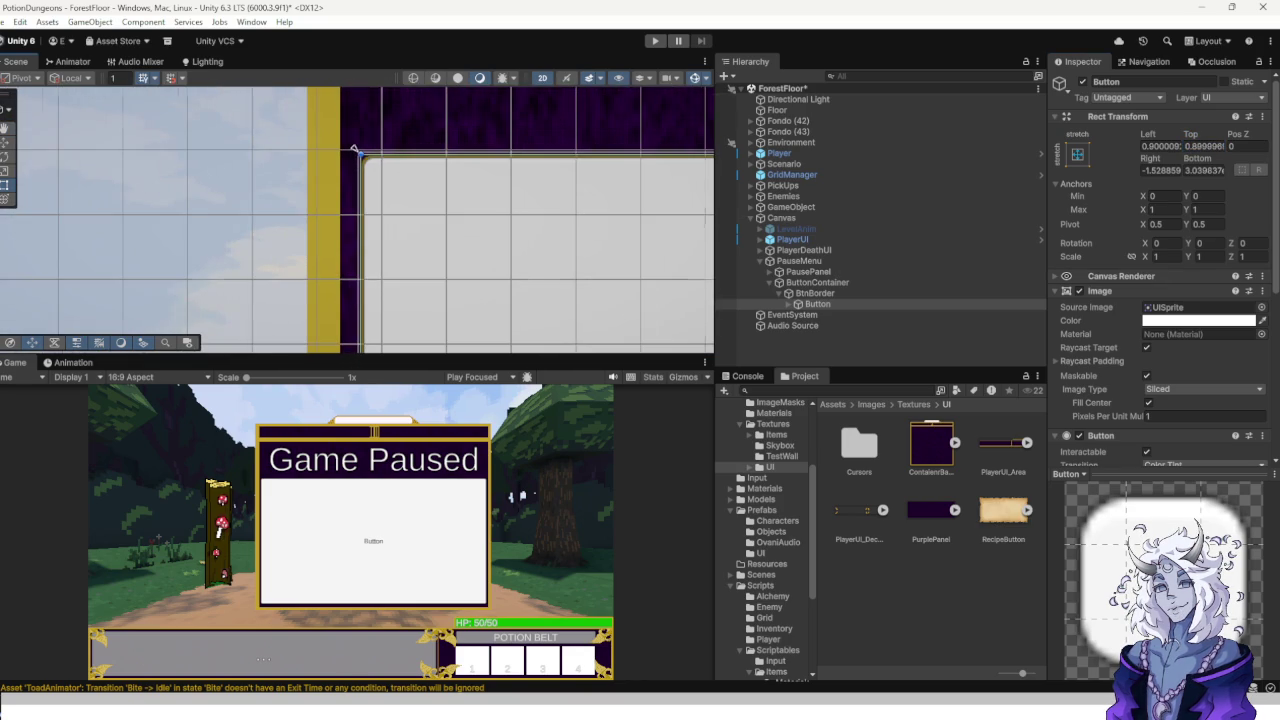
Inset the Button 5 units on Left, Top, Right and Bottom and frame it.
mouse_move(363, 250)
mouse_down()
mouse_move(400, 250)
mouse_move(380, 250)
mouse_up()
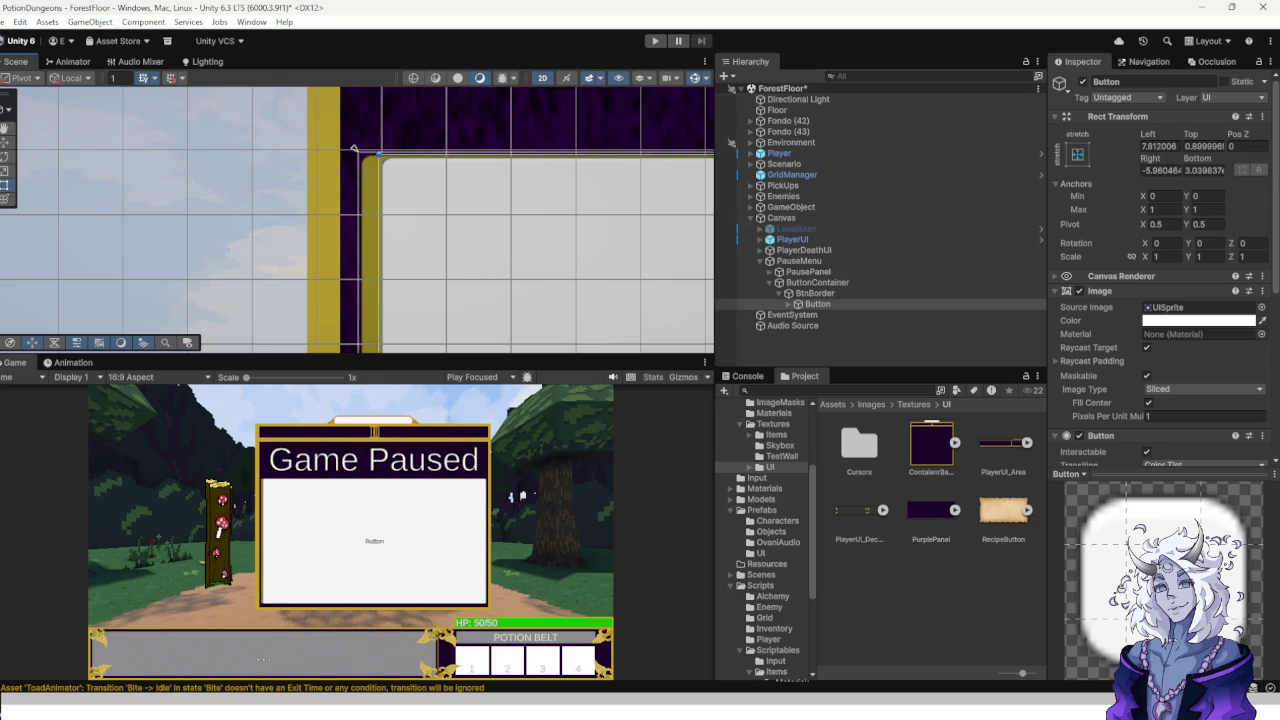
text(5)
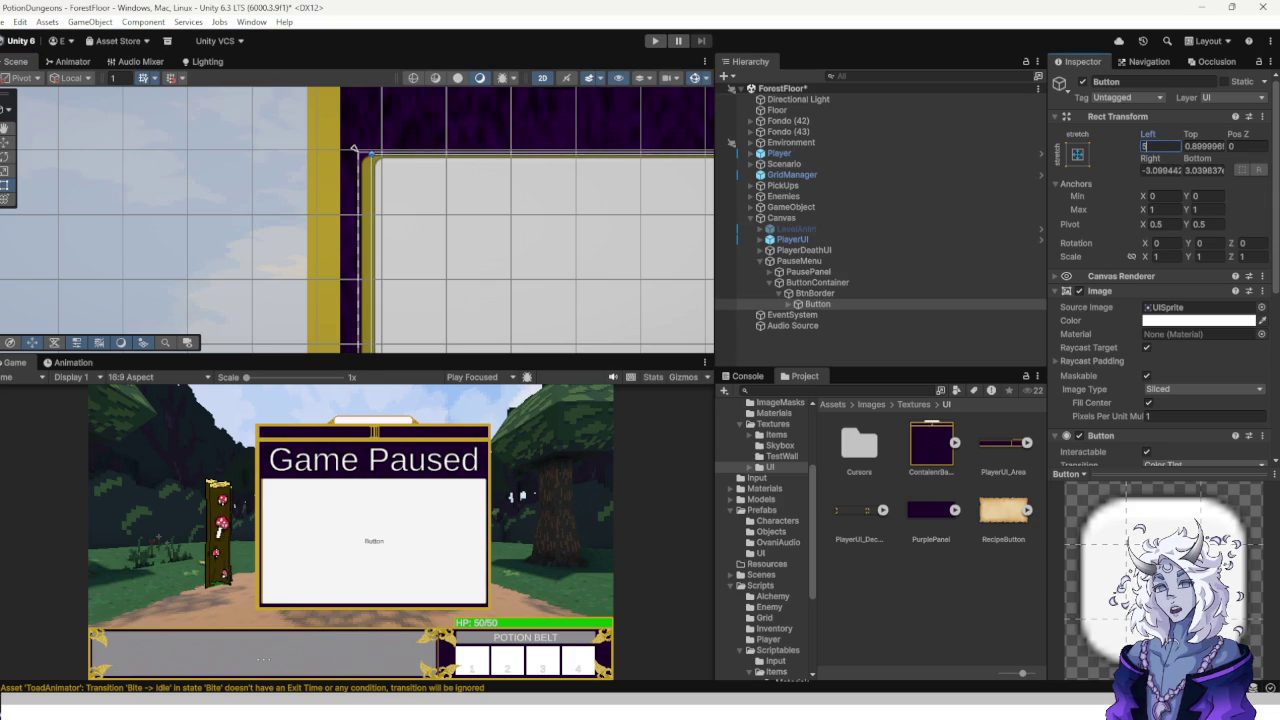
key(Tab)
text(5)
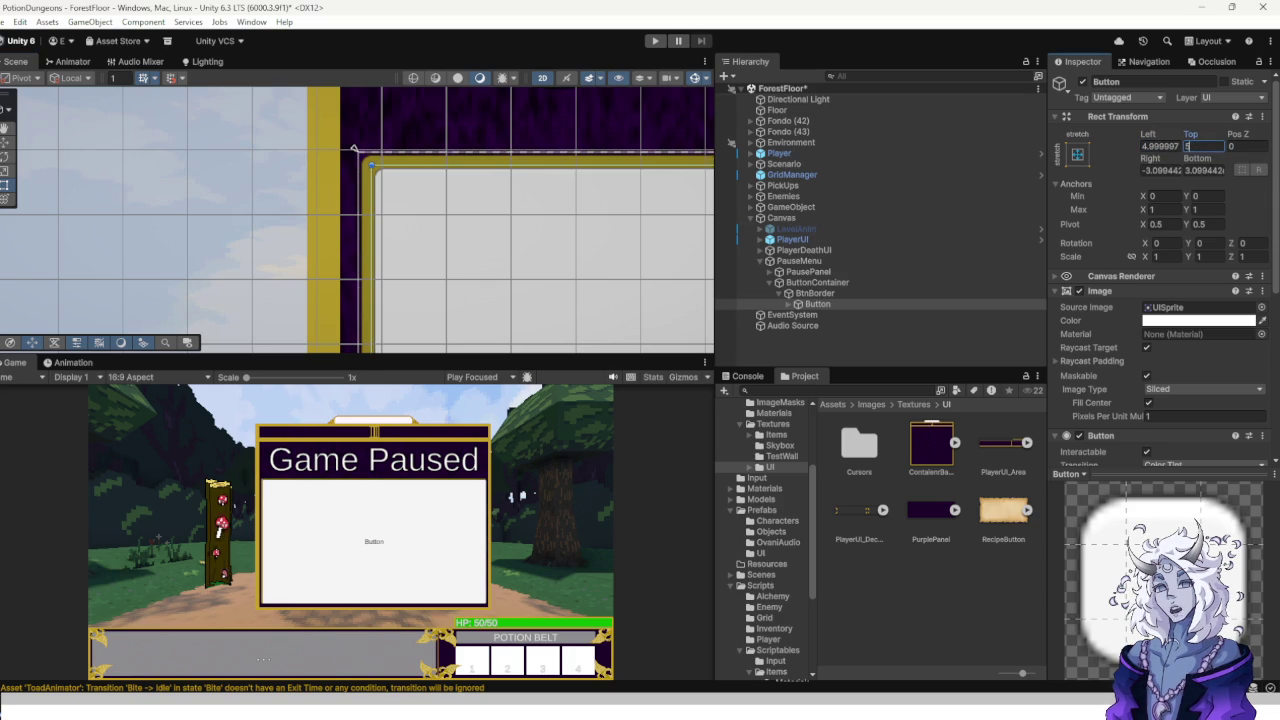
text(5)
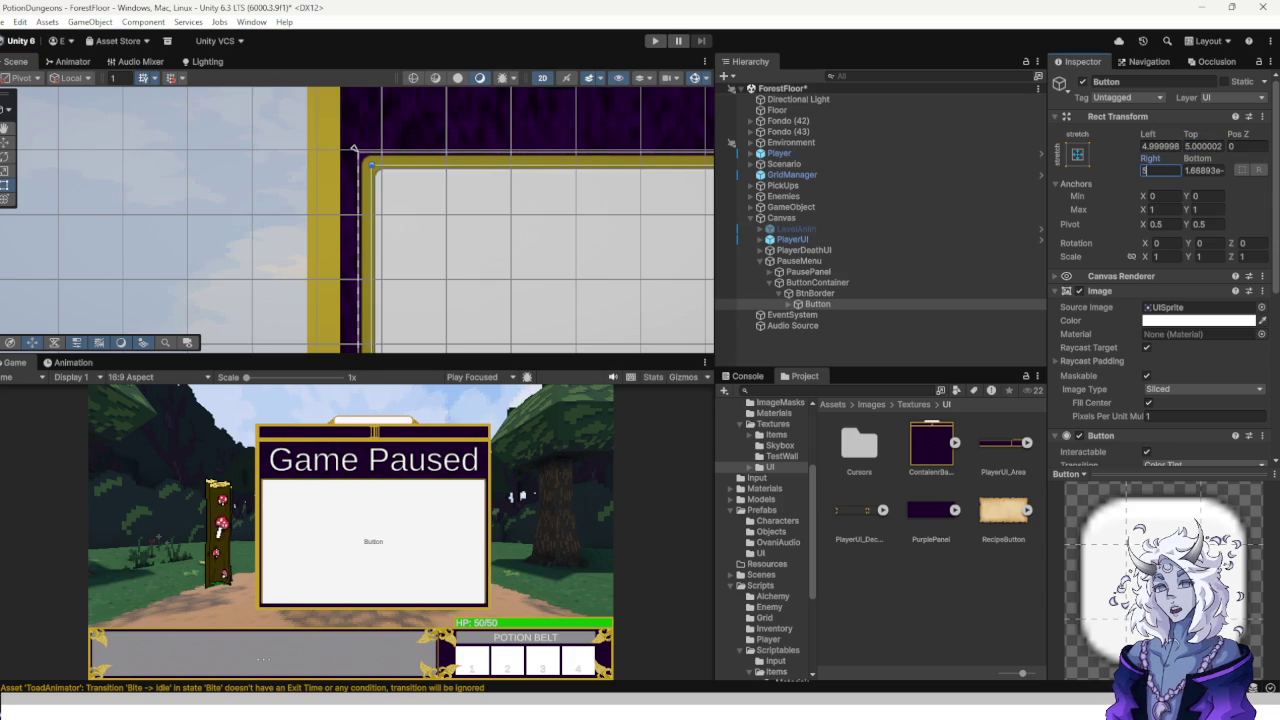
key(Tab)
text(5)
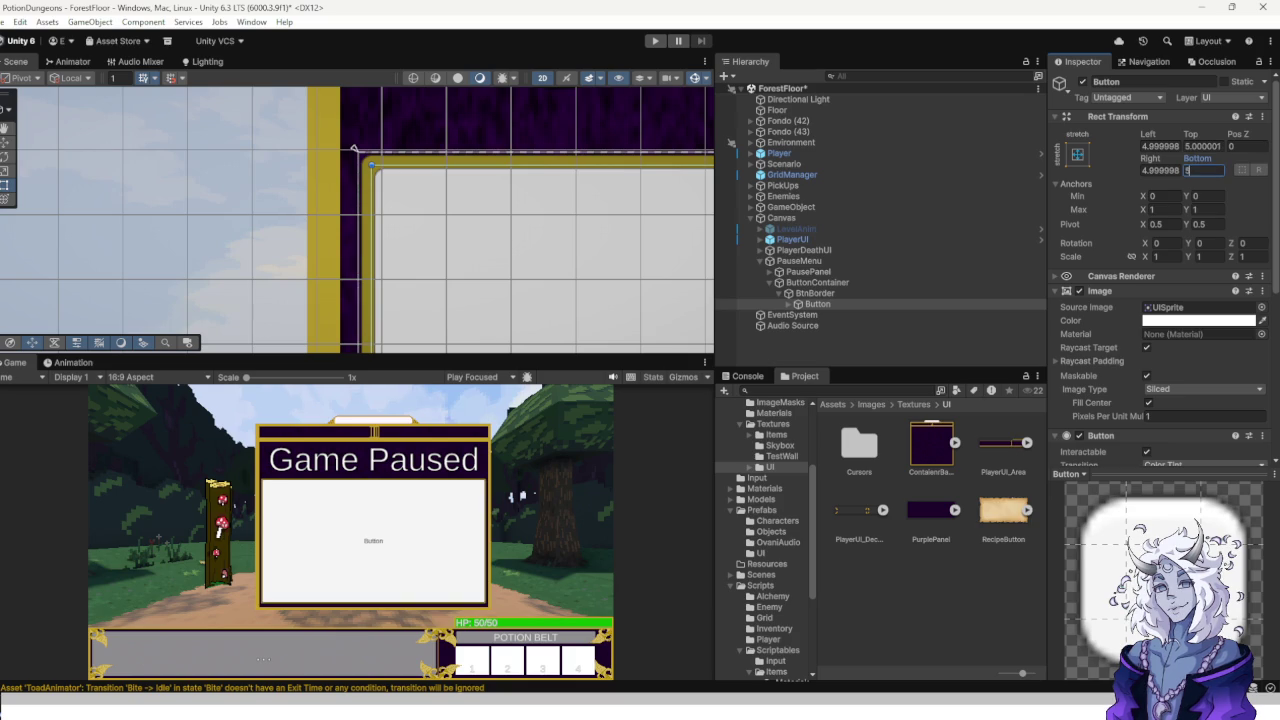
key(Tab)
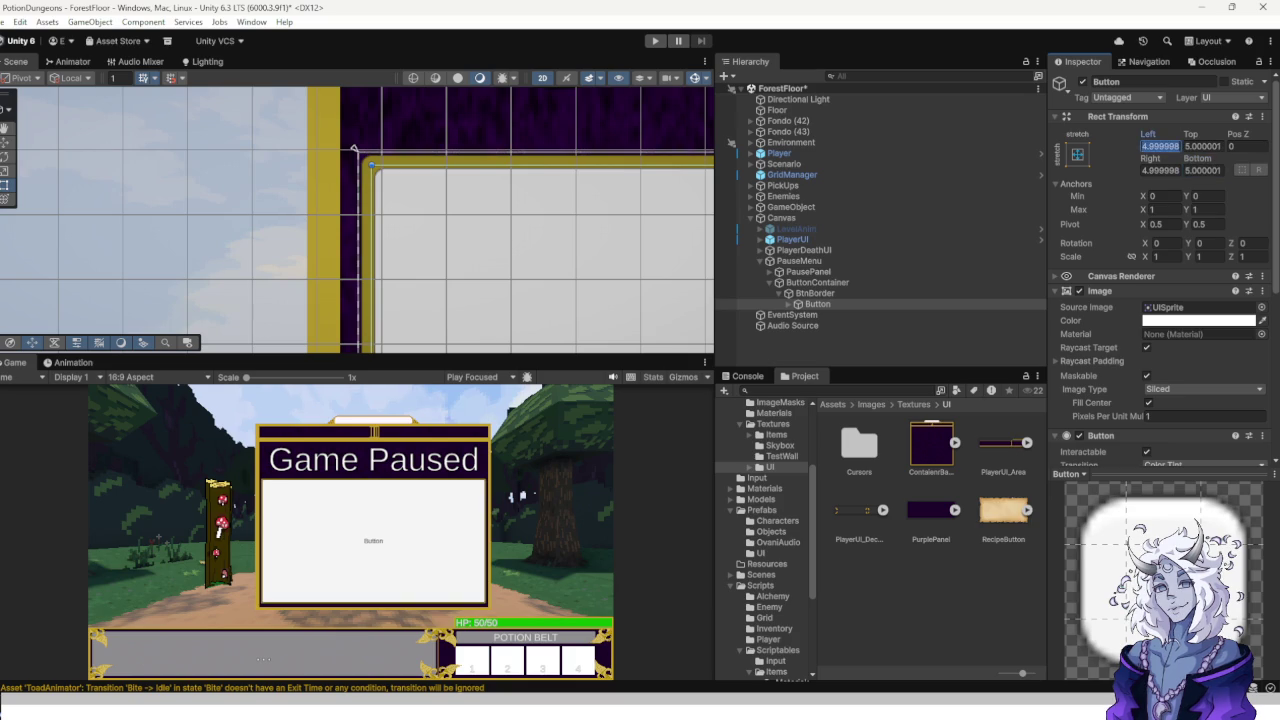
key(Tab)
text(5)
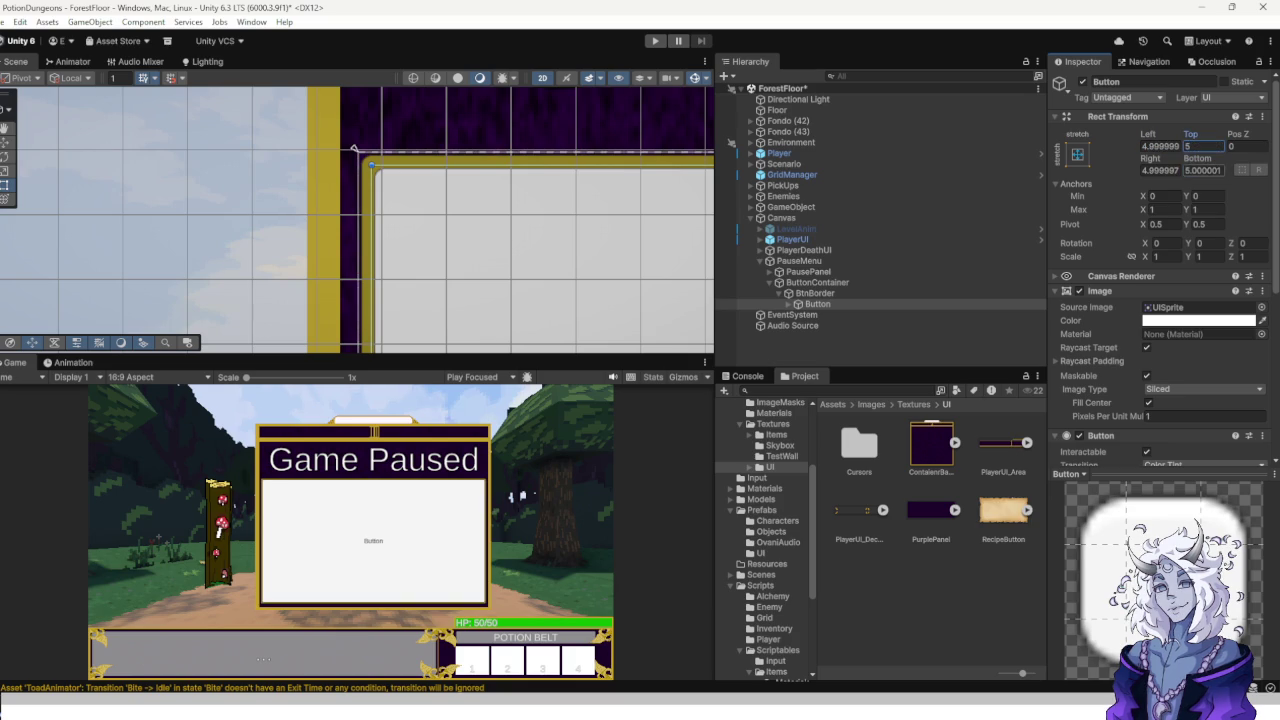
key(shift+Tab)
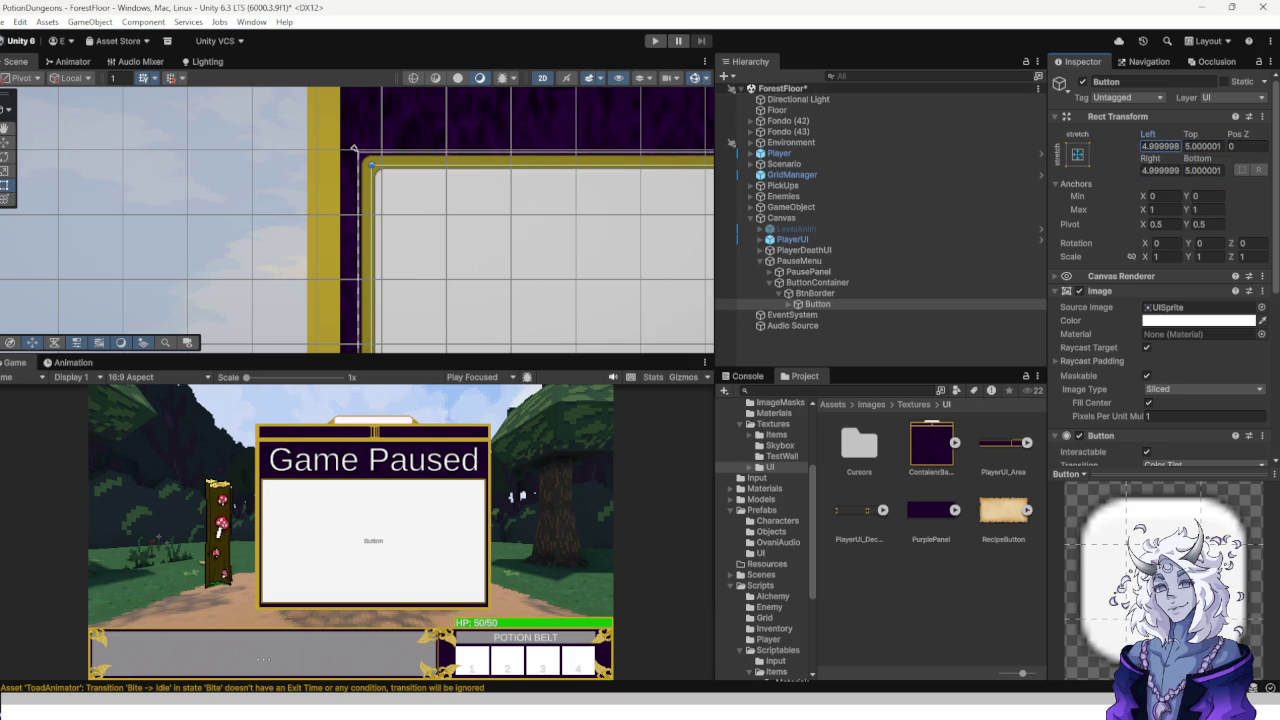
scroll(550, 165, down, 5)
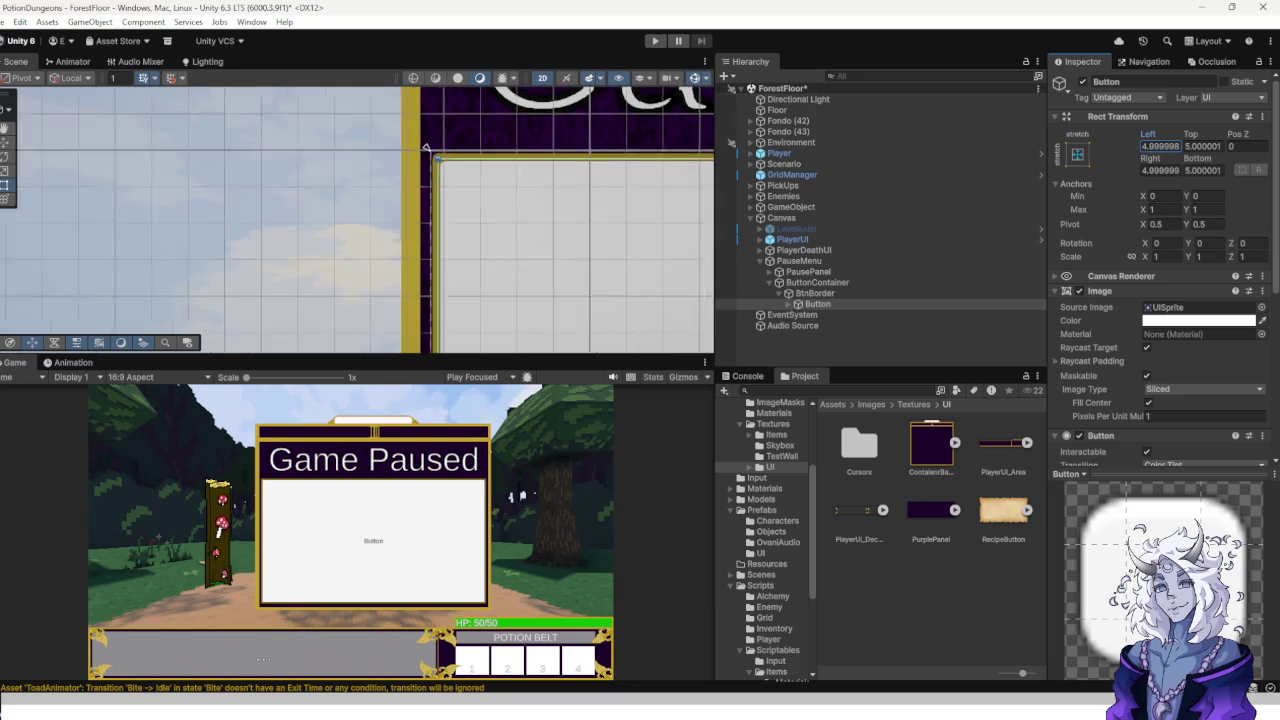
scroll(455, 158, up, 2)
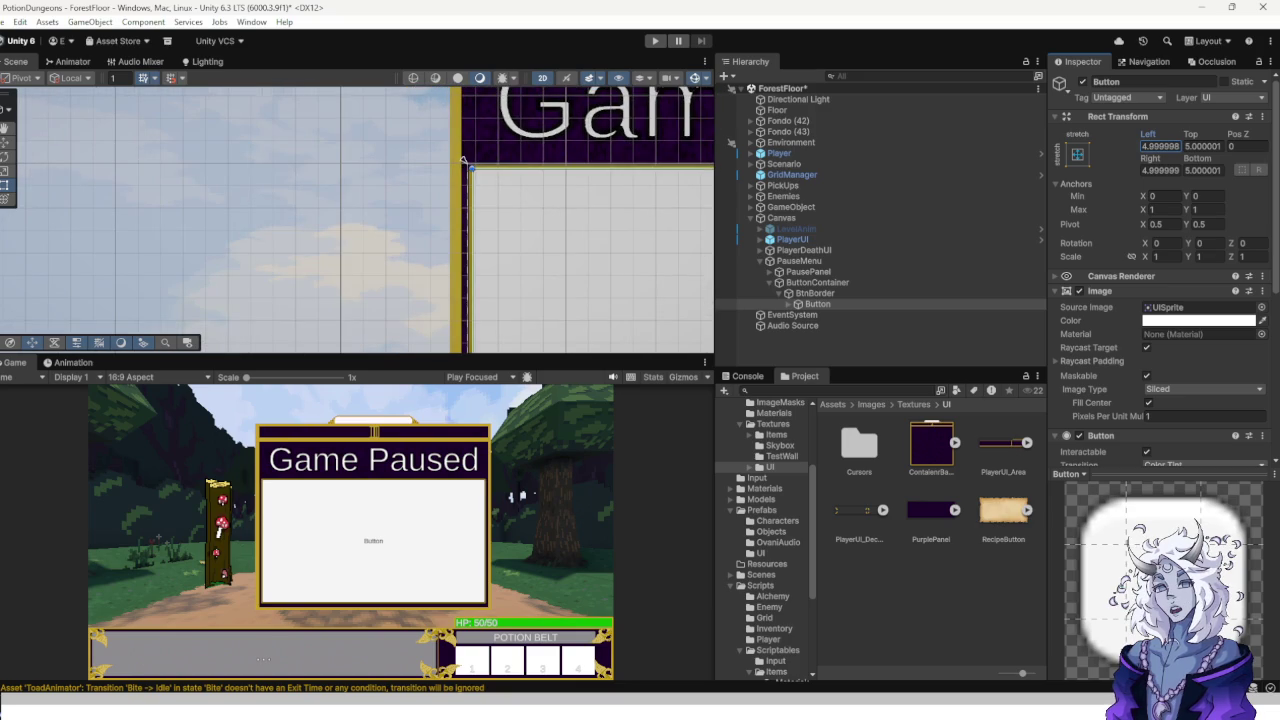
key(f)
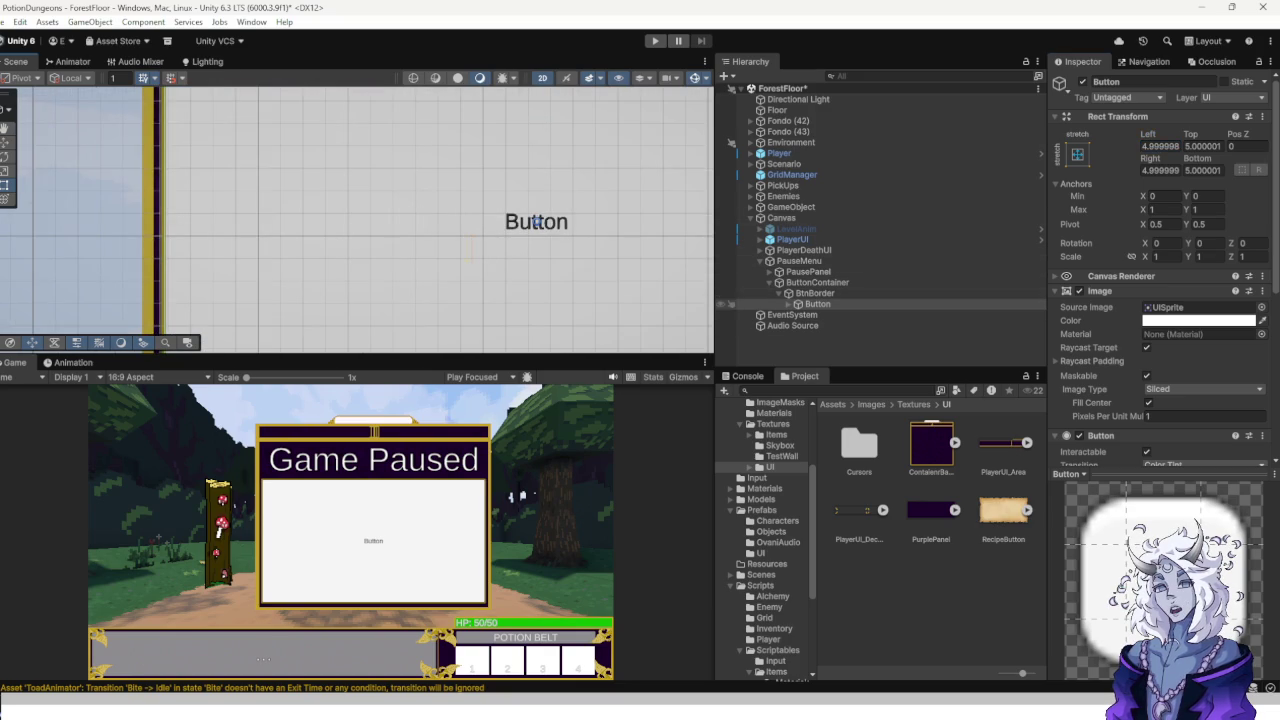
key(Right)
Turn on Auto Size for the button's Text (TMP) label.
key(Down)
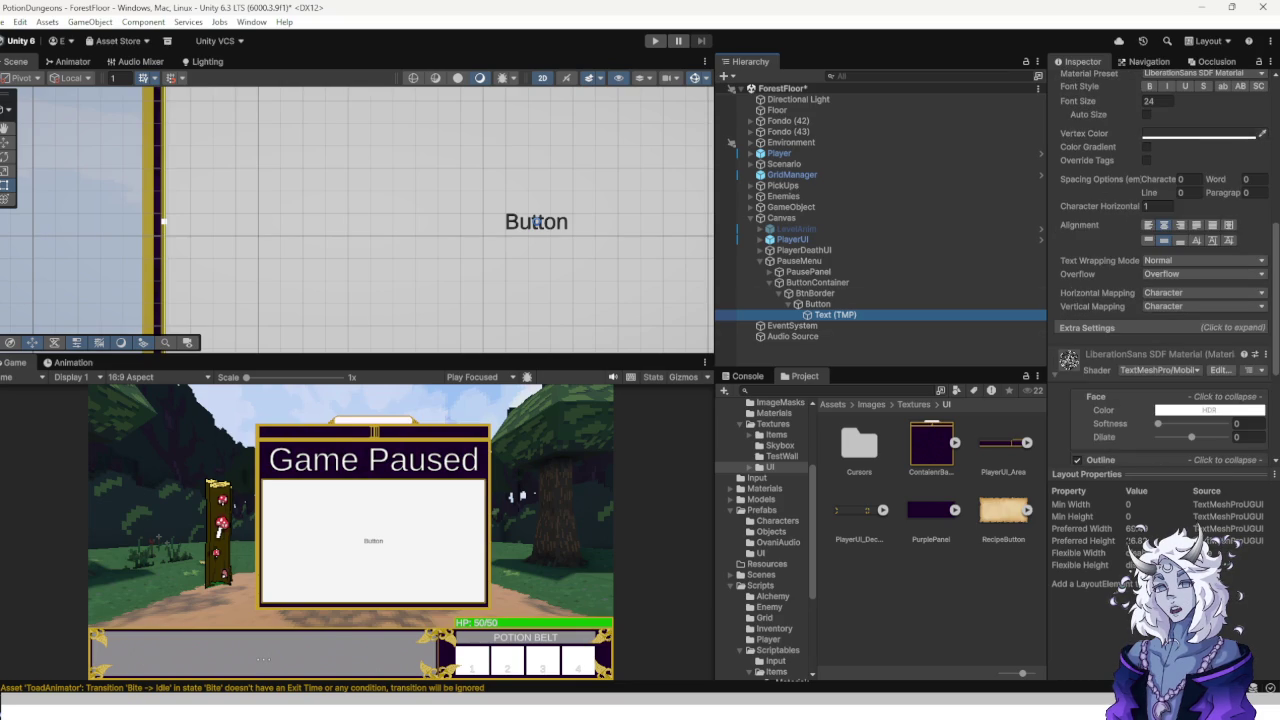
scroll(1160, 270, down, 4)
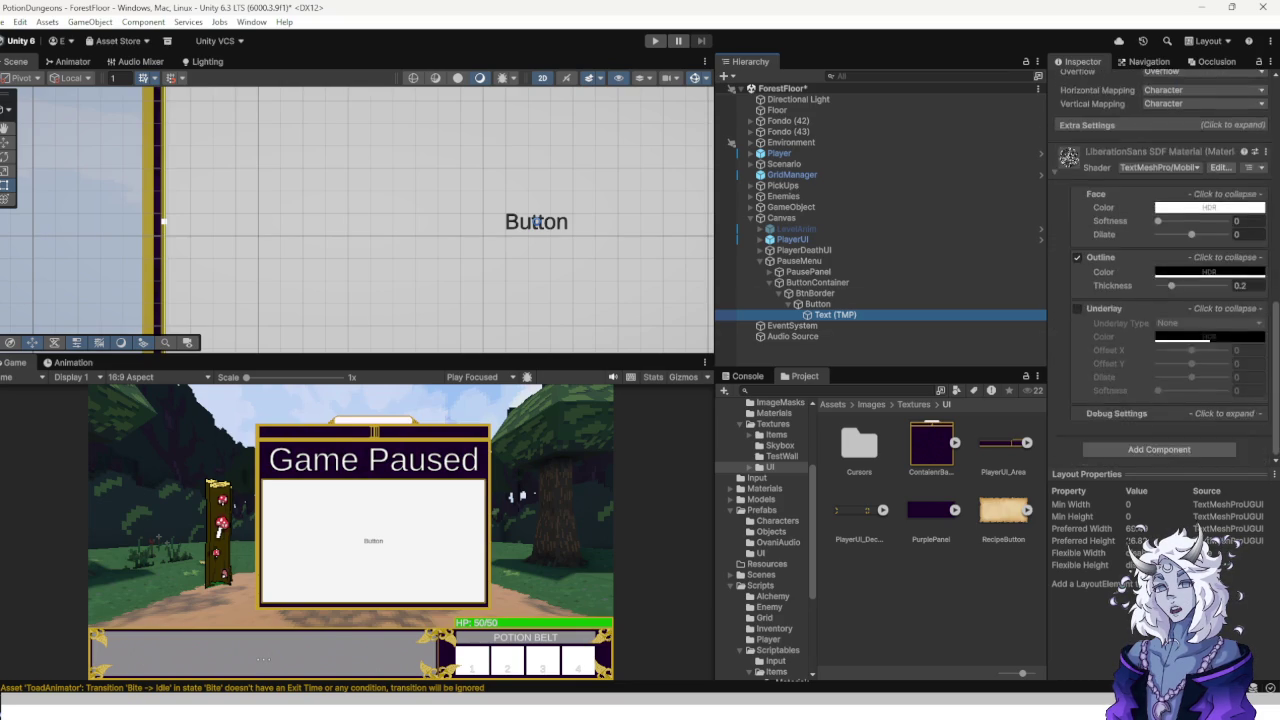
scroll(1160, 270, up, 4)
scroll(1160, 260, up, 6)
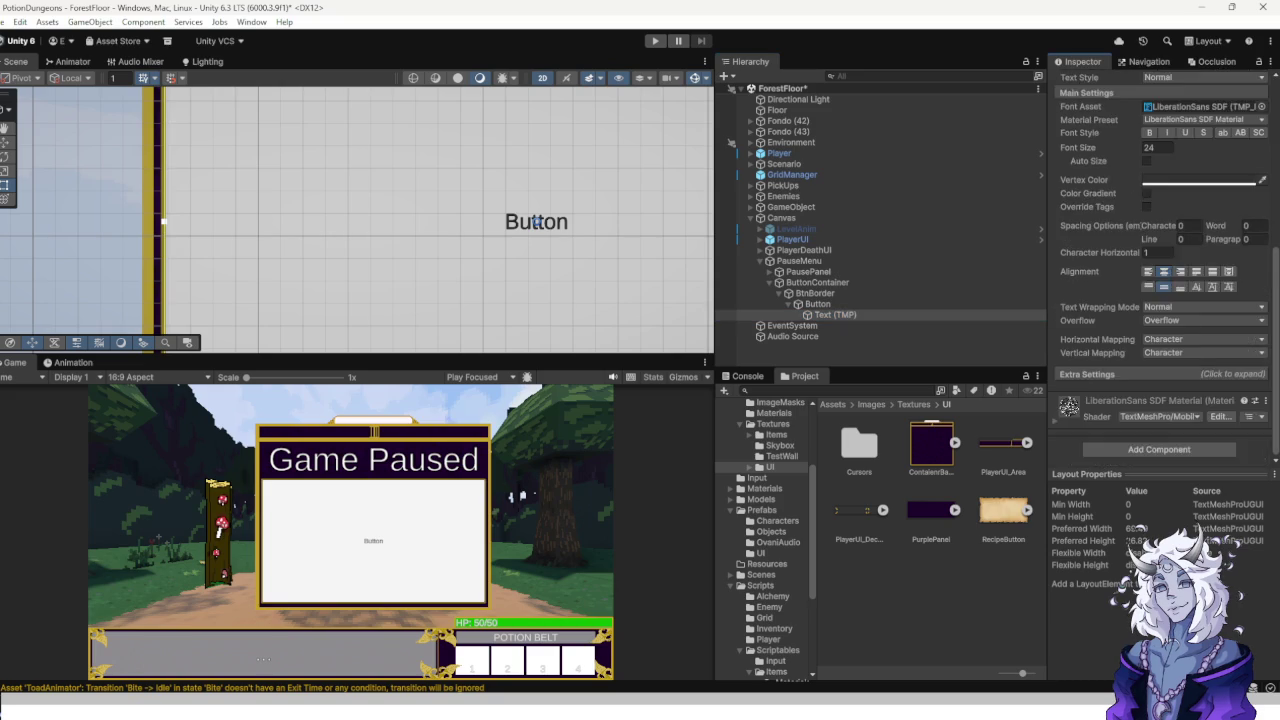
click(1147, 306)
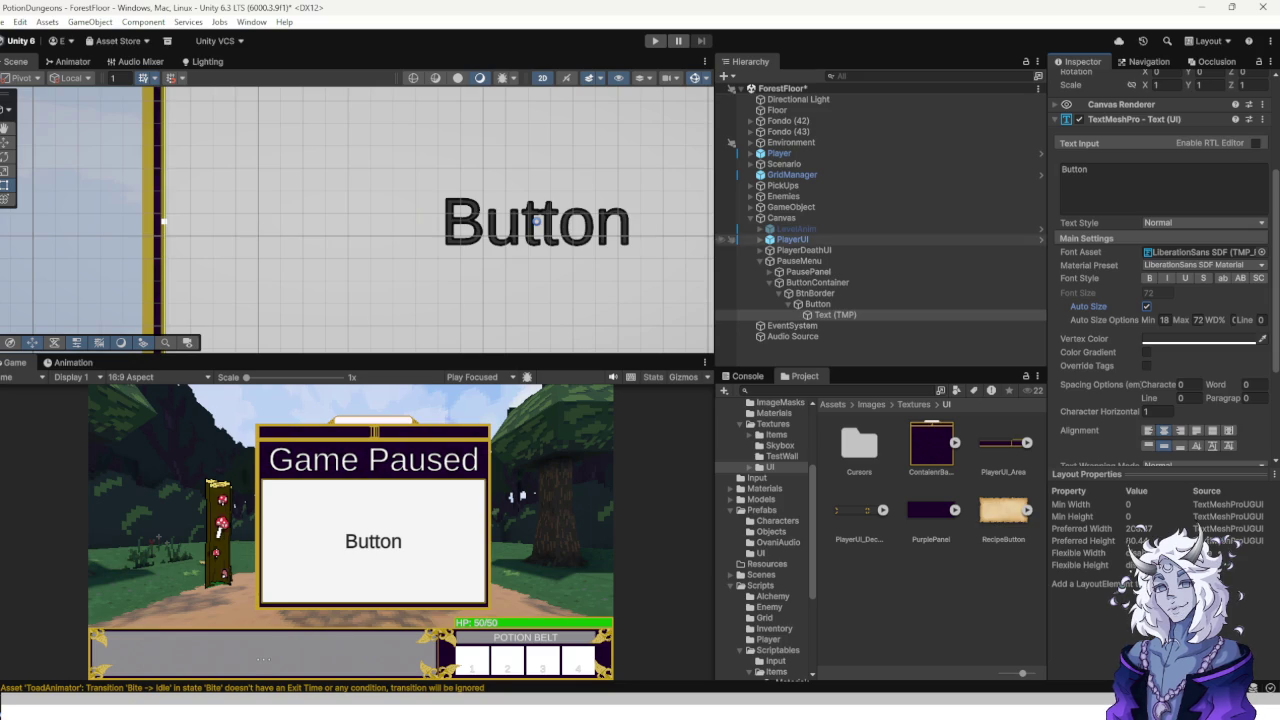
key(f)
scroll(219, 256, down, 2)
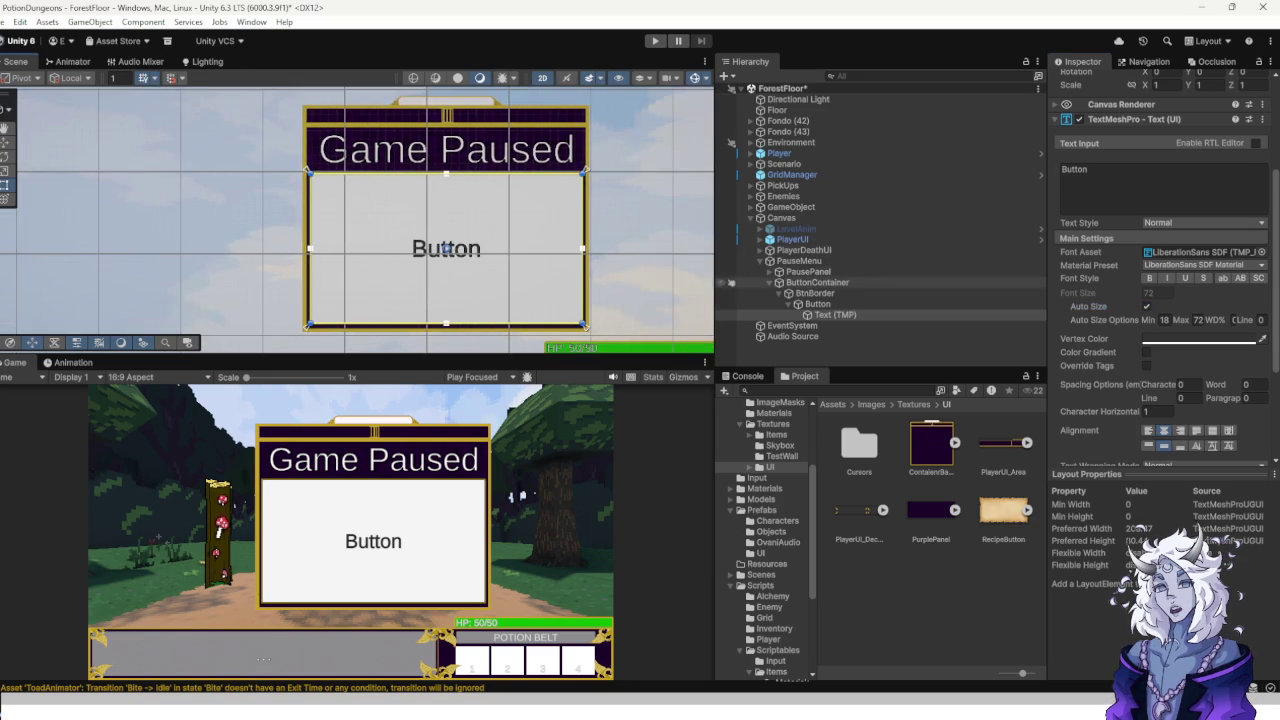
Duplicate BtnBorder twice to make three bordered buttons.
click(815, 293)
click(789, 293)
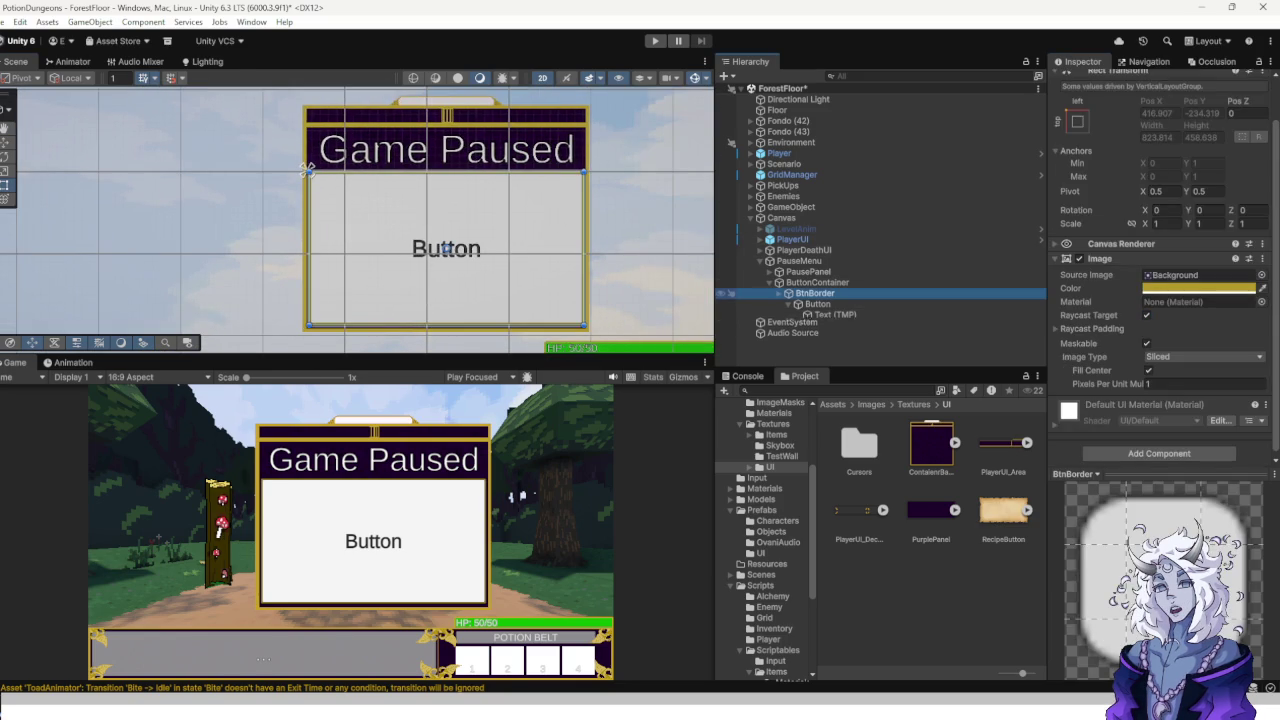
key(ctrl+d)
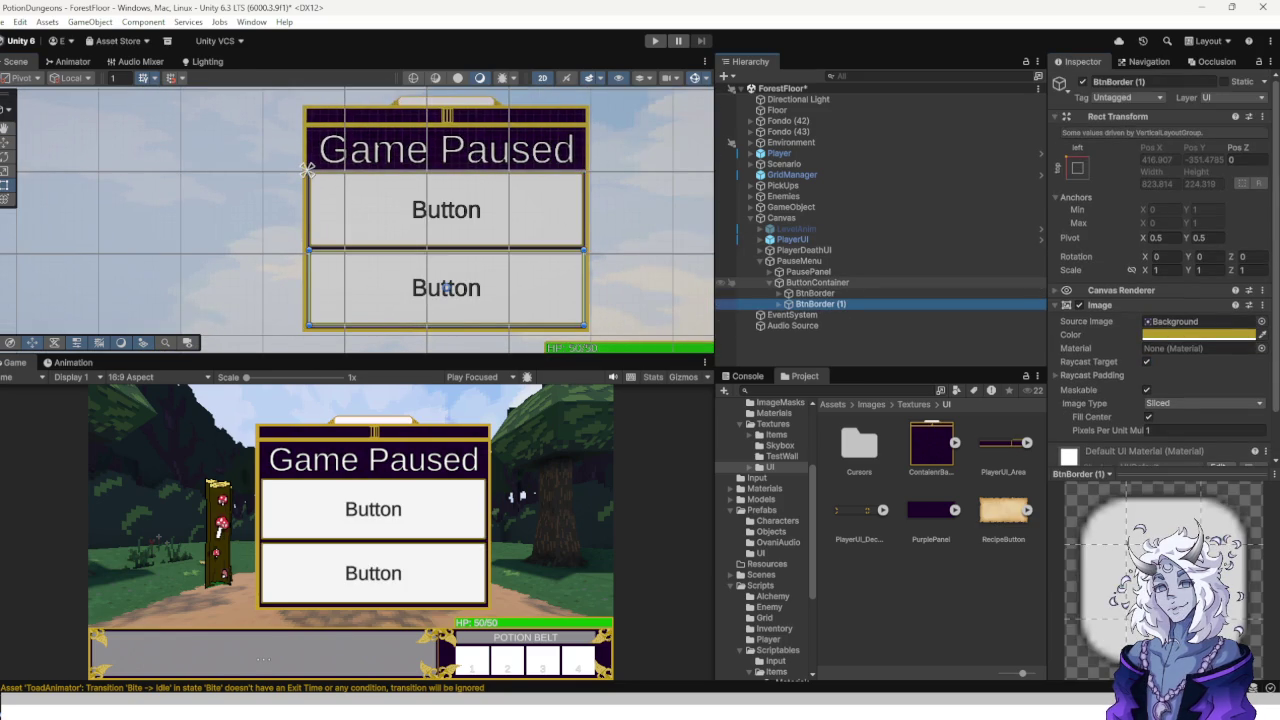
key(ctrl+d)
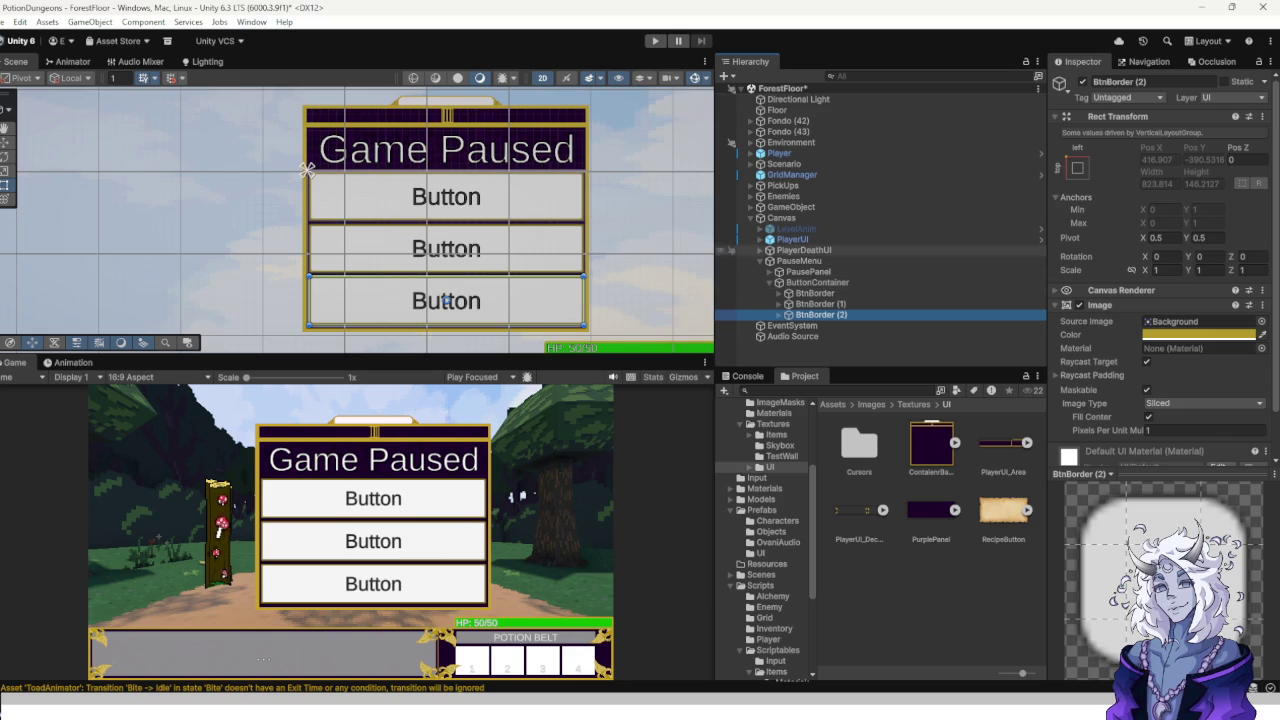
Multi-select the inner Button of all three BtnBorders.
click(815, 293)
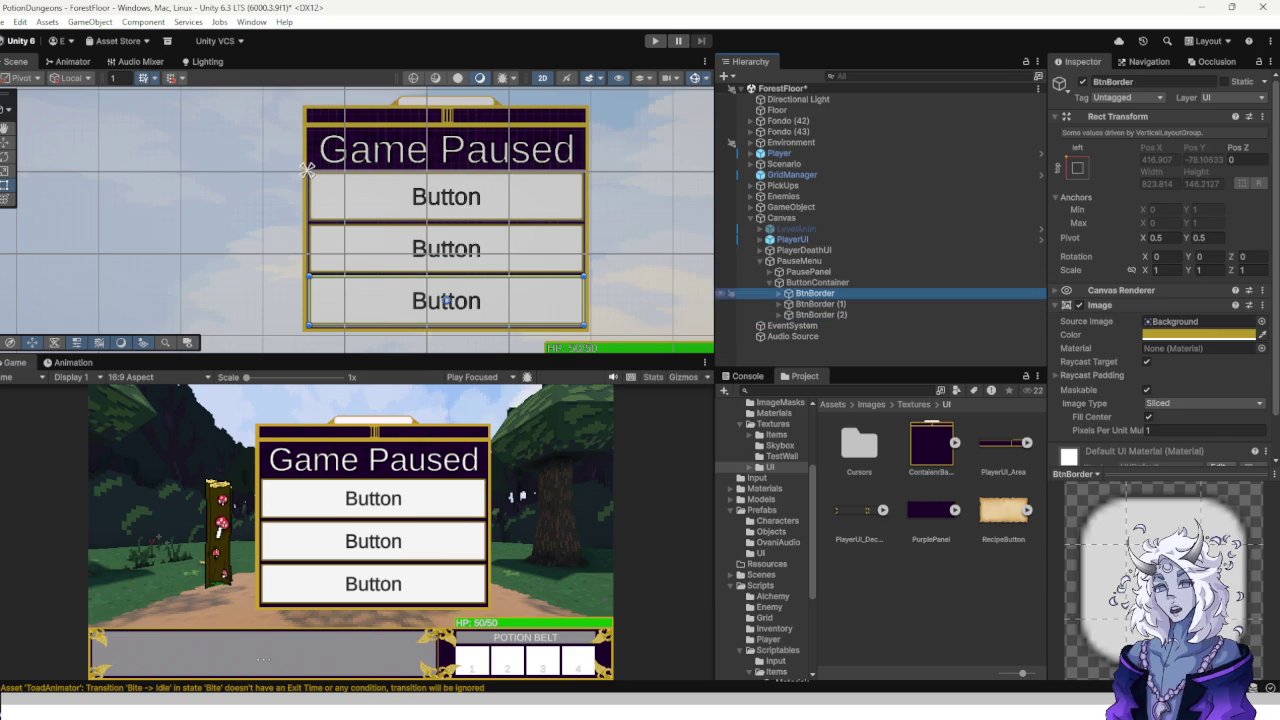
shift+click(820, 314)
scroll(1160, 270, down, 2)
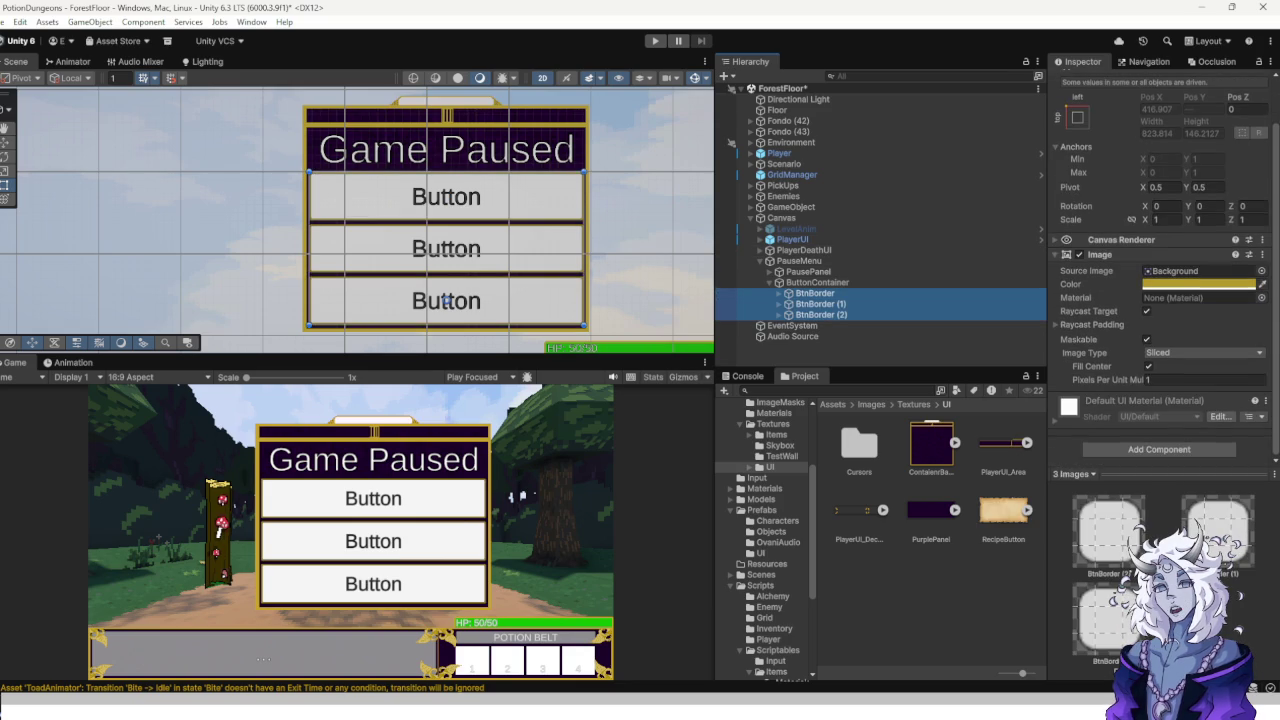
click(789, 293)
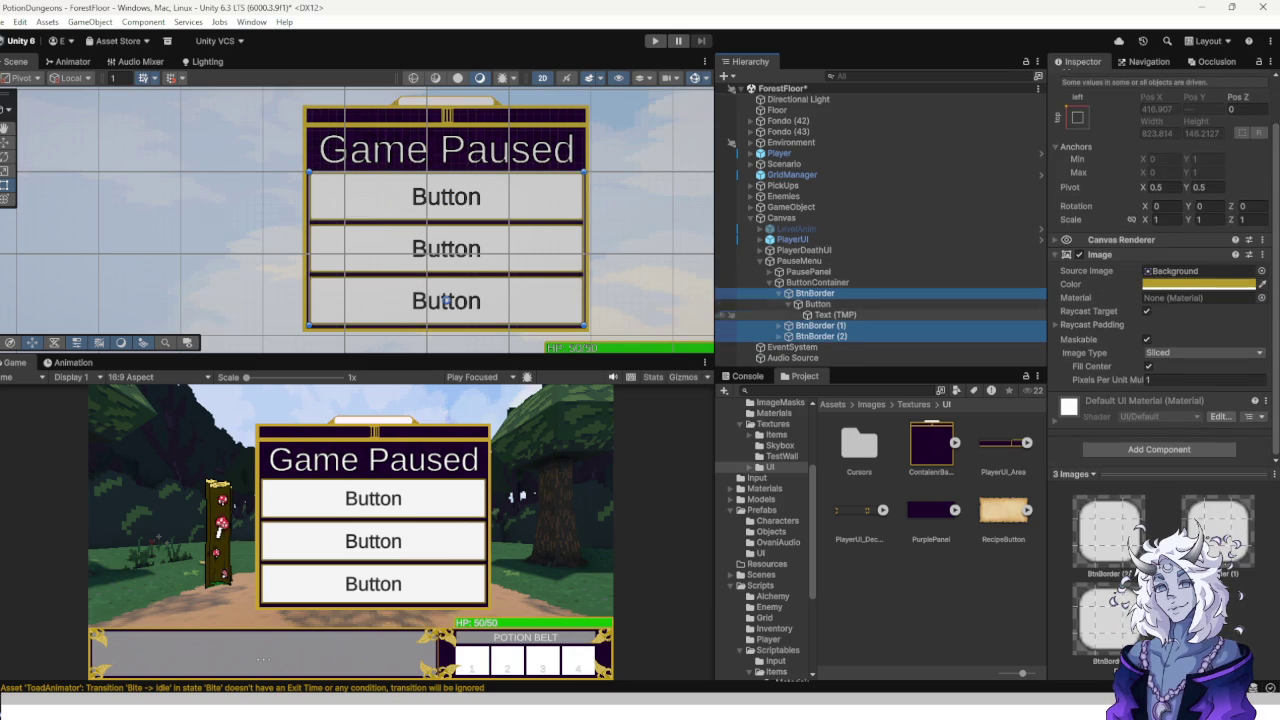
click(779, 325)
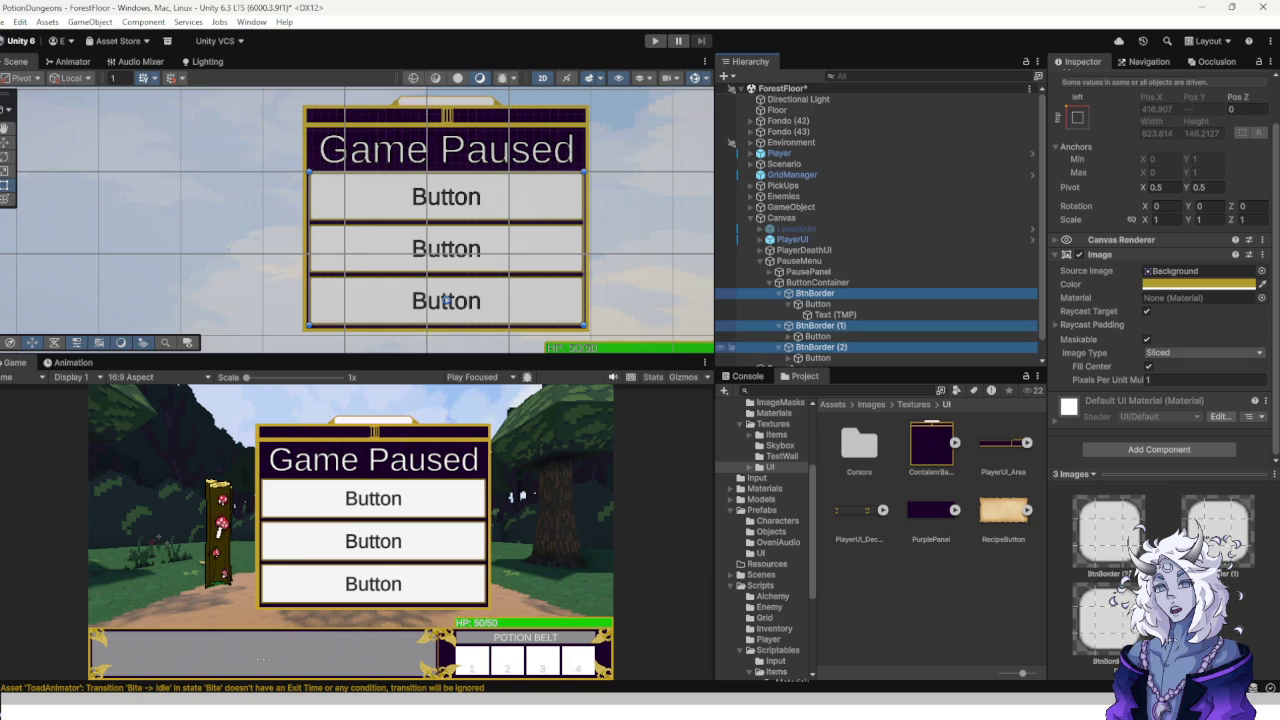
click(818, 357)
ctrl+click(818, 336)
ctrl+click(818, 303)
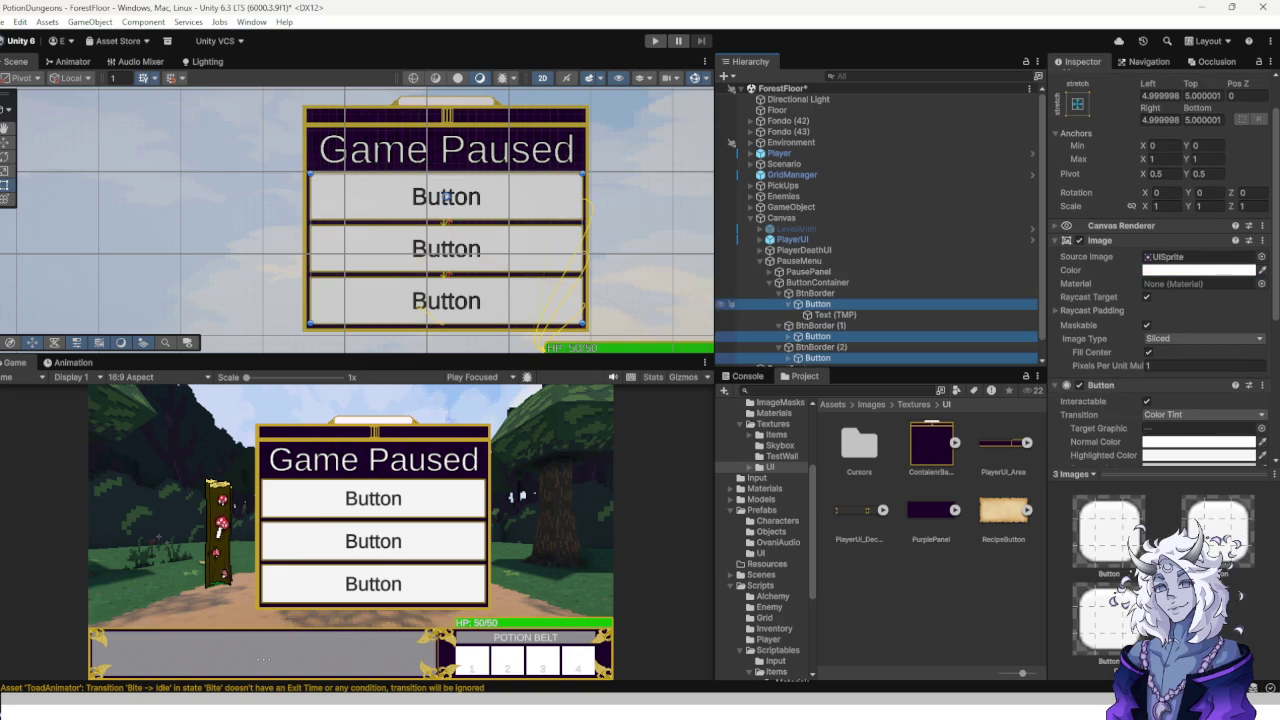
Set the three Buttons' Image Source Image to PurplePanel.
scroll(1160, 250, down, 5)
scroll(1160, 260, up, 5)
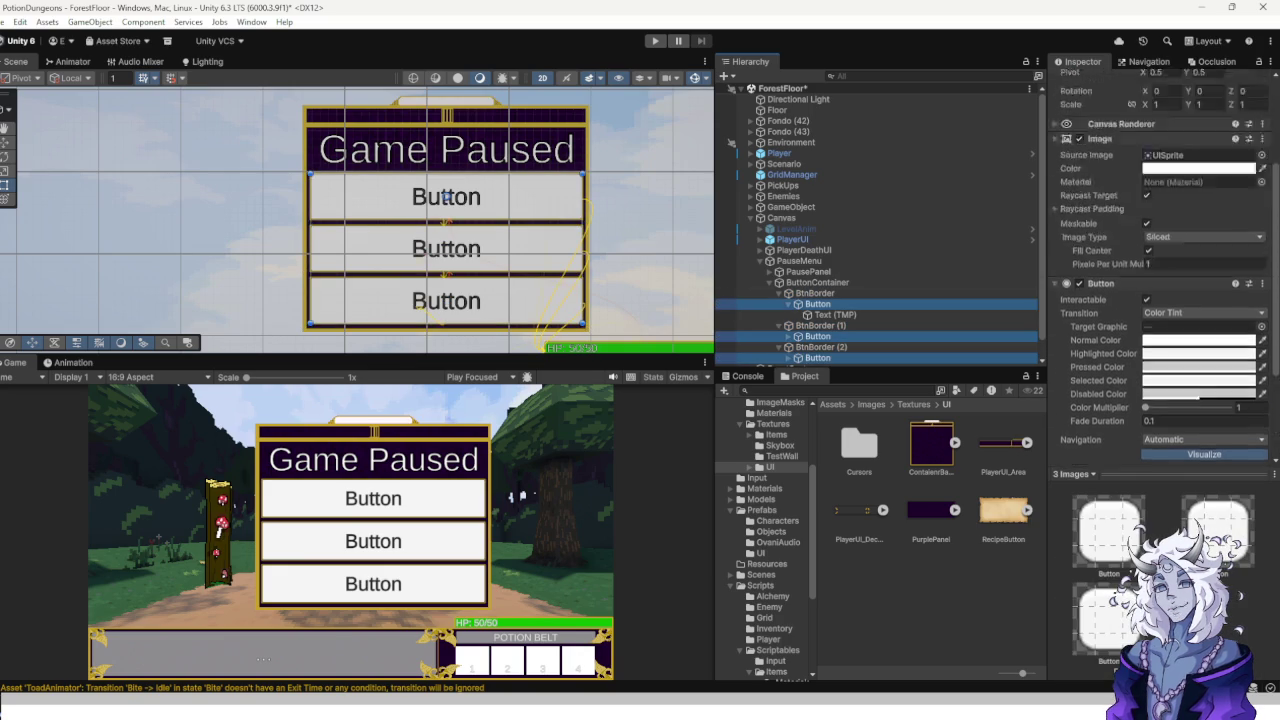
scroll(1160, 260, up, 3)
drag(931, 510, 1200, 307)
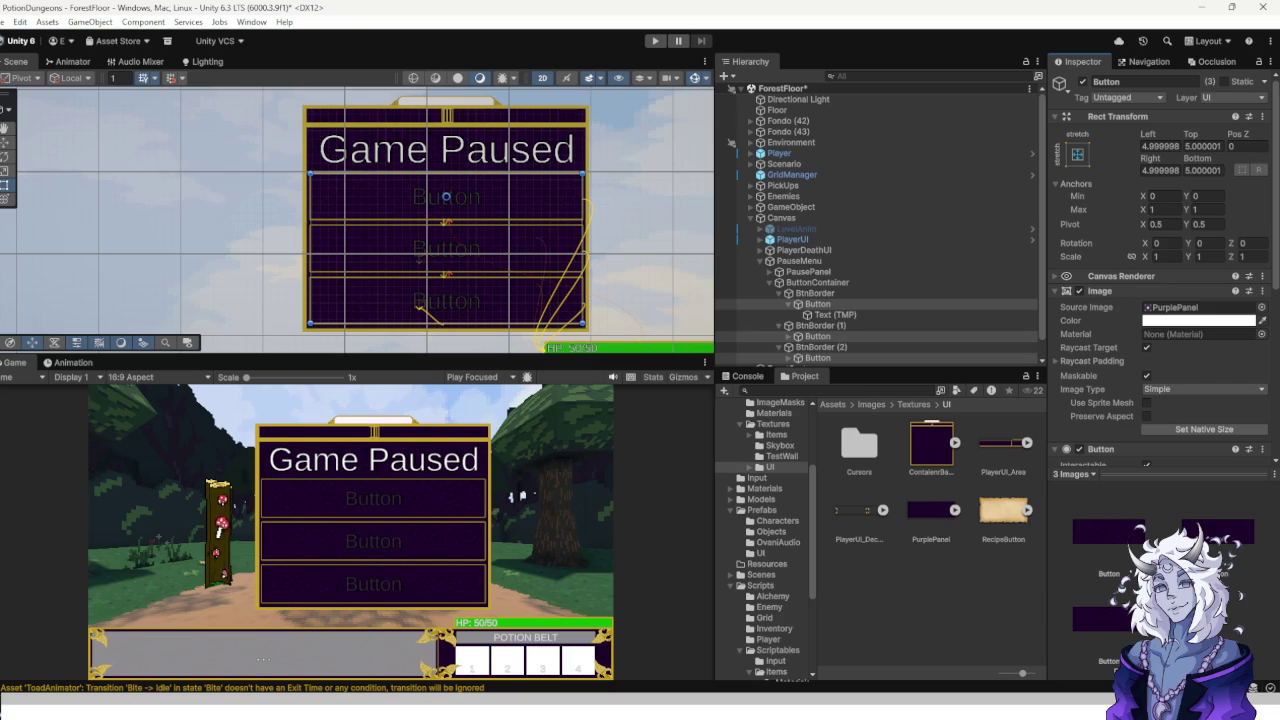
click(835, 314)
Raise the first button label's Vertex Color alpha to full opacity.
scroll(835, 300, down, 1)
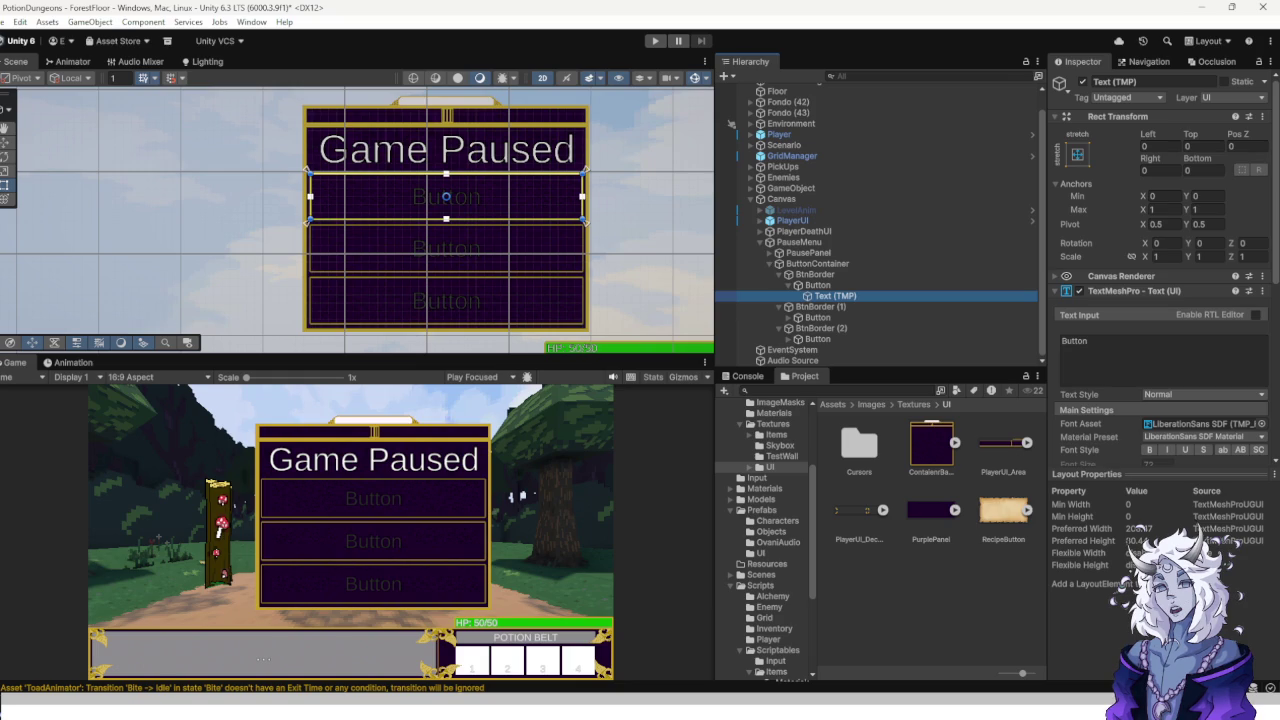
scroll(1160, 300, down, 5)
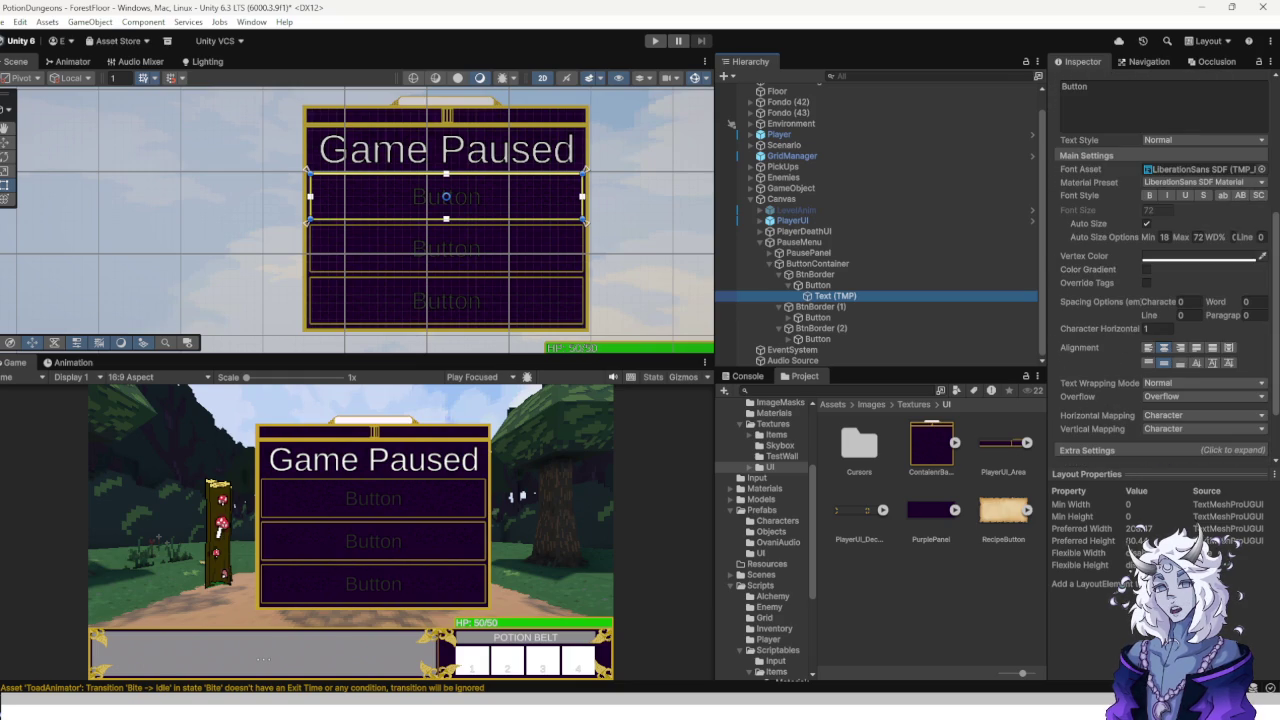
scroll(1160, 270, down, 2)
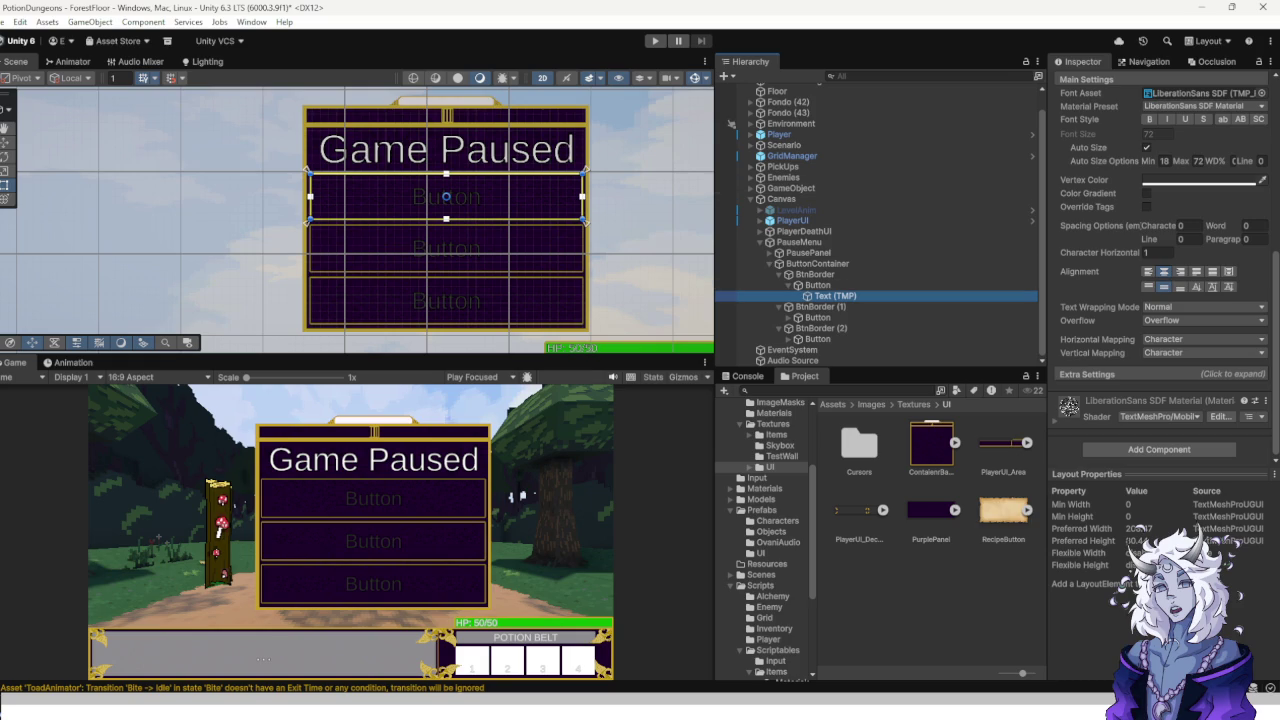
scroll(1160, 270, up, 6)
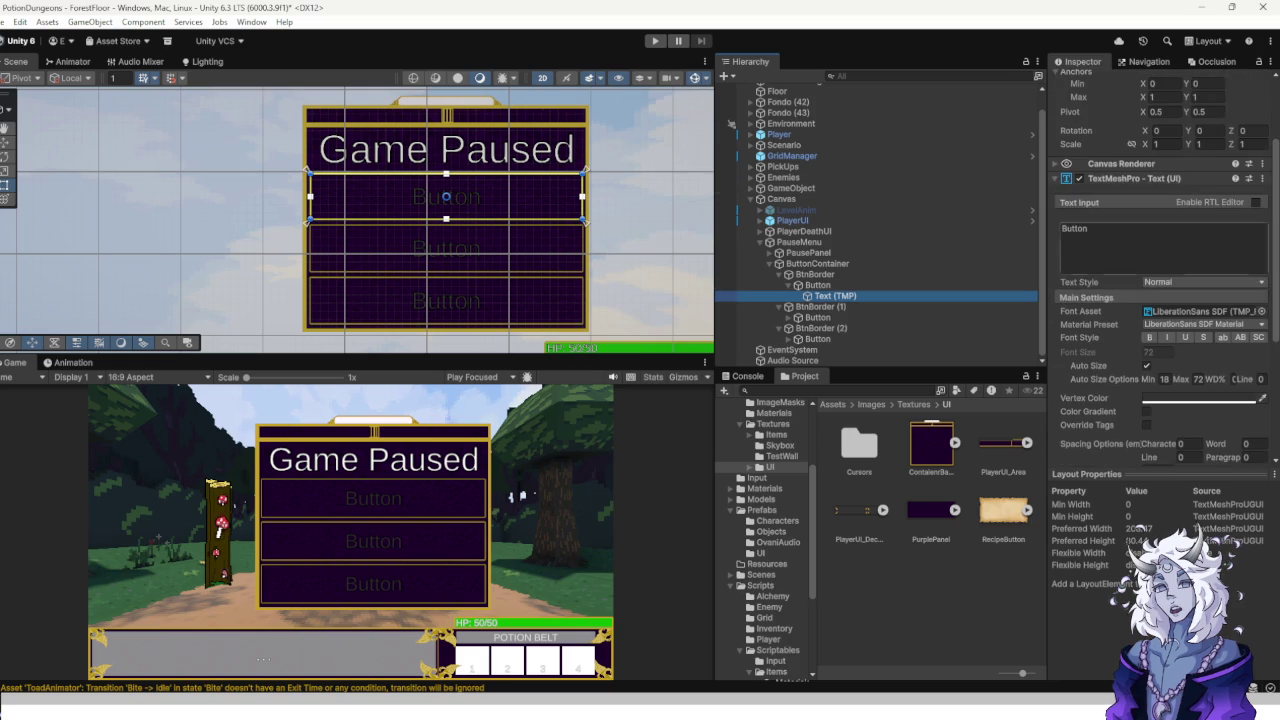
double_click(1074, 228)
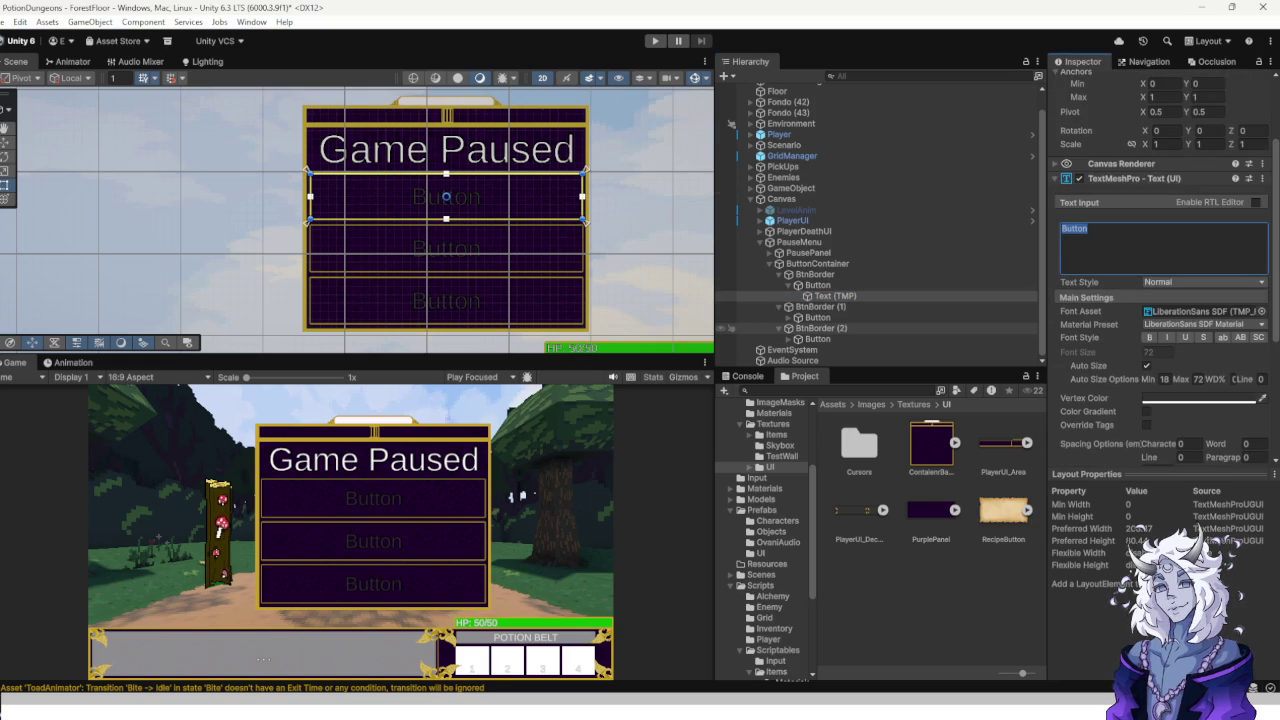
scroll(1160, 270, down, 3)
click(1200, 288)
drag(1145, 532, 1235, 532)
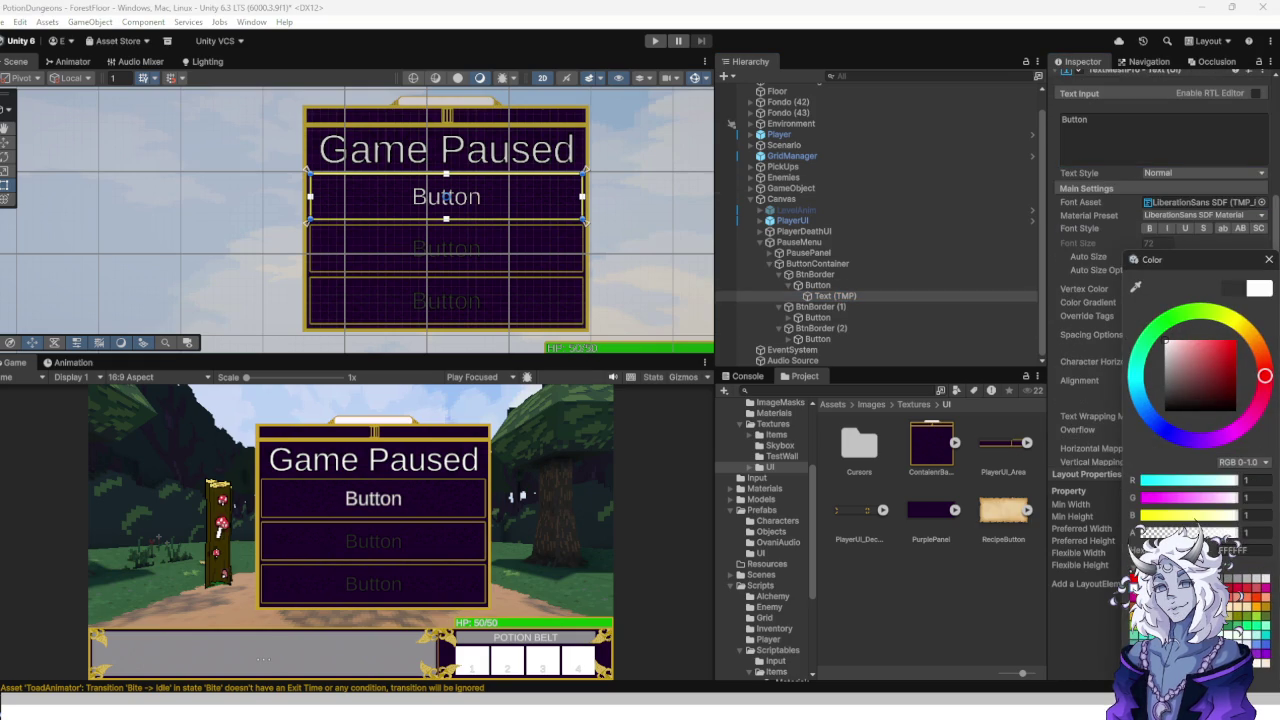
Select the second and third button labels together and raise their Vertex Color alpha to full.
click(790, 317)
click(788, 349)
scroll(835, 320, down, 1)
click(835, 306)
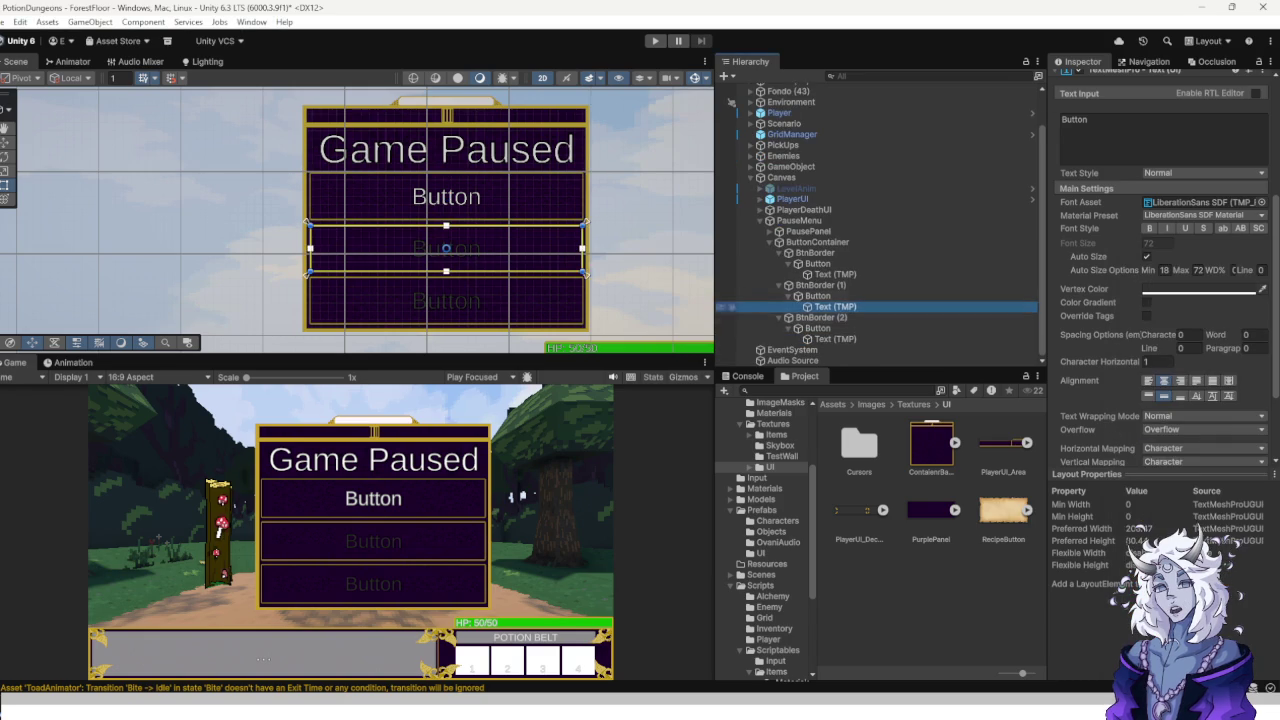
ctrl+click(835, 339)
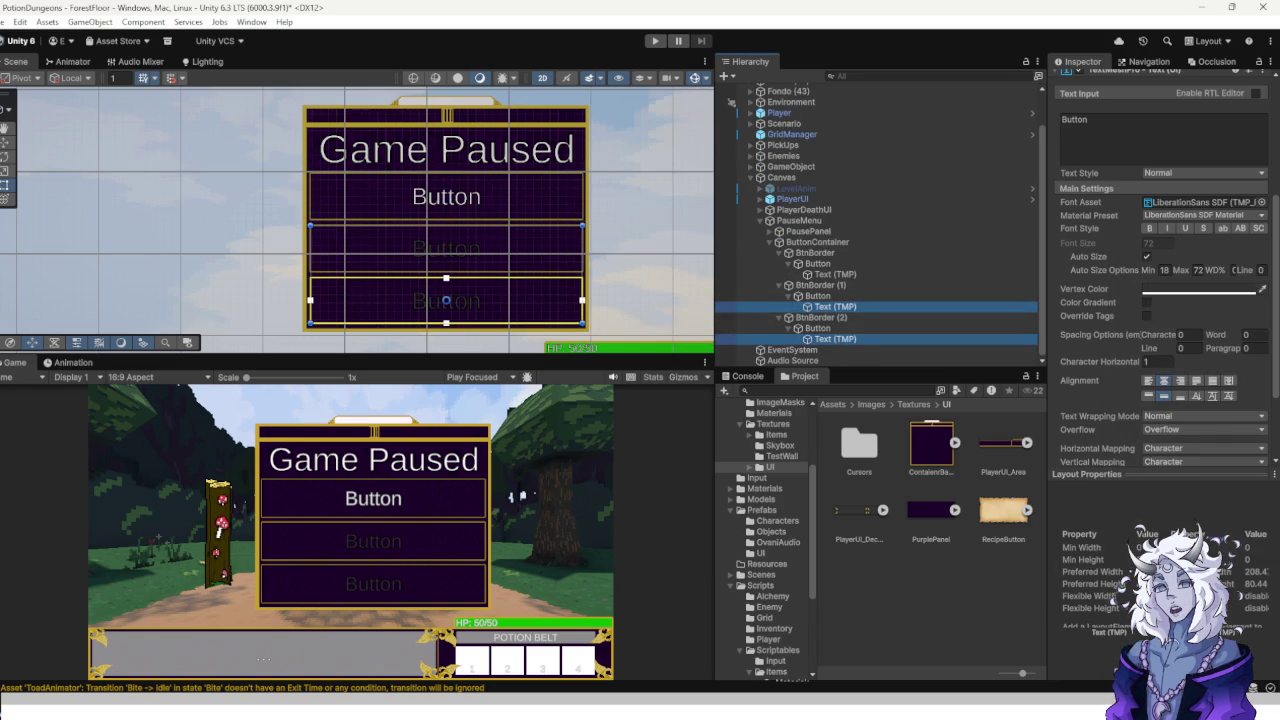
click(1200, 289)
drag(1150, 532, 1238, 532)
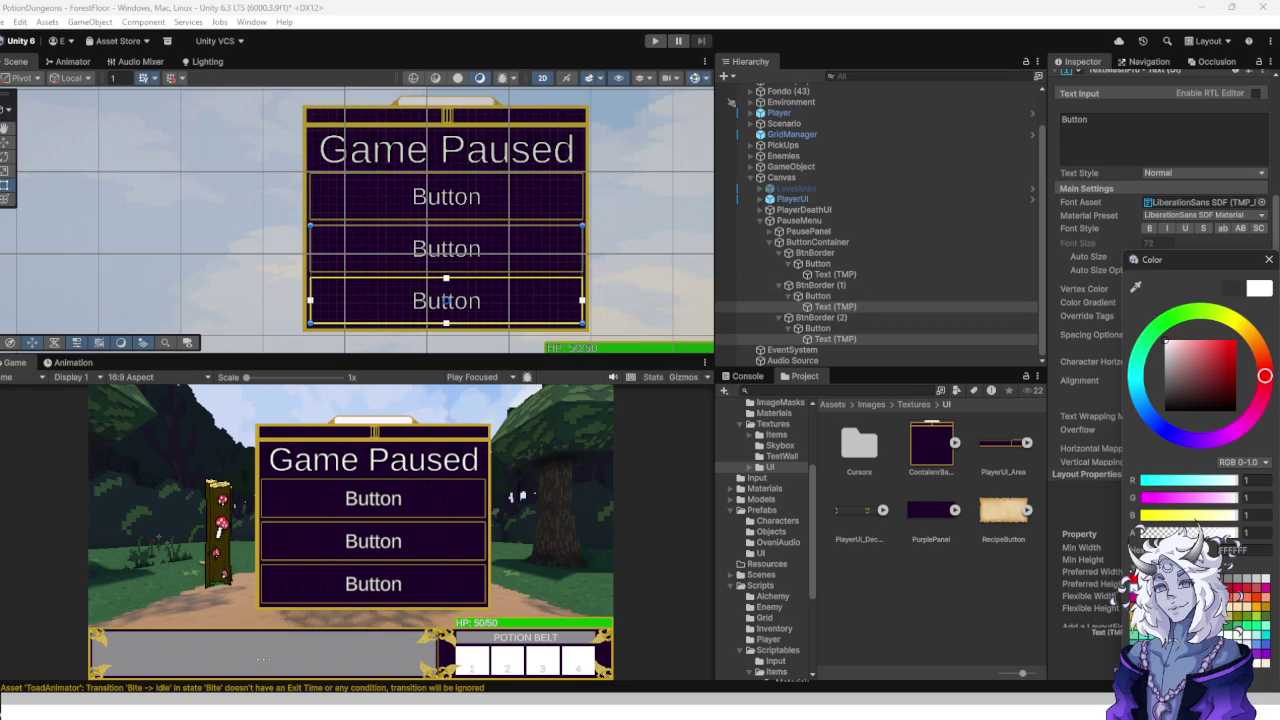
scroll(830, 329, up, 1)
click(835, 317)
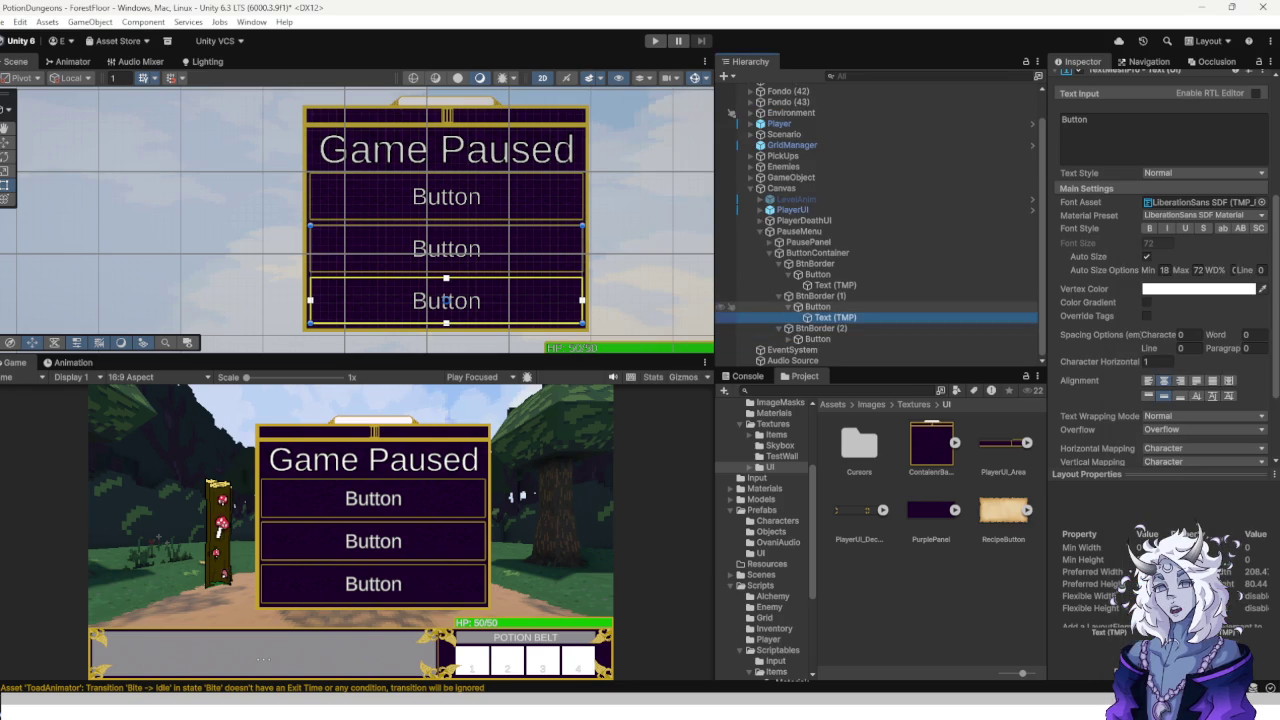
scroll(830, 328, up, 1)
click(817, 285)
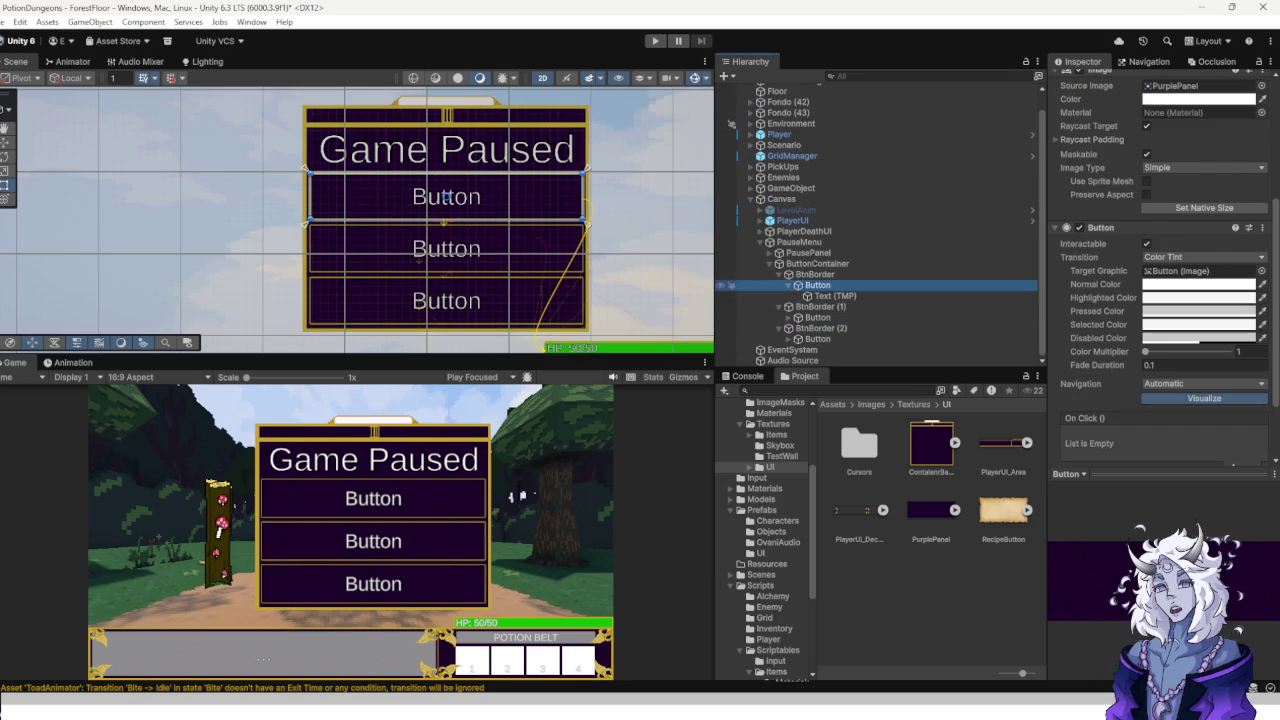
Multi-select the three inner Button objects in the Hierarchy.
key(Left)
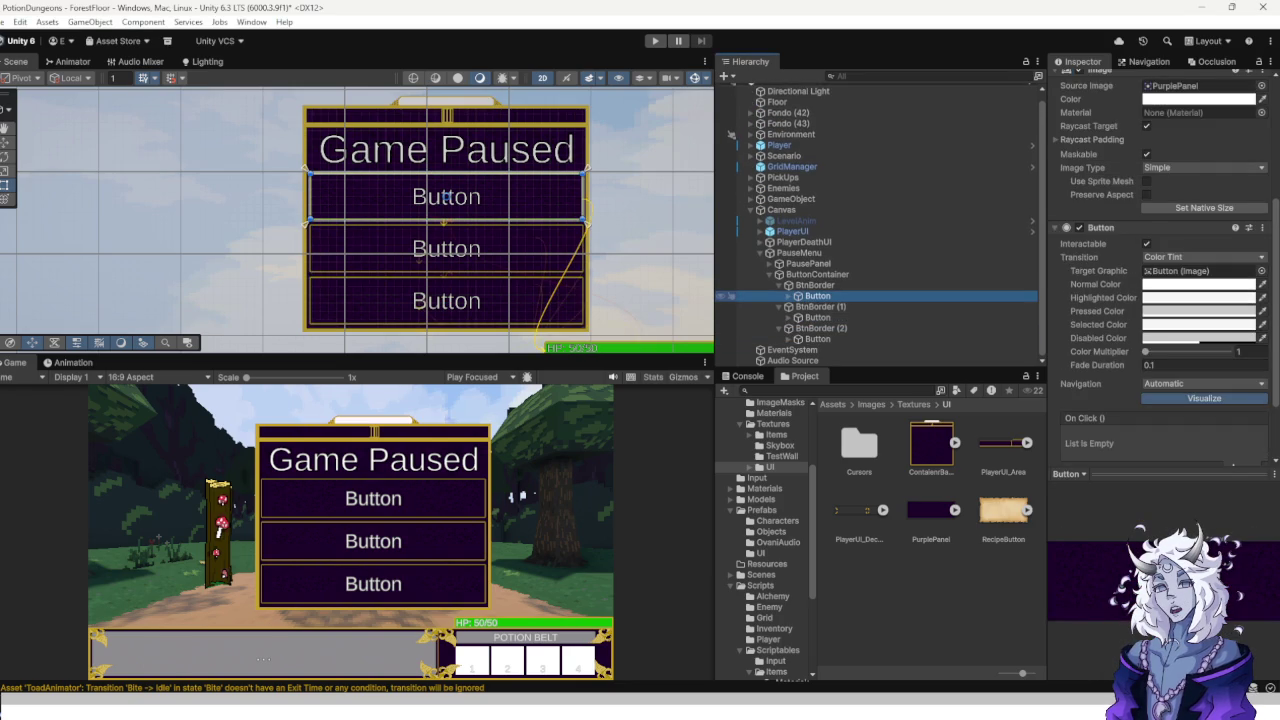
key(Left)
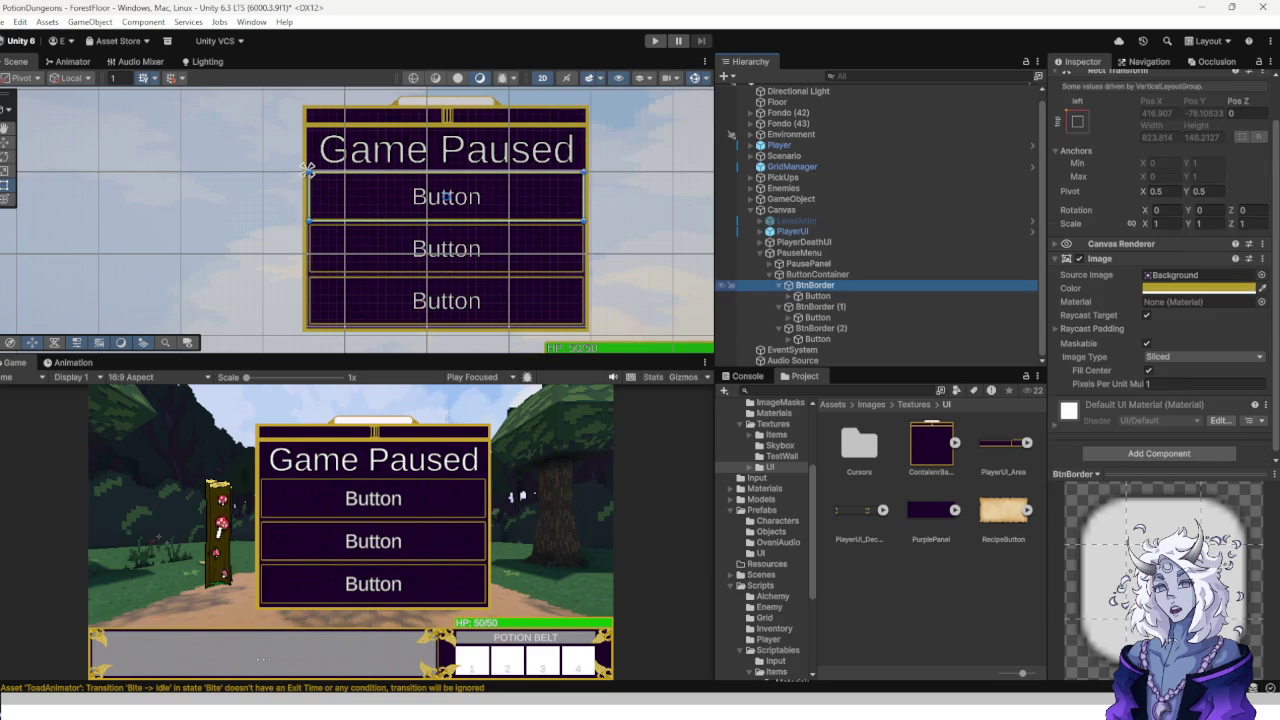
ctrl+click(820, 306)
ctrl+click(820, 328)
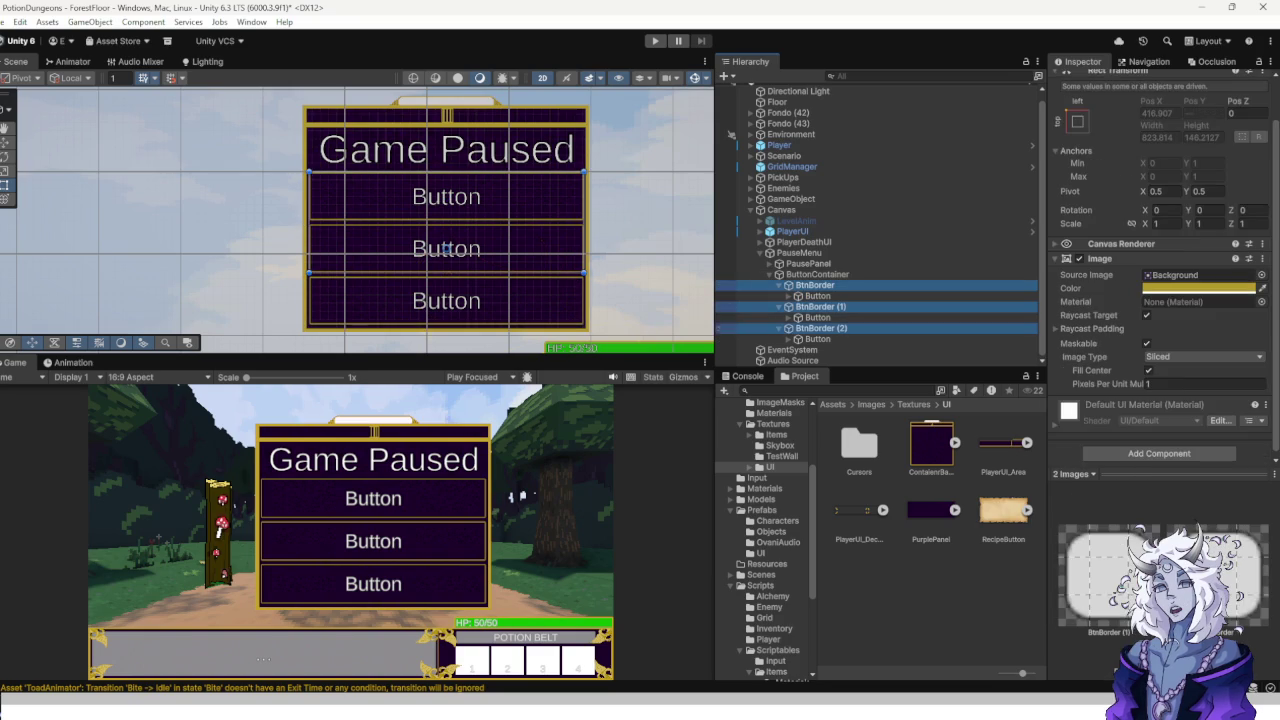
click(733, 296)
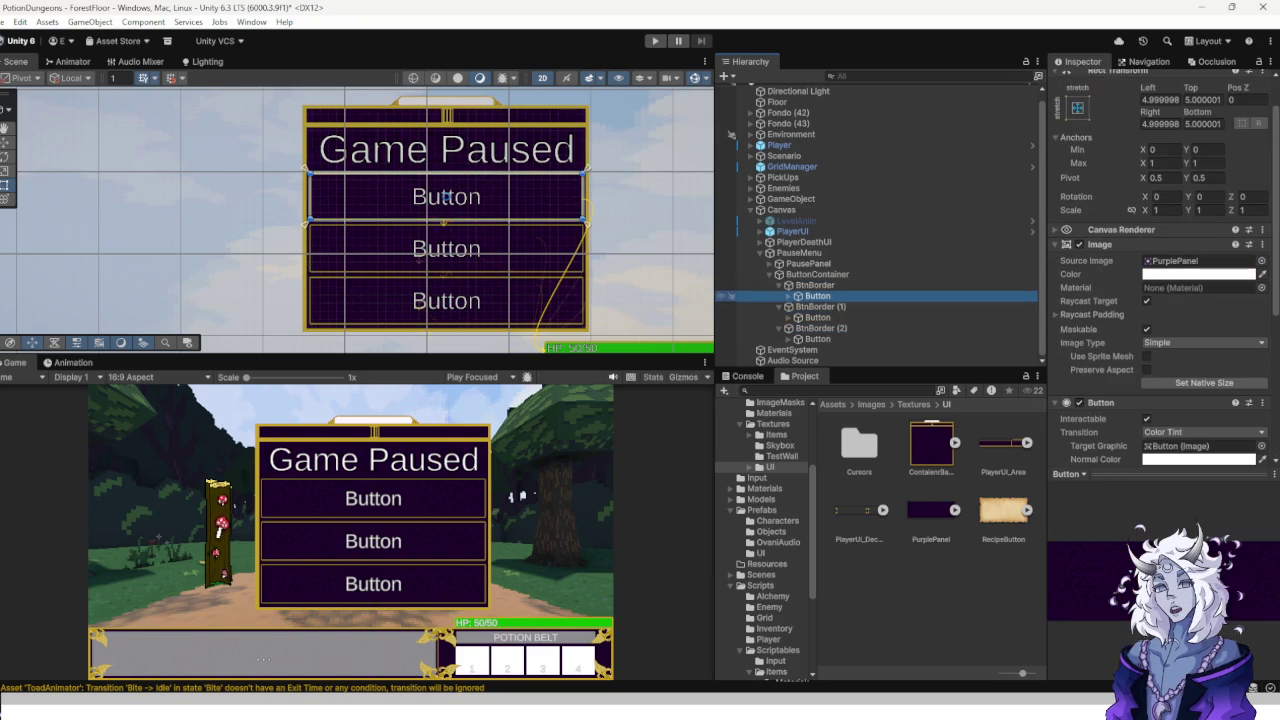
ctrl+click(733, 317)
ctrl+click(733, 339)
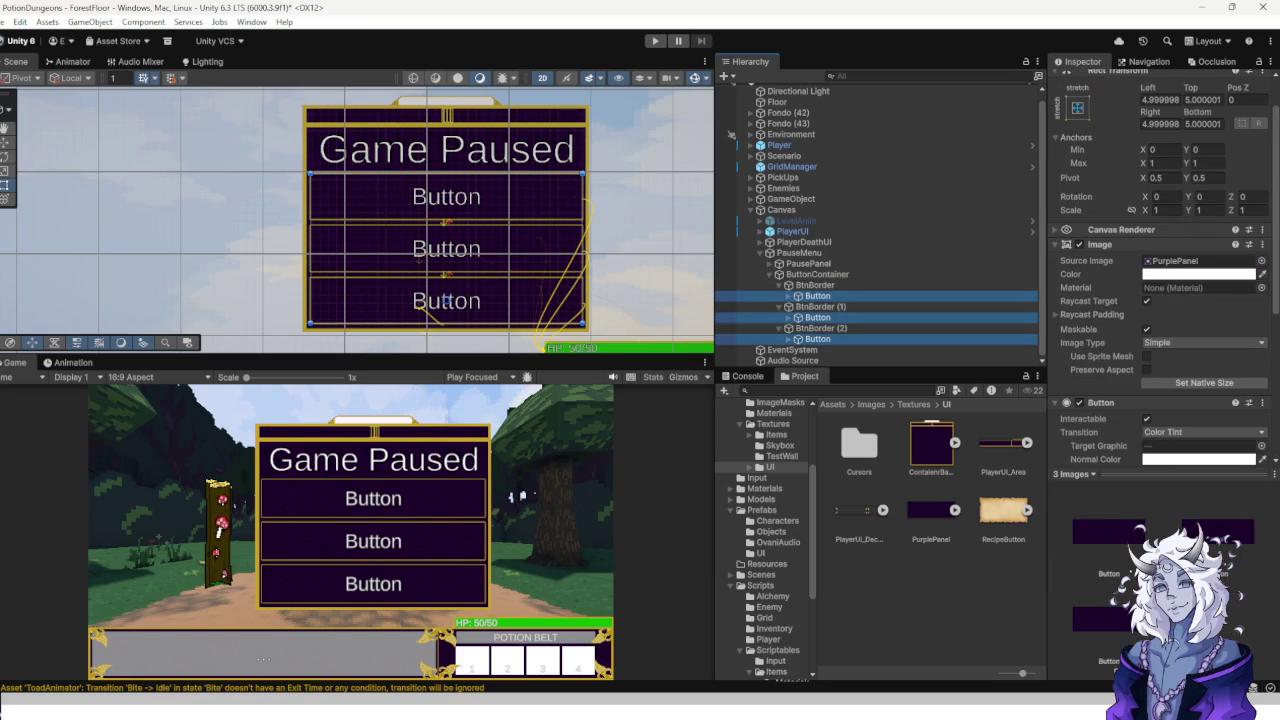
Set the buttons' Rect Transform Left, Top, Right and Bottom to 10.
click(1160, 100)
text(10)
key(Tab)
text(10)
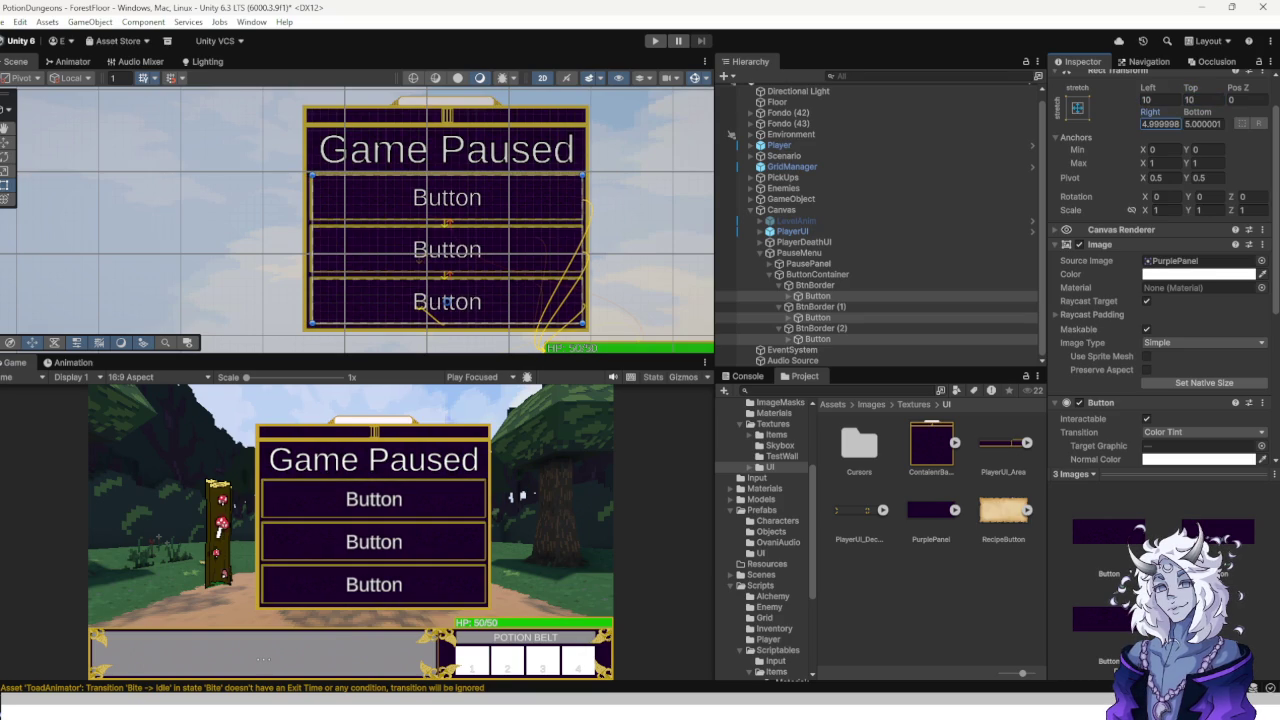
text(10)
key(Tab)
text(10)
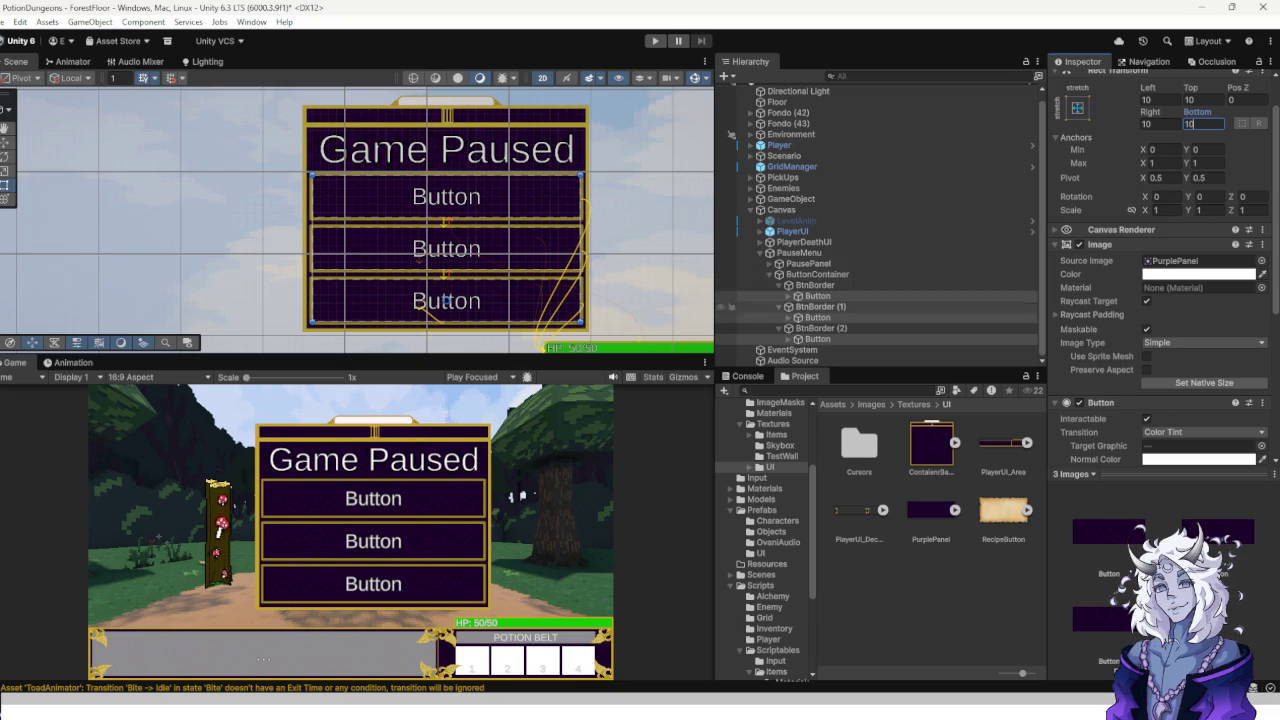
click(307, 170)
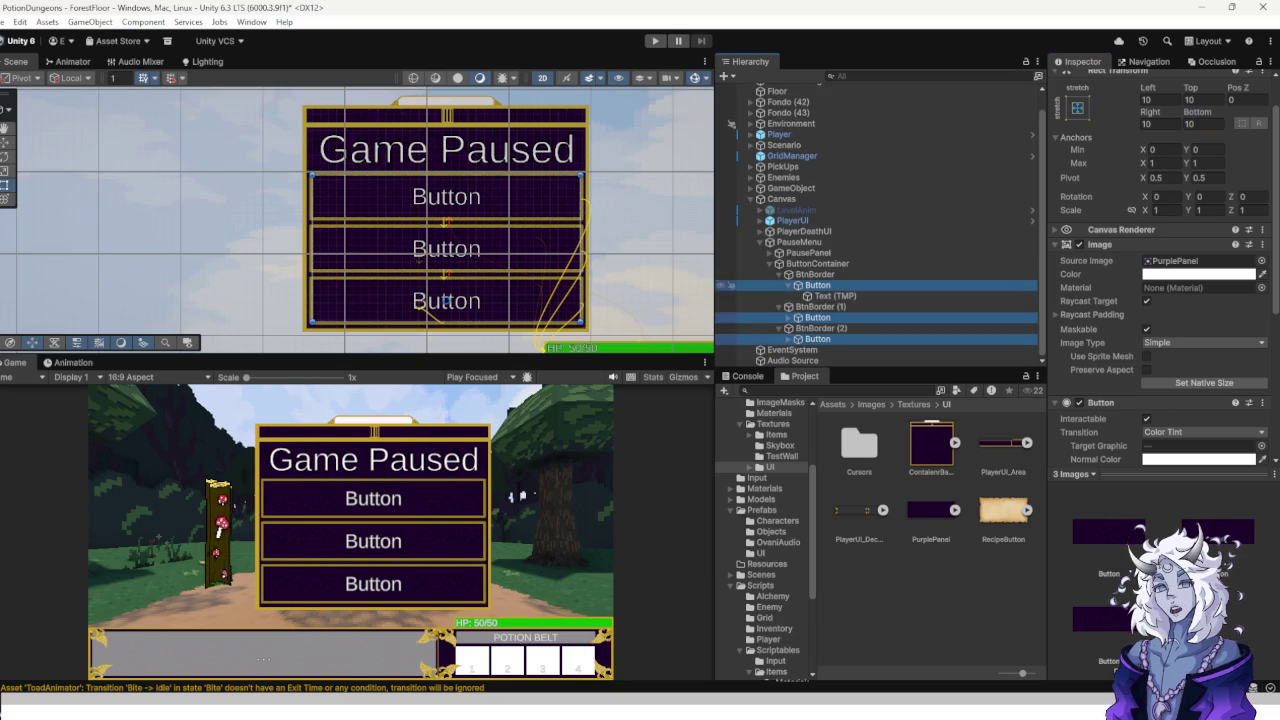
click(307, 170)
Change the first two button labels' text to 'Continue' and 'Main Menu'.
double_click(1075, 294)
text(Continue)
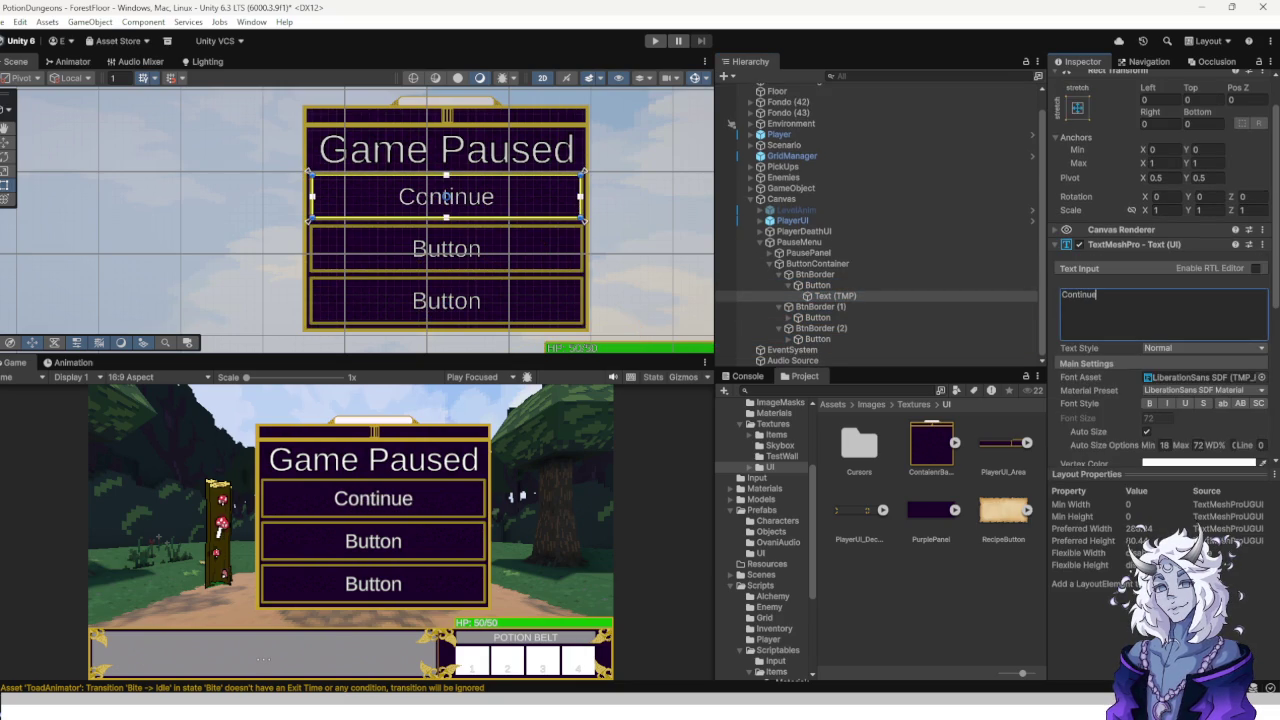
click(789, 317)
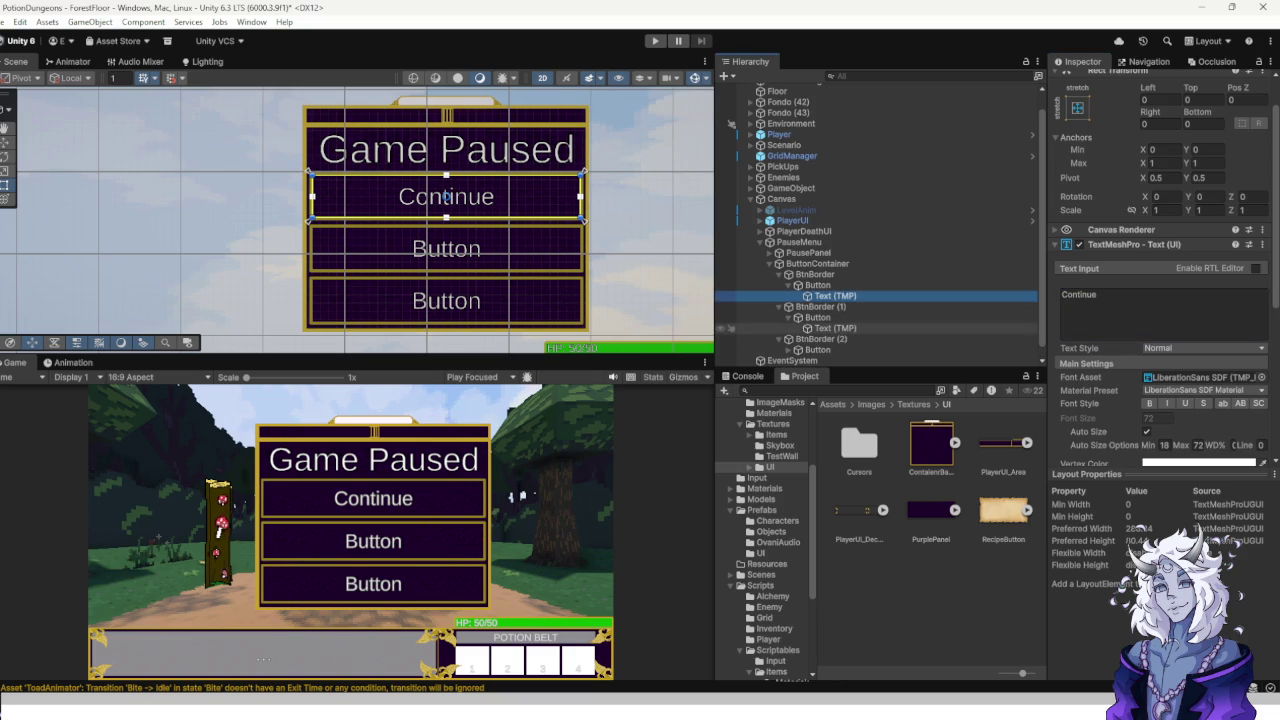
click(835, 328)
double_click(1074, 294)
text(Main menu)
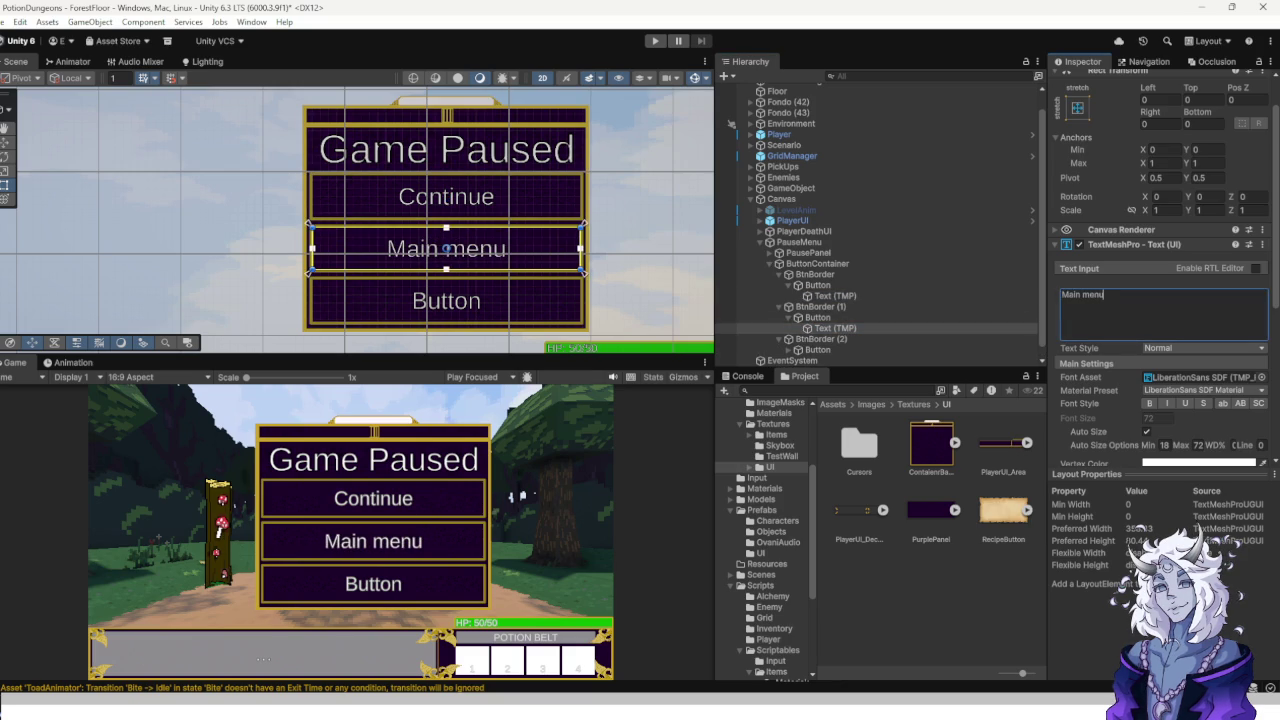
key(Delete)
text(M)
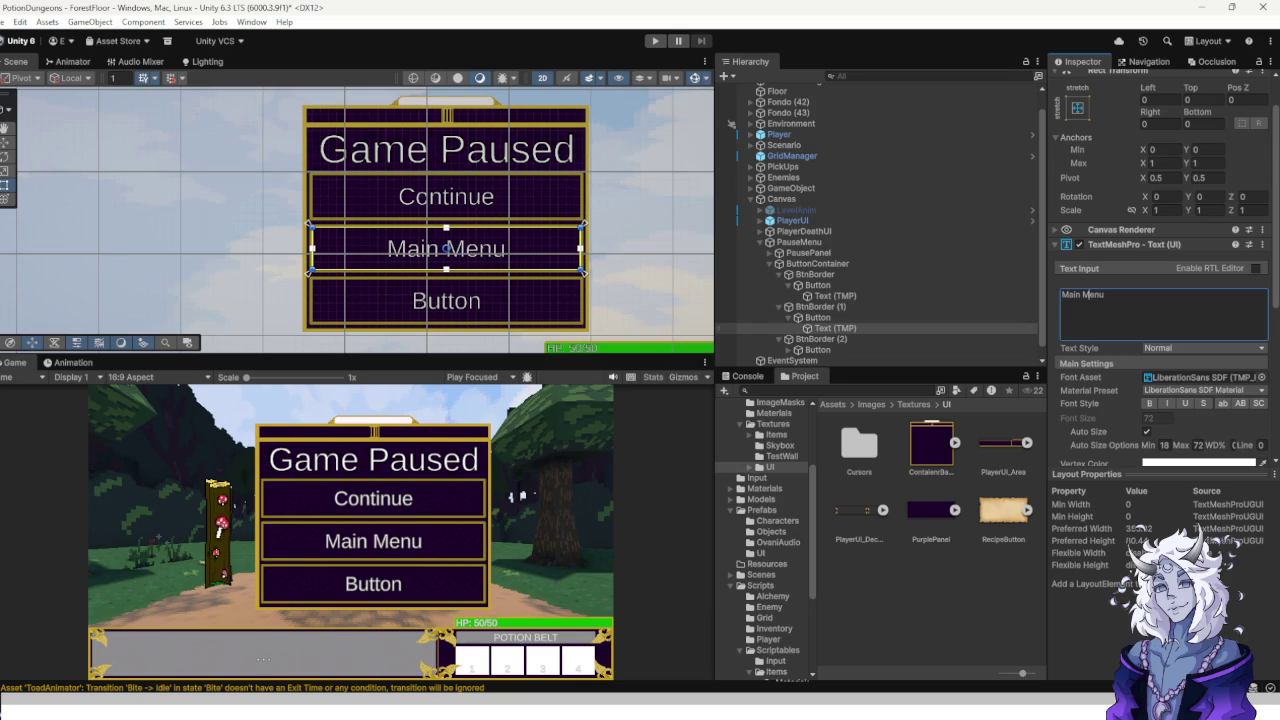
Change the third button label's text to 'Quit' and collapse the buttons' children.
click(818, 350)
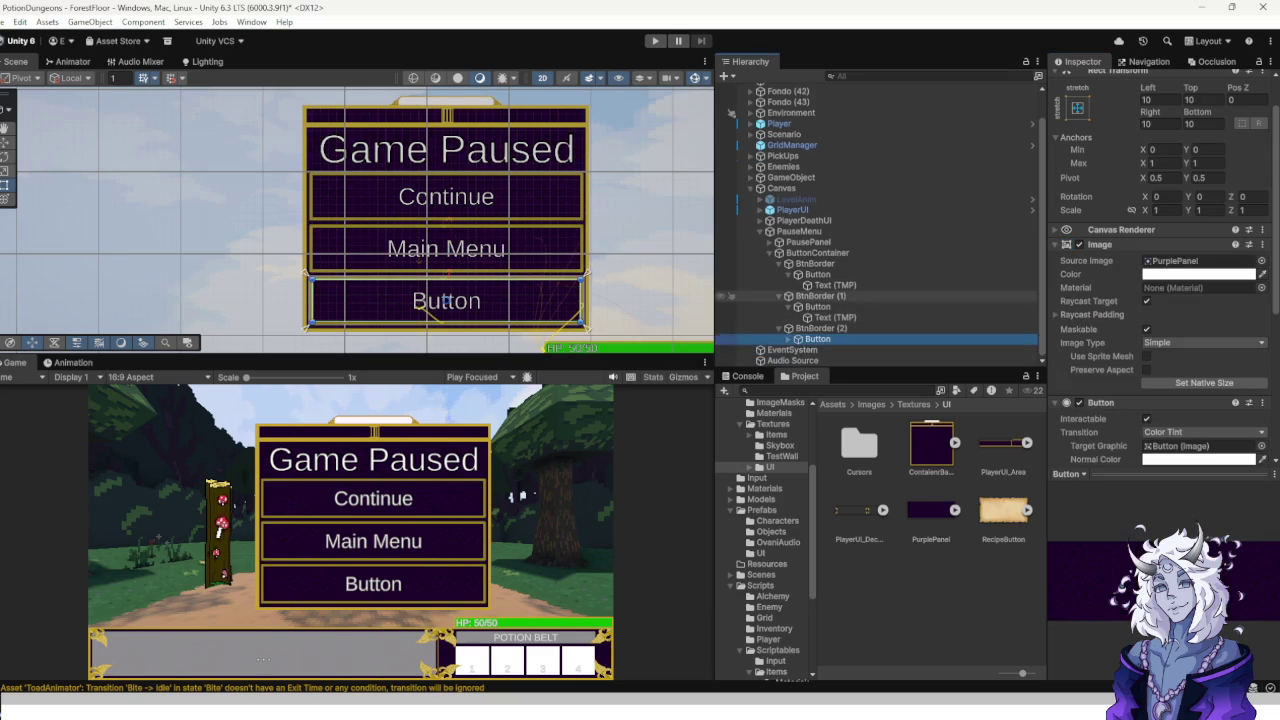
click(797, 339)
click(835, 349)
double_click(1074, 294)
text(Quit)
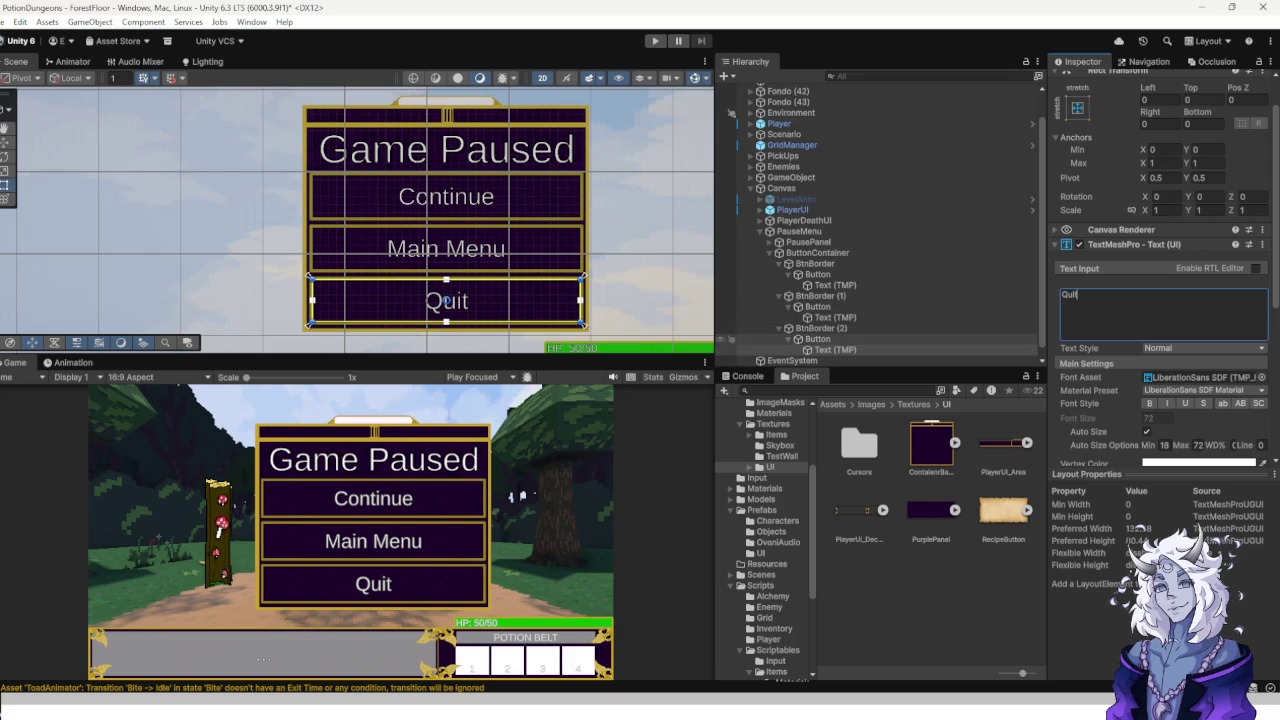
click(789, 339)
click(789, 307)
click(788, 285)
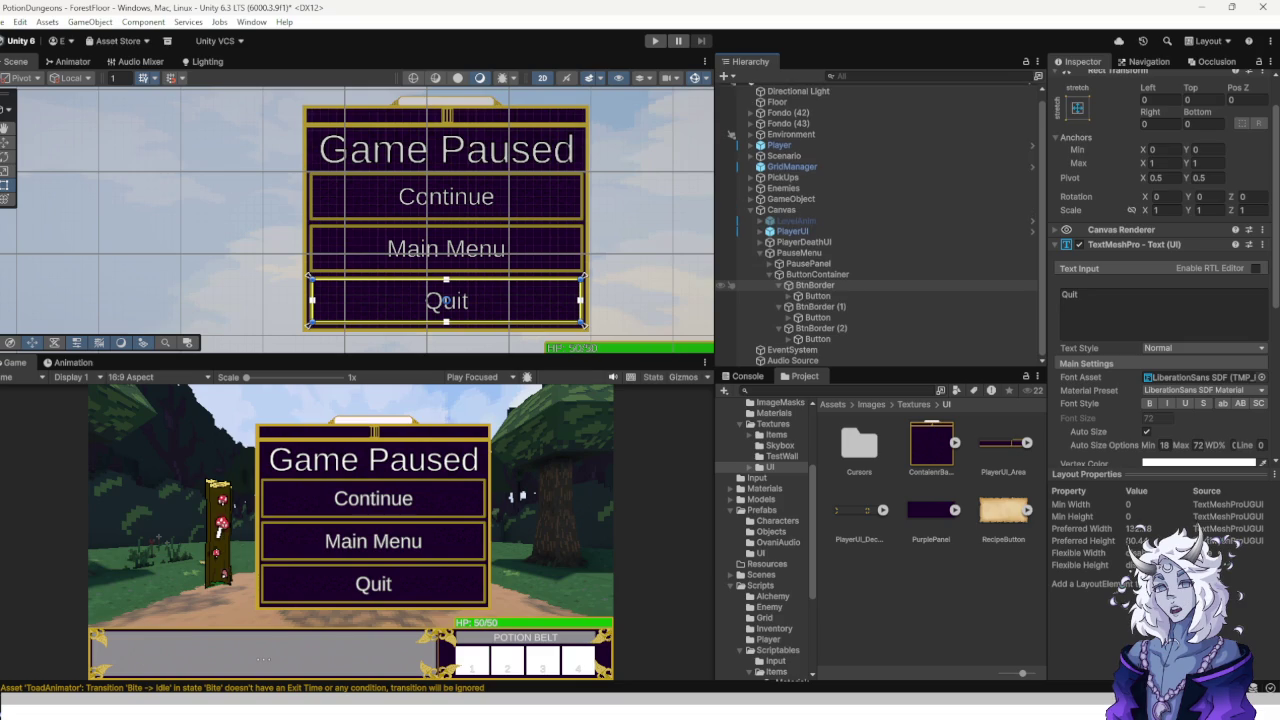
scroll(780, 290, up, 1)
Drag MenuFuncs from Scripts/UI onto the selected PauseMenu object's Inspector.
click(781, 293)
click(781, 303)
click(781, 314)
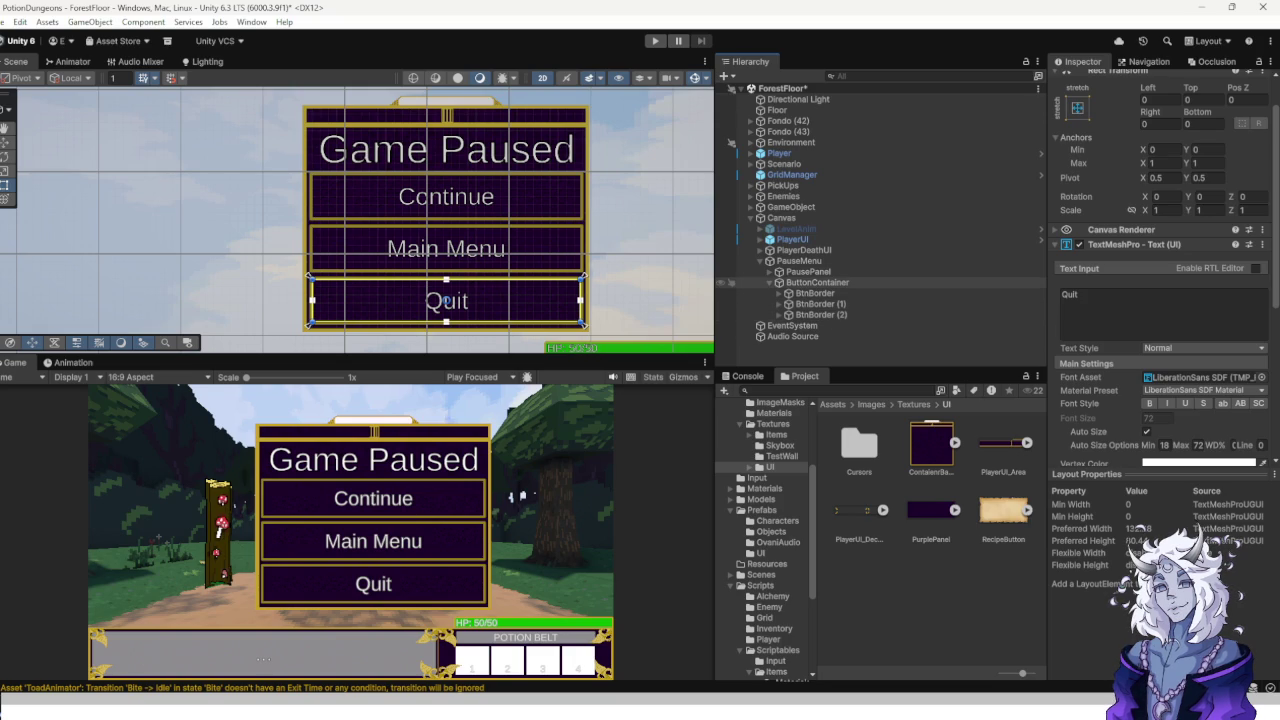
click(817, 282)
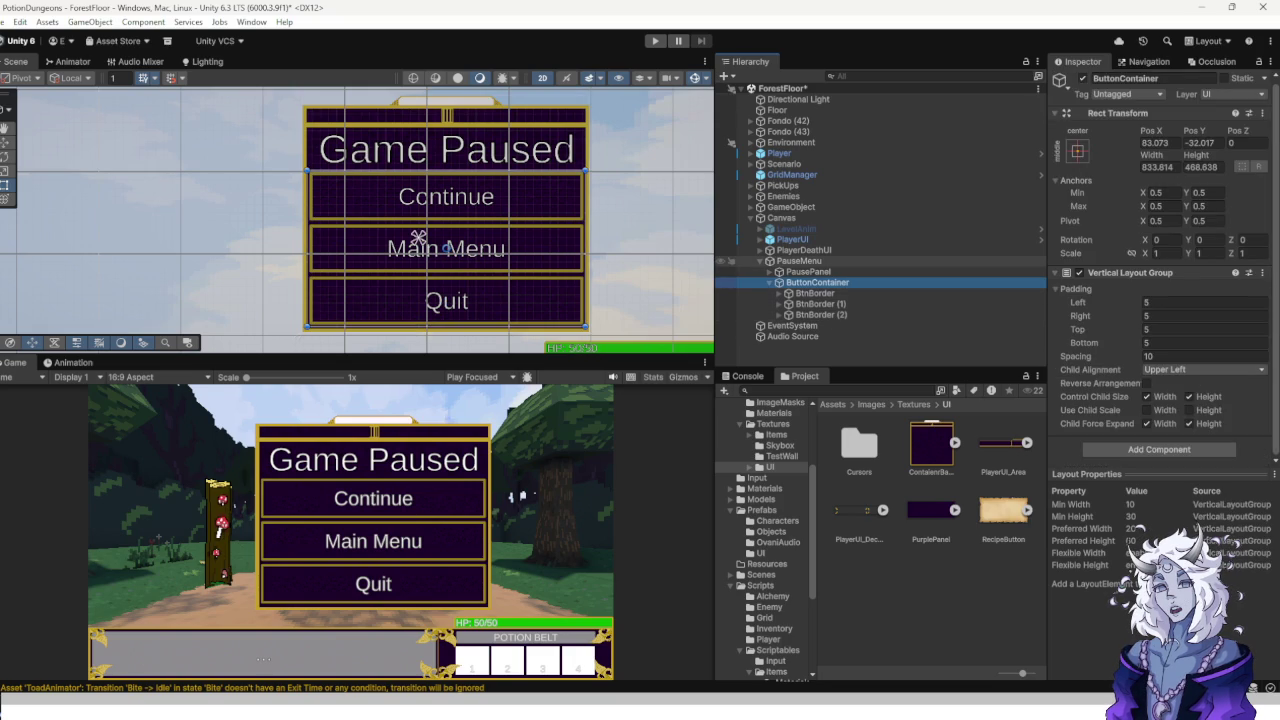
click(799, 260)
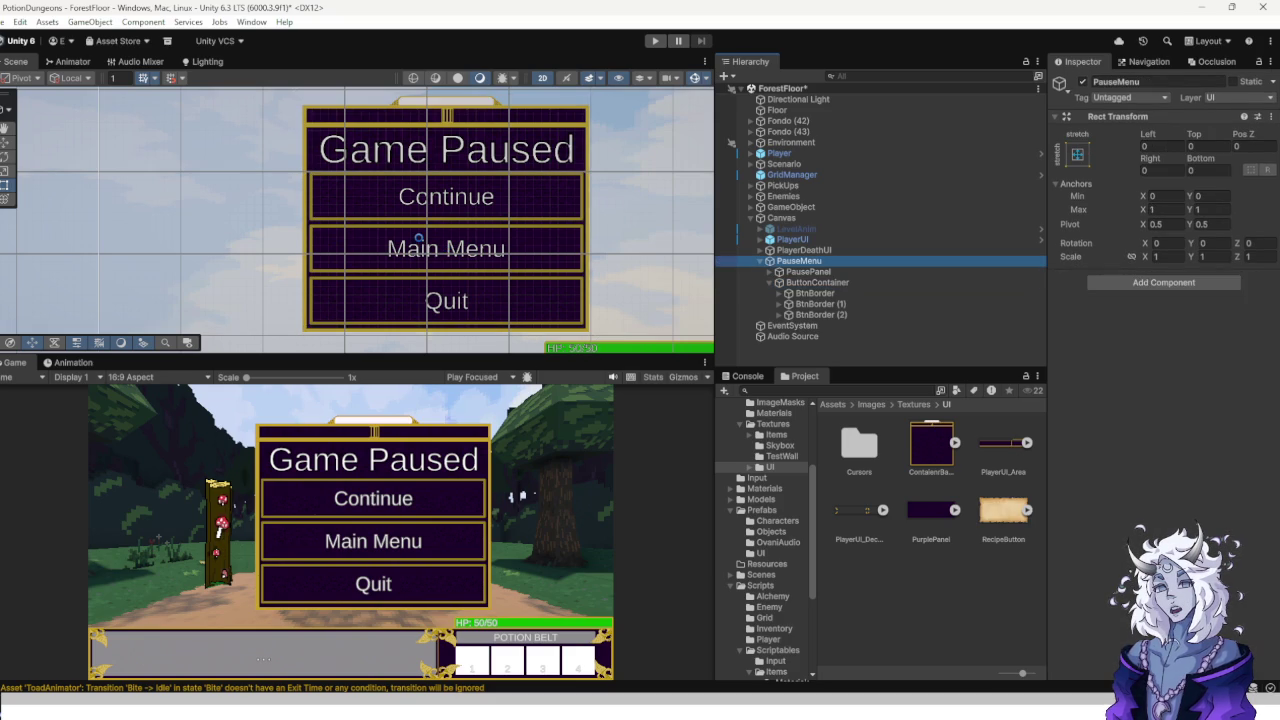
scroll(770, 530, down, 5)
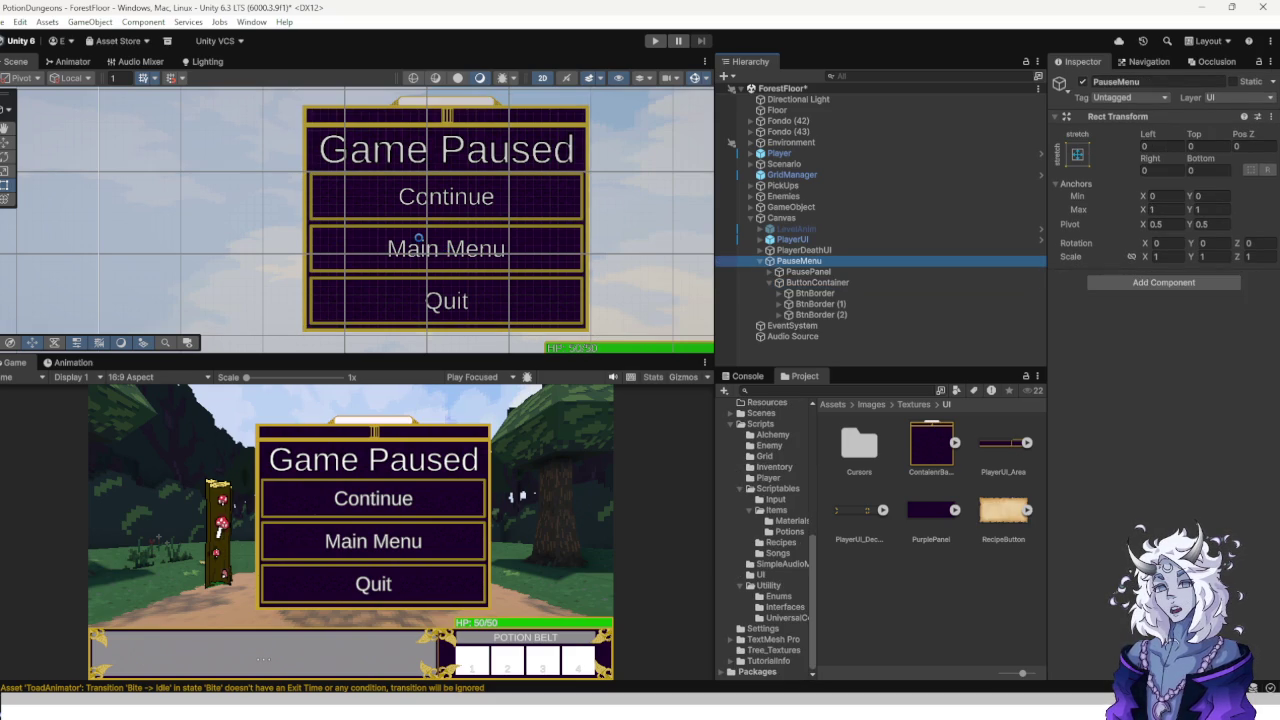
click(760, 574)
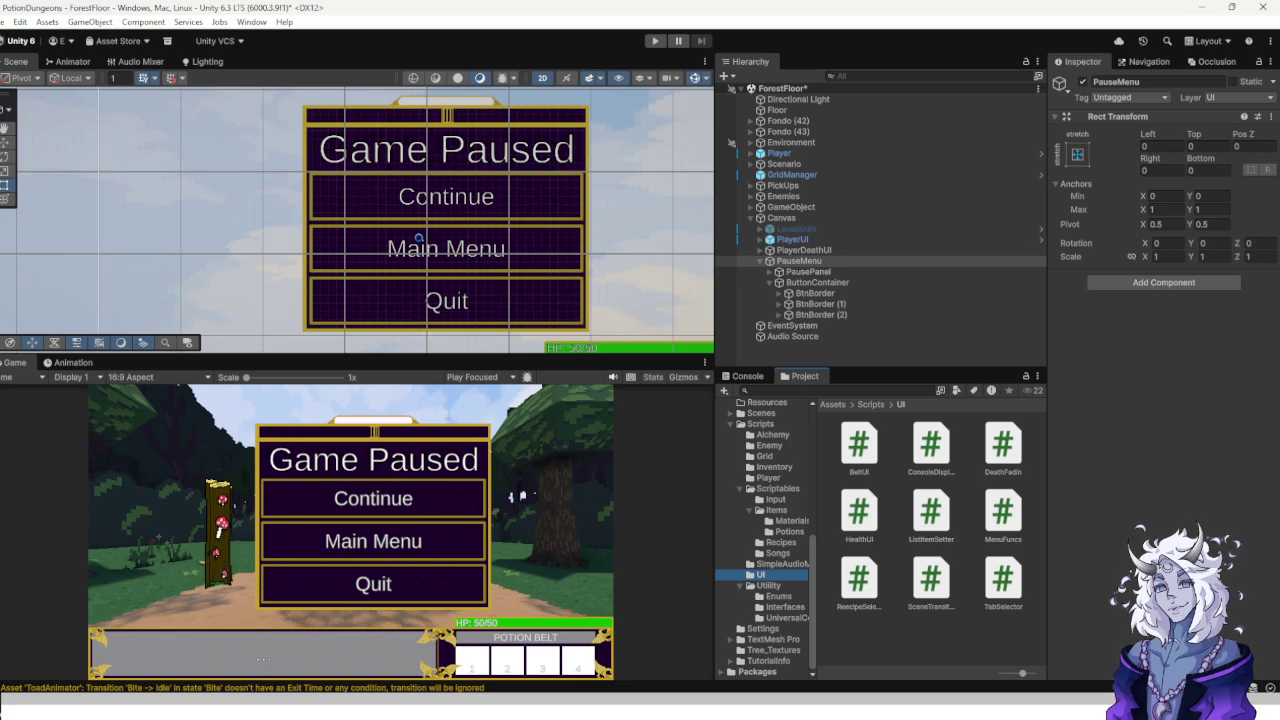
drag(1003, 512, 1163, 300)
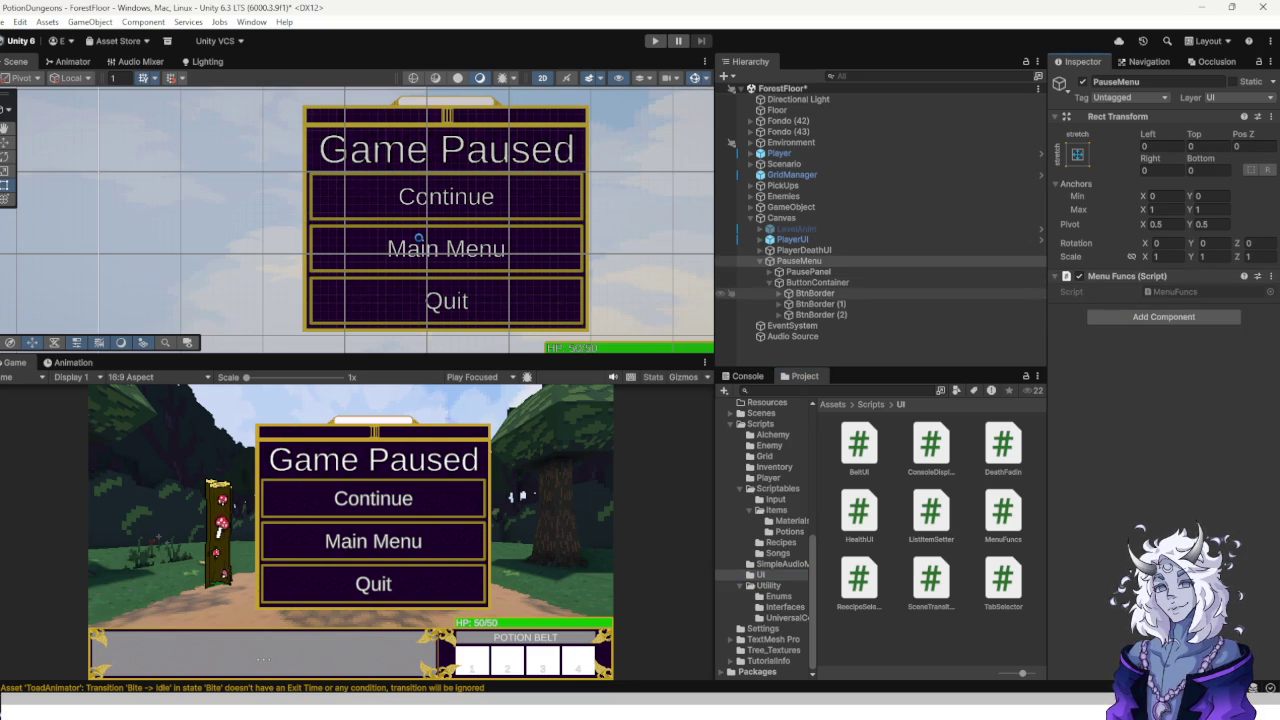
click(815, 293)
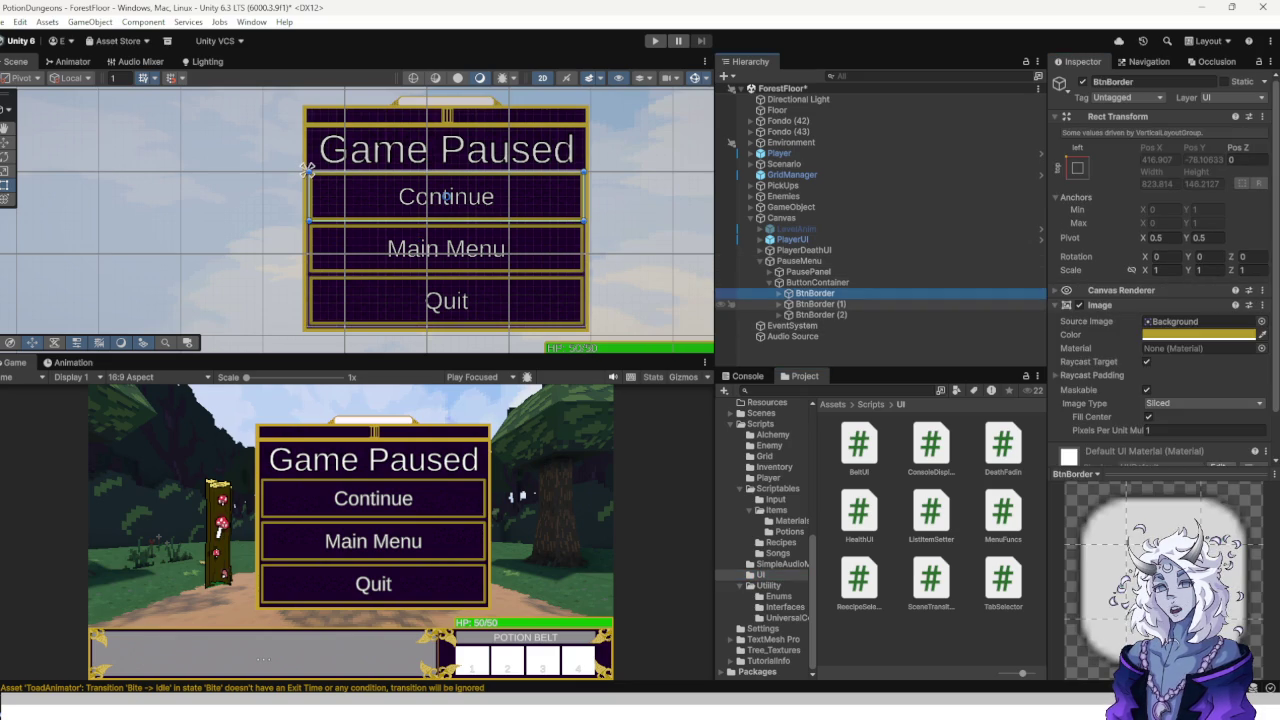
click(778, 293)
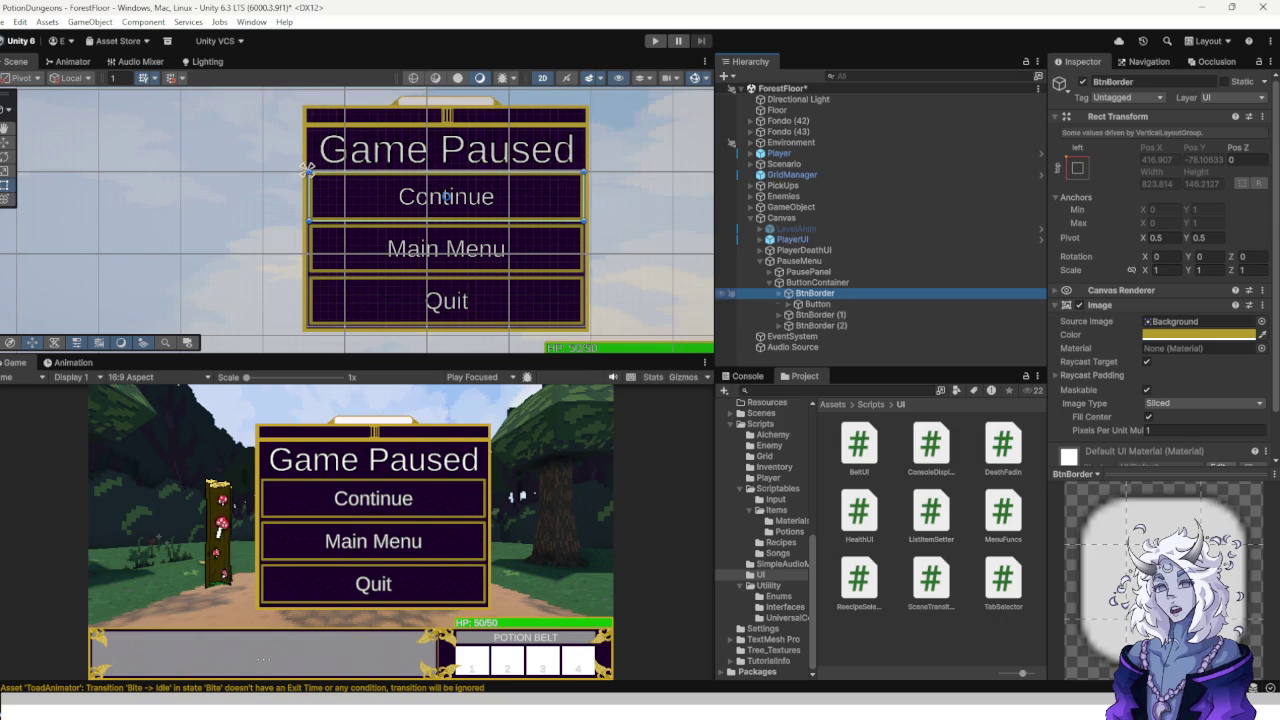
Give all three buttons an On Click entry targeting the PauseMenu object.
click(789, 314)
click(789, 336)
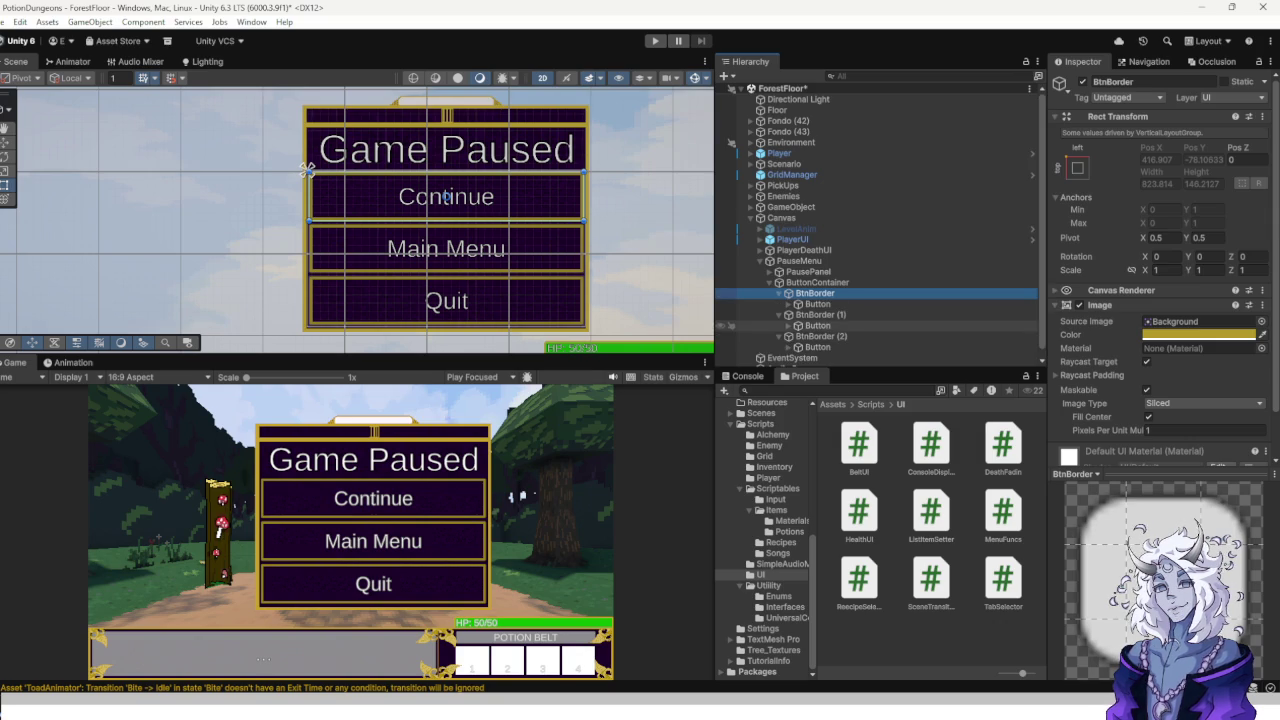
click(817, 304)
ctrl+click(732, 325)
ctrl+click(732, 347)
scroll(1160, 300, down, 5)
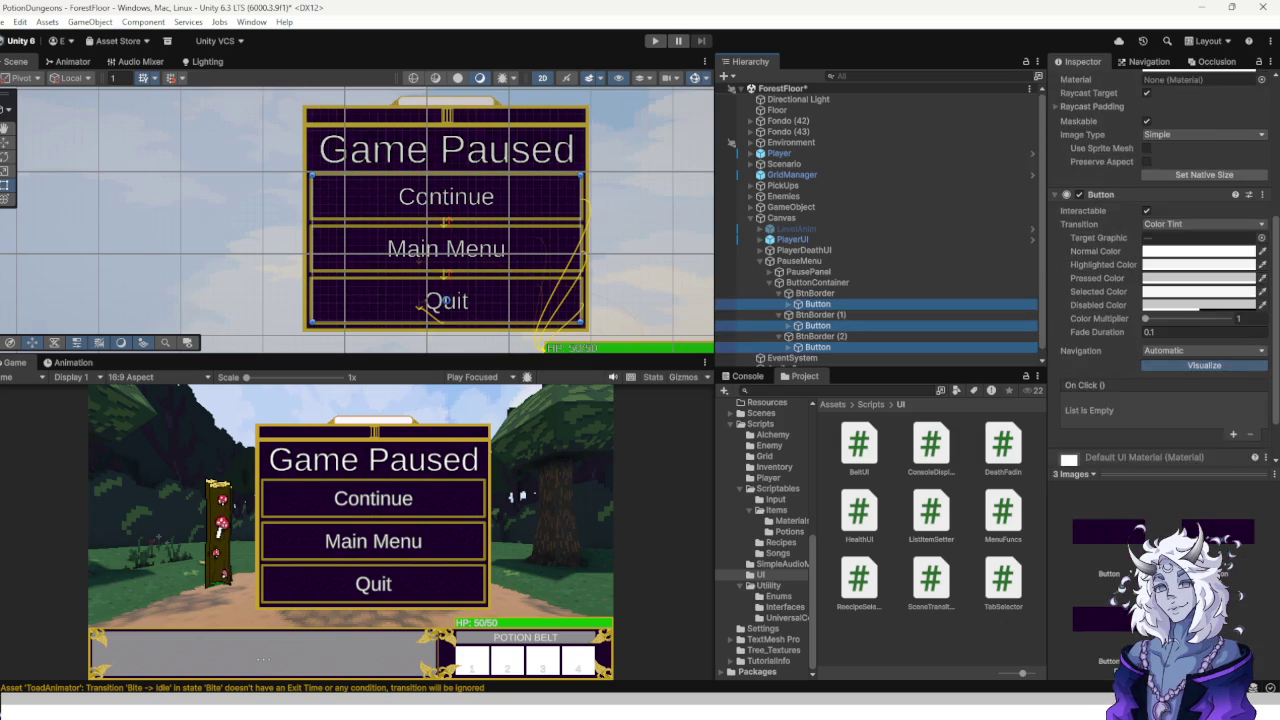
click(1233, 378)
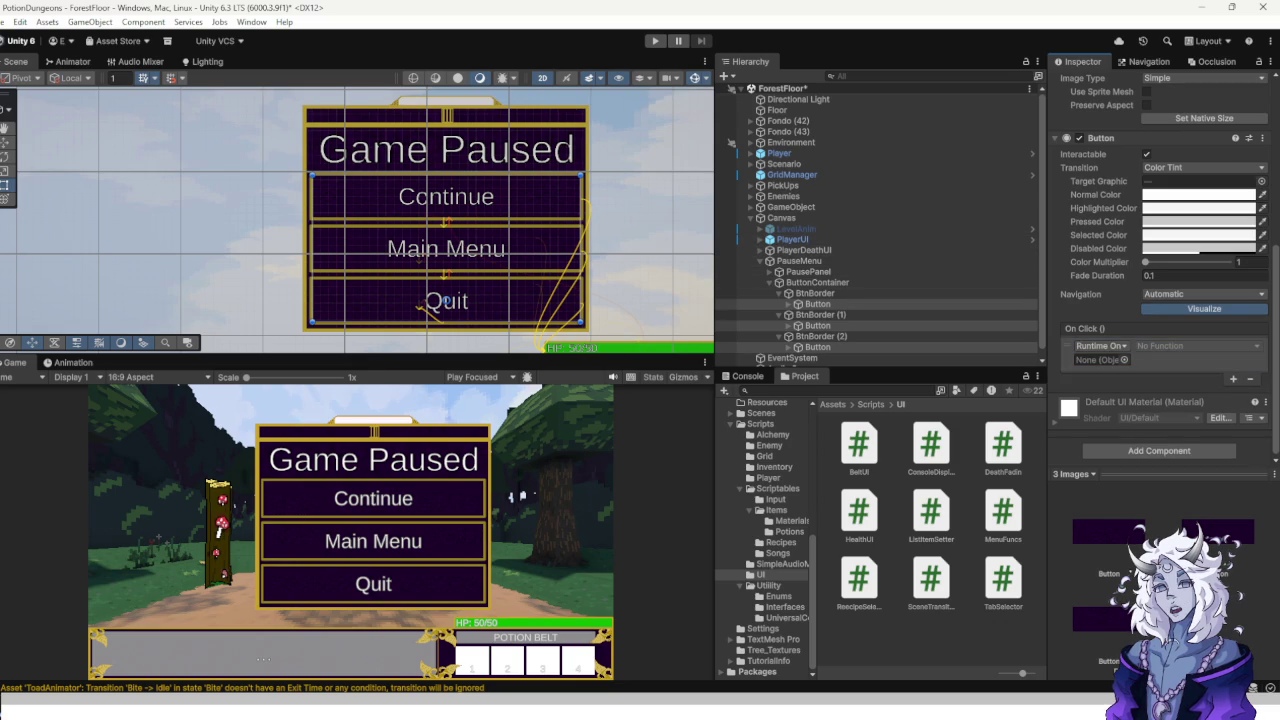
click(1097, 359)
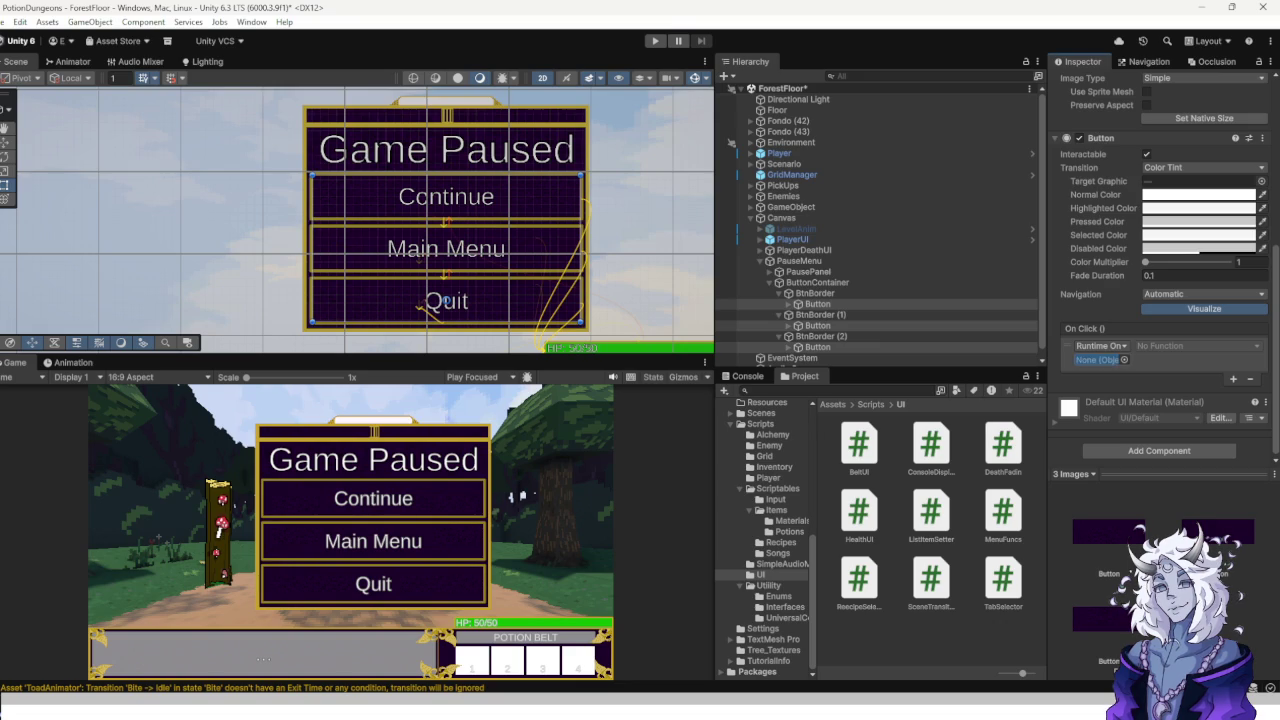
click(1197, 345)
mouse_move(1185, 411)
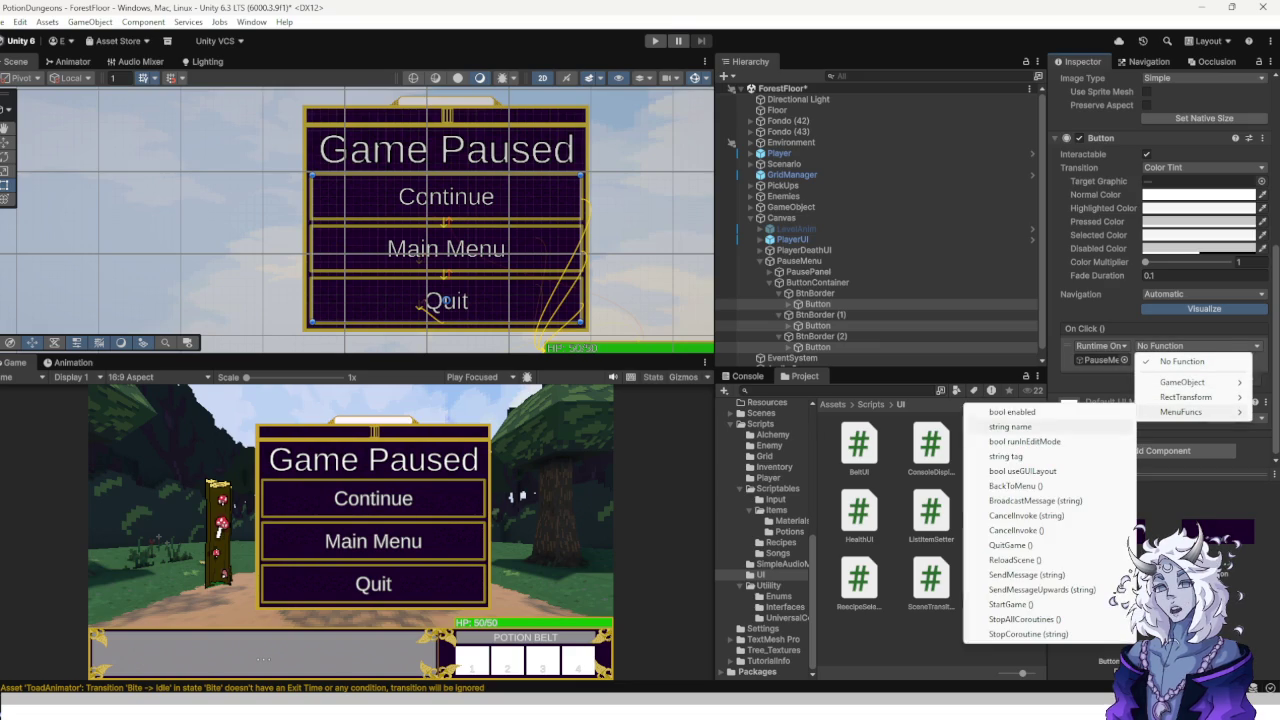
click(818, 303)
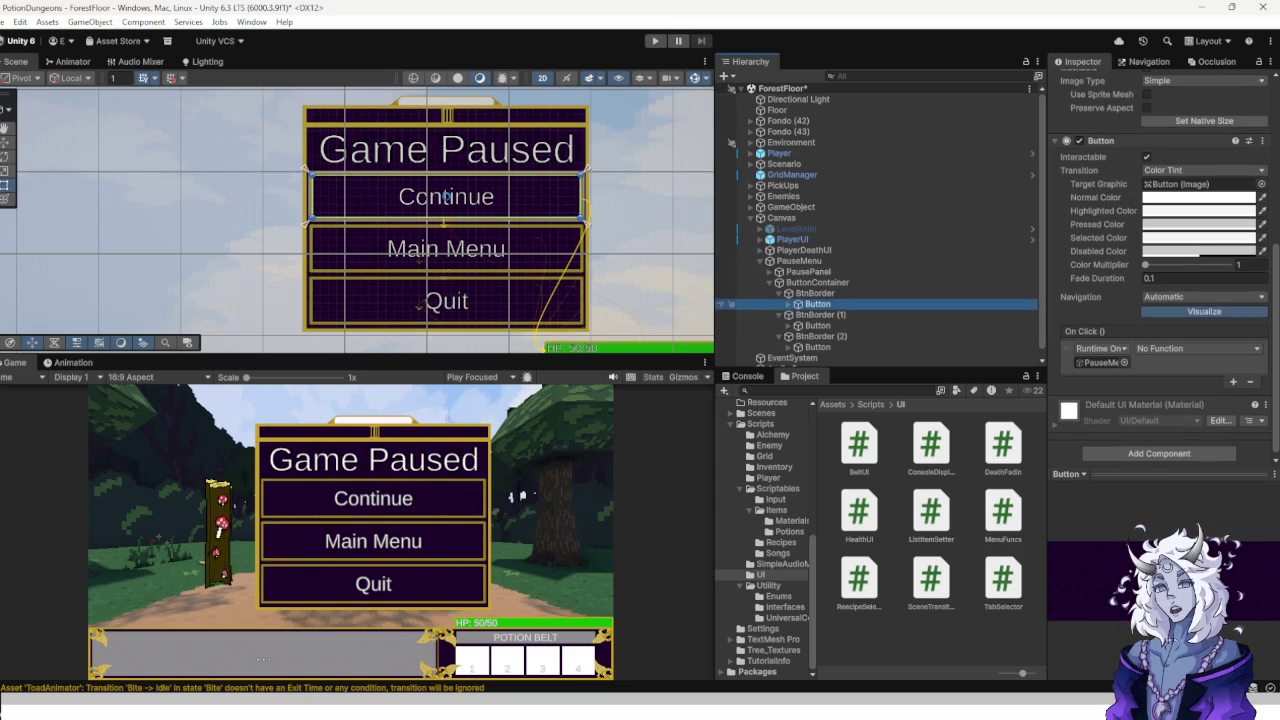
Set Main Menu's click function to MenuFuncs.BackToMenu and Quit's to MenuFuncs.QuitGame.
click(818, 325)
click(1197, 348)
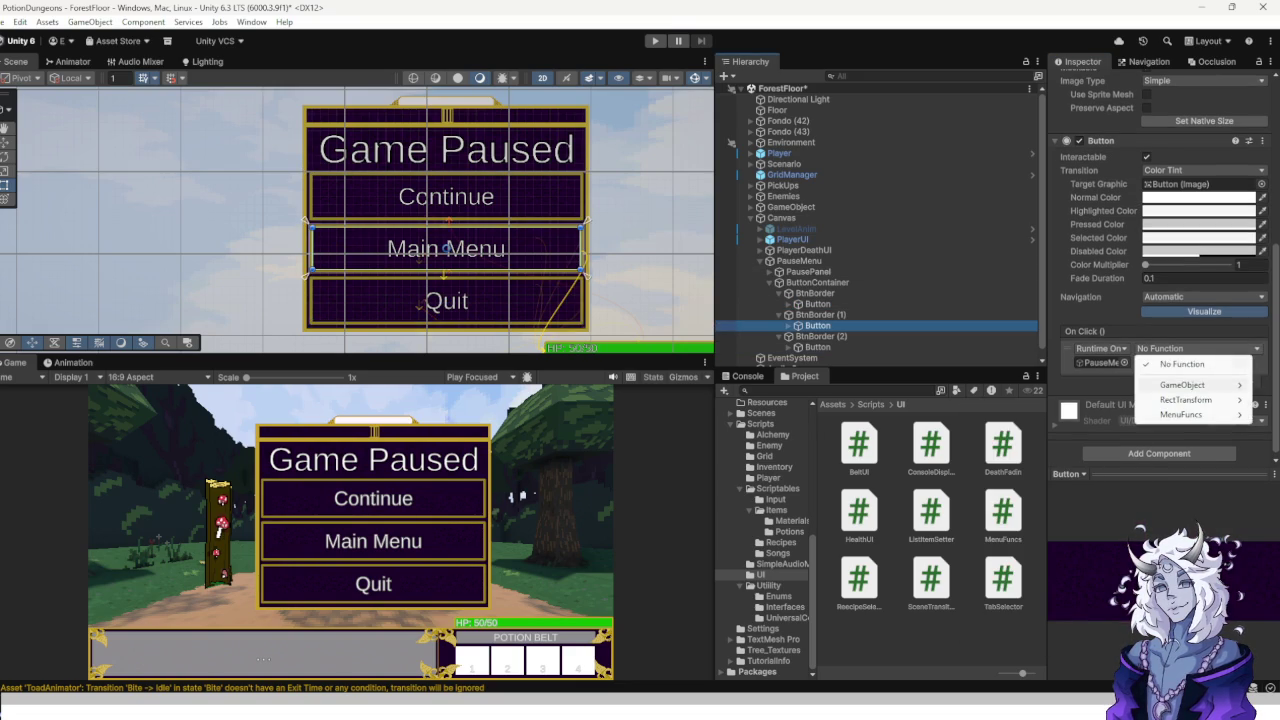
mouse_move(1205, 399)
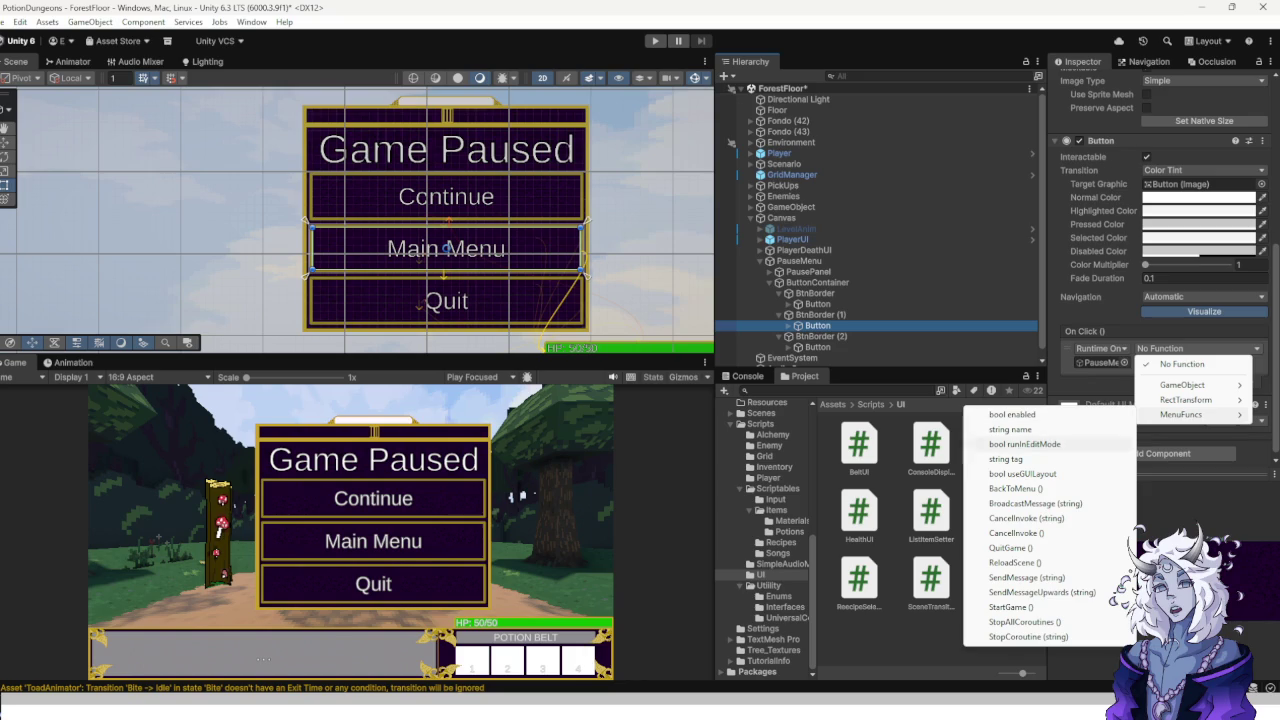
click(1012, 488)
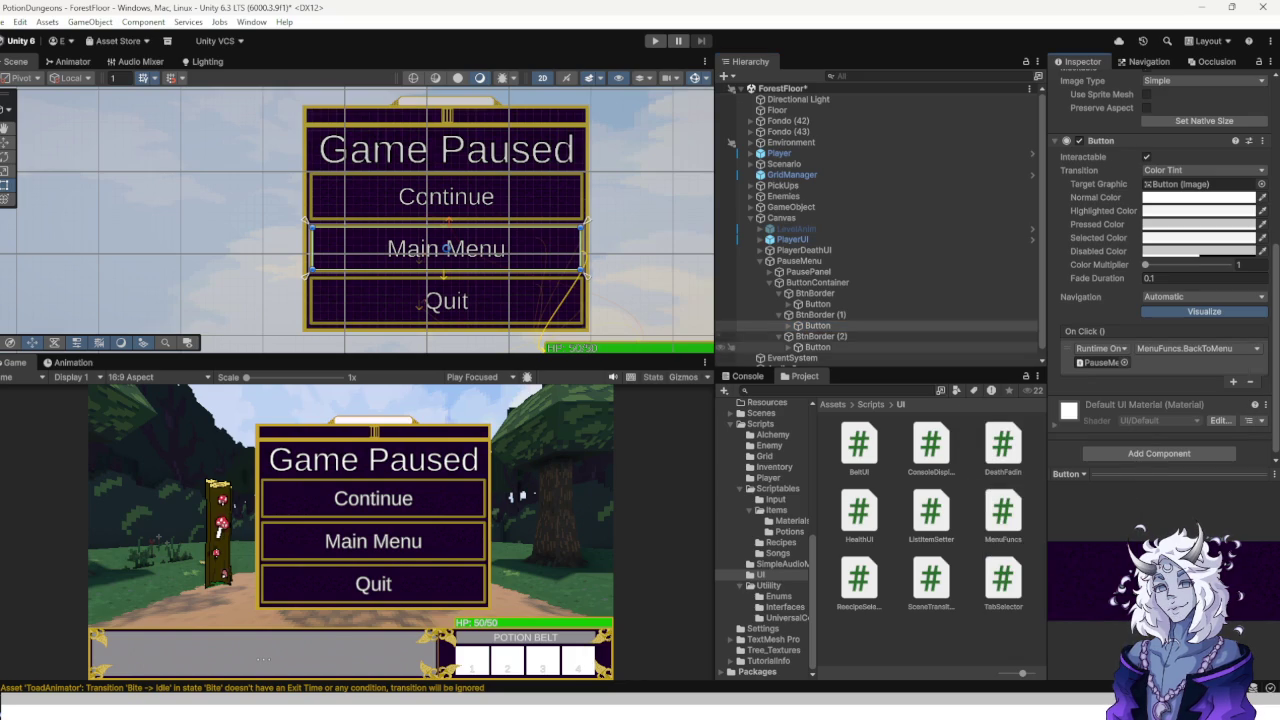
click(818, 347)
click(1197, 348)
mouse_move(1185, 414)
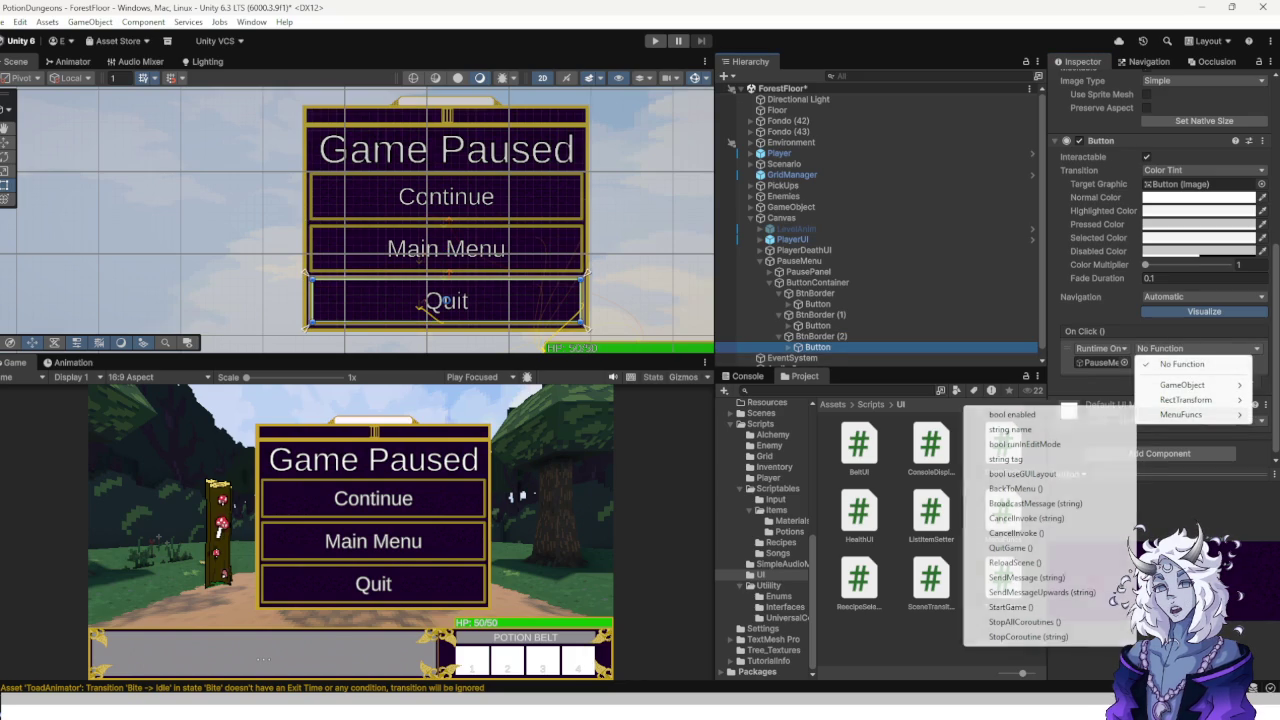
click(1010, 547)
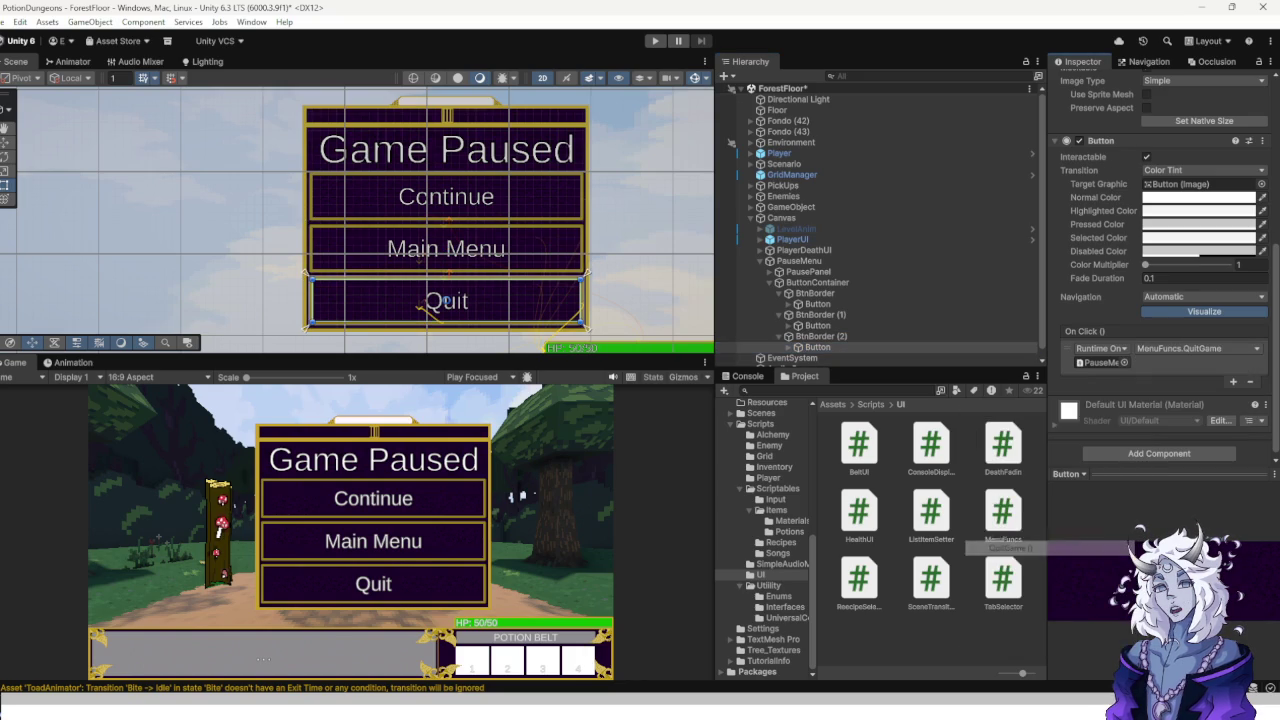
scroll(1160, 200, up, 4)
scroll(1160, 270, up, 2)
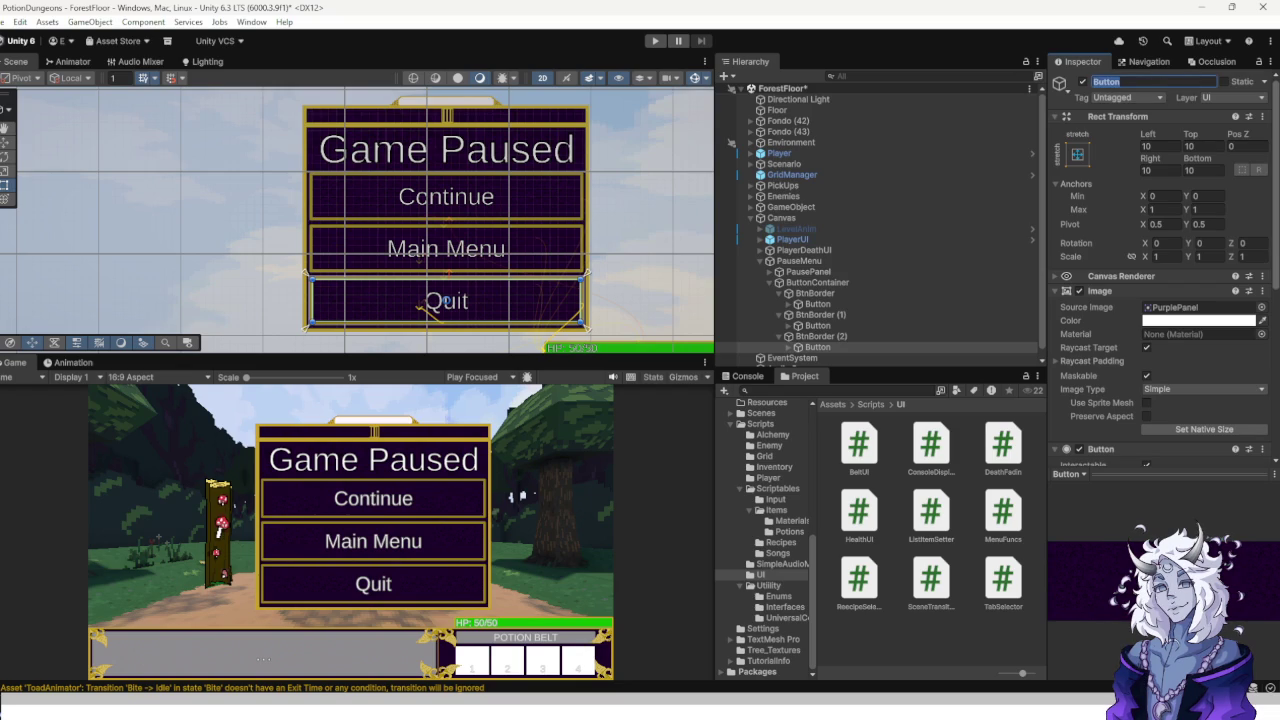
Rename the Main Menu button object to MenuBtn.
text(tn)
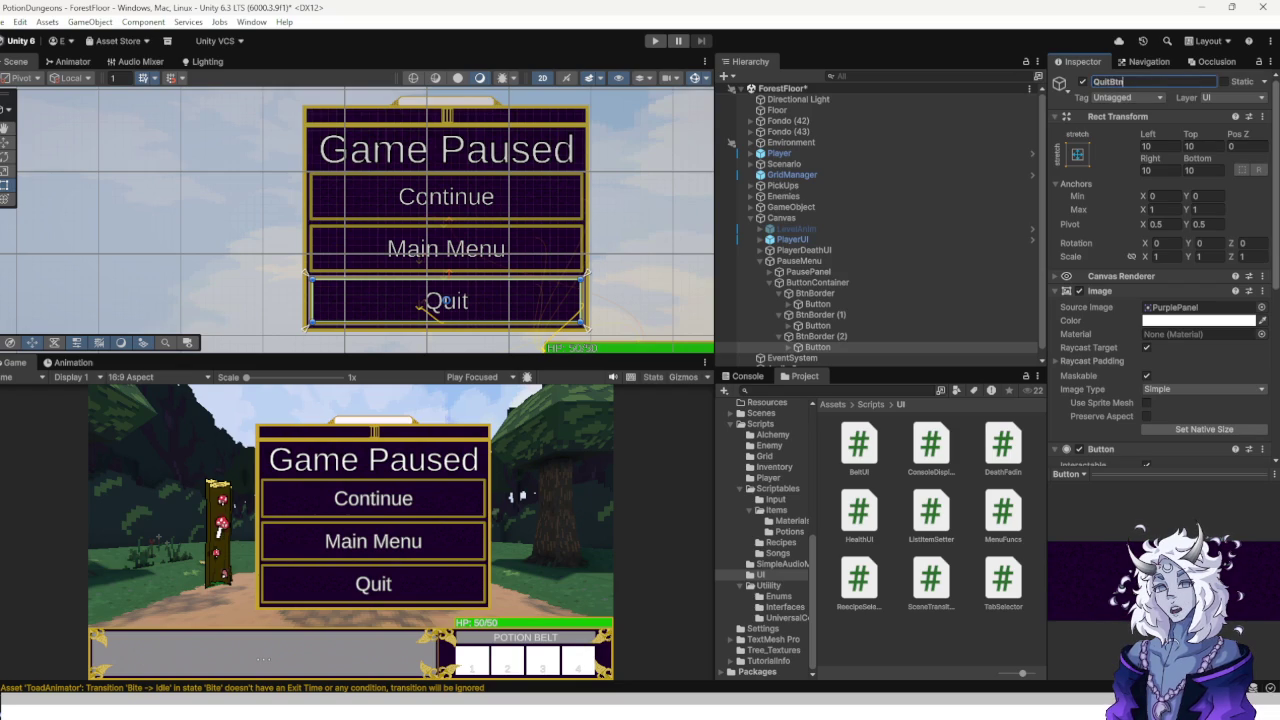
click(818, 326)
click(1106, 81)
text(Me)
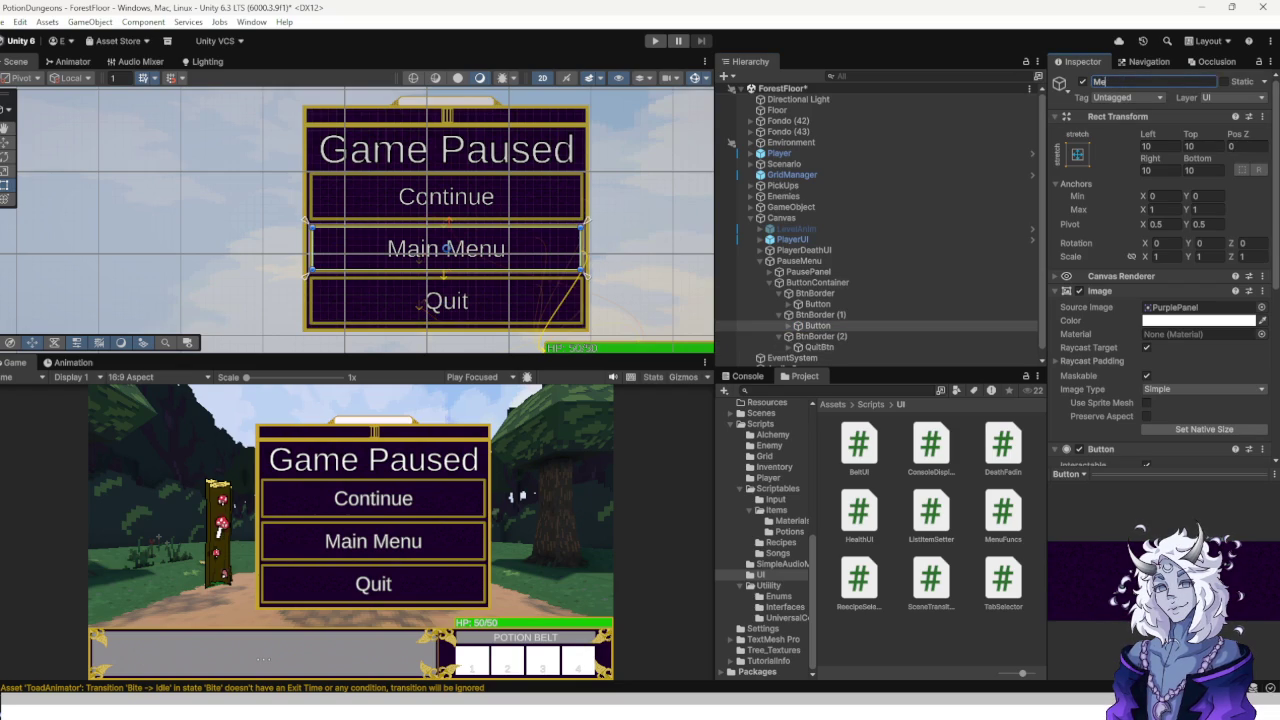
text(nuBtn)
click(818, 303)
Close the Navigation panel, rename the Continue button ContinueBtn, and collapse ButtonContainer.
click(1149, 61)
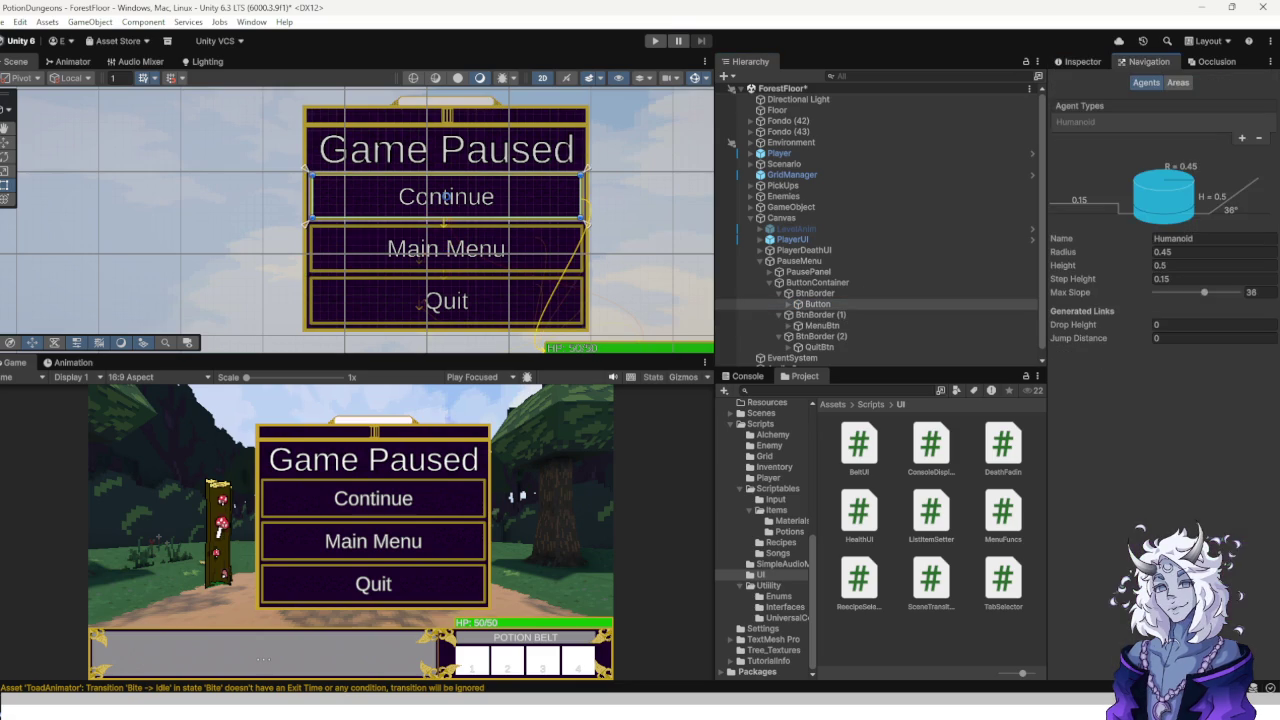
click(1080, 61)
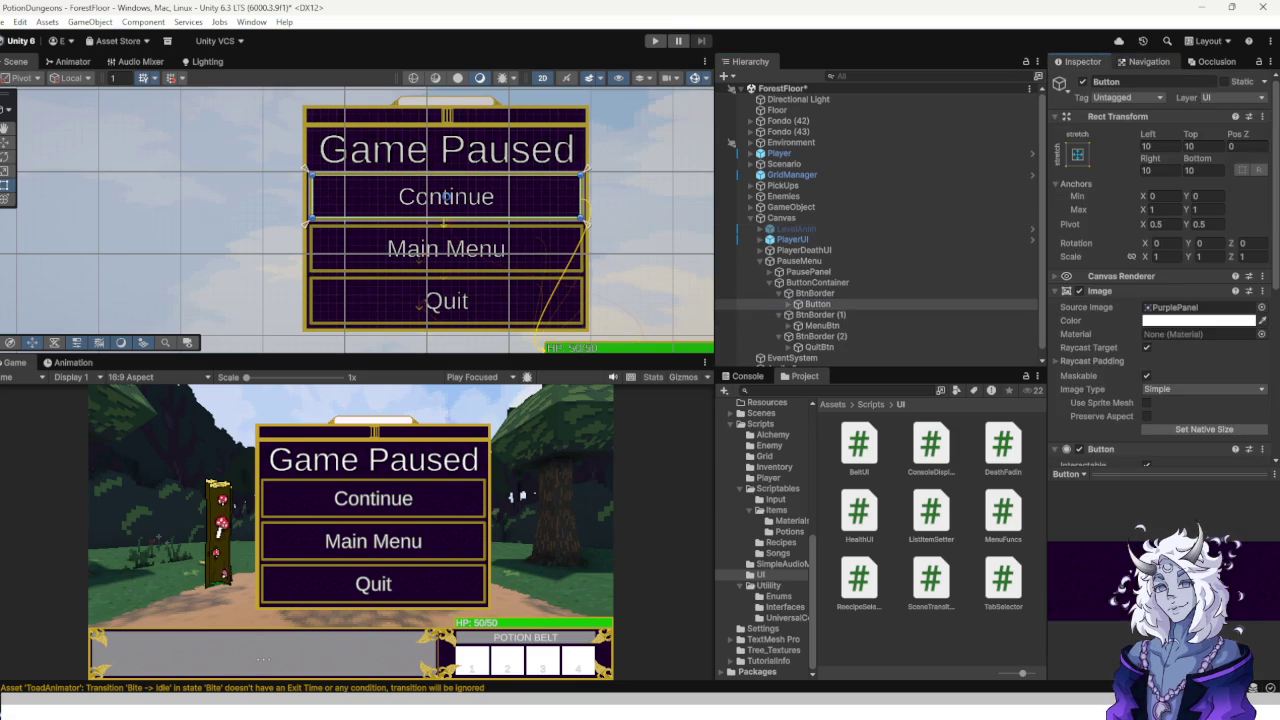
click(1149, 61)
right_click(1149, 61)
click(1150, 82)
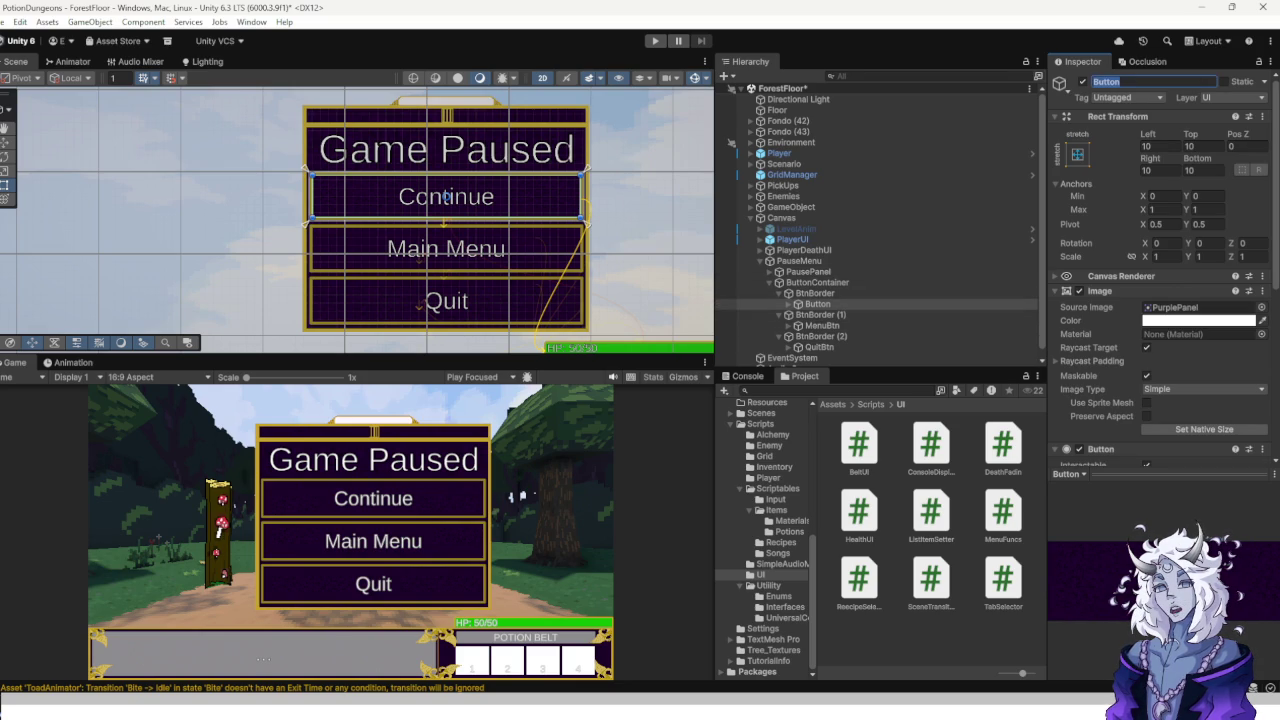
text(ContinueBtn)
key(Return)
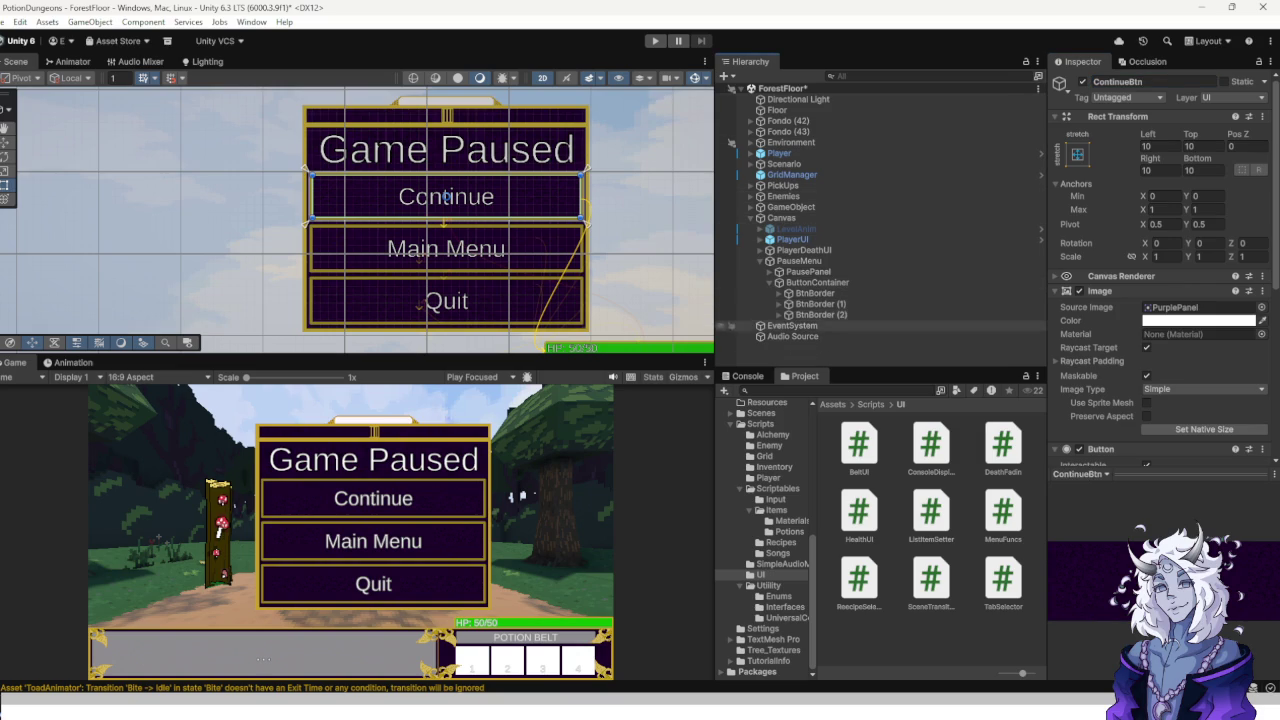
click(769, 282)
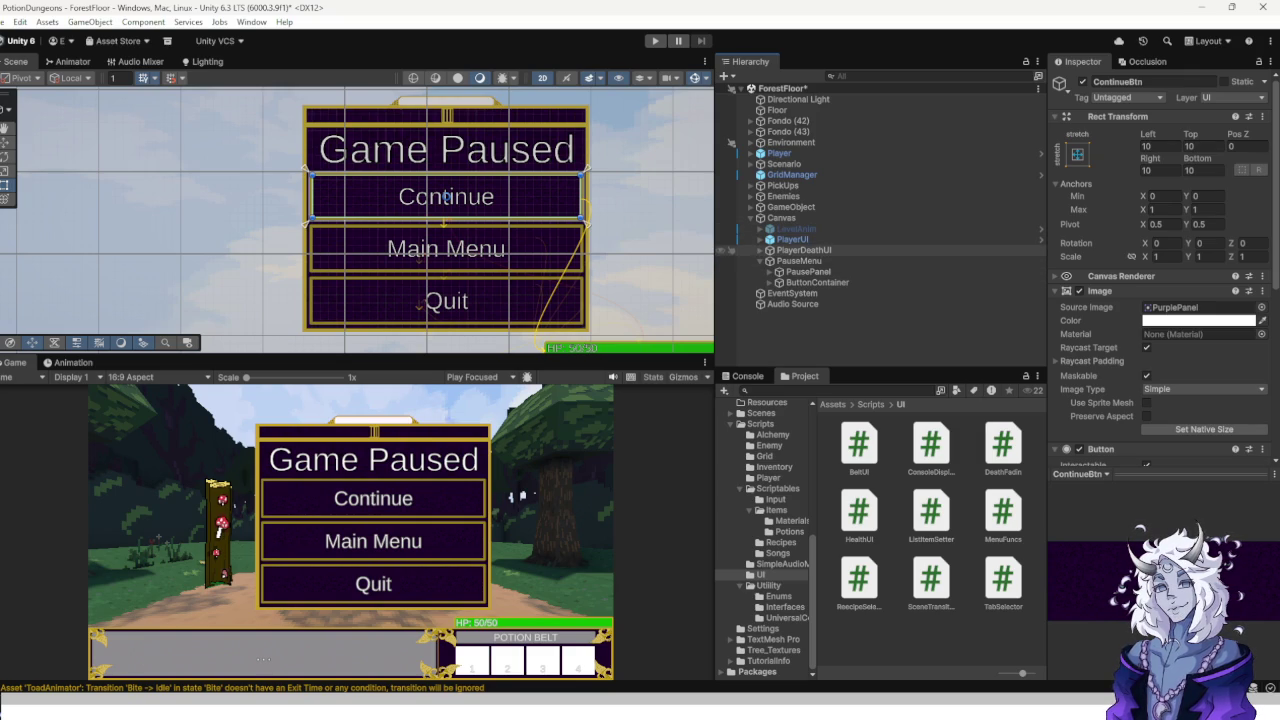
Nudge the pause menu into place and nest ButtonContainer under PausePanel.
double_click(730, 261)
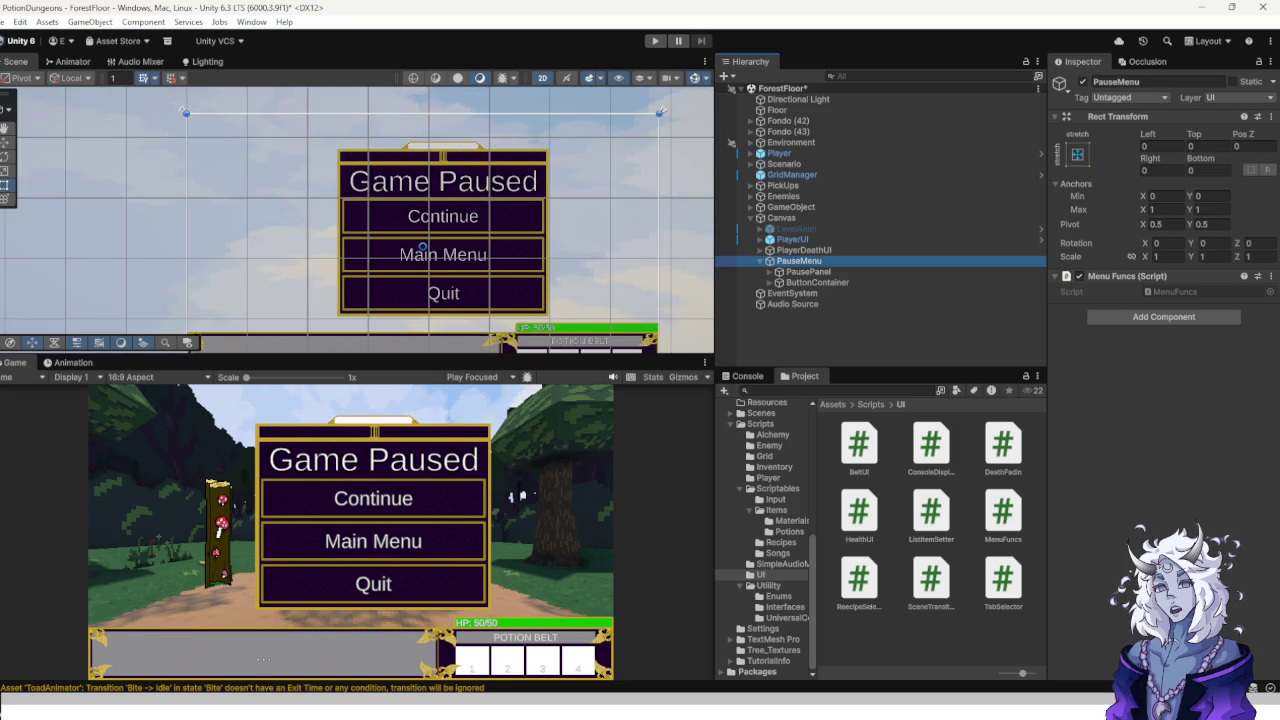
drag(422, 246, 421, 247)
click(806, 271)
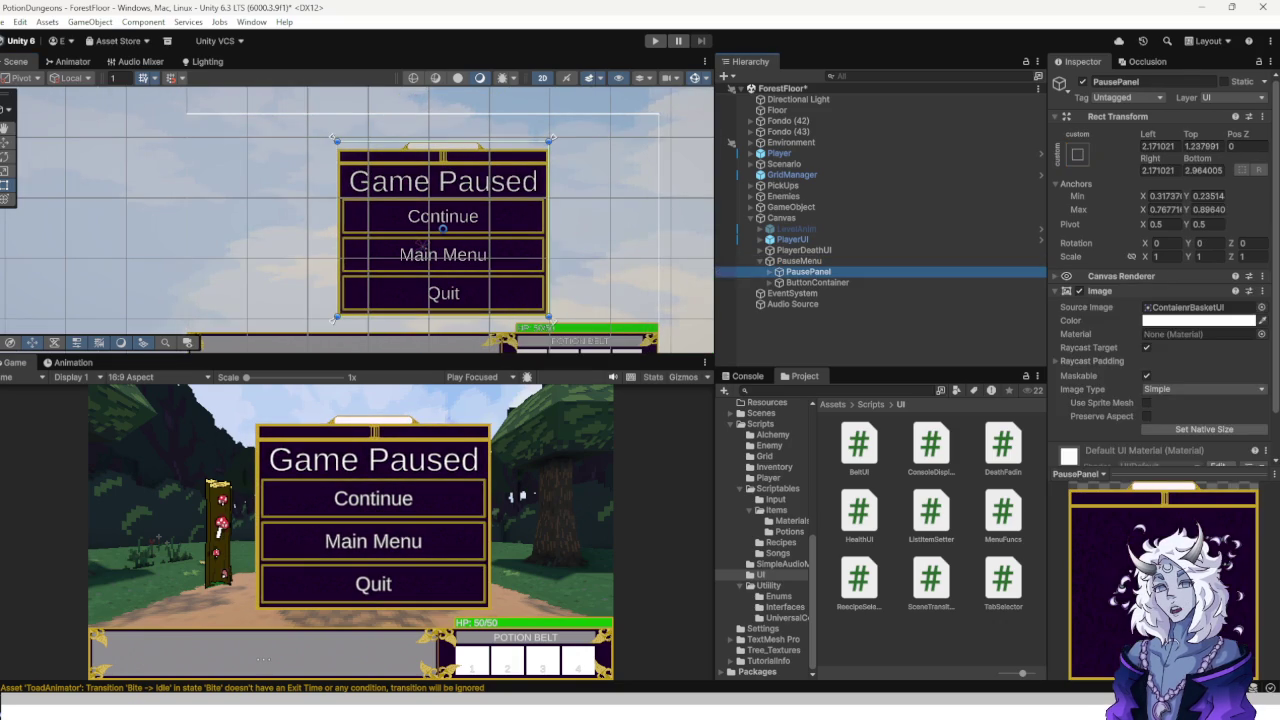
mouse_move(424, 245)
mouse_down()
mouse_move(407, 245)
mouse_move(421, 245)
mouse_up()
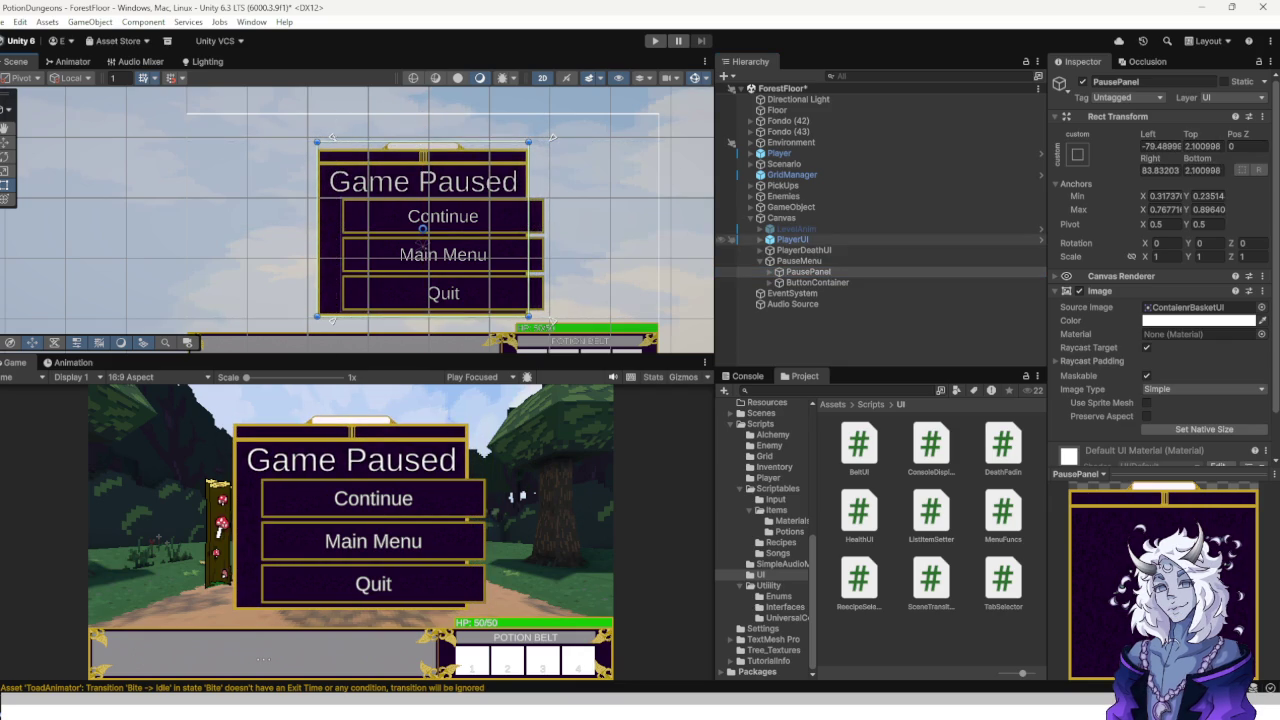
key(ctrl+z)
drag(815, 282, 808, 271)
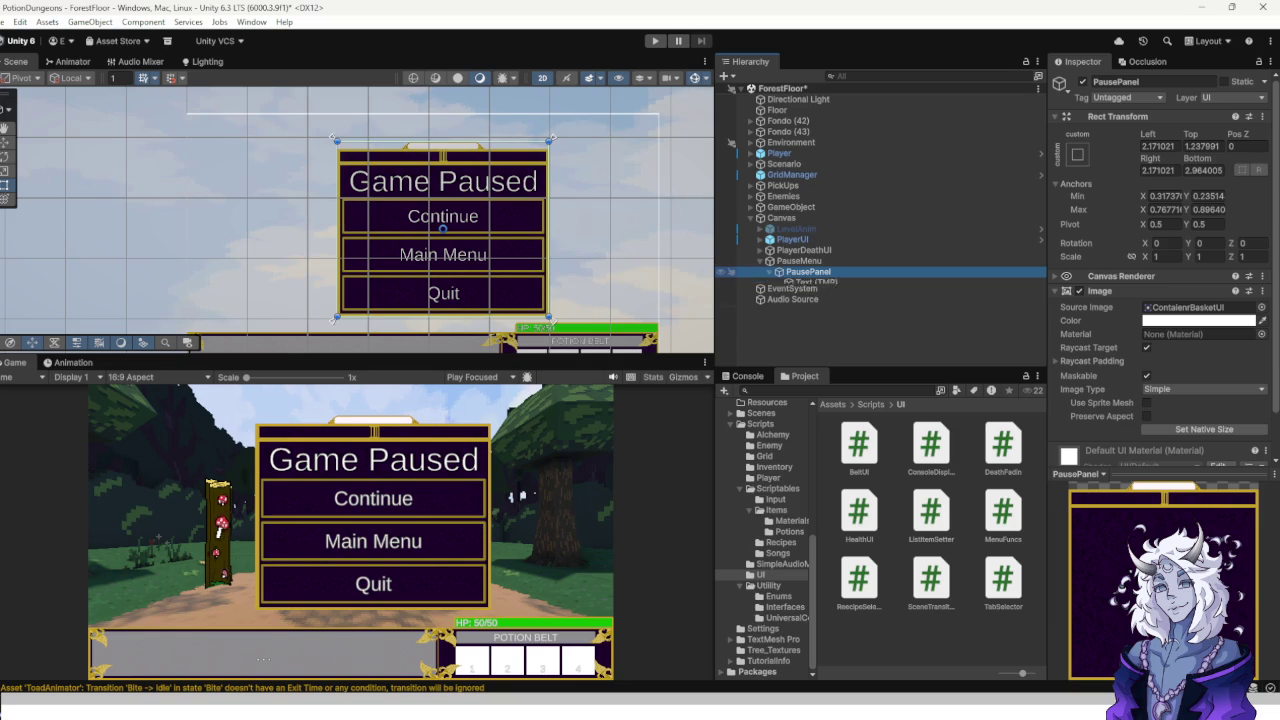
Pin ButtonContainer's anchors to its corners, about 0.017–0.985 wide and 0.029–0.681 high.
double_click(826, 293)
scroll(470, 238, up, 6)
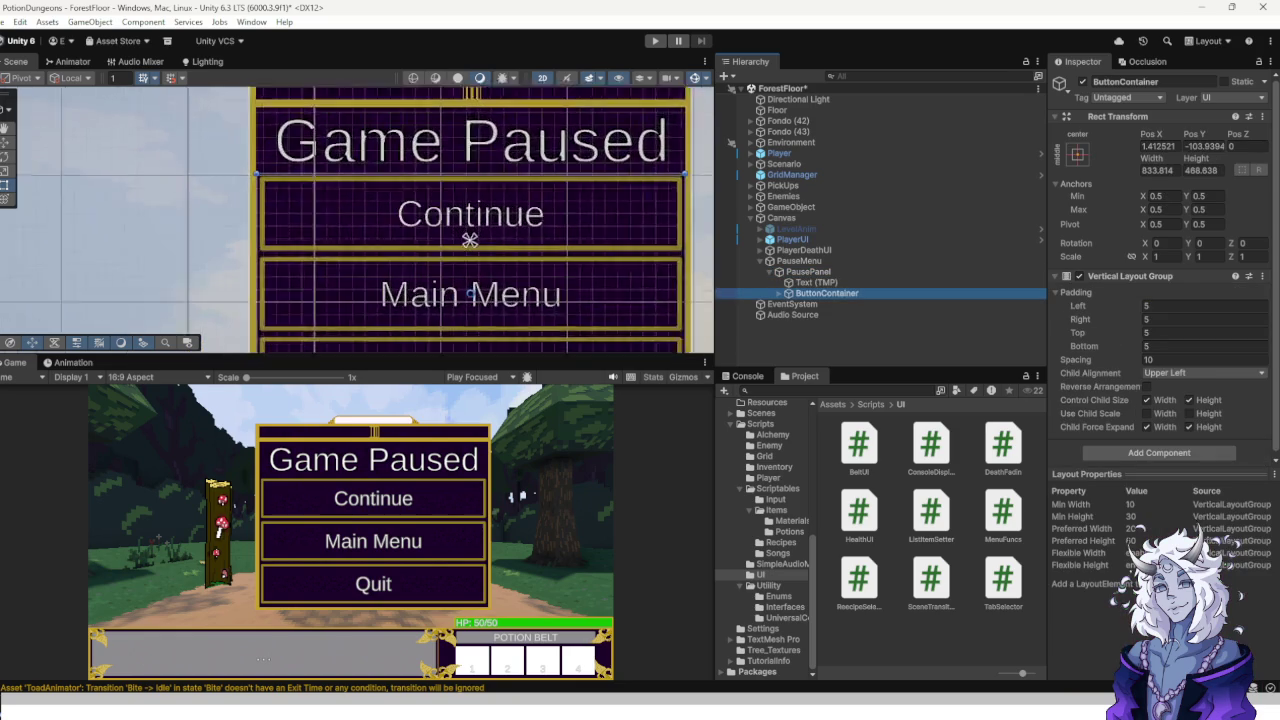
mouse_move(255, 318)
mouse_down()
mouse_move(252, 211)
mouse_move(598, 211)
mouse_up()
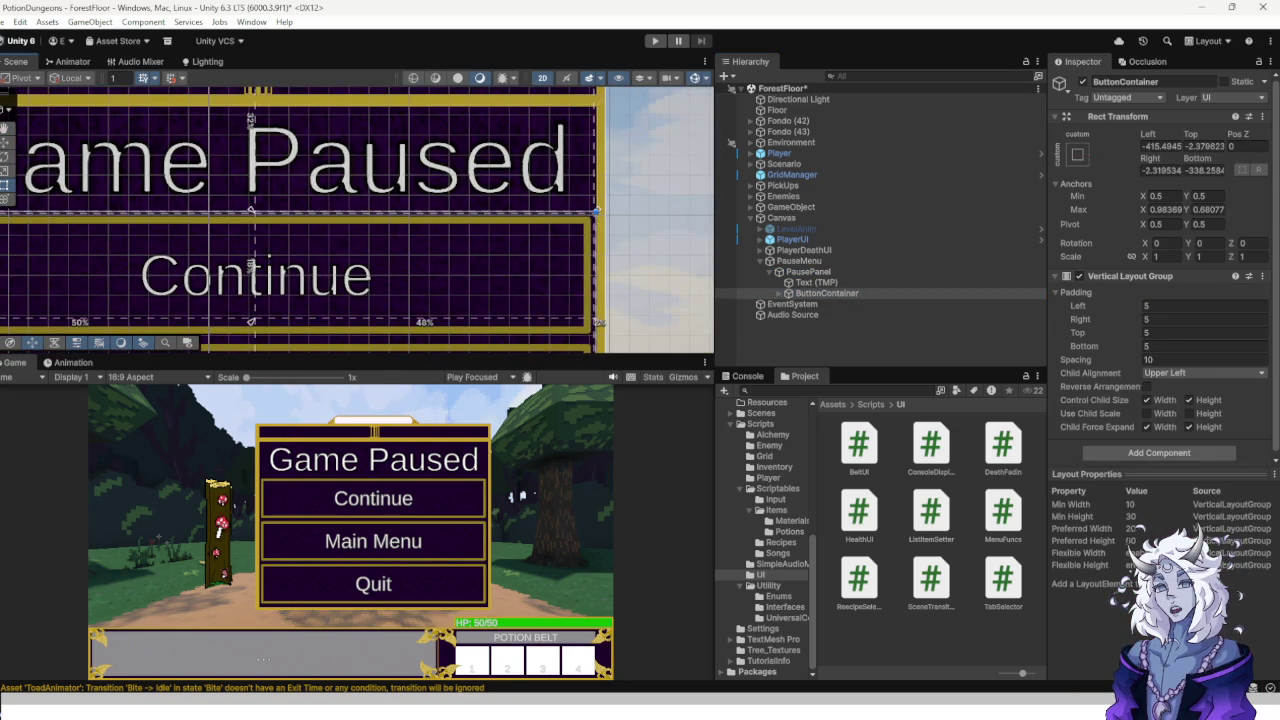
key(f)
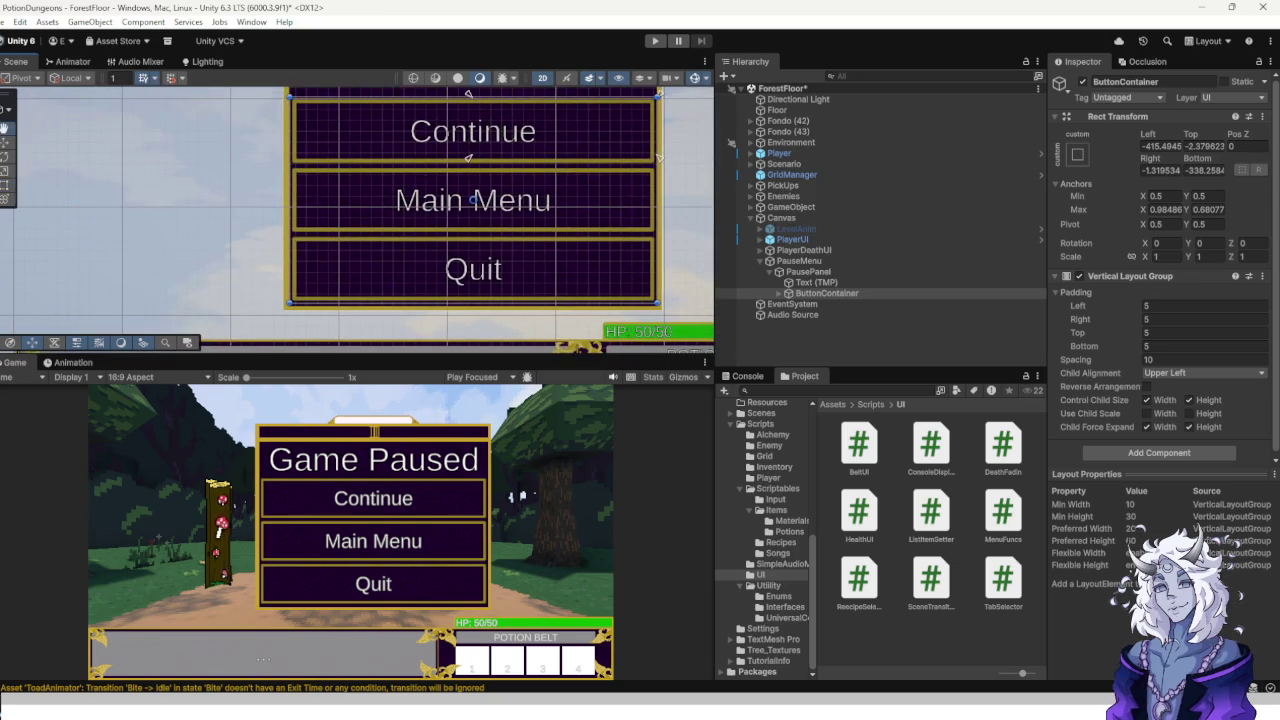
mouse_move(468, 157)
mouse_down()
mouse_move(360, 290)
mouse_move(285, 305)
mouse_up()
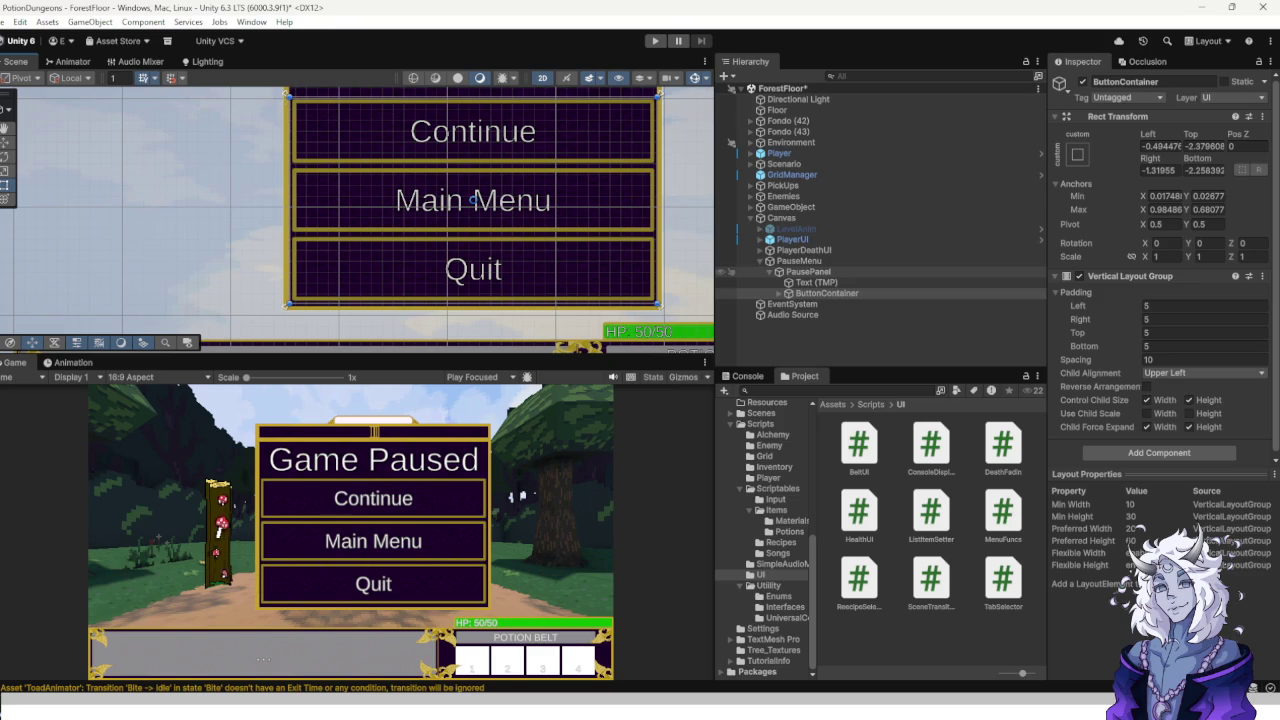
double_click(815, 282)
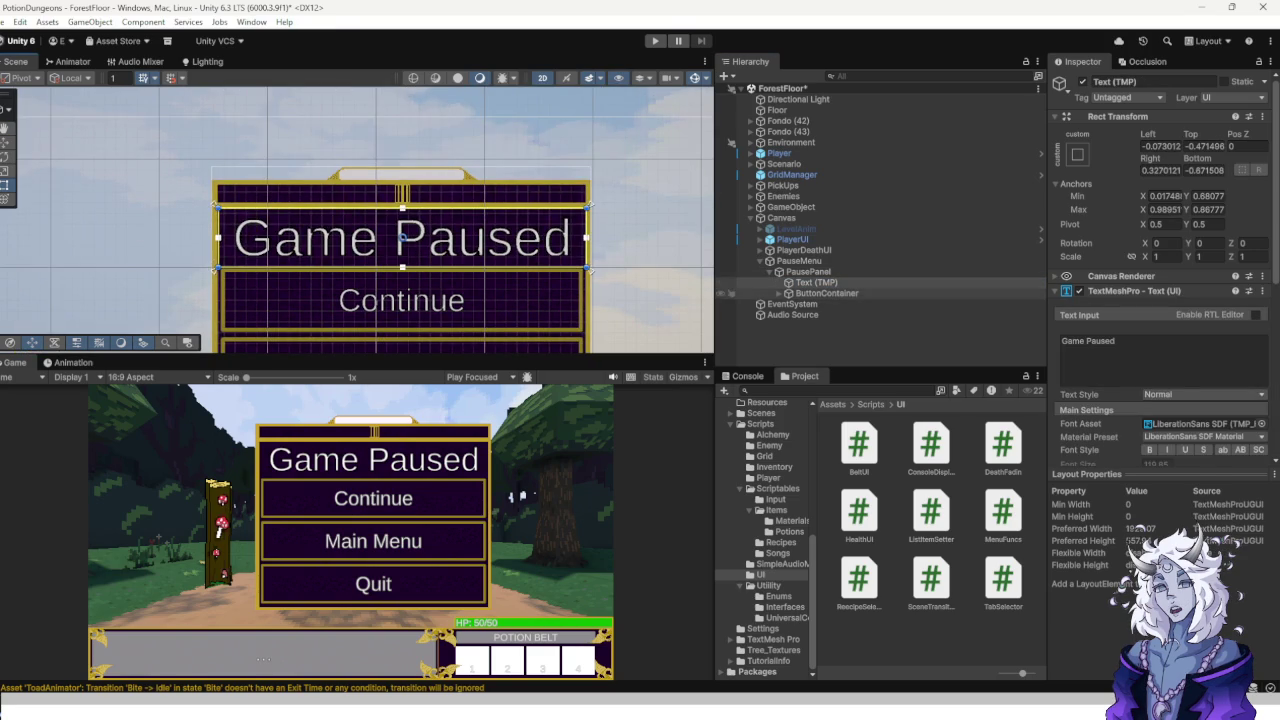
double_click(808, 271)
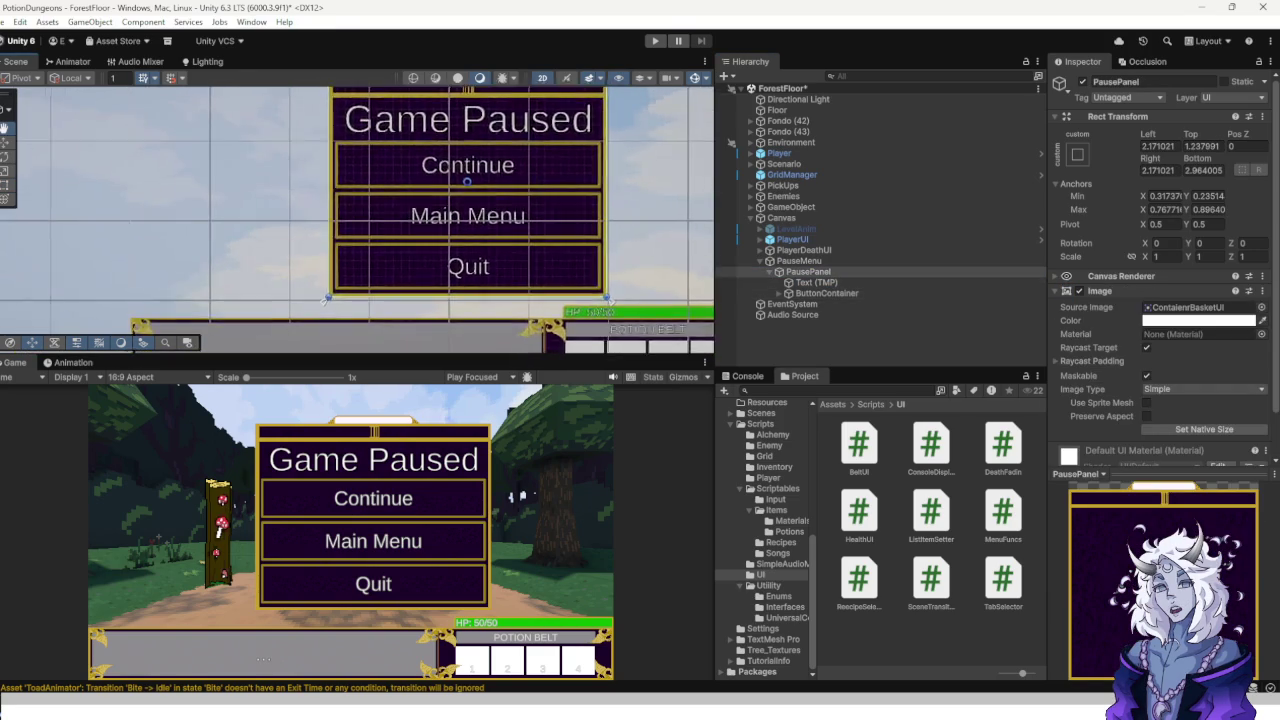
Shift PausePanel left and move its anchors to Min X 0.276, Max X 0.72447.
scroll(403, 163, down, 2)
mouse_move(403, 163)
mouse_down()
mouse_move(373, 162)
mouse_move(376, 184)
mouse_move(380, 162)
mouse_up()
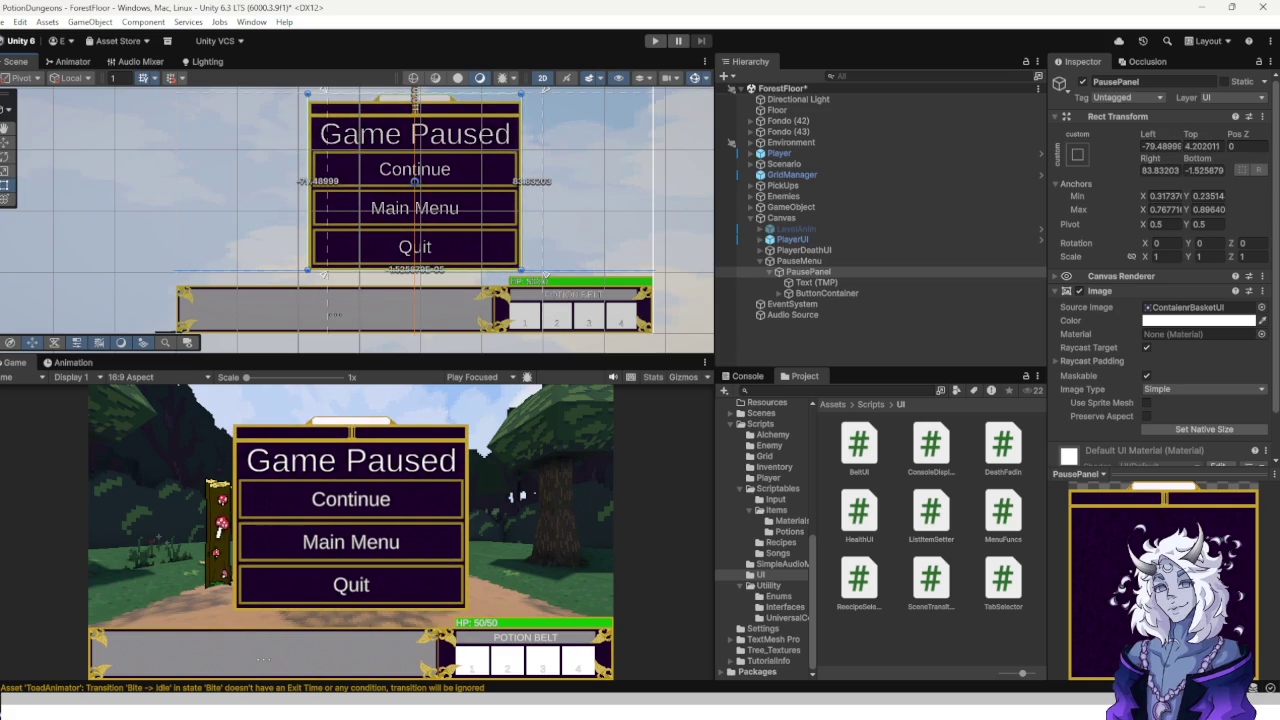
scroll(360, 220, up, 5)
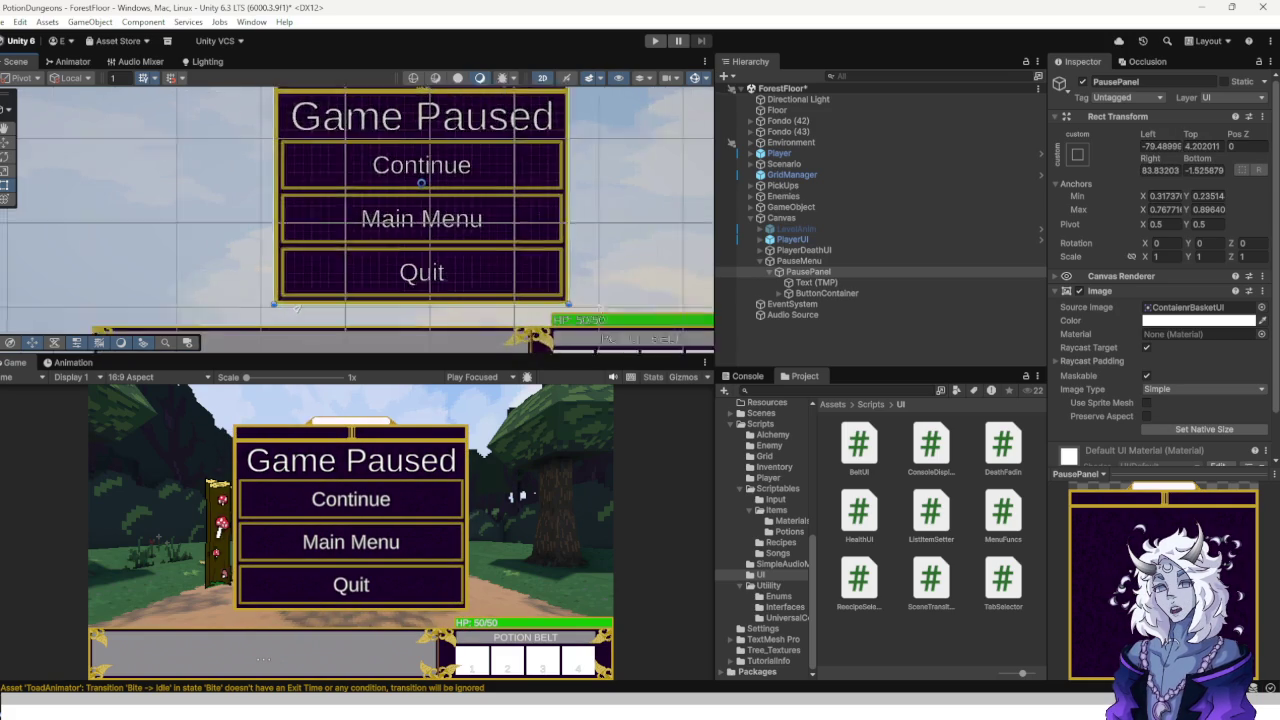
scroll(420, 170, up, 3)
scroll(430, 225, down, 6)
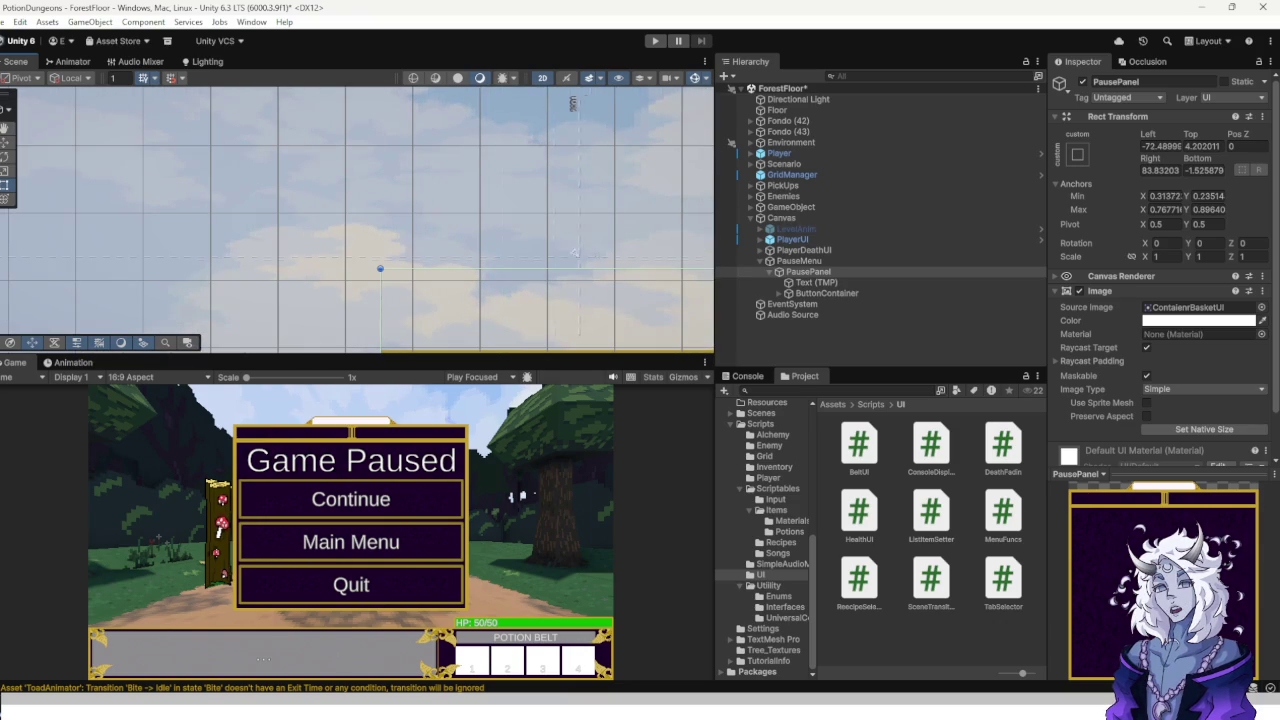
drag(381, 106, 372, 108)
key(f)
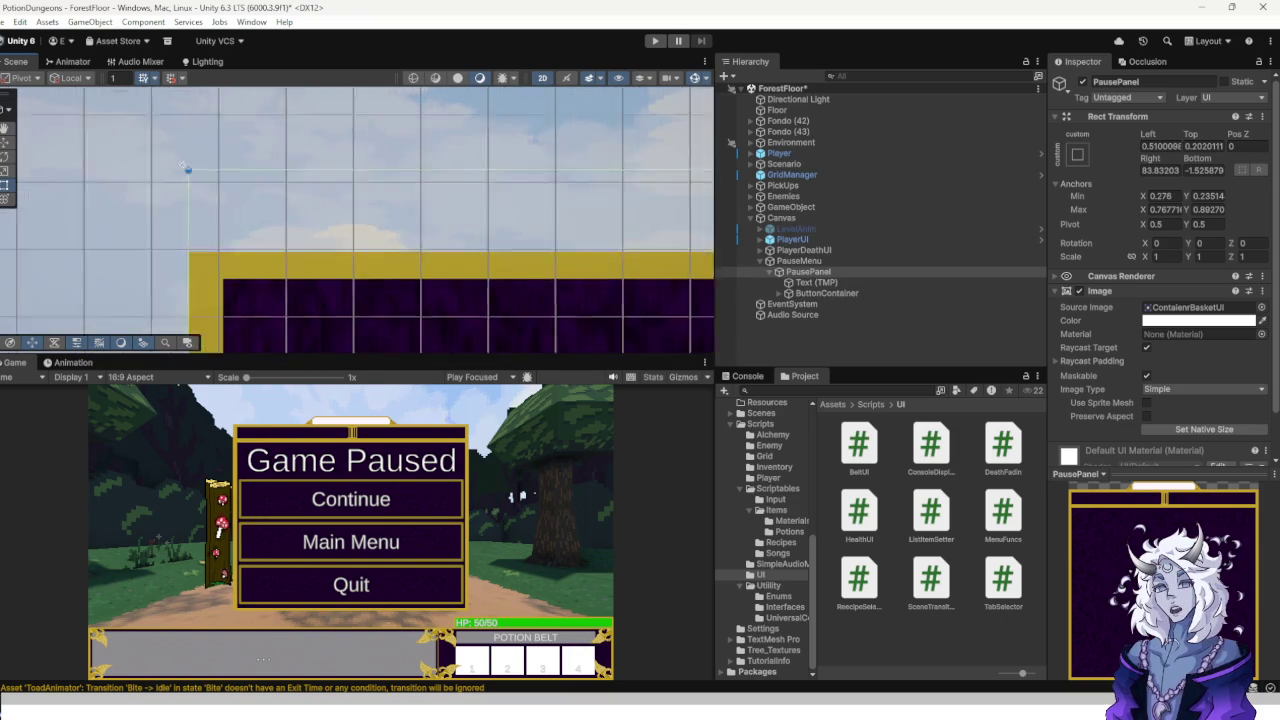
scroll(605, 211, up, 5)
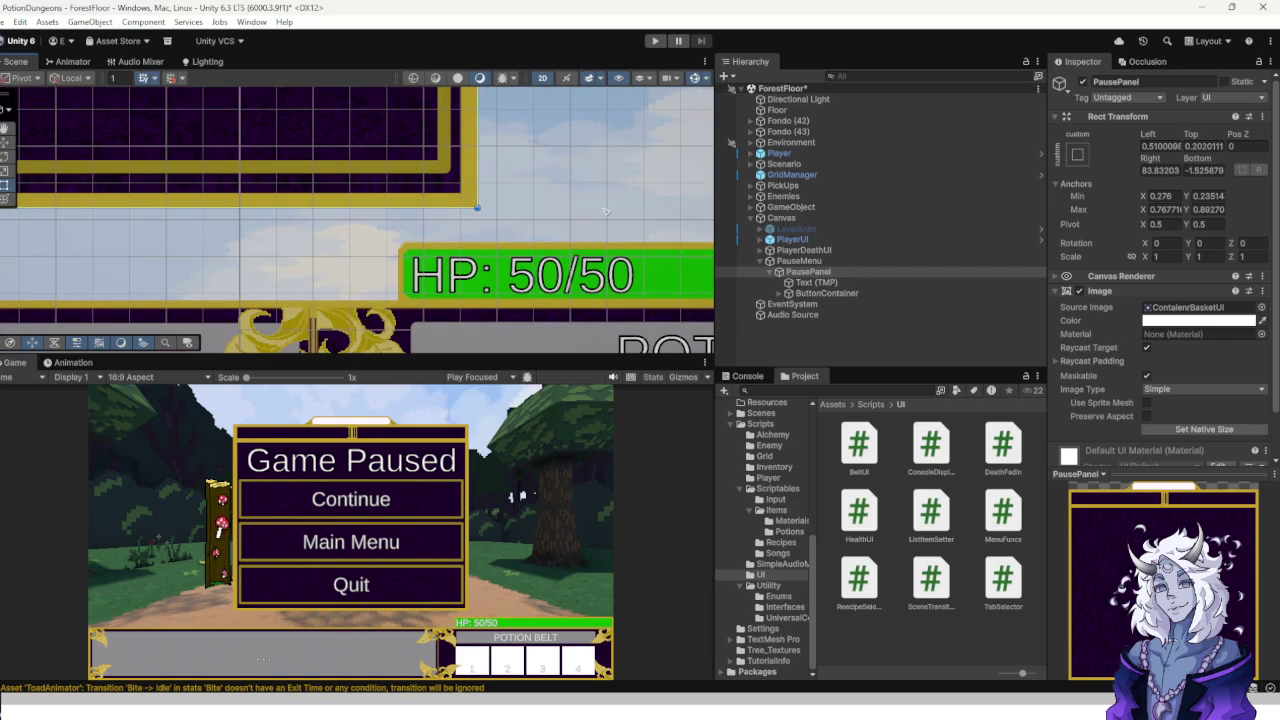
scroll(354, 202, down, 2)
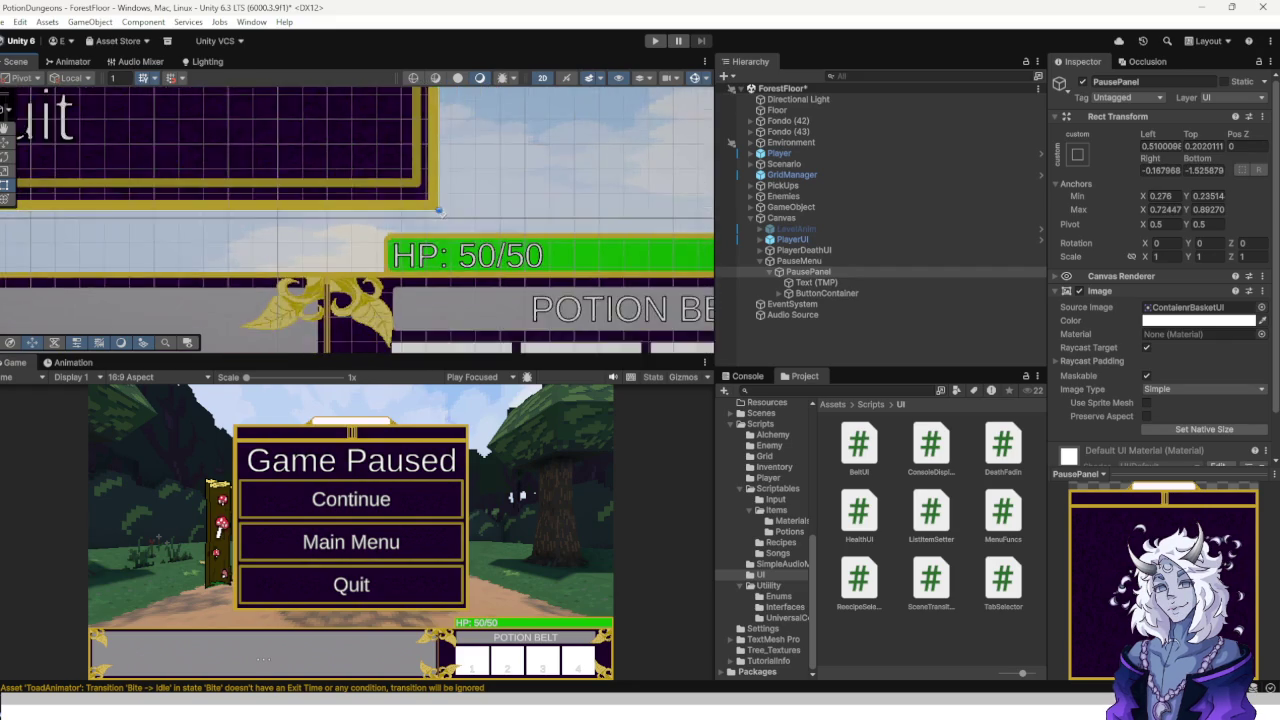
key(f)
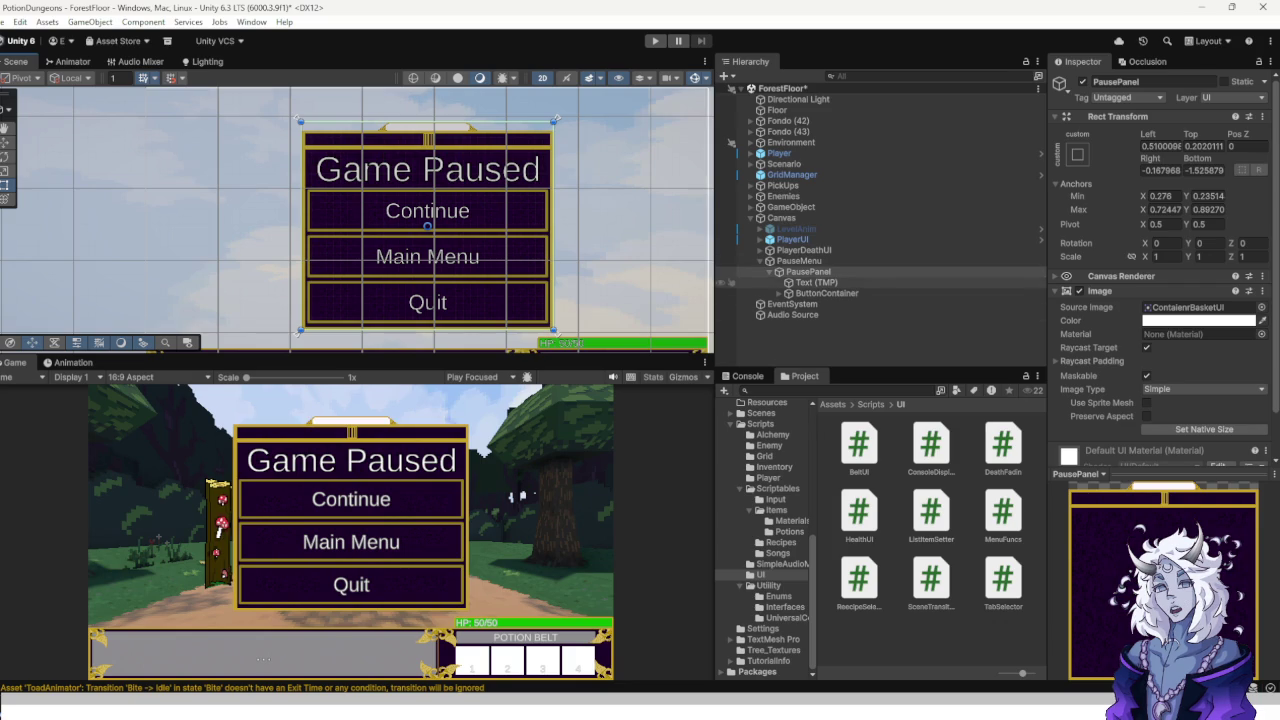
scroll(1160, 290, down, 1)
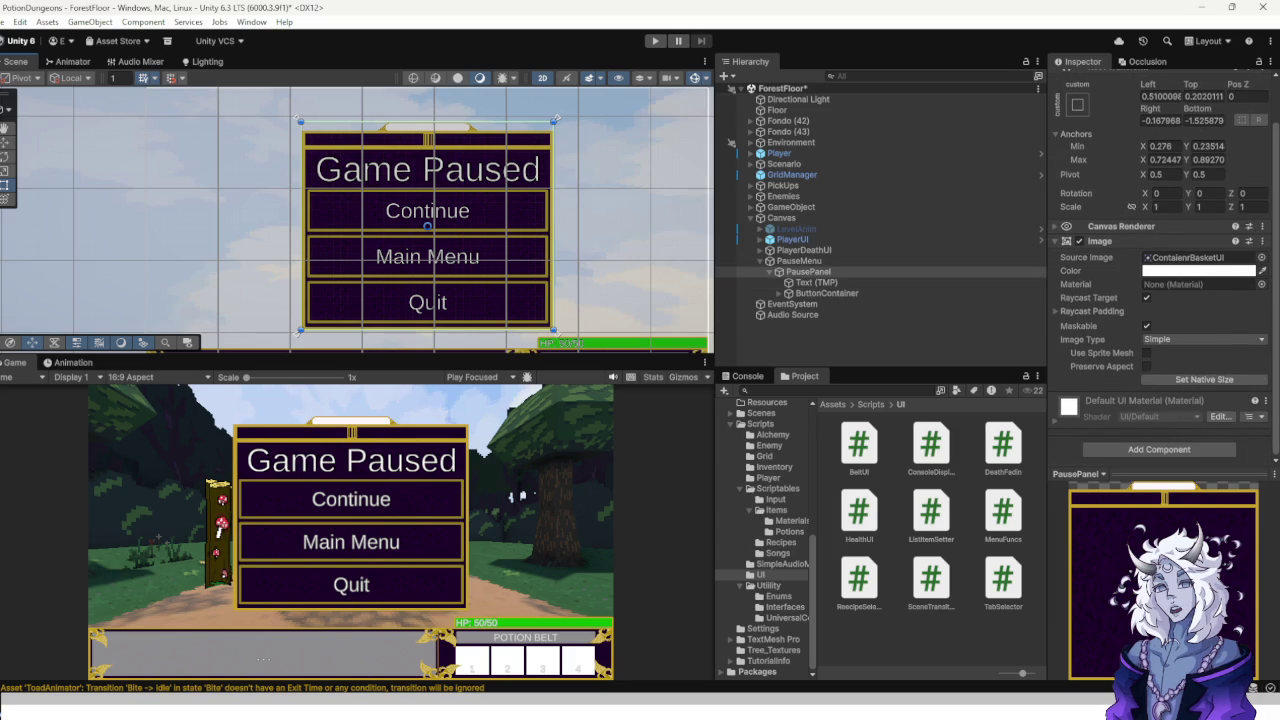
Add a Canvas Group to PausePanel, try Alpha 0, then set Alpha back to 1.
click(1159, 449)
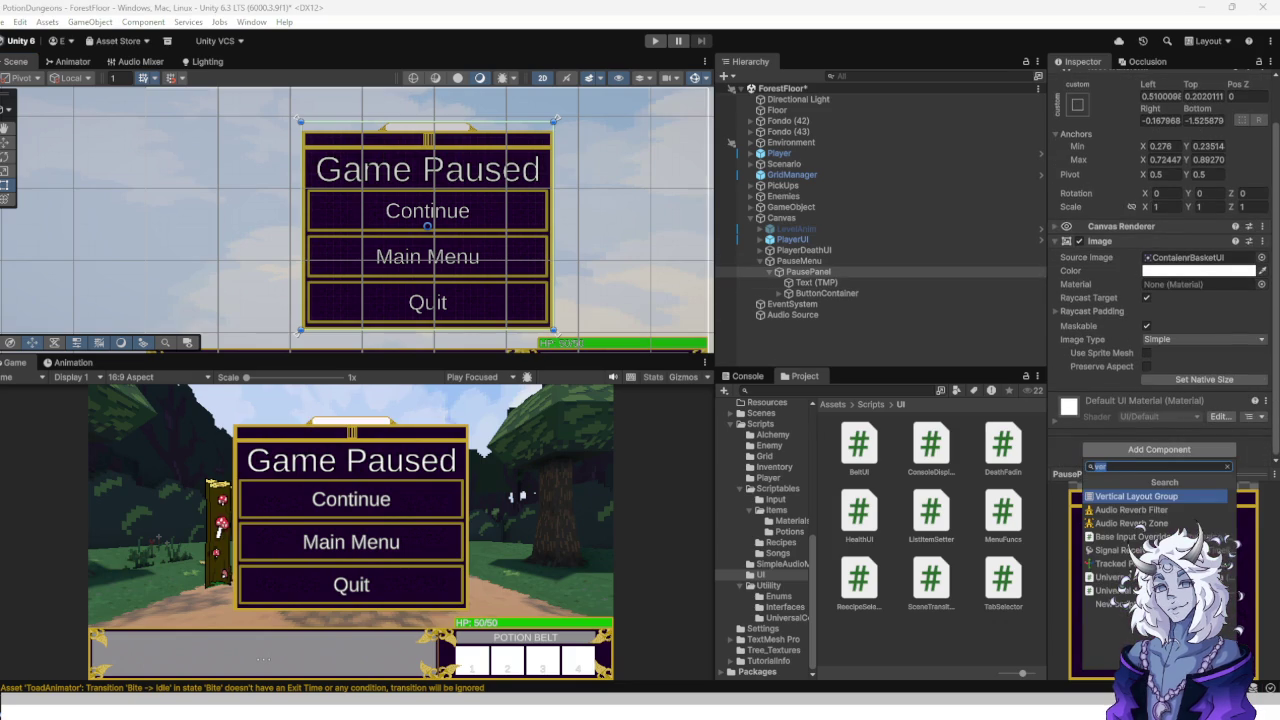
text(canvas)
key(Down)
key(Return)
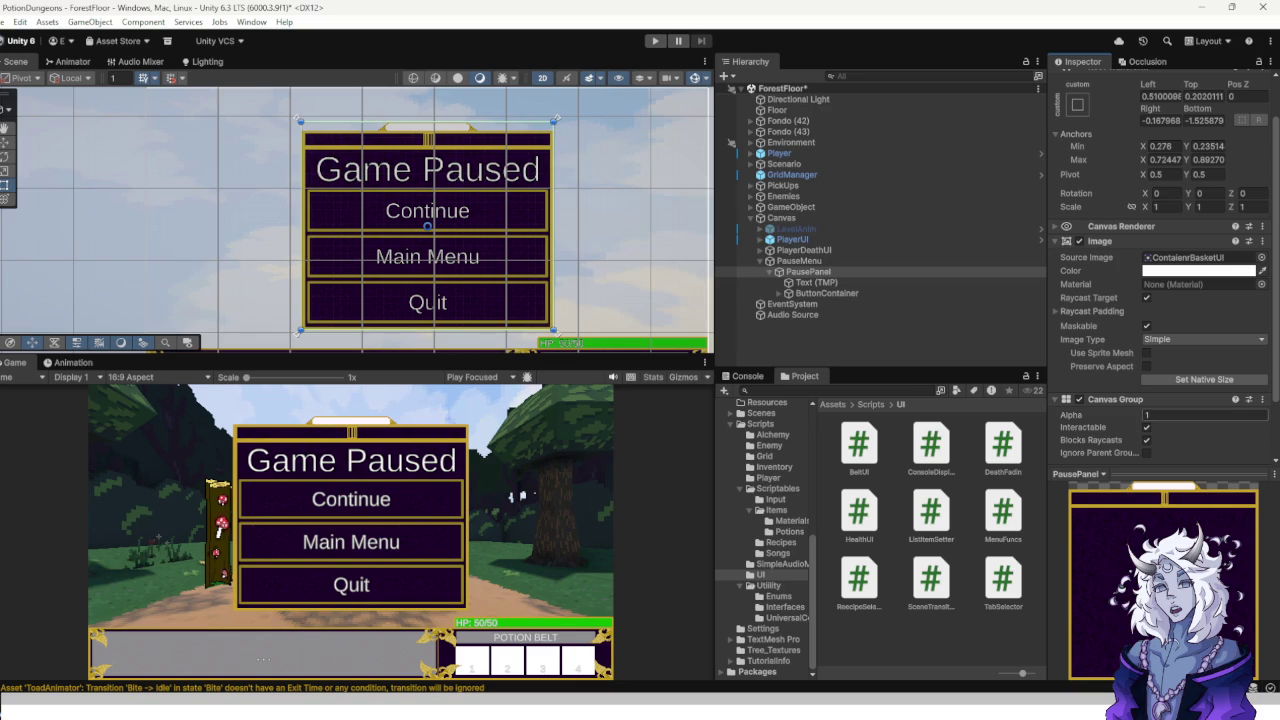
text(0)
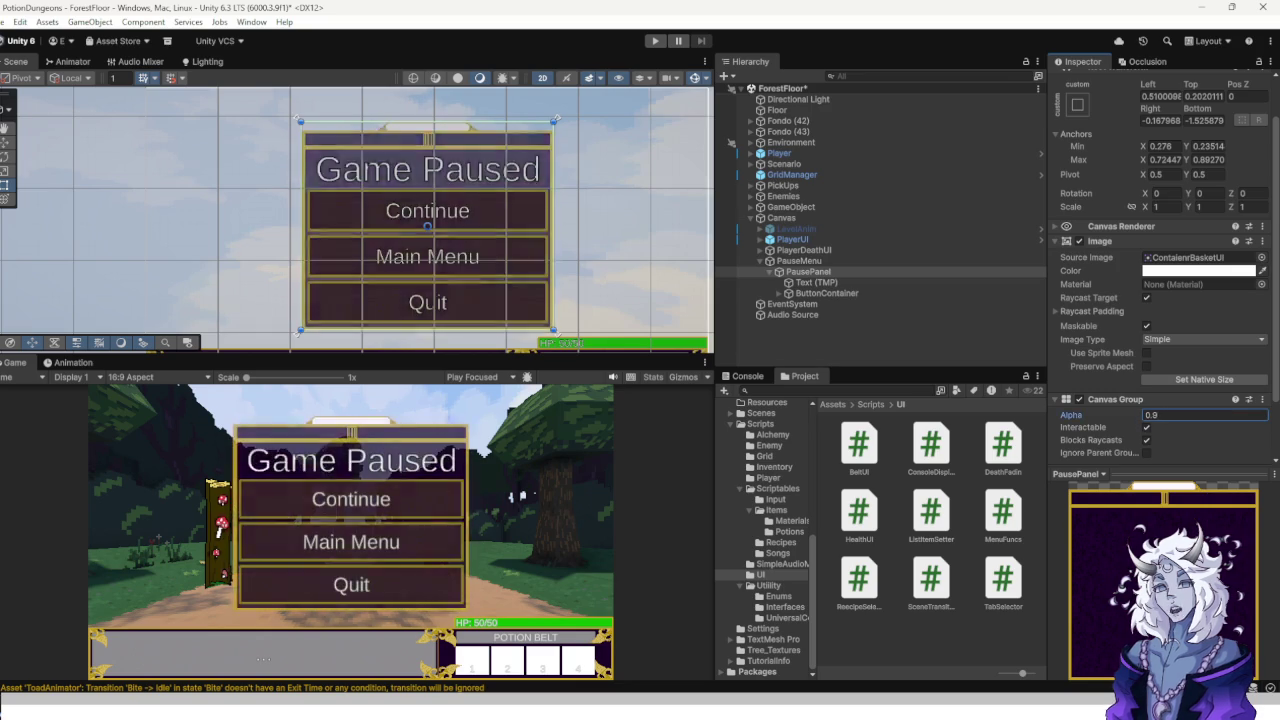
key(BackSpace)
text(1)
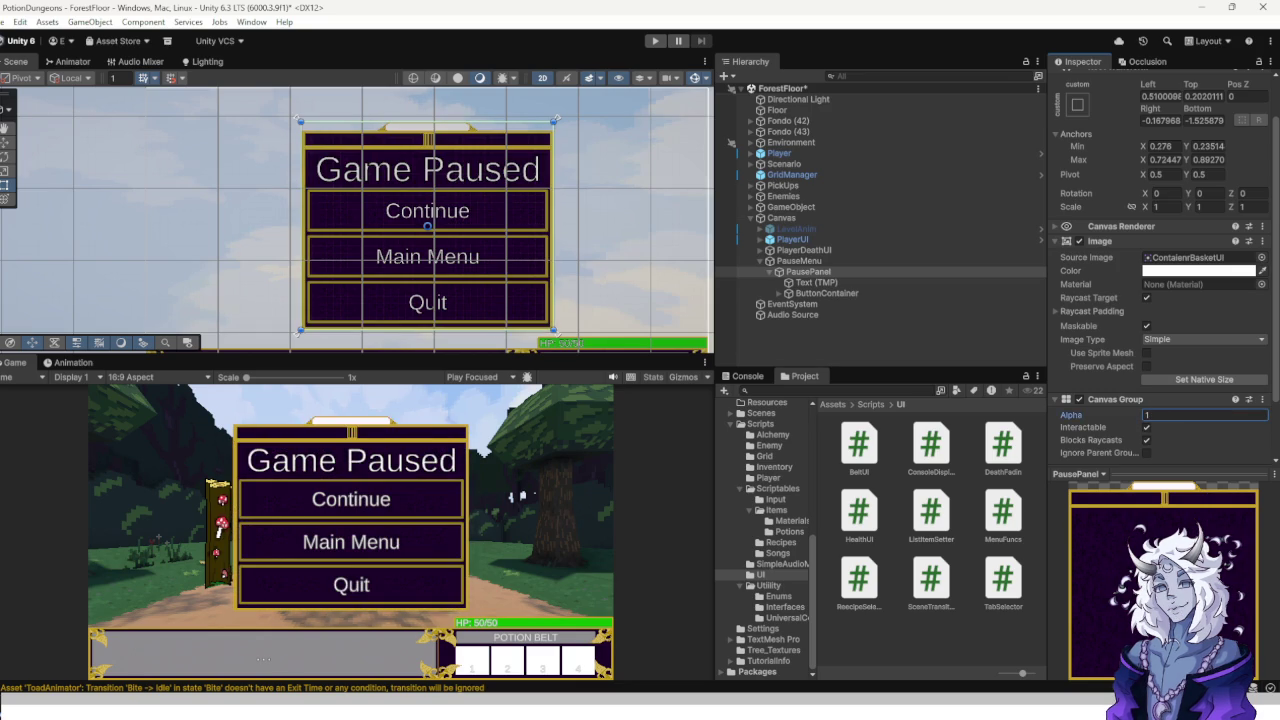
mouse_move(620, 715)
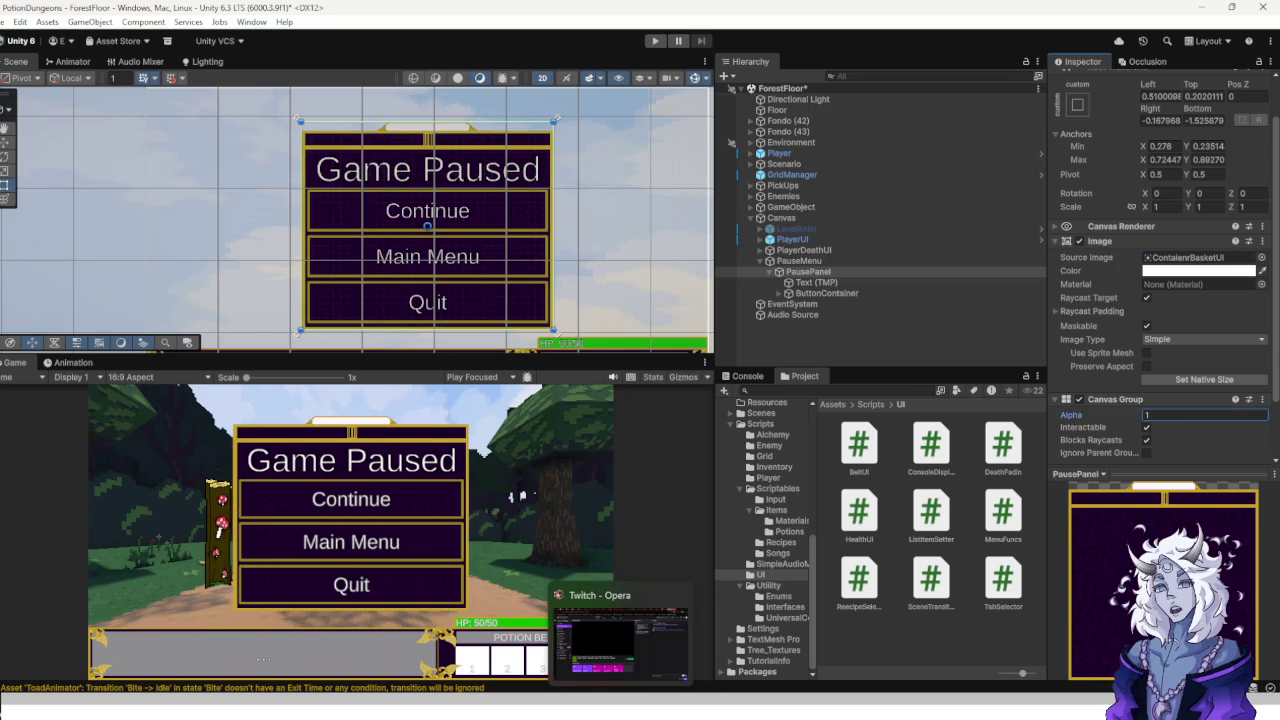
key(Return)
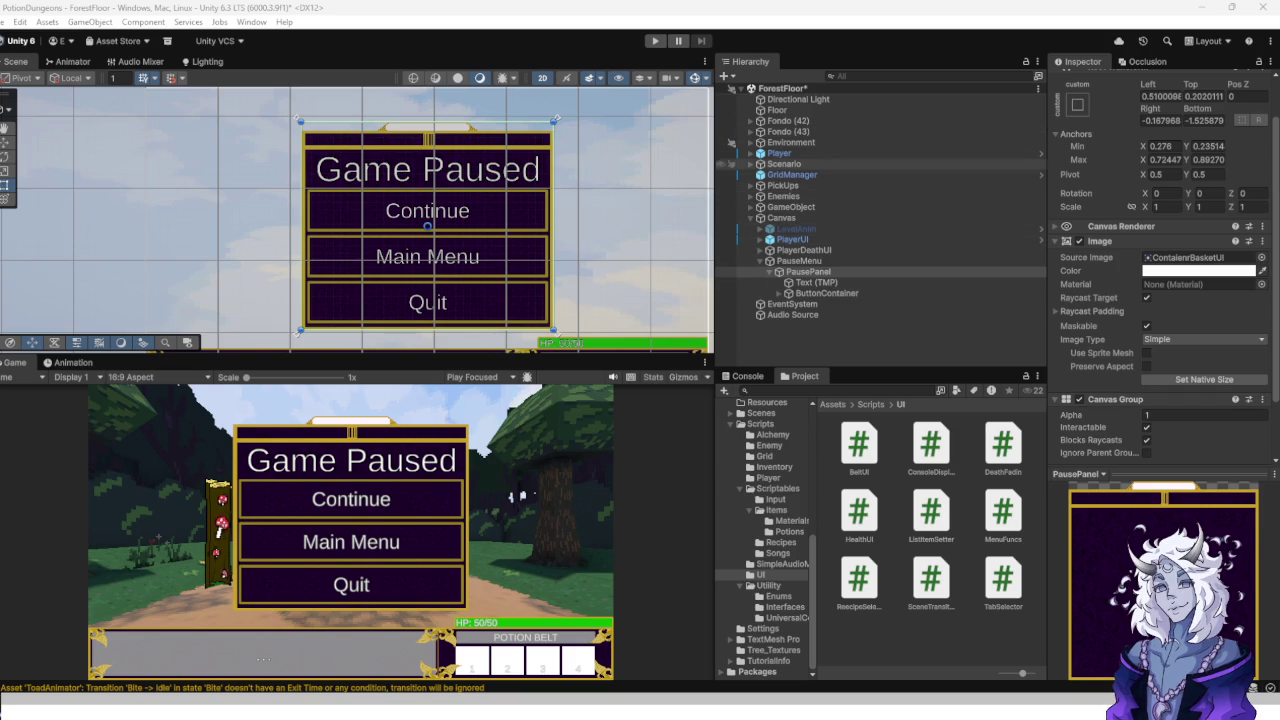
click(768, 271)
click(798, 261)
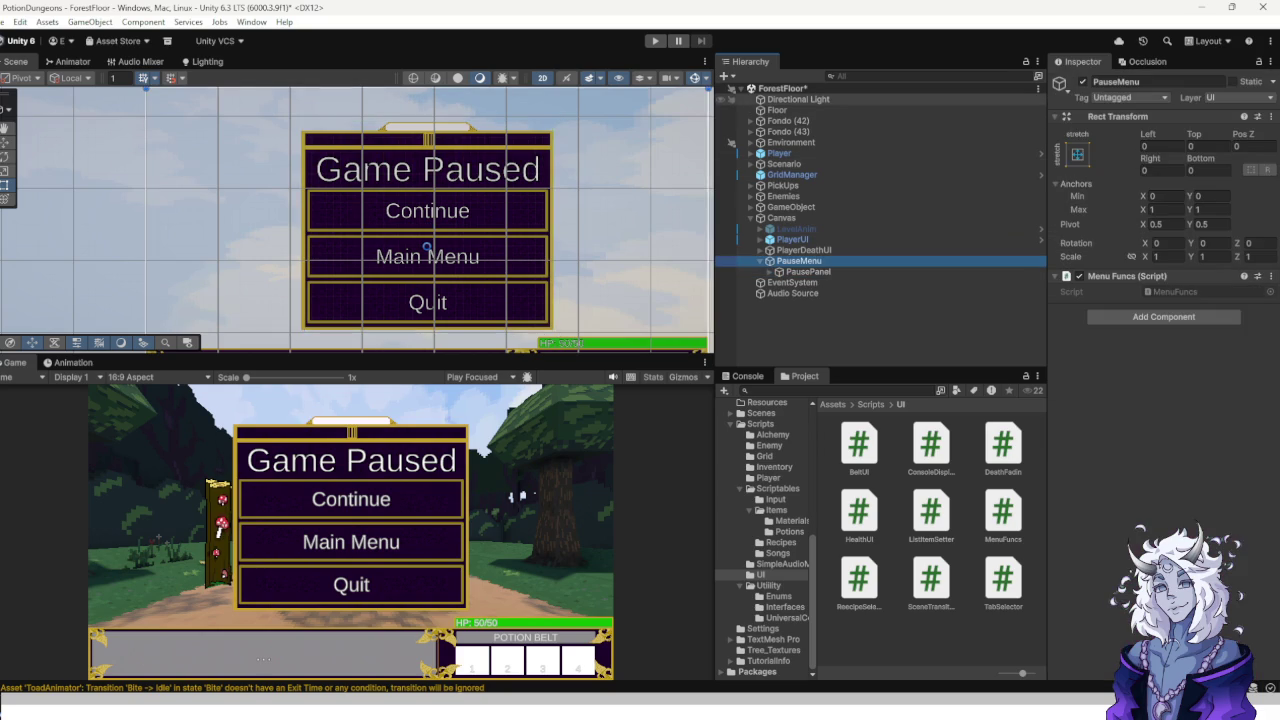
click(792, 282)
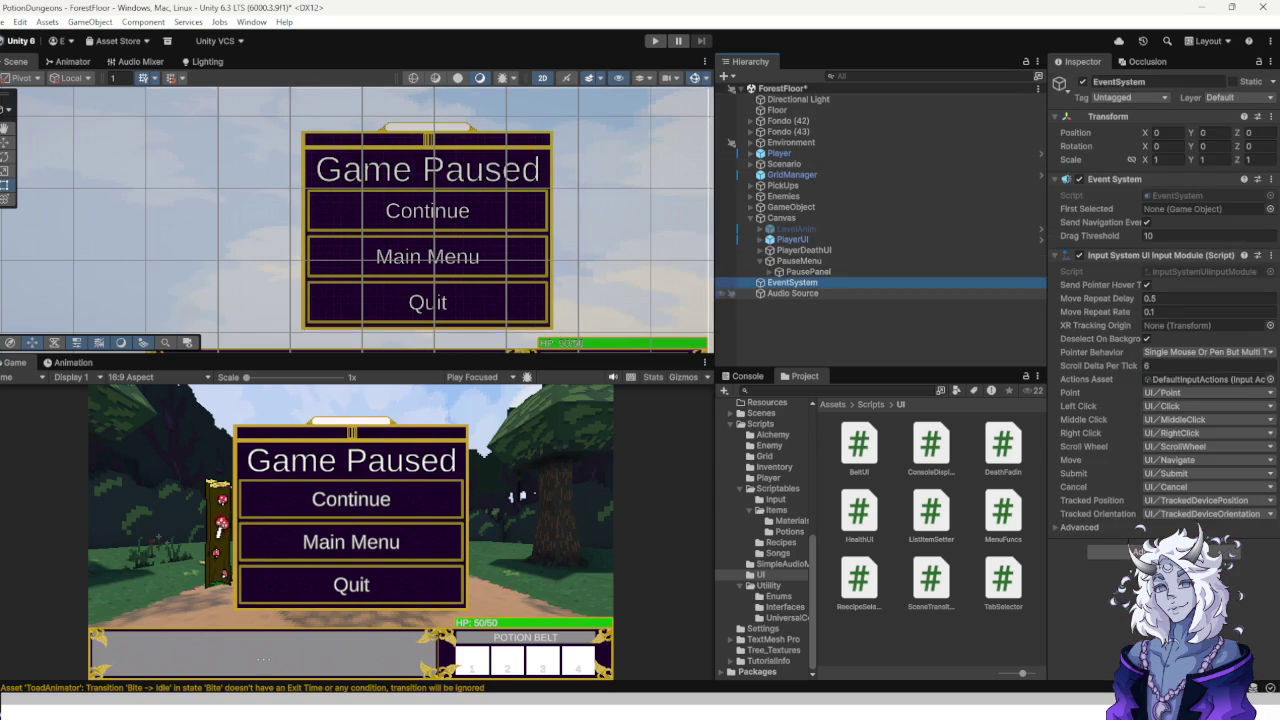
click(792, 293)
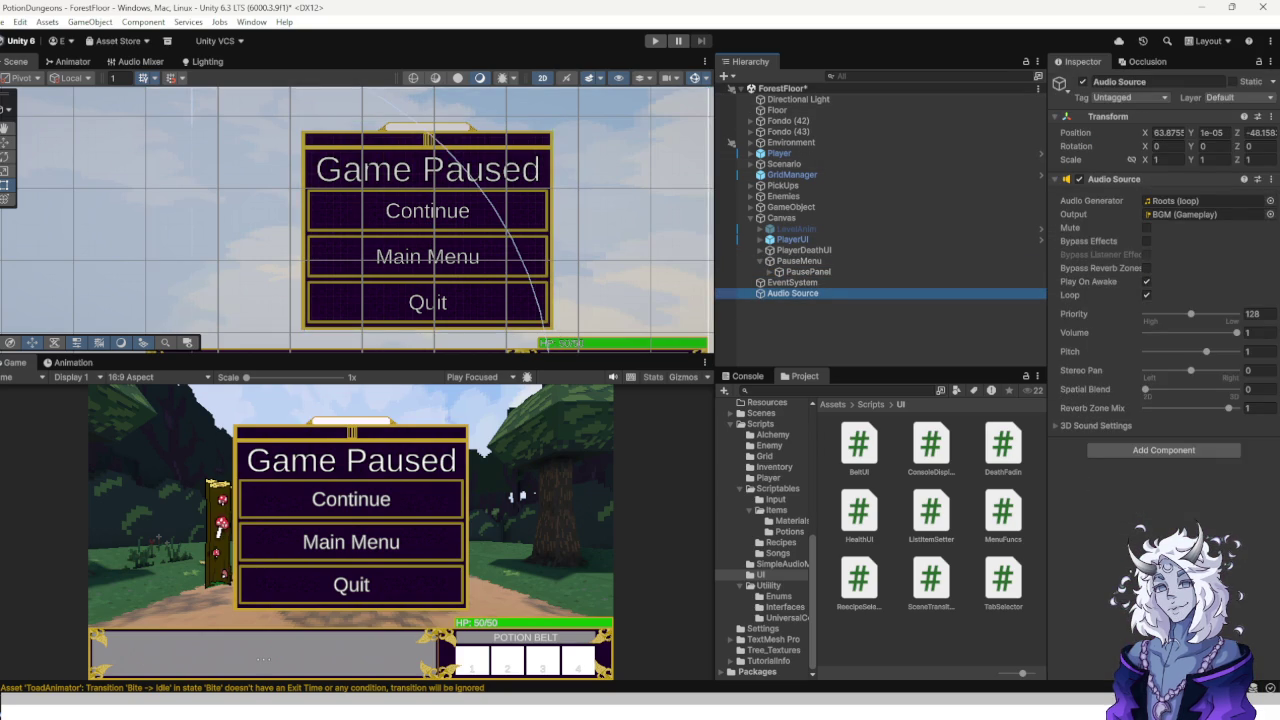
right_click(910, 640)
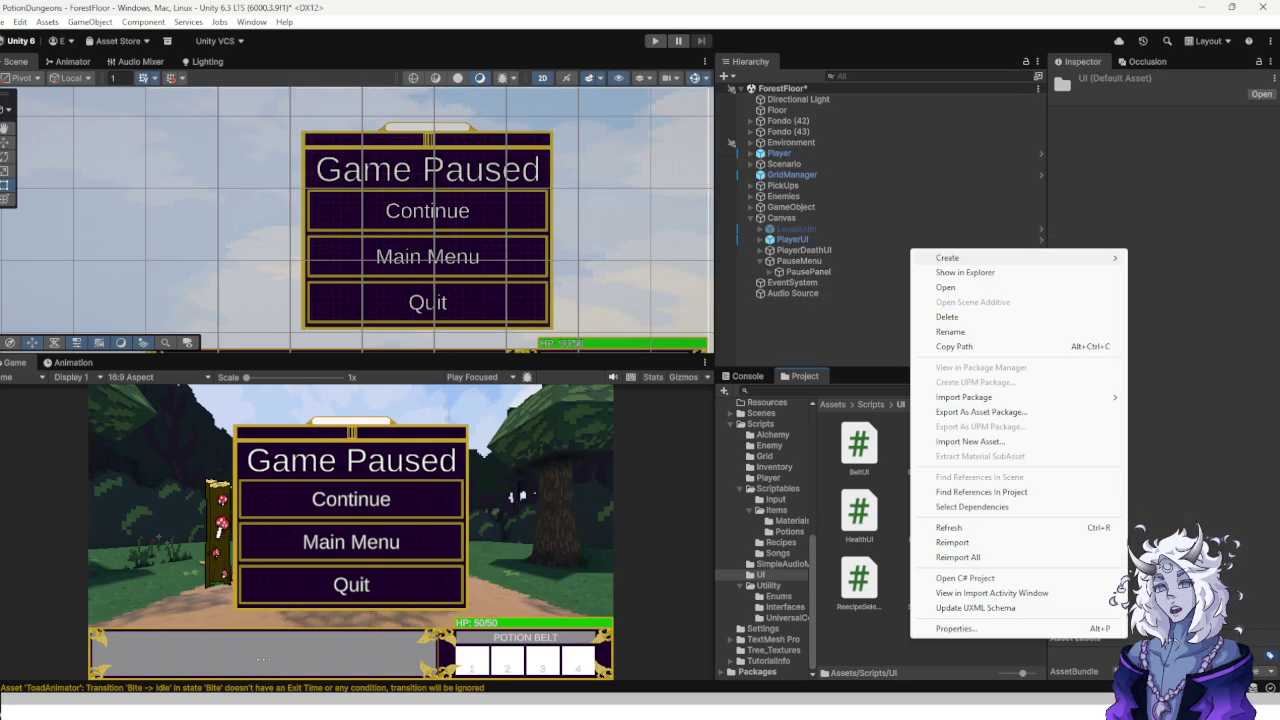
key(Escape)
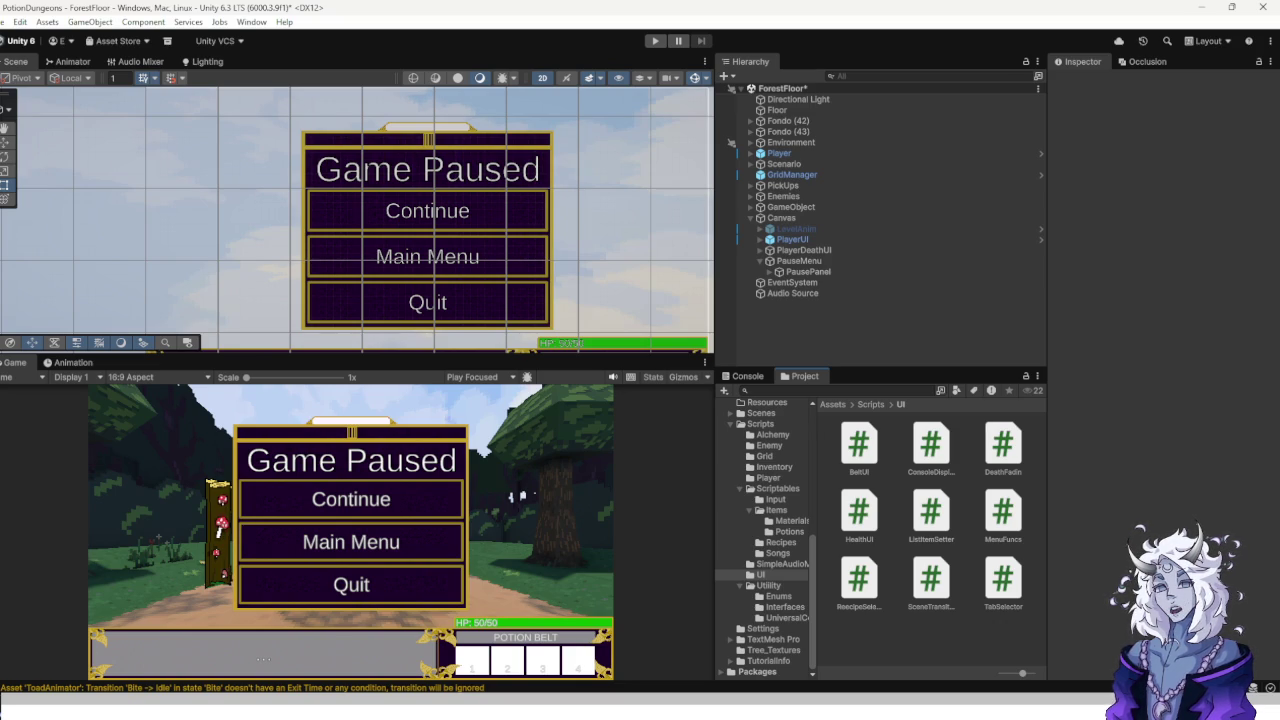
Create a MonoBehaviour script named PauseUI in the Assets/Scripts/UI folder.
right_click(920, 642)
mouse_move(1000, 254)
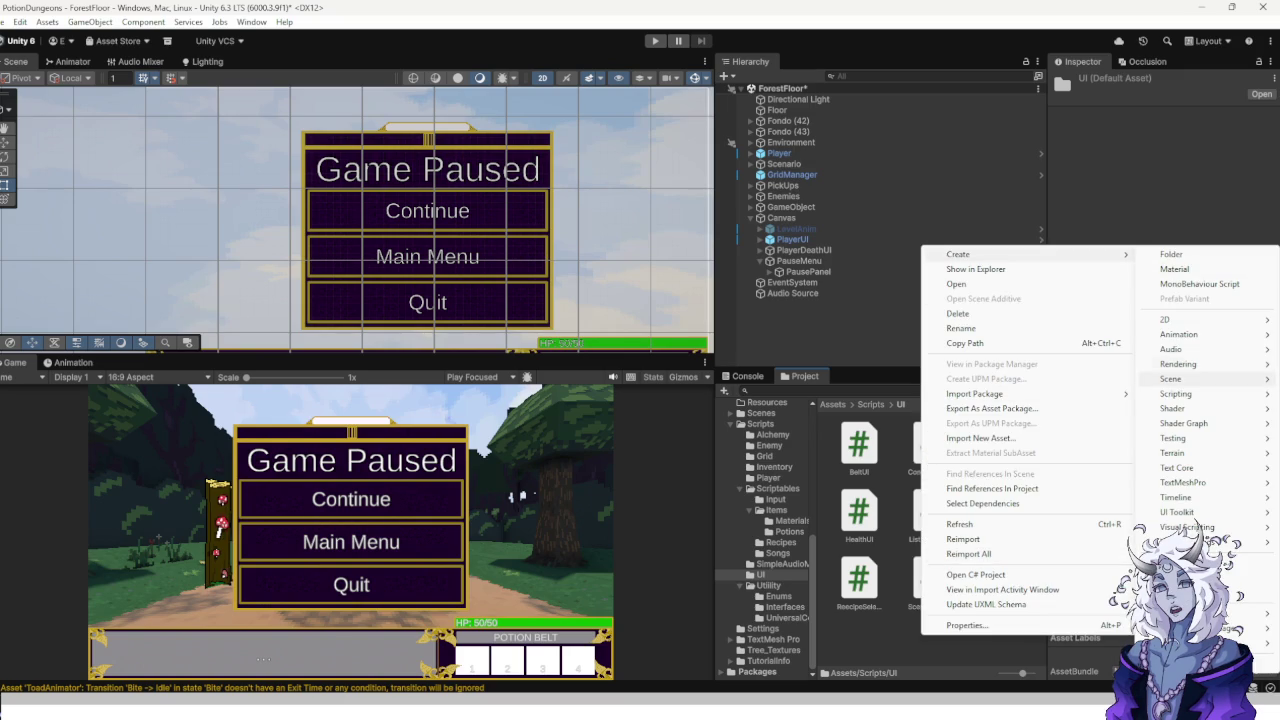
mouse_move(1180, 393)
click(1018, 393)
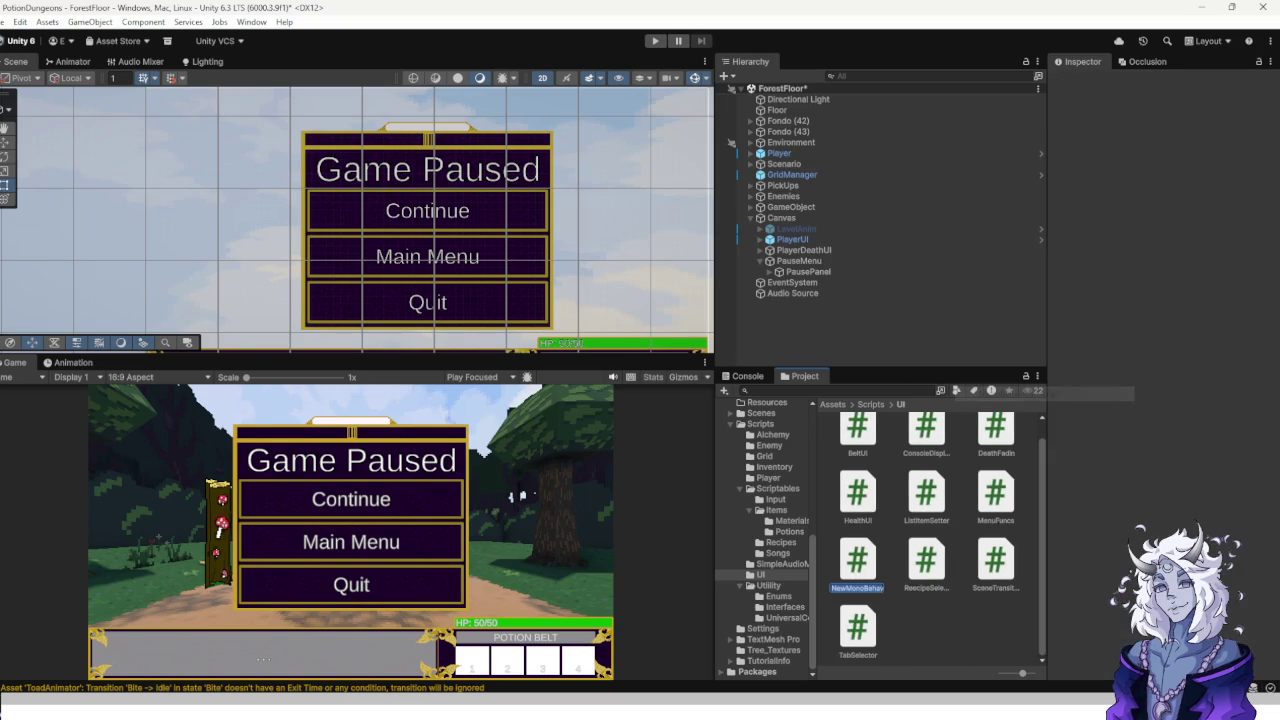
text(Pause)
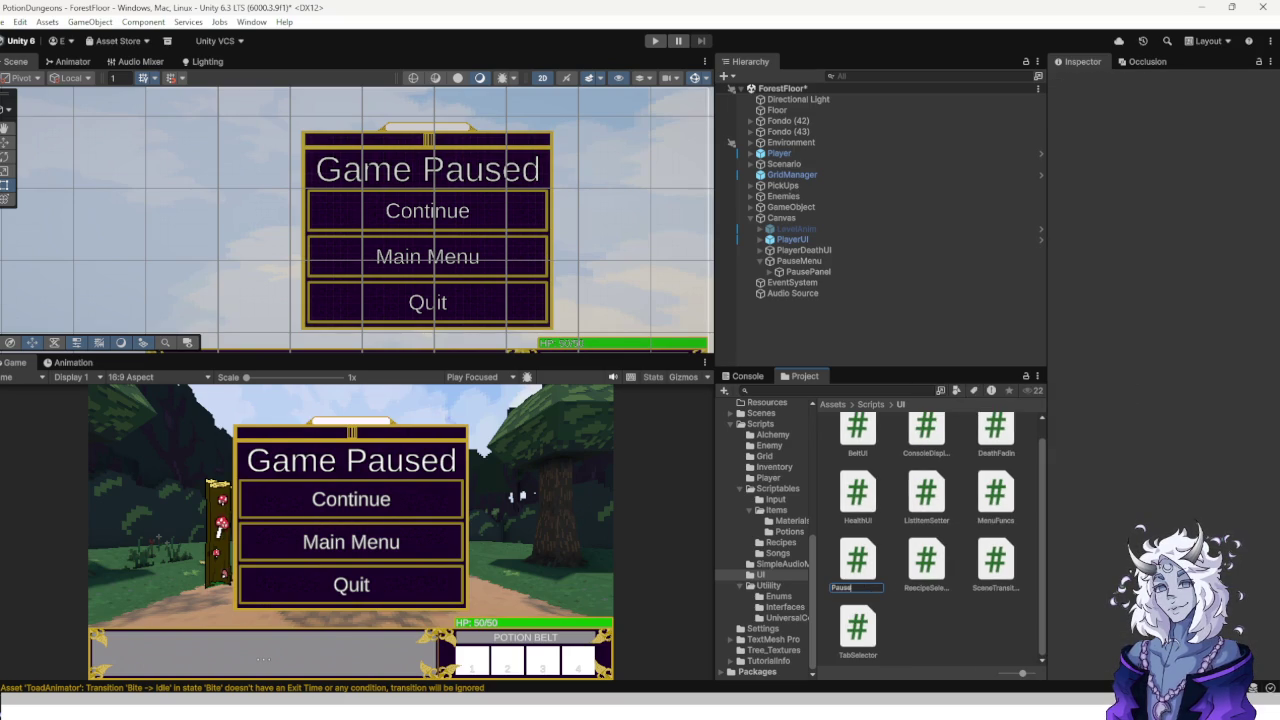
text(UI)
key(Return)
key(Return)
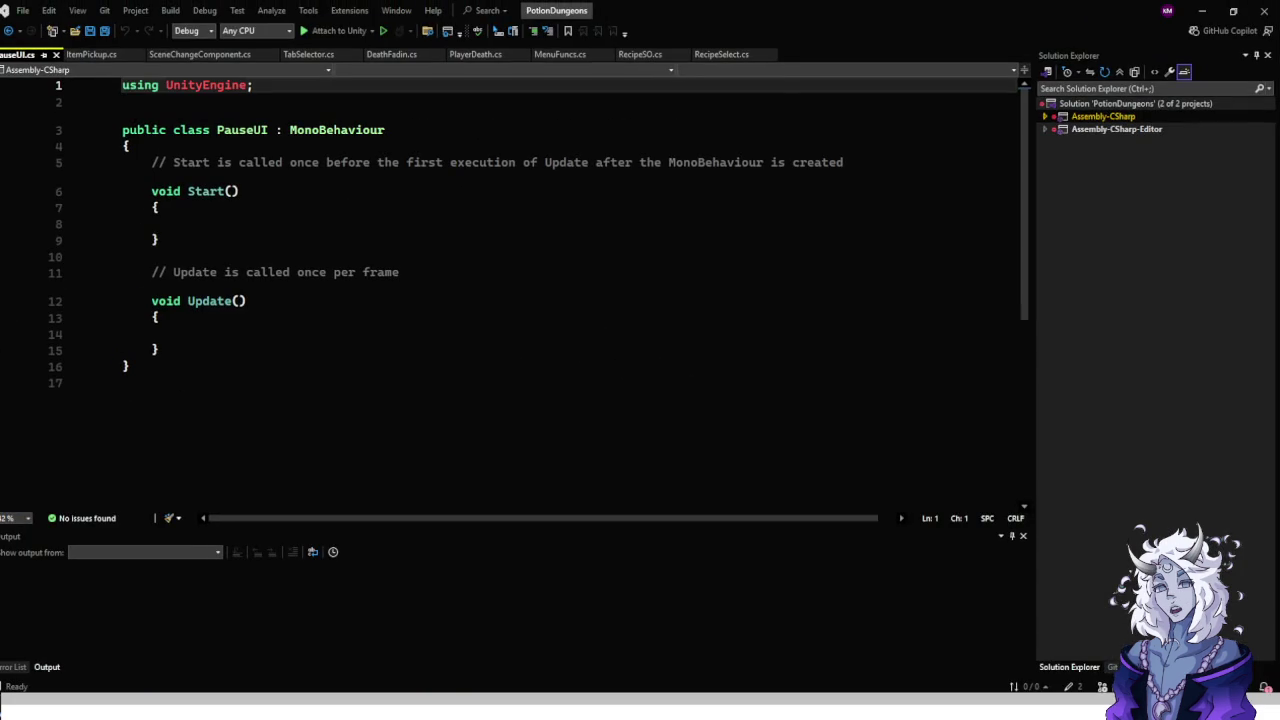
Replace the default Start and Update methods with serialized CanvasGroup cg and GameObject go fields.
drag(160, 349, 151, 162)
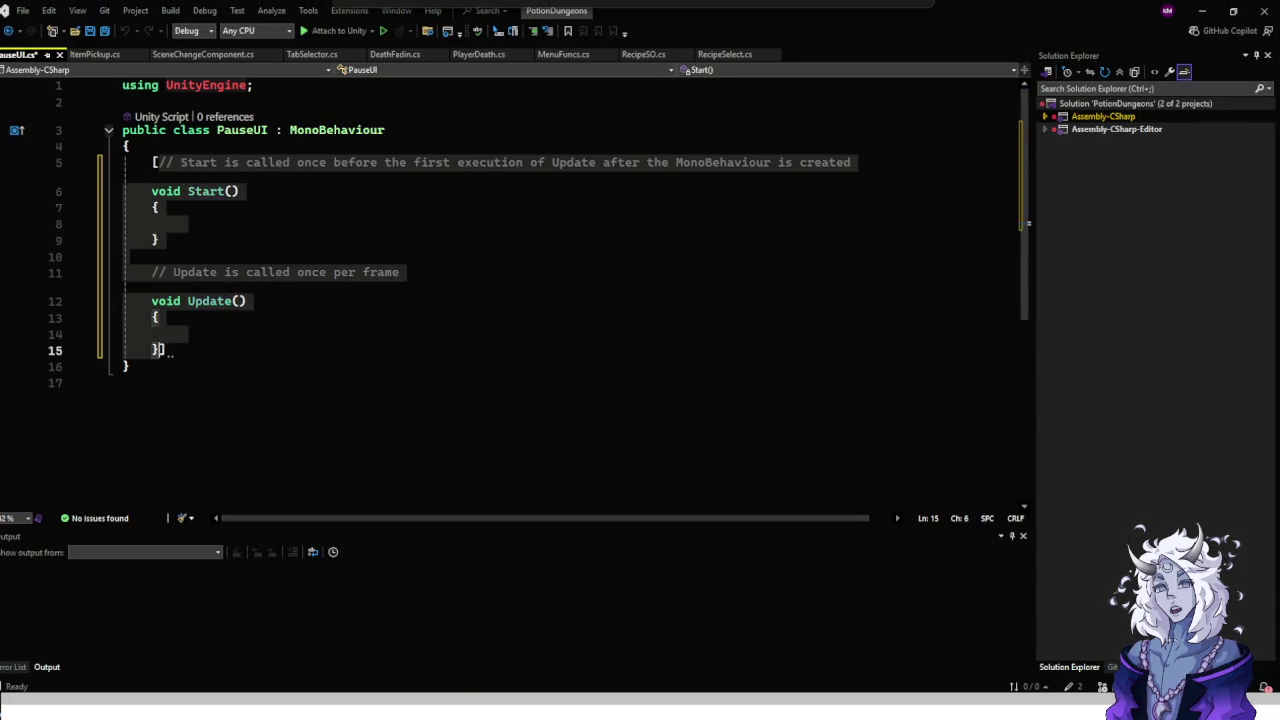
text([Serial)
key(Tab)
text(priv)
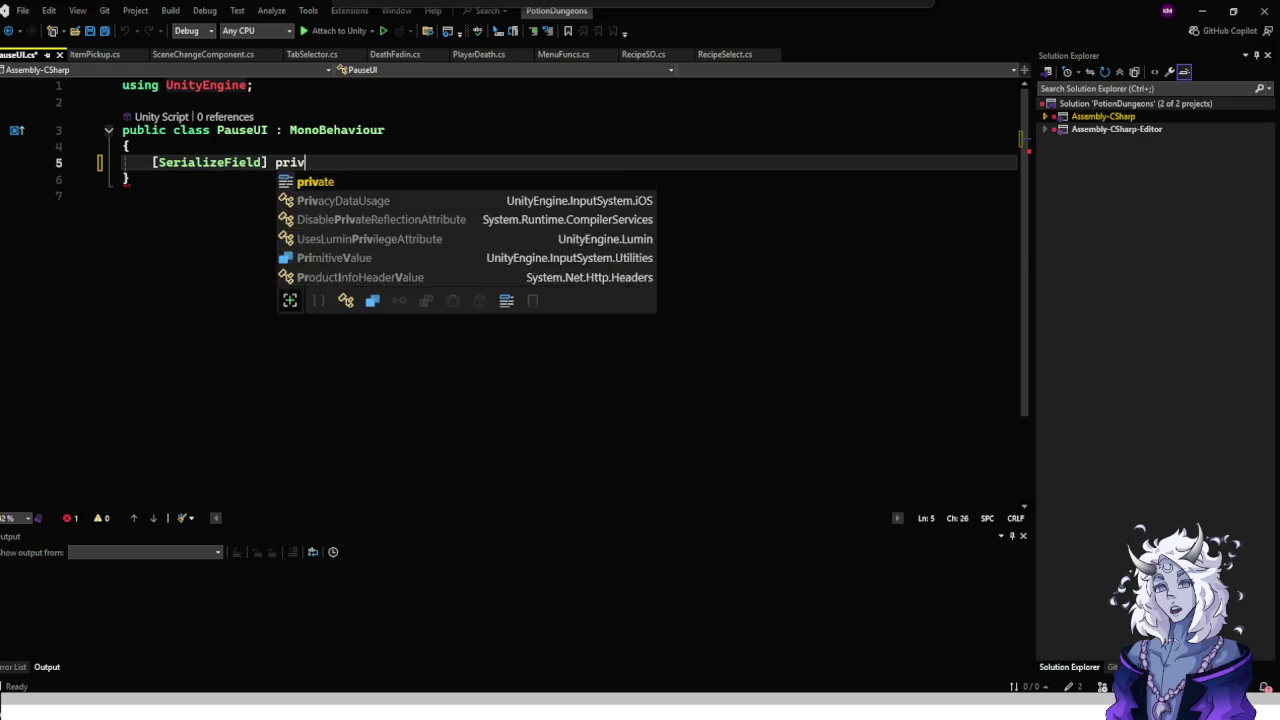
text(ate Canv)
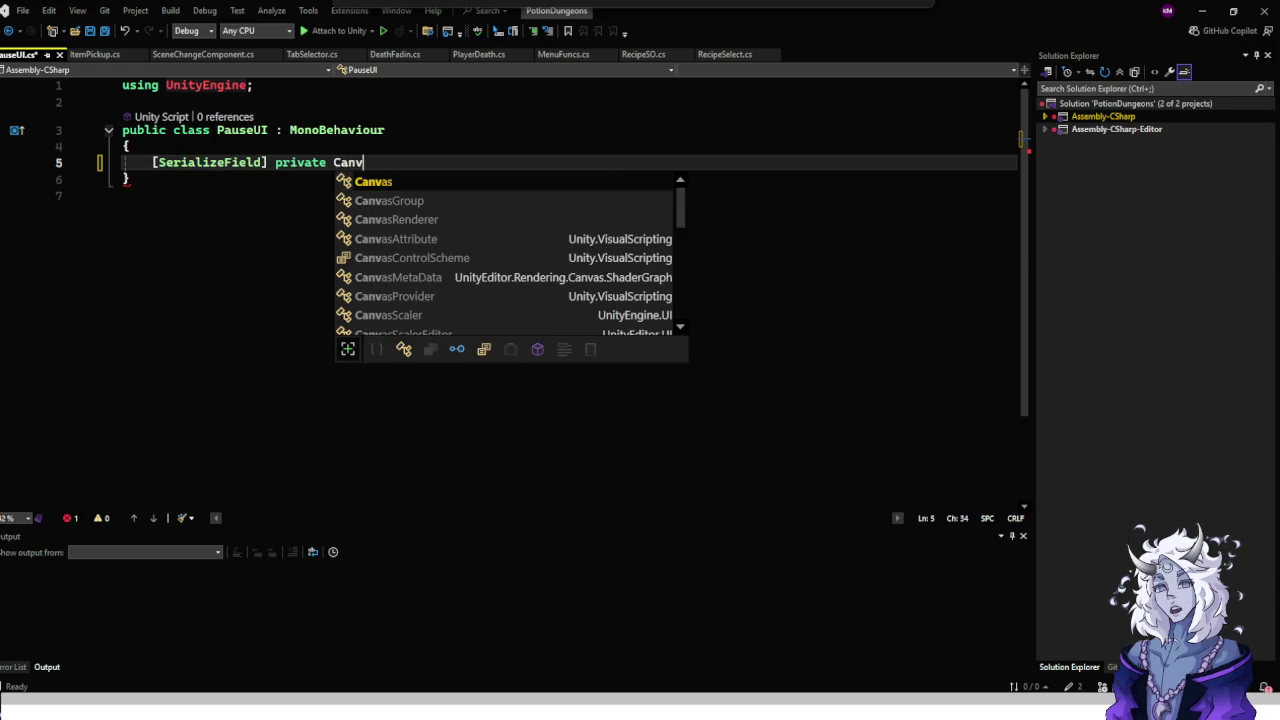
key(Down)
key(Tab)
text(cg)
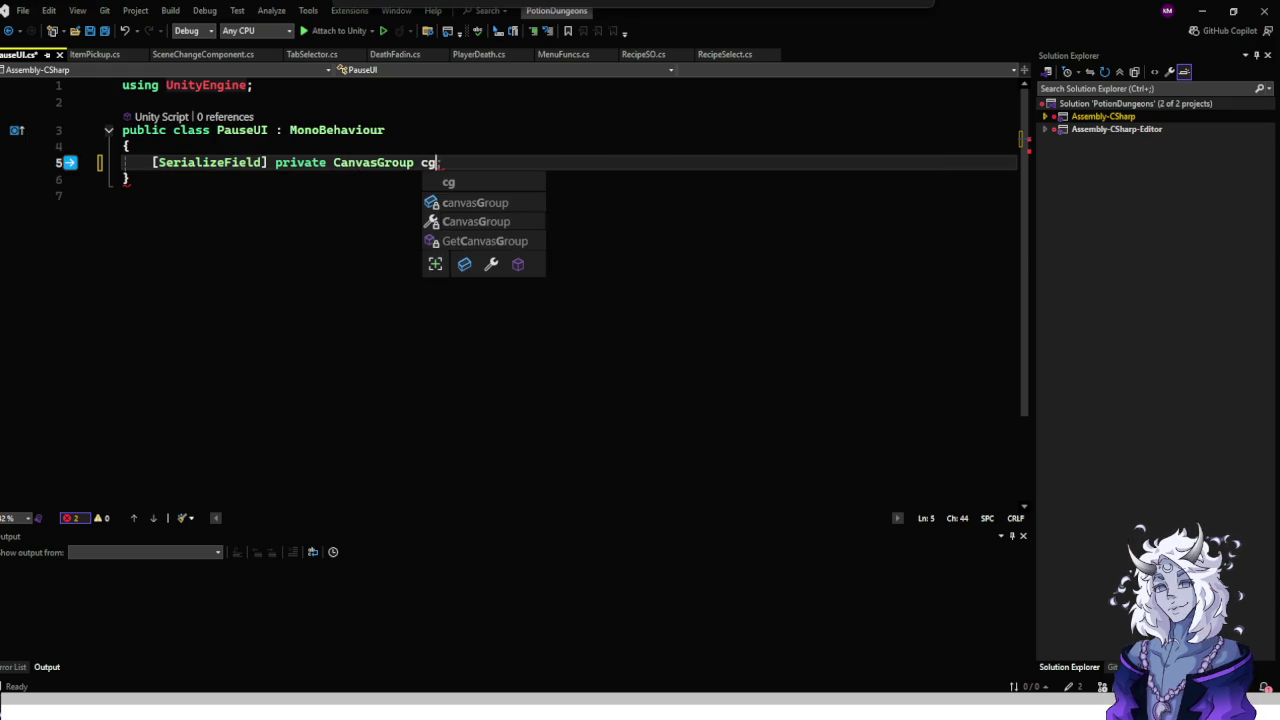
text(;)
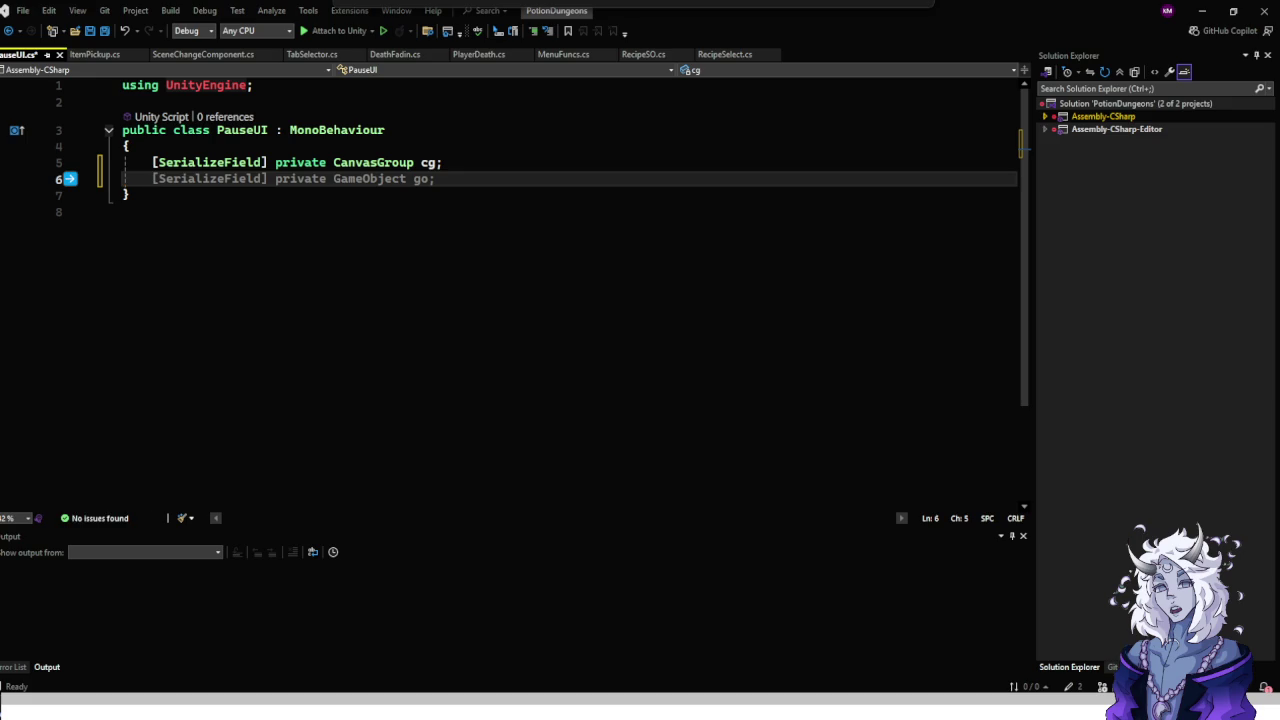
text([Se)
key(Tab)
text(])
key(Escape)
text(private)
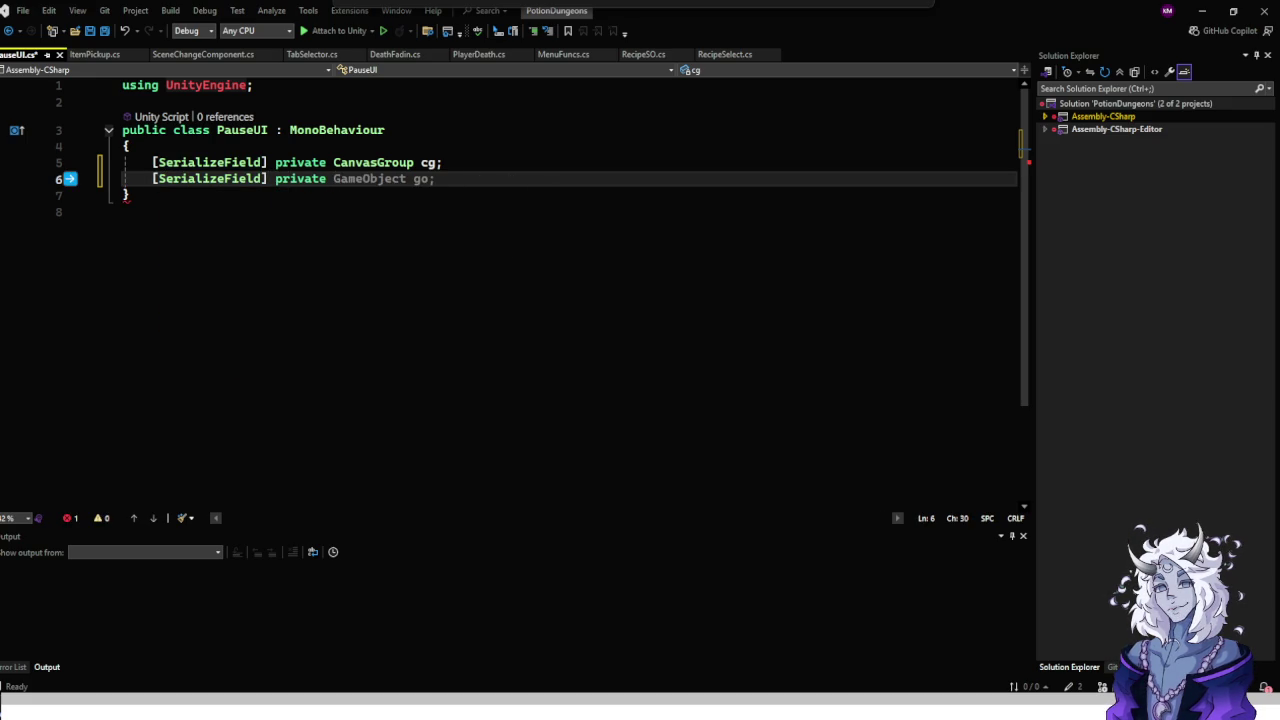
key(Tab)
Add a [SerializeField] InputManagerSO inputManager field with blank lines below, then return to Unity.
key(Return)
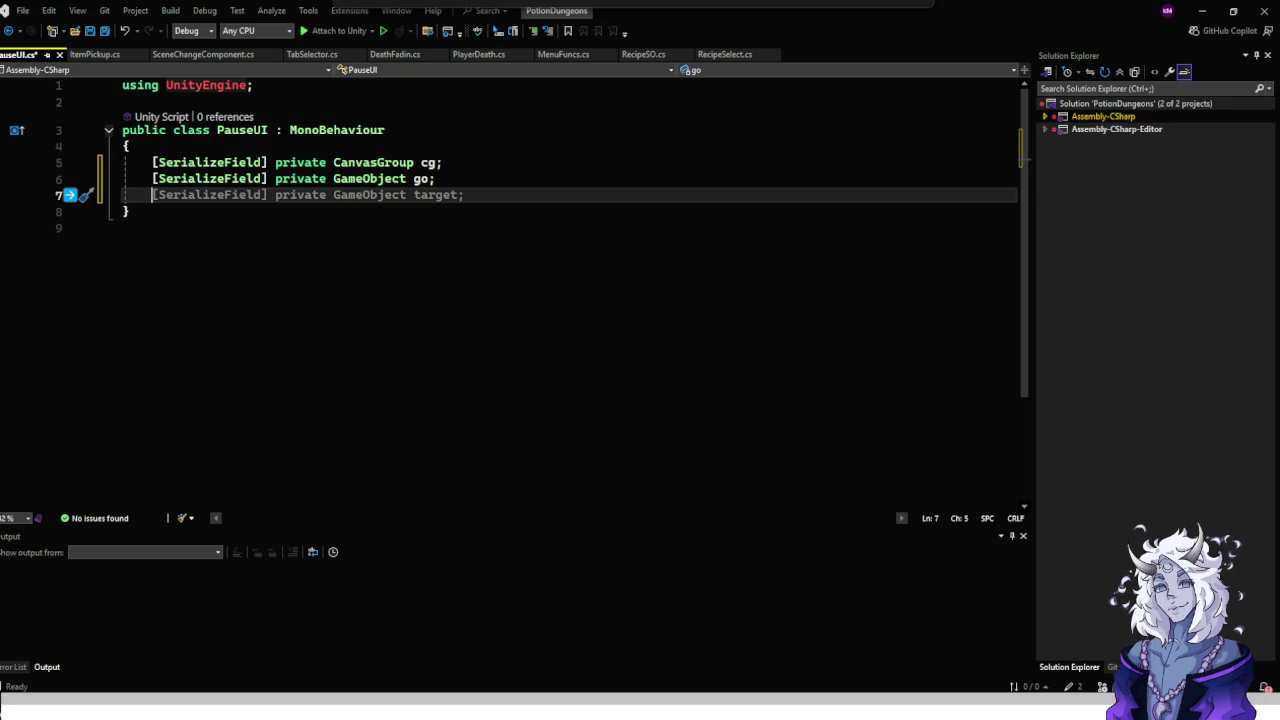
key(Return)
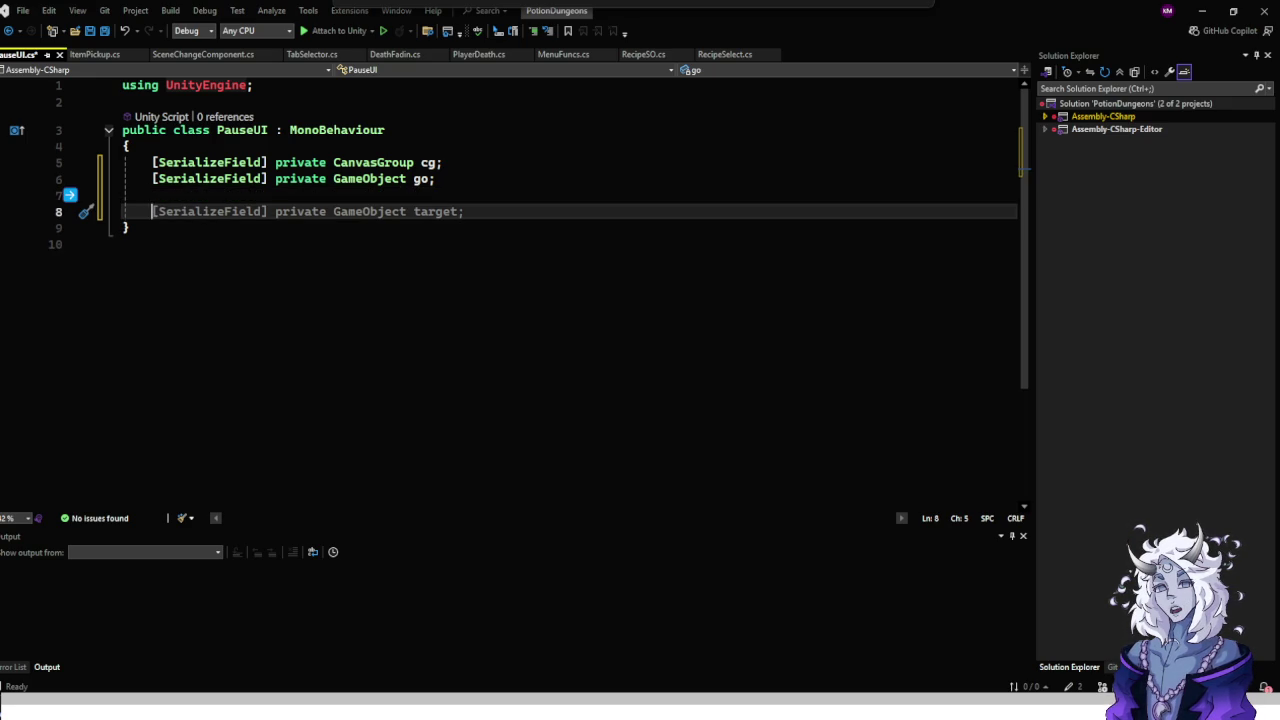
key(Up)
key(Up)
key(Down)
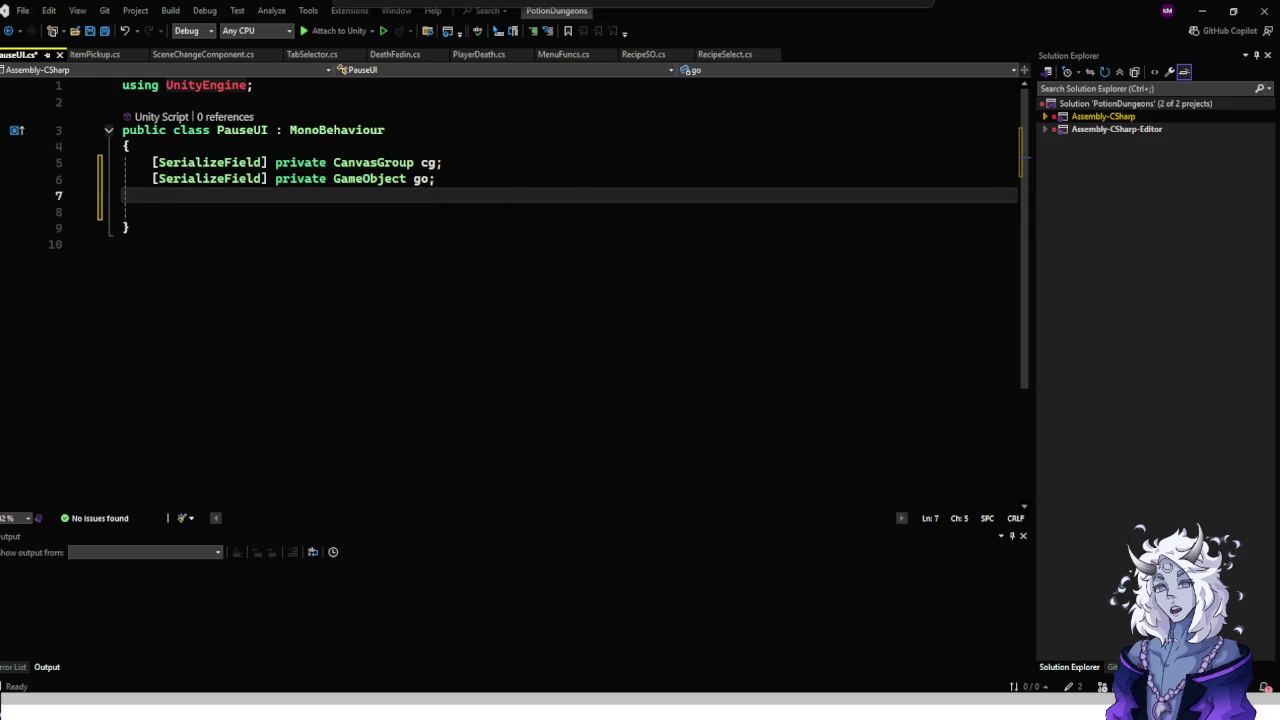
text([SerializeField] )
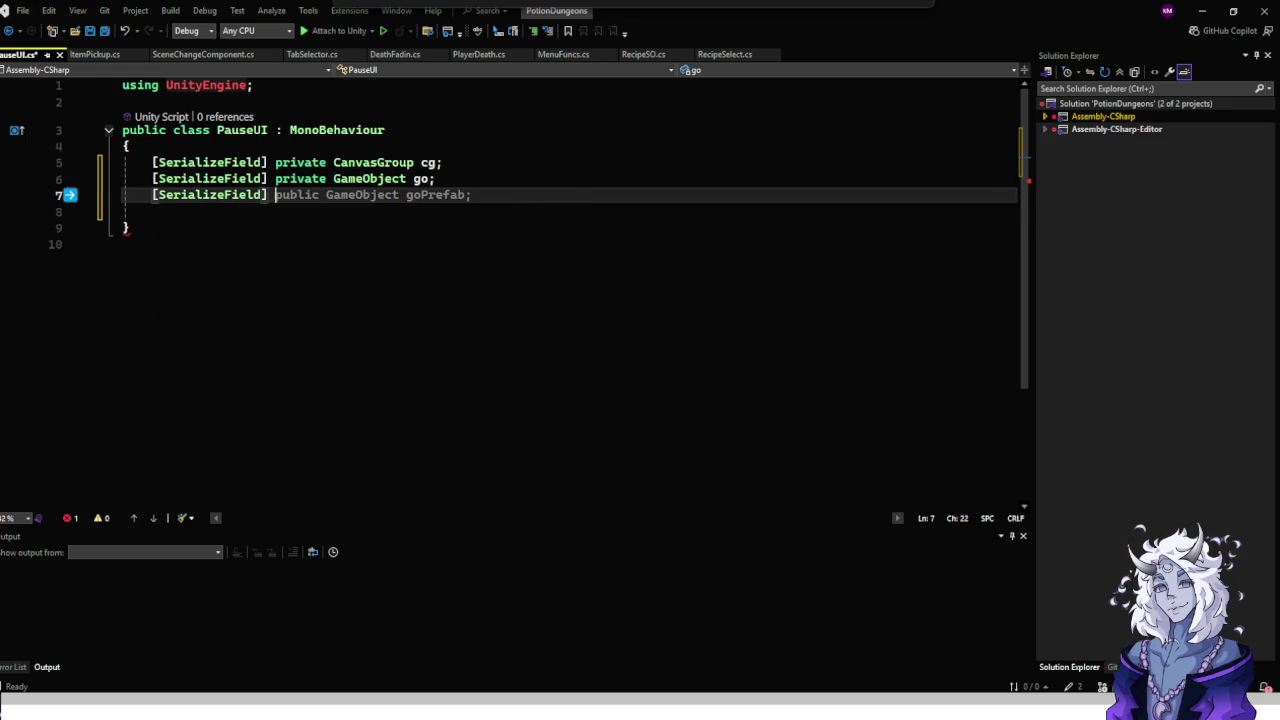
text(inputma)
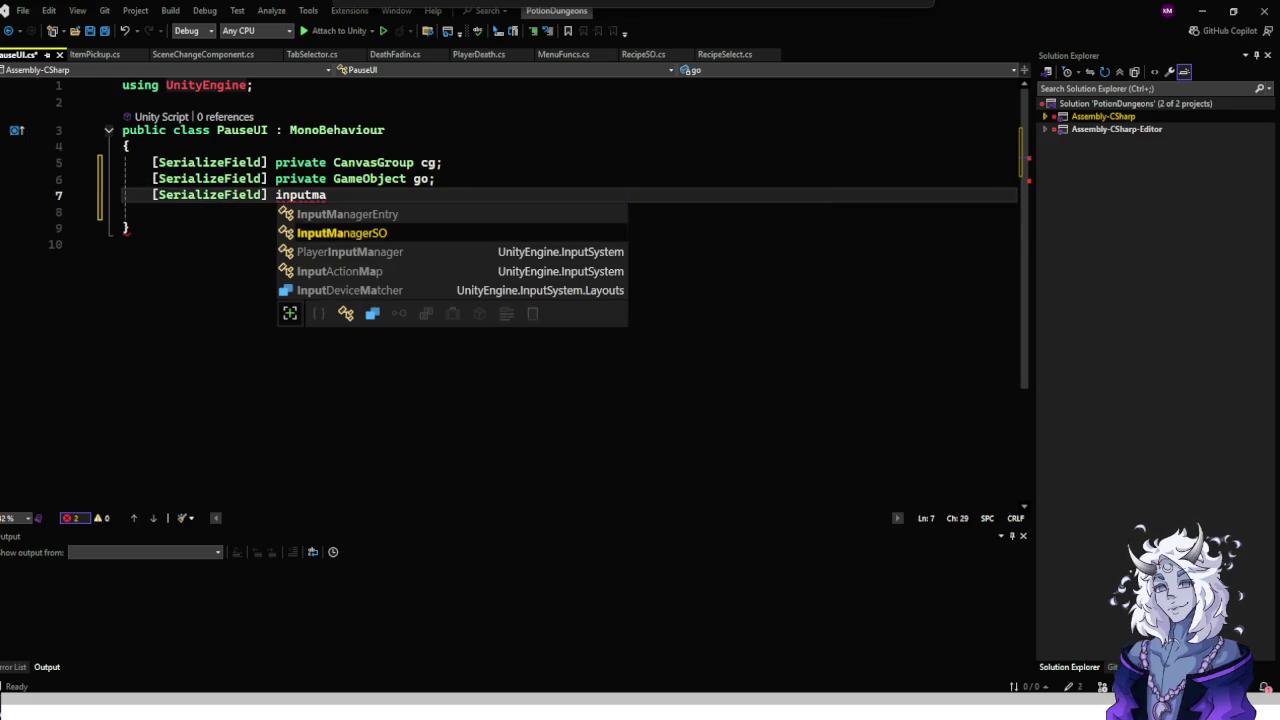
text( inputManager)
key(Escape)
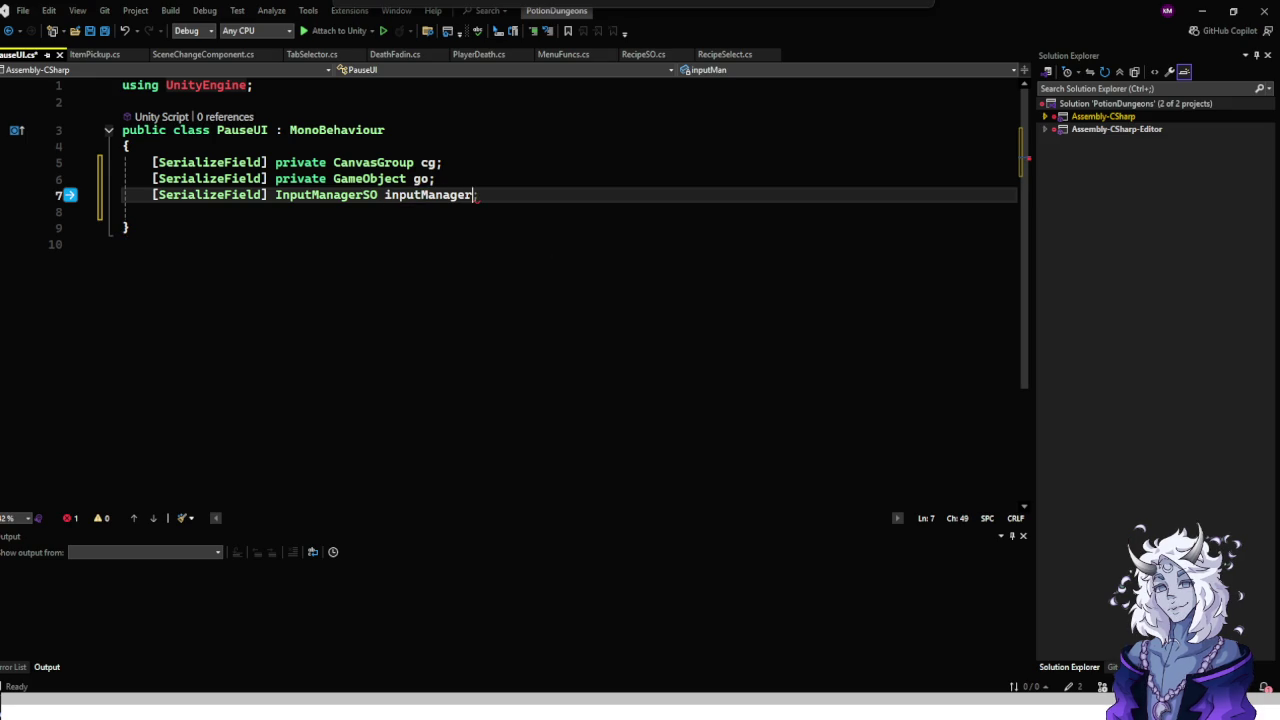
text(;)
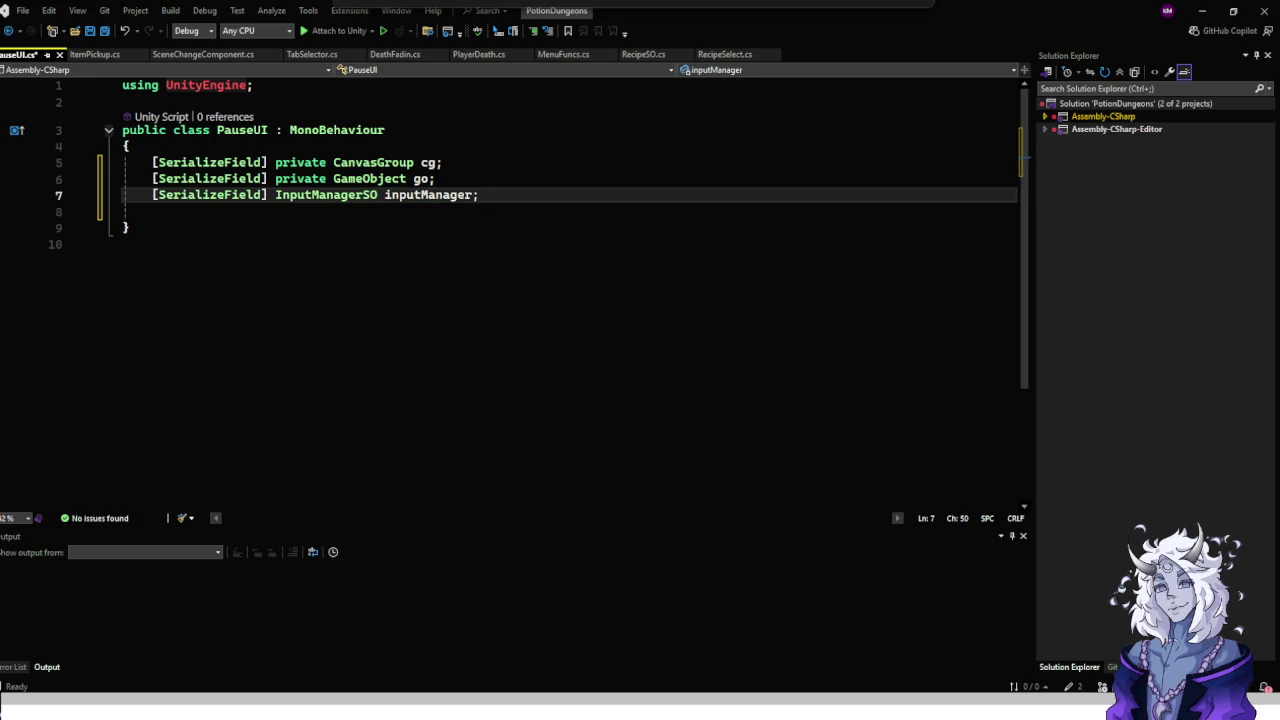
key(Return)
key(Return)
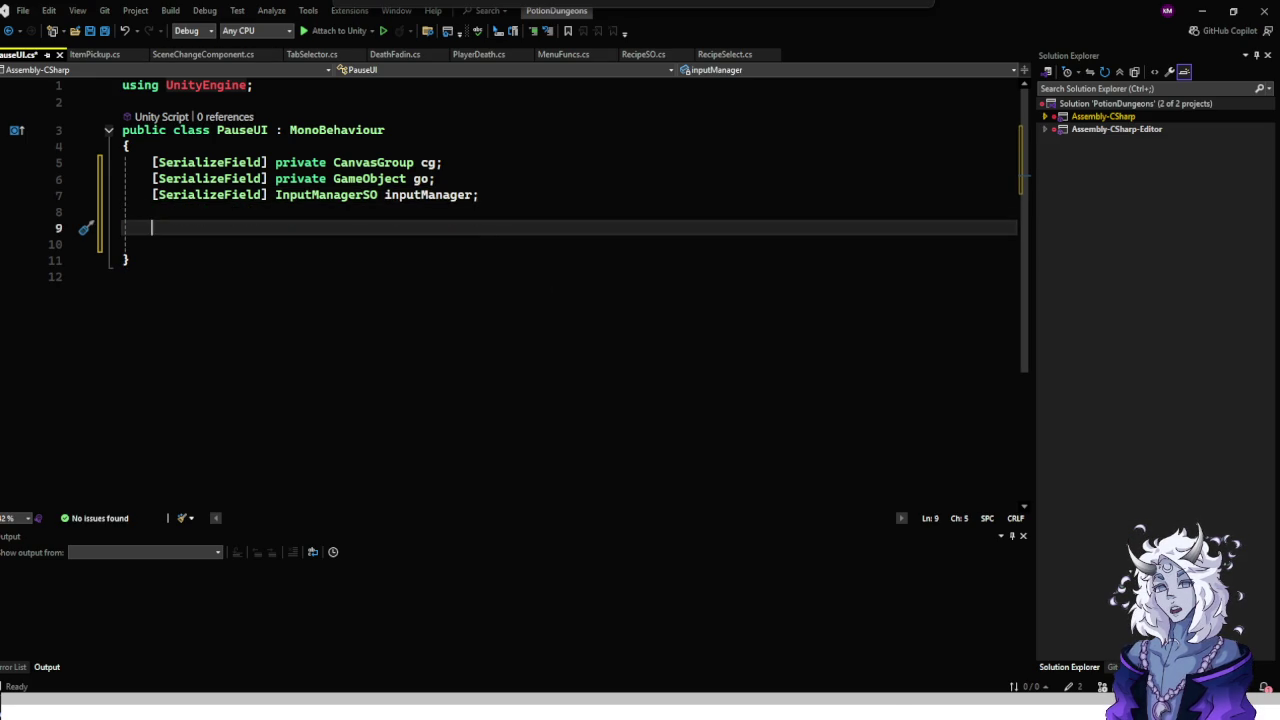
click(1202, 11)
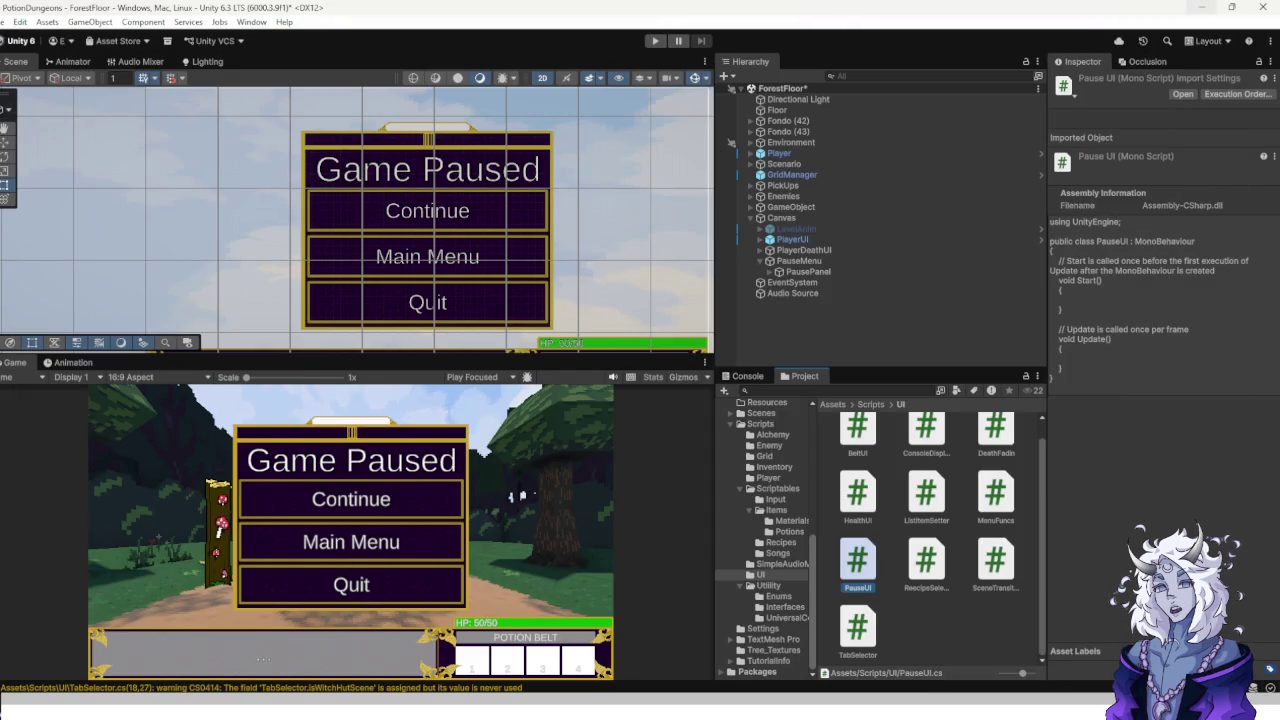
Open InputManagerSO.cs from Scriptables/Input and add 'public event Action OnPause;' after OnAttack.
click(778, 488)
double_click(859, 445)
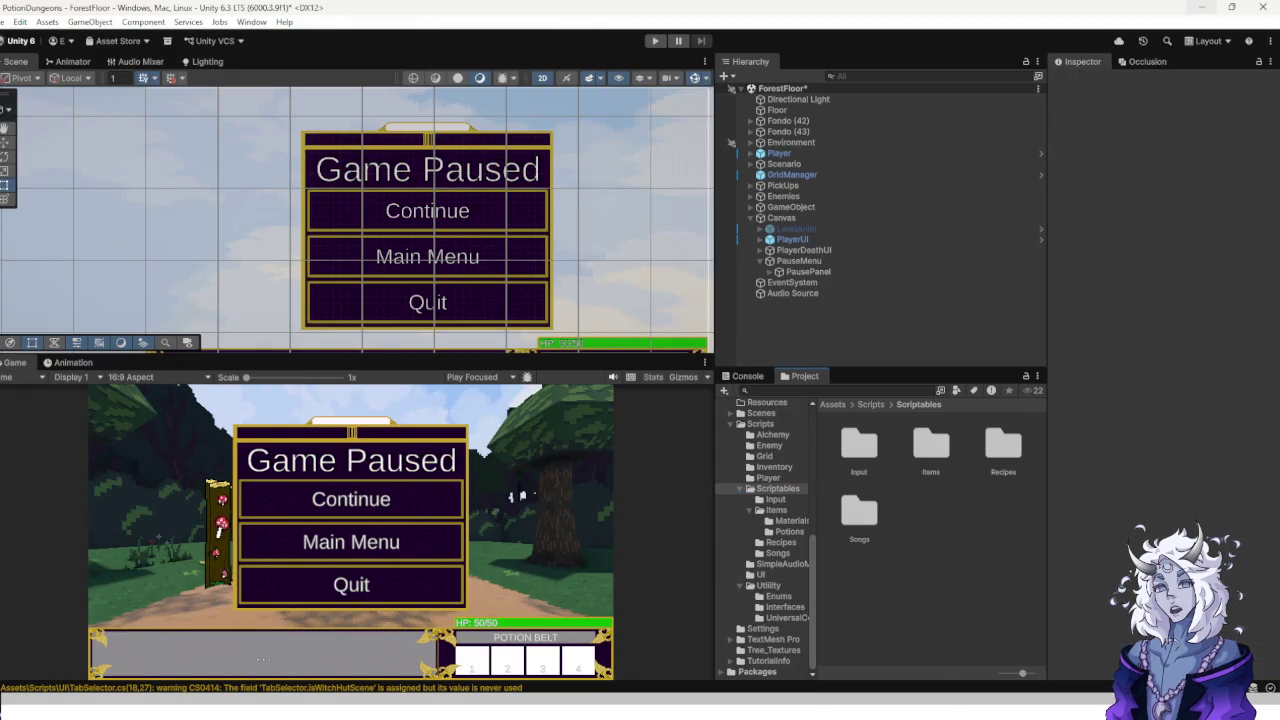
double_click(906, 445)
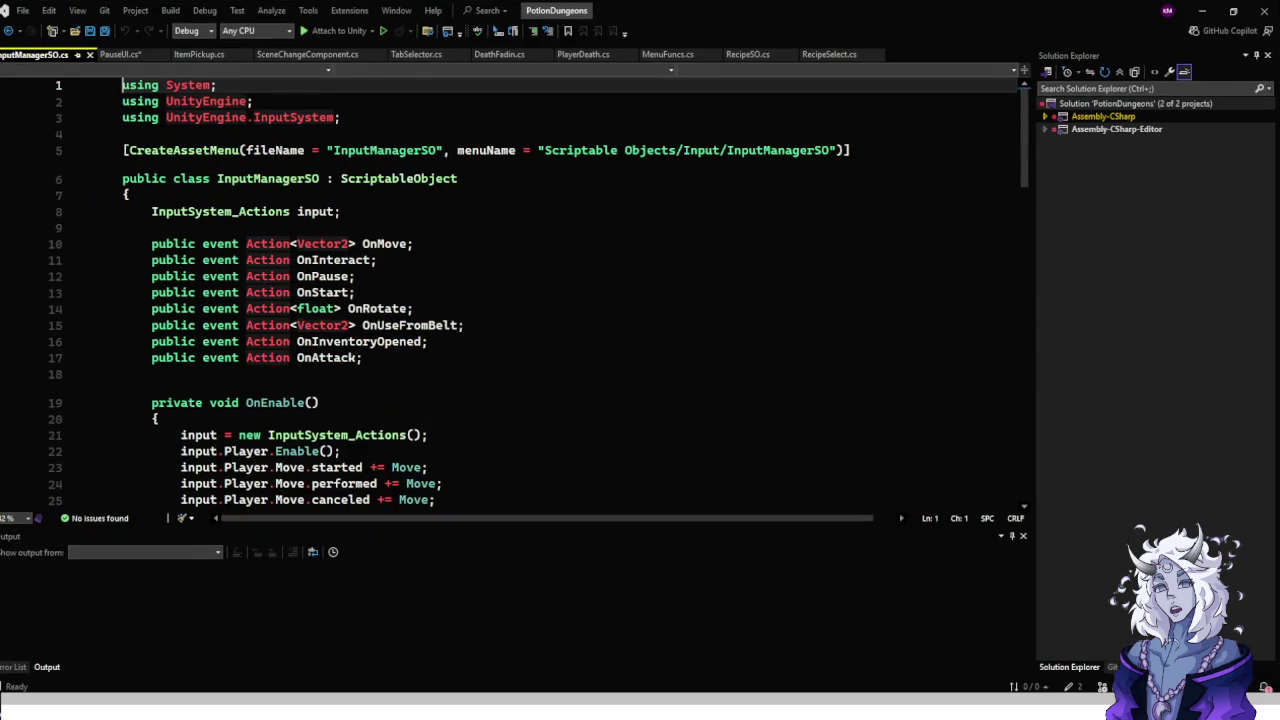
click(362, 357)
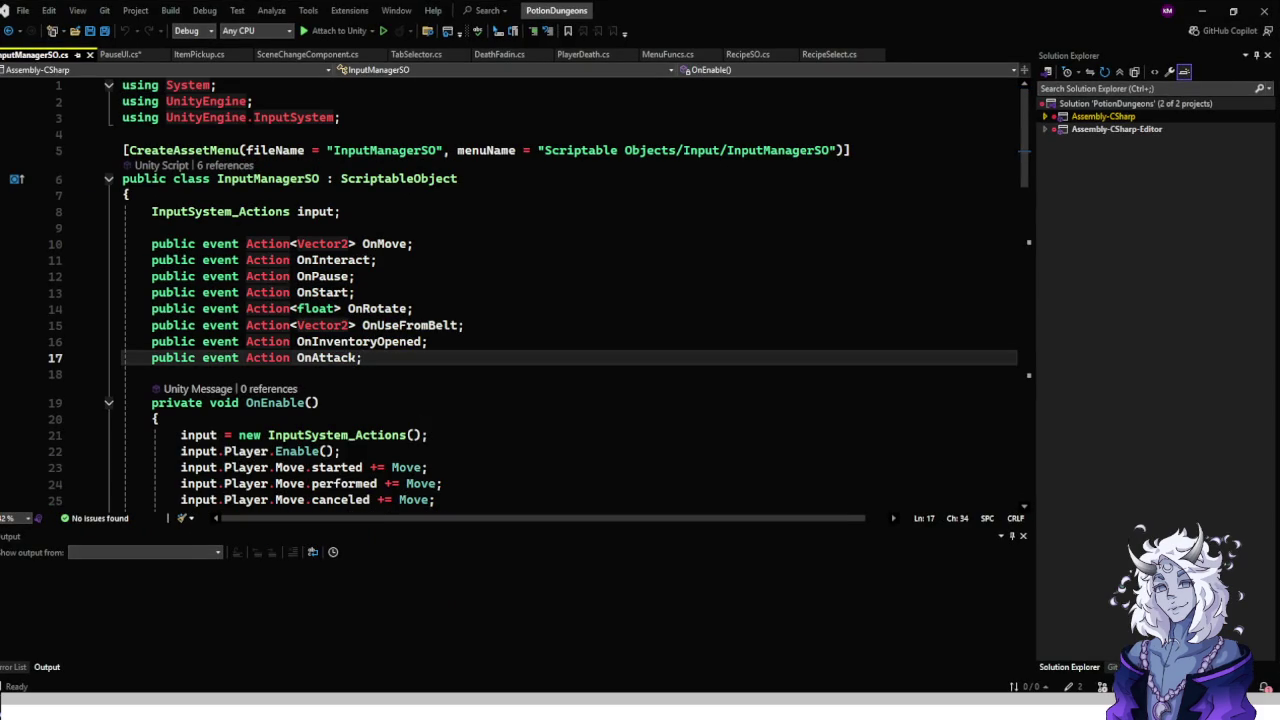
key(Return)
text(publi)
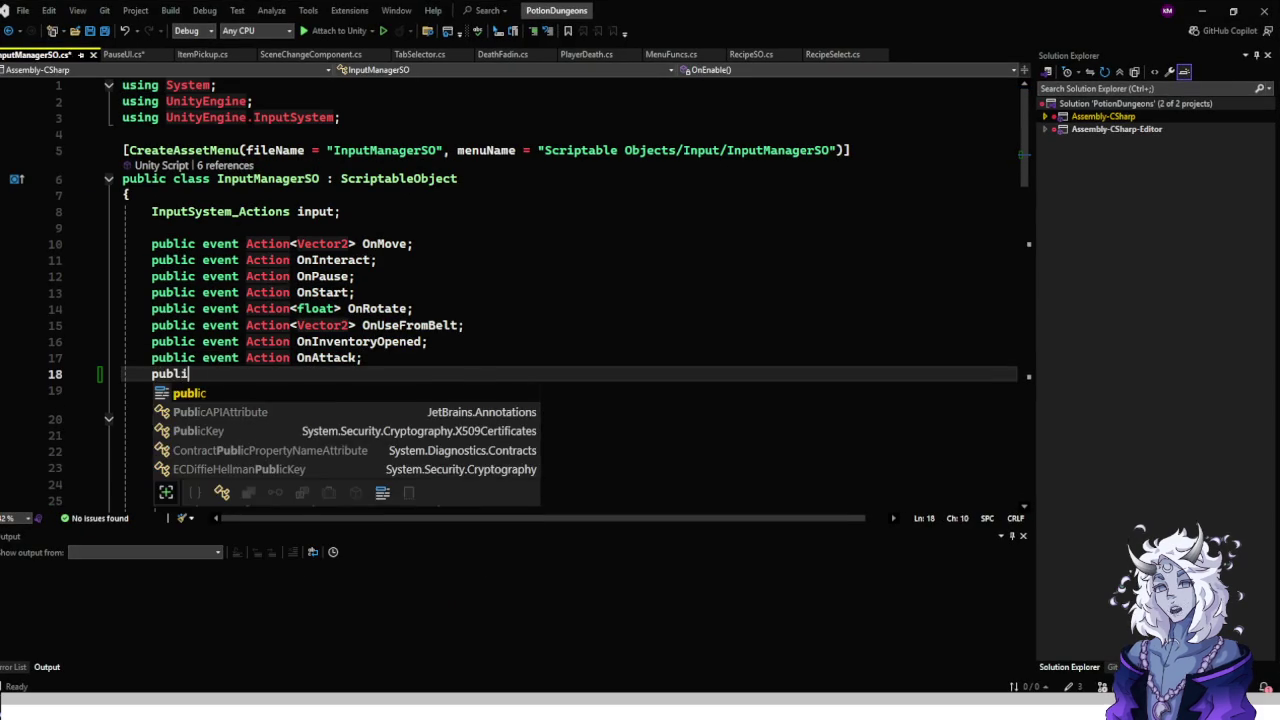
text(c event A)
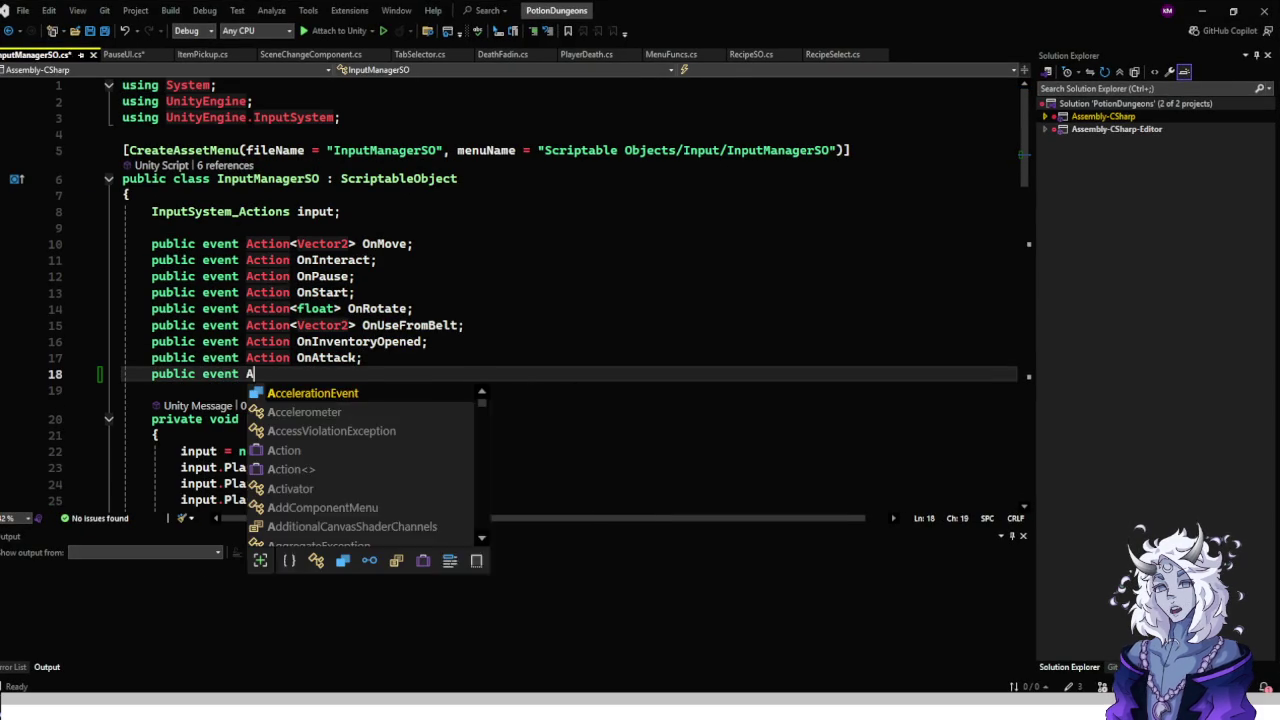
text(ction OnPa)
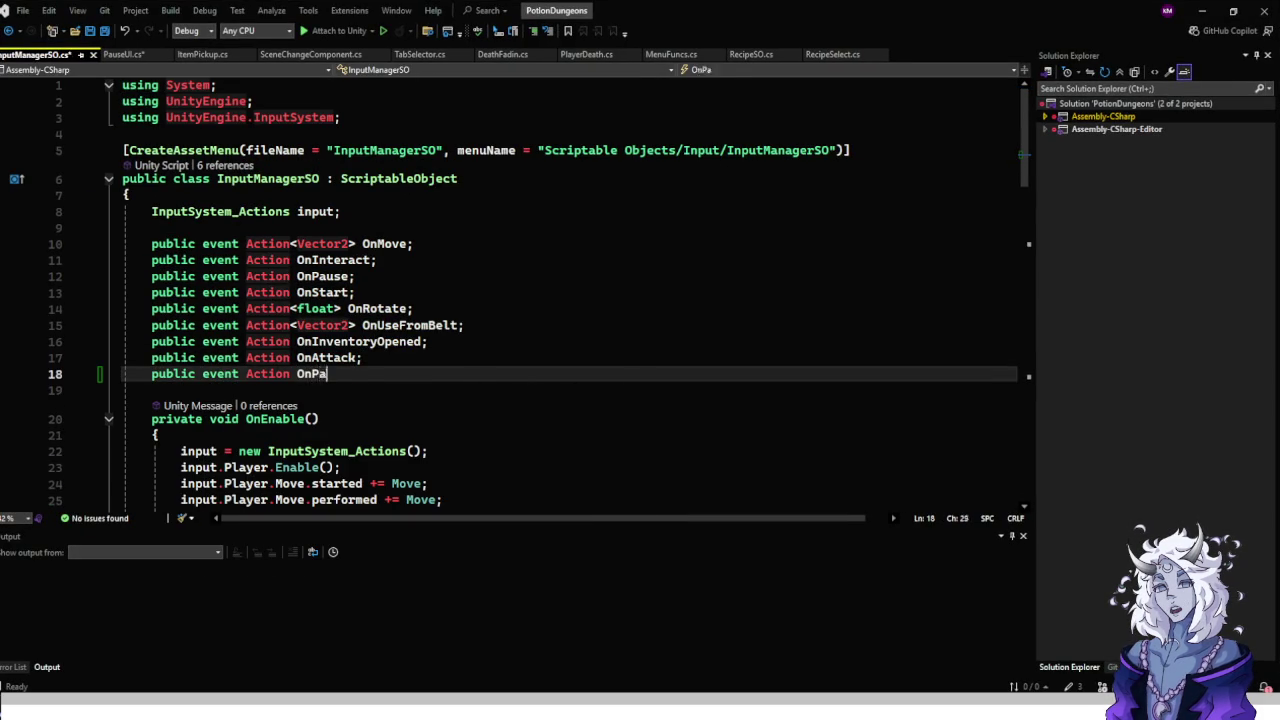
text(use;)
Uncomment the input.Player.Pause.started += Pause subscription line.
scroll(570, 290, down, 2)
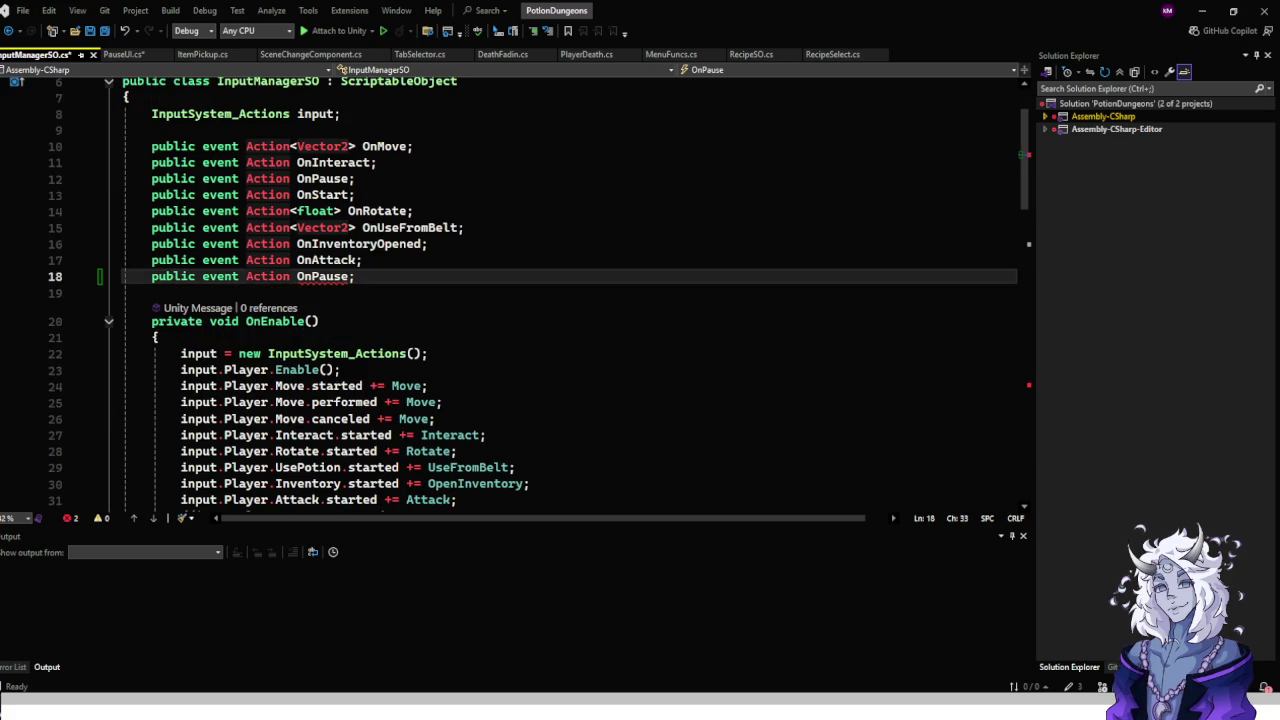
scroll(570, 290, down, 1)
scroll(570, 290, up, 1)
scroll(570, 290, up, 2)
scroll(570, 290, down, 3)
scroll(570, 290, down, 2)
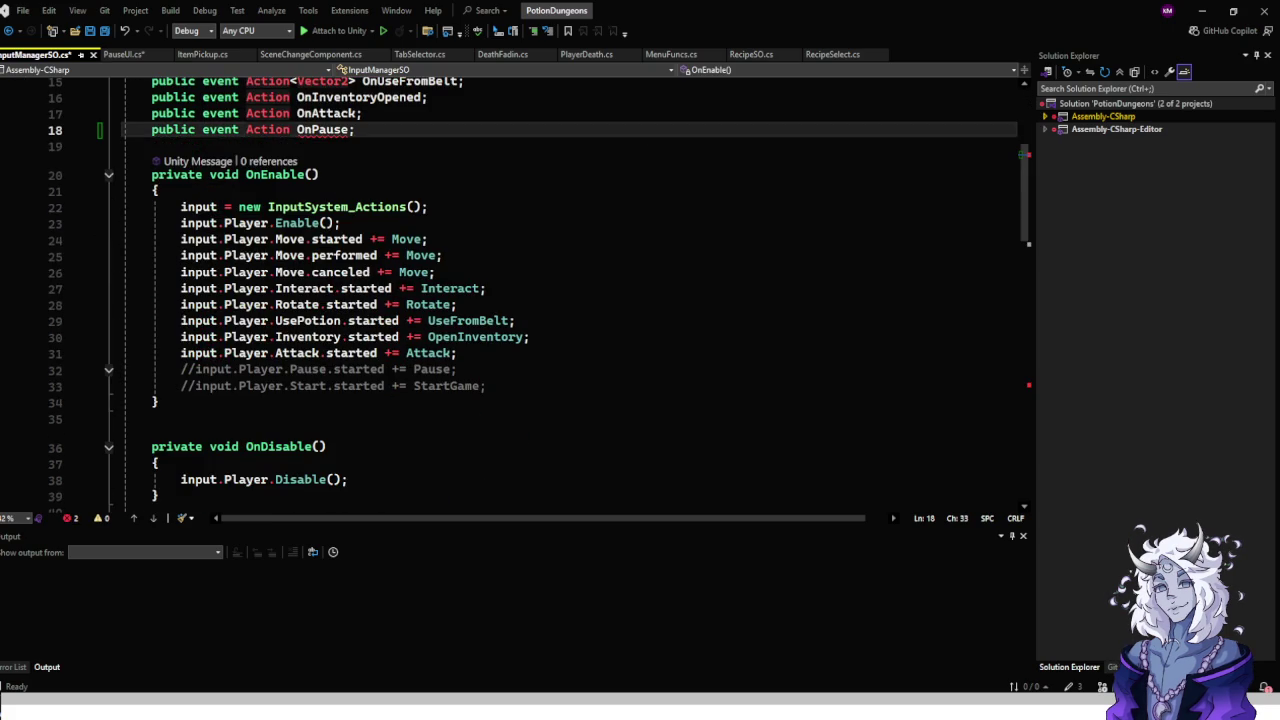
scroll(570, 290, up, 2)
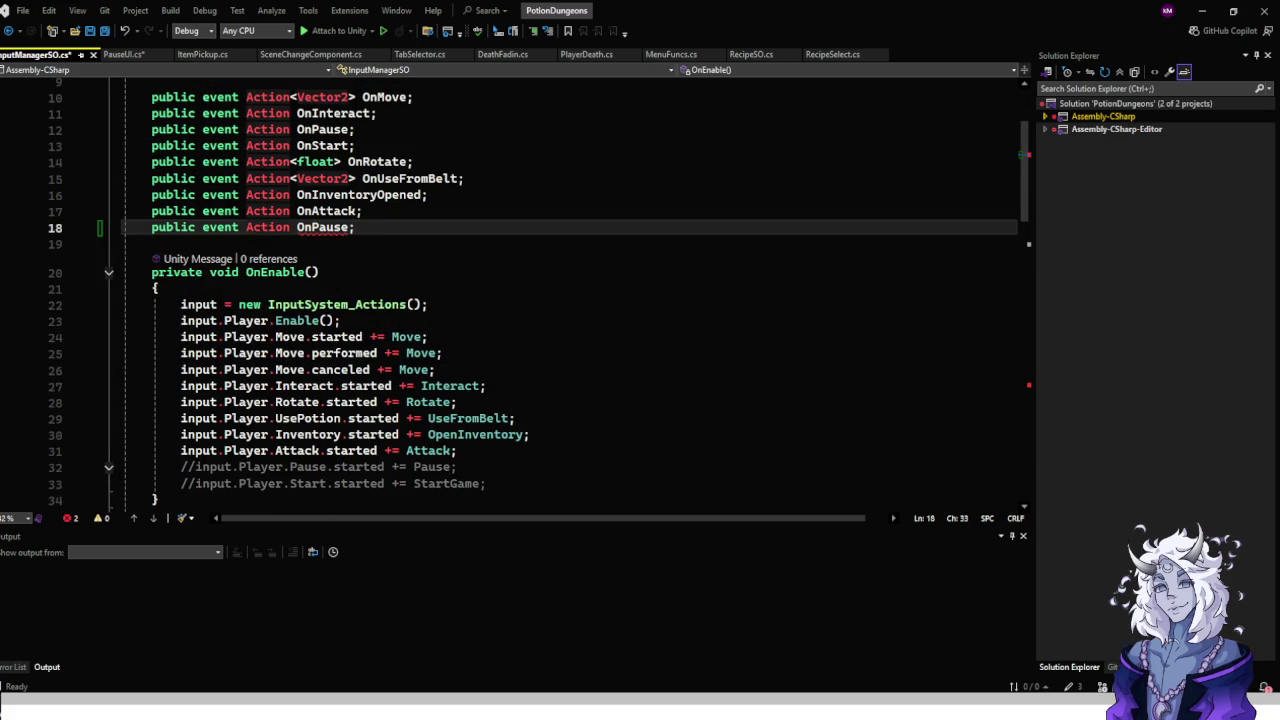
click(194, 450)
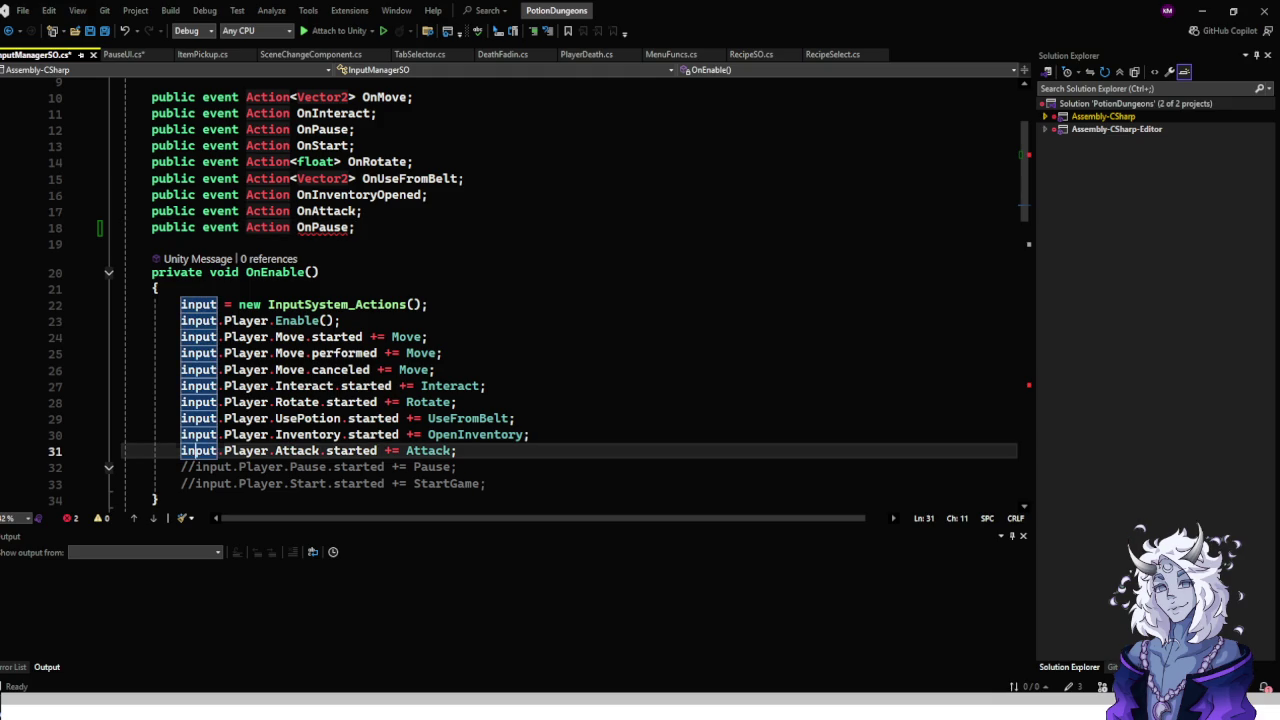
key(Down)
key(BackSpace)
key(BackSpace)
Delete the duplicate OnPause event declaration and save InputManagerSO.cs.
scroll(570, 290, up, 2)
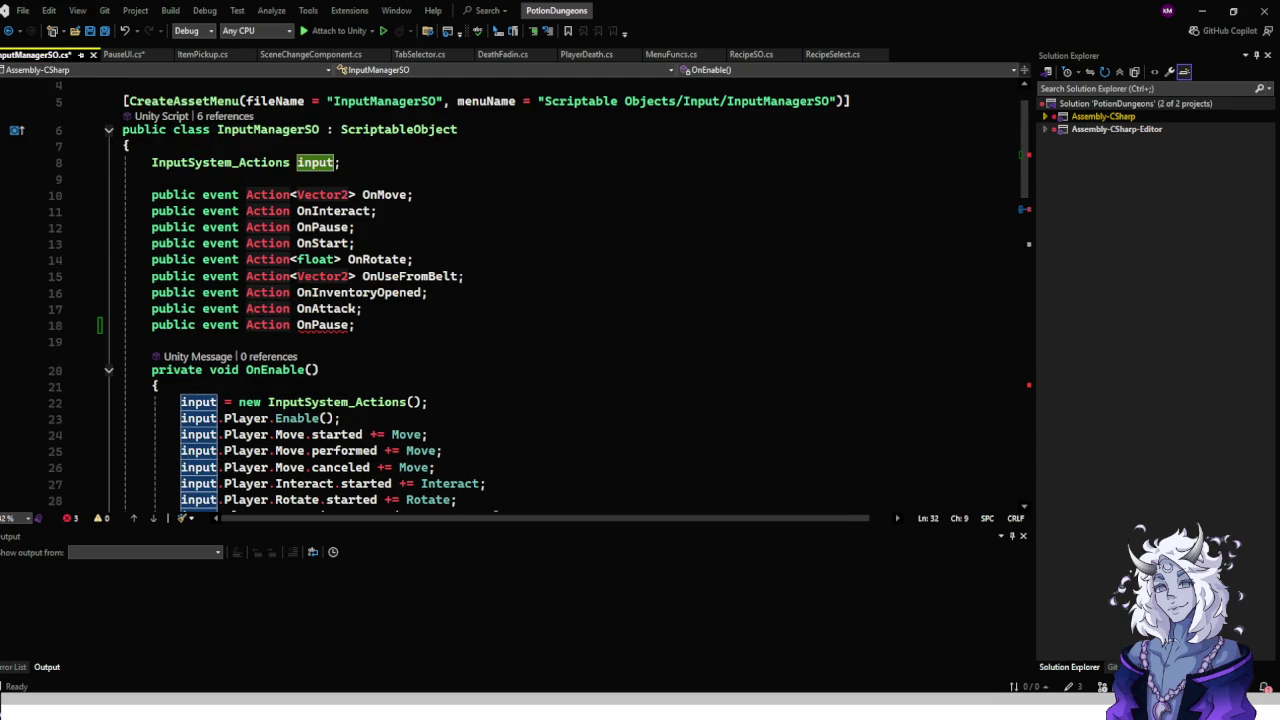
mouse_move(322, 325)
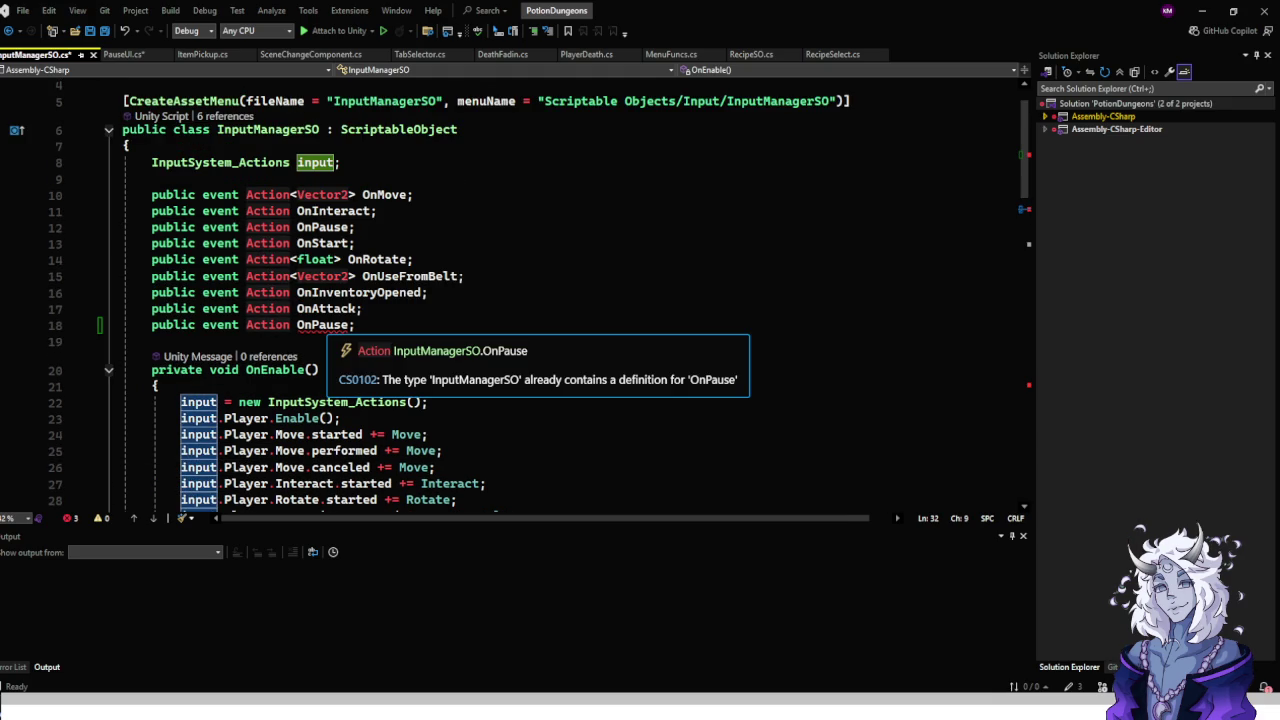
click(302, 325)
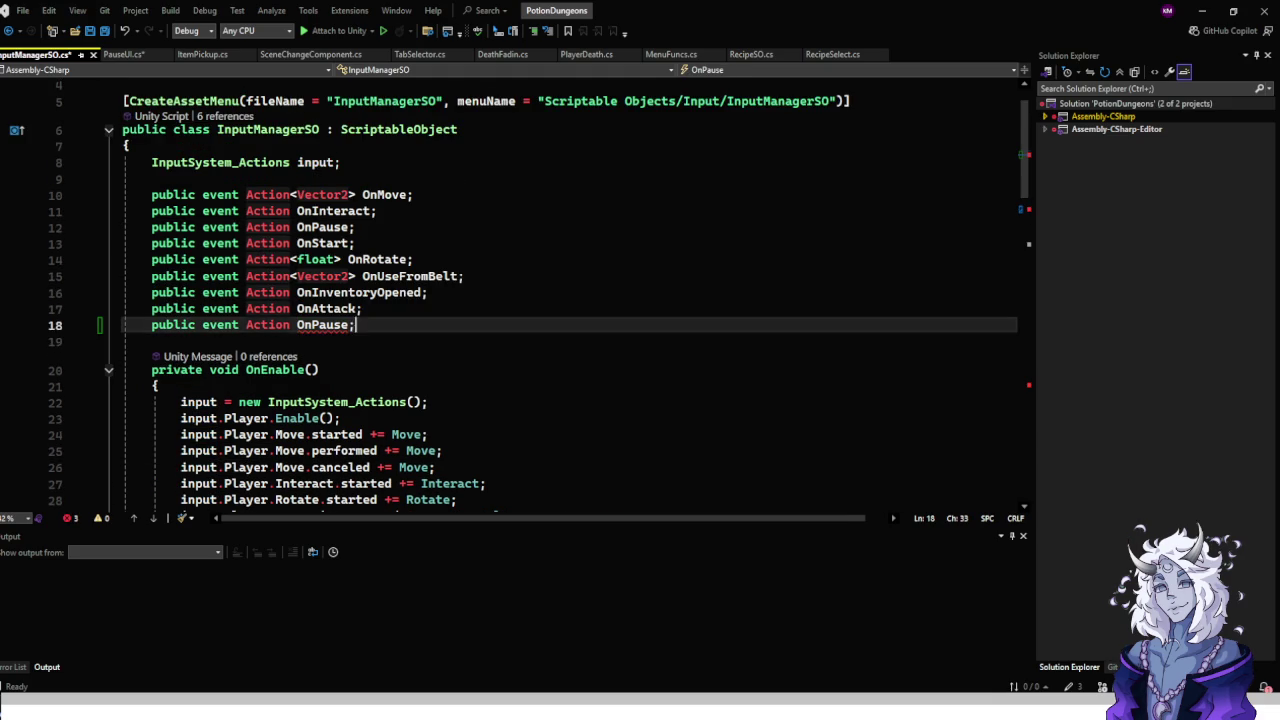
drag(302, 325, 364, 308)
key(BackSpace)
key(ctrl+s)
Switch back to Unity and select the InputSystem_Actions asset.
scroll(560, 290, down, 6)
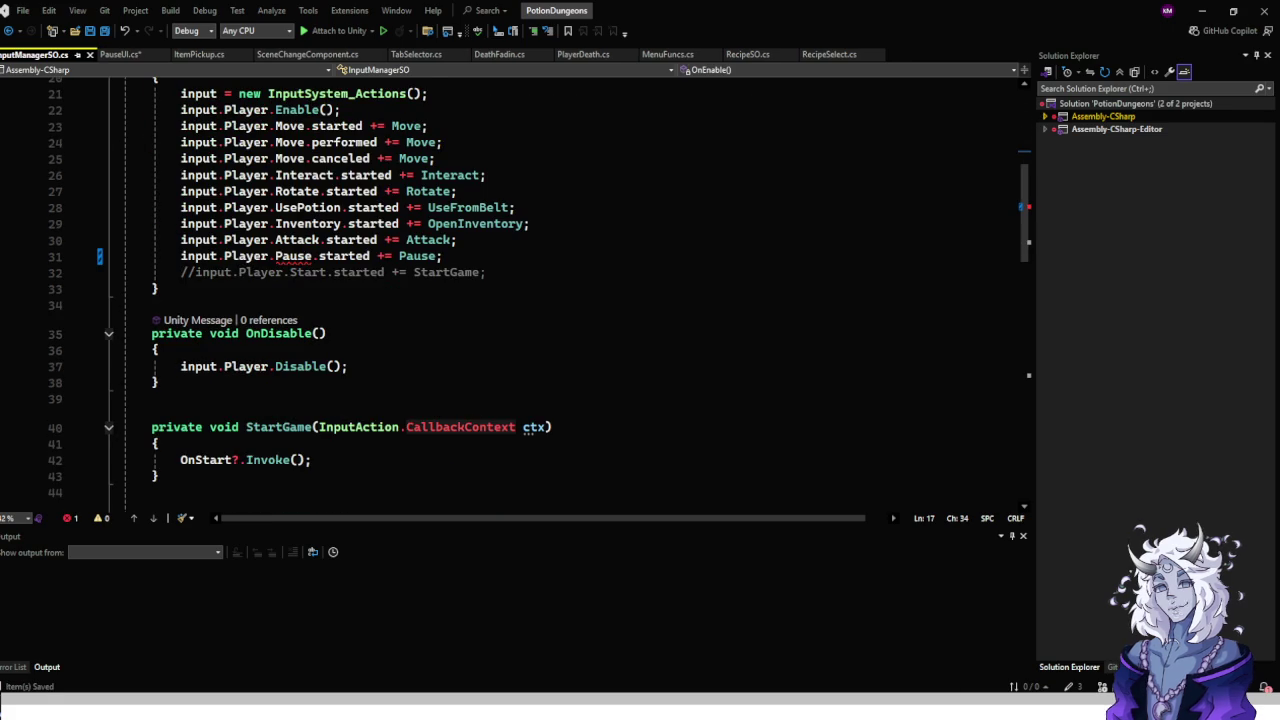
scroll(560, 290, down, 8)
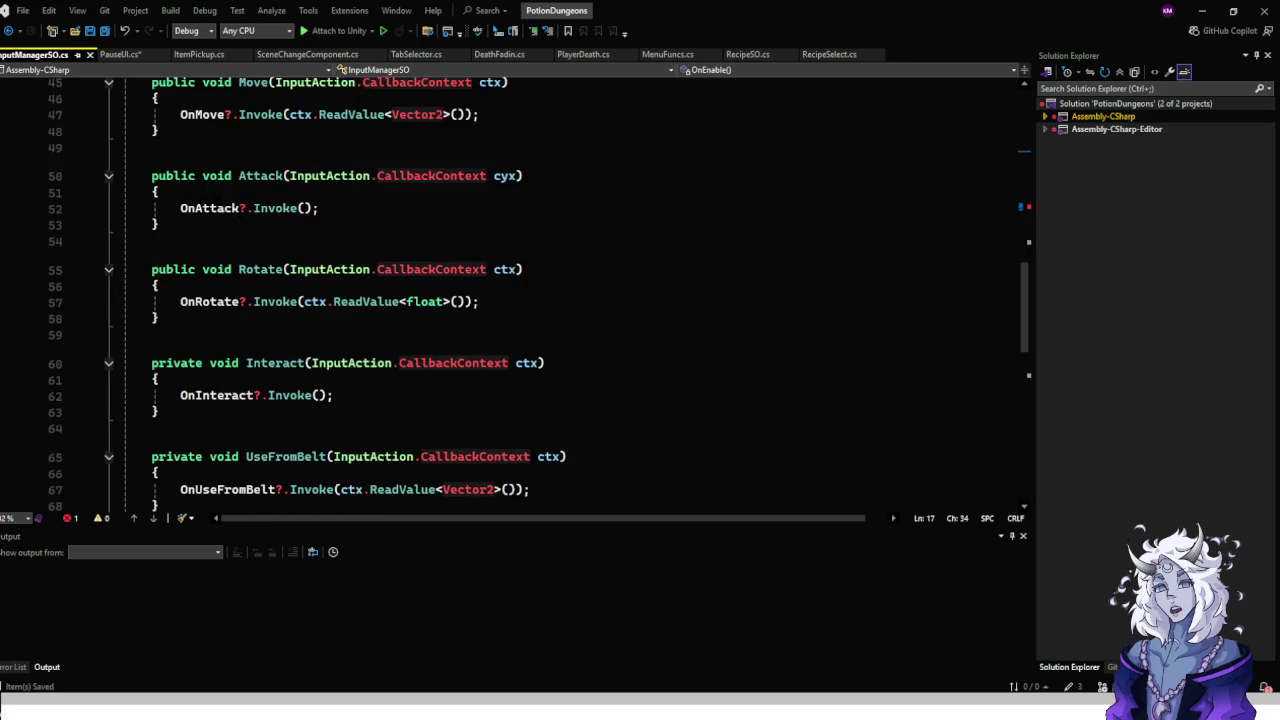
scroll(560, 290, down, 5)
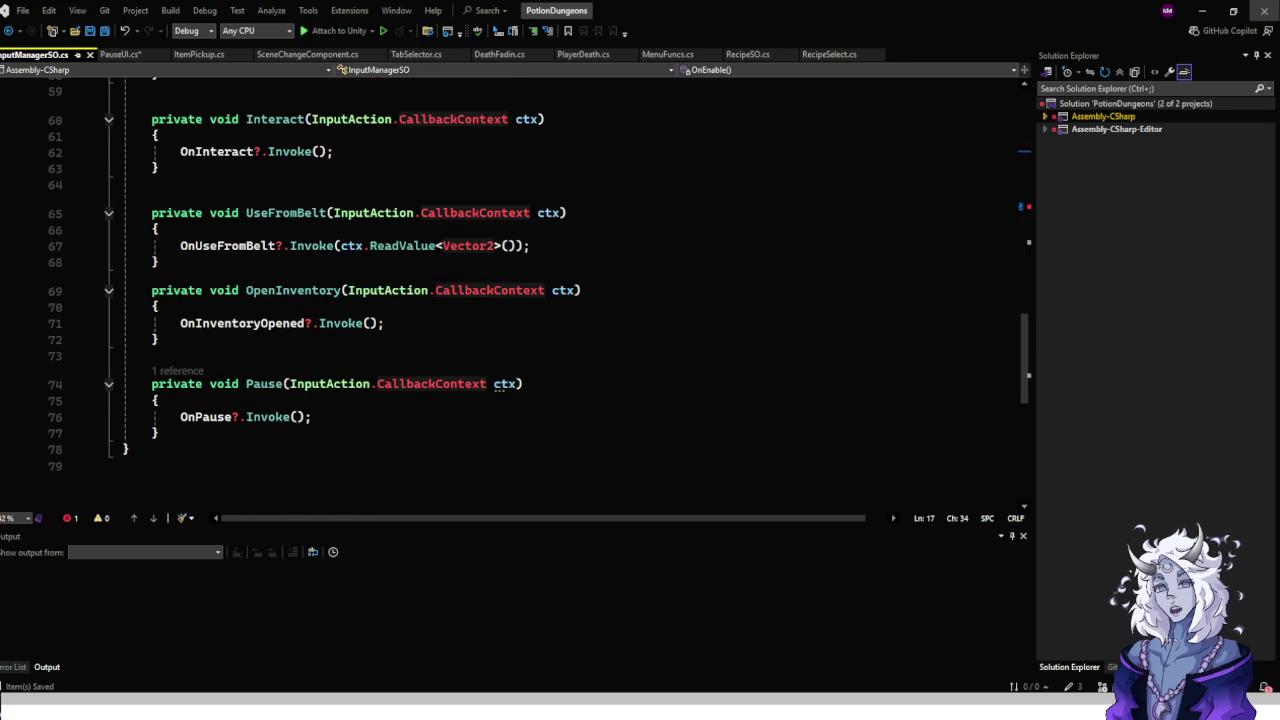
click(1202, 11)
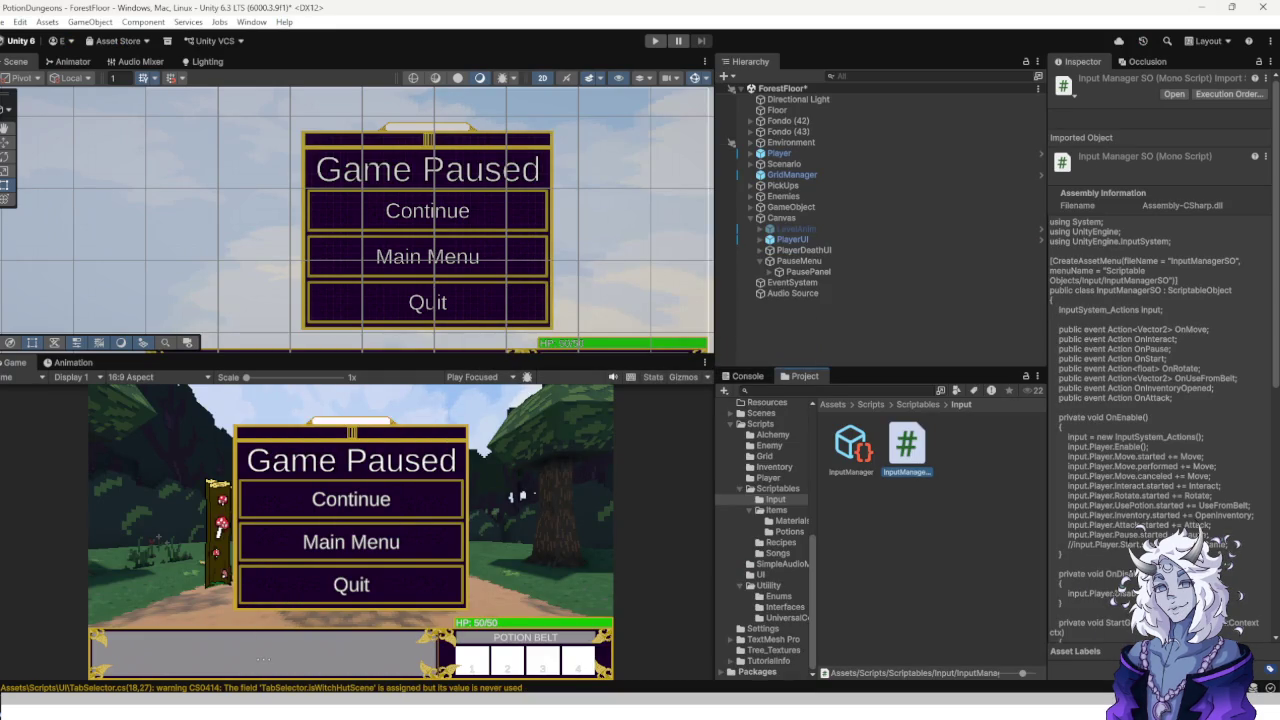
scroll(765, 540, up, 3)
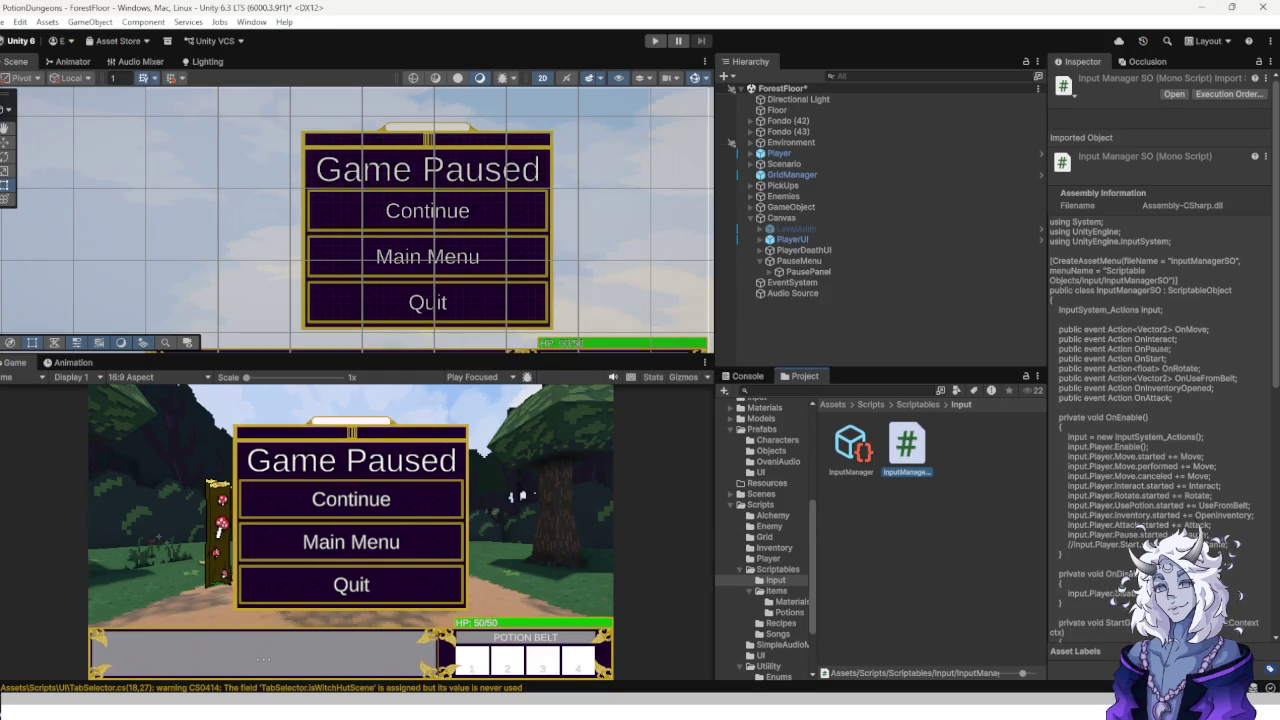
scroll(765, 540, up, 3)
scroll(765, 540, up, 3)
click(765, 518)
Open InputSystem_Actions and delete the Player map's Previous action.
double_click(909, 443)
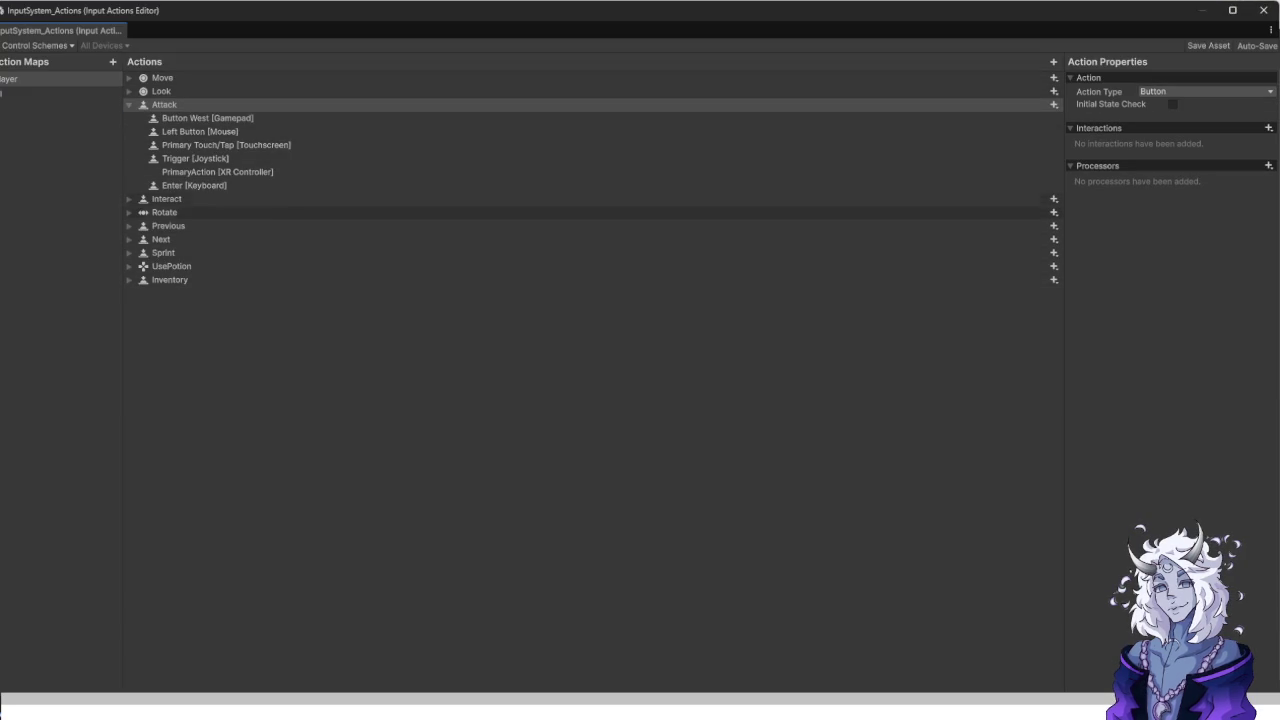
click(168, 226)
key(Right)
key(Left)
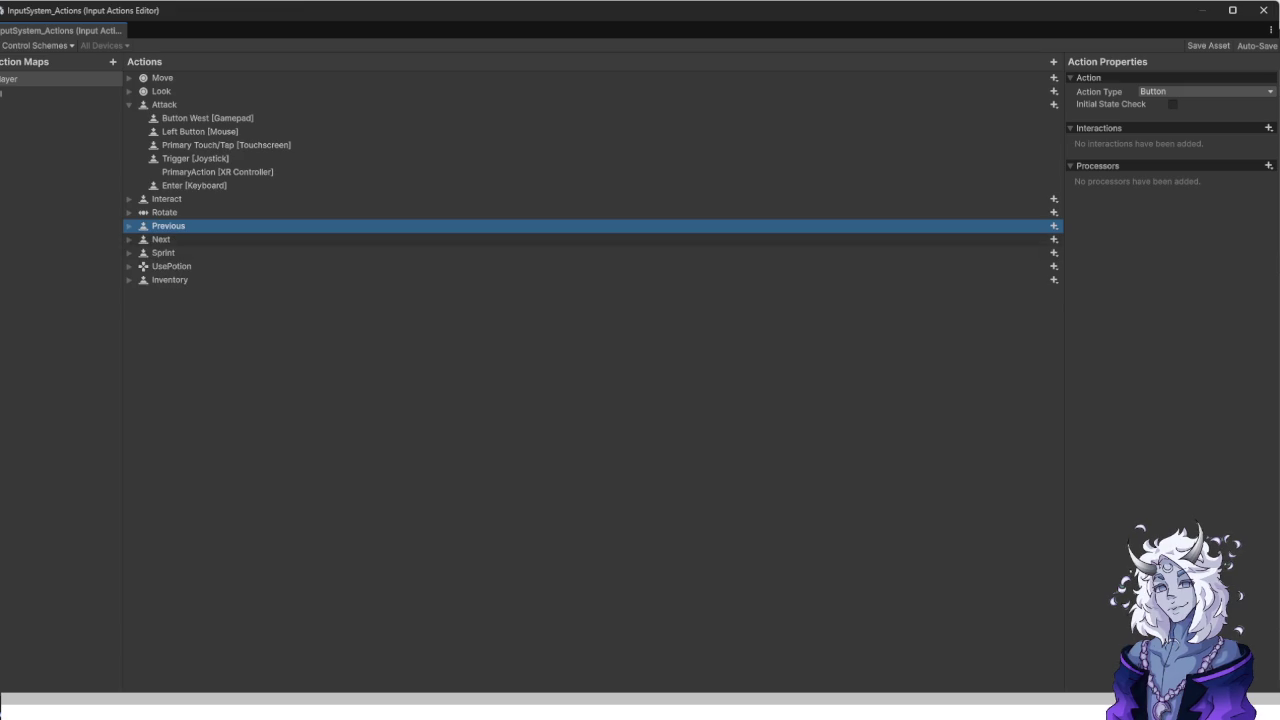
key(Right)
key(Left)
key(Down)
key(Up)
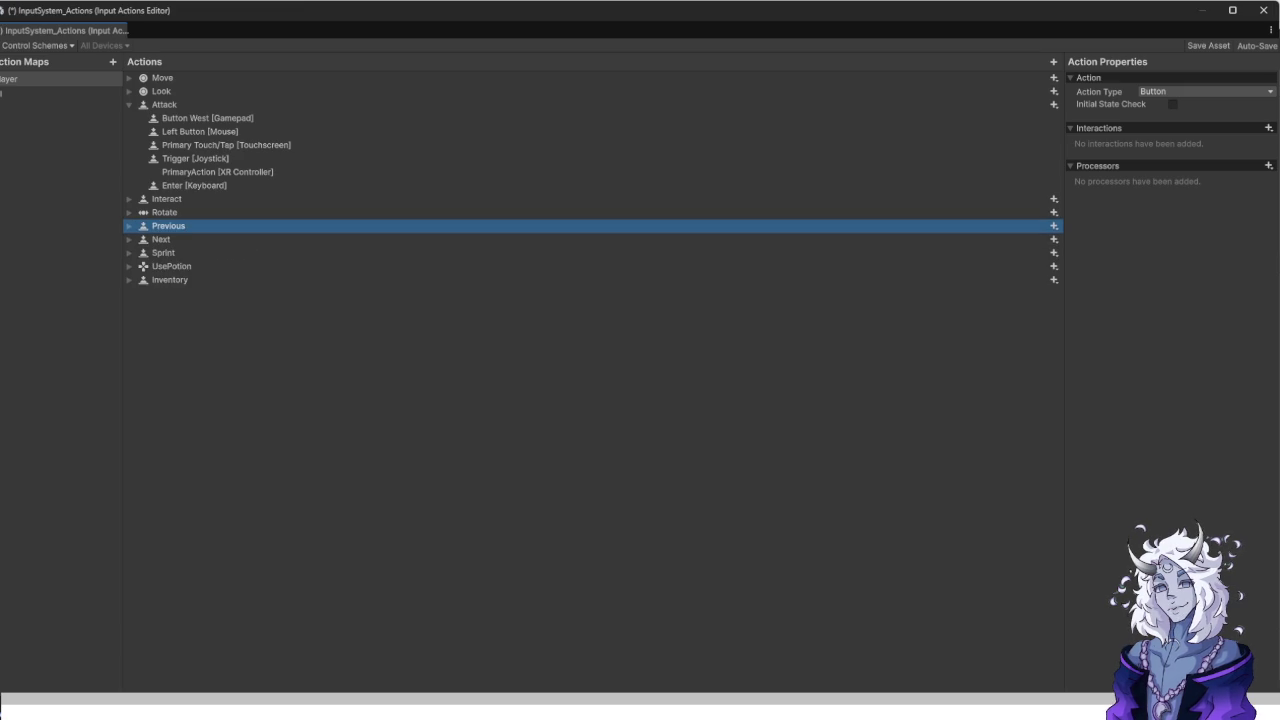
key(Delete)
Rename the Next action to Pause and expand it to show its bindings.
key(F2)
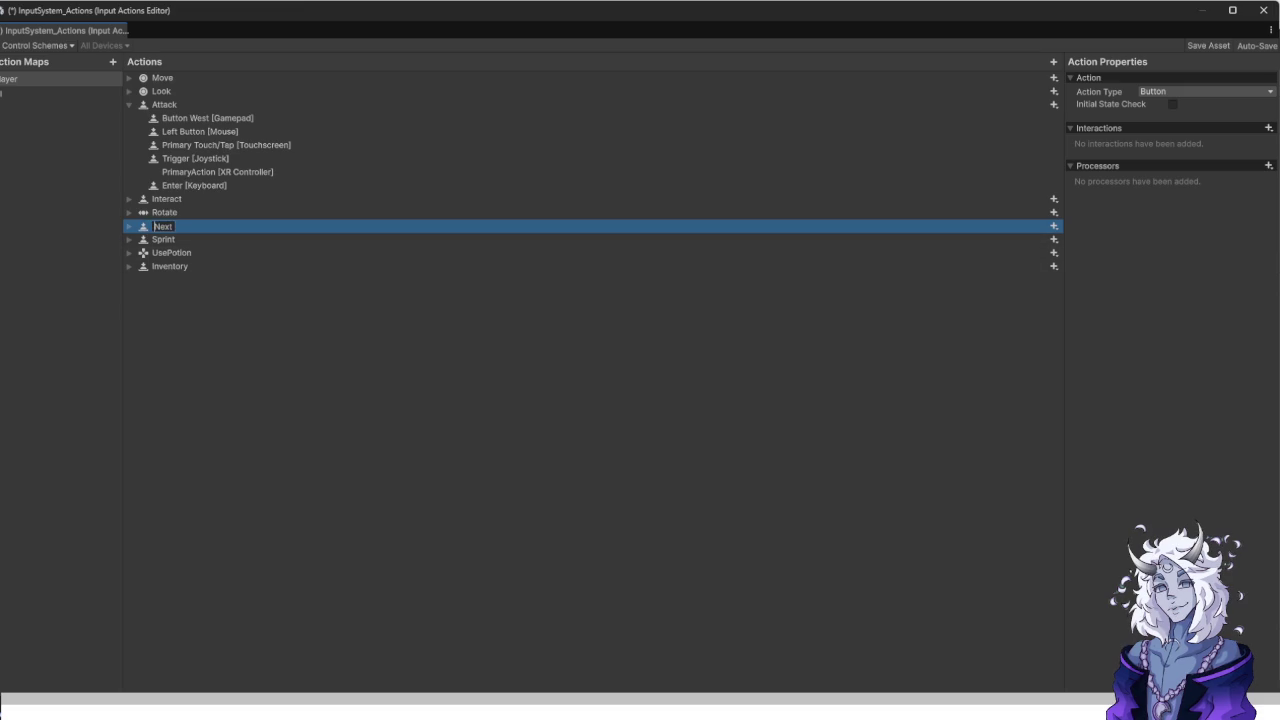
key(ctrl+a)
text(Pause)
key(Return)
key(Right)
key(Down)
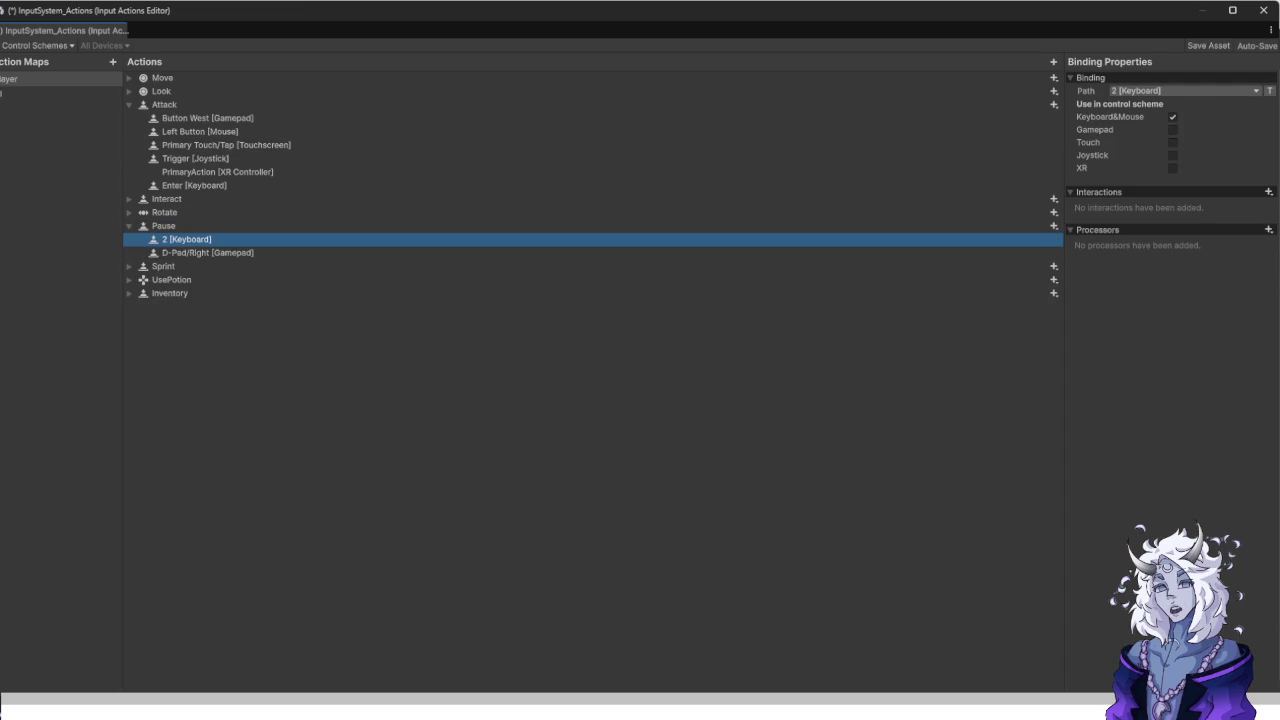
Change Pause's keyboard 2 binding to Escape.
click(1183, 90)
click(1113, 105)
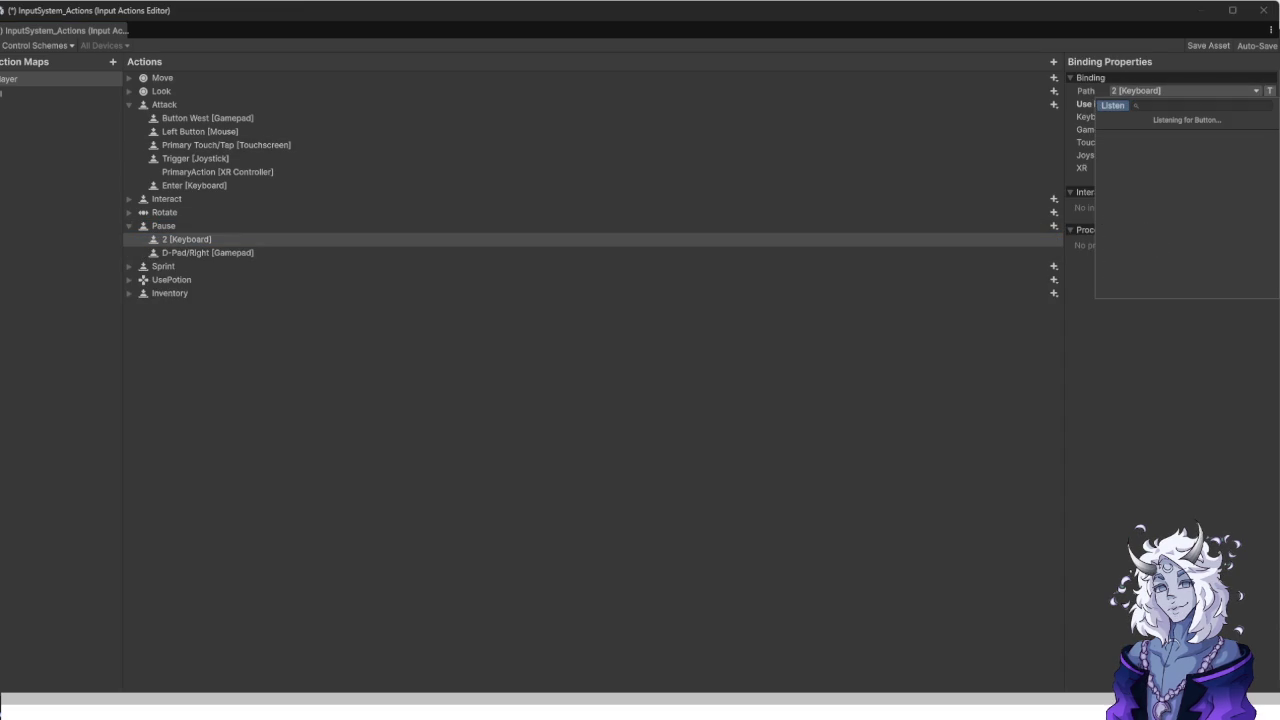
key(Escape)
click(1183, 90)
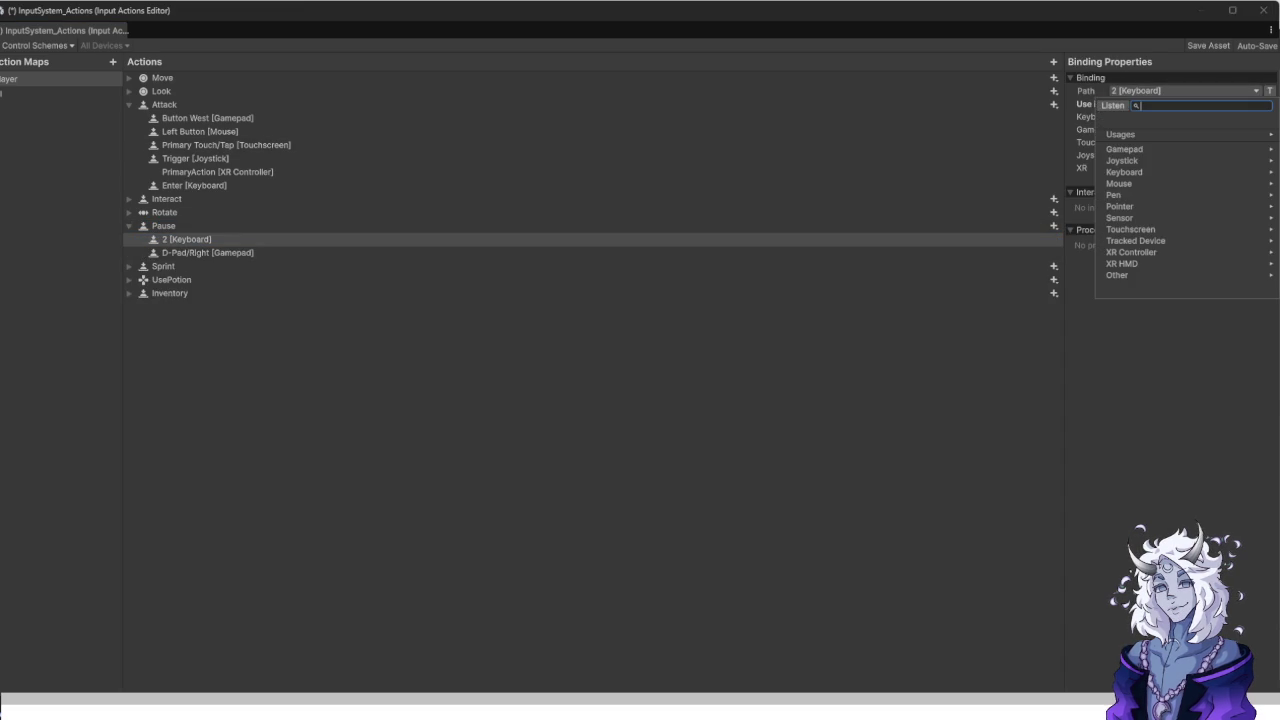
click(1113, 105)
key(Escape)
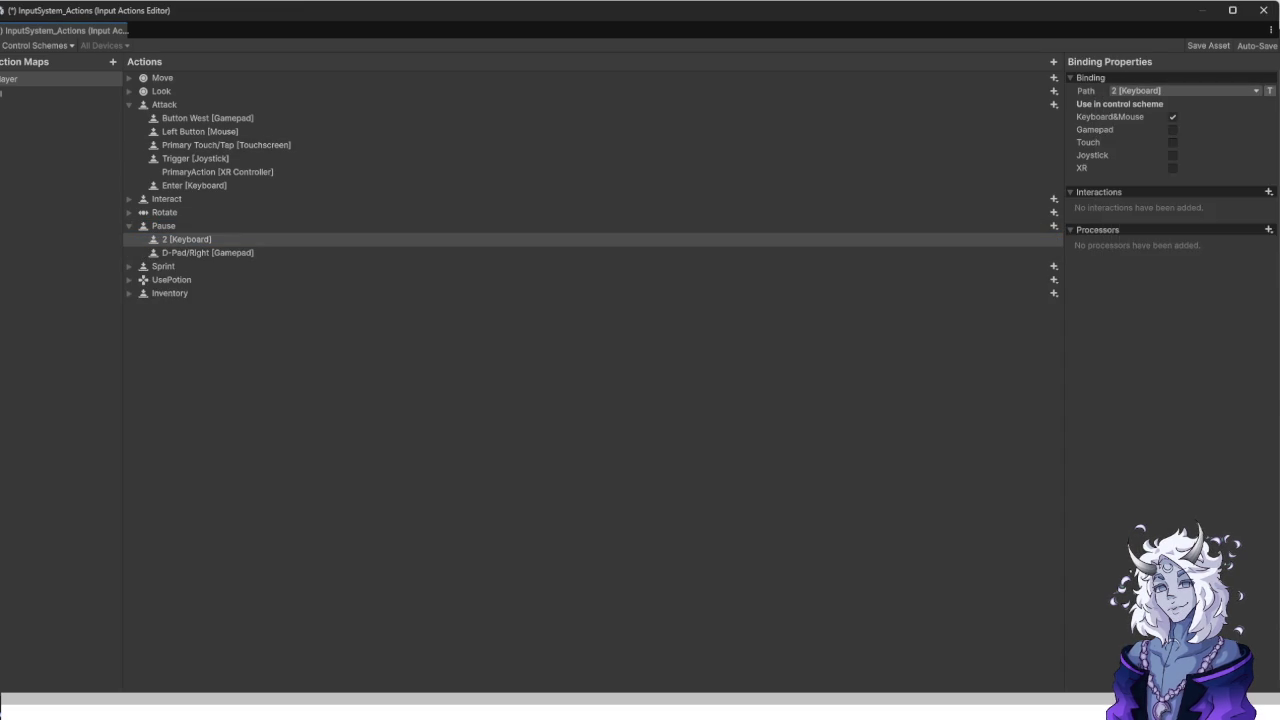
click(1183, 90)
text(esca)
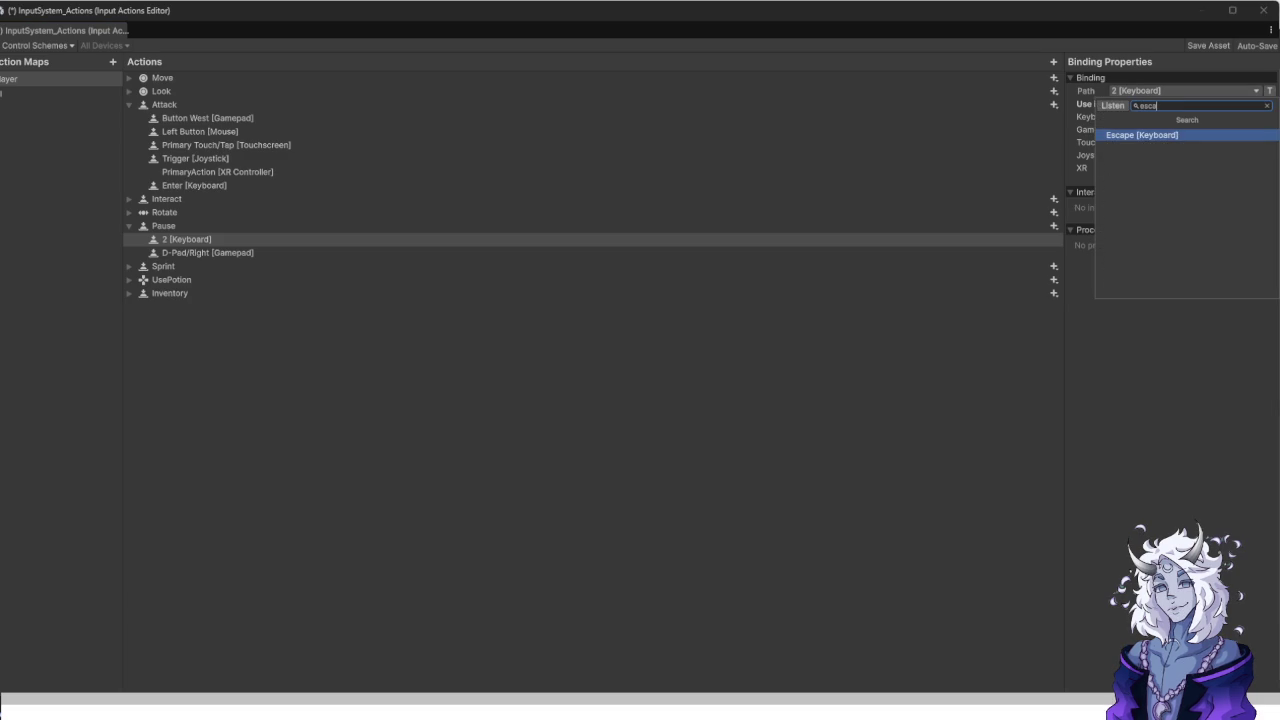
key(Return)
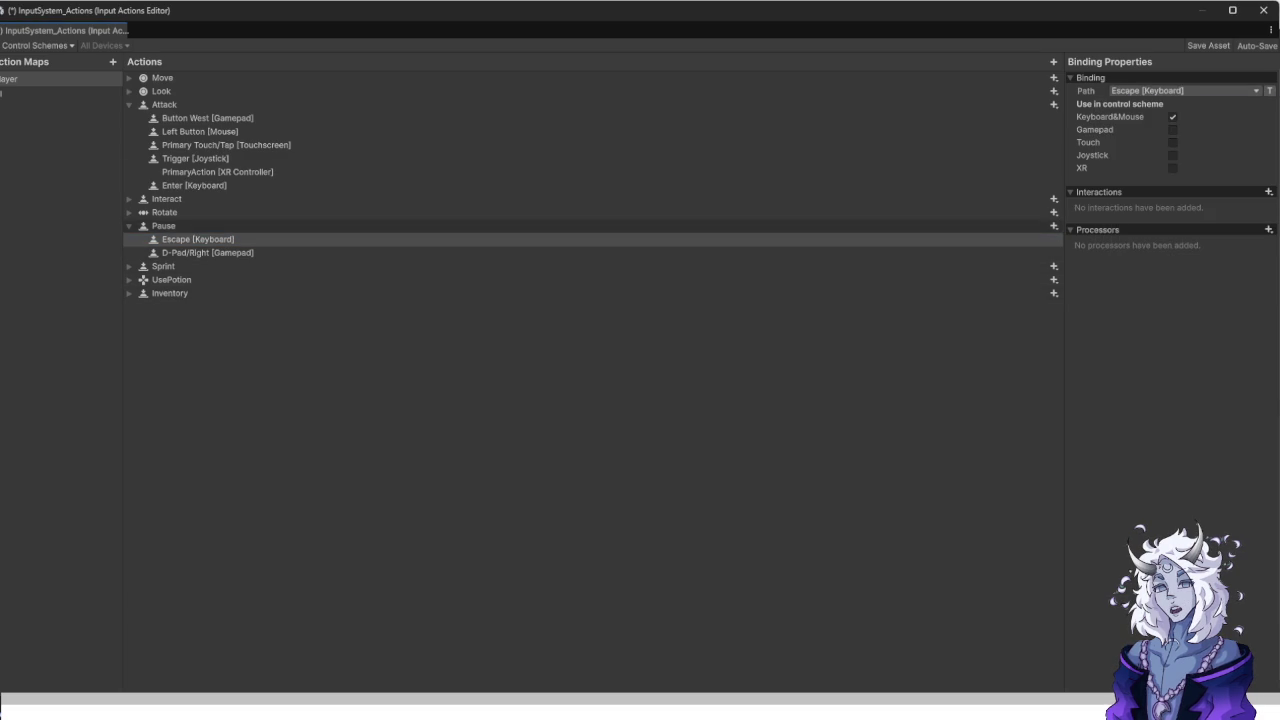
Add a Keyboard&Mouse binding for the P key to Pause.
click(1054, 226)
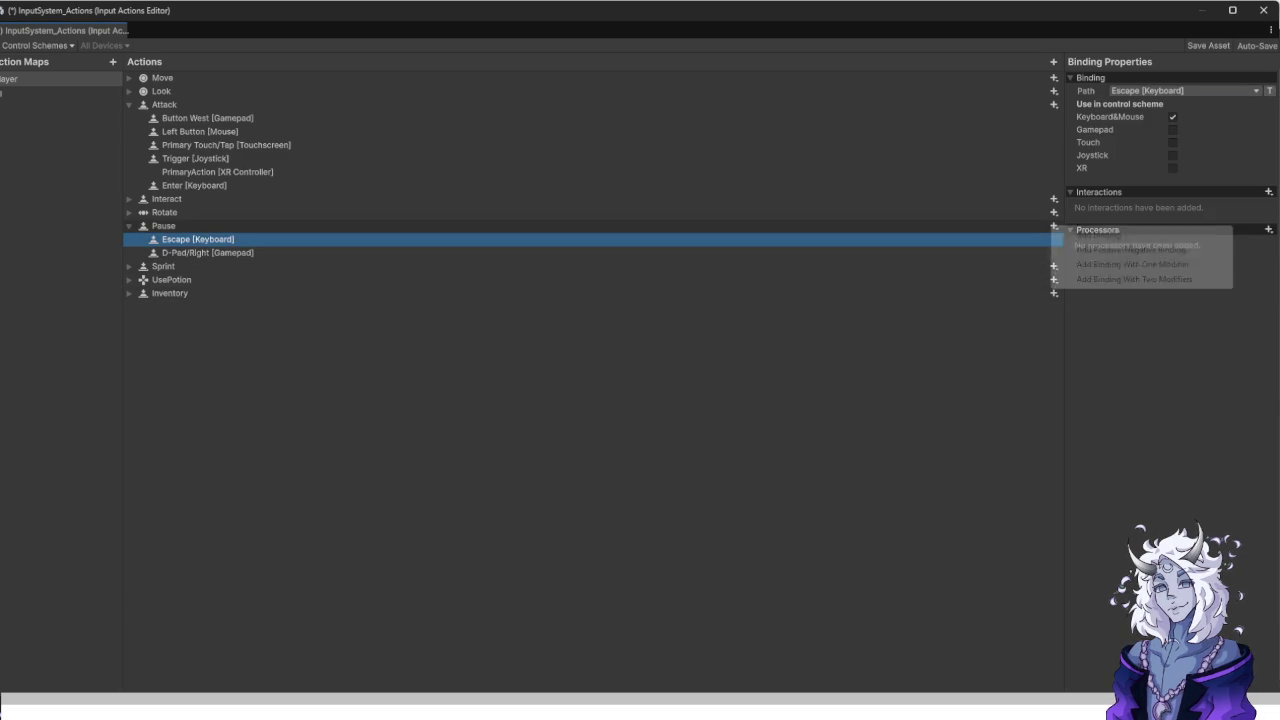
click(1098, 234)
click(1173, 117)
click(1185, 90)
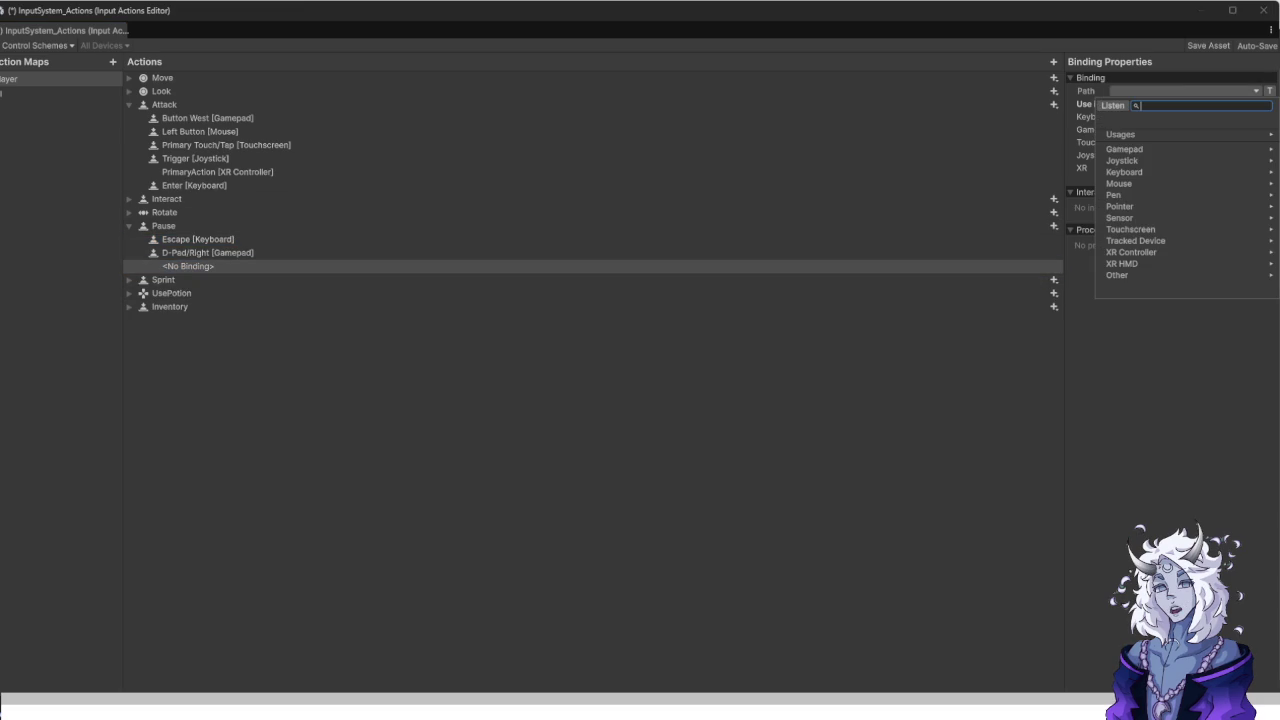
click(1113, 105)
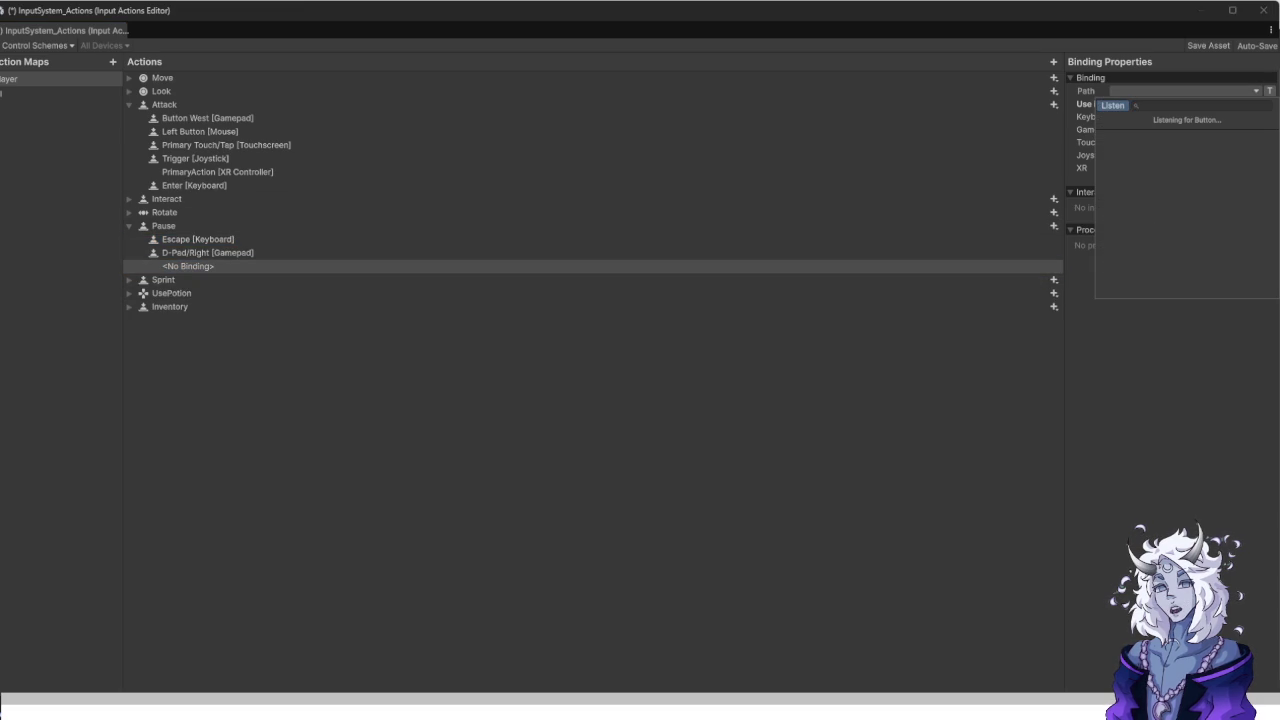
key(p)
key(Return)
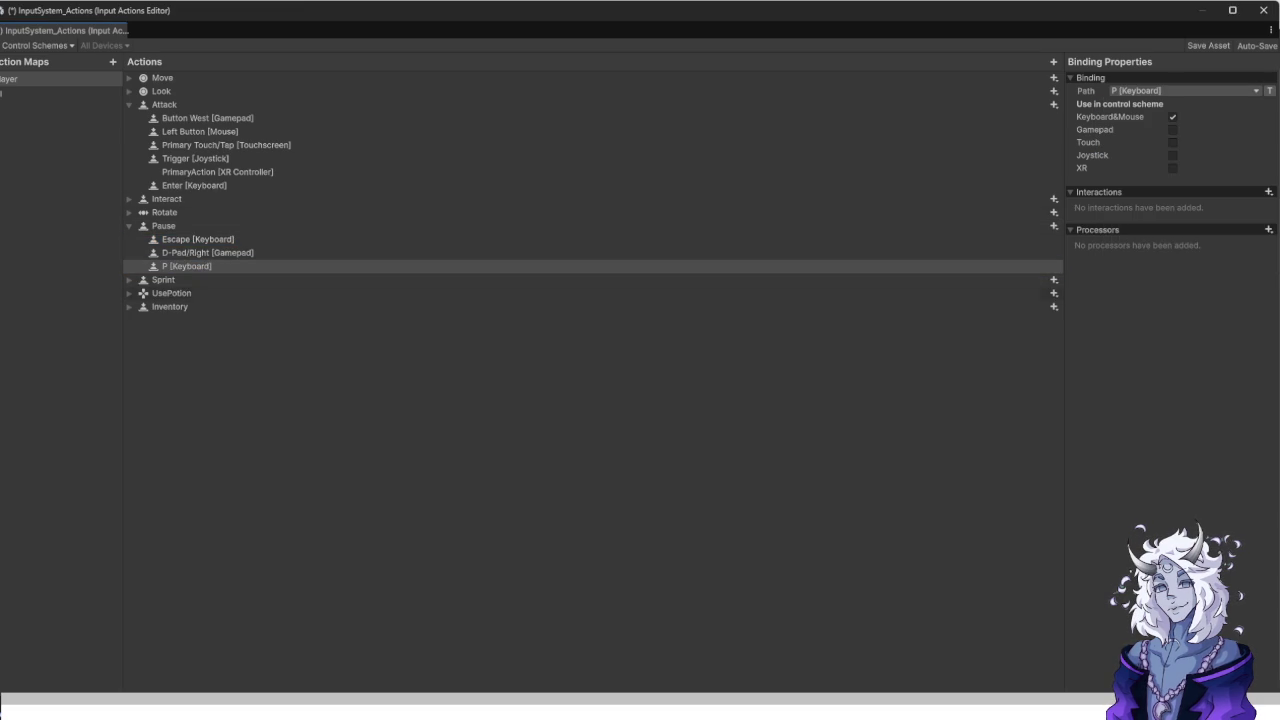
Replace D-Pad/Right with the gamepad Start button and move P above Start.
click(207, 253)
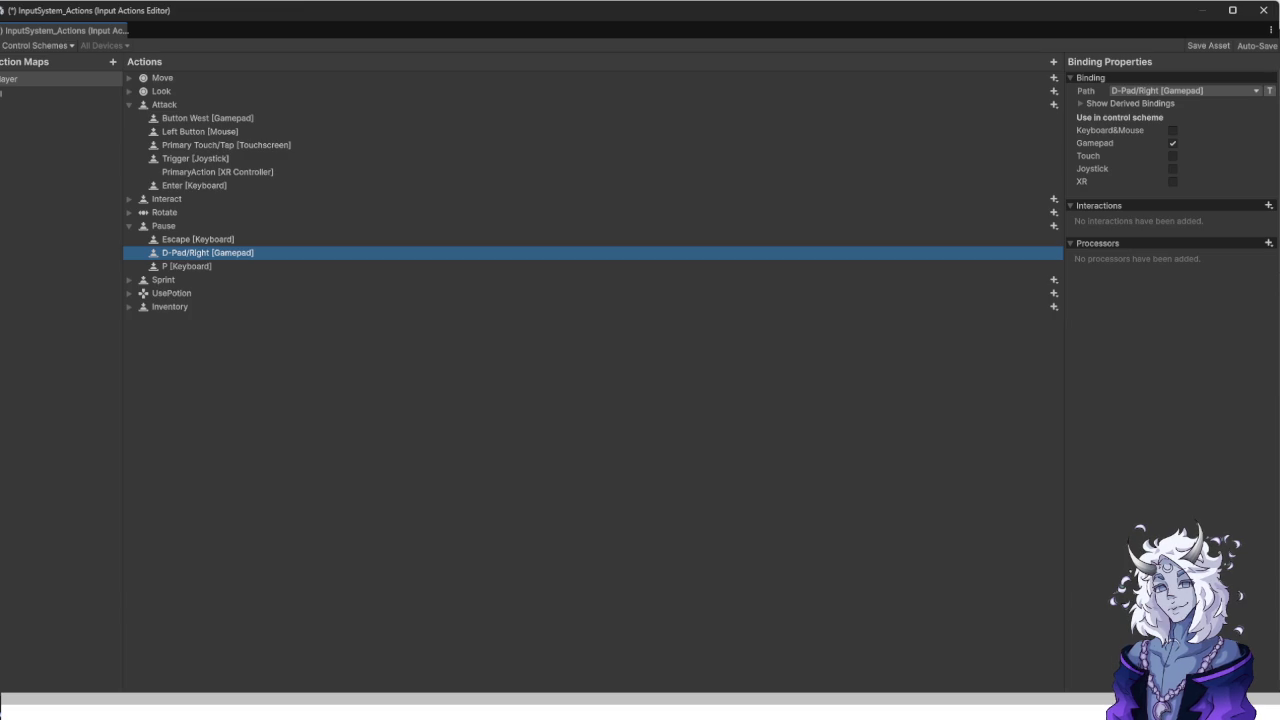
click(1183, 90)
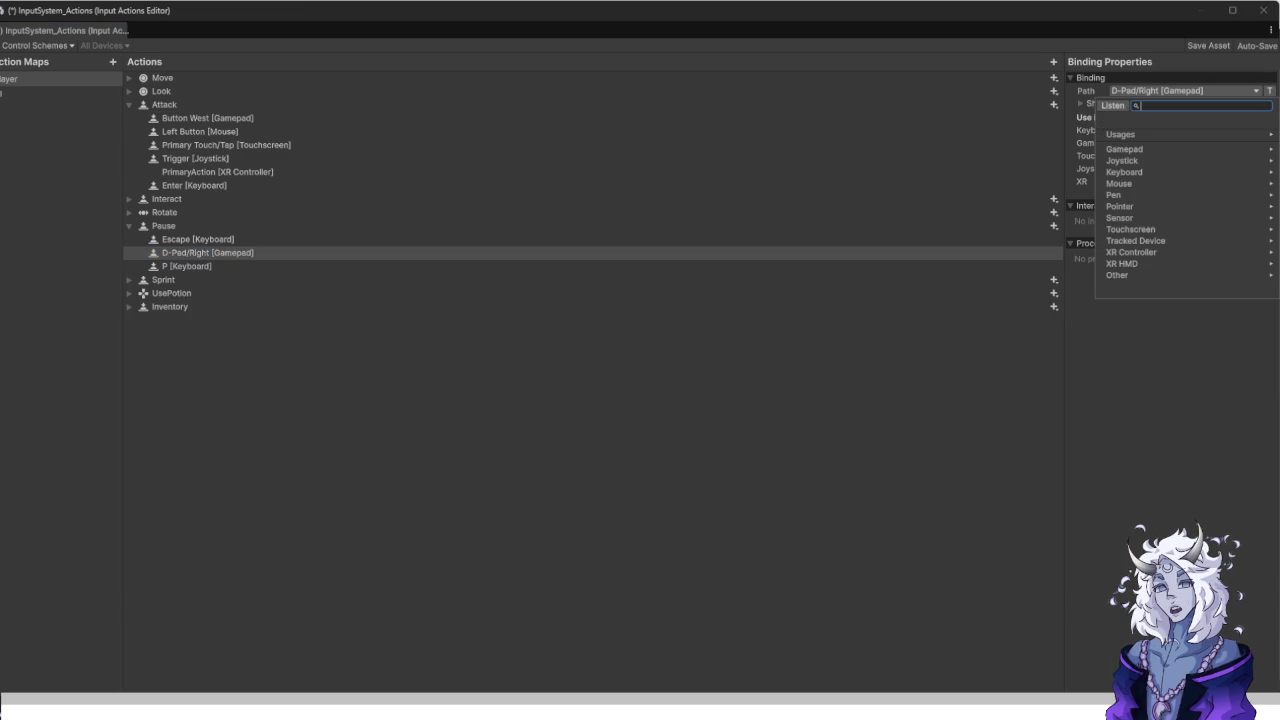
click(1112, 105)
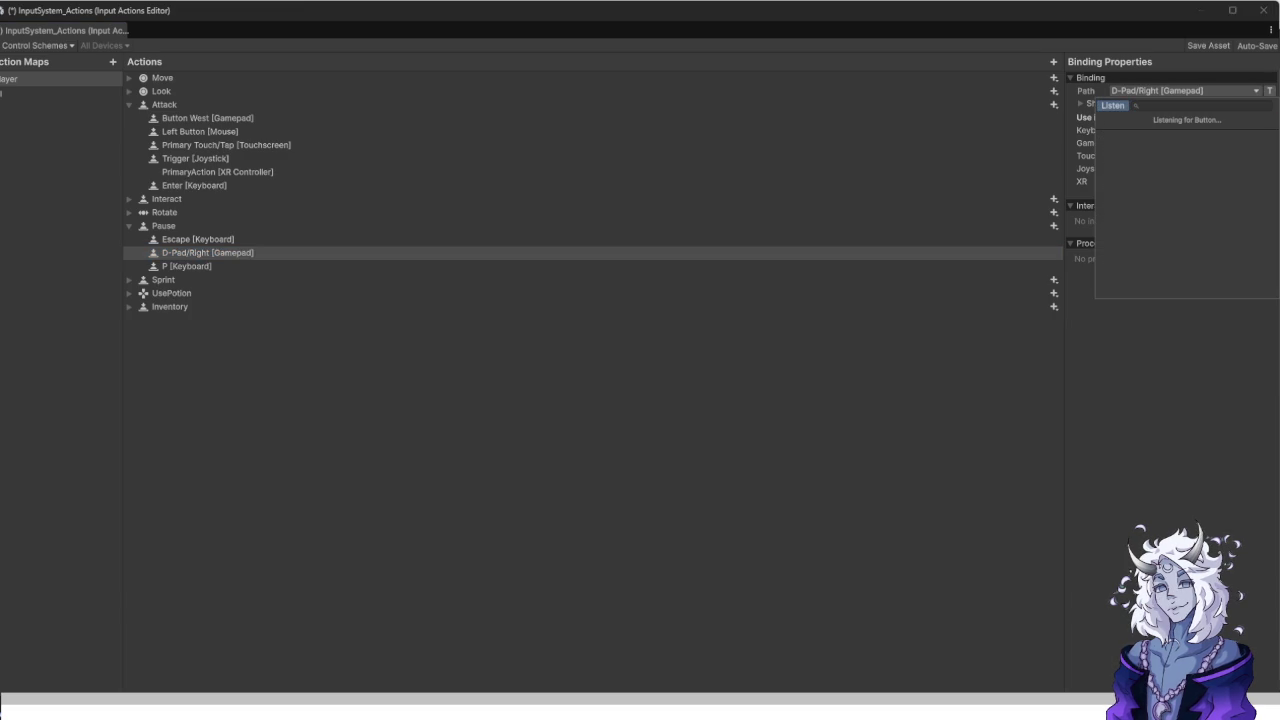
click(1130, 134)
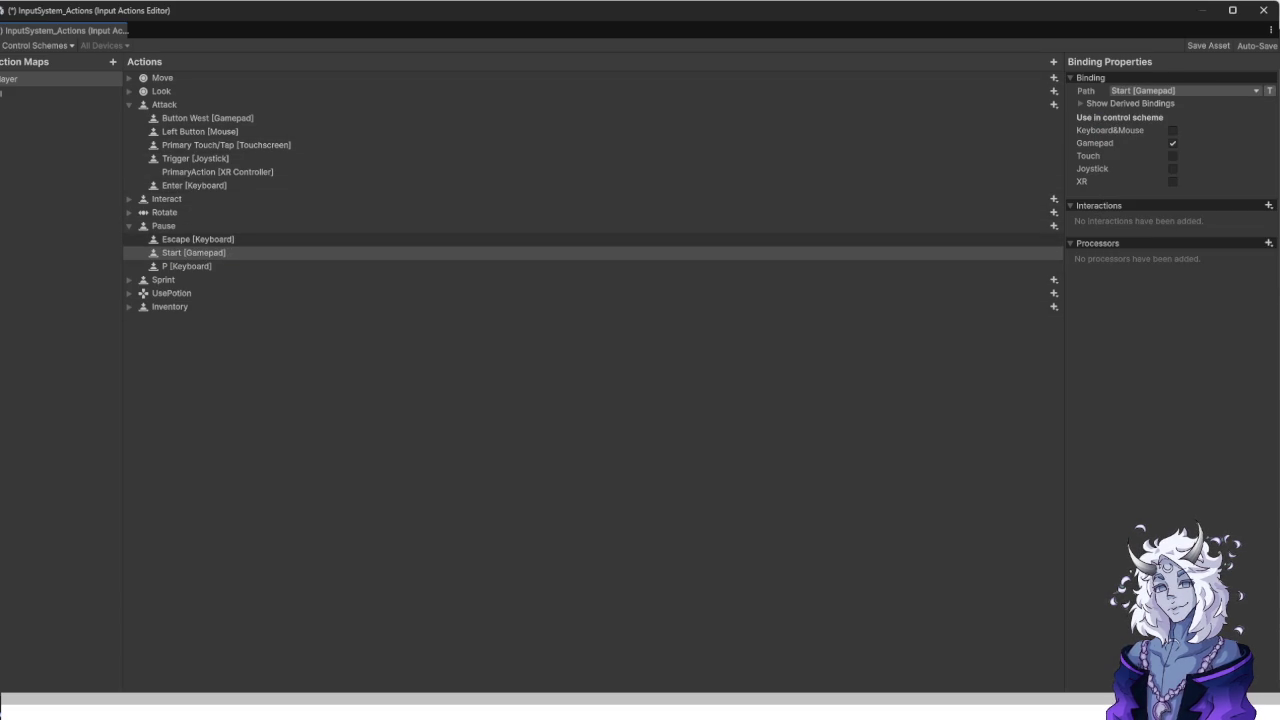
drag(186, 266, 186, 249)
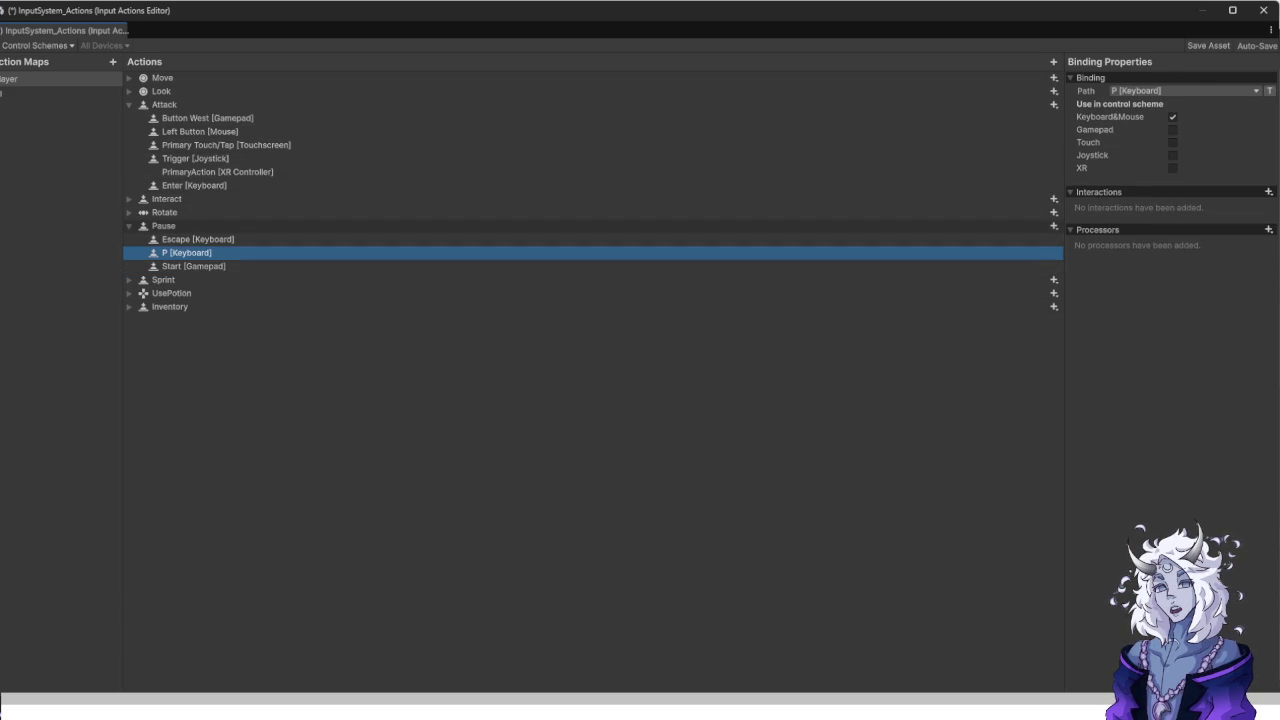
Duplicate the Rotate action's 1D Axis composite.
click(129, 226)
click(129, 212)
click(176, 226)
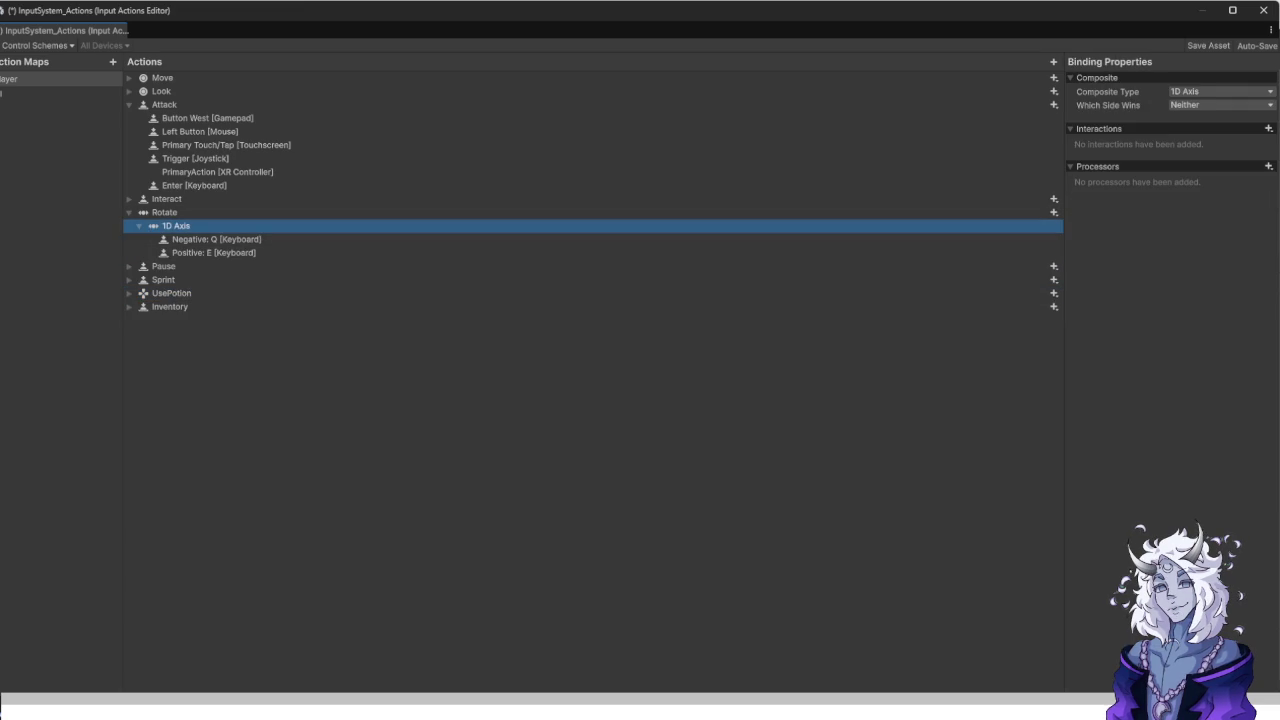
key(ctrl+d)
key(Right)
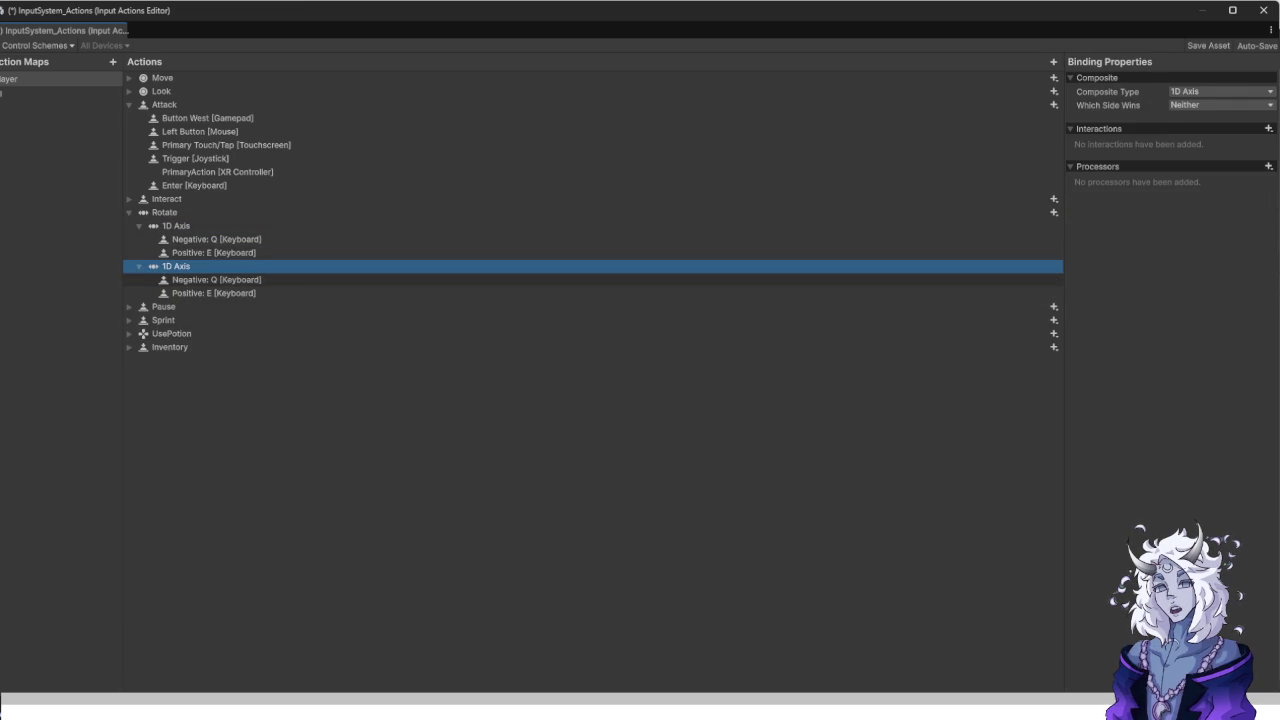
key(Down)
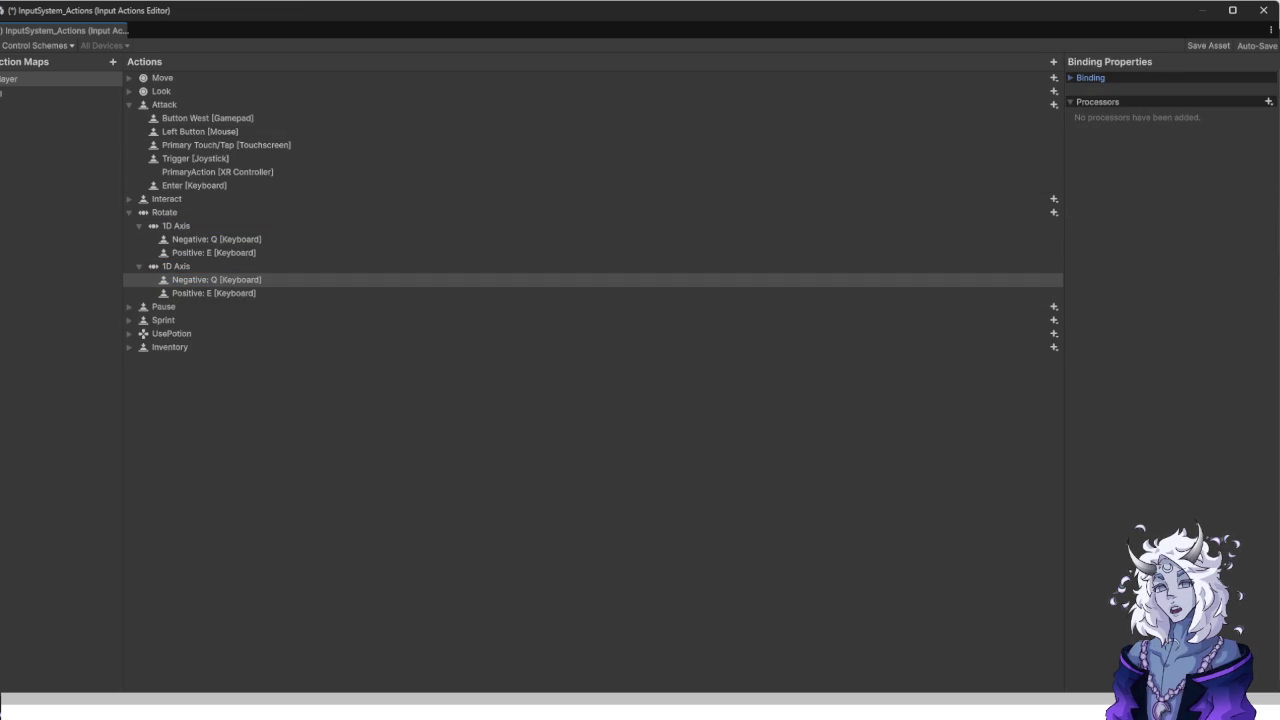
Bind the copy's negative side to Left Shoulder and positive side to Right Shoulder.
click(1088, 77)
click(1185, 90)
click(1112, 105)
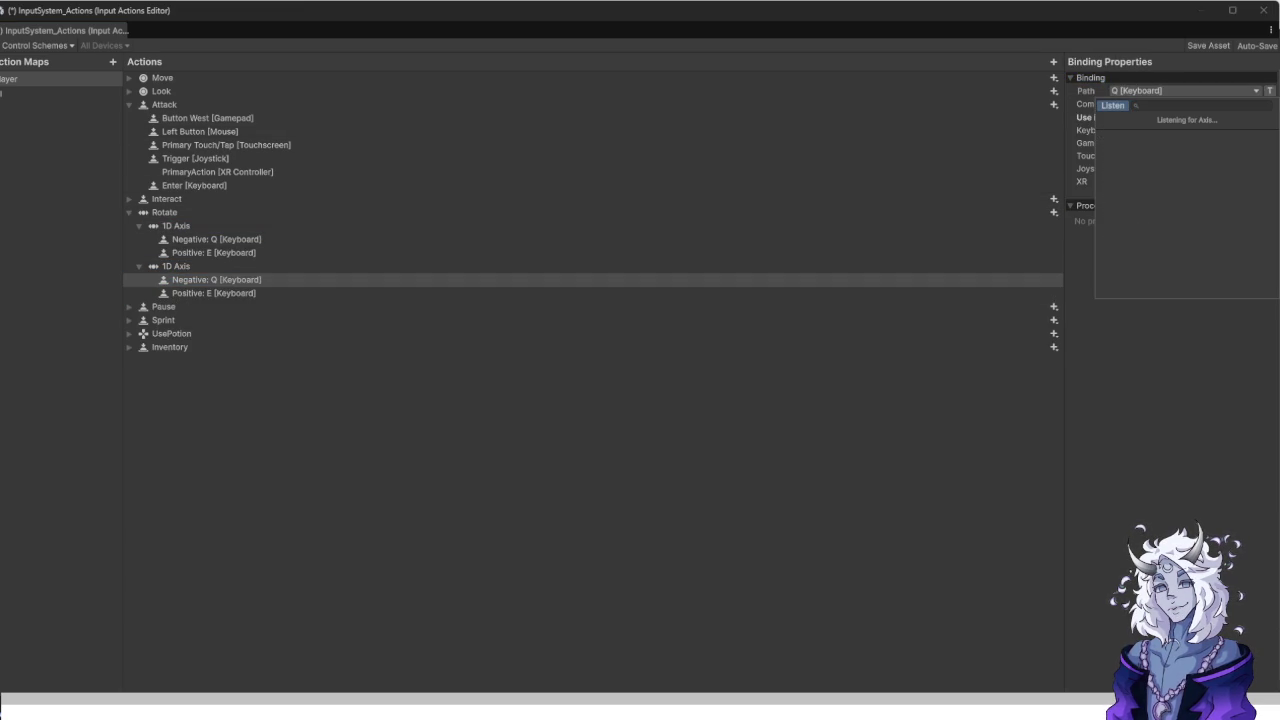
key(Return)
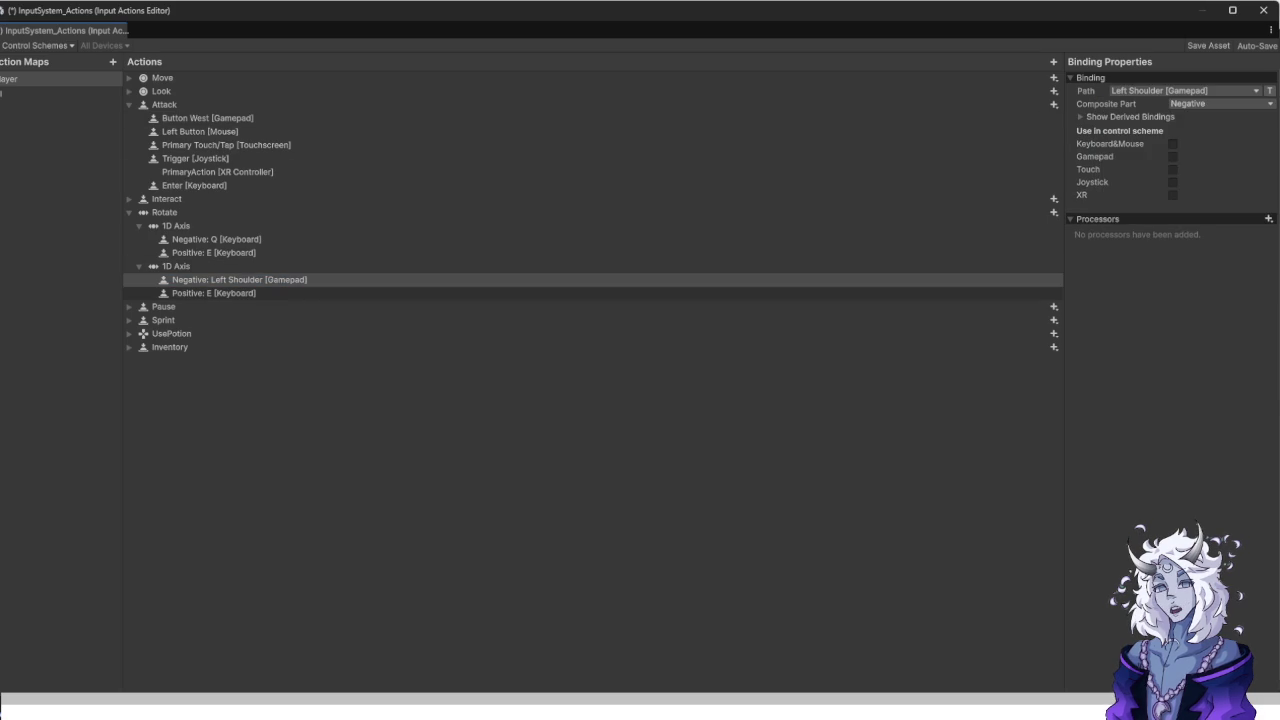
click(213, 293)
click(1185, 90)
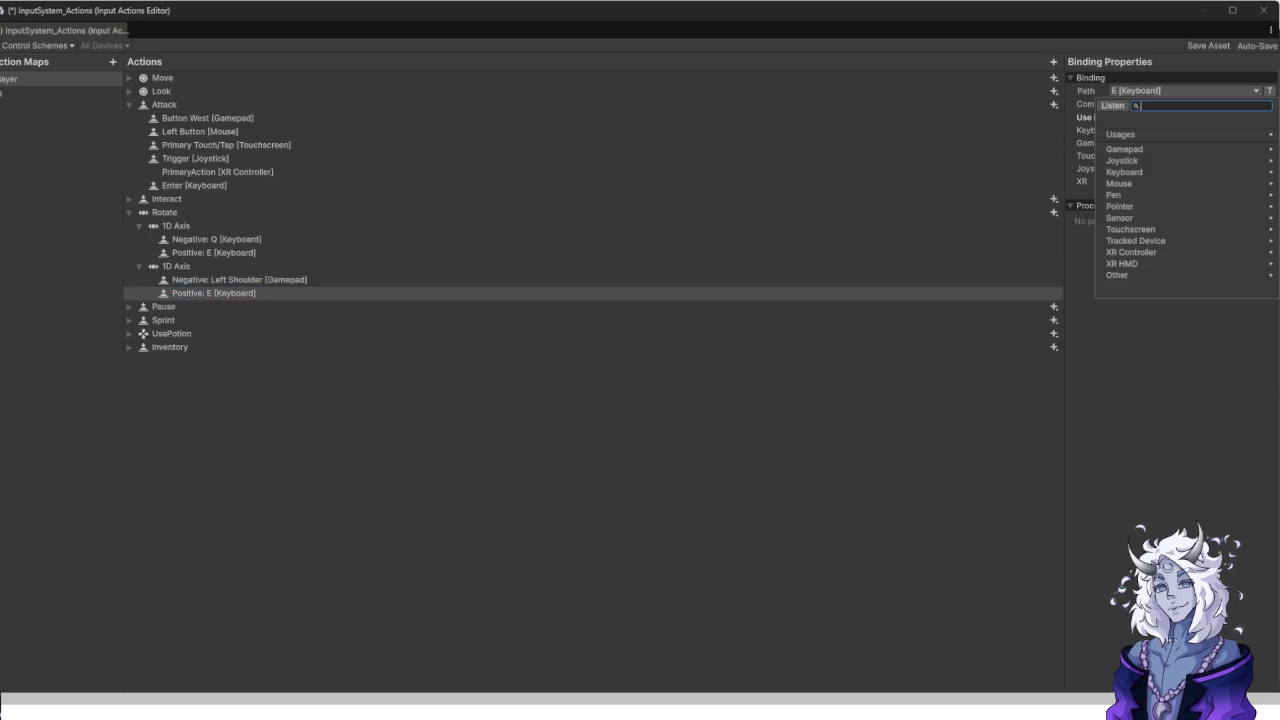
click(1112, 105)
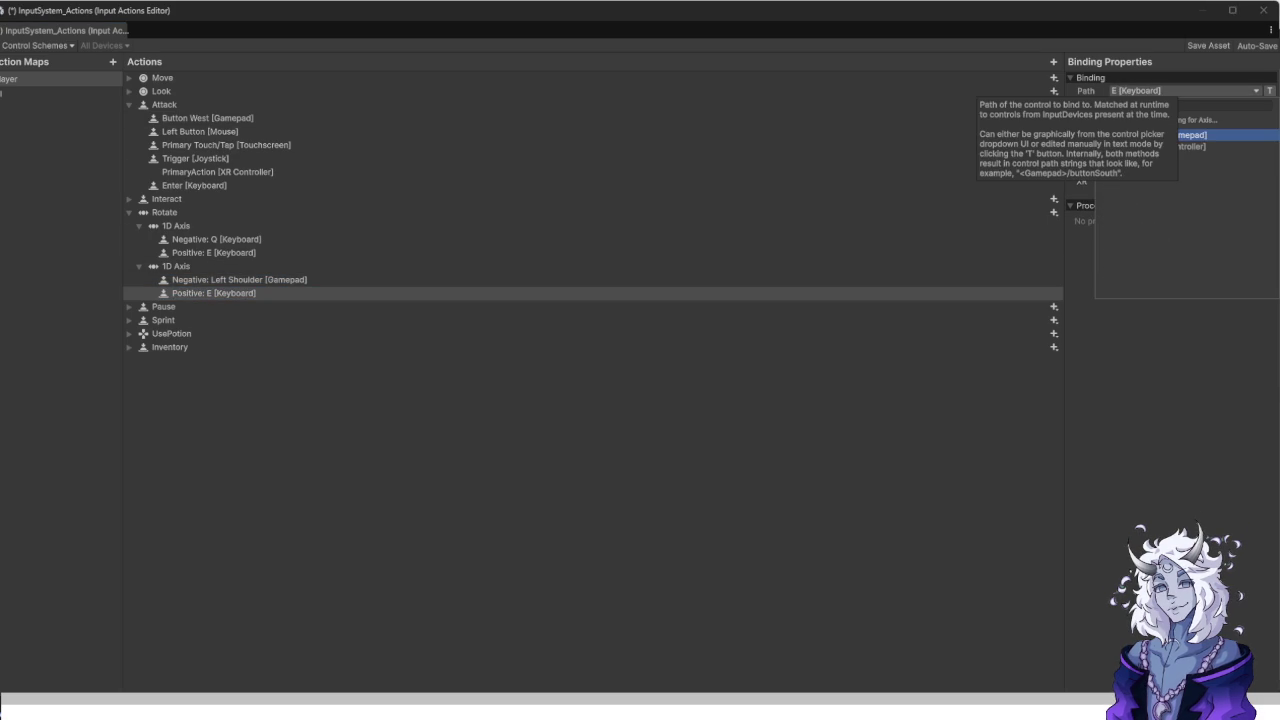
key(Return)
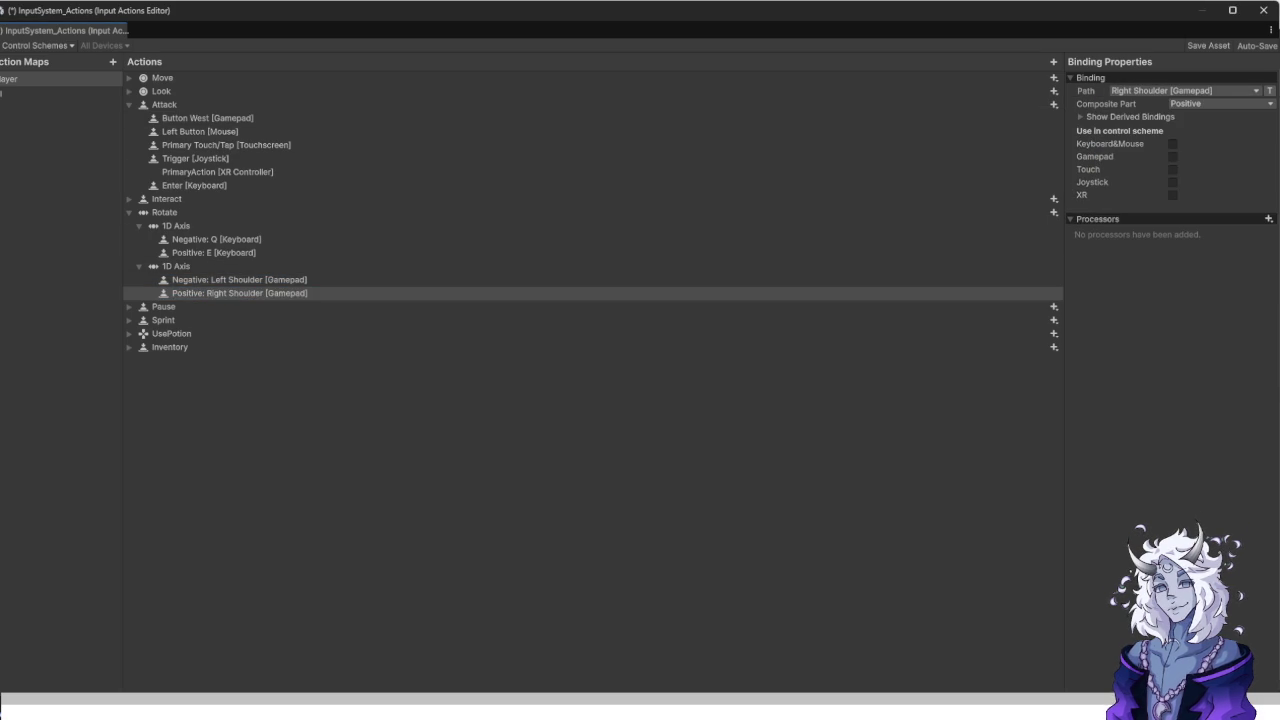
Check the Rotate bindings and assign the Left Shoulder binding to the Gamepad scheme.
click(176, 266)
click(239, 280)
click(239, 293)
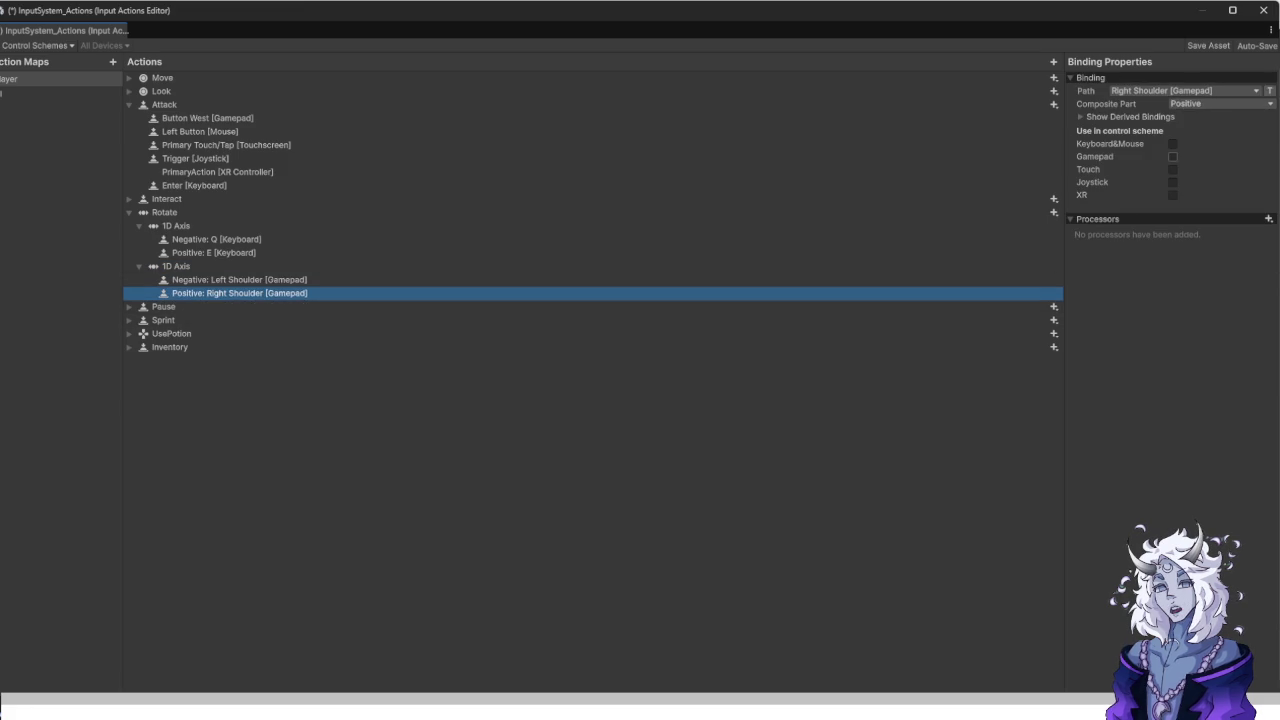
click(214, 253)
click(216, 239)
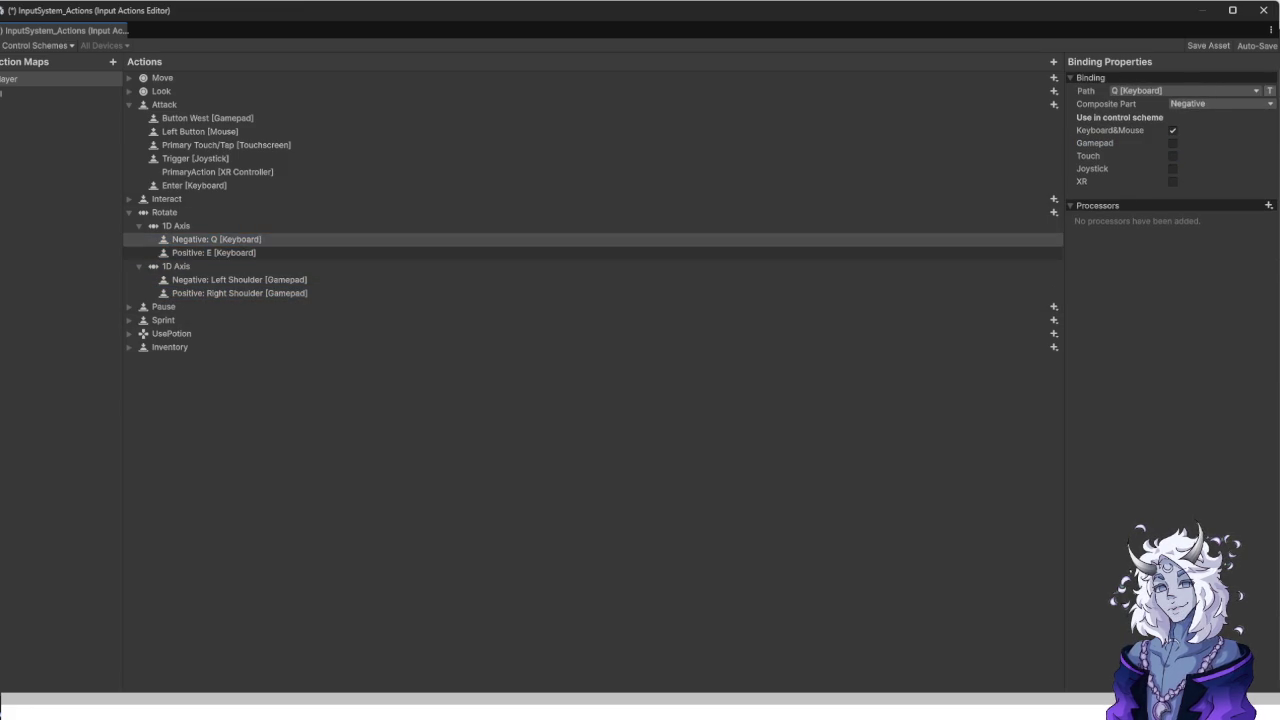
click(214, 253)
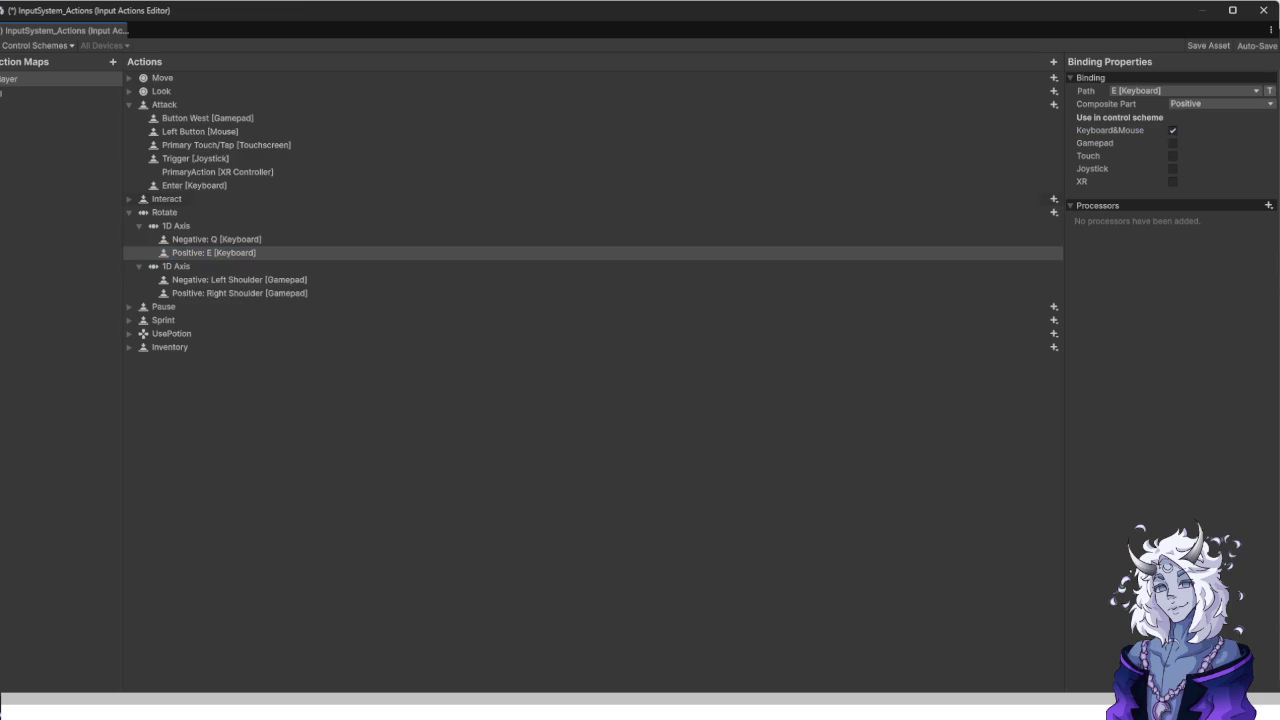
click(239, 280)
click(239, 293)
click(239, 280)
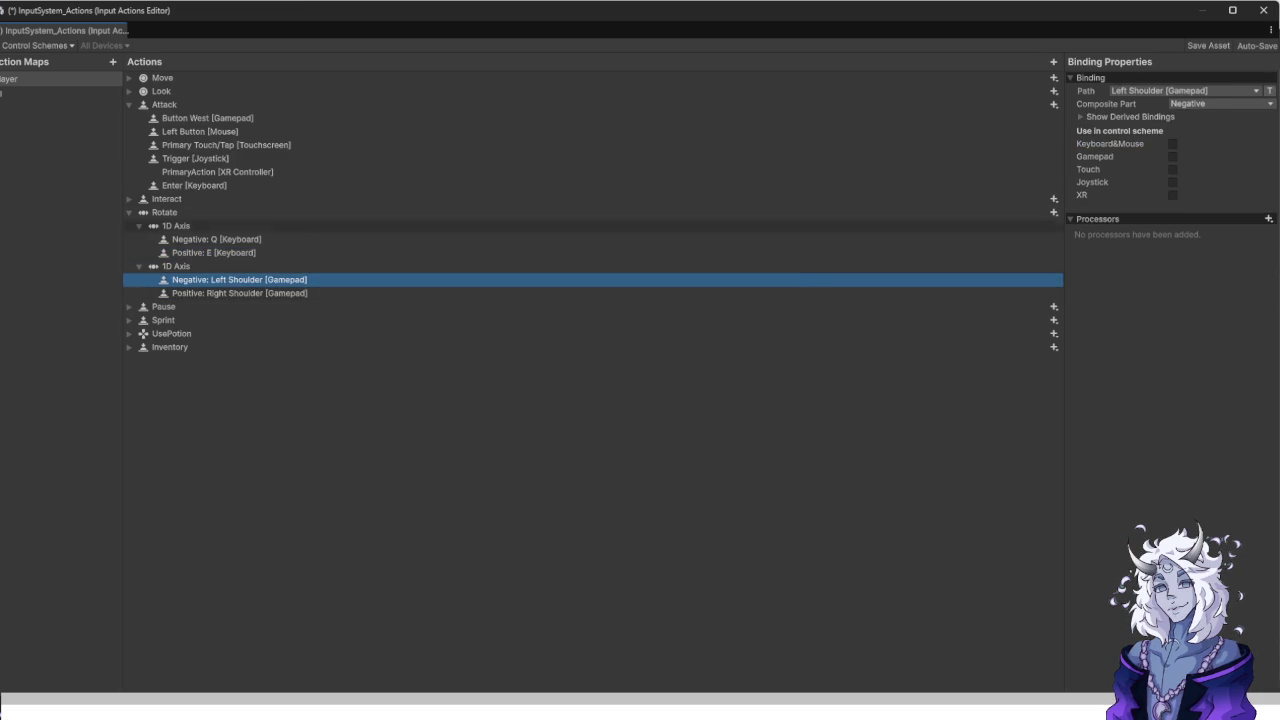
click(1172, 156)
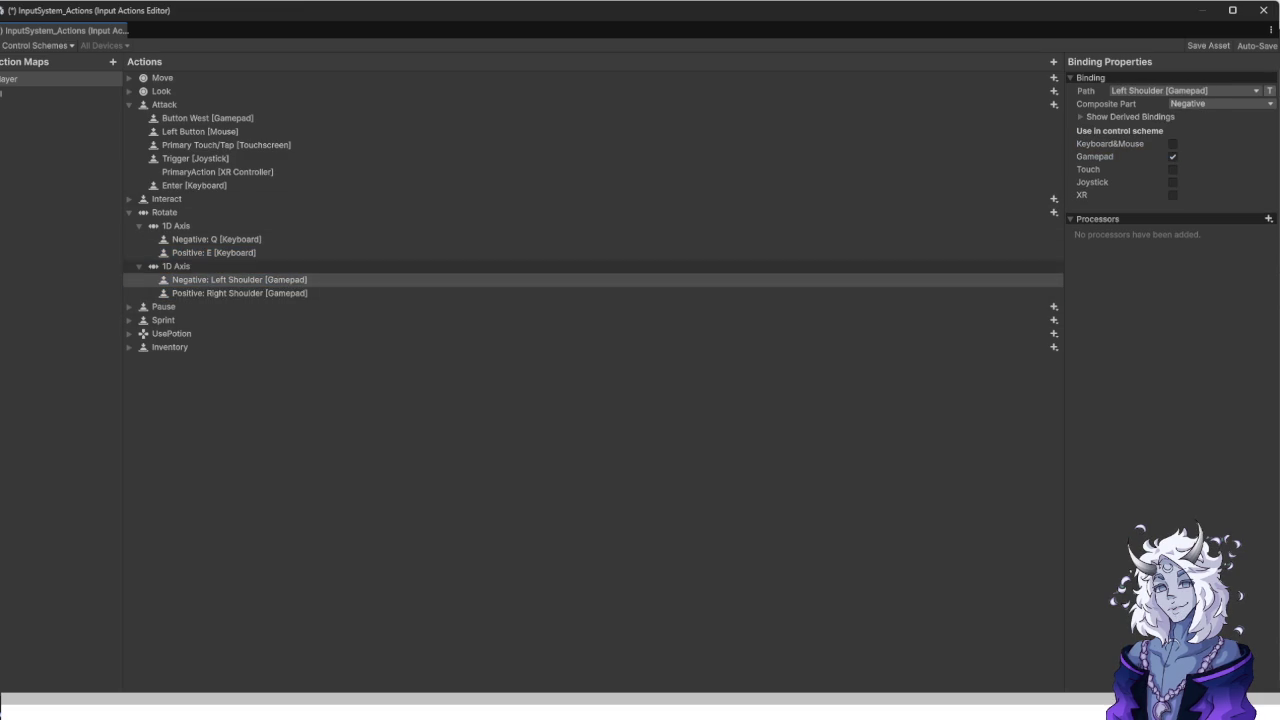
click(129, 212)
click(129, 199)
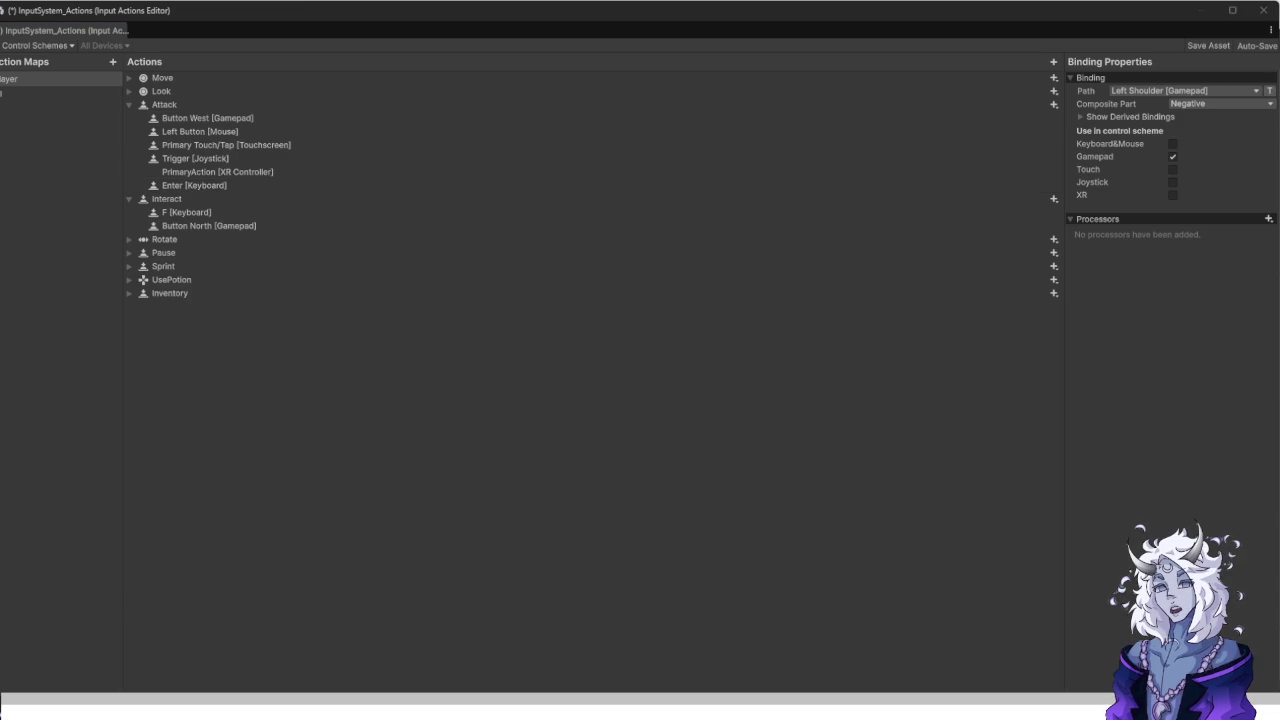
Save the input actions asset and delete the Sprint action.
key(ctrl+s)
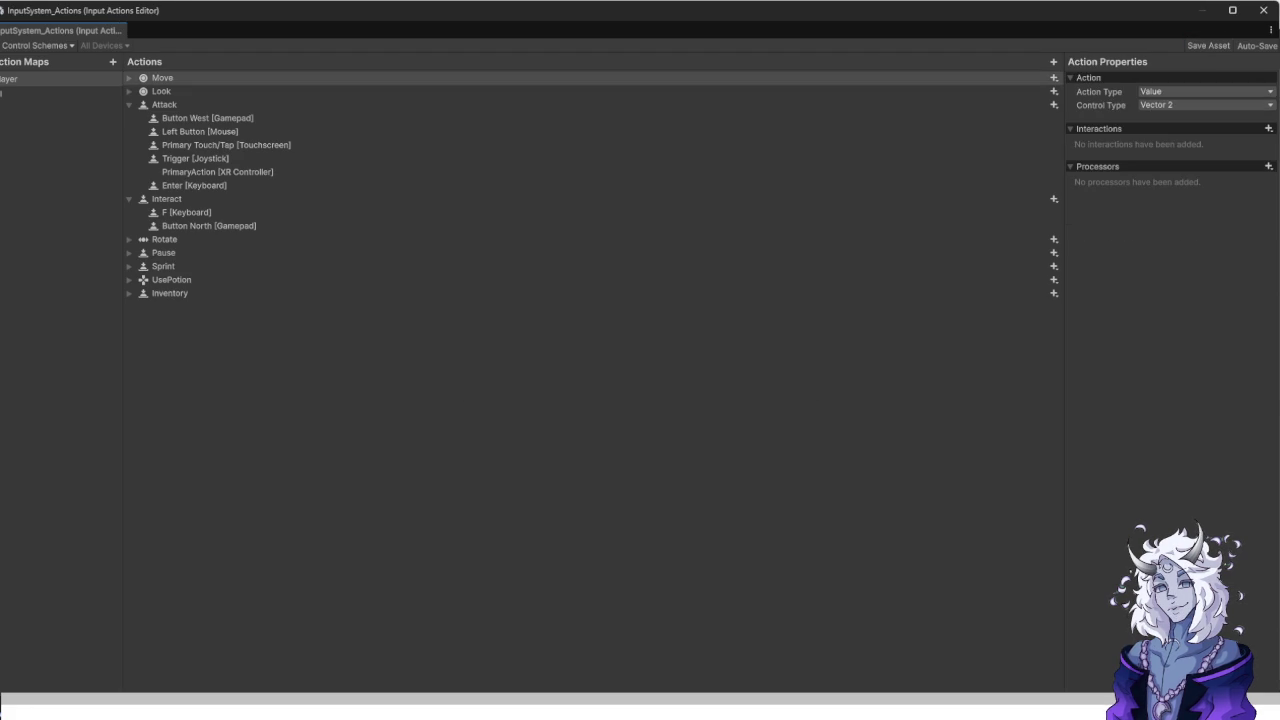
click(163, 266)
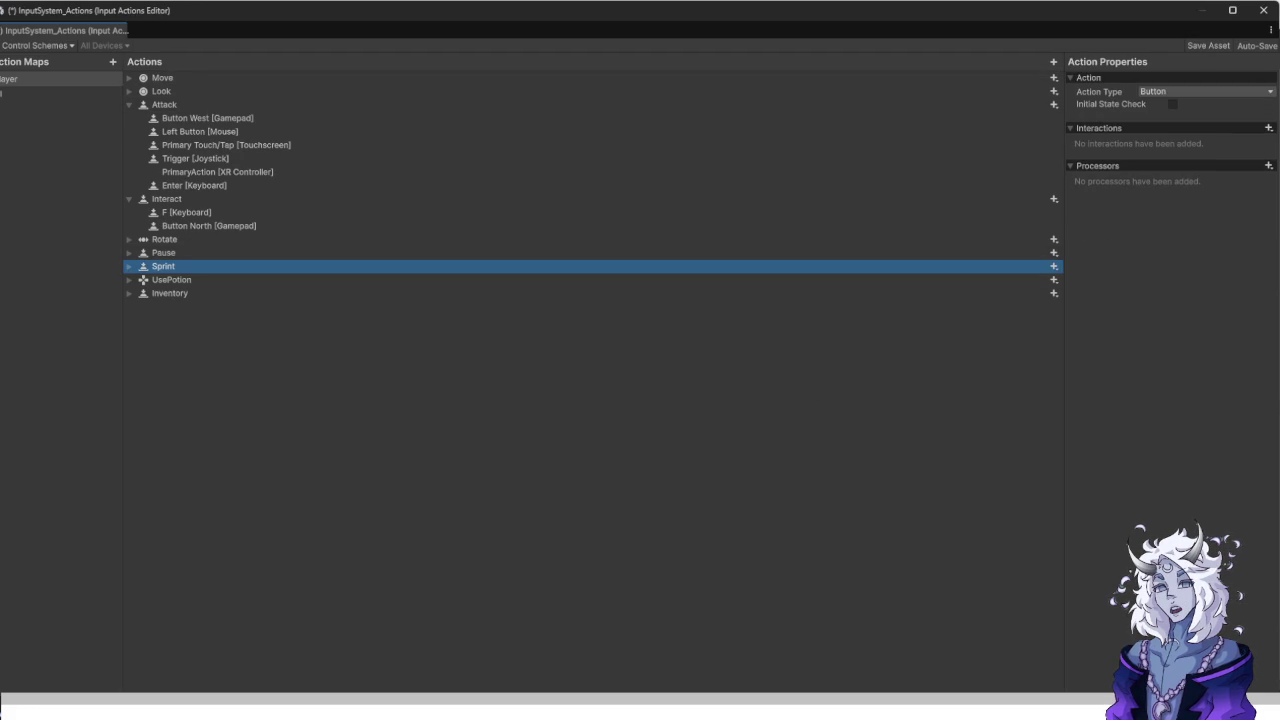
key(Delete)
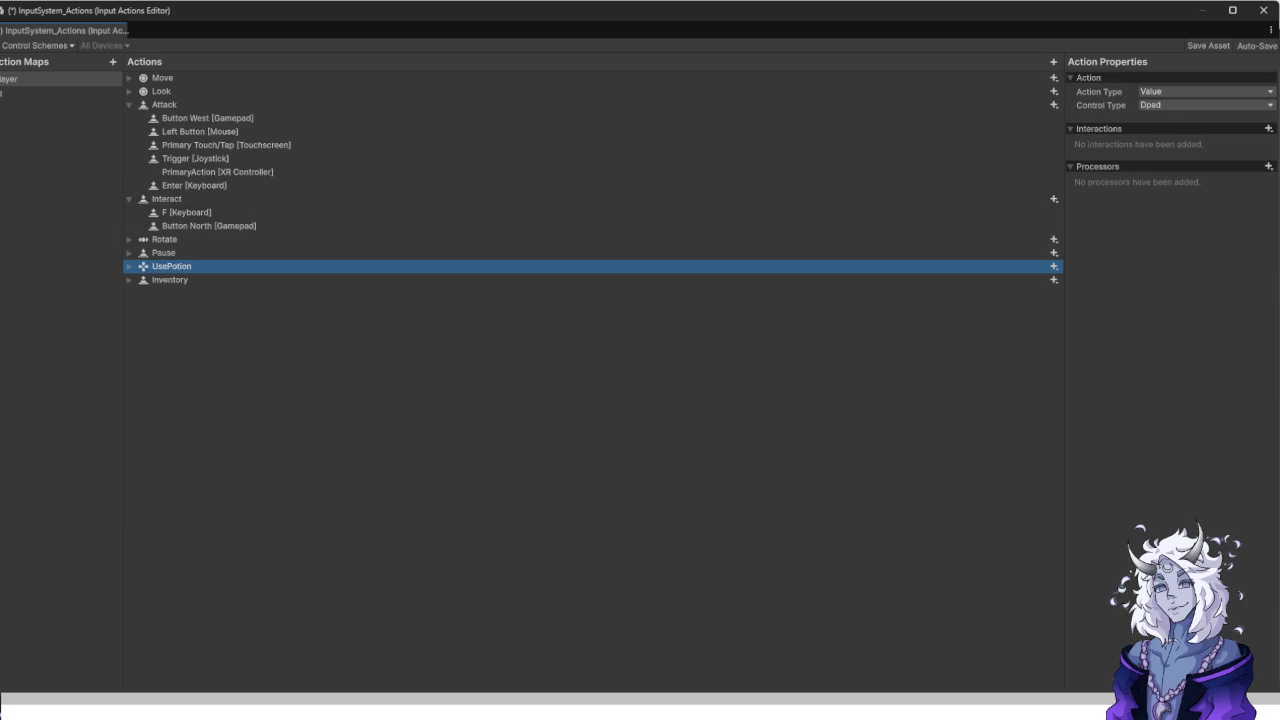
Add a Select [Gamepad] binding to Inventory in the Gamepad scheme and save the asset.
click(169, 280)
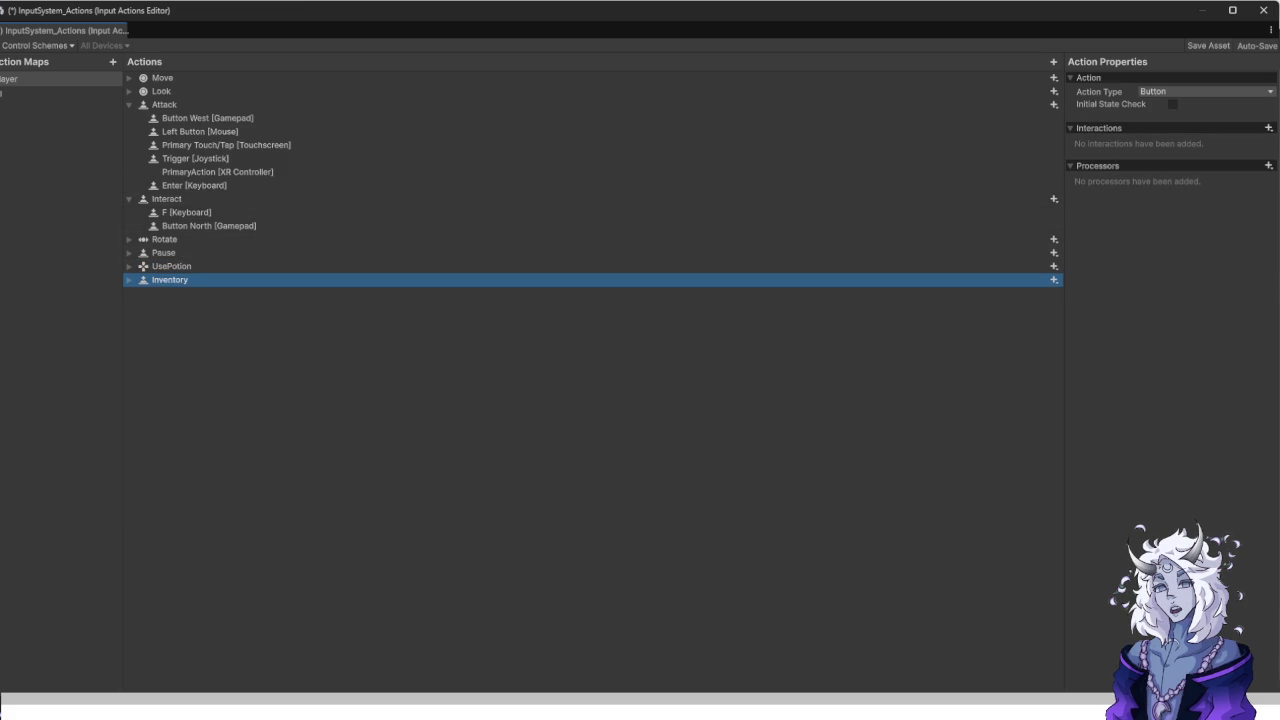
key(Right)
click(185, 293)
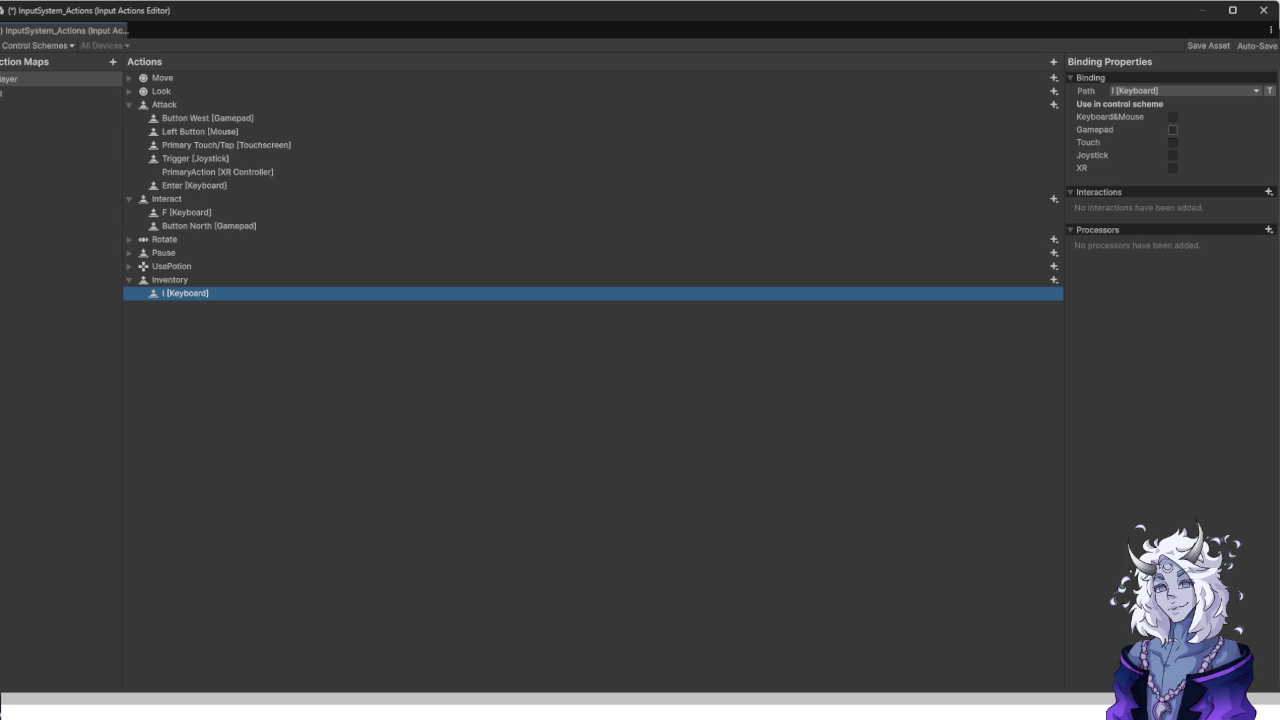
click(1054, 280)
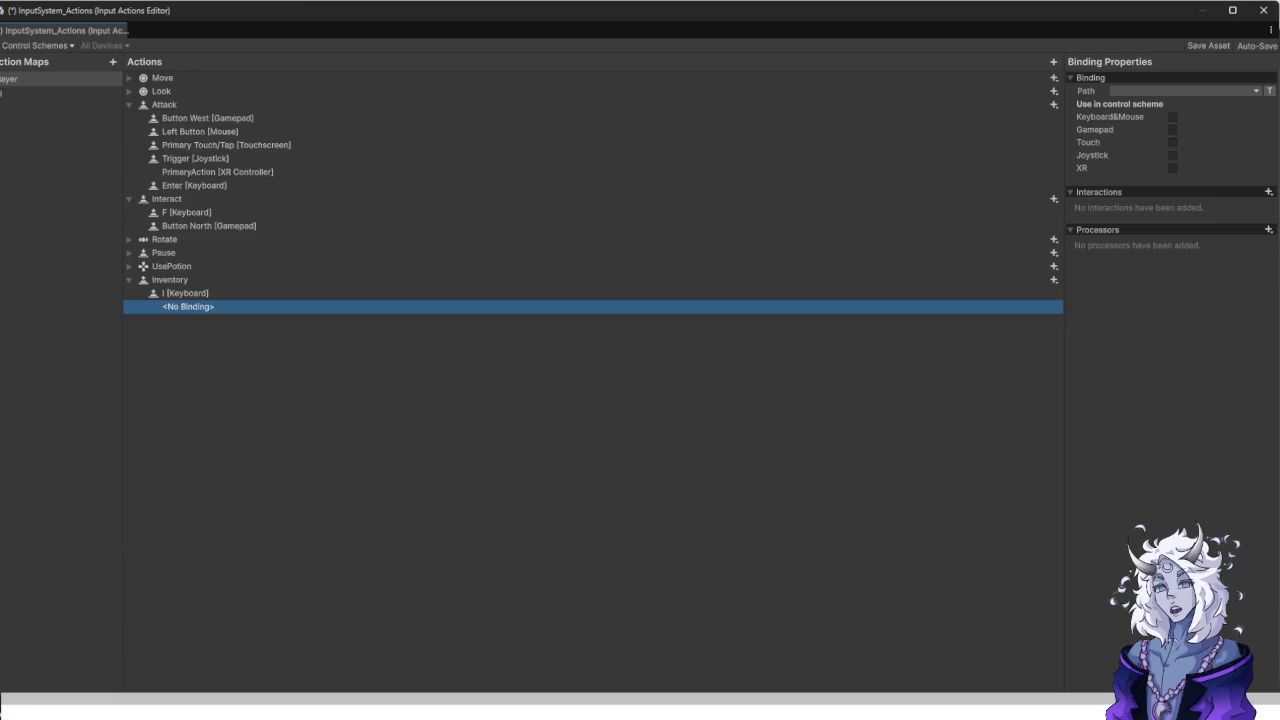
click(1185, 91)
click(1112, 105)
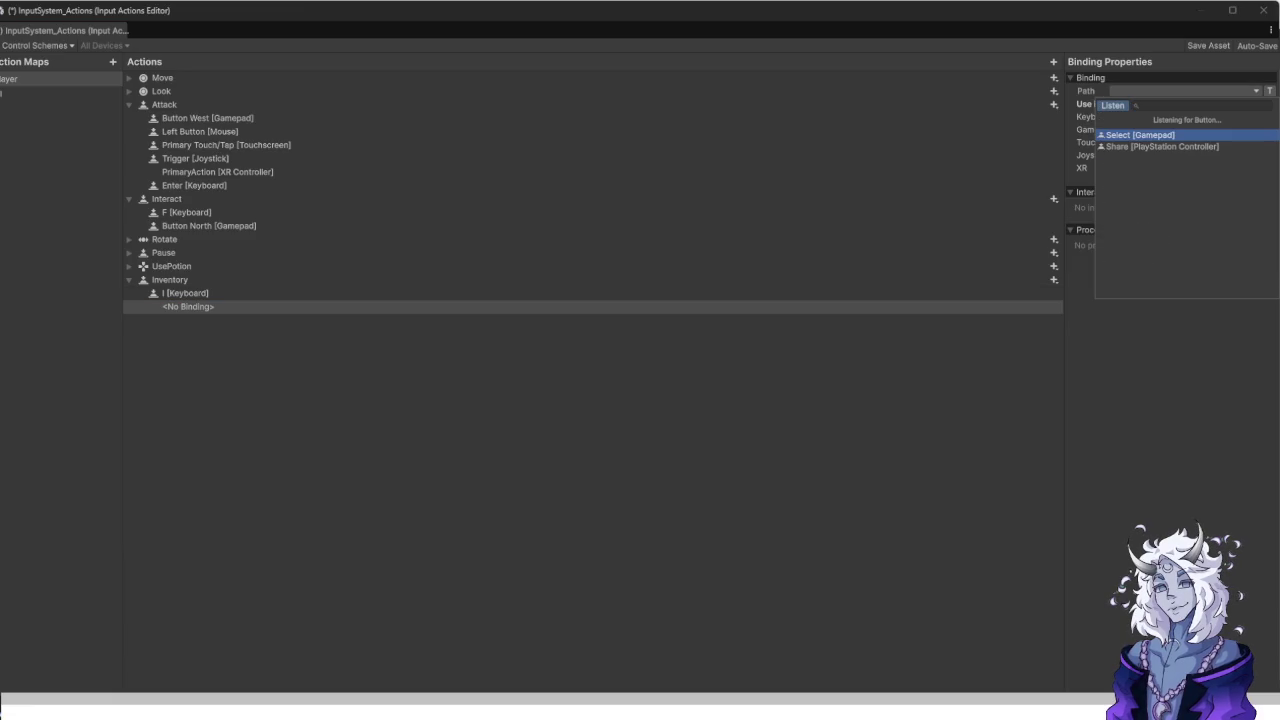
key(Return)
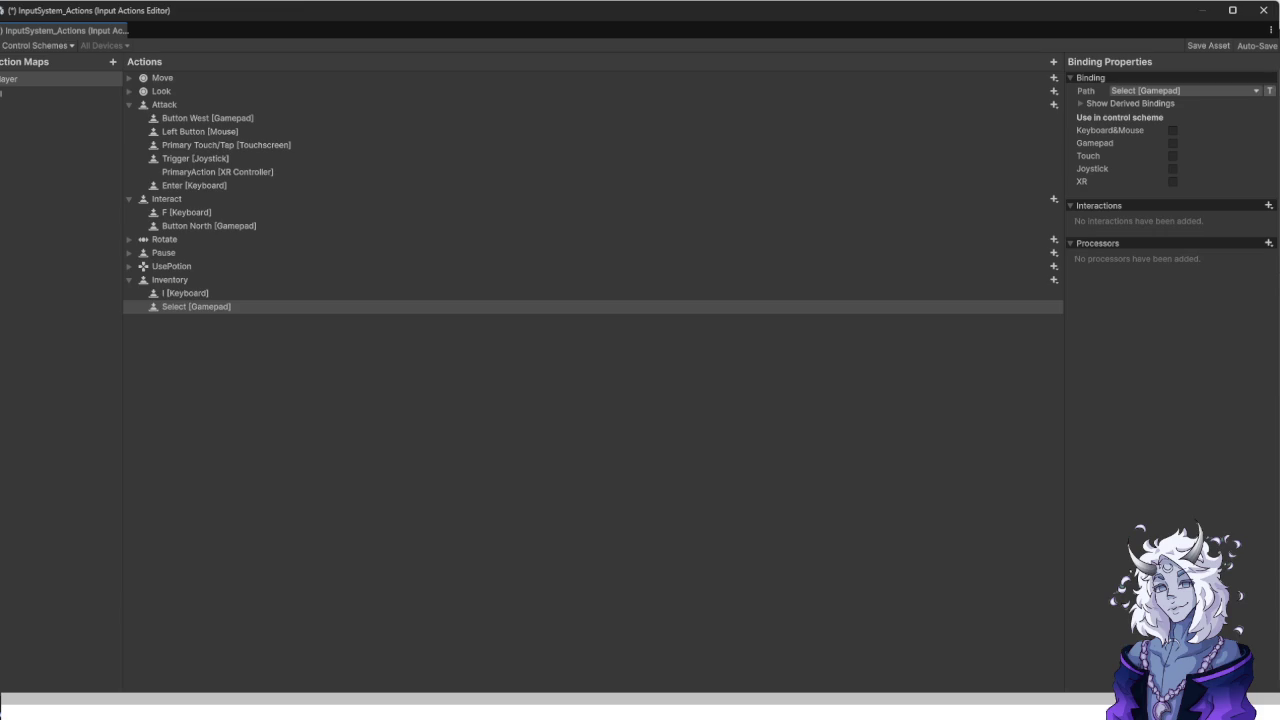
click(1172, 143)
key(ctrl+s)
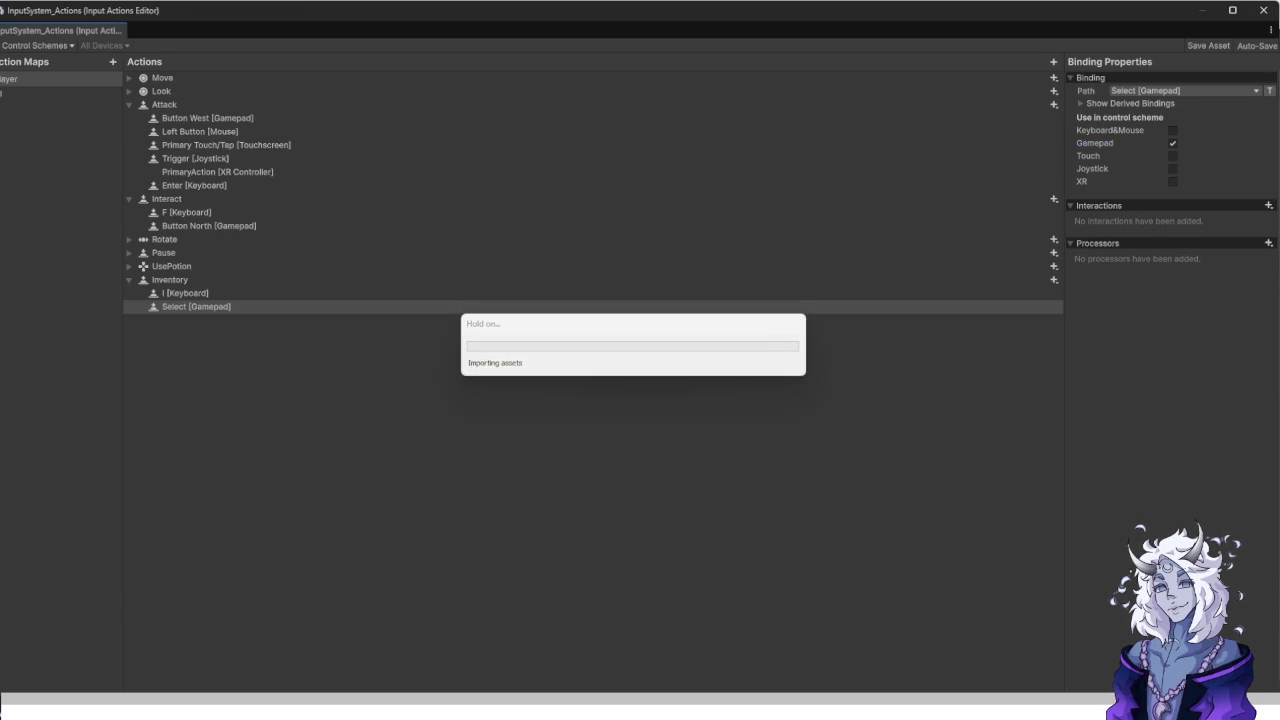
click(40, 92)
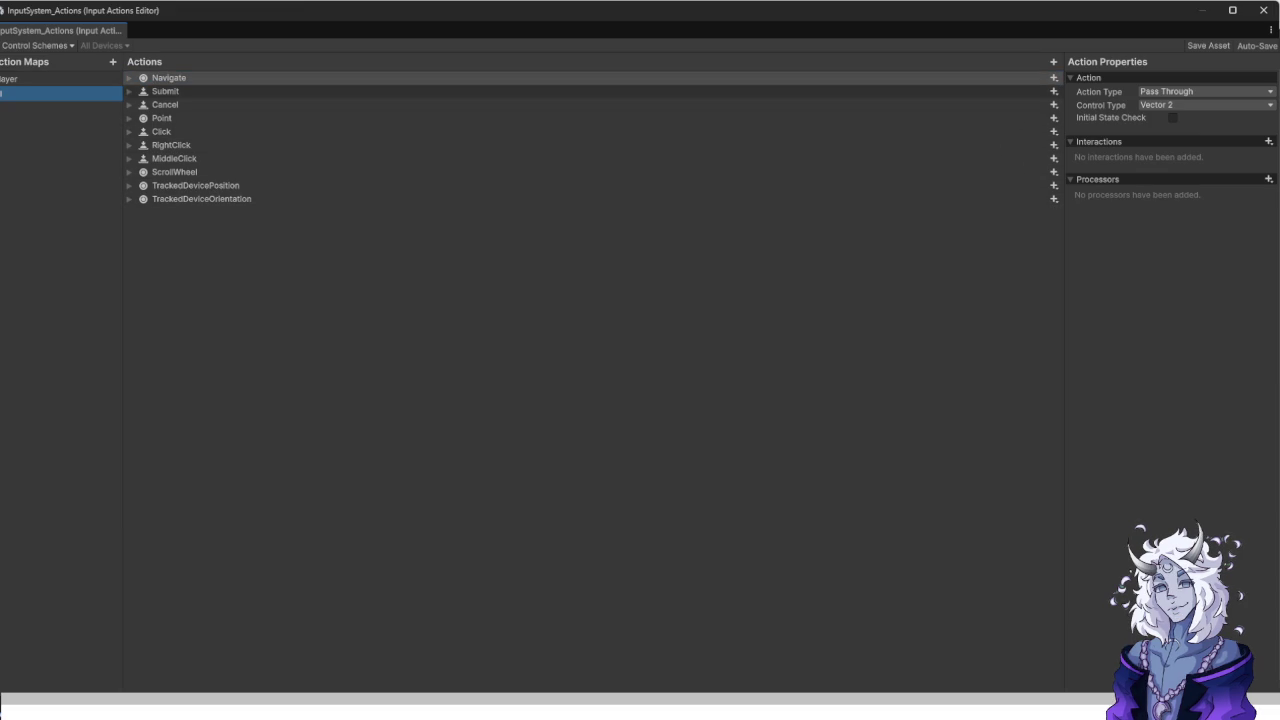
Review the Player and UI action maps, then close the Input Actions editor and switch to Visual Studio.
click(60, 78)
click(60, 93)
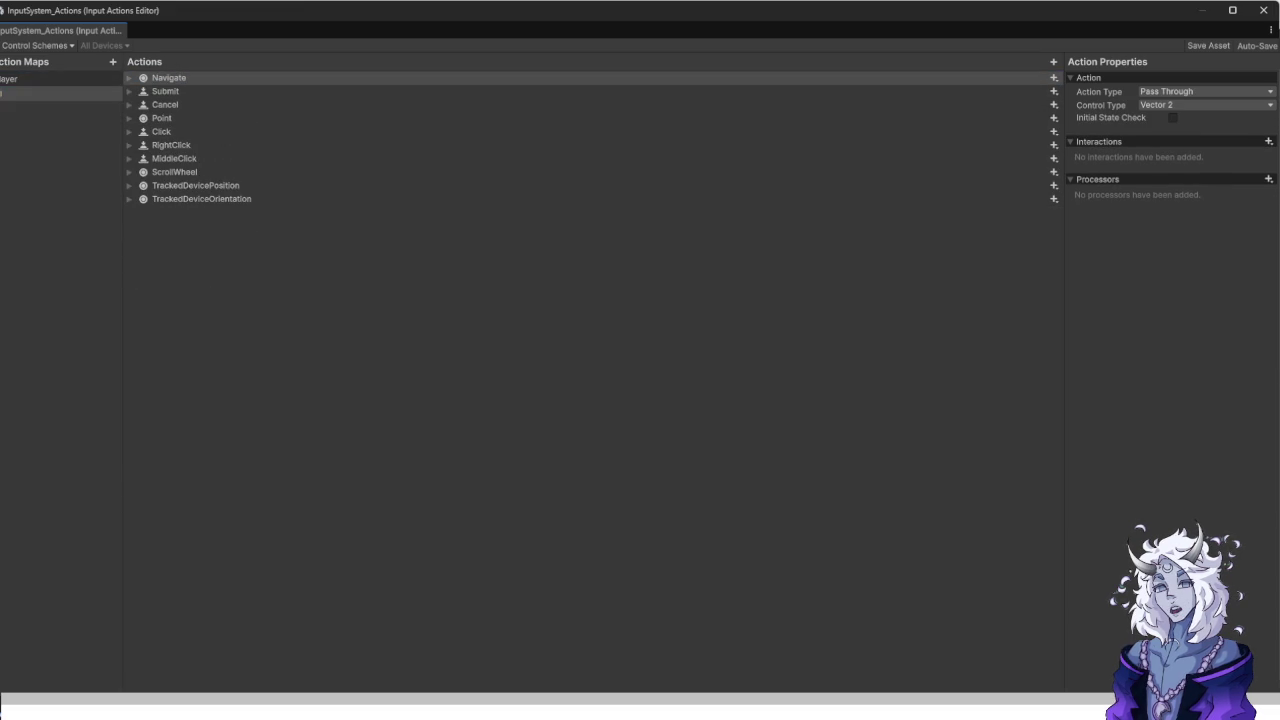
click(60, 78)
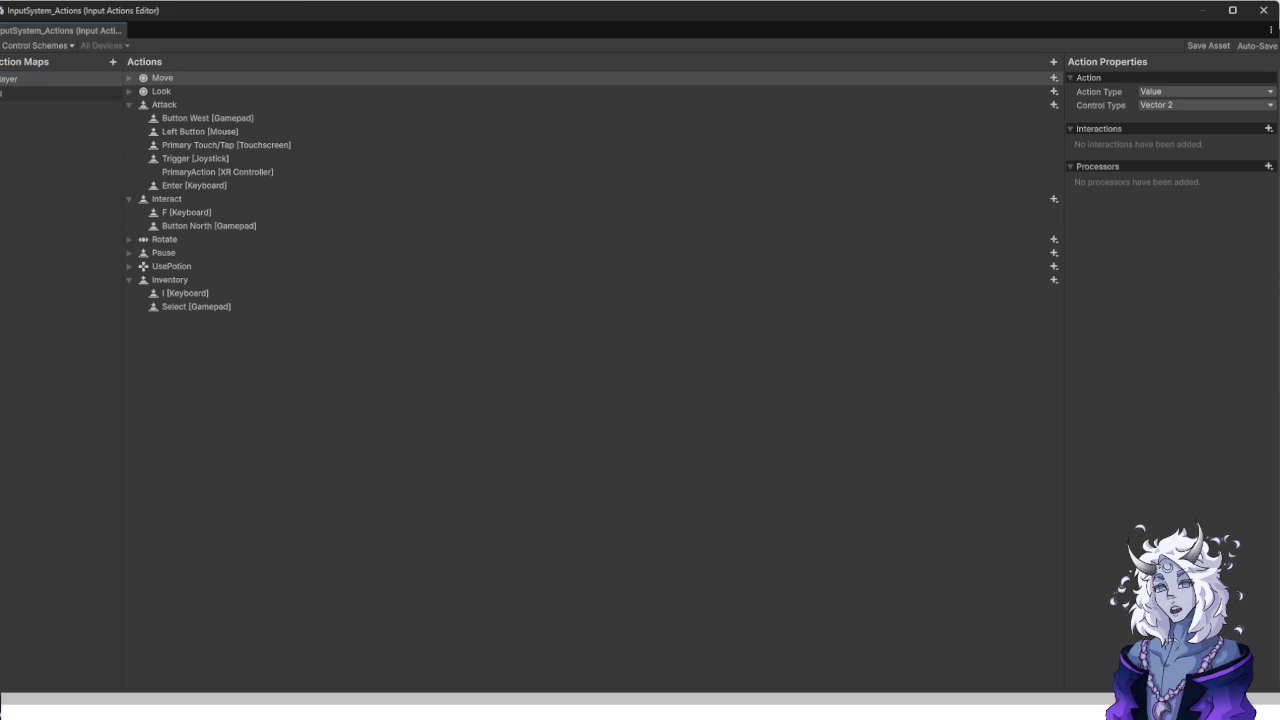
click(60, 93)
click(60, 78)
click(60, 93)
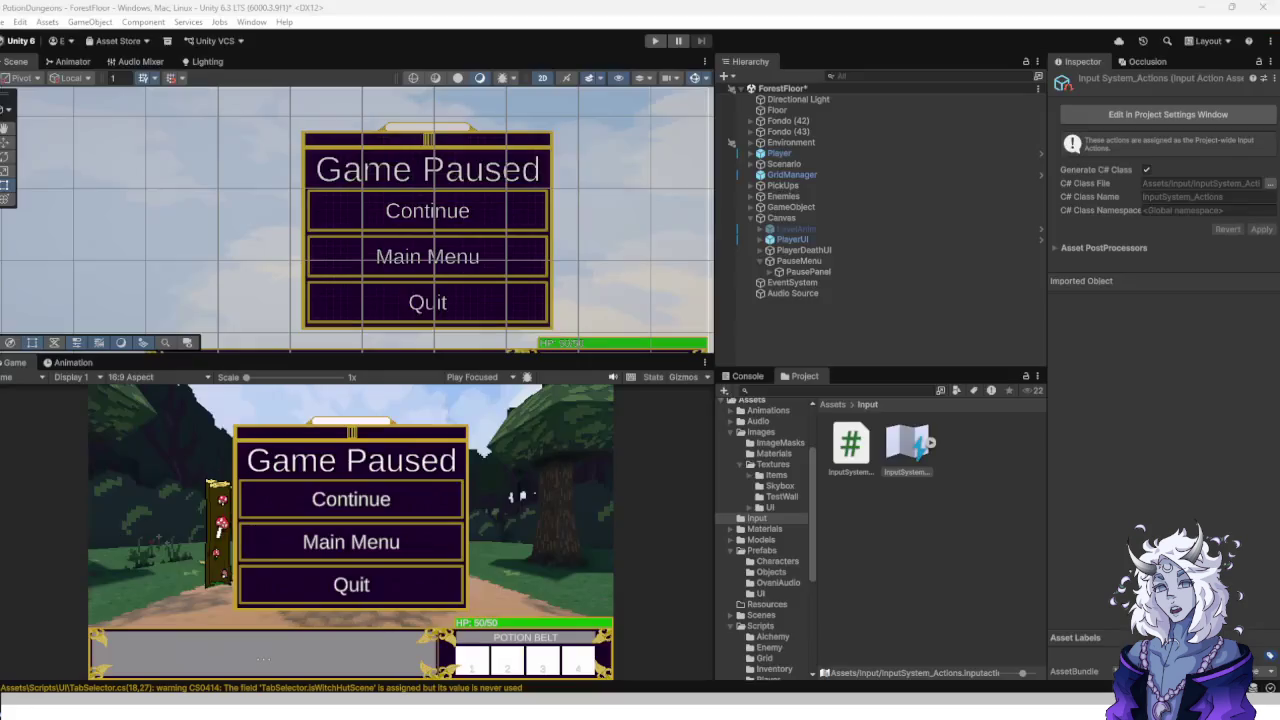
click(1263, 10)
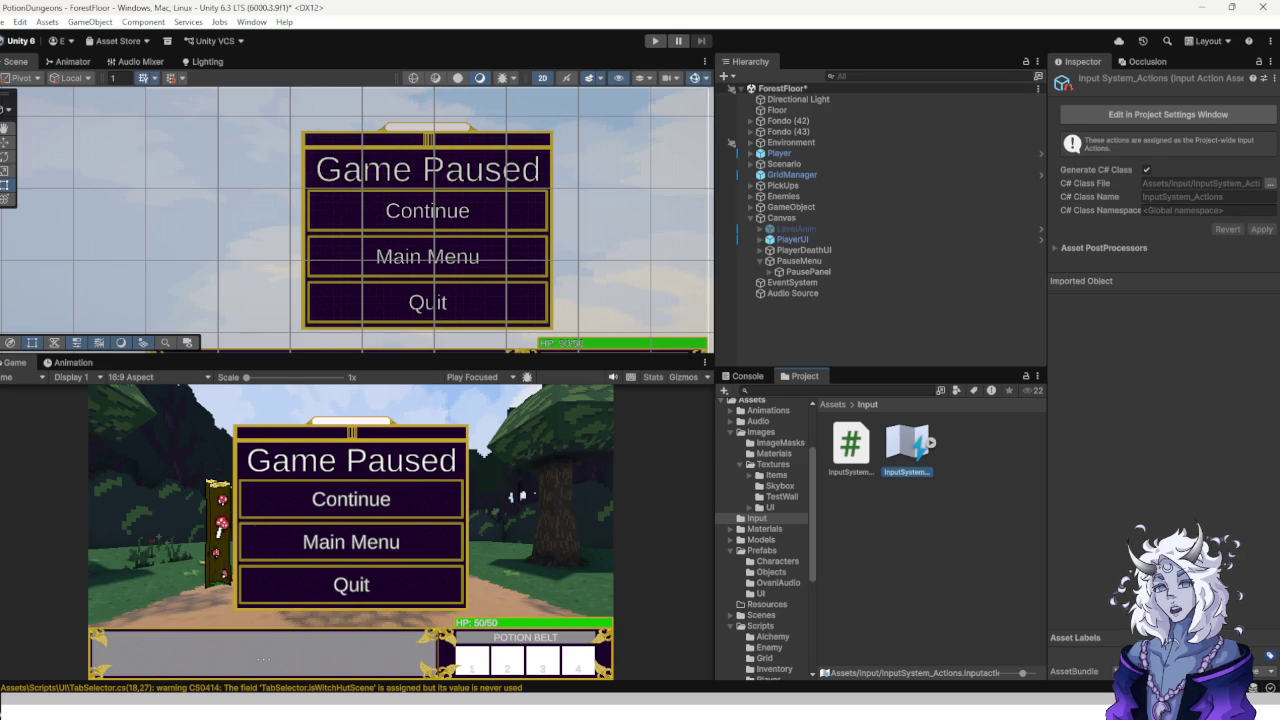
key(alt+Tab)
Add empty OnEnable and OnDisable methods to PauseUI.cs.
scroll(510, 280, up, 6)
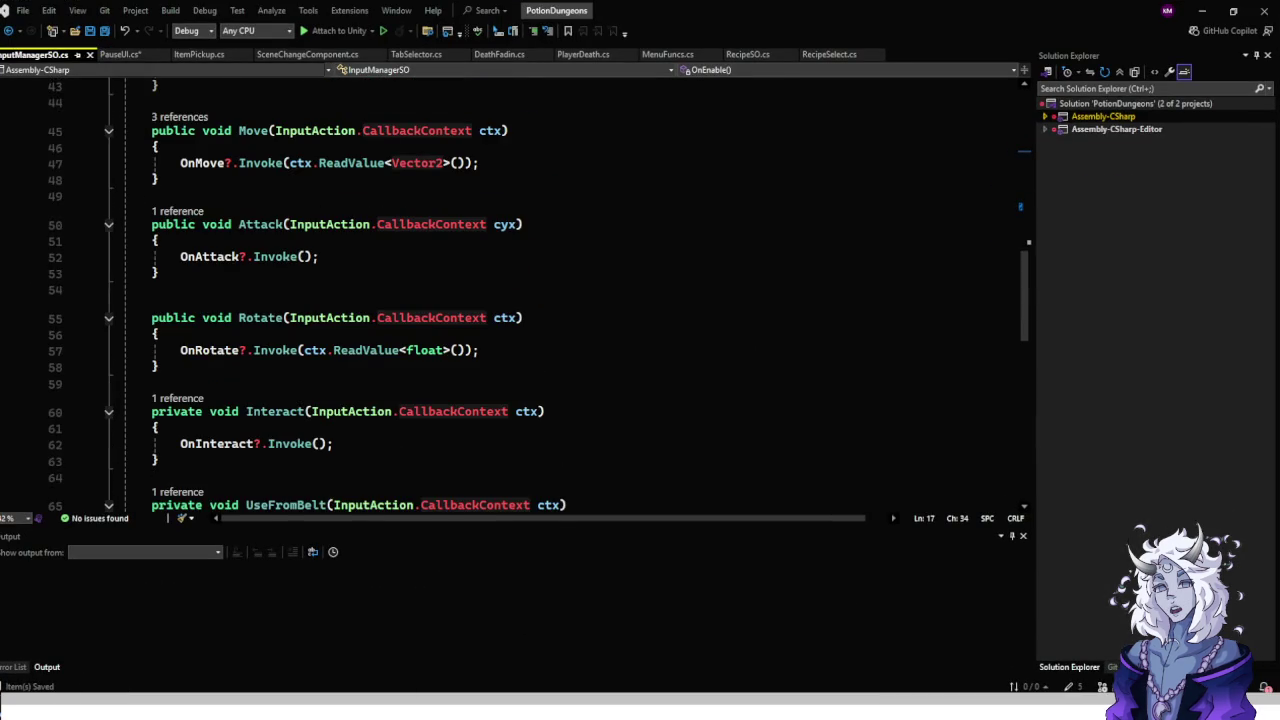
click(118, 54)
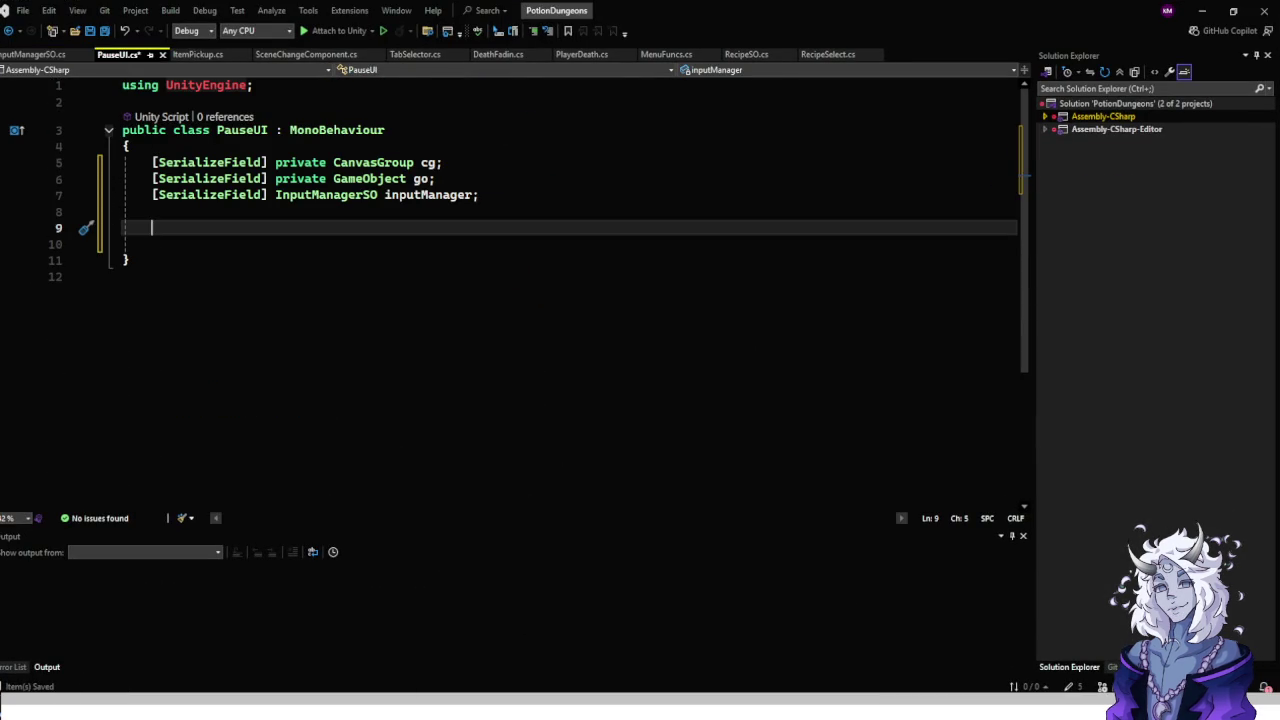
text(onen)
key(Tab)
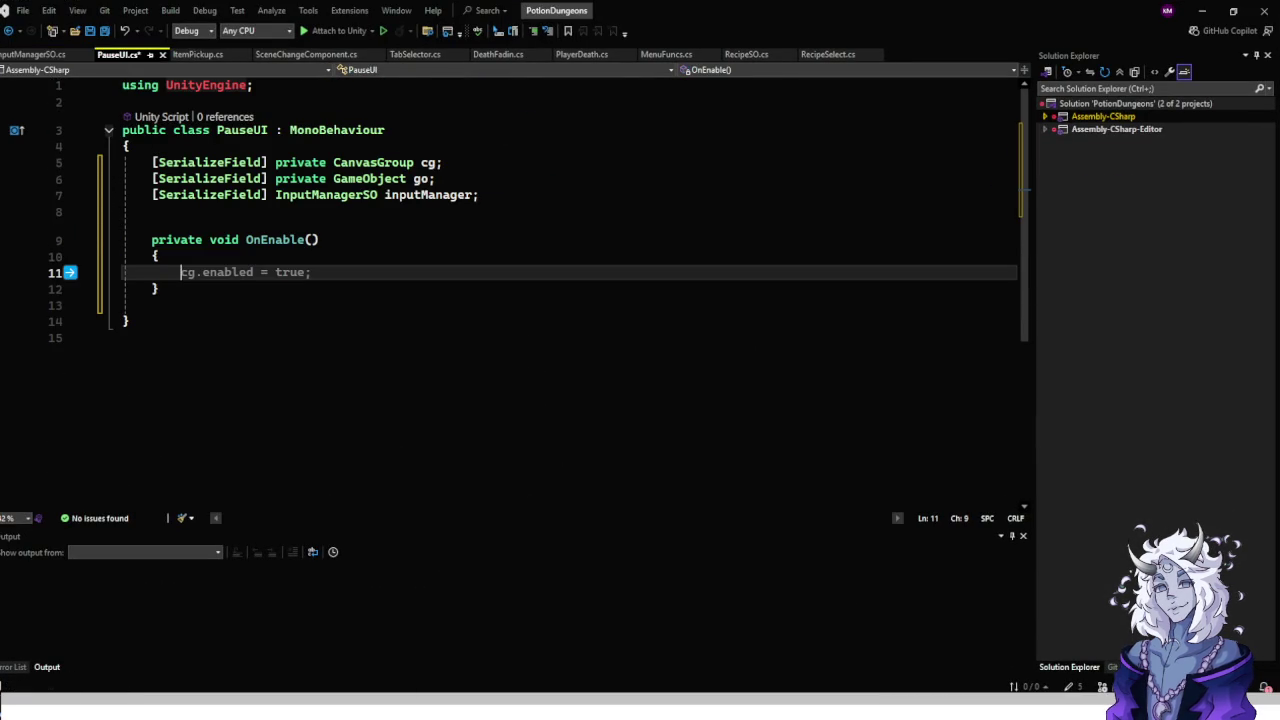
key(Down)
key(Return)
text(ondi)
key(Tab)
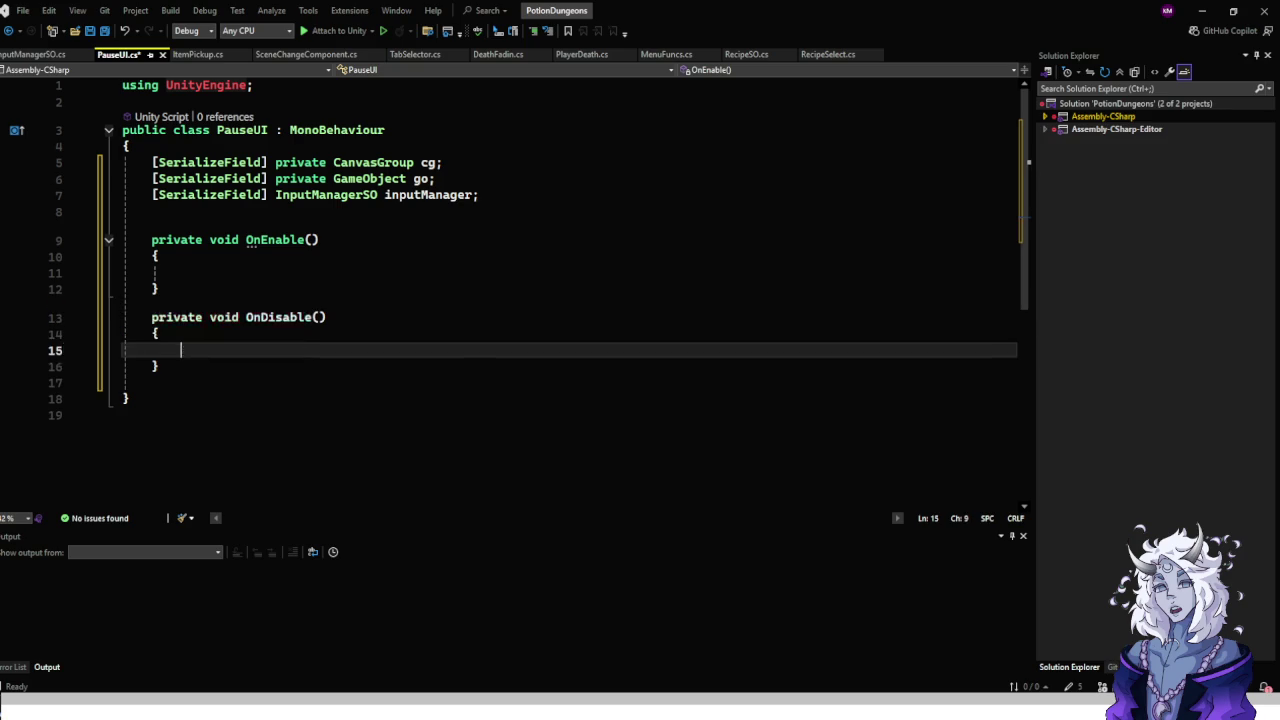
key(Up)
In OnEnable, subscribe Pause with 'inputManager.OnPause += Pause;'.
click(181, 272)
text(inpui)
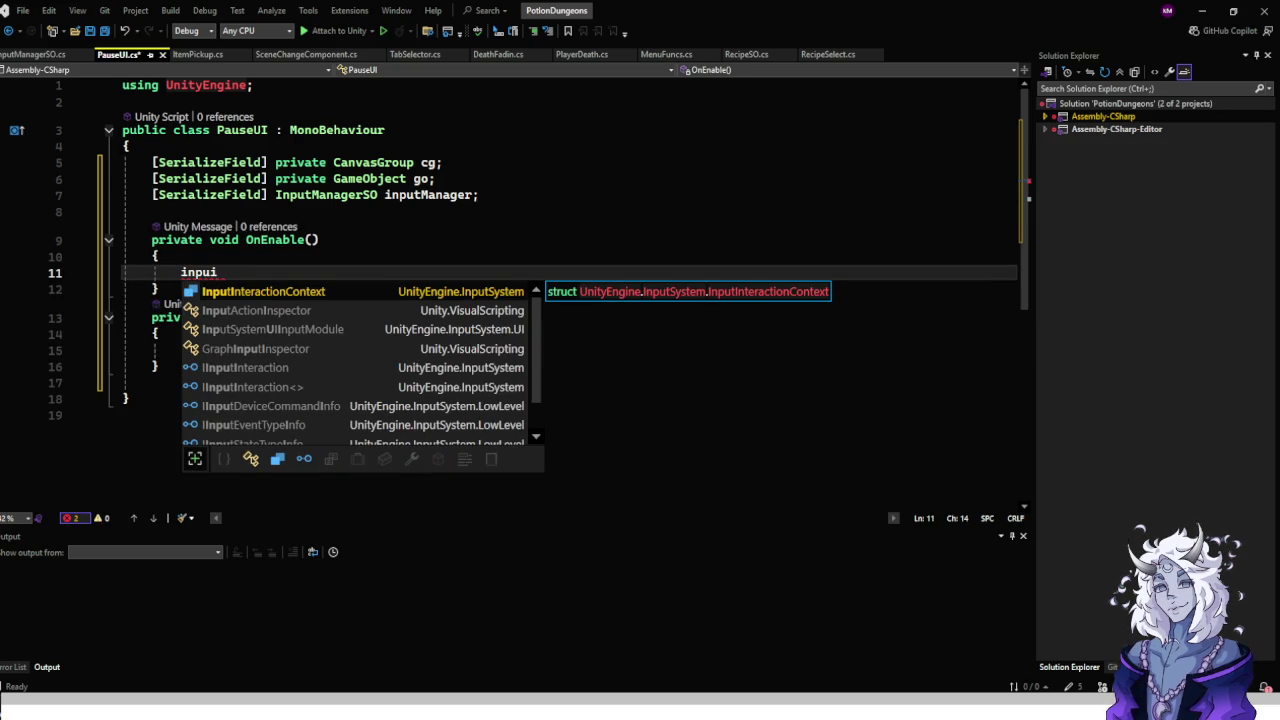
key(BackSpace)
text(t)
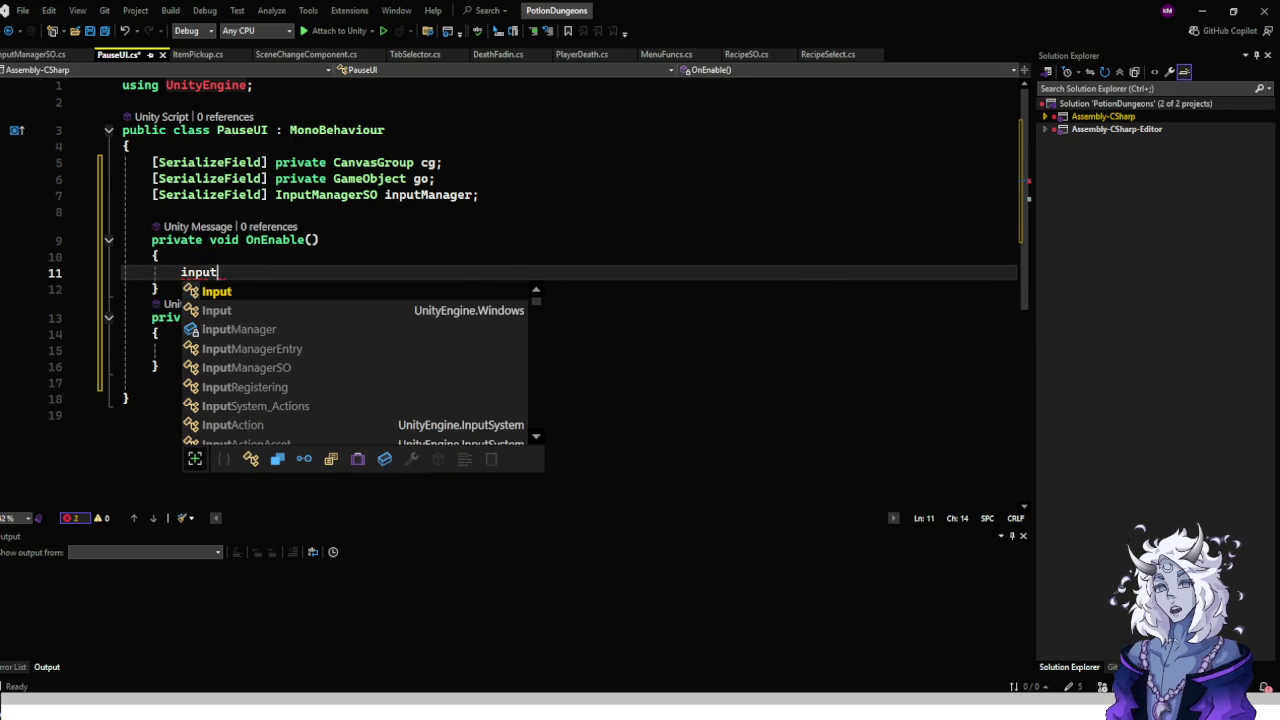
text(Manager.OnP)
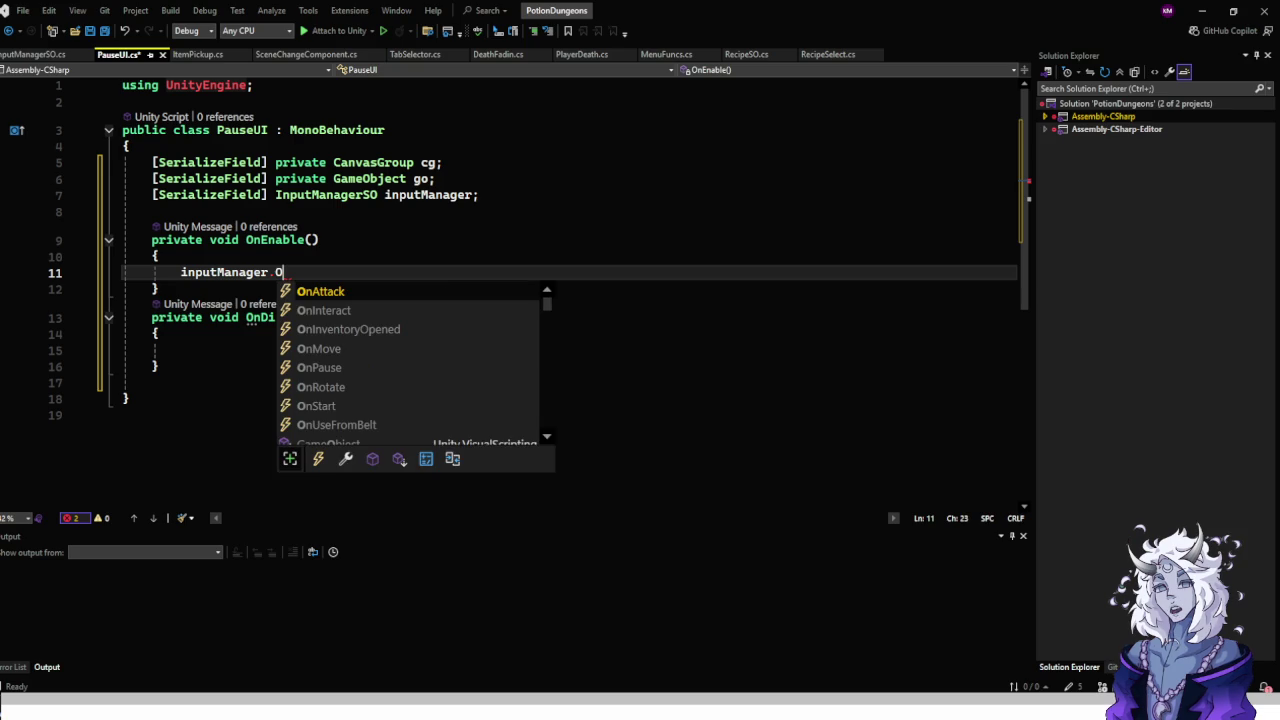
key(Tab)
text(+= )
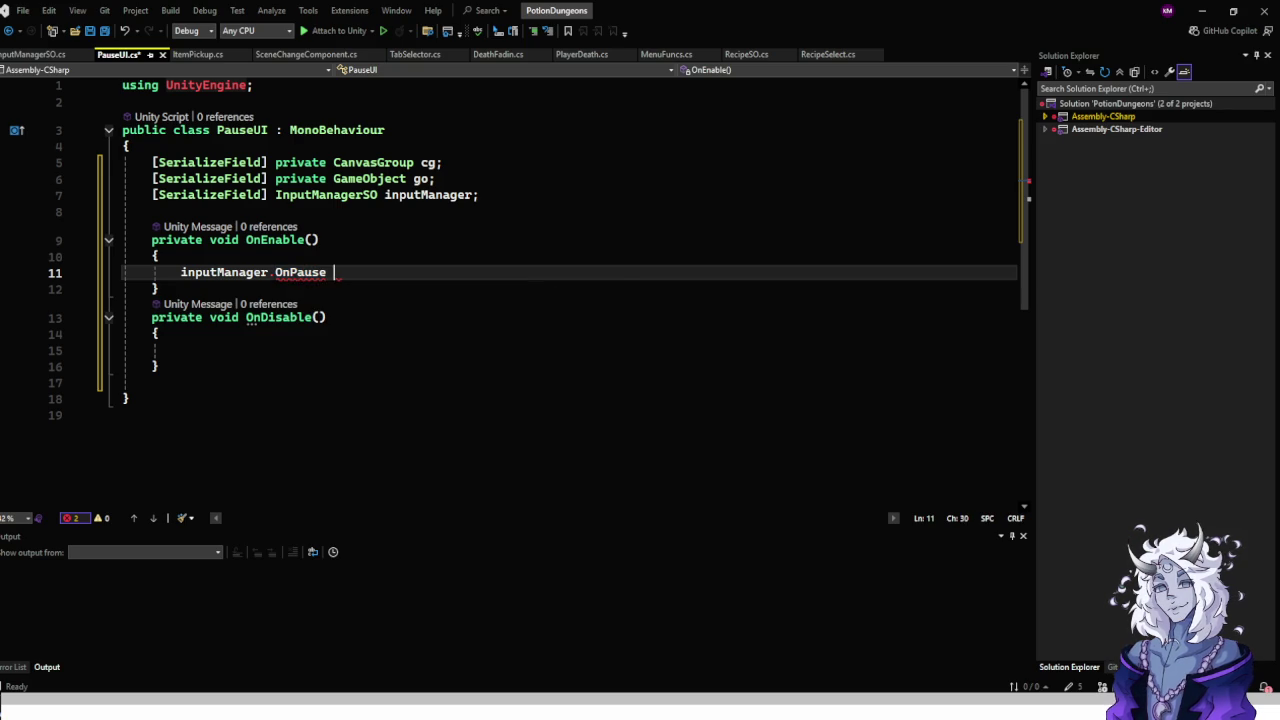
text(PaB)
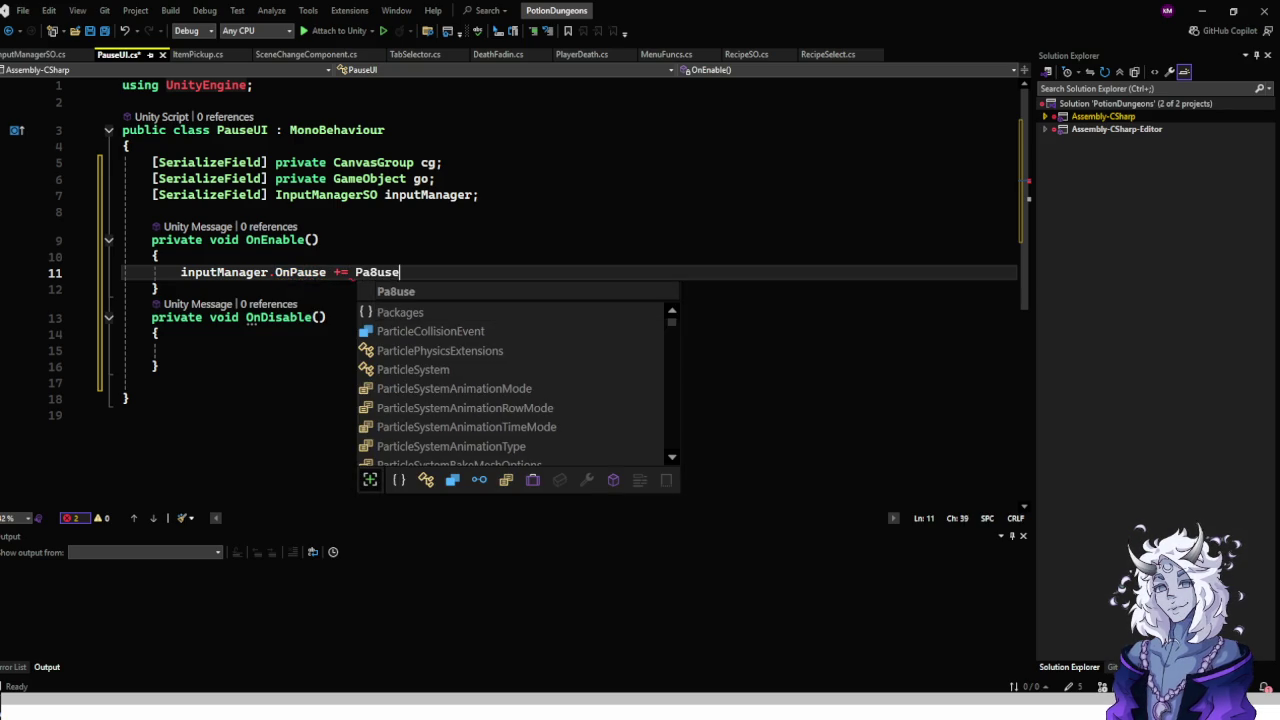
text(use)
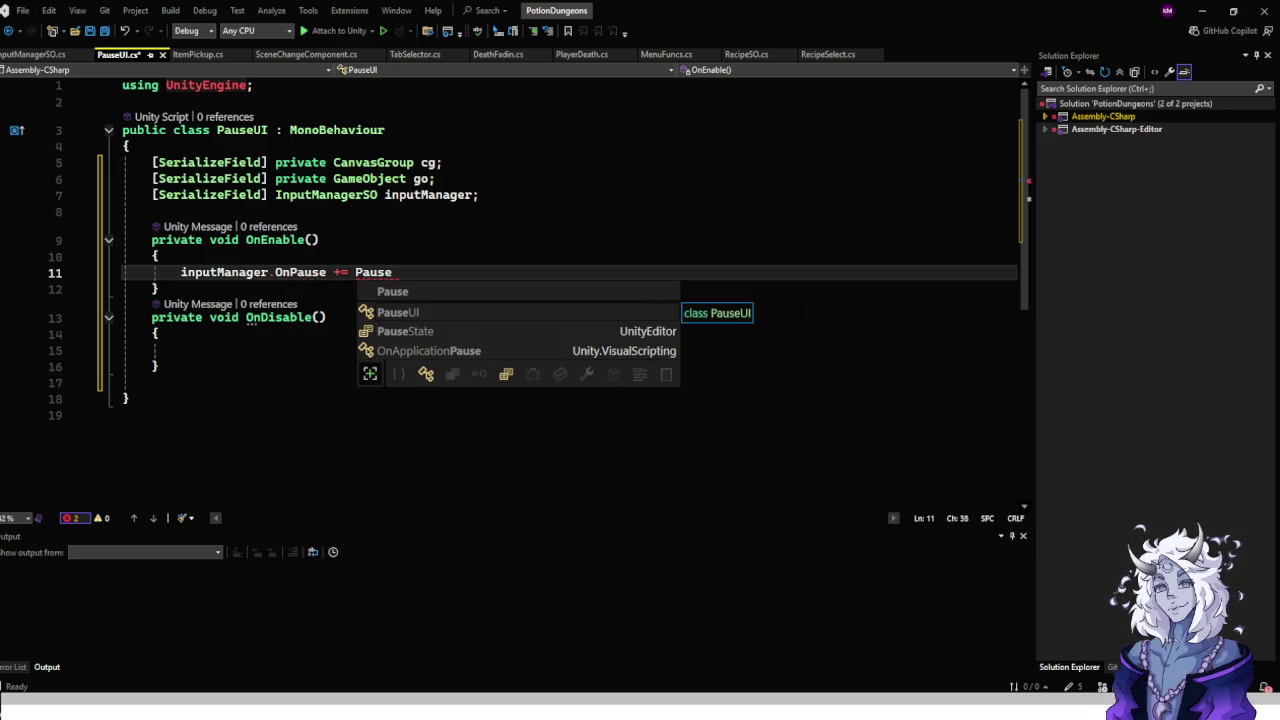
text(;)
In OnDisable, unsubscribe Pause from inputManager.OnPause and add a blank line below.
key(Down)
key(Down)
key(Down)
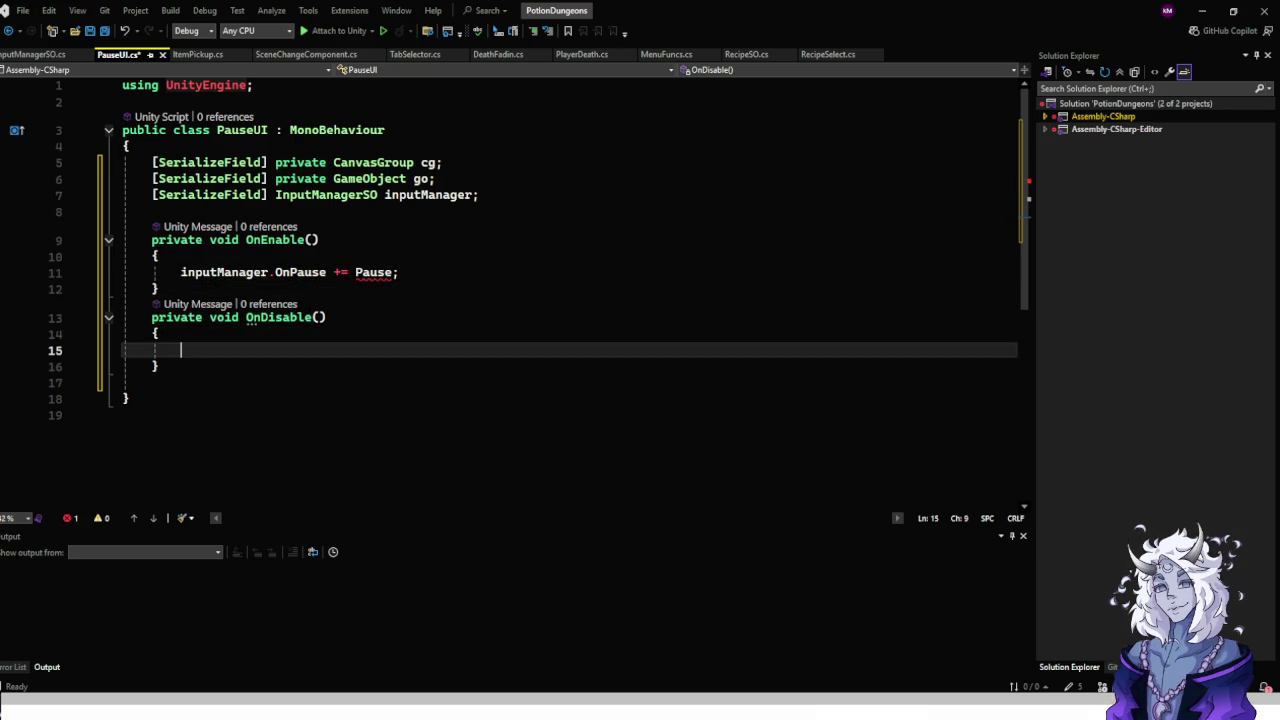
text(input)
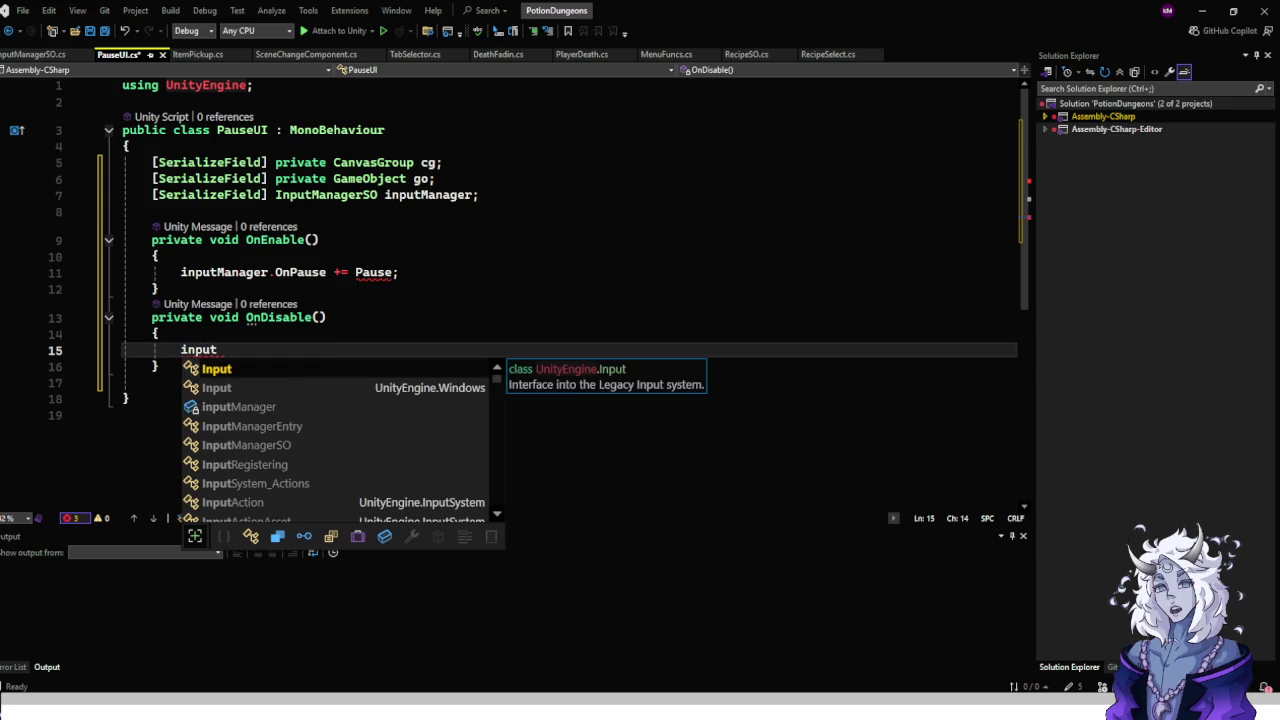
key(Down)
key(Tab)
text(.On)
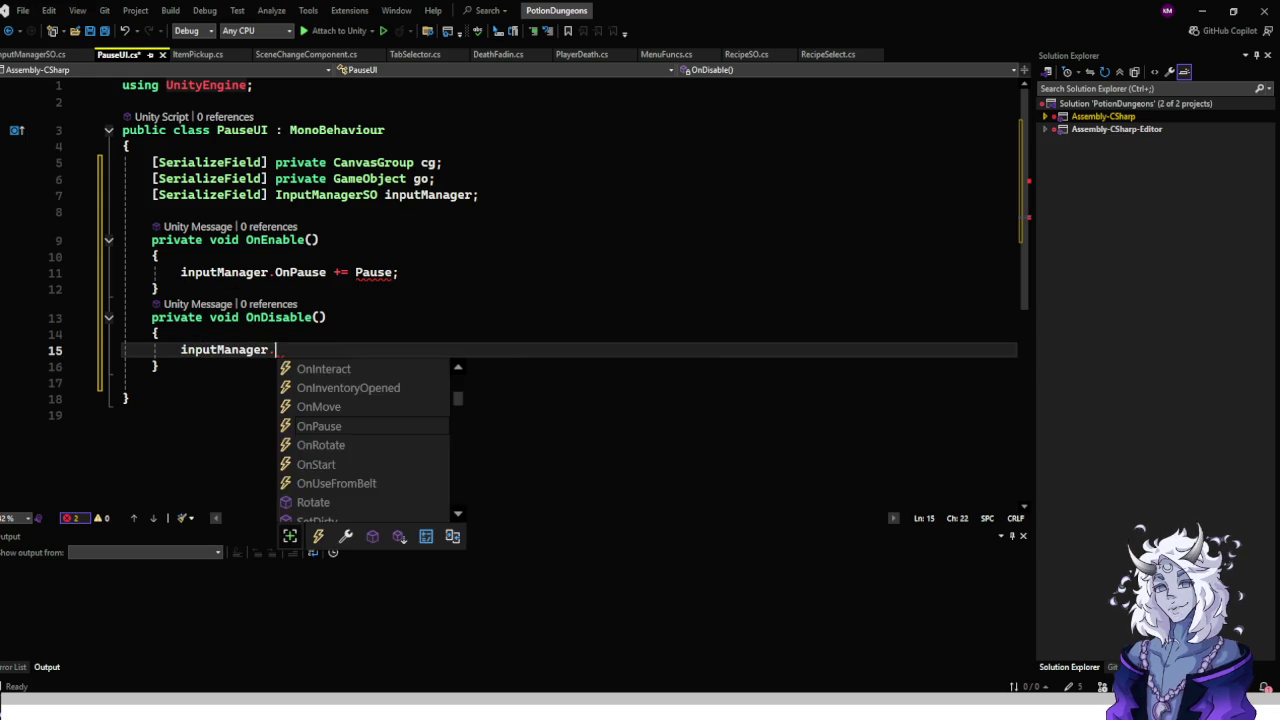
key(Tab)
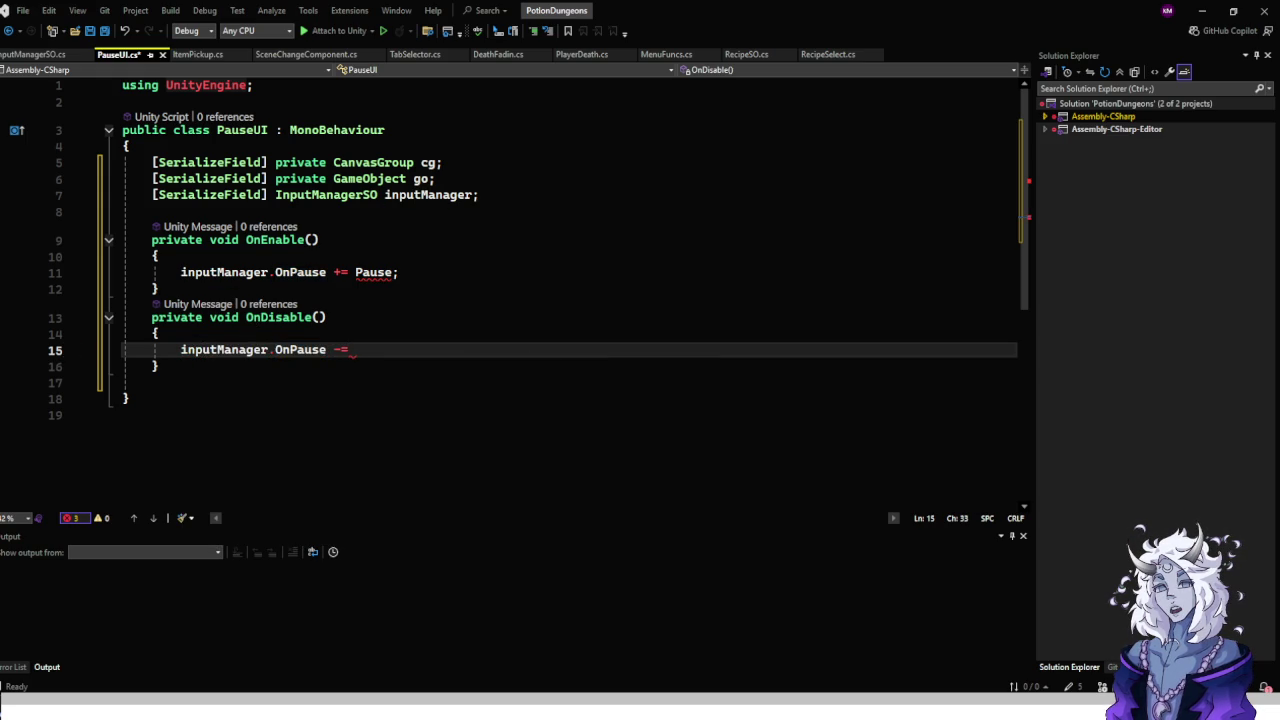
text(Pause;)
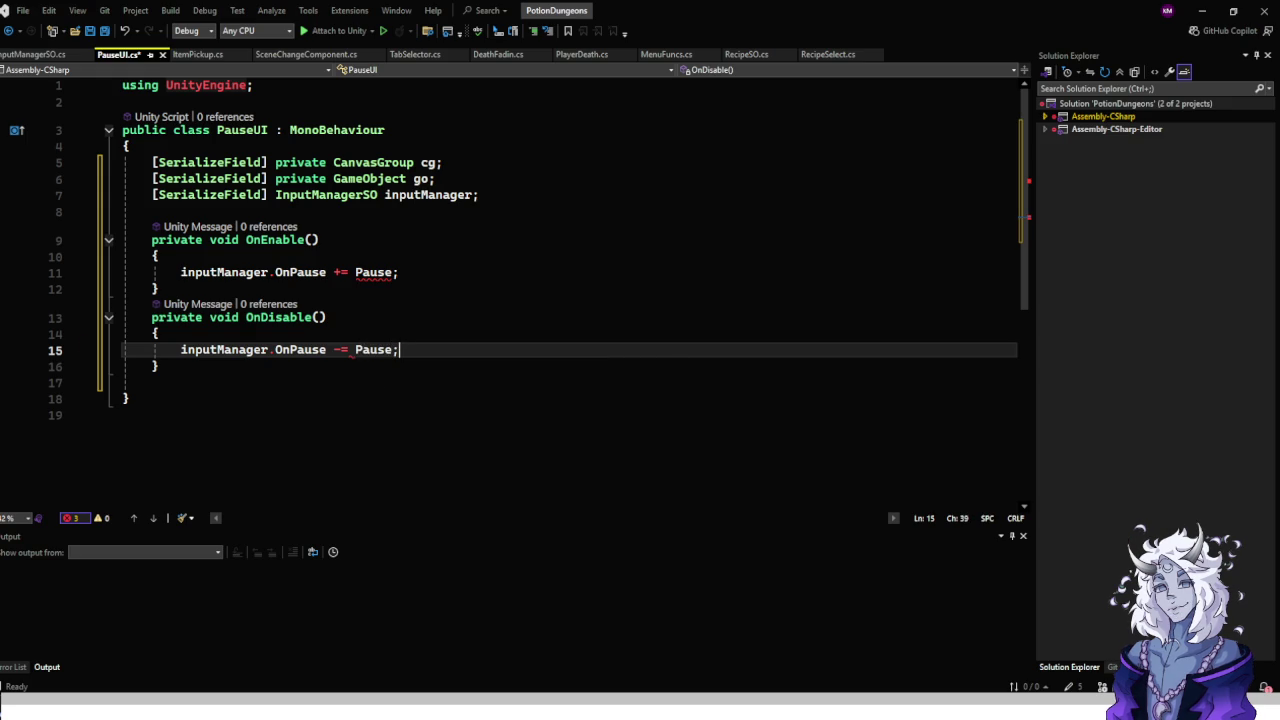
click(152, 382)
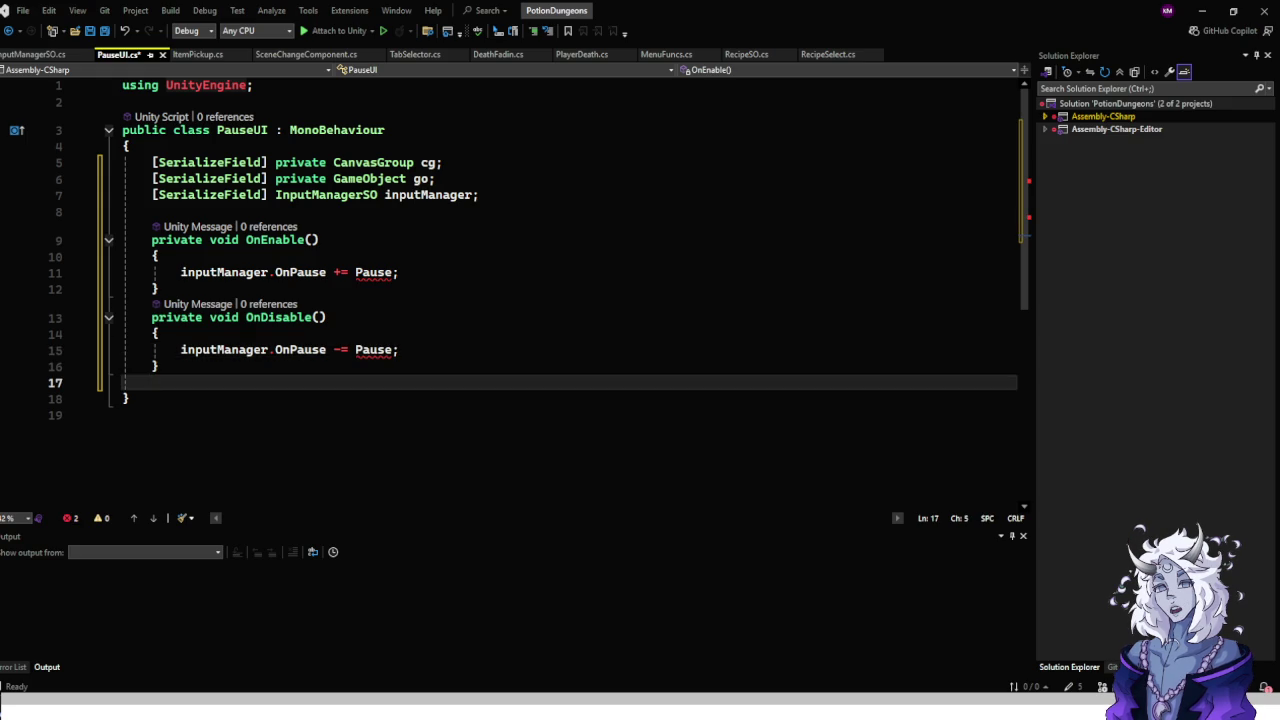
key(Return)
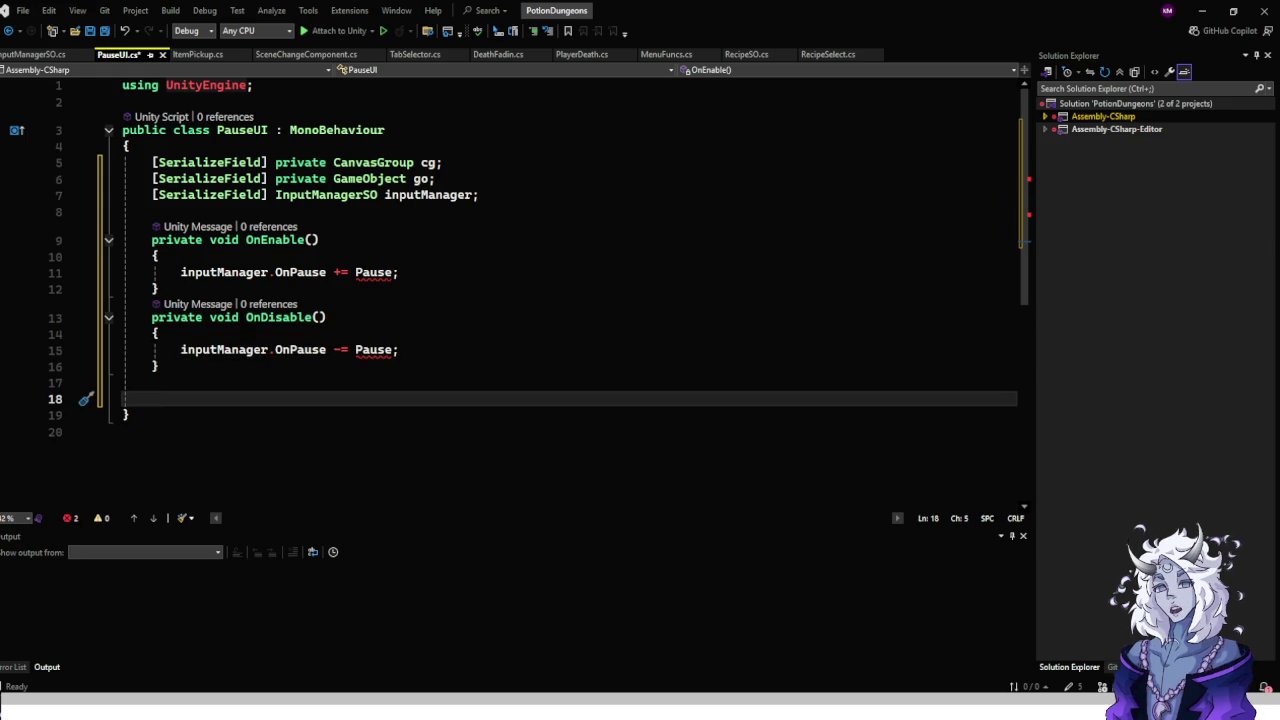
click(305, 54)
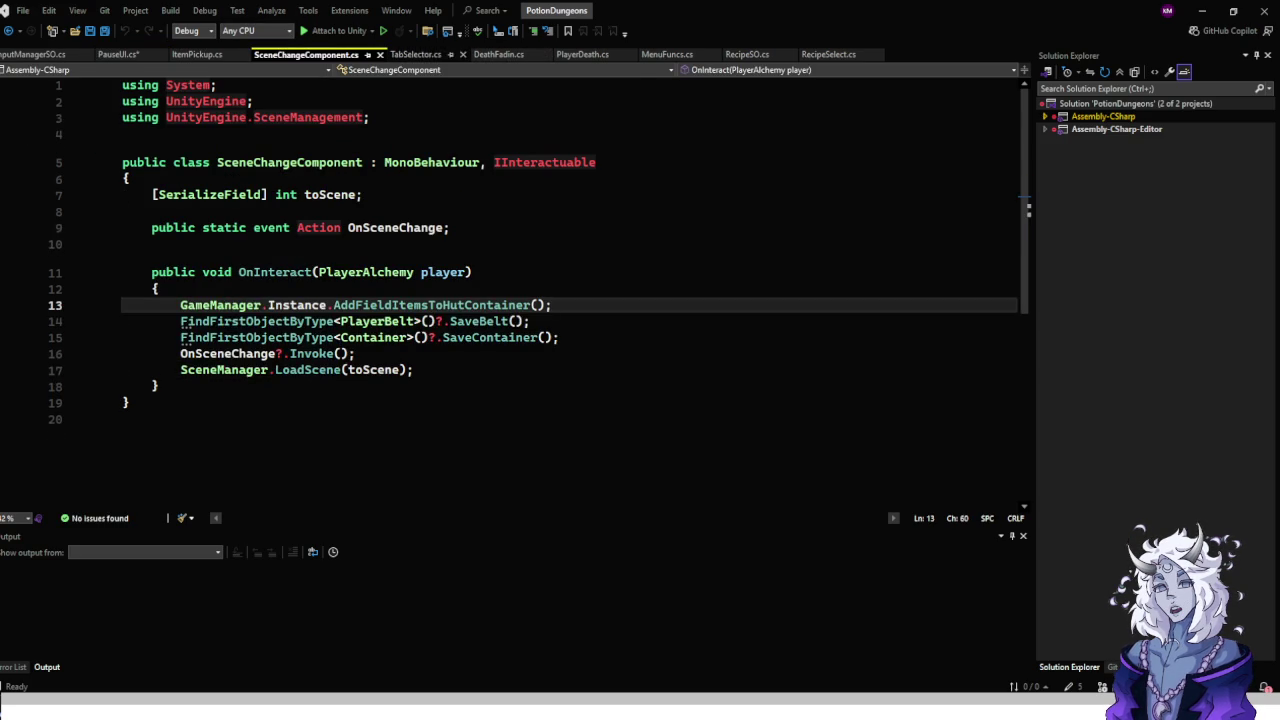
Close the extra script tabs and remove DeathFadeIn.cs's unused Unity.VisualScripting using, then save.
click(380, 54)
click(285, 54)
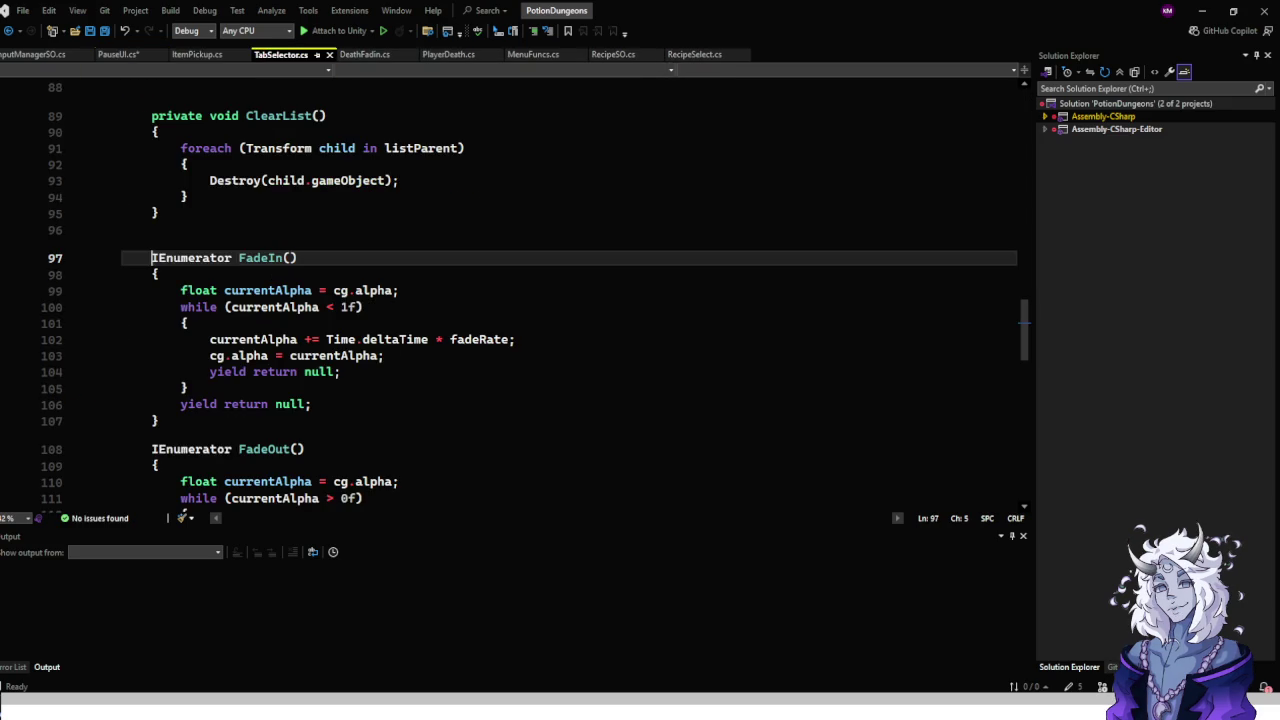
click(328, 54)
click(280, 54)
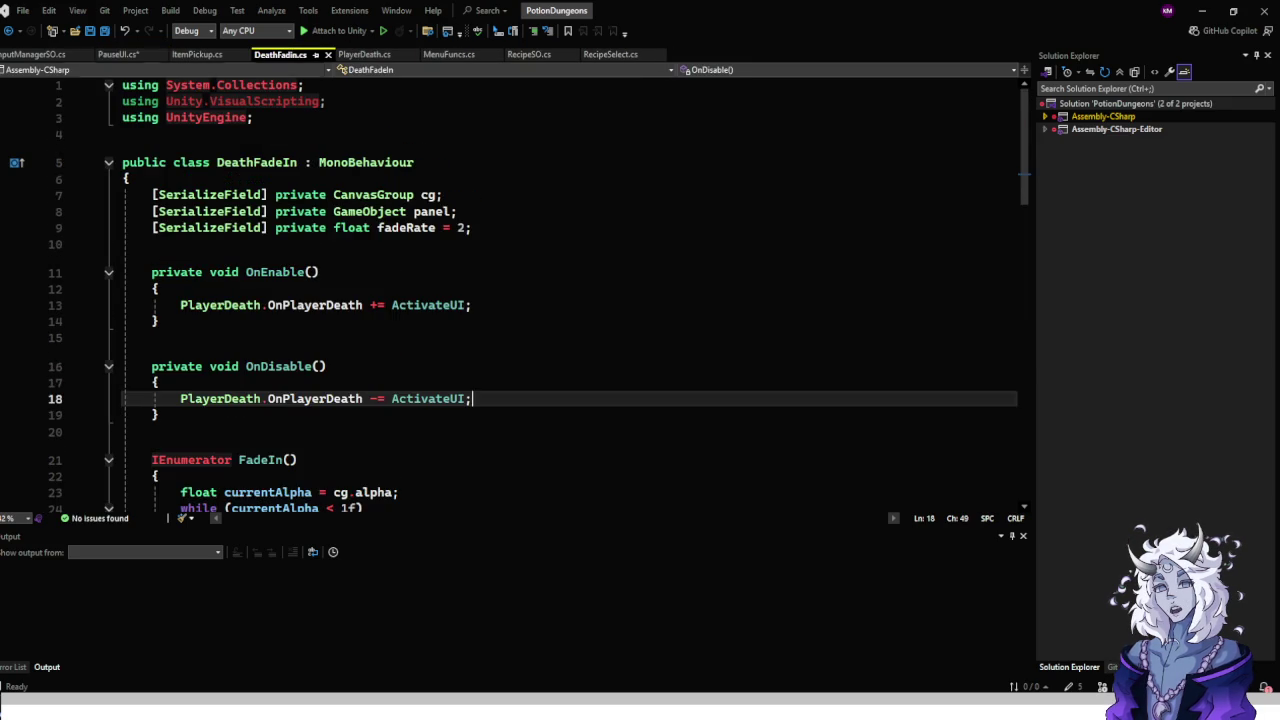
scroll(290, 268, down, 2)
scroll(560, 290, up, 2)
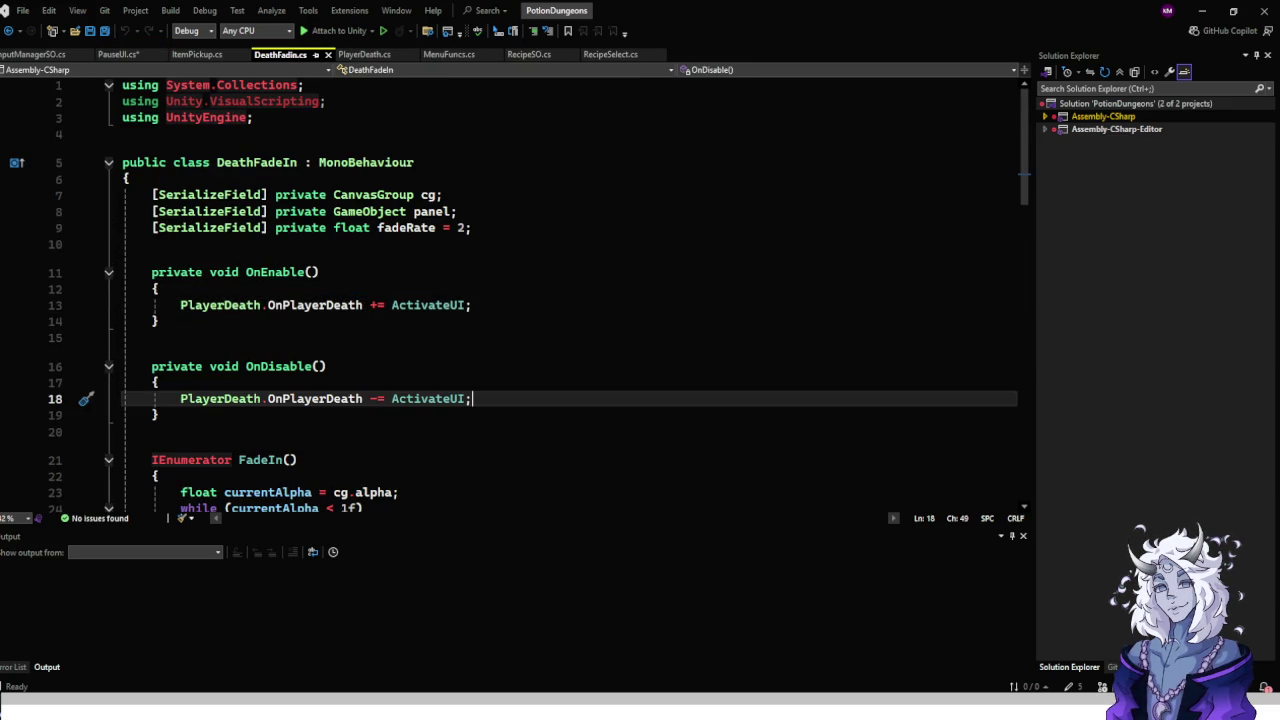
drag(326, 101, 304, 84)
key(BackSpace)
key(ctrl+s)
Select DeathFadeIn's FadeIn through DeactivateUI methods and return to PauseUI.cs.
scroll(560, 290, down, 5)
scroll(560, 290, up, 4)
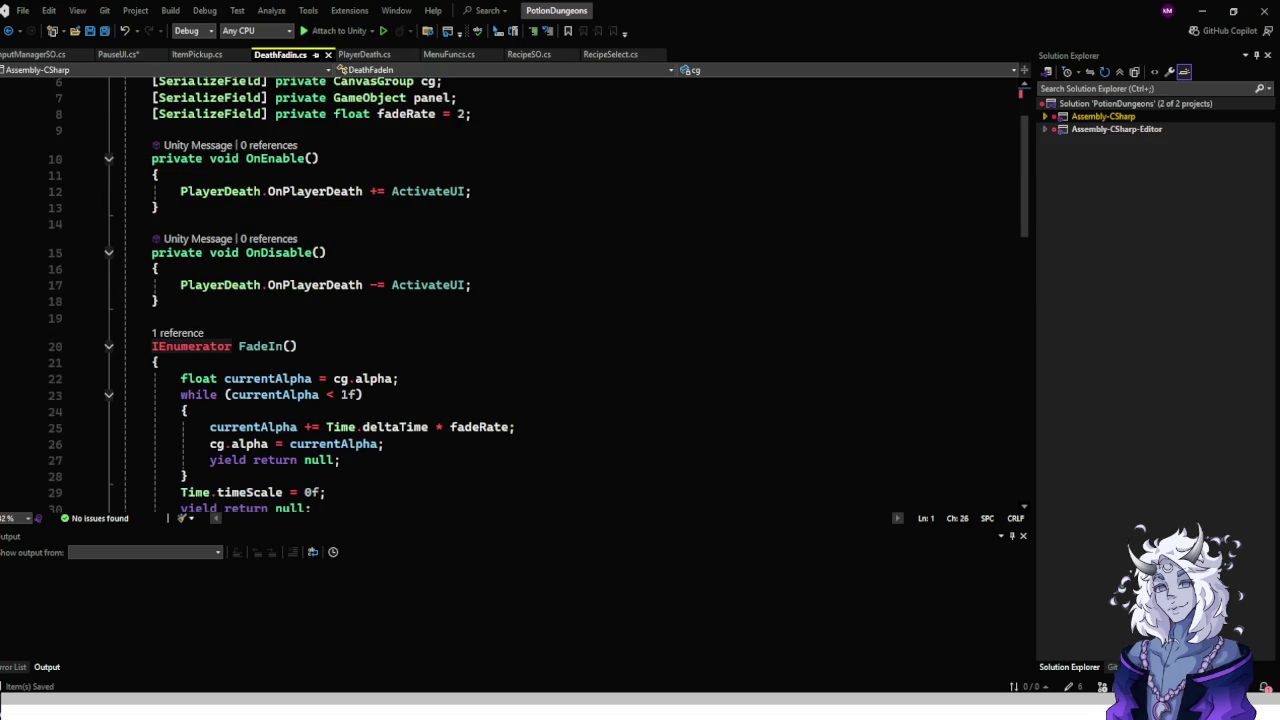
scroll(560, 290, down, 4)
mouse_move(152, 151)
mouse_down()
mouse_move(160, 500)
mouse_move(126, 251)
mouse_move(160, 237)
mouse_up()
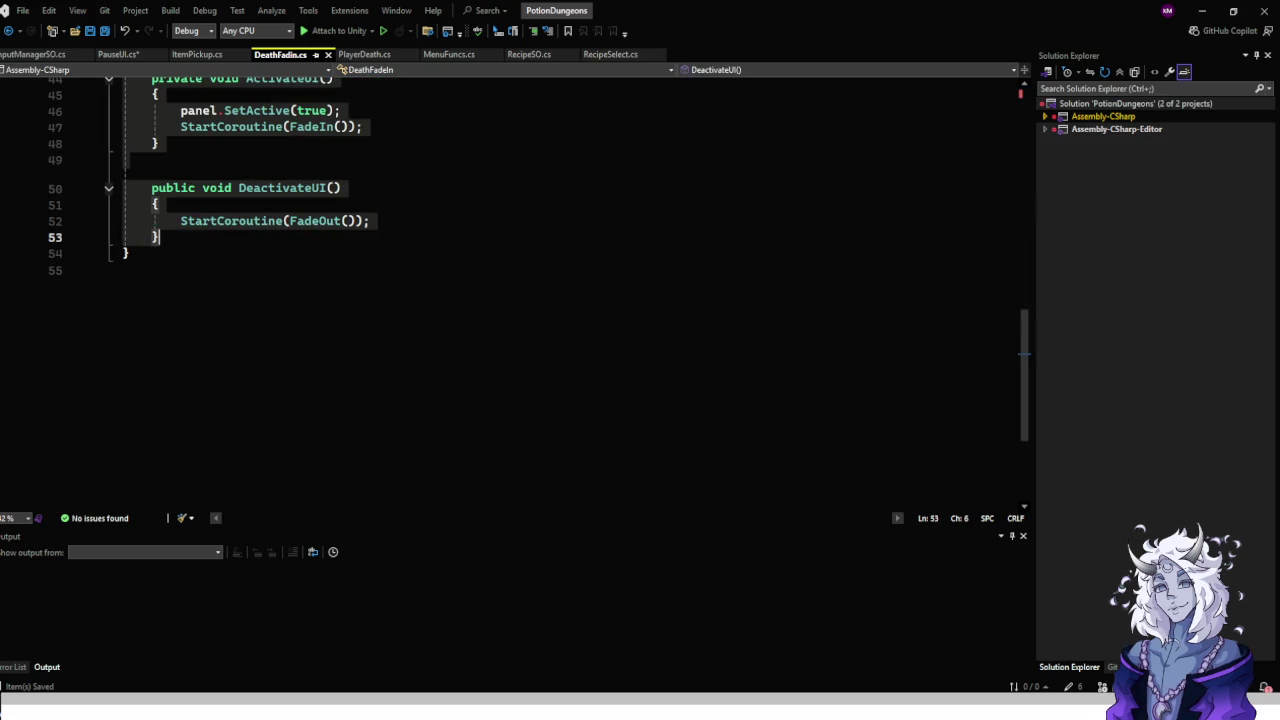
key(ctrl+Tab)
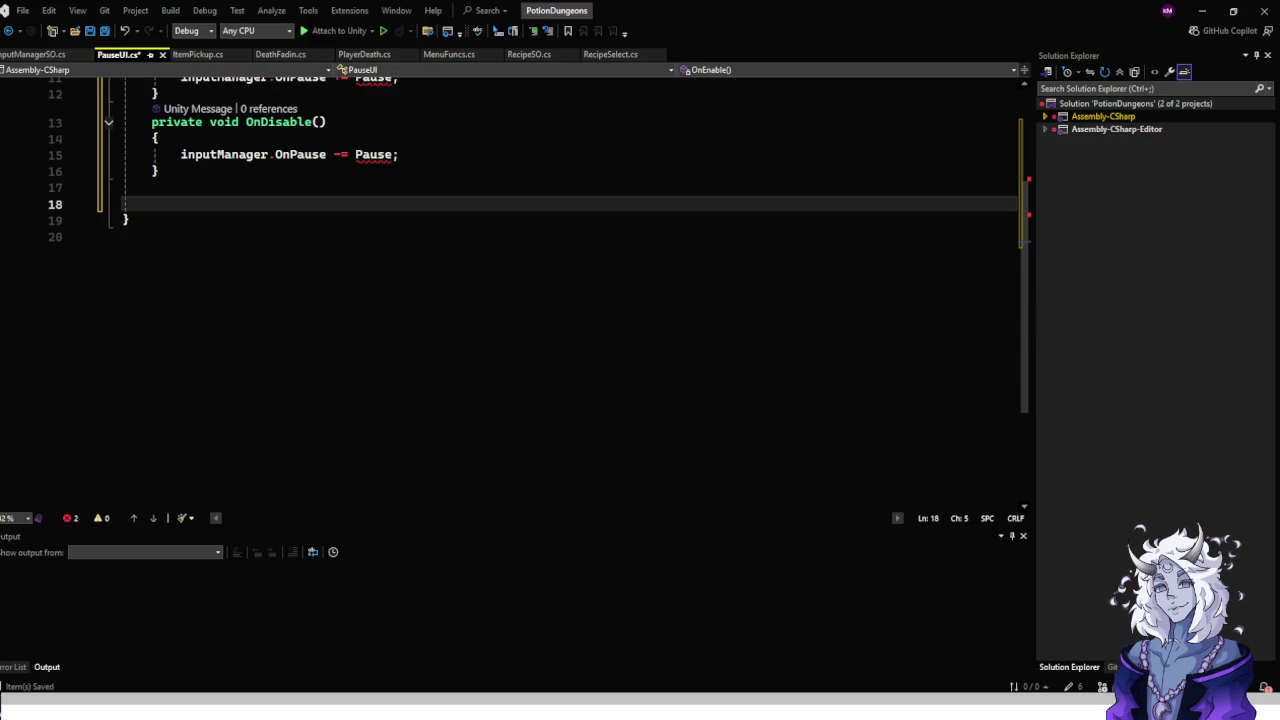
Paste the fade coroutines into PauseUI.cs and rename ActivateUI to Pause.
key(ctrl+v)
scroll(560, 290, up, 6)
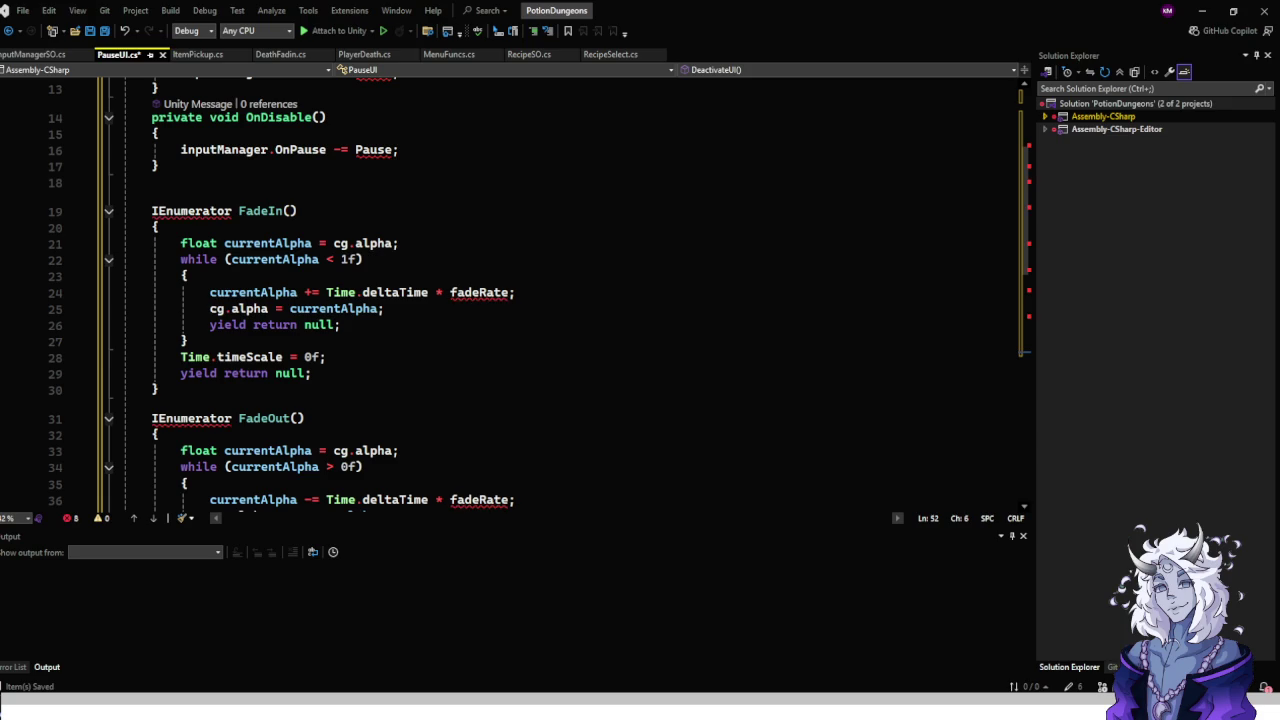
scroll(560, 290, up, 2)
scroll(560, 290, down, 9)
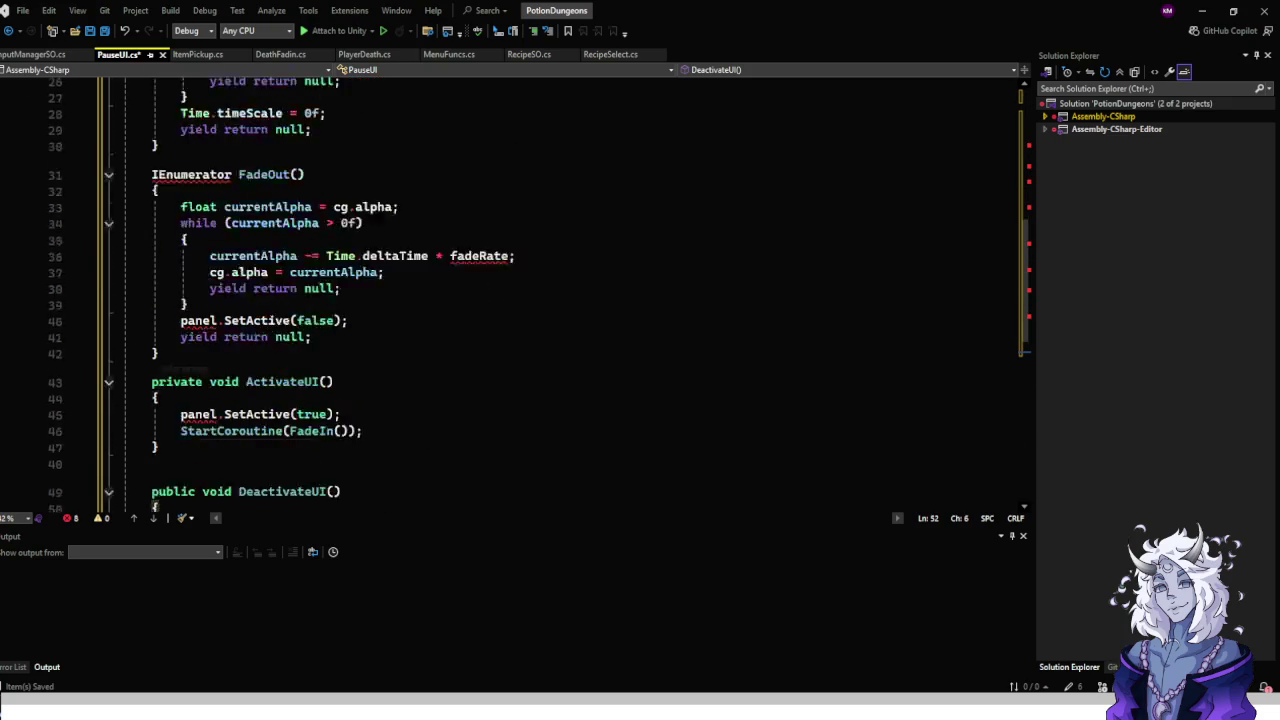
click(268, 284)
right_click(298, 286)
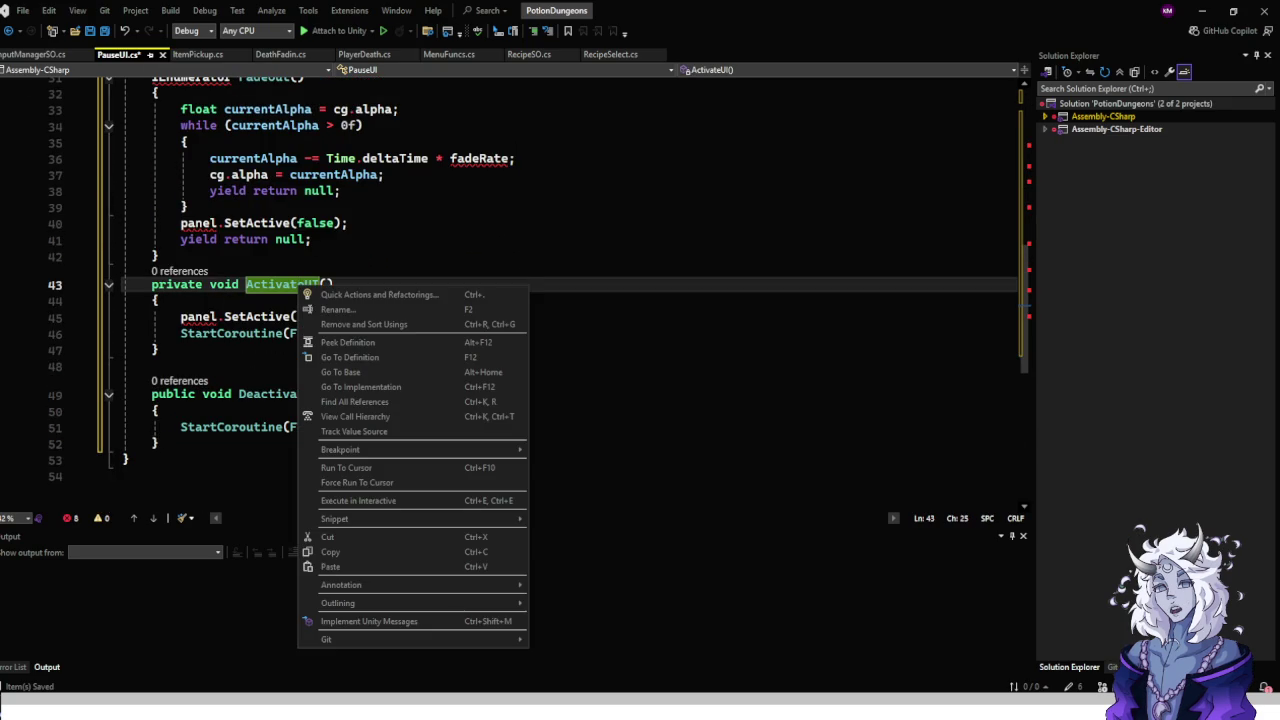
click(338, 309)
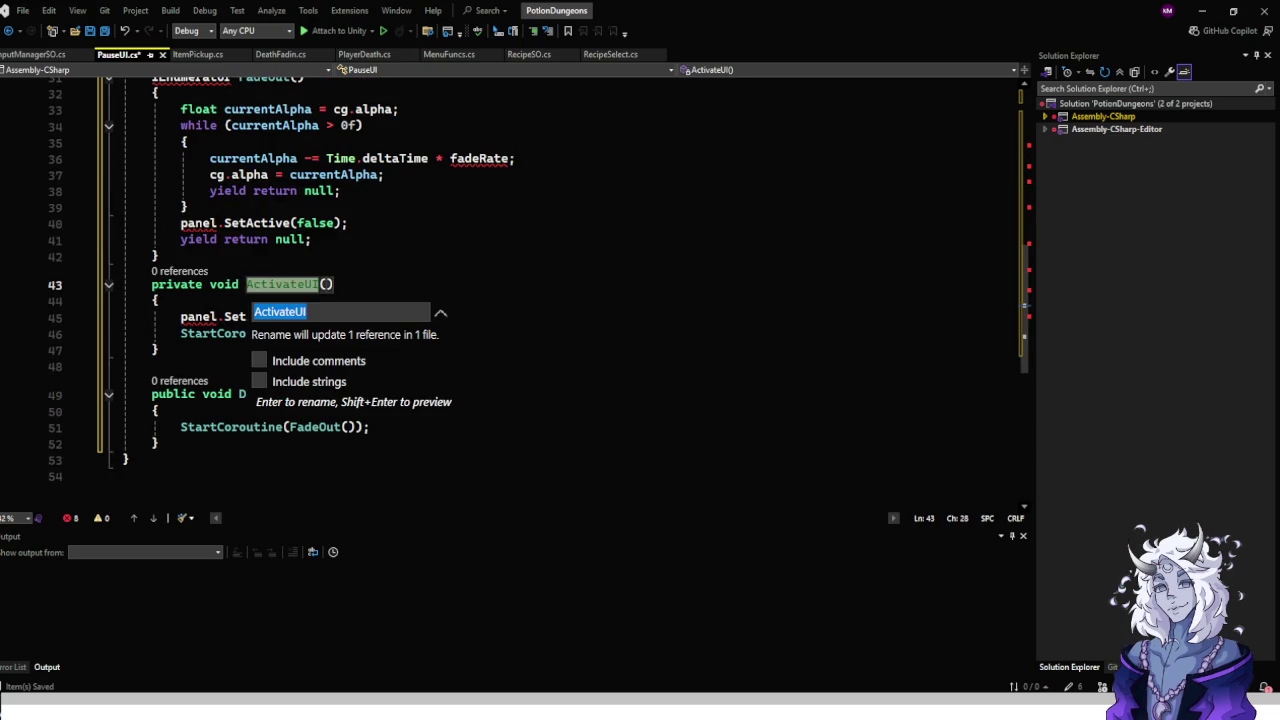
text(Pause)
key(Return)
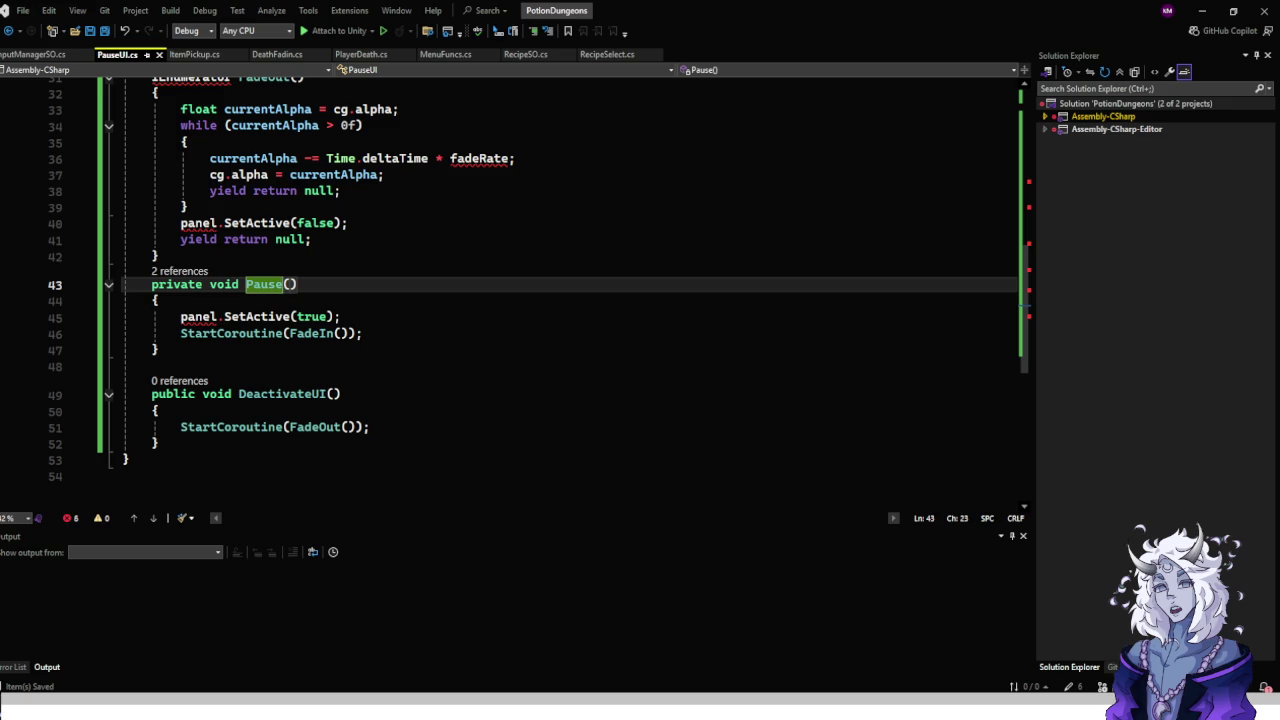
Replace the panel references with go in Pause and FadeOut.
click(217, 316)
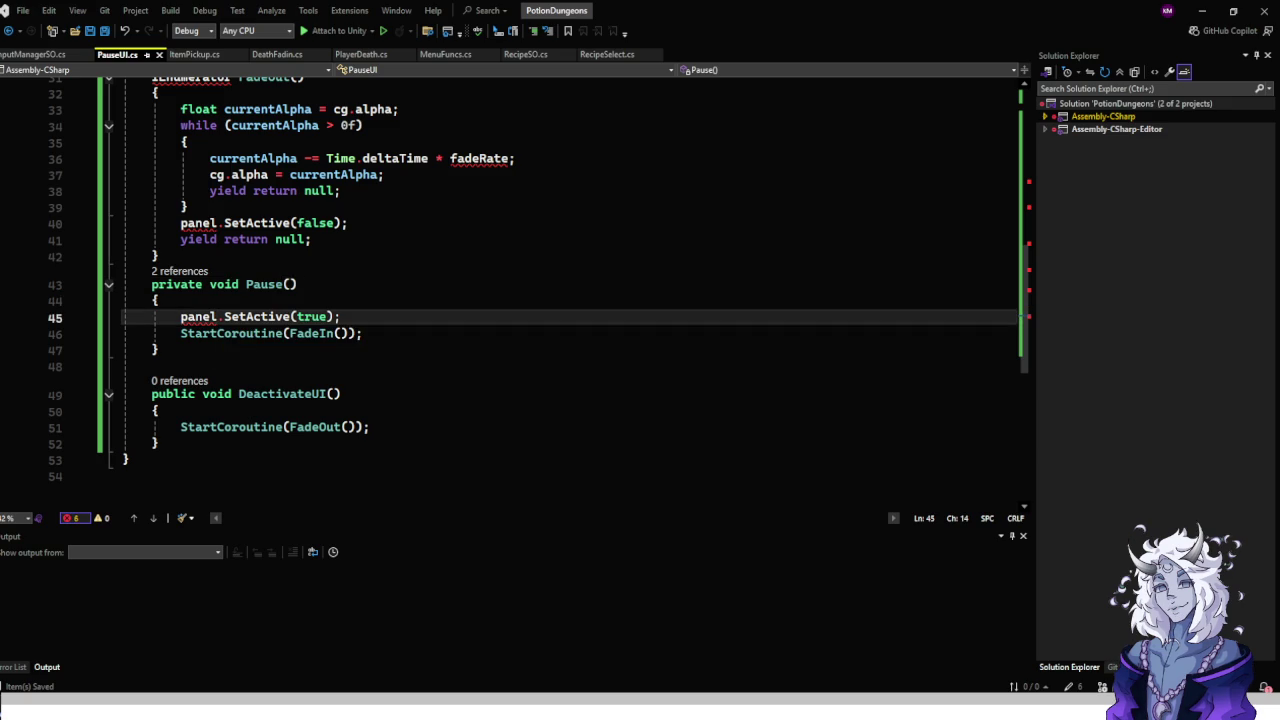
key(BackSpace)
key(BackSpace)
key(BackSpace)
text(go)
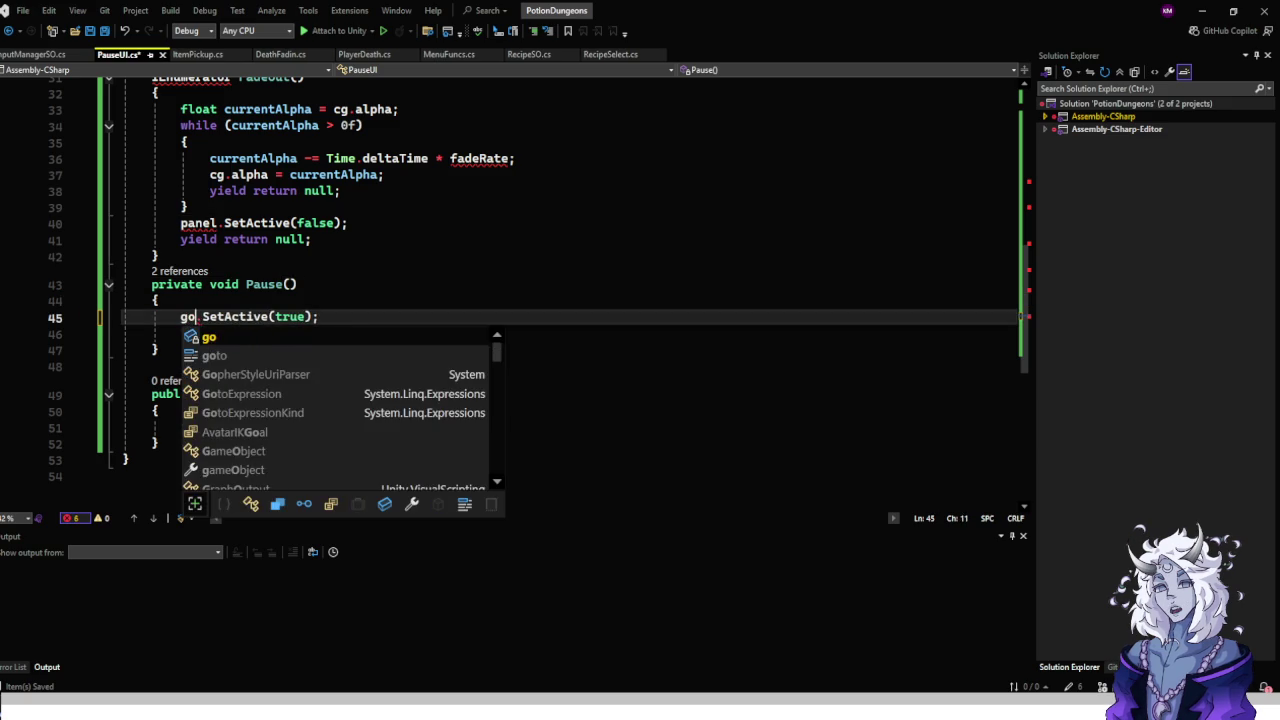
key(Escape)
key(Up)
scroll(560, 290, up, 3)
scroll(560, 290, down, 3)
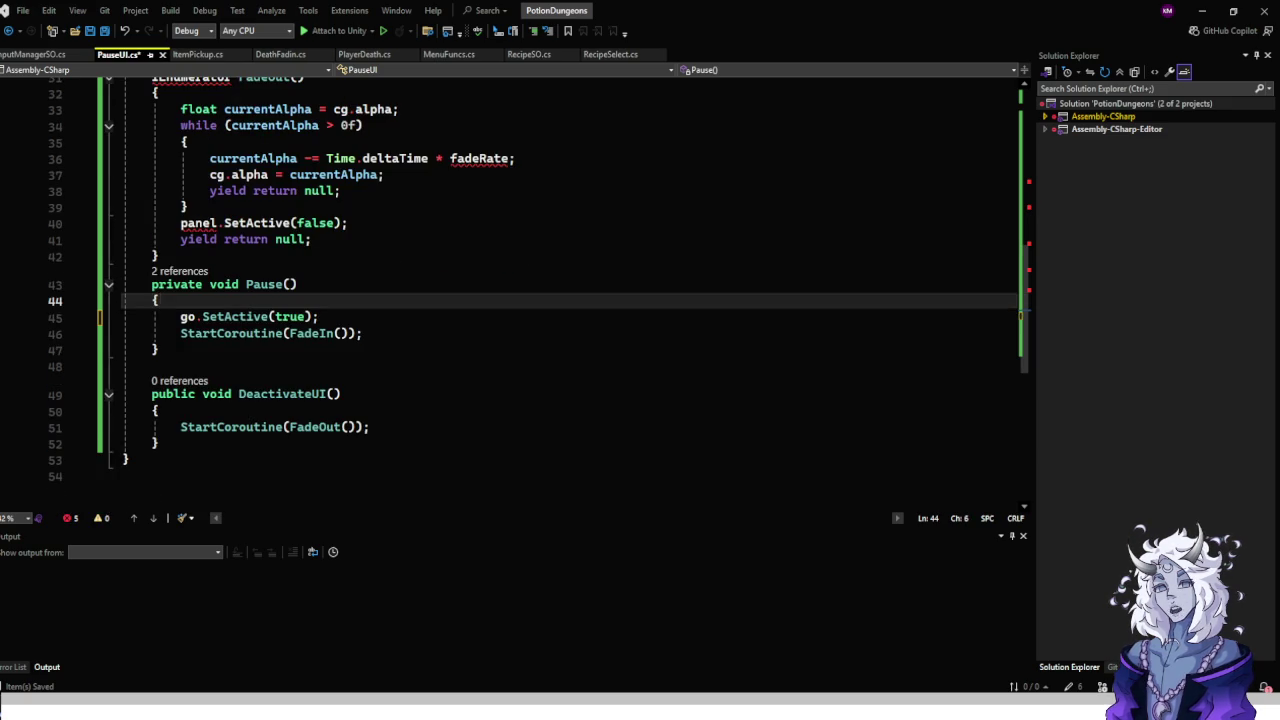
click(218, 223)
key(BackSpace)
key(BackSpace)
key(BackSpace)
key(Delete)
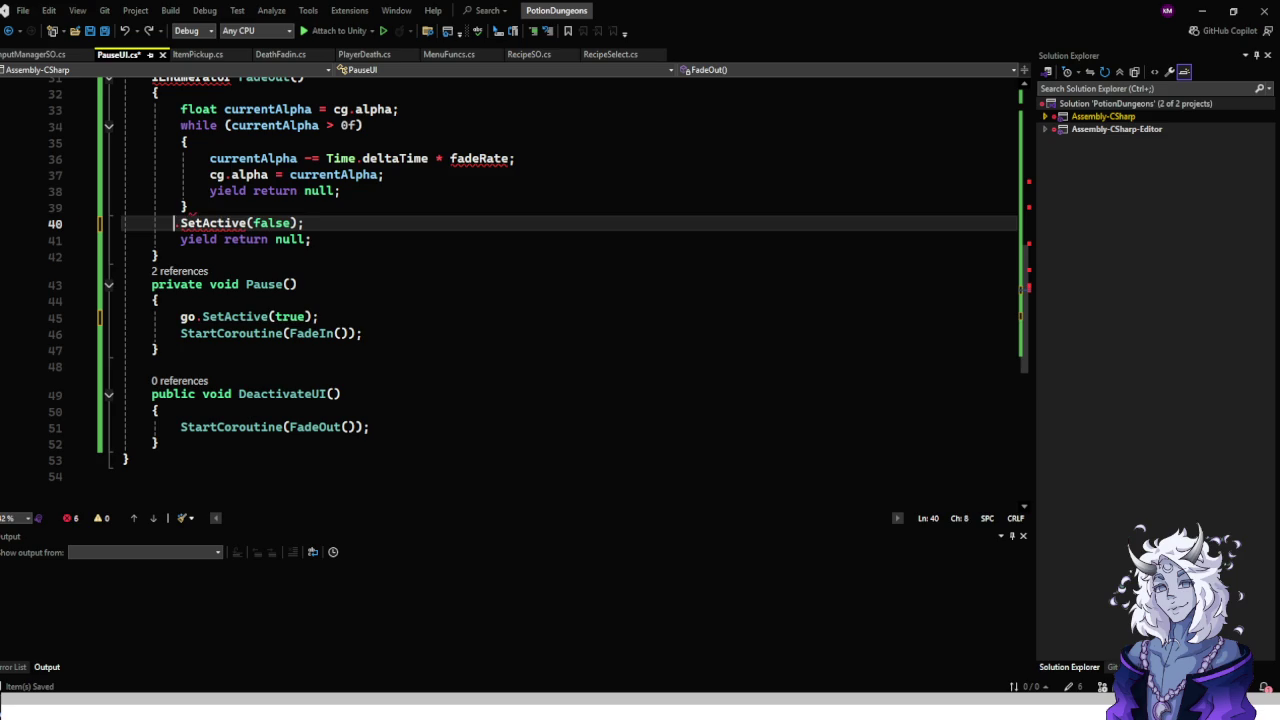
text(game)
key(BackSpace)
key(BackSpace)
key(BackSpace)
text(o)
key(Escape)
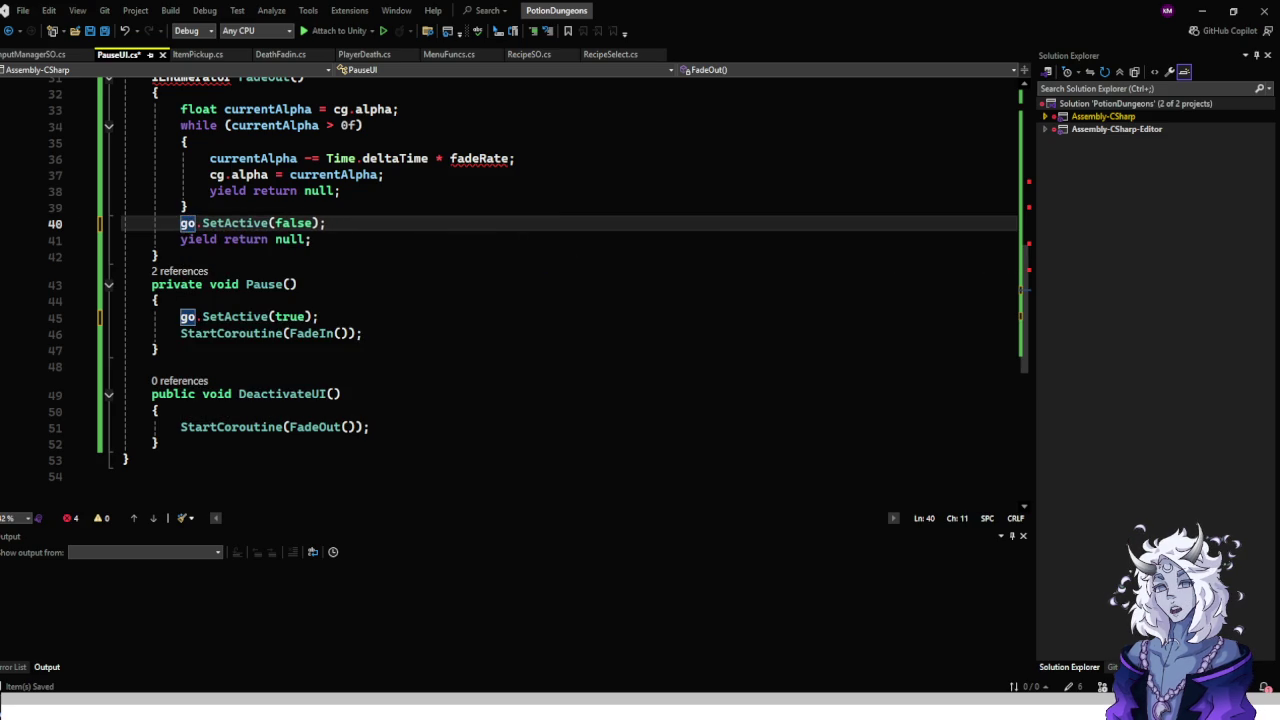
Generate a fadeRate field, mark it [SerializeField] and default it to 2f.
click(479, 158)
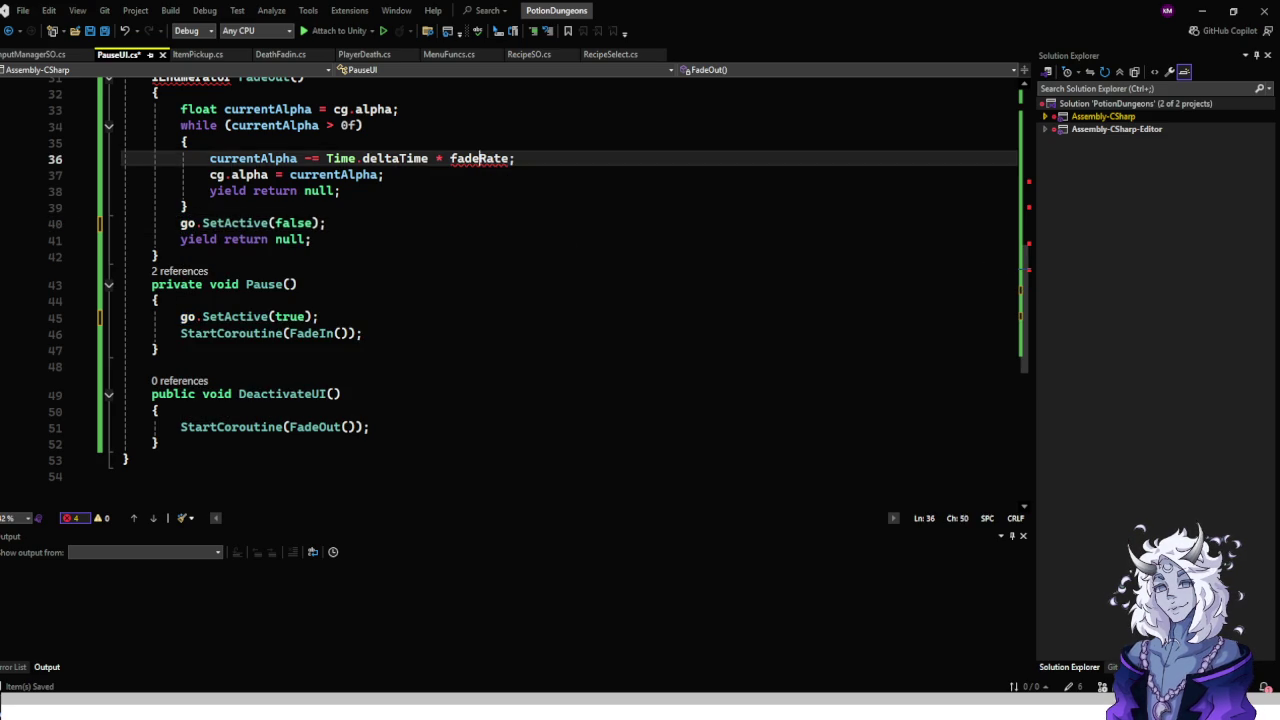
key(ctrl+period)
key(Return)
scroll(560, 300, up, 10)
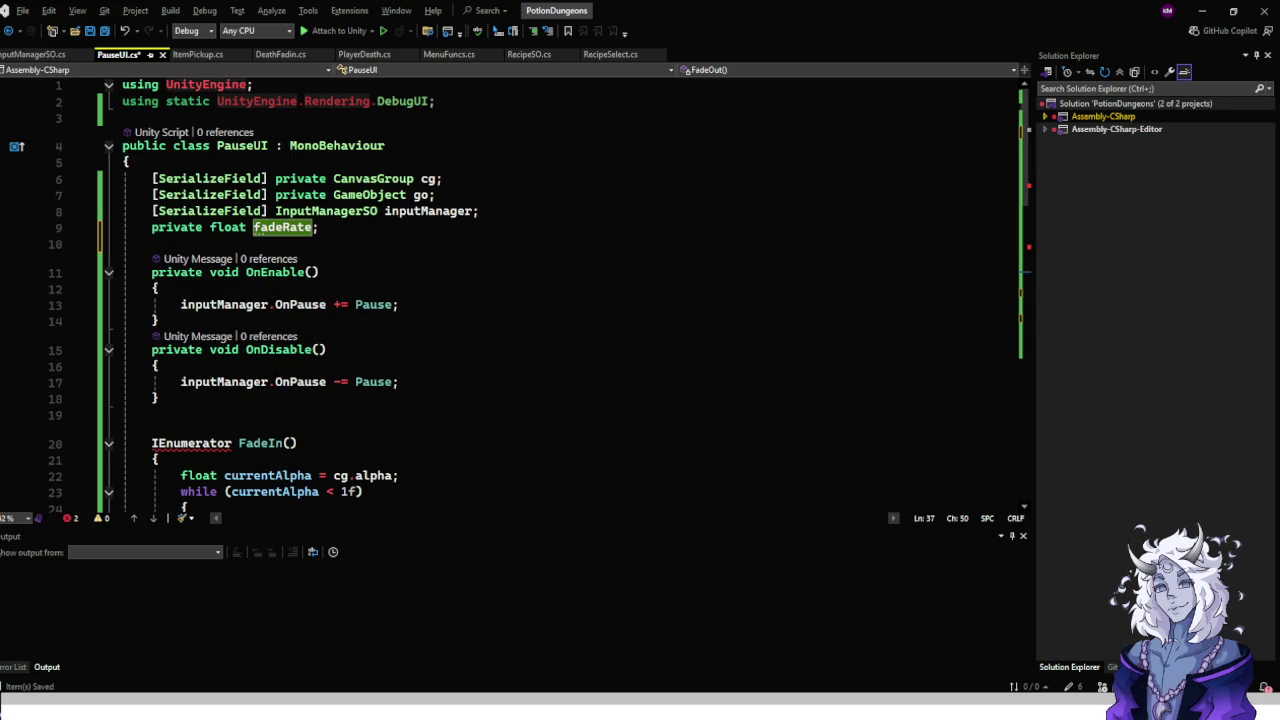
click(152, 227)
text([Se)
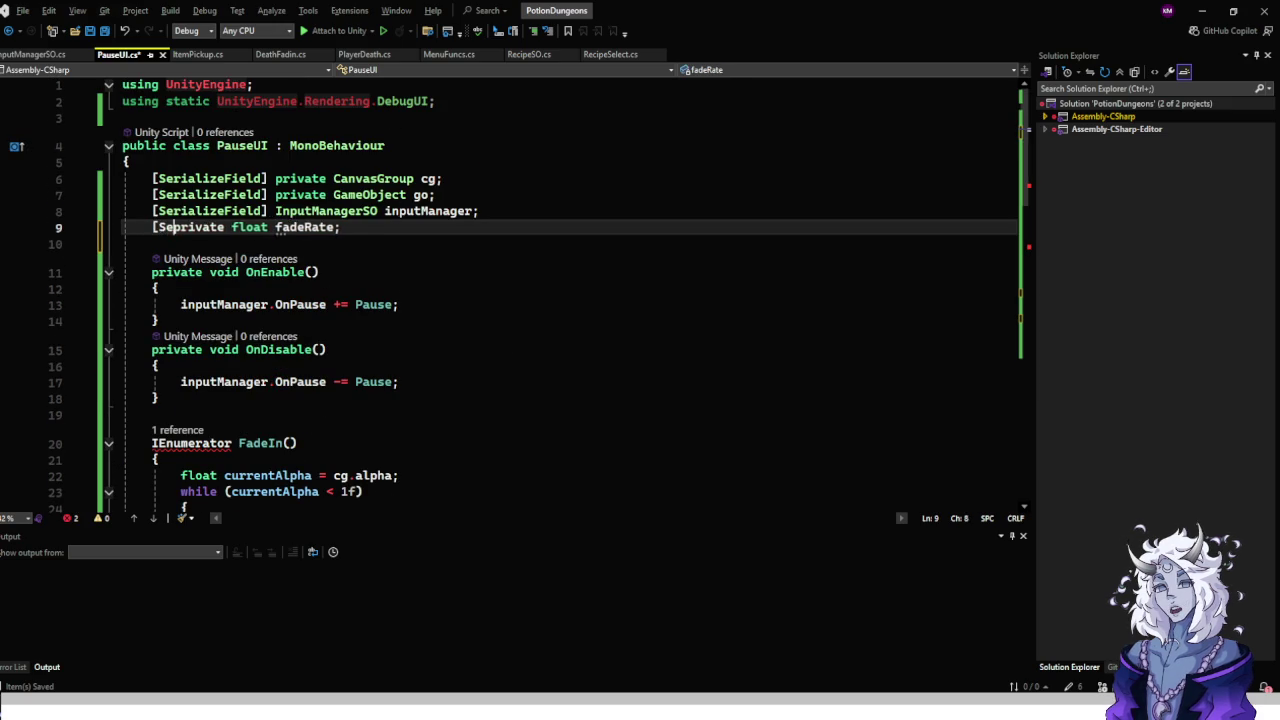
text(riali)
key(Caps_Lock)
text(zeField)
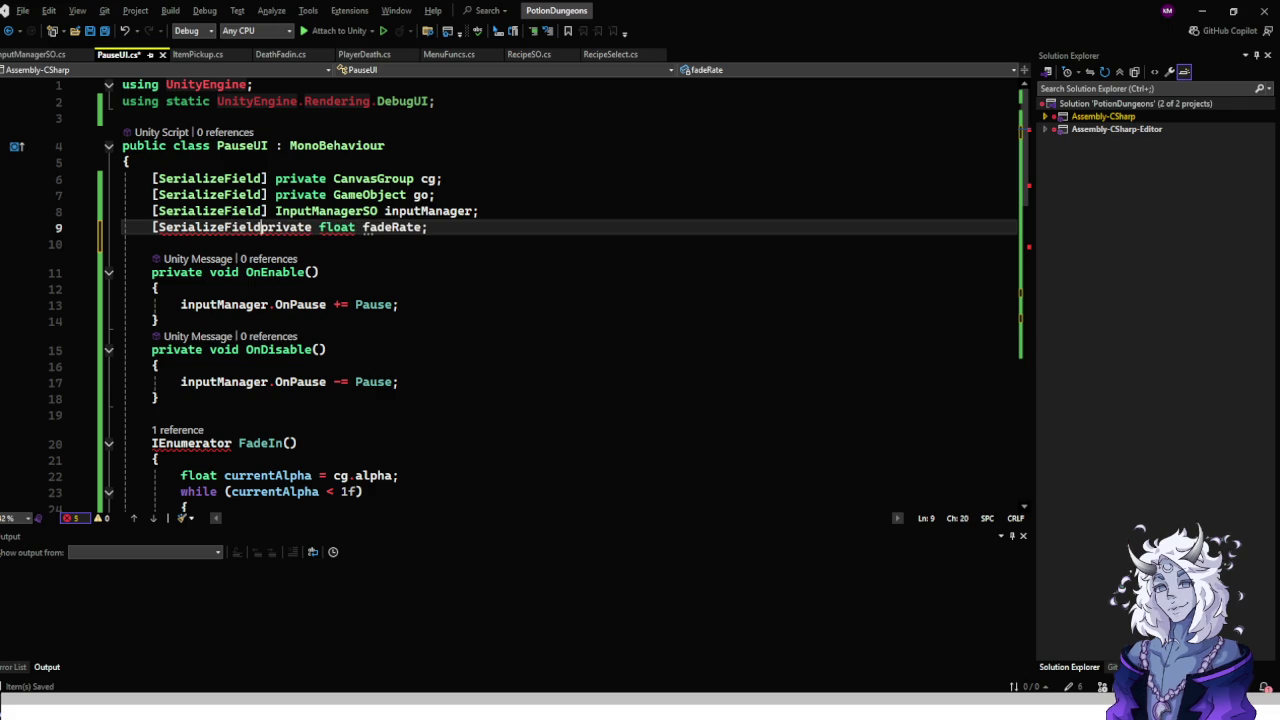
text(])
key(ctrl+Right)
key(ctrl+Right)
click(438, 227)
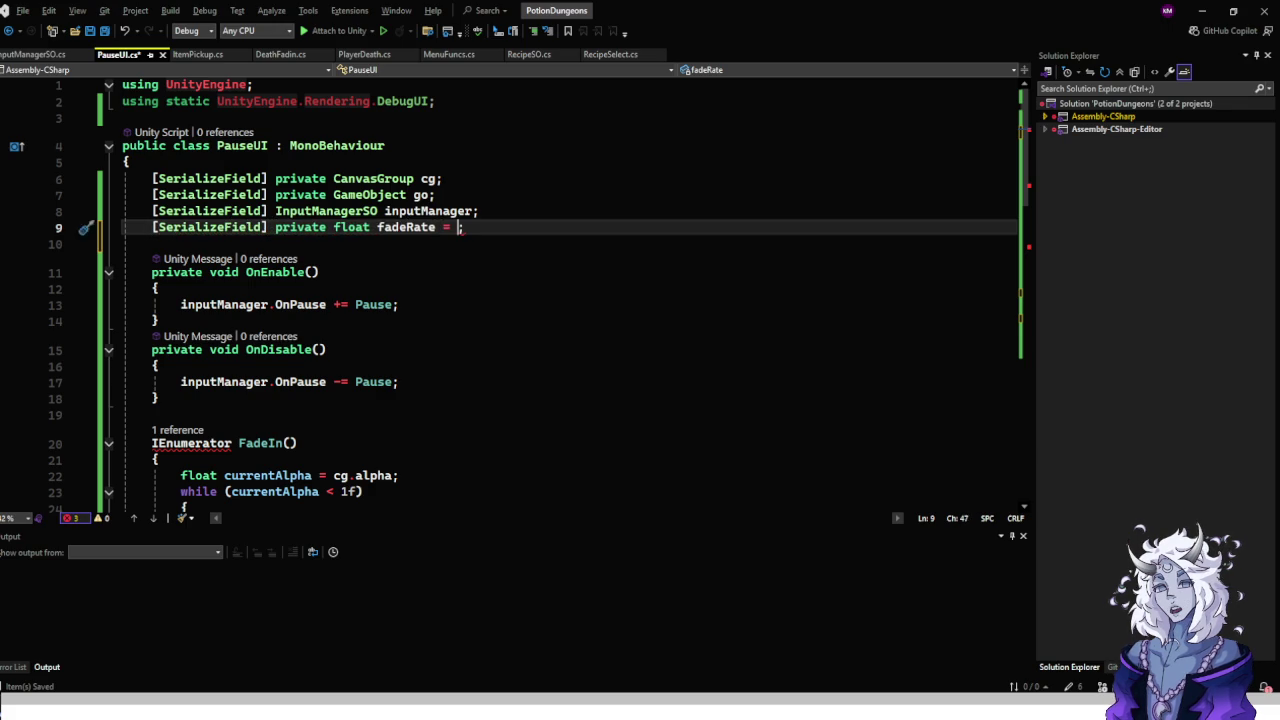
text(2f)
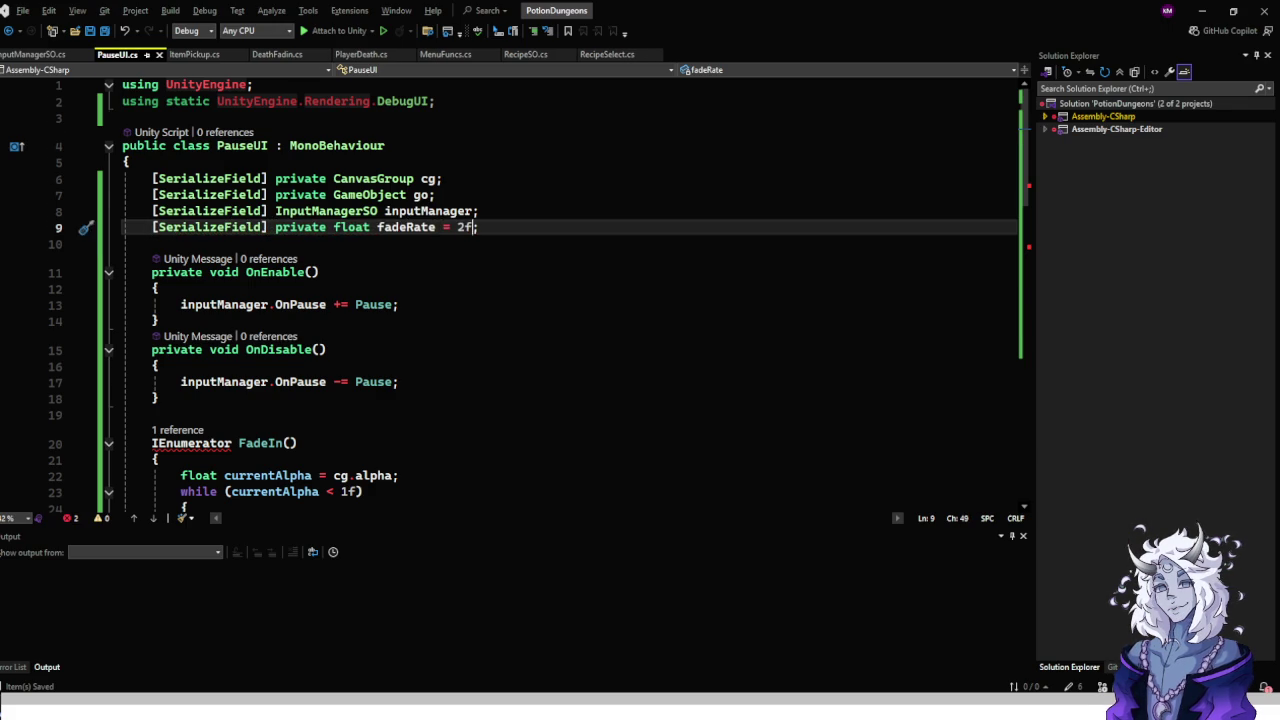
scroll(560, 290, down, 10)
scroll(540, 290, up, 3)
click(222, 260)
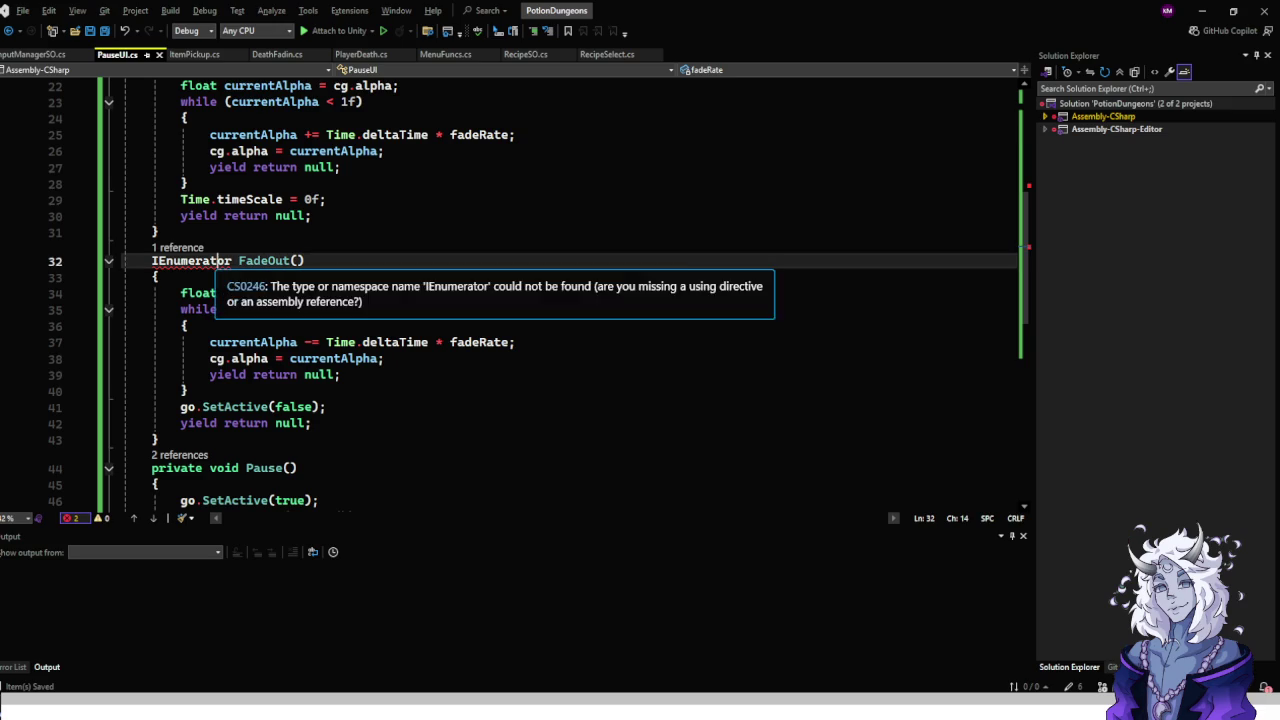
Add the System.Collections import for IEnumerator, delete the unused DebugUI using, and save.
key(ctrl+period)
key(Return)
scroll(560, 290, up, 7)
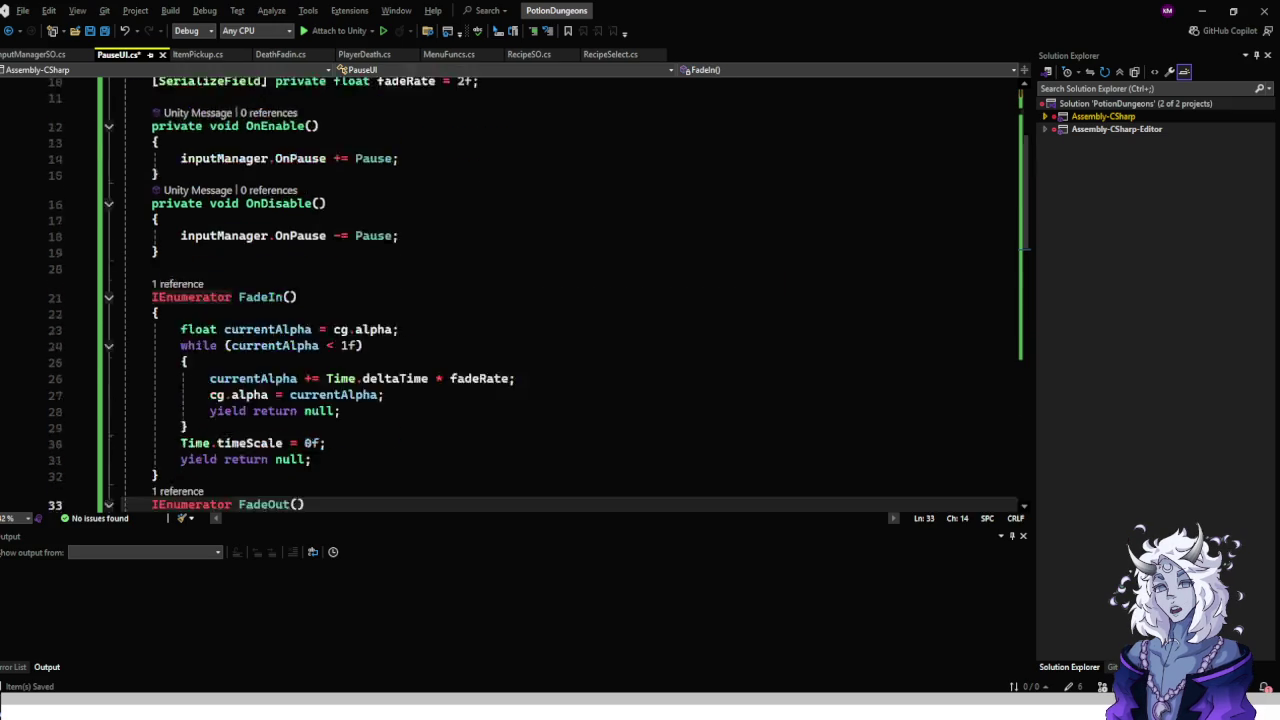
drag(253, 100, 395, 117)
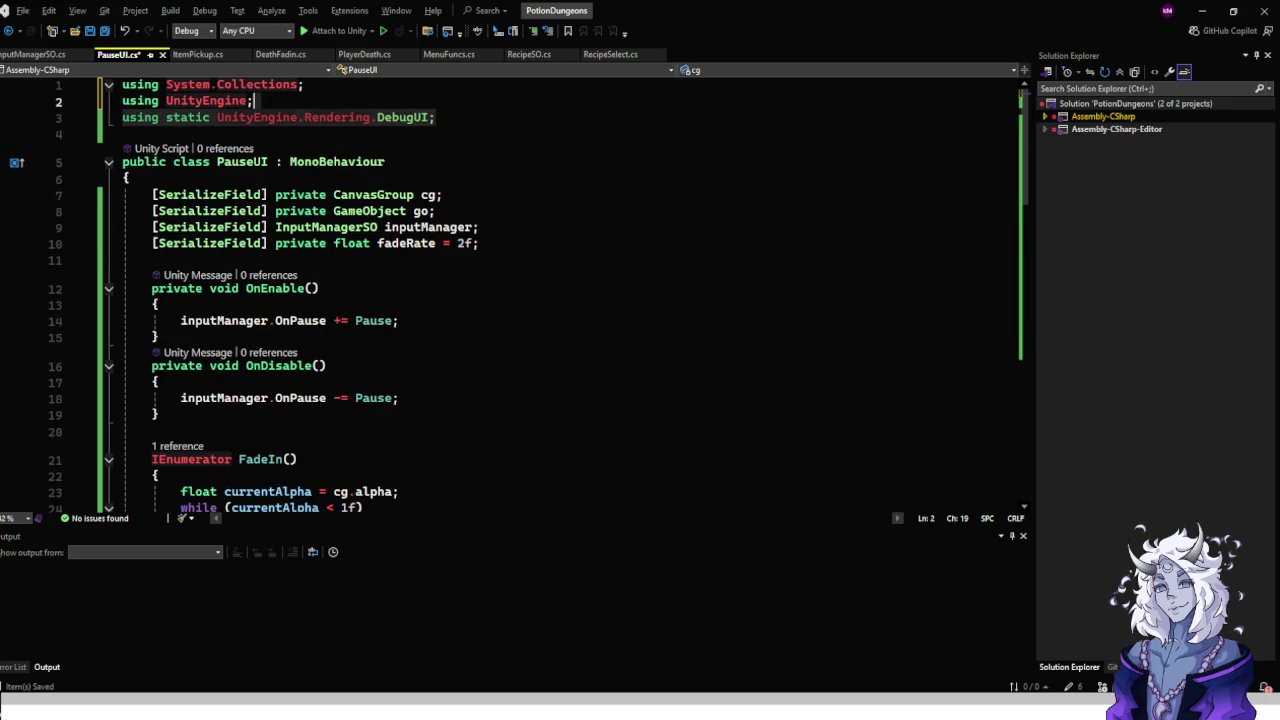
key(BackSpace)
scroll(560, 290, down, 3)
scroll(560, 290, down, 8)
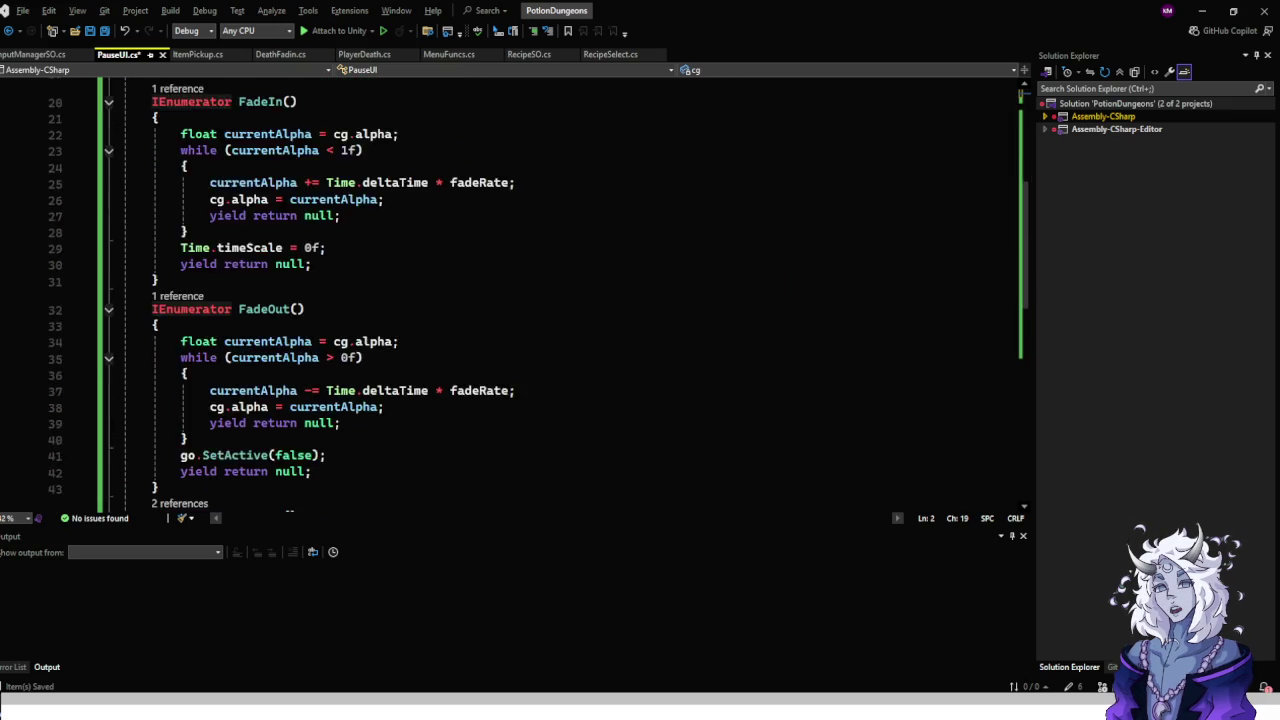
key(ctrl+s)
Insert 'Time.timeScale = 0;' at the top of Pause() and save PauseUI.cs.
scroll(560, 290, up, 11)
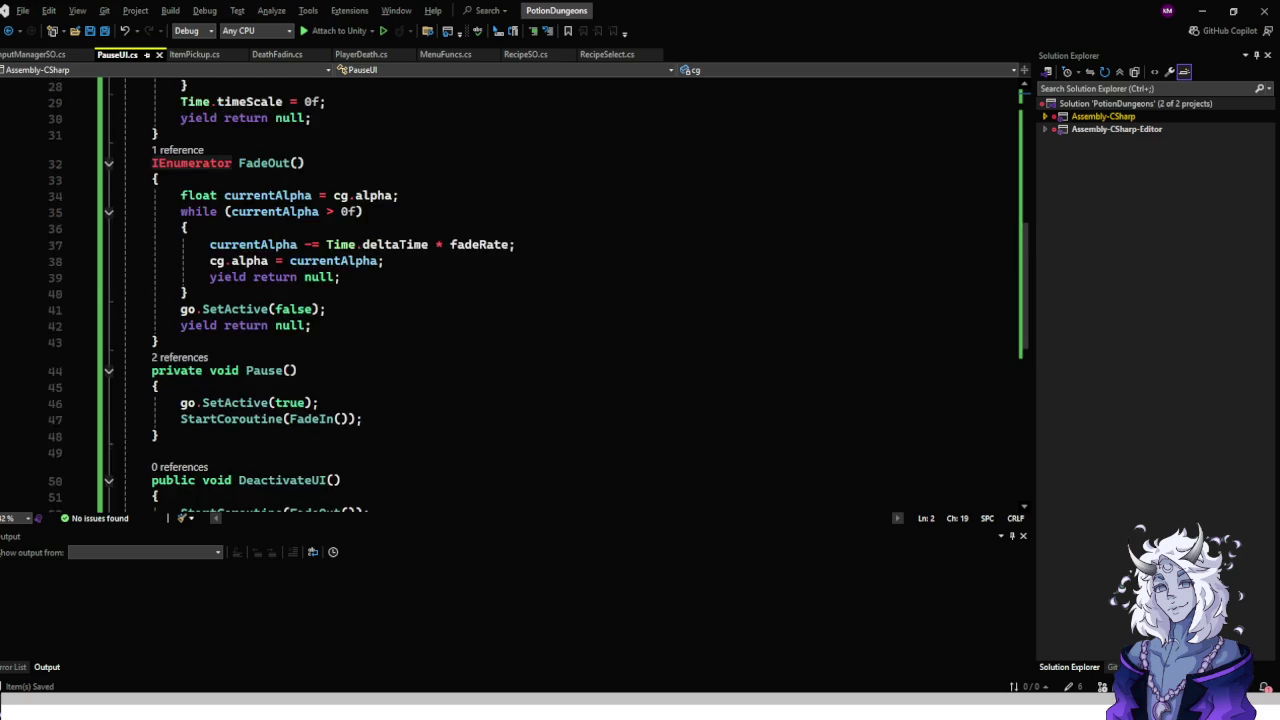
scroll(560, 290, down, 10)
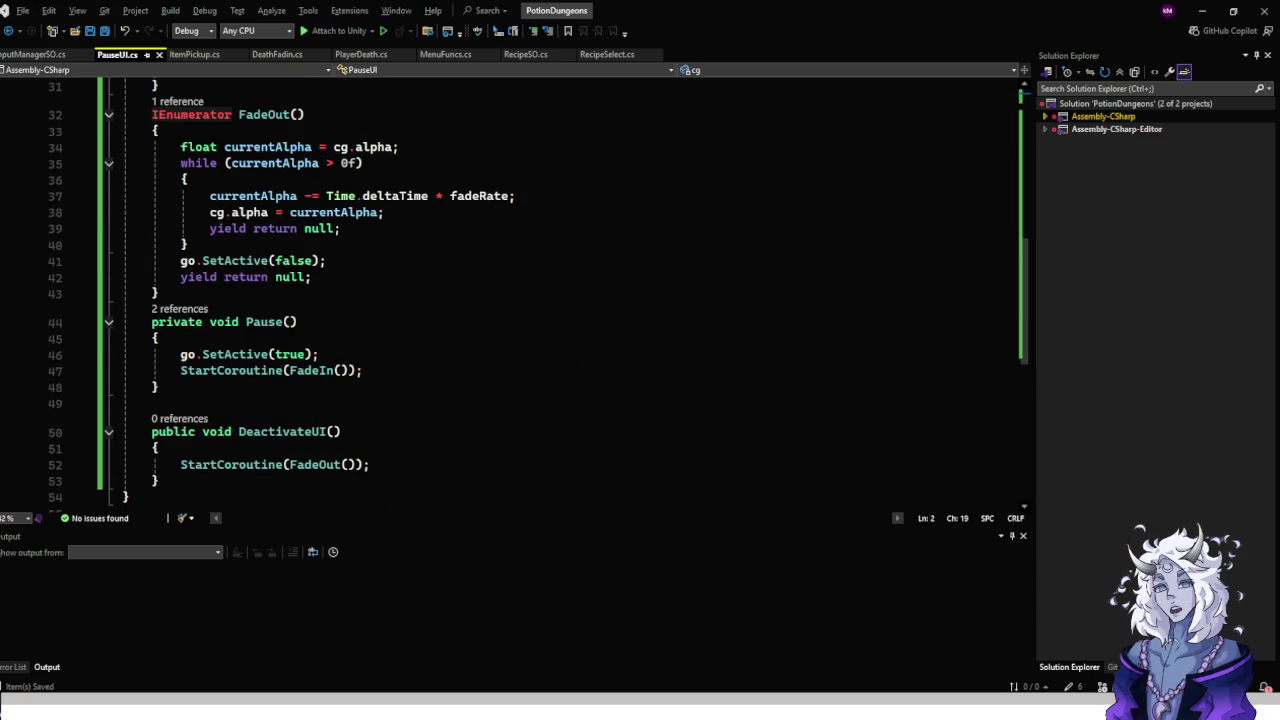
click(160, 338)
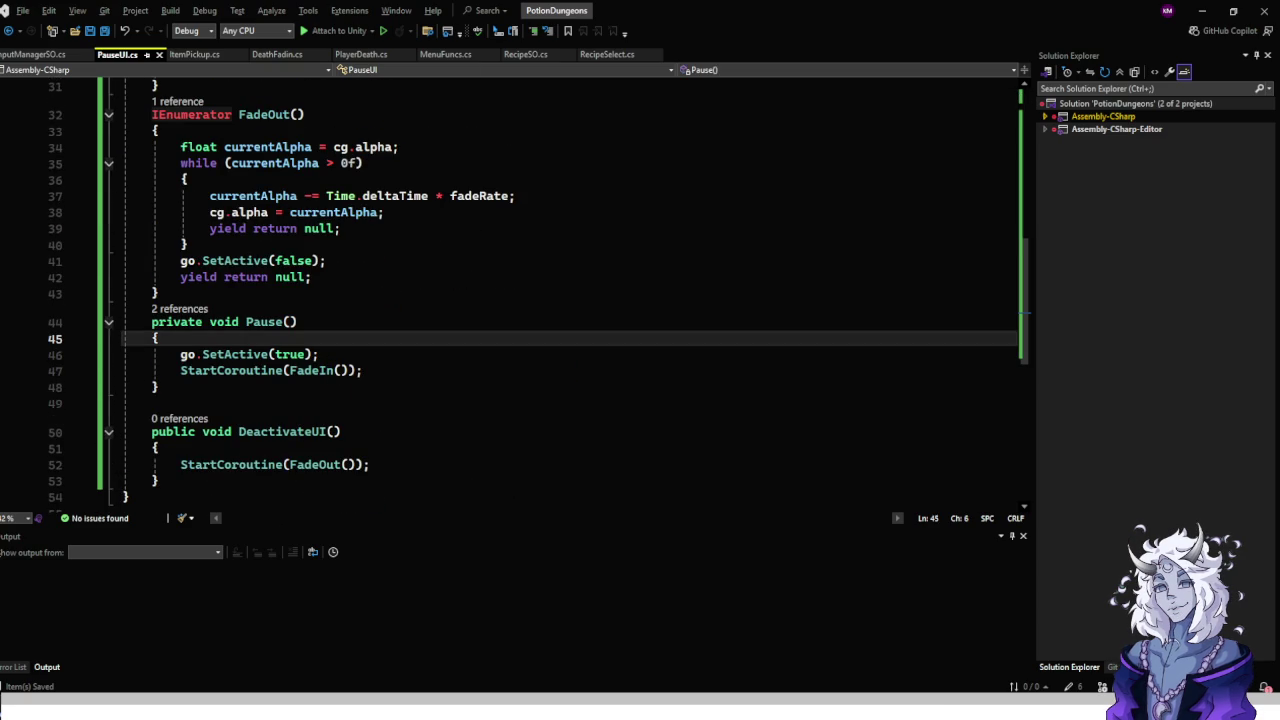
key(Return)
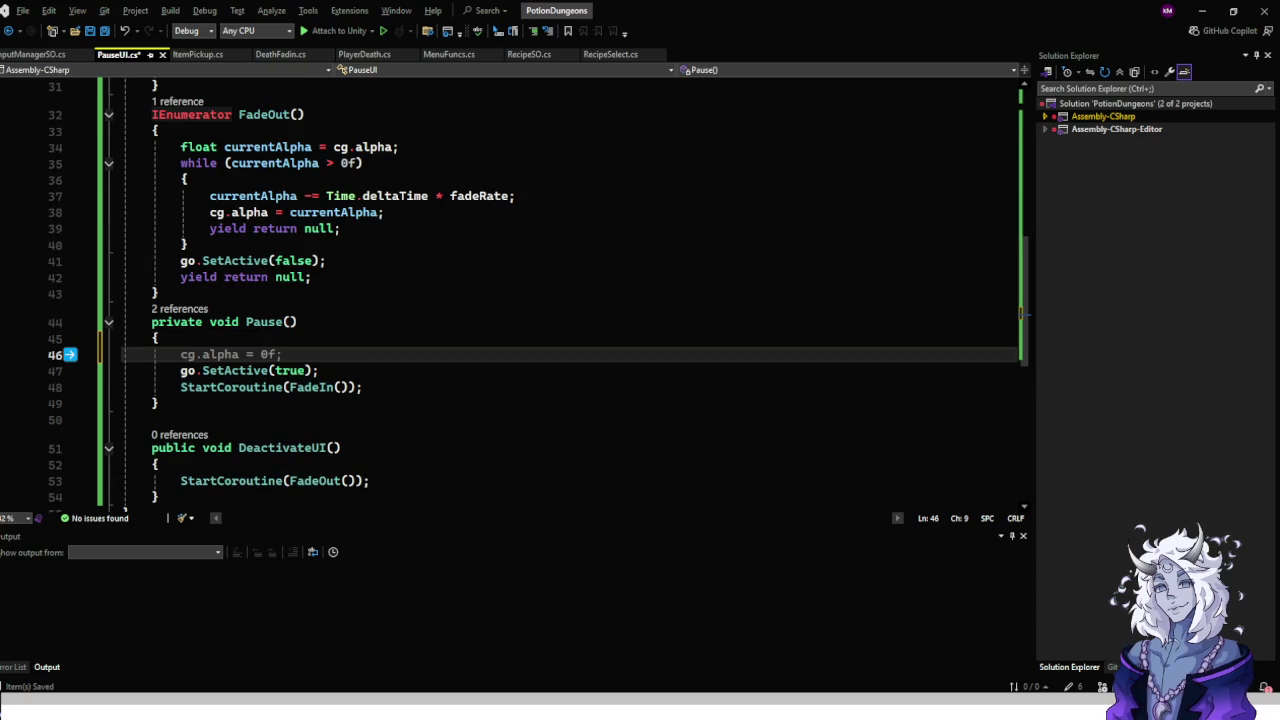
text(Time)
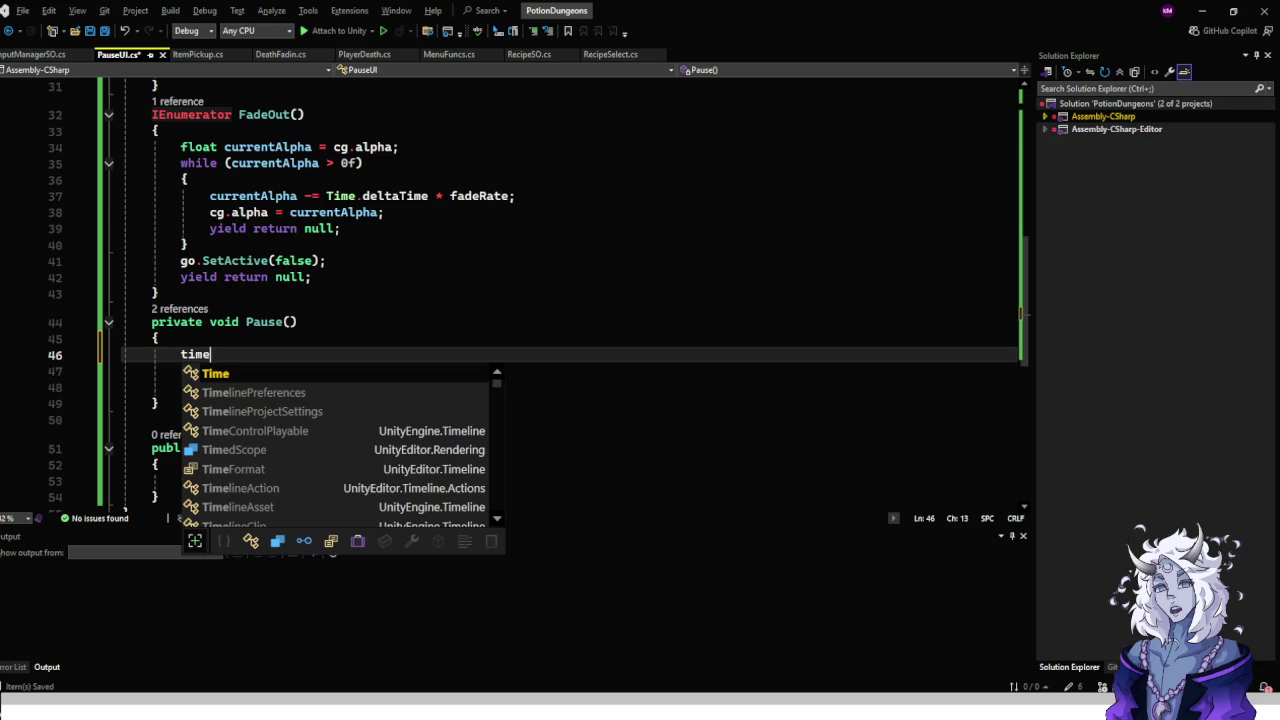
key(Escape)
text(.timeS)
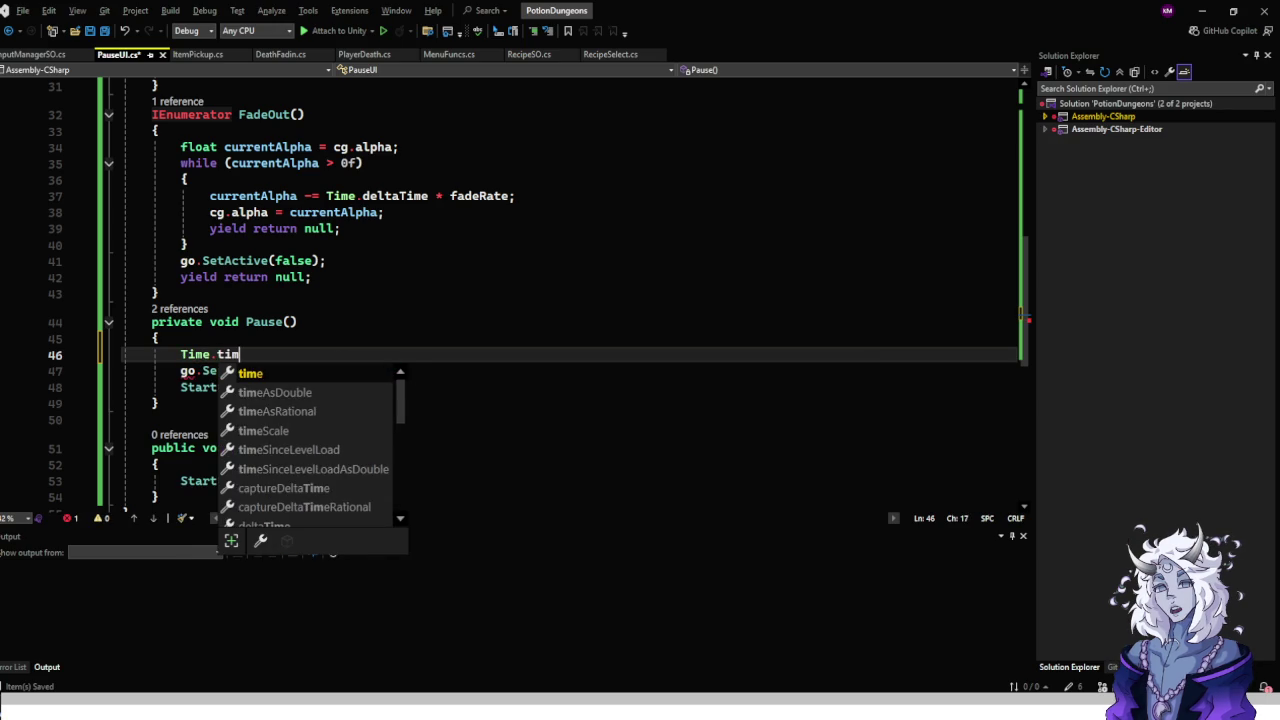
key(Tab)
text(= 0;)
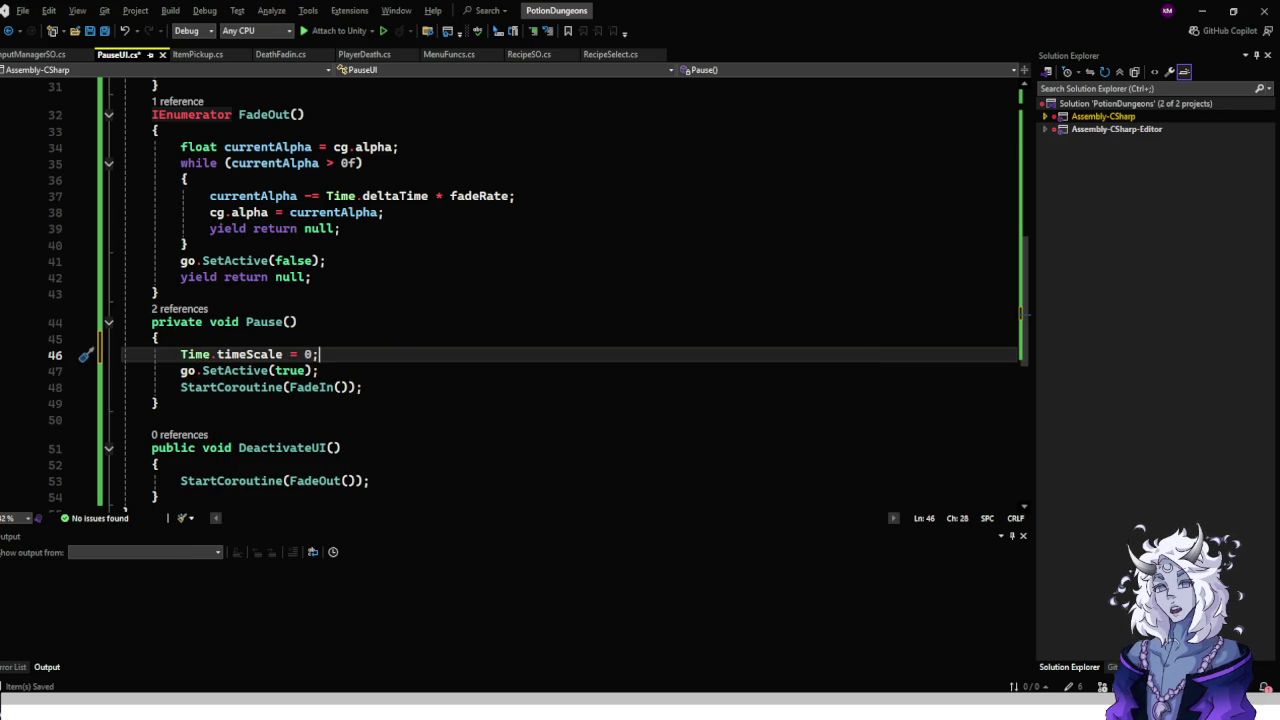
key(ctrl+s)
Review the Pause method's lines and the DeactivateUI declaration.
scroll(560, 300, down, 2)
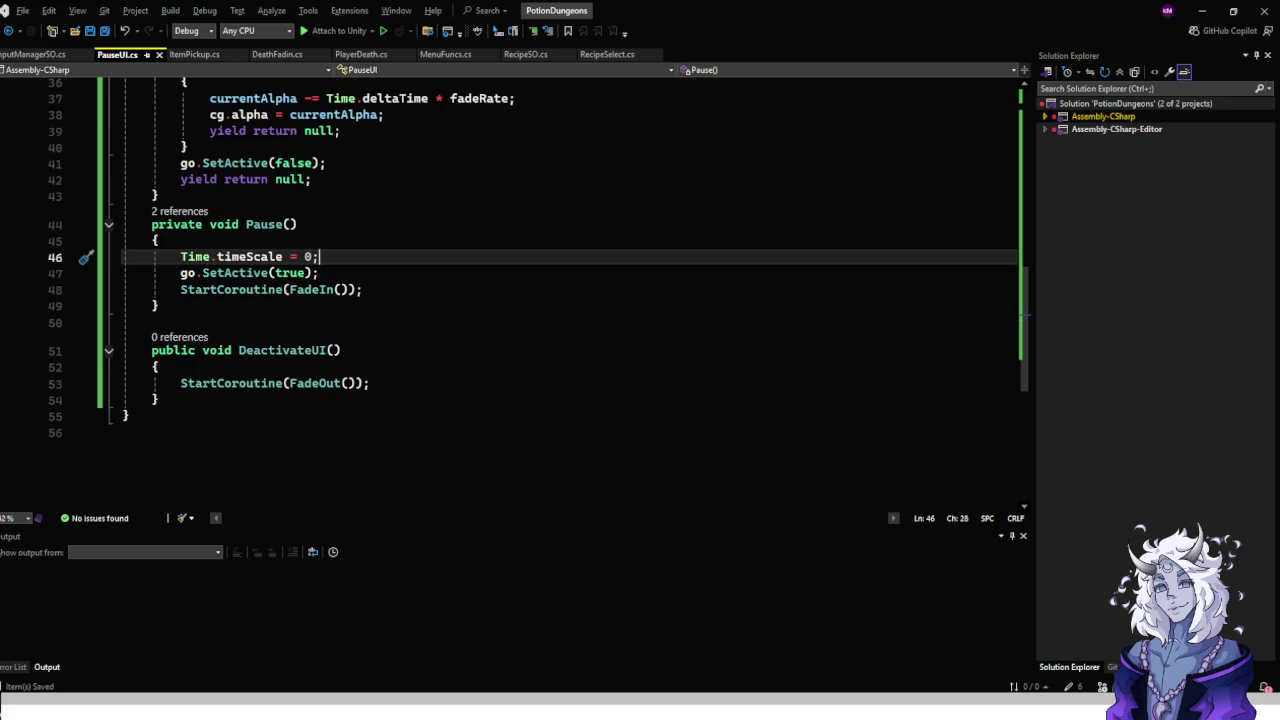
scroll(560, 300, up, 2)
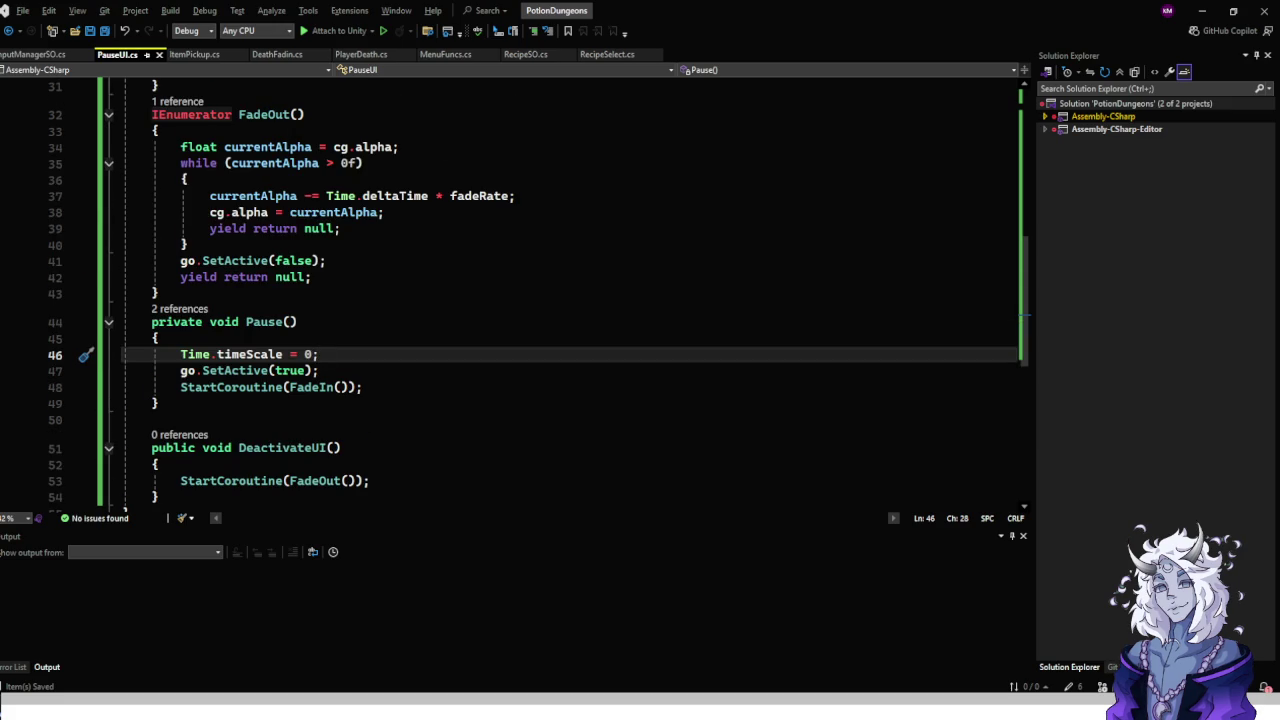
click(362, 387)
click(318, 370)
click(318, 354)
scroll(560, 300, down, 1)
click(342, 398)
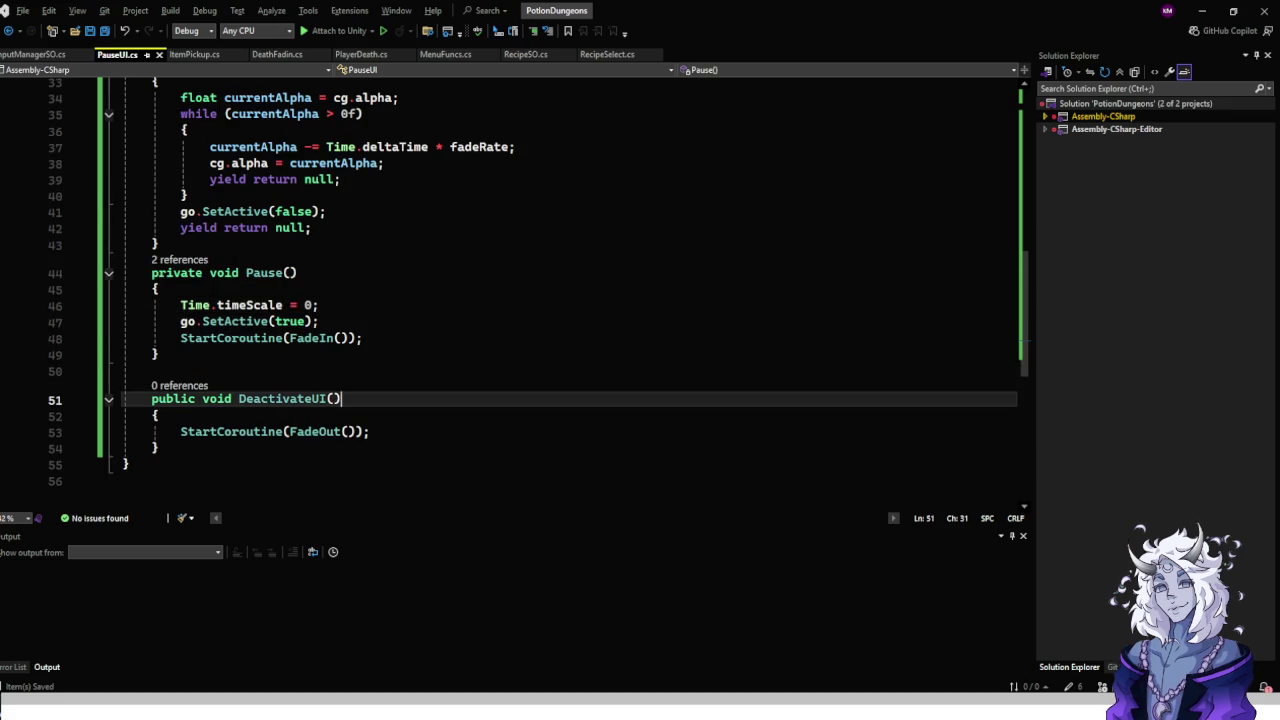
scroll(560, 290, up, 3)
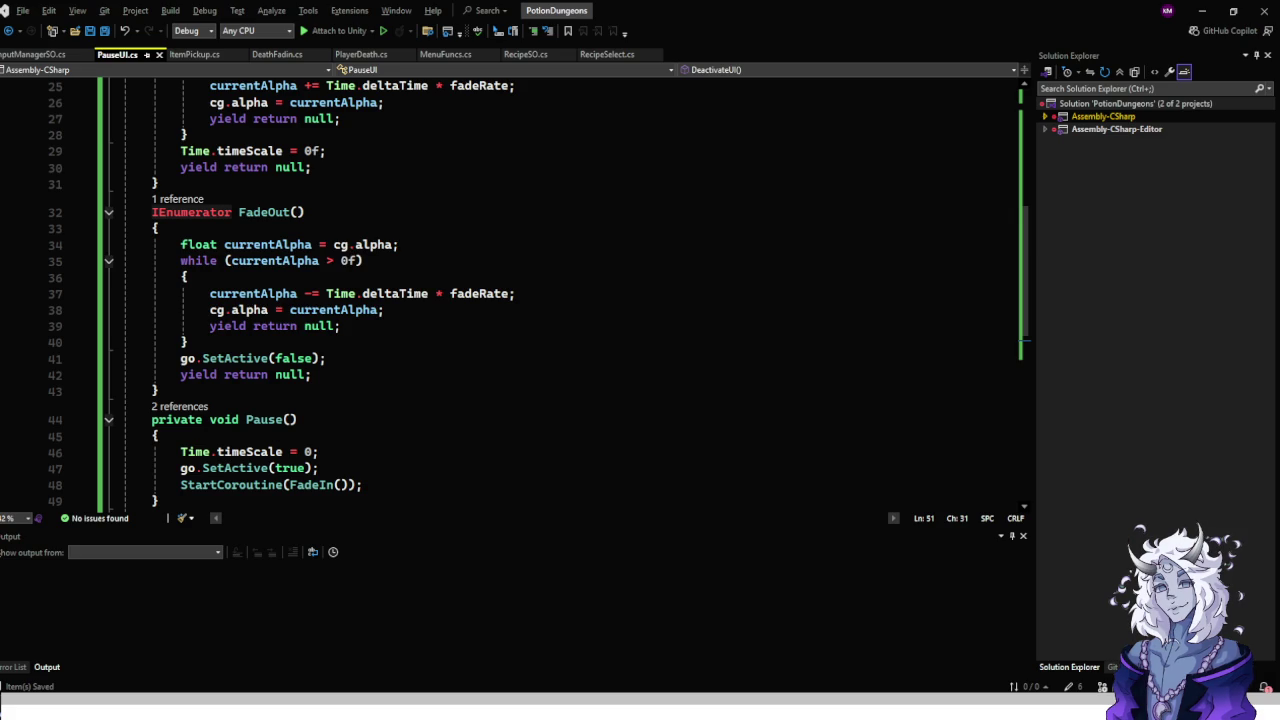
Add 'Time.timeScale = 1f' at the start of the FadeOut coroutine.
click(160, 228)
key(Return)
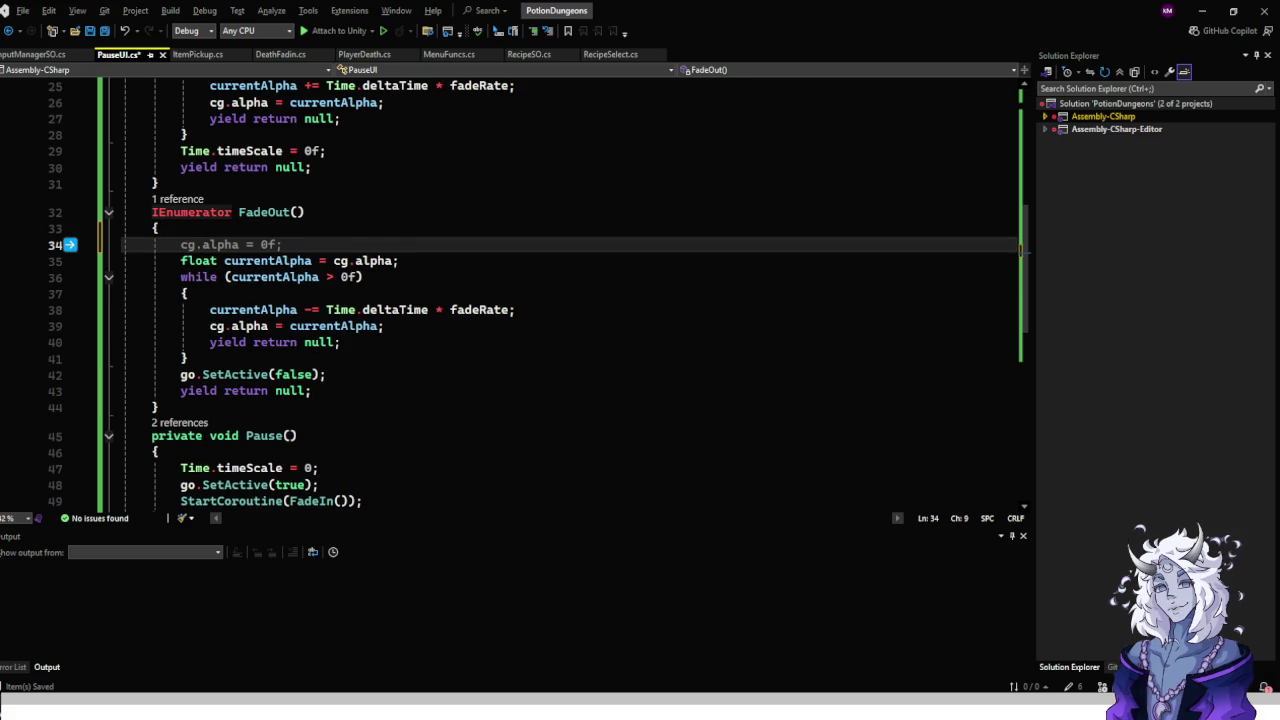
text(Time.tim)
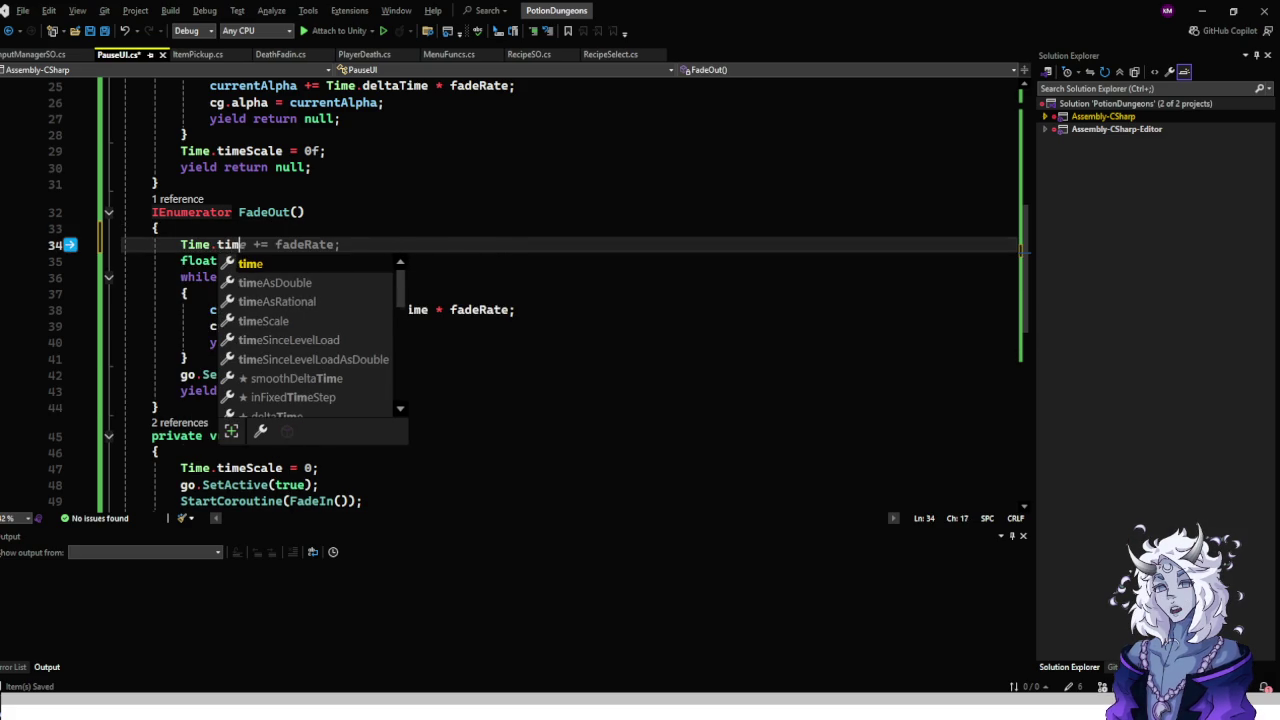
key(Down)
key(Down)
key(Down)
key(Tab)
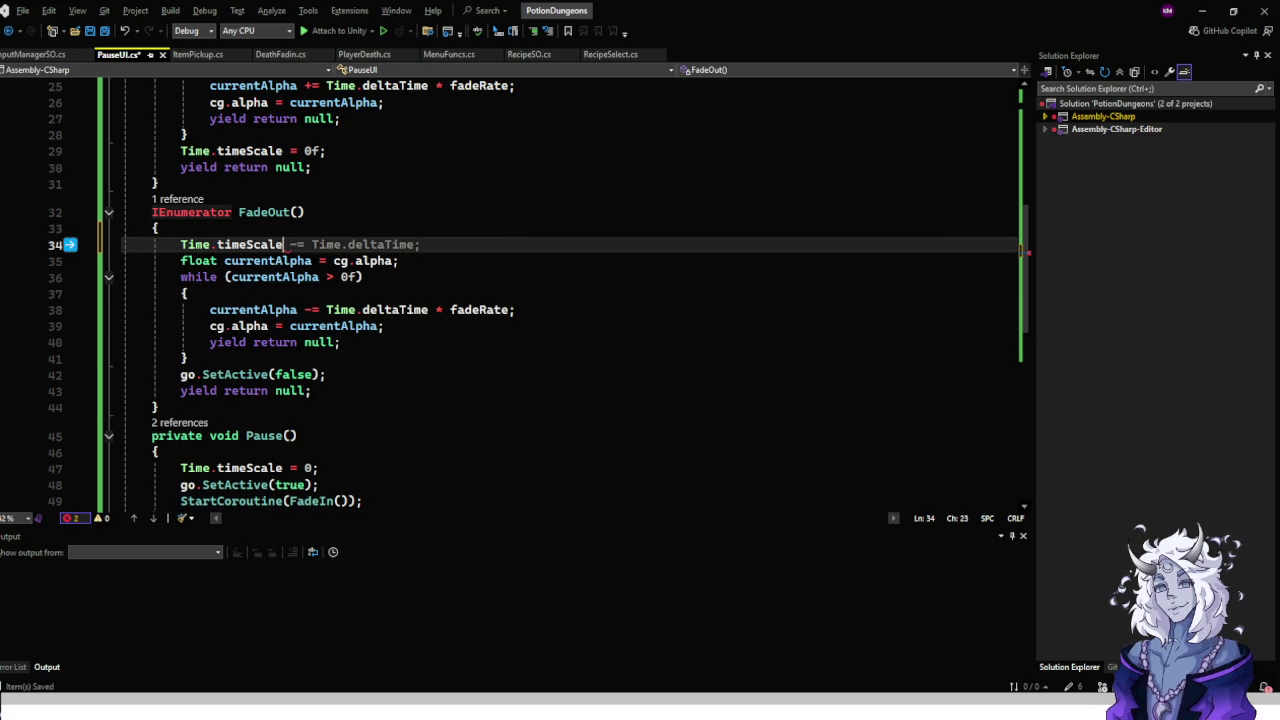
text( = 1f;)
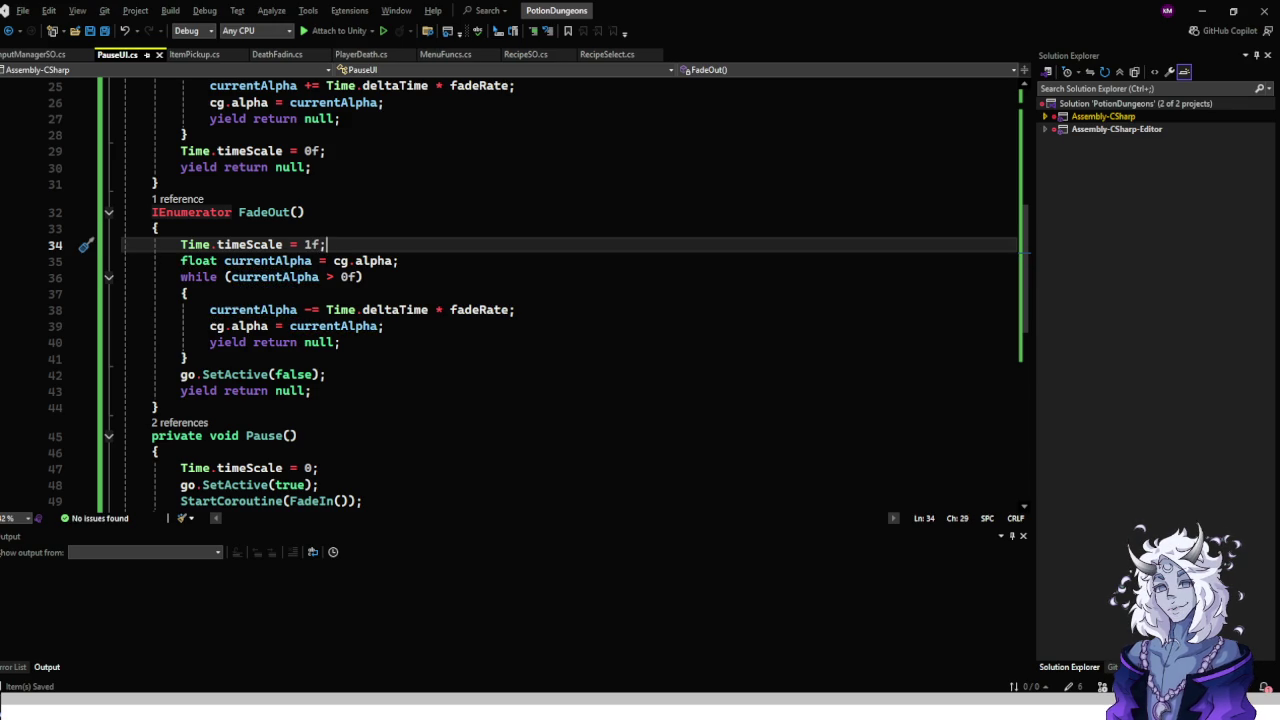
Delete the timeScale line from Pause, leaving FadeIn to set timeScale to 0.
scroll(570, 300, down, 2)
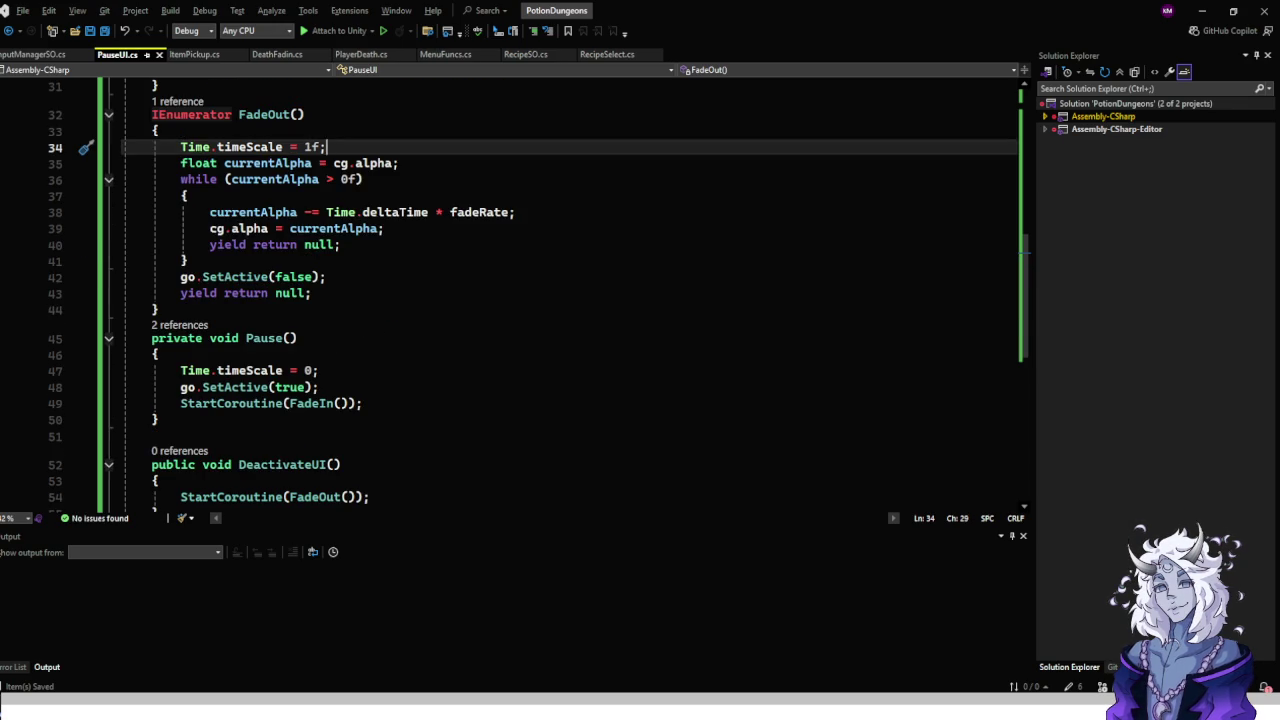
click(181, 370)
key(Up)
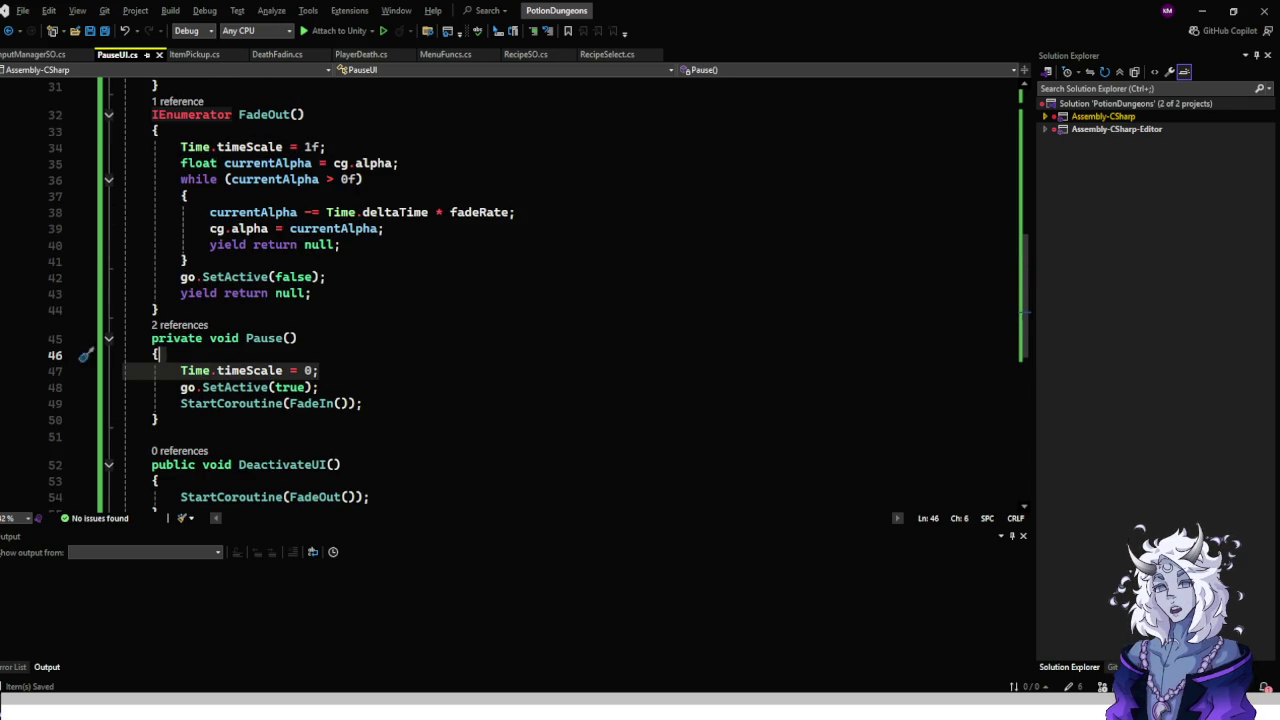
key(shift+Down)
key(shift+End)
key(Delete)
click(363, 387)
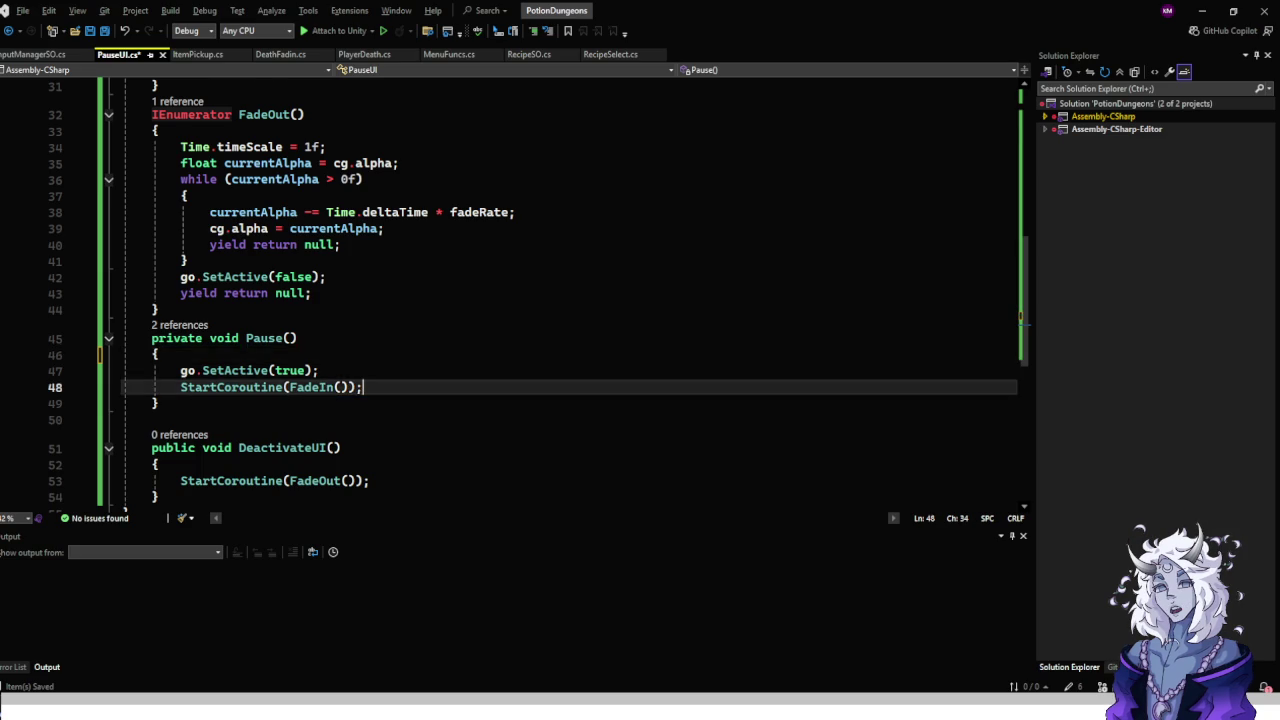
scroll(570, 300, up, 5)
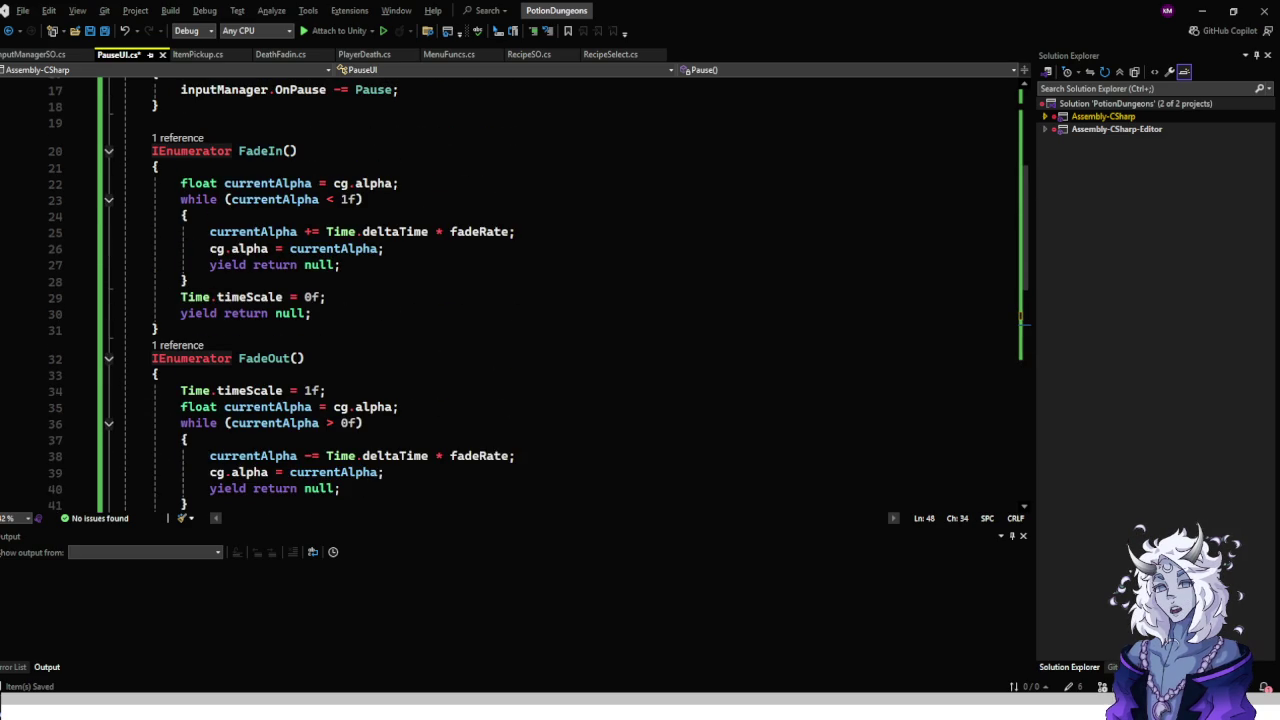
click(326, 297)
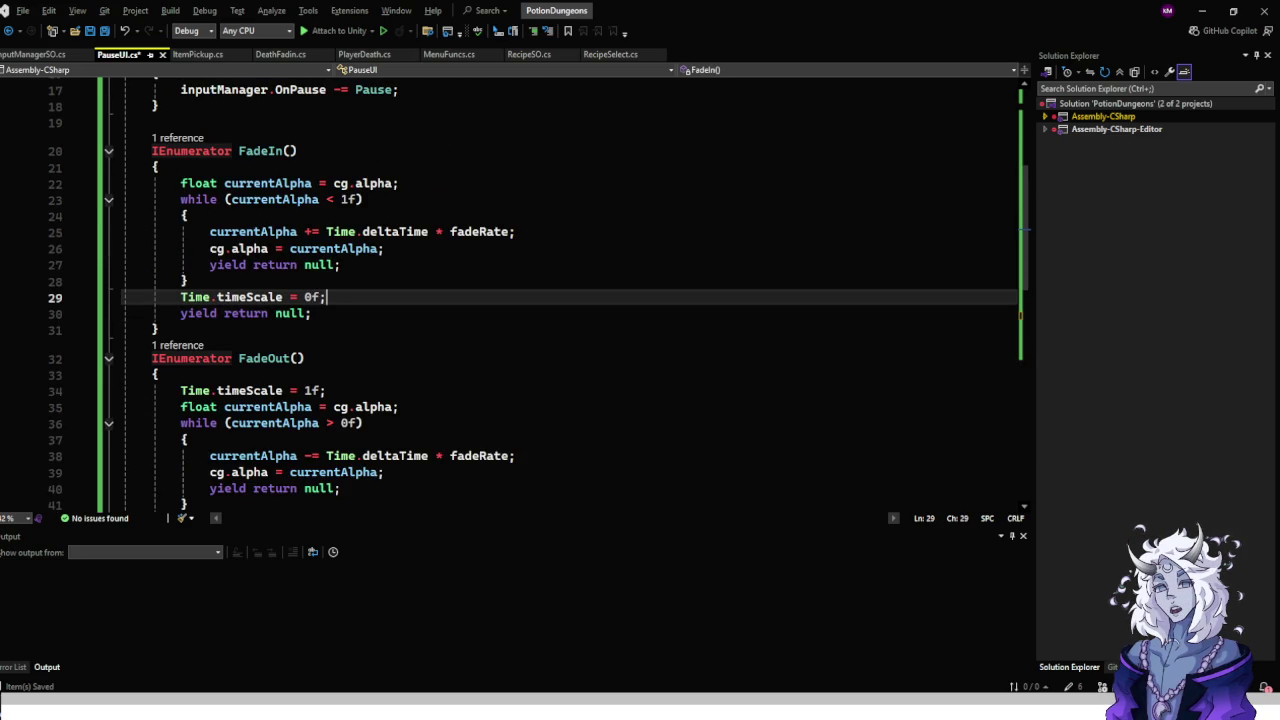
scroll(540, 290, down, 3)
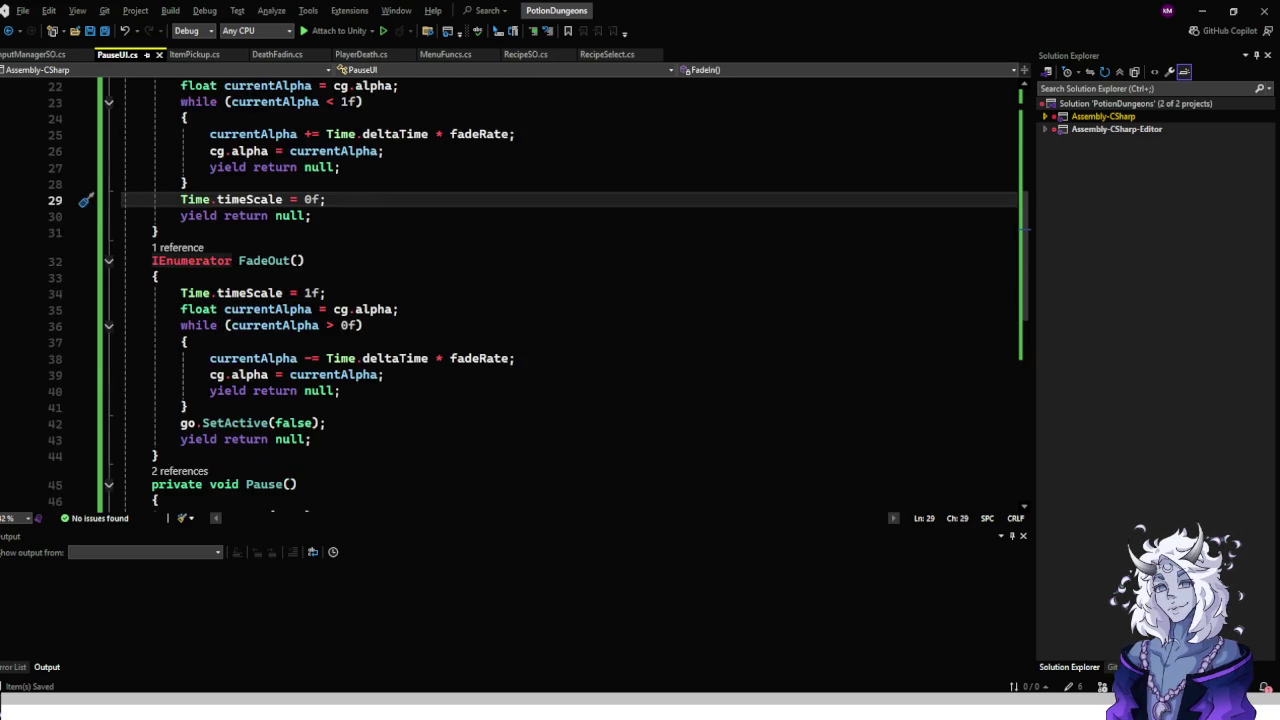
scroll(570, 290, up, 6)
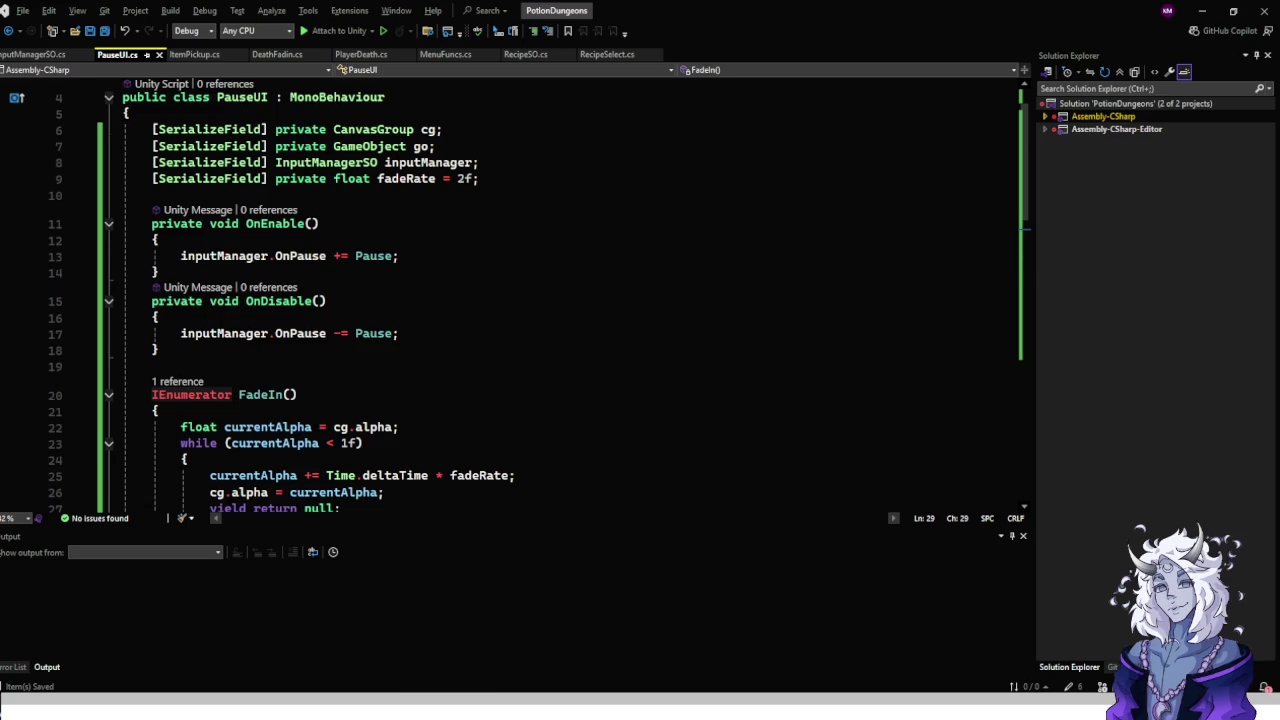
scroll(570, 290, down, 3)
scroll(540, 290, down, 6)
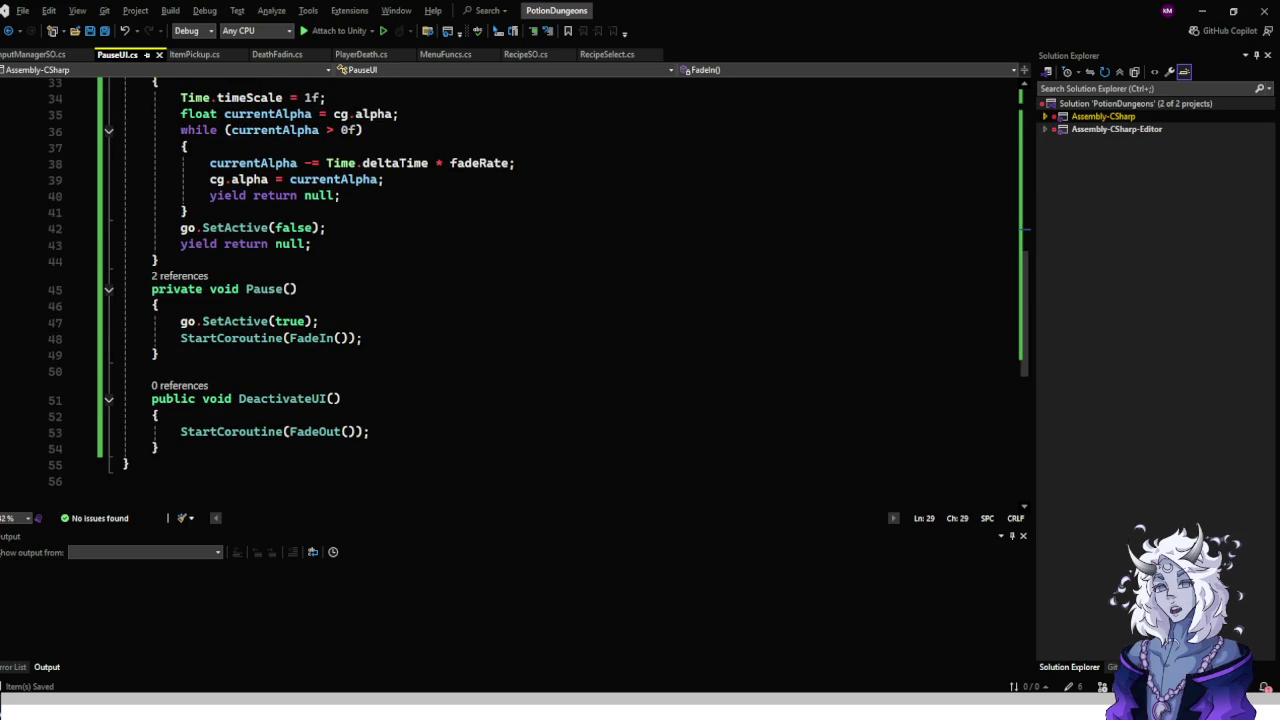
Rename the DeactivateUI method to Unpause, then return to the Unity editor.
click(318, 321)
click(358, 338)
click(336, 398)
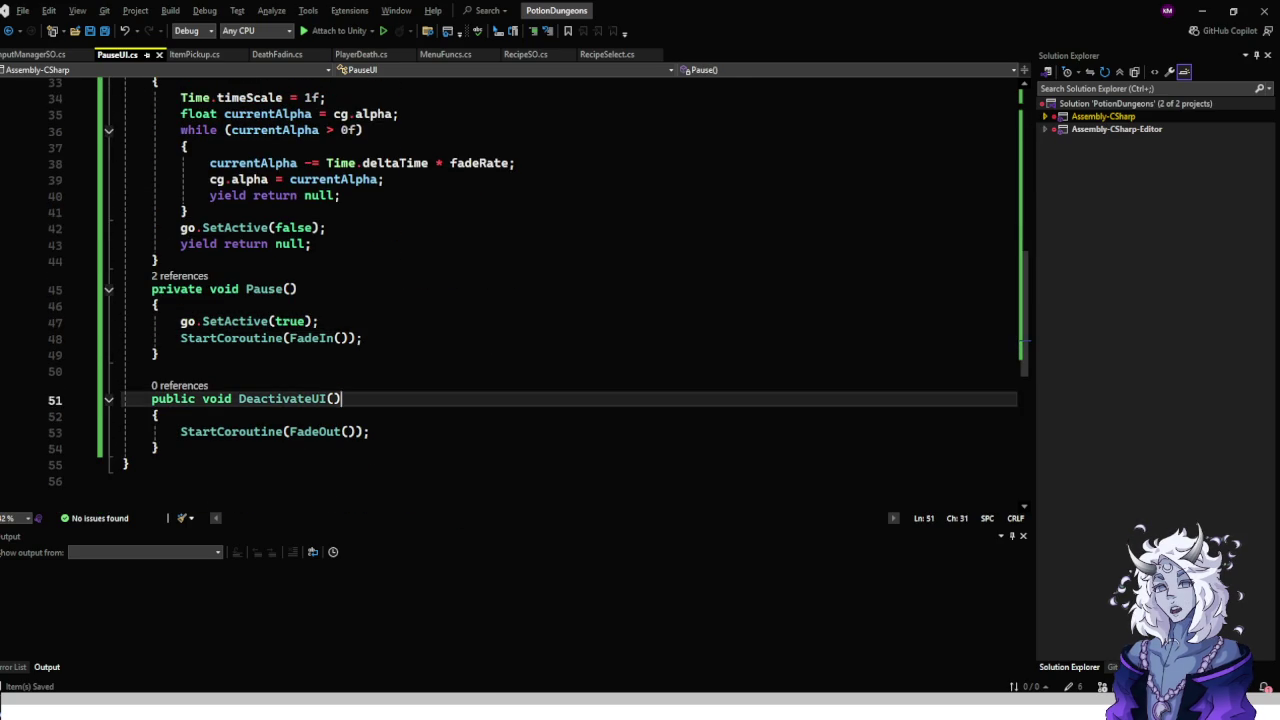
click(370, 431)
click(327, 398)
click(238, 398)
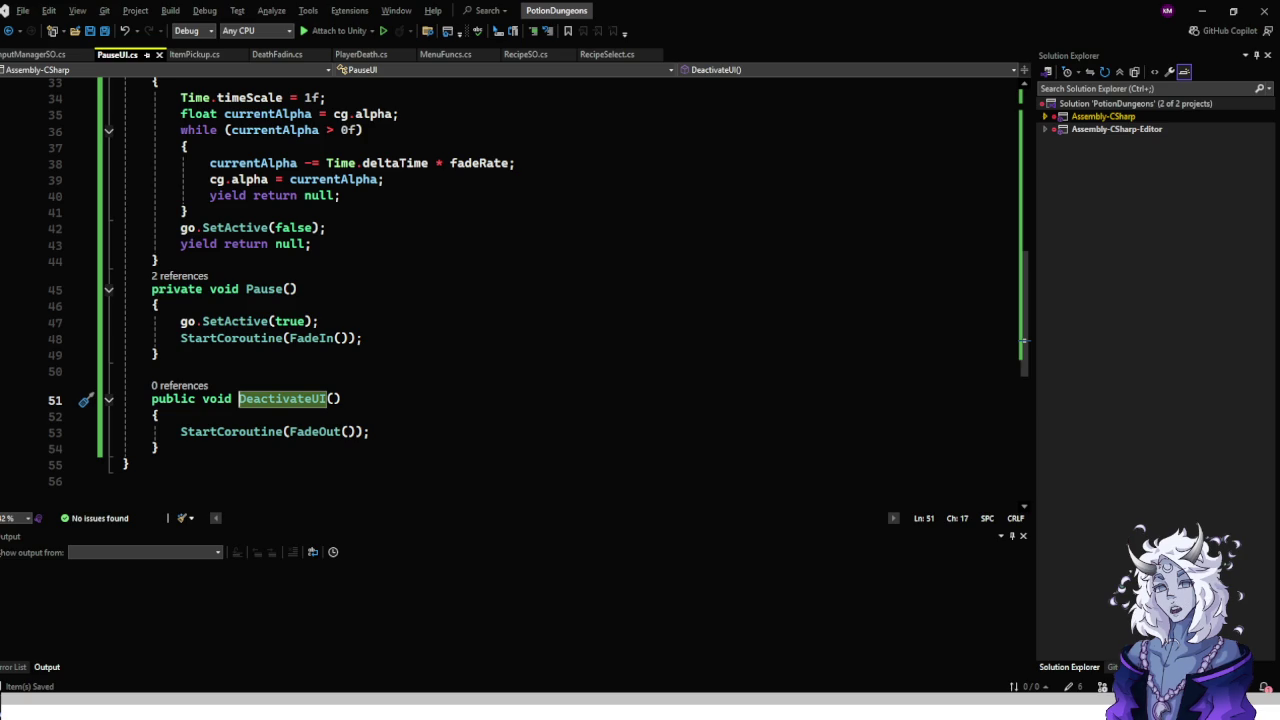
right_click(288, 398)
click(330, 366)
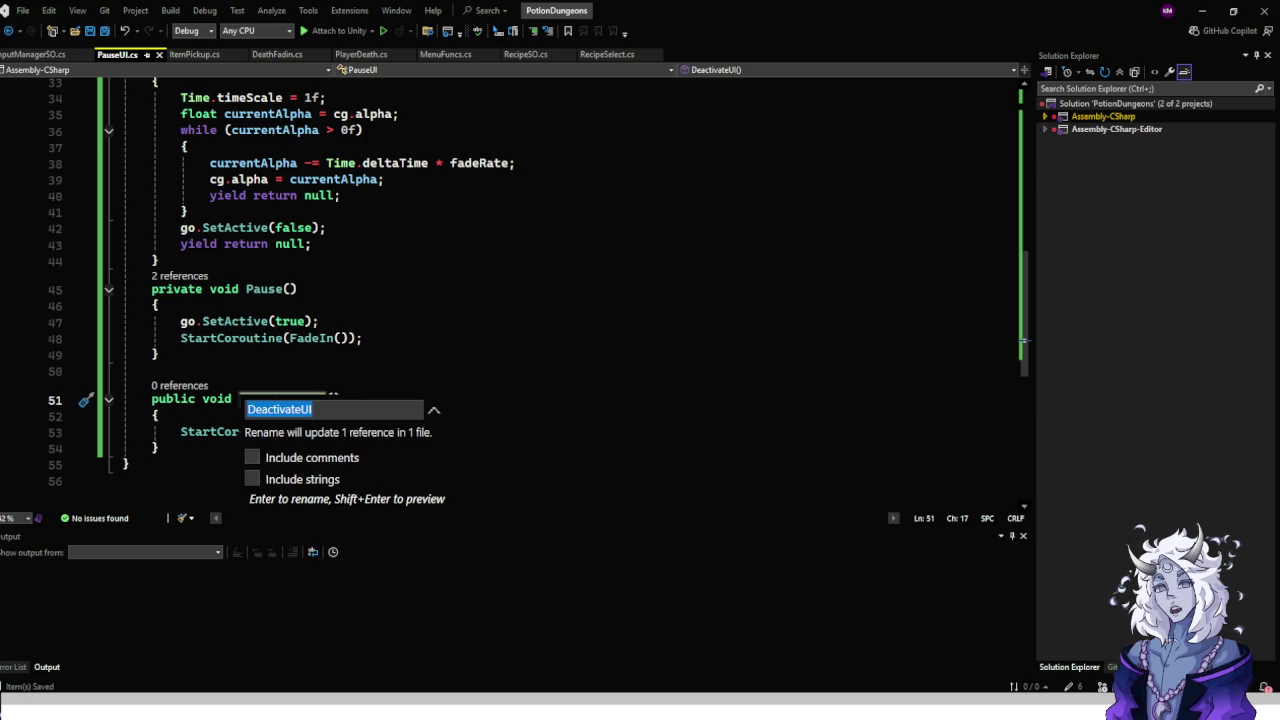
text(Unpause)
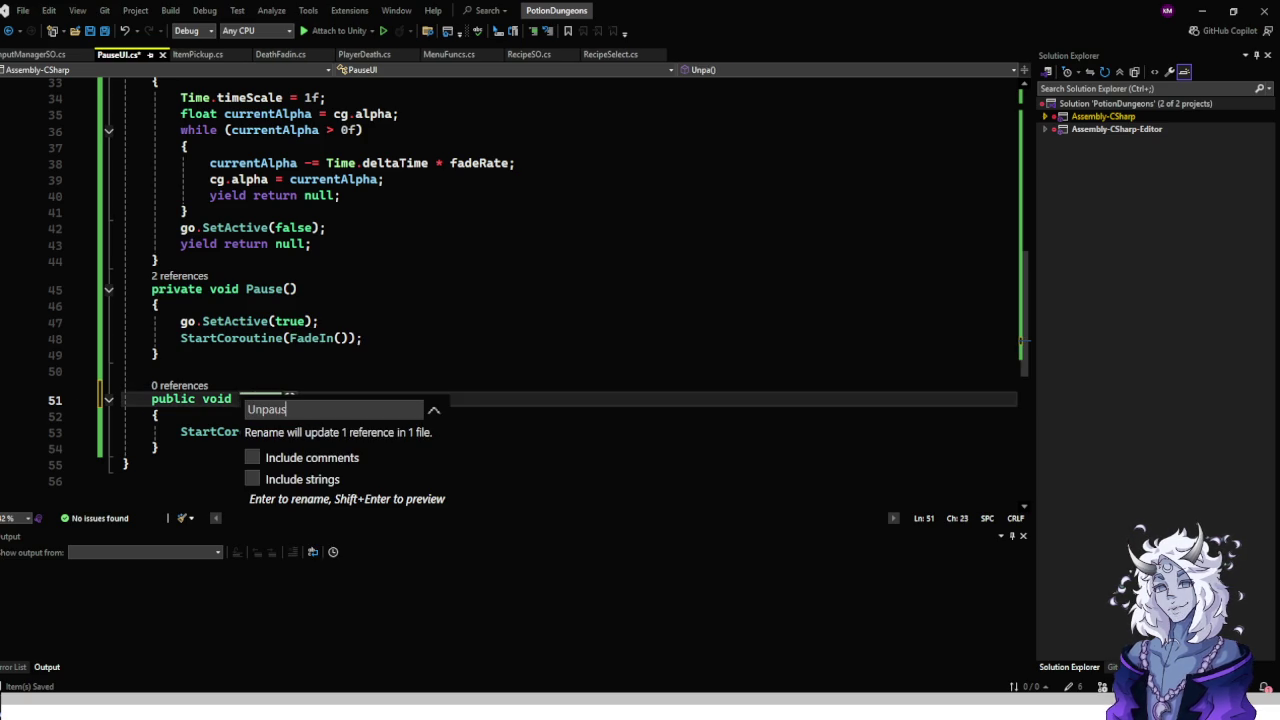
key(Return)
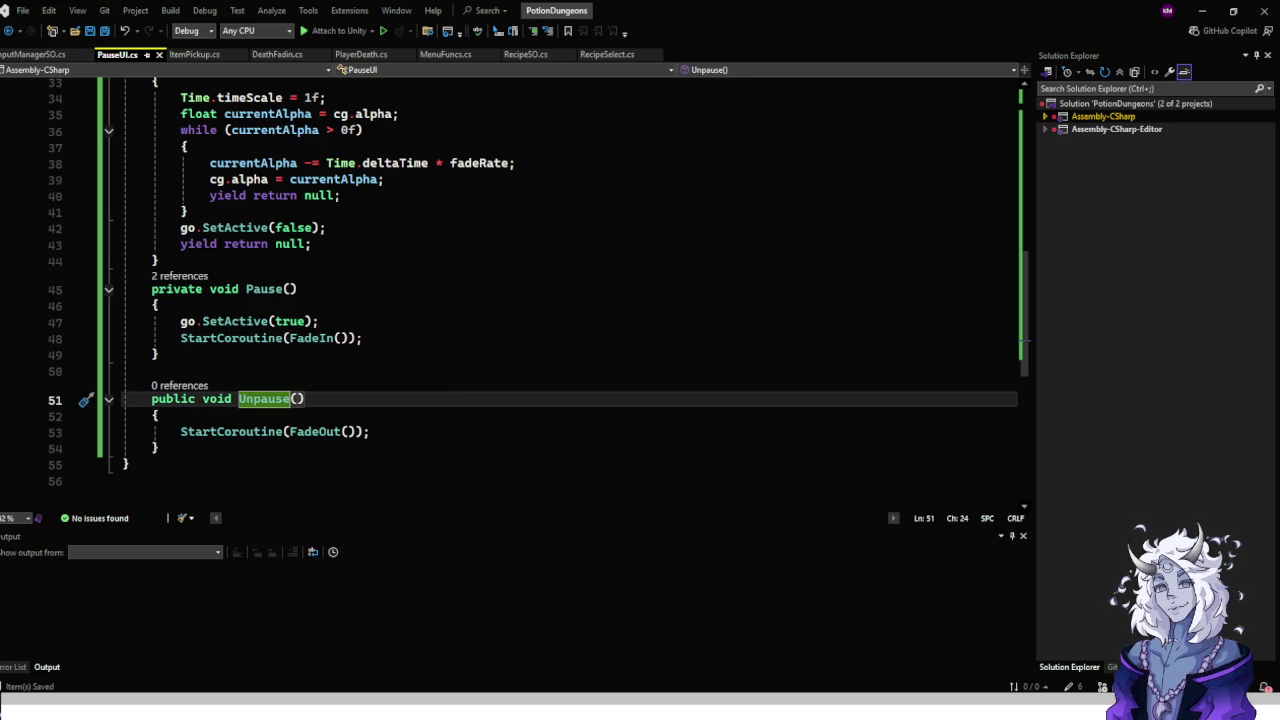
scroll(340, 430, up, 9)
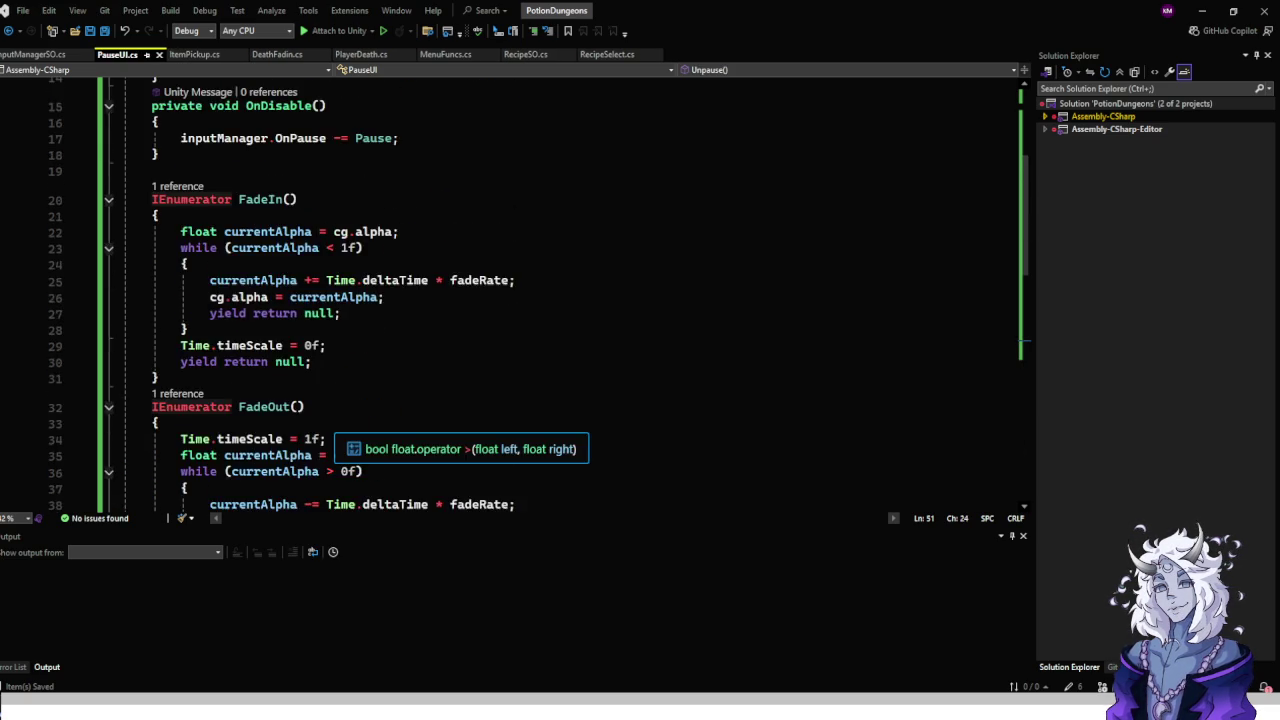
scroll(500, 300, up, 2)
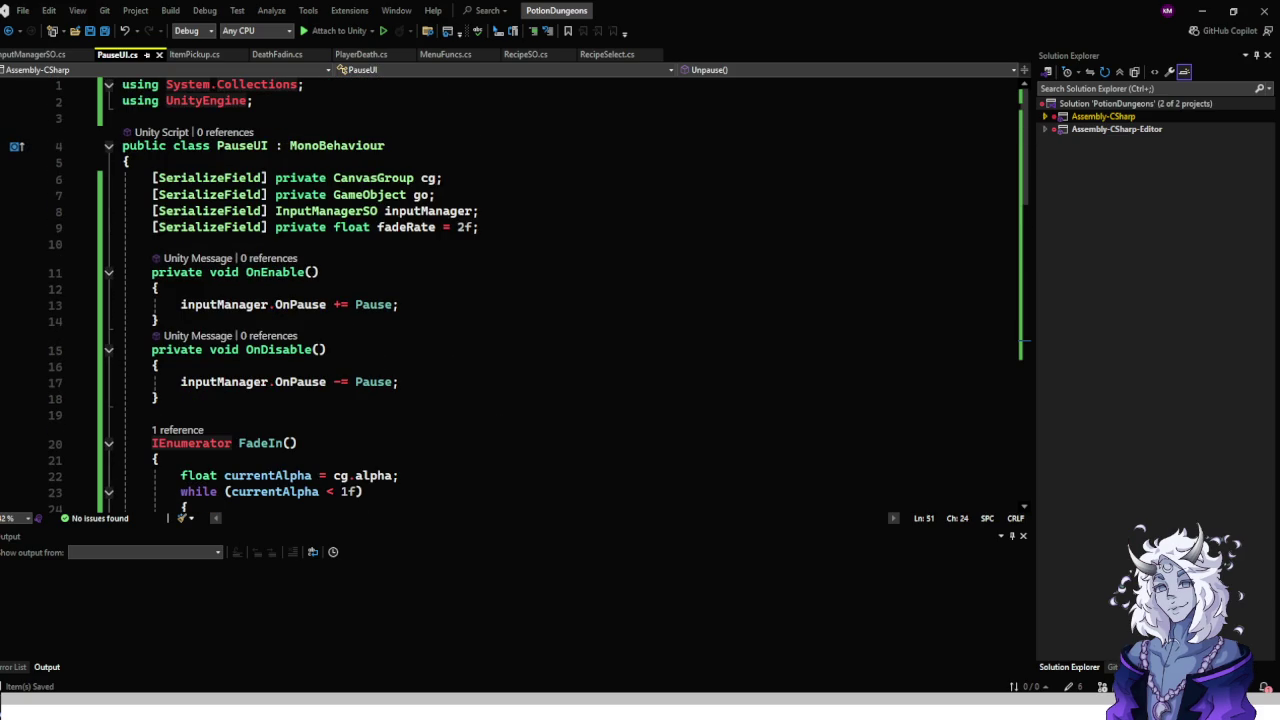
key(alt+Tab)
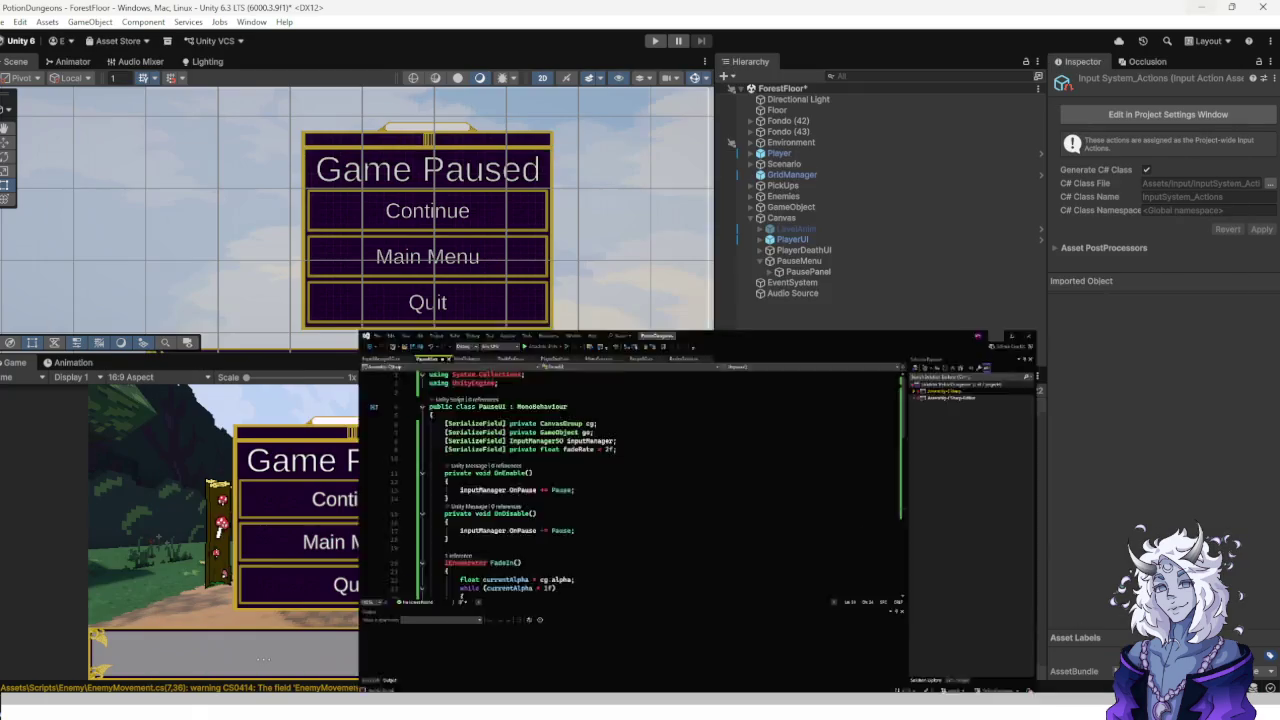
Check PausePanel's Canvas Group, keeping its alpha at 1, then reselect PauseMenu.
click(799, 261)
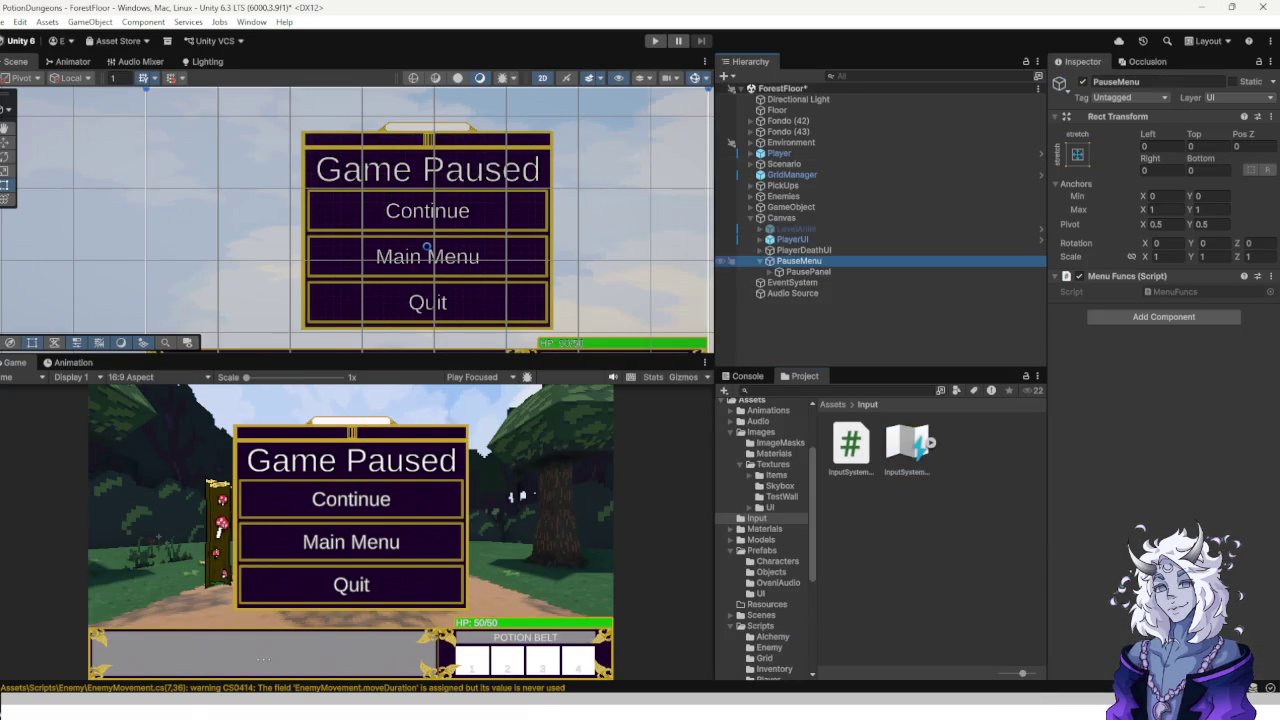
click(808, 271)
scroll(1160, 250, down, 3)
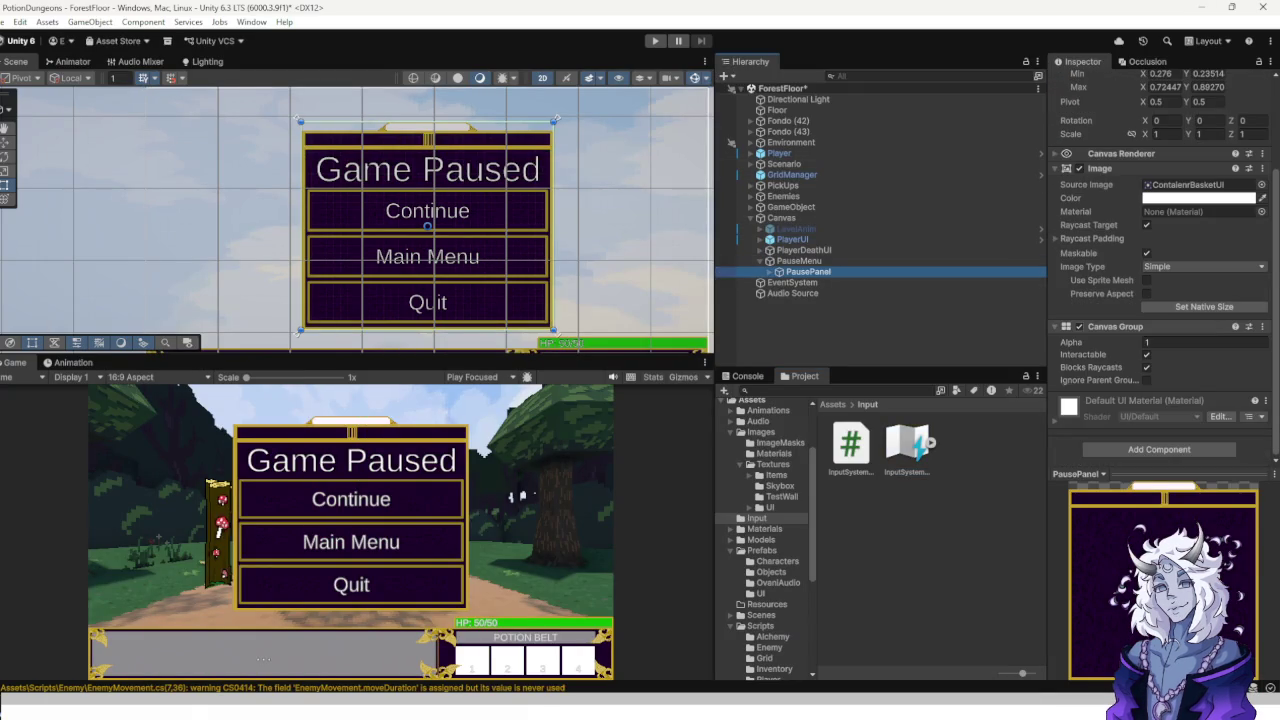
click(1205, 342)
key(Return)
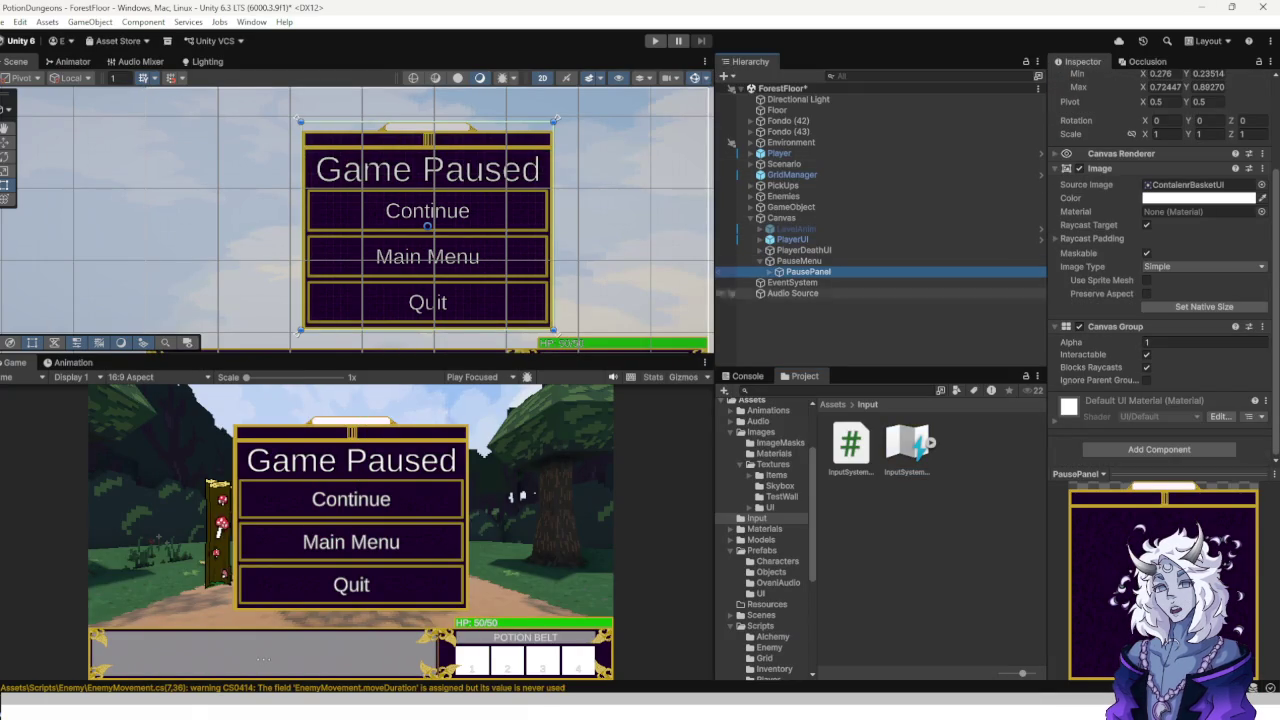
scroll(765, 500, down, 5)
click(760, 574)
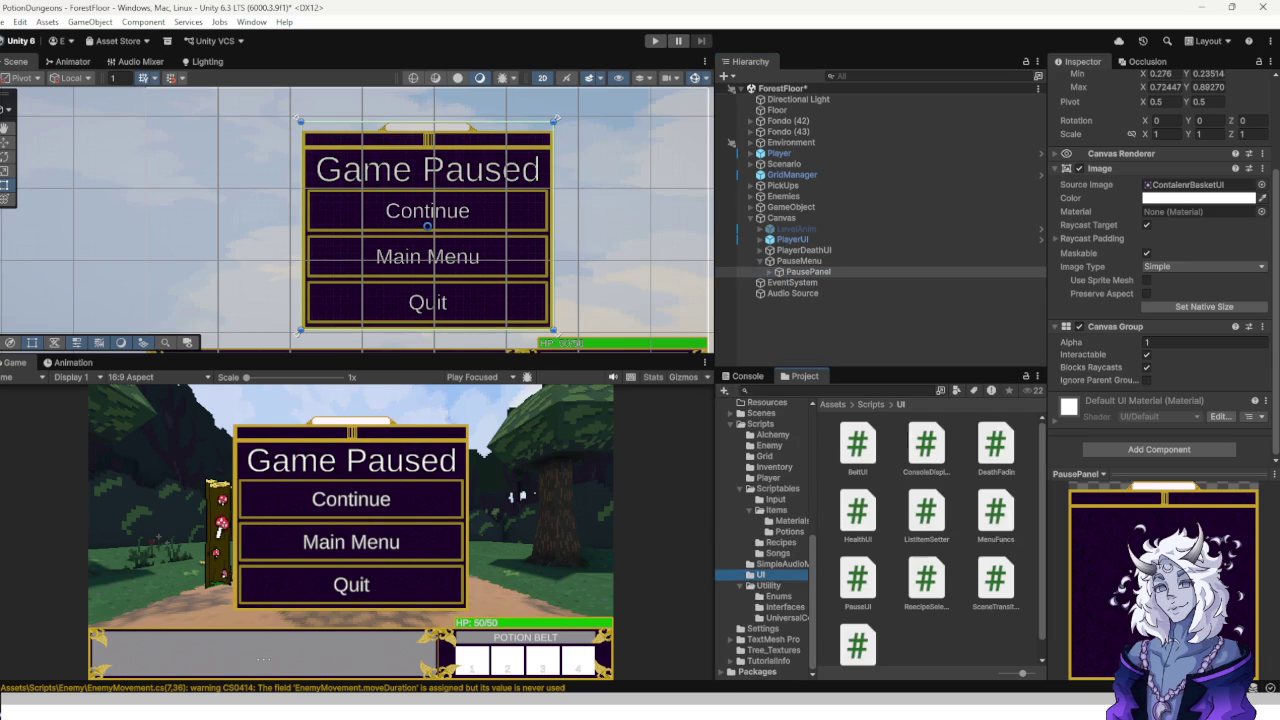
scroll(940, 540, down, 1)
click(808, 271)
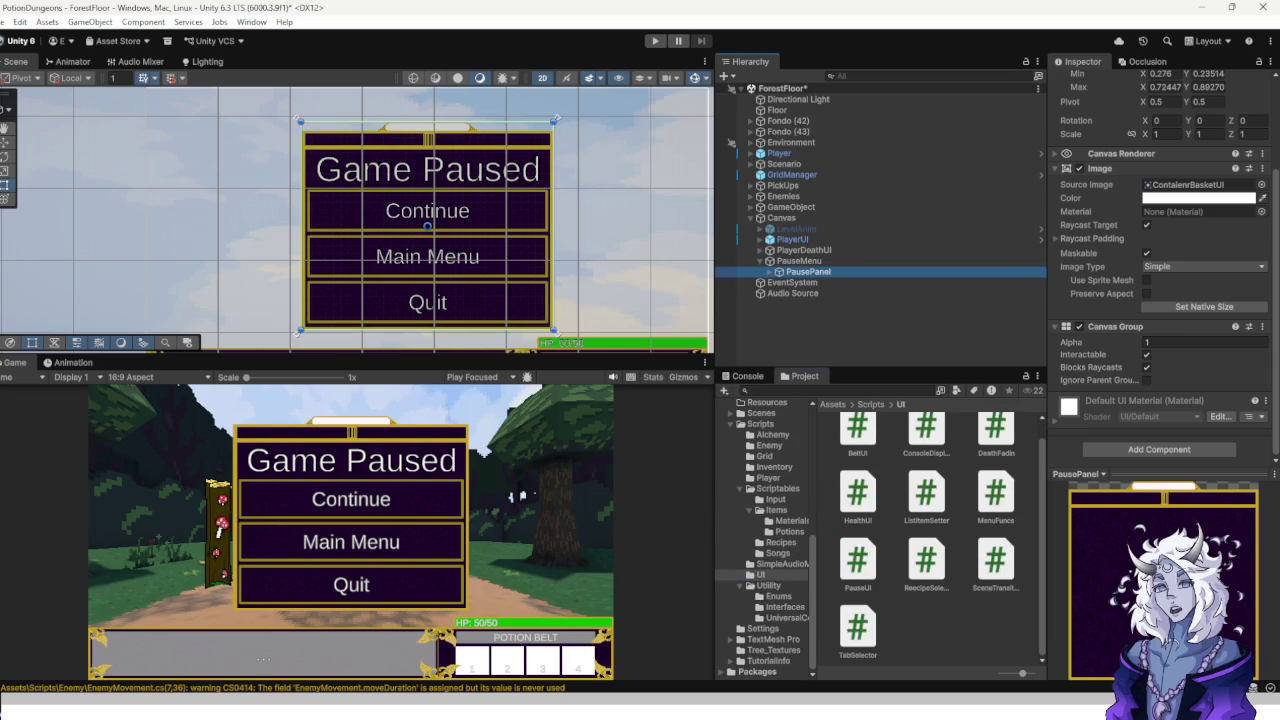
click(799, 260)
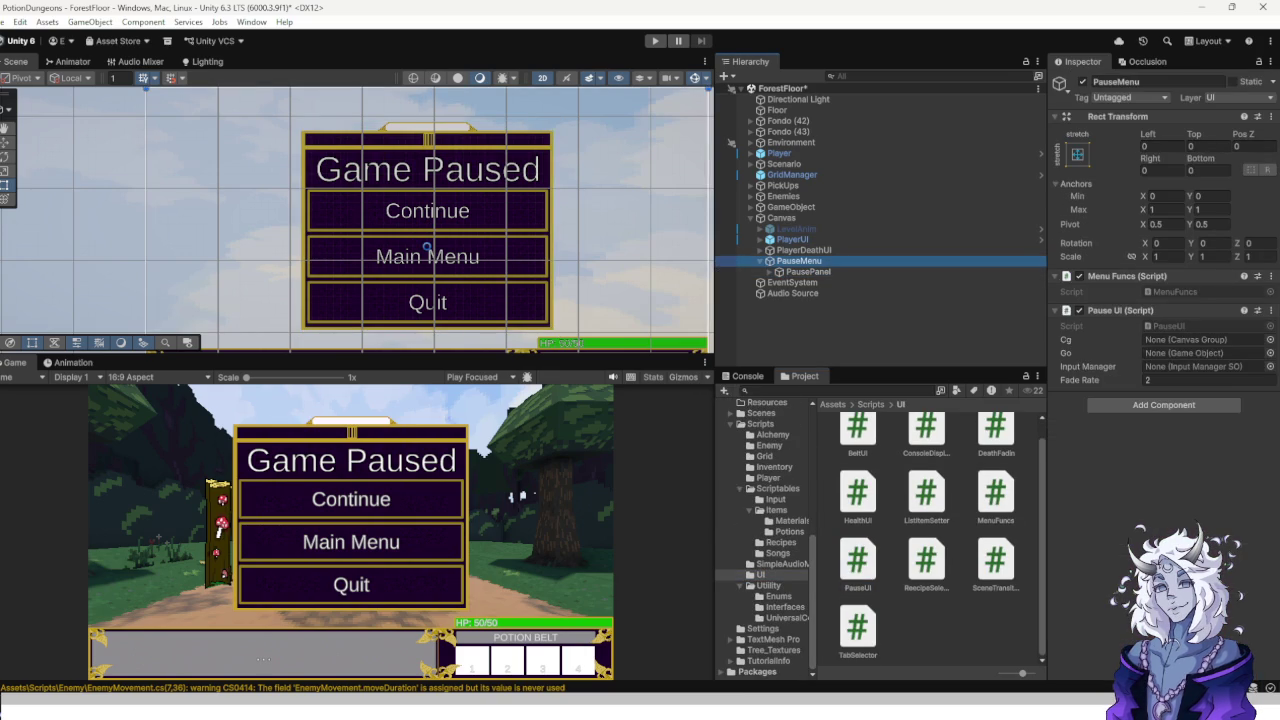
Assign PausePanel's canvas group and the InputManager asset to Pause UI, then save ForestFloor.
mouse_move(808, 271)
mouse_down()
mouse_move(1200, 339)
mouse_move(860, 282)
mouse_move(1200, 339)
mouse_move(1200, 353)
mouse_up()
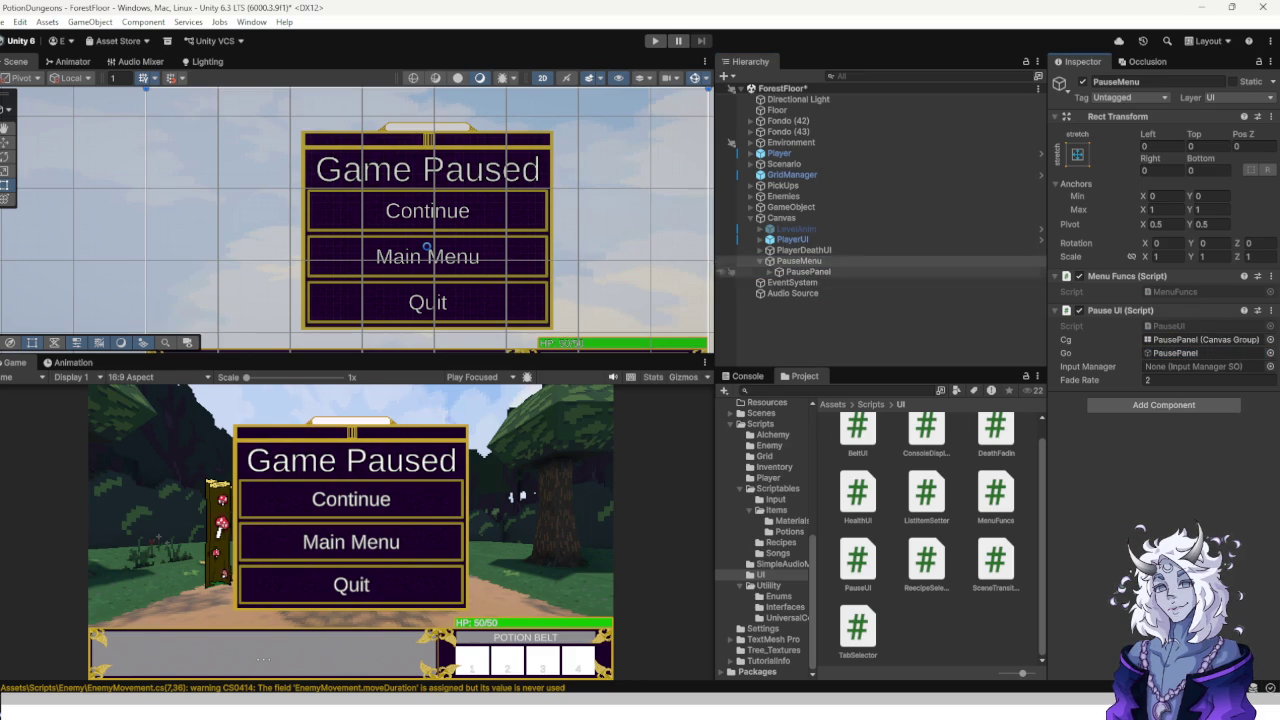
click(1270, 366)
double_click(938, 330)
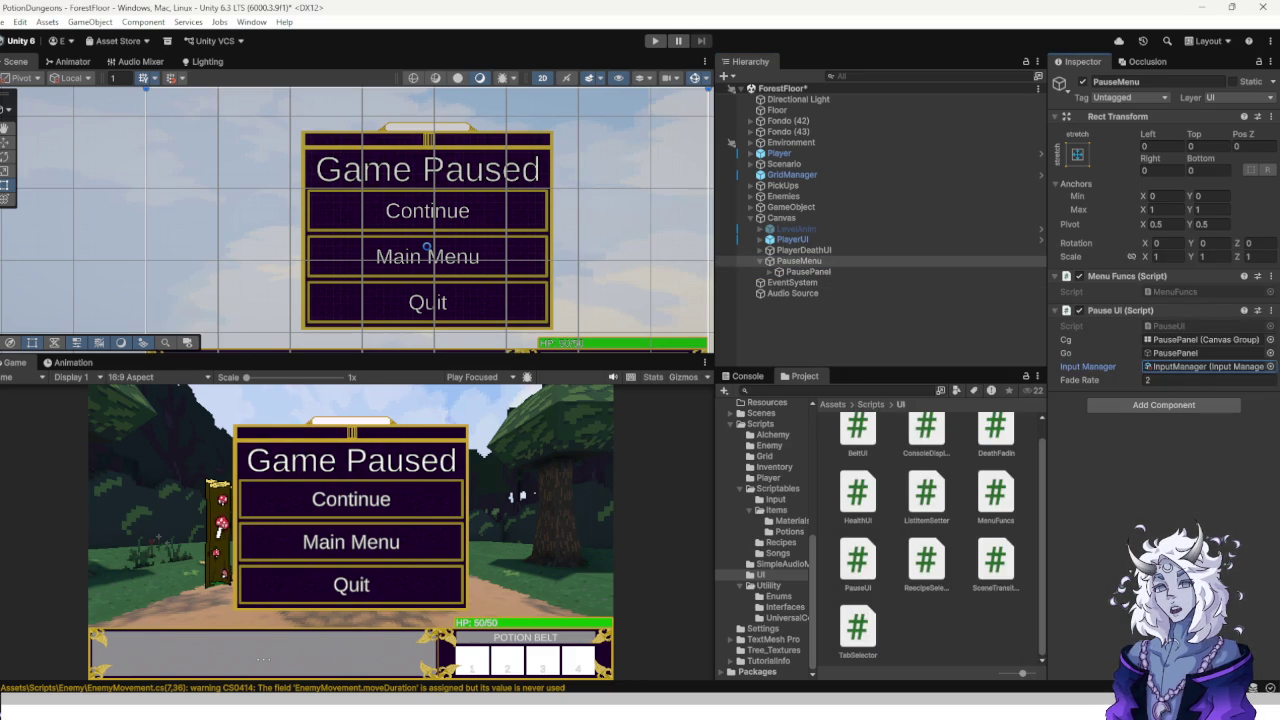
scroll(765, 535, up, 6)
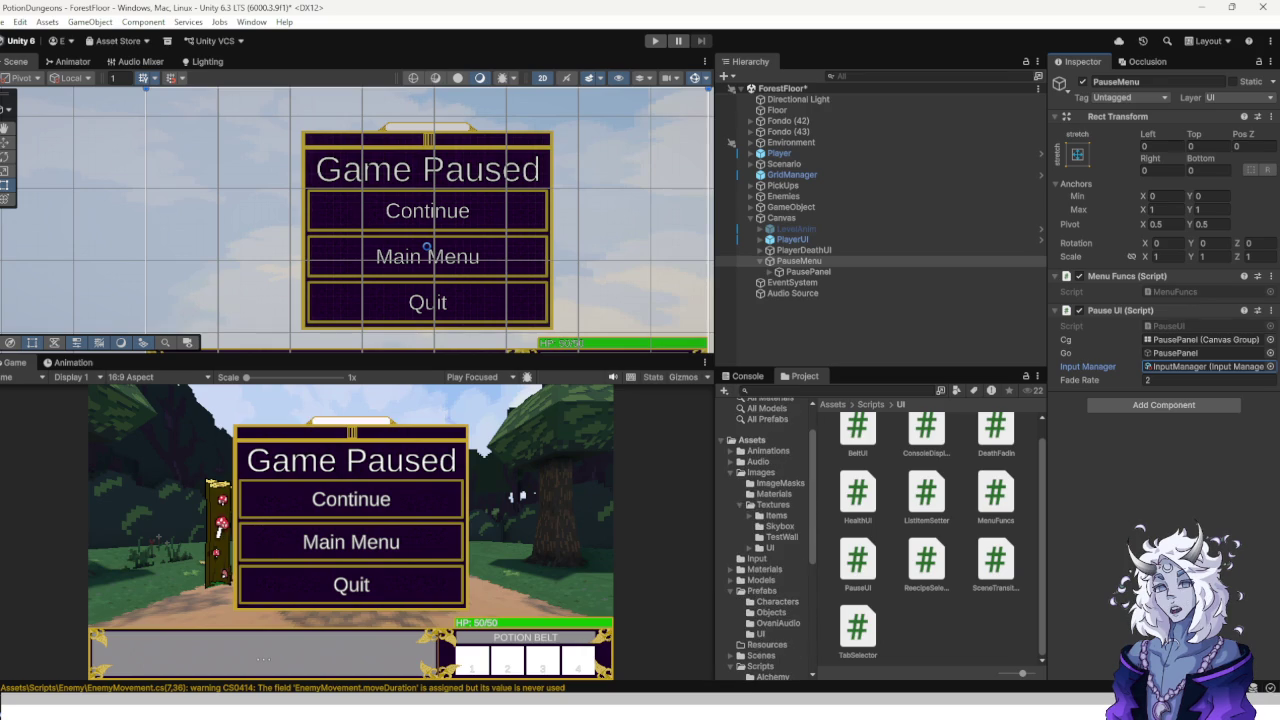
key(ctrl+s)
click(799, 261)
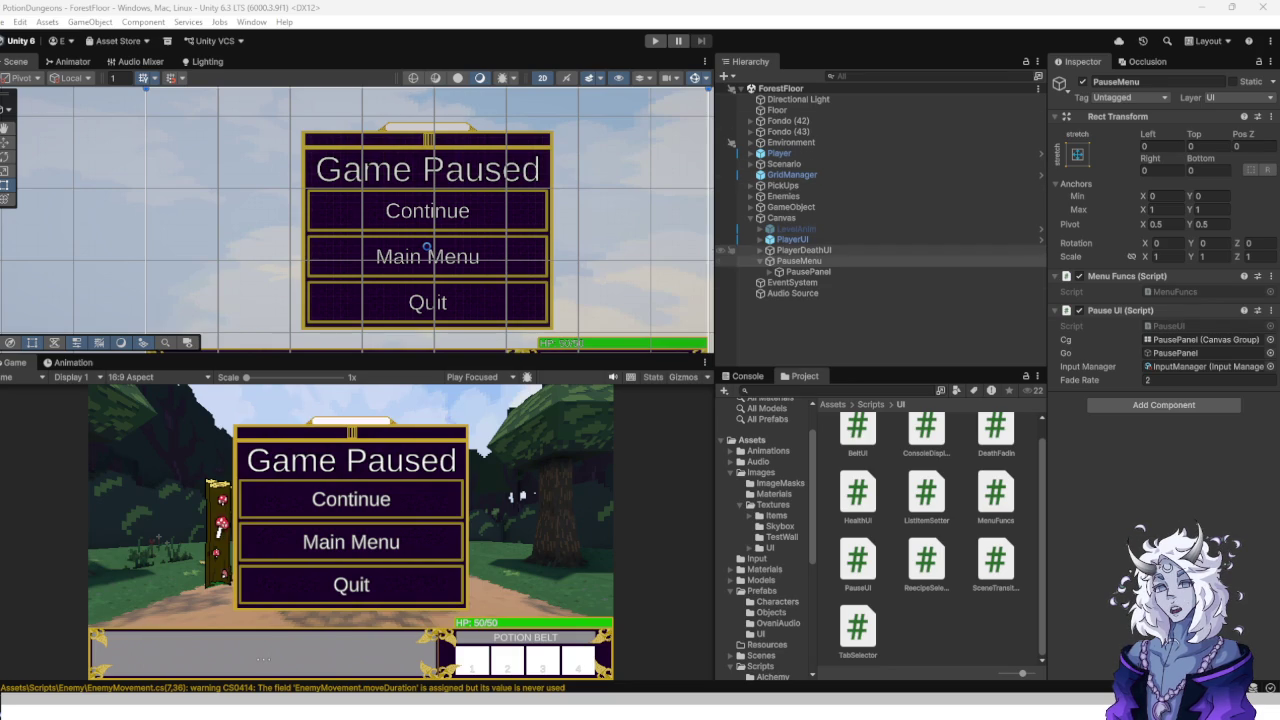
scroll(765, 540, up, 2)
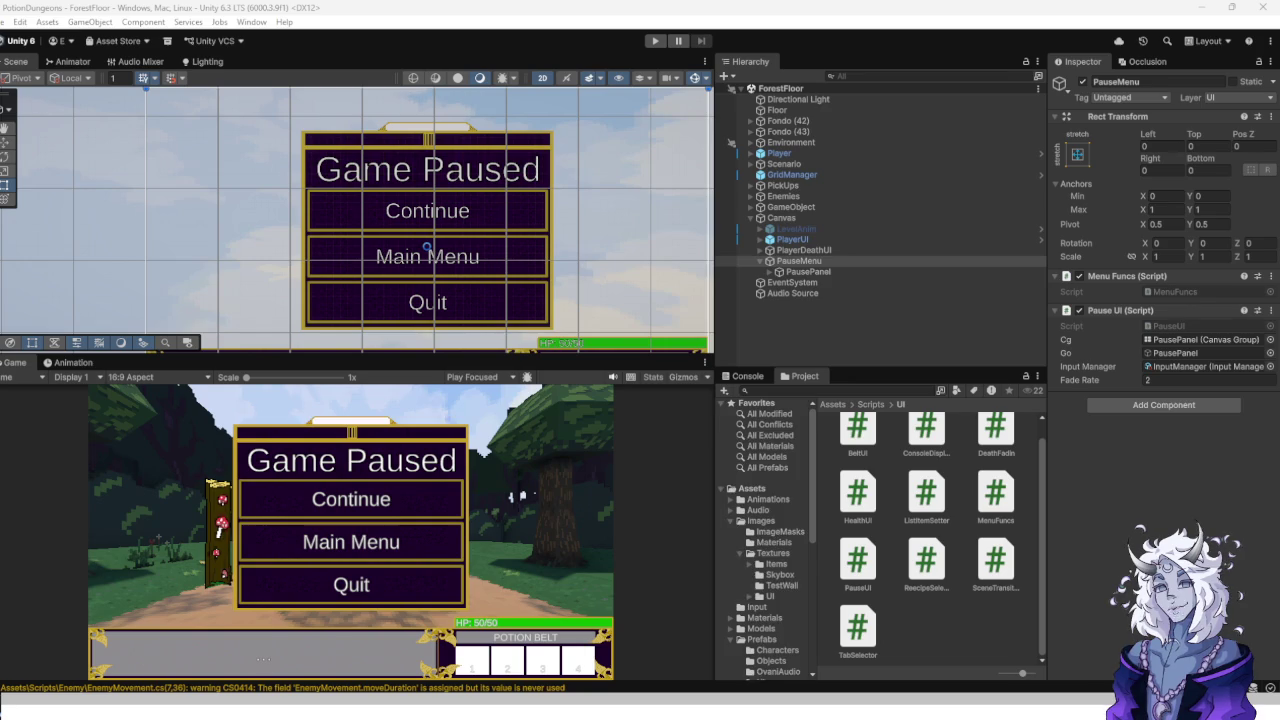
scroll(765, 540, down, 2)
Set PausePanel's Canvas Group alpha to 0 and make it inactive.
click(768, 641)
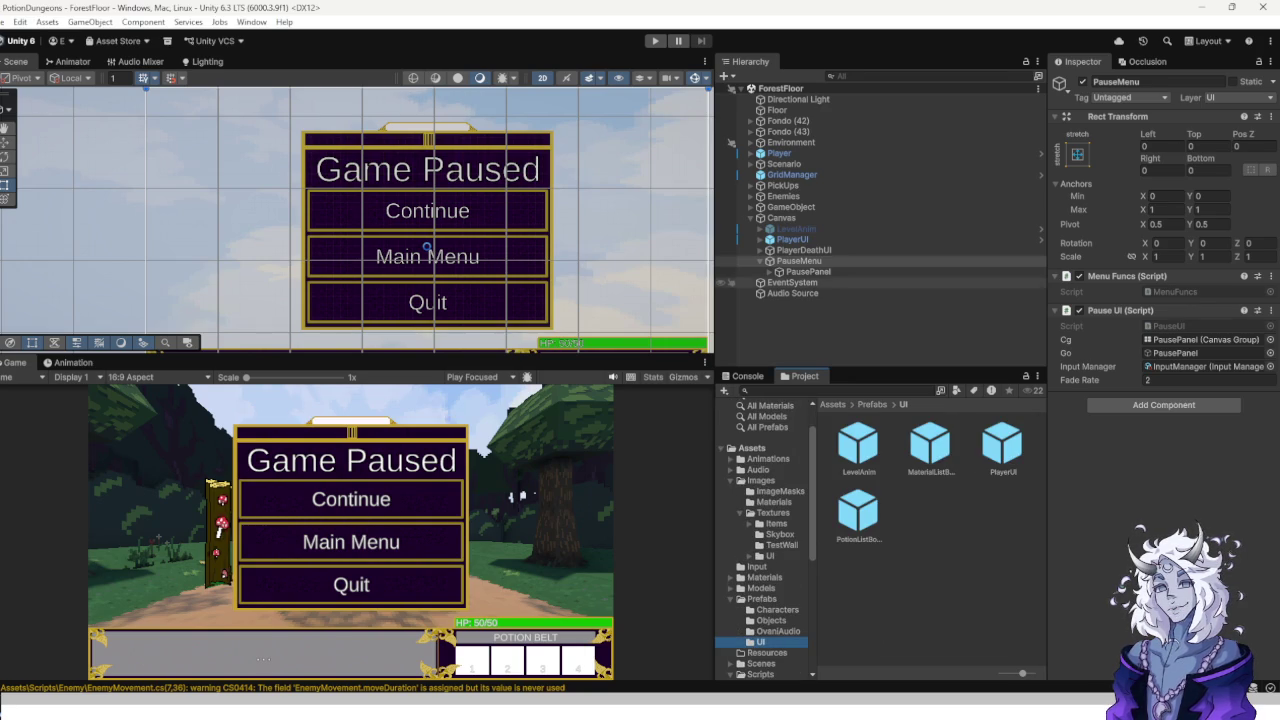
click(808, 271)
scroll(1160, 300, down, 3)
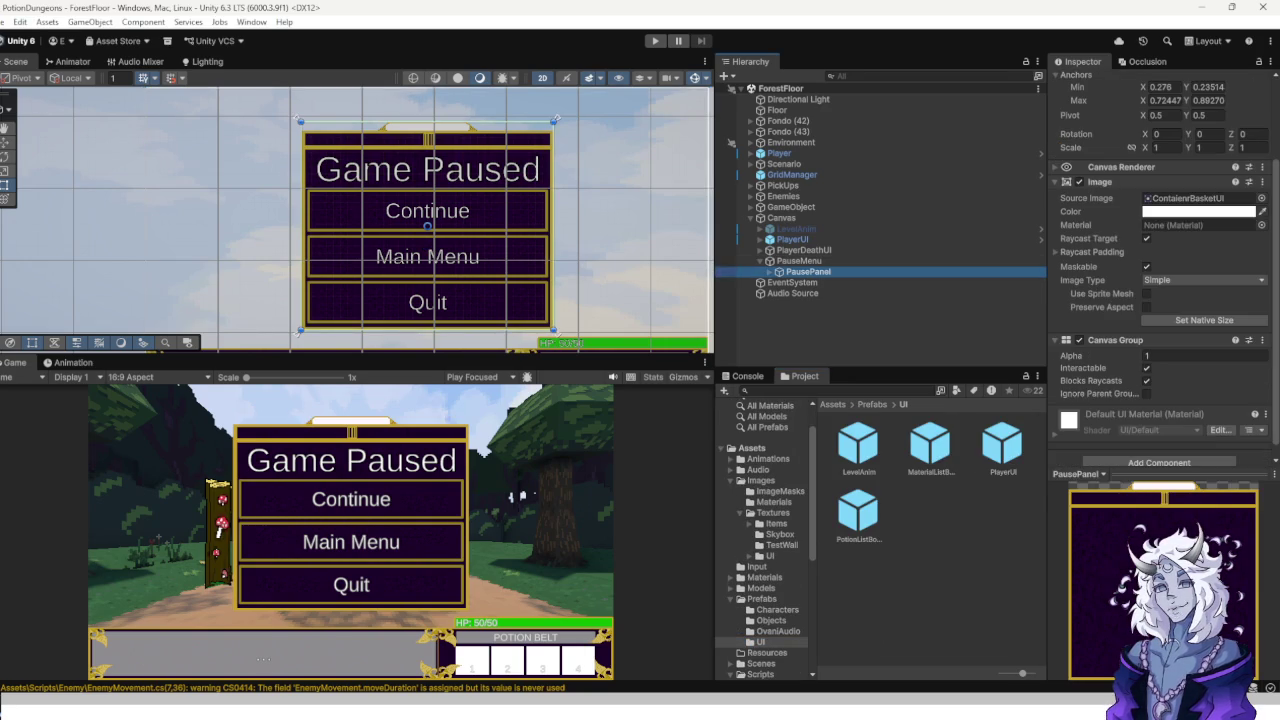
text(0)
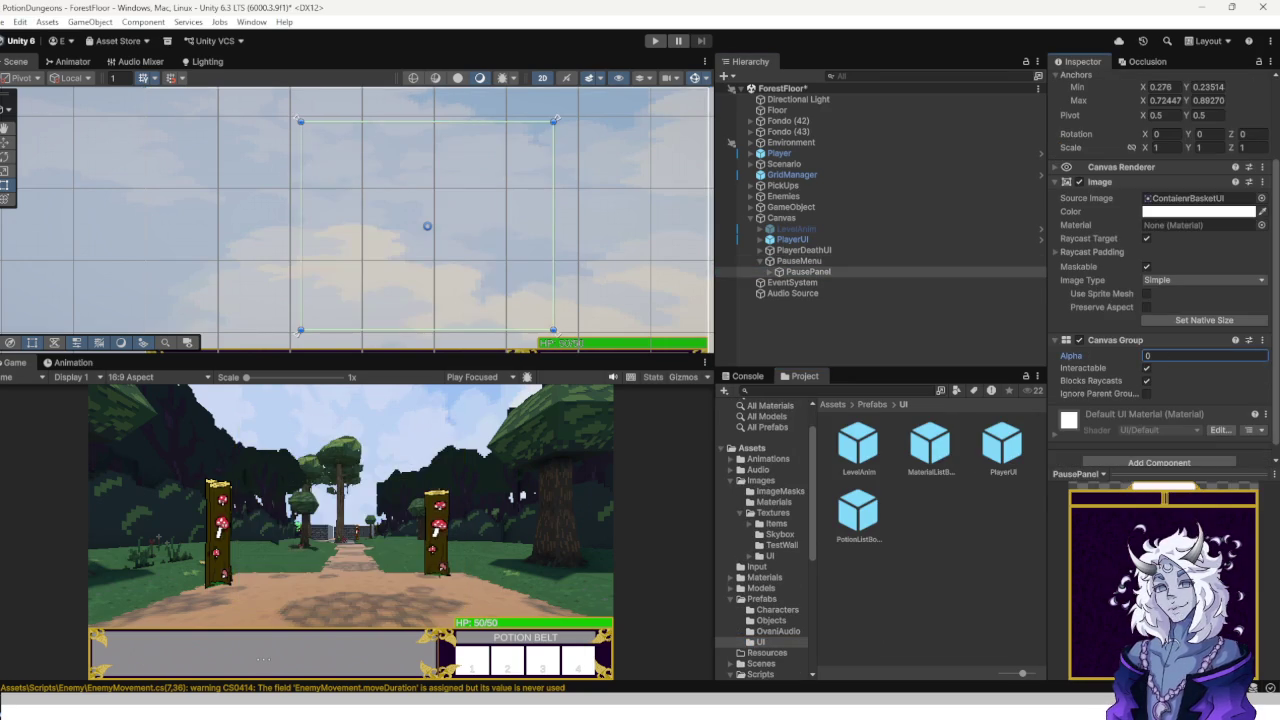
scroll(1160, 250, up, 3)
click(1083, 81)
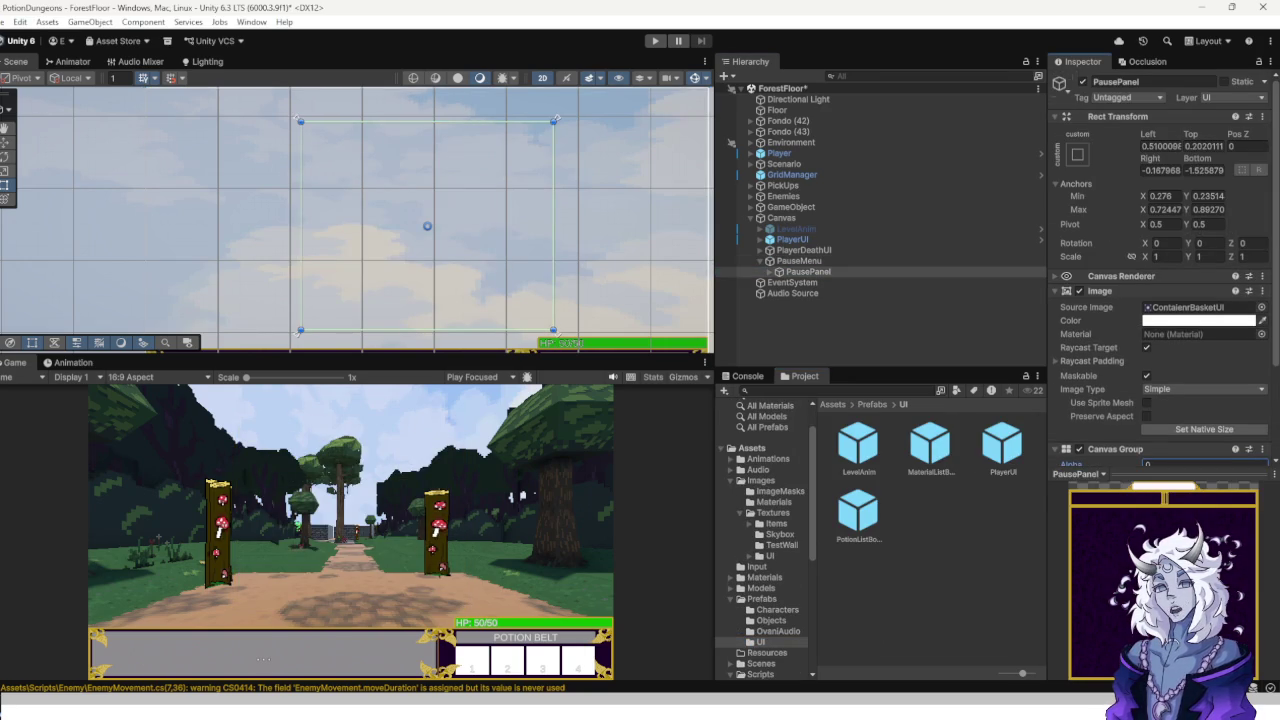
Save PauseMenu as a prefab in the Prefabs/UI folder.
drag(799, 261, 950, 540)
click(799, 261)
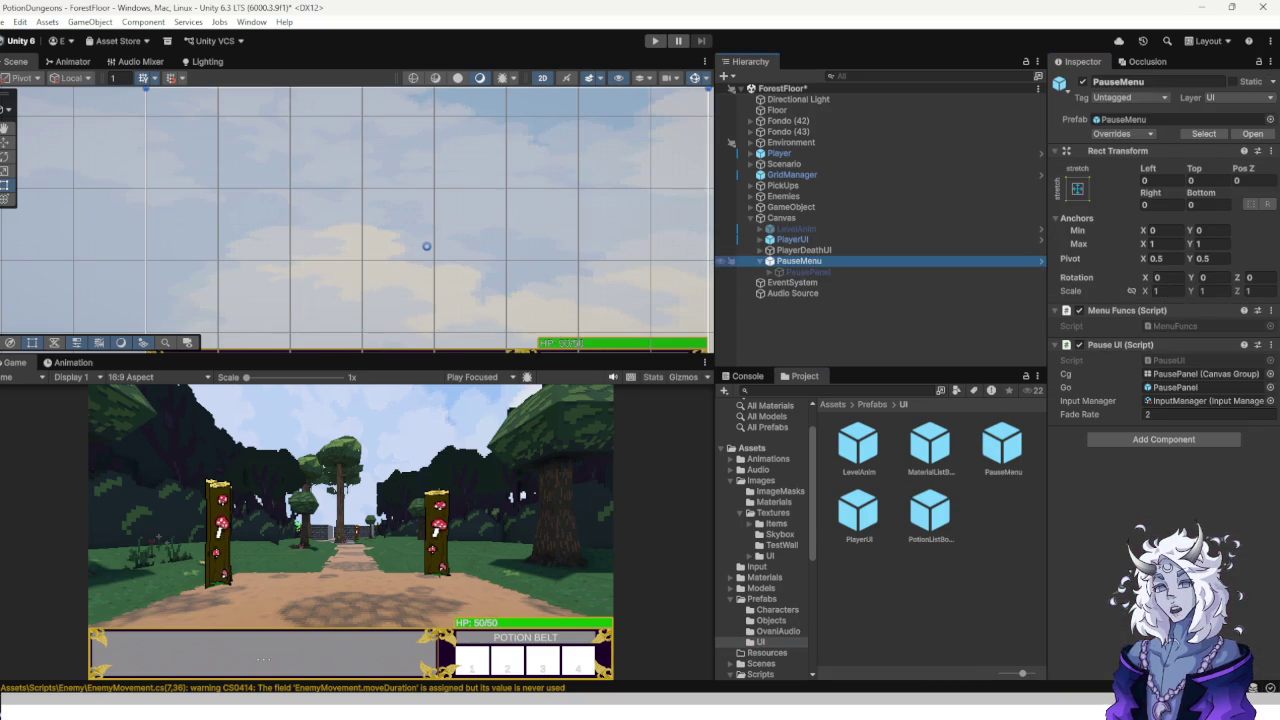
scroll(765, 540, down, 5)
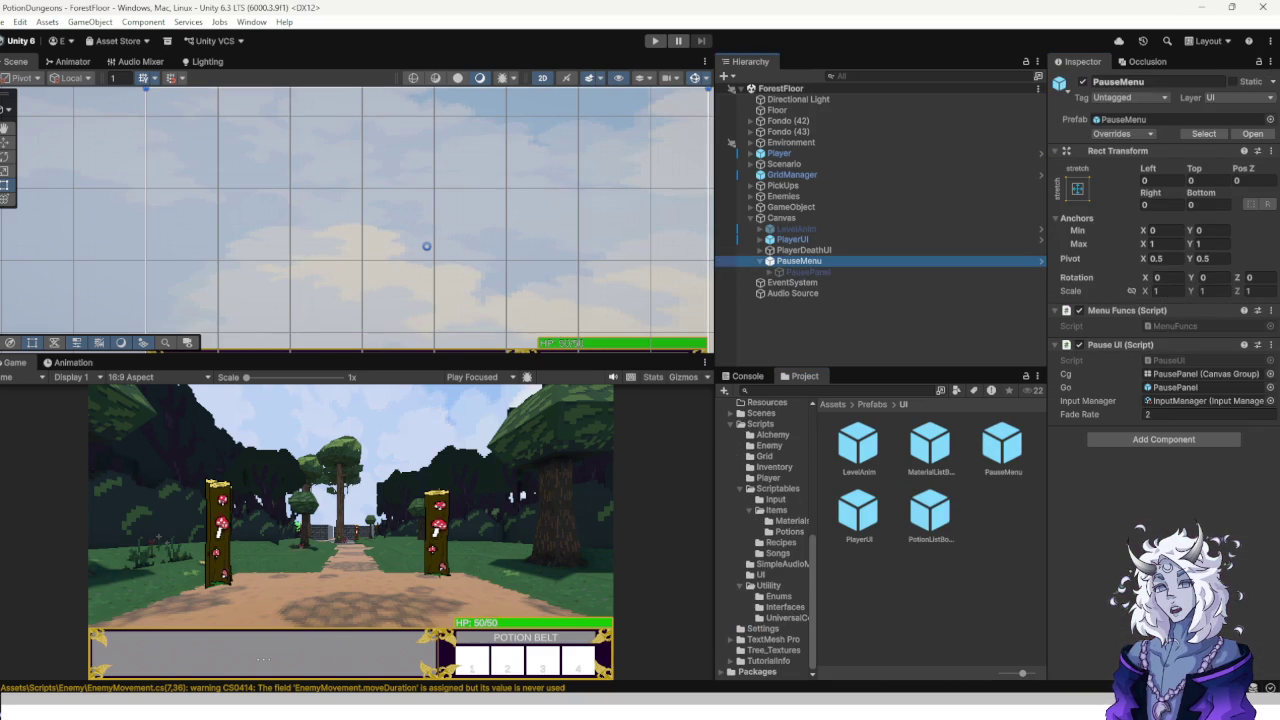
scroll(765, 540, up, 5)
click(761, 534)
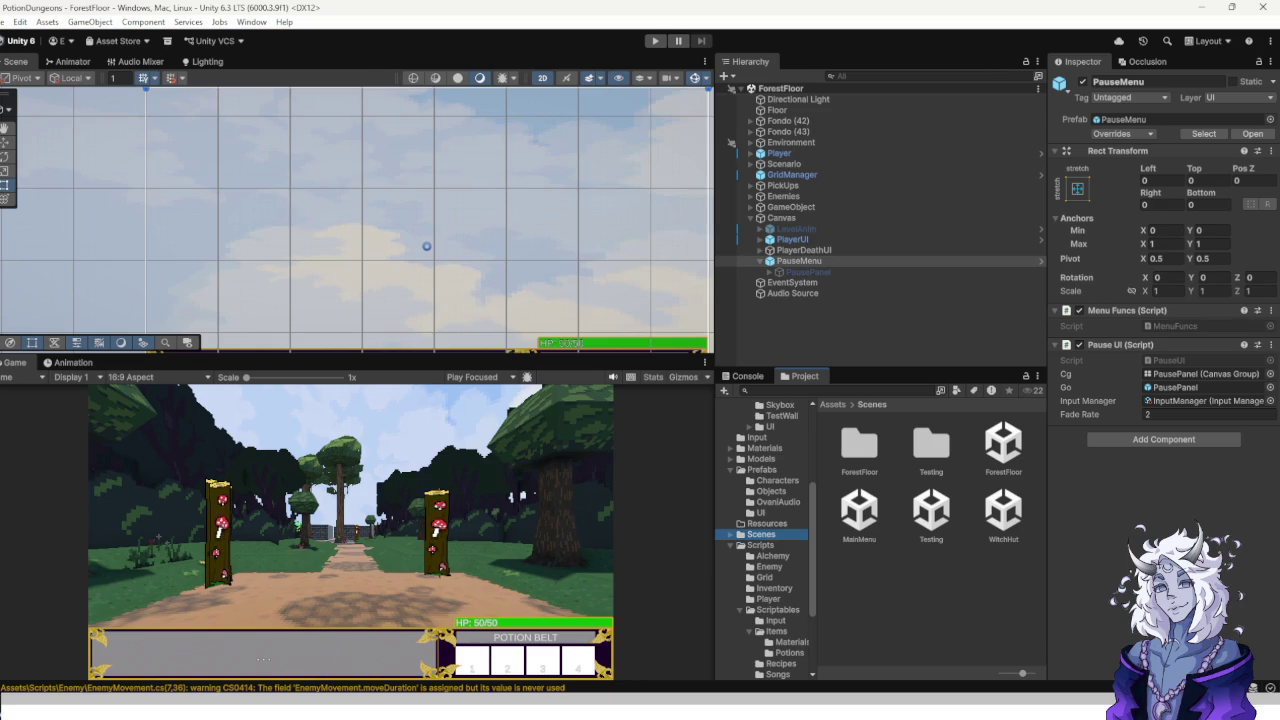
Open the WitchHut scene and add a PauseMenu prefab instance under its Canvas.
double_click(1003, 515)
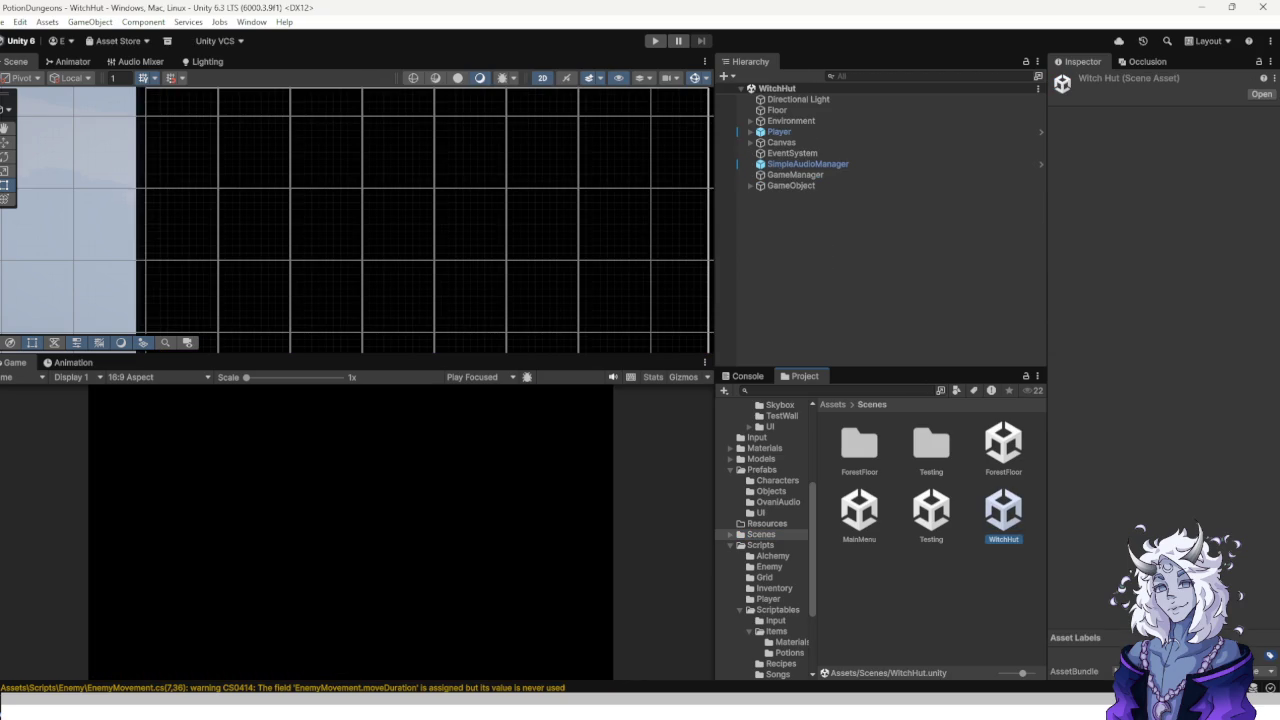
click(781, 142)
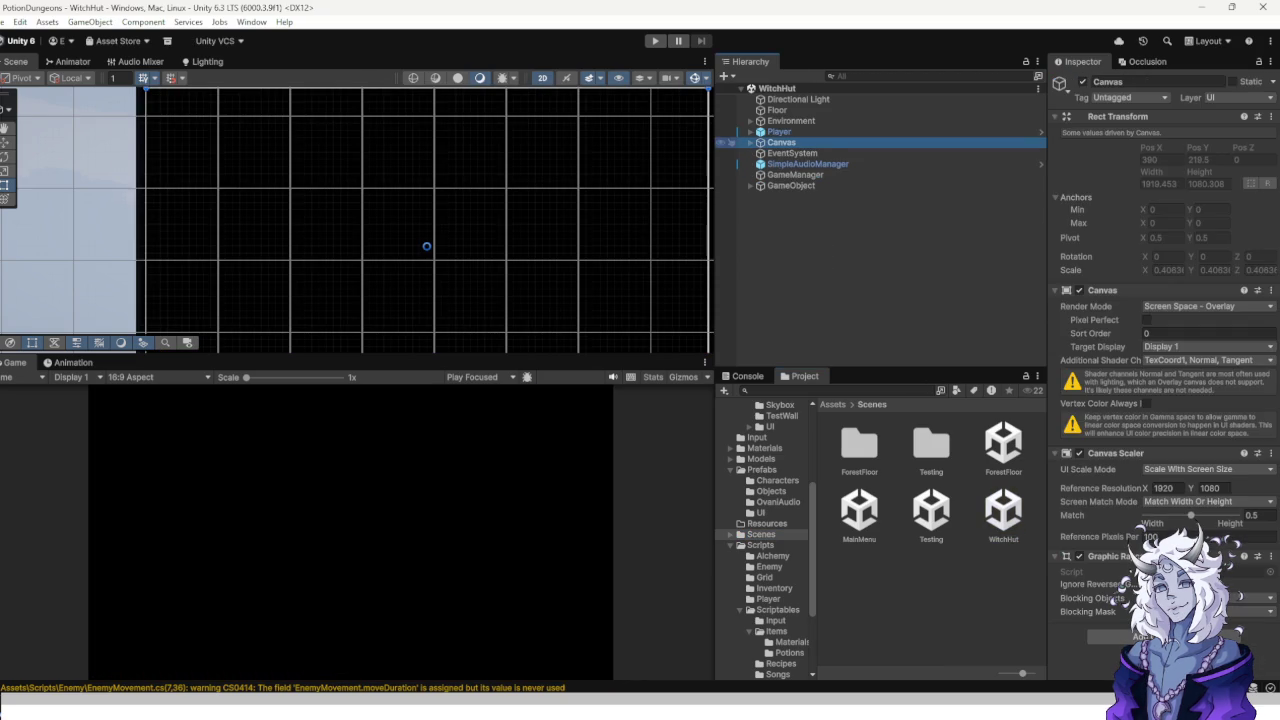
click(750, 142)
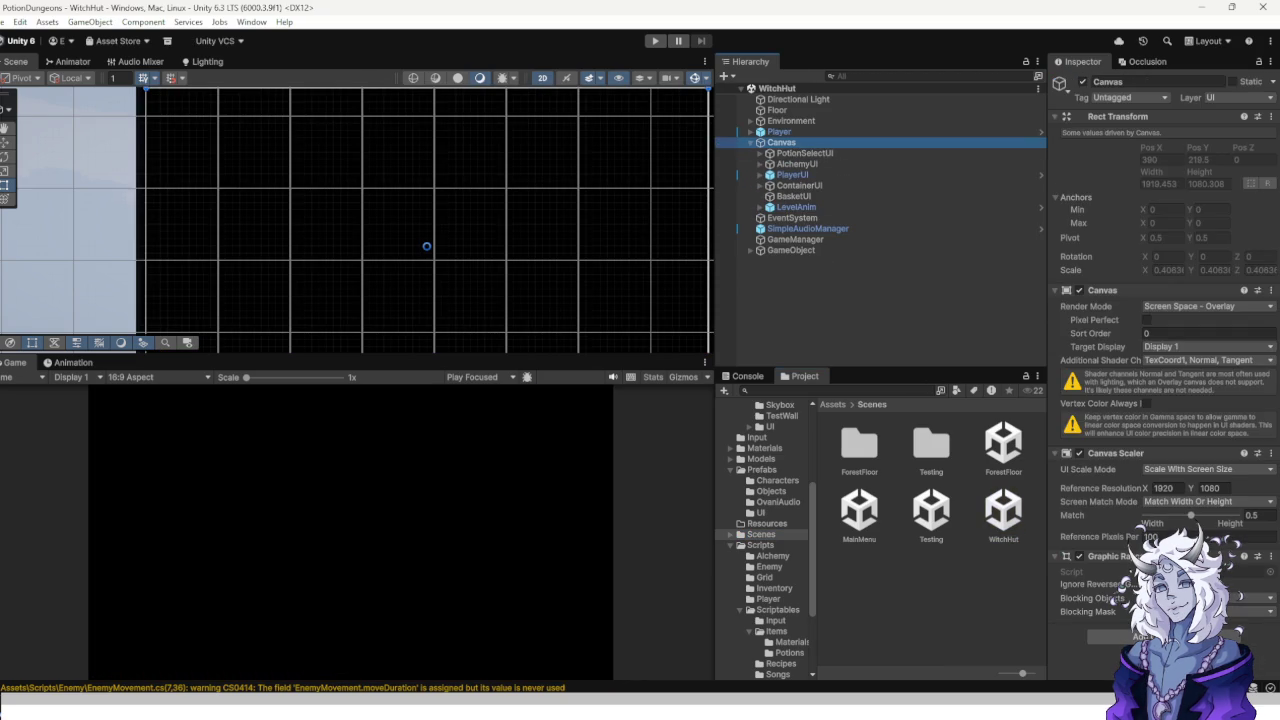
click(761, 512)
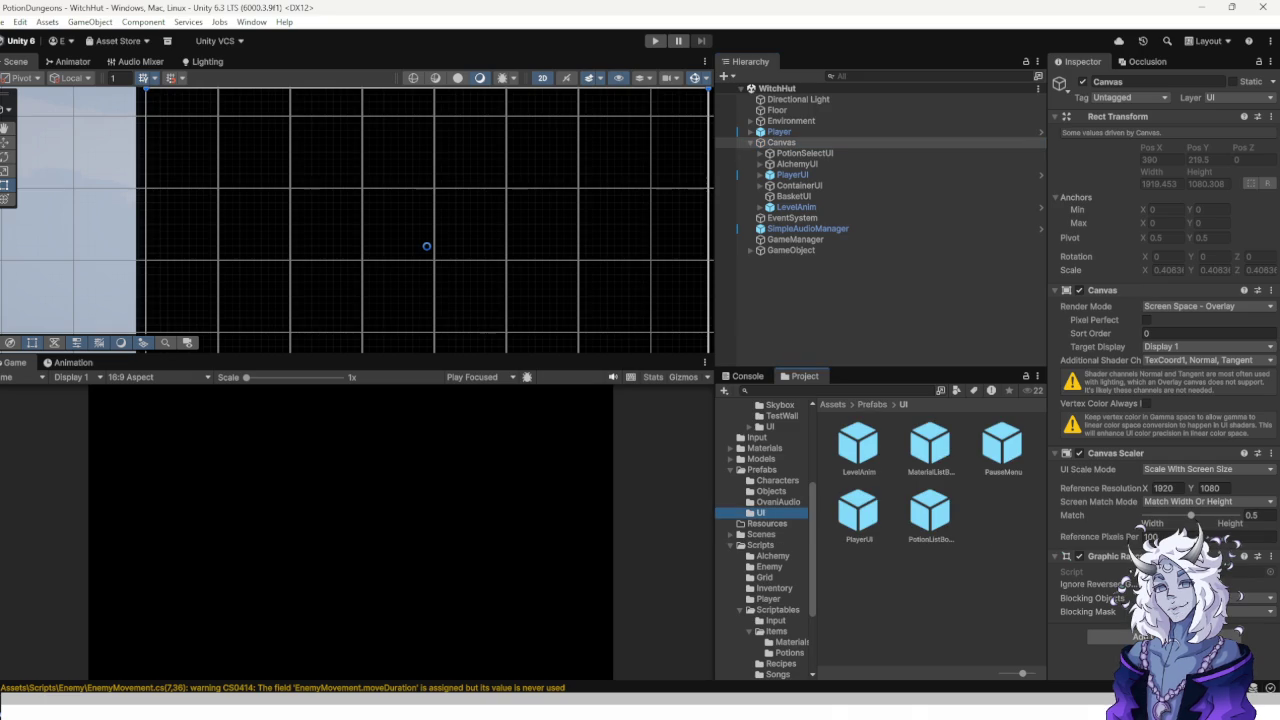
click(781, 142)
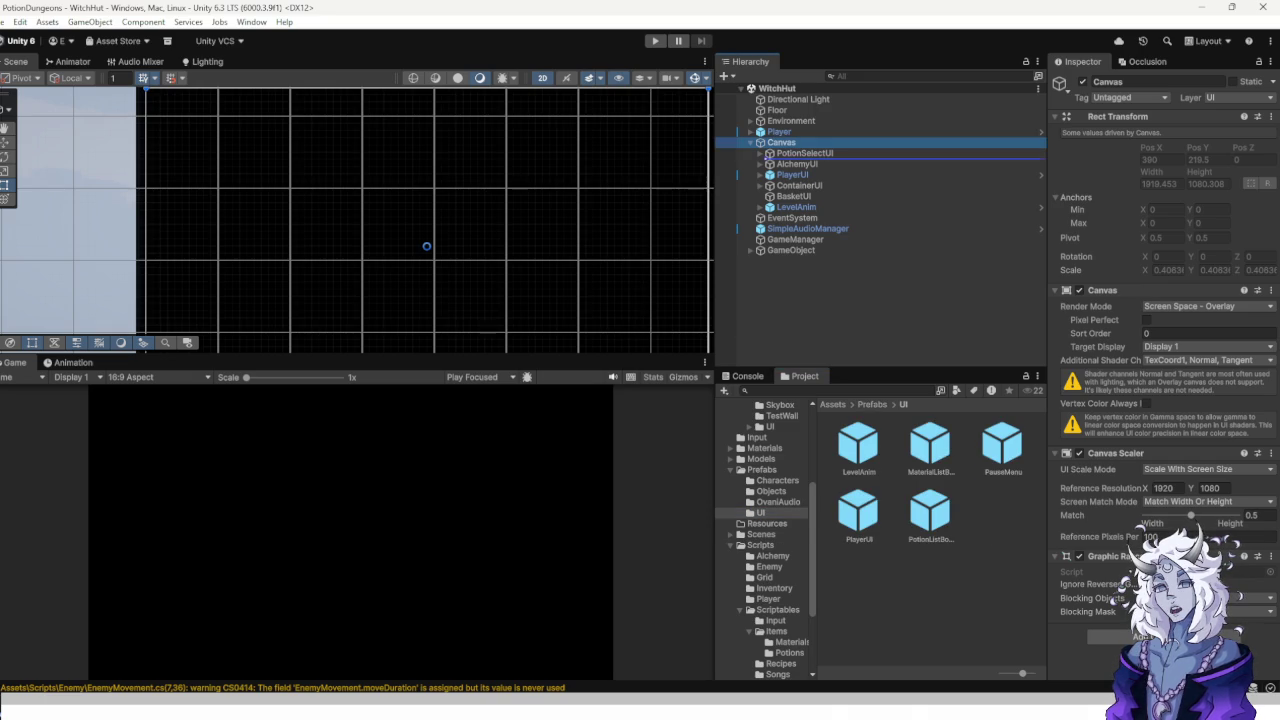
drag(1002, 445, 790, 138)
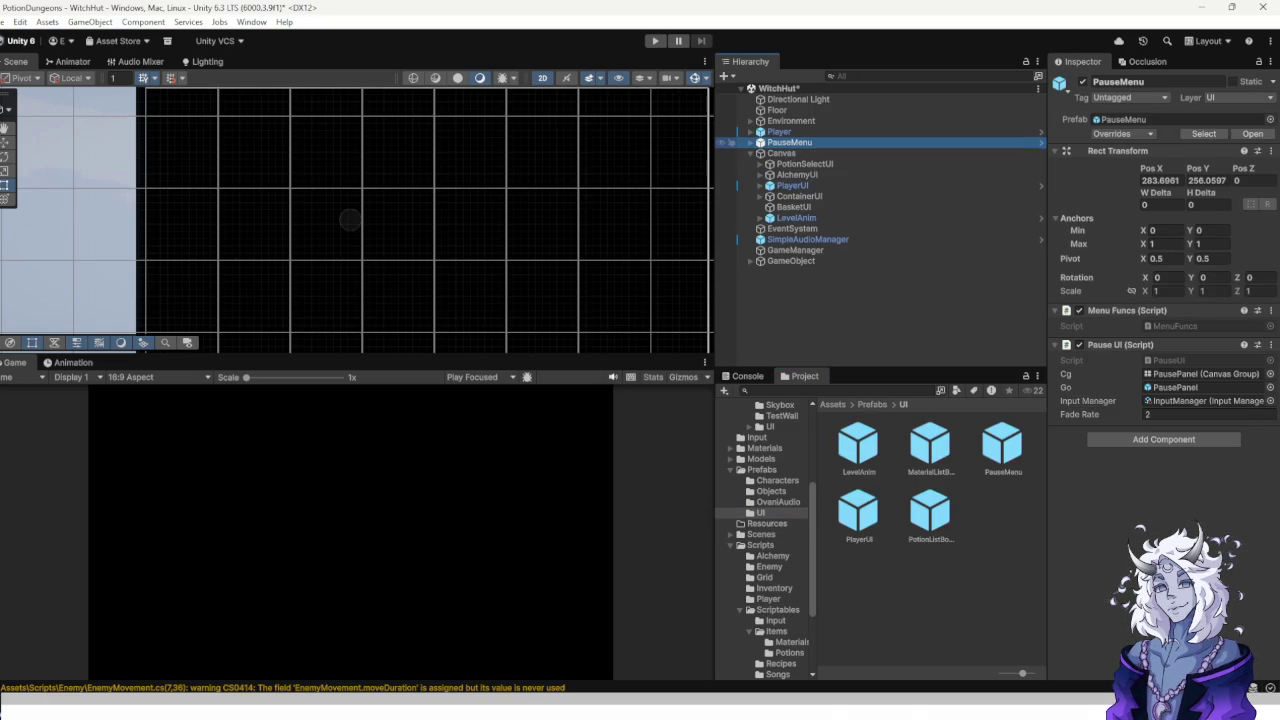
key(ctrl+z)
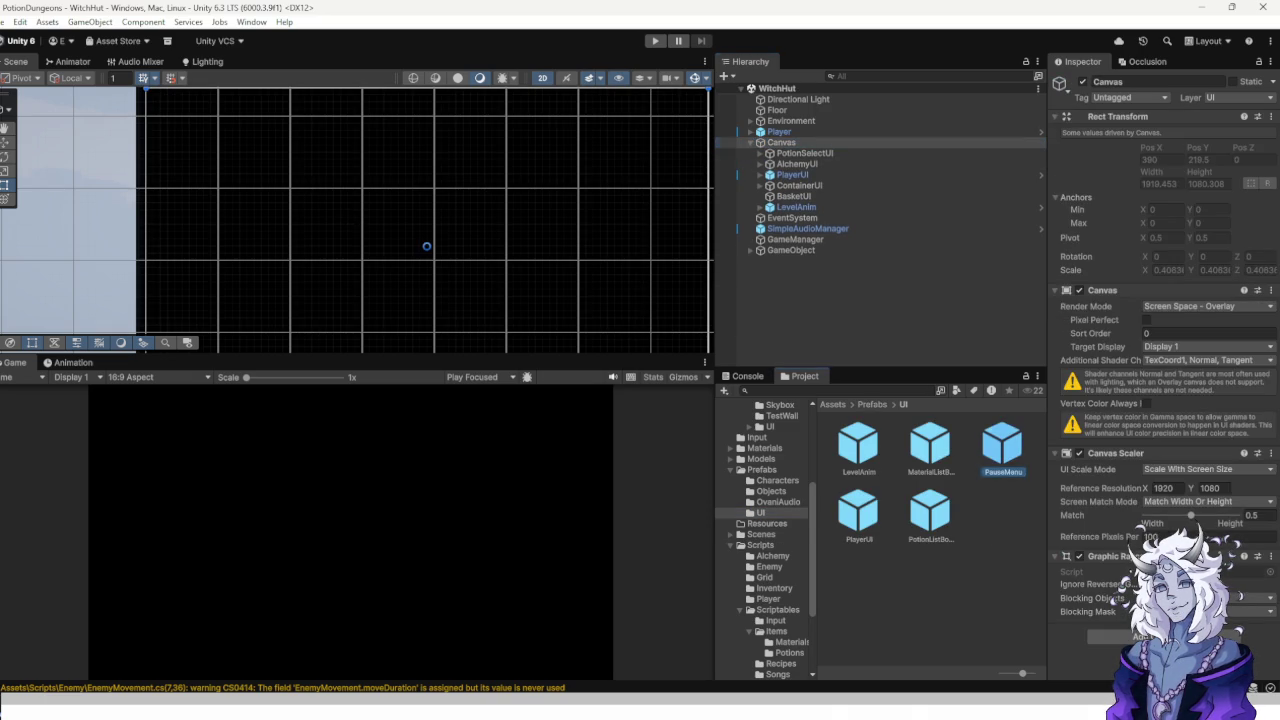
key(ctrl+y)
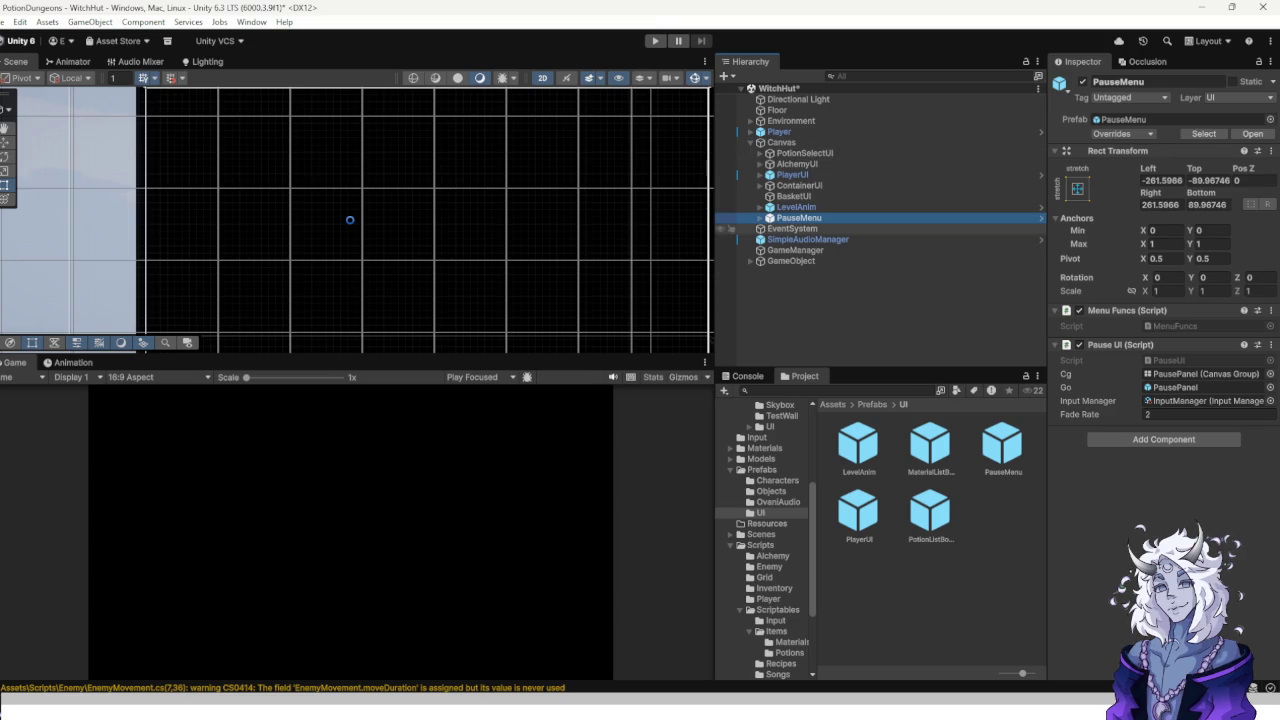
Stretch PauseMenu to fill the whole canvas, save WitchHut, and enter Play mode.
click(1077, 188)
alt+click(1221, 391)
click(900, 300)
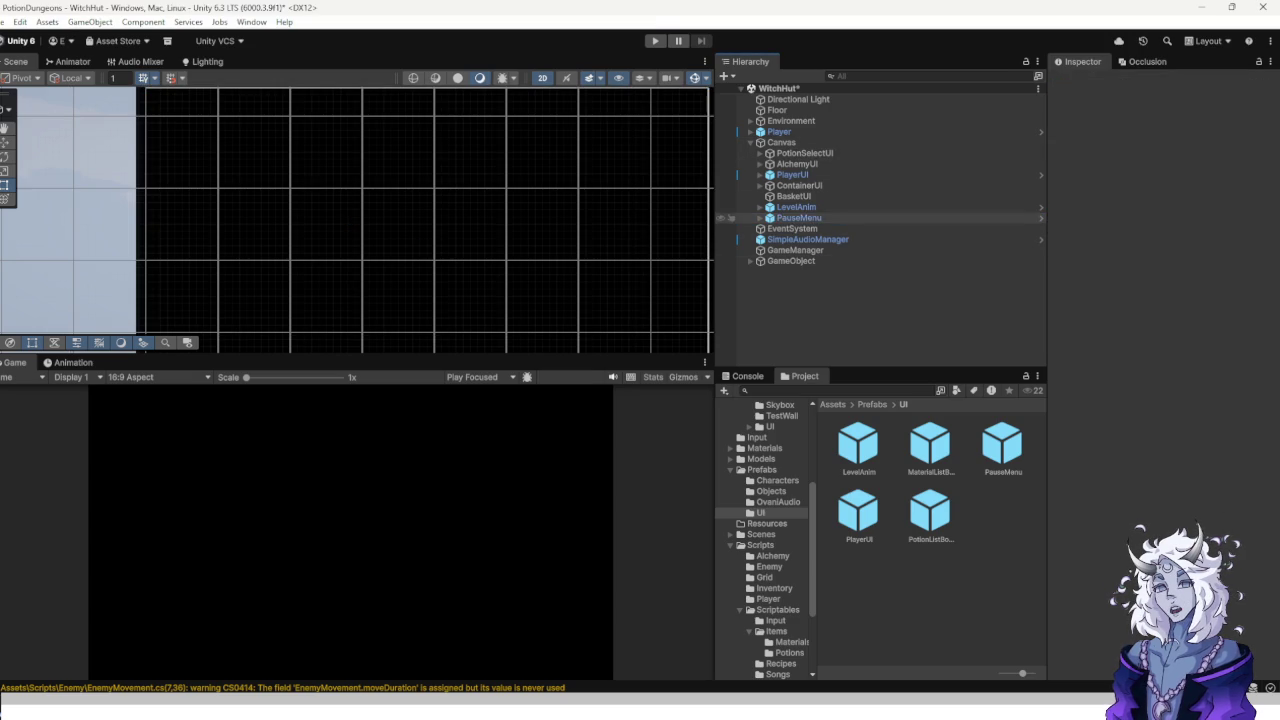
key(ctrl+s)
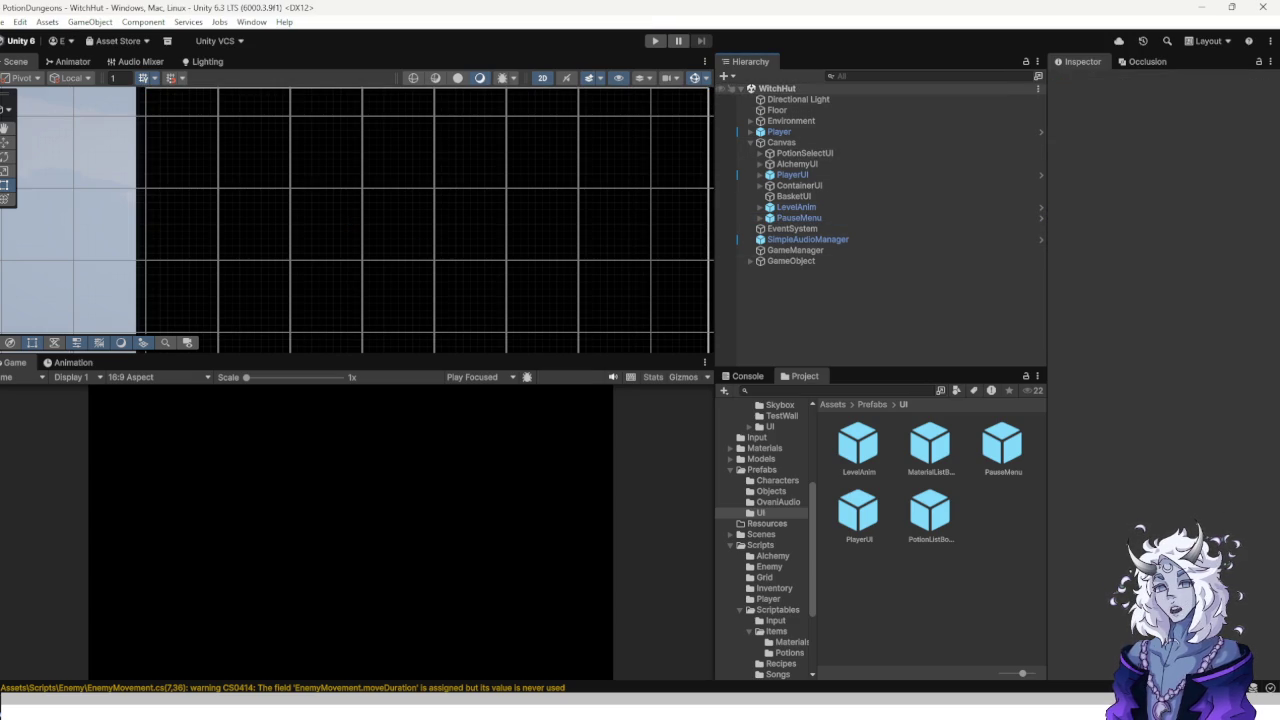
click(655, 40)
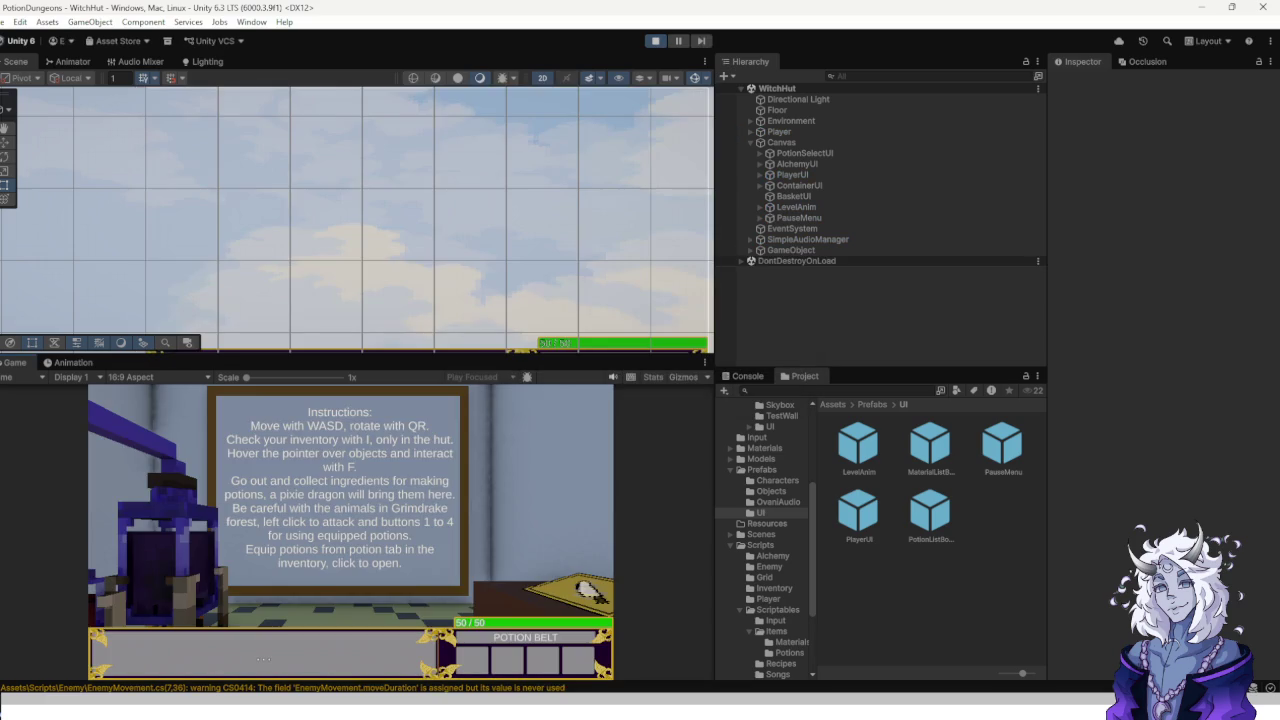
key(Escape)
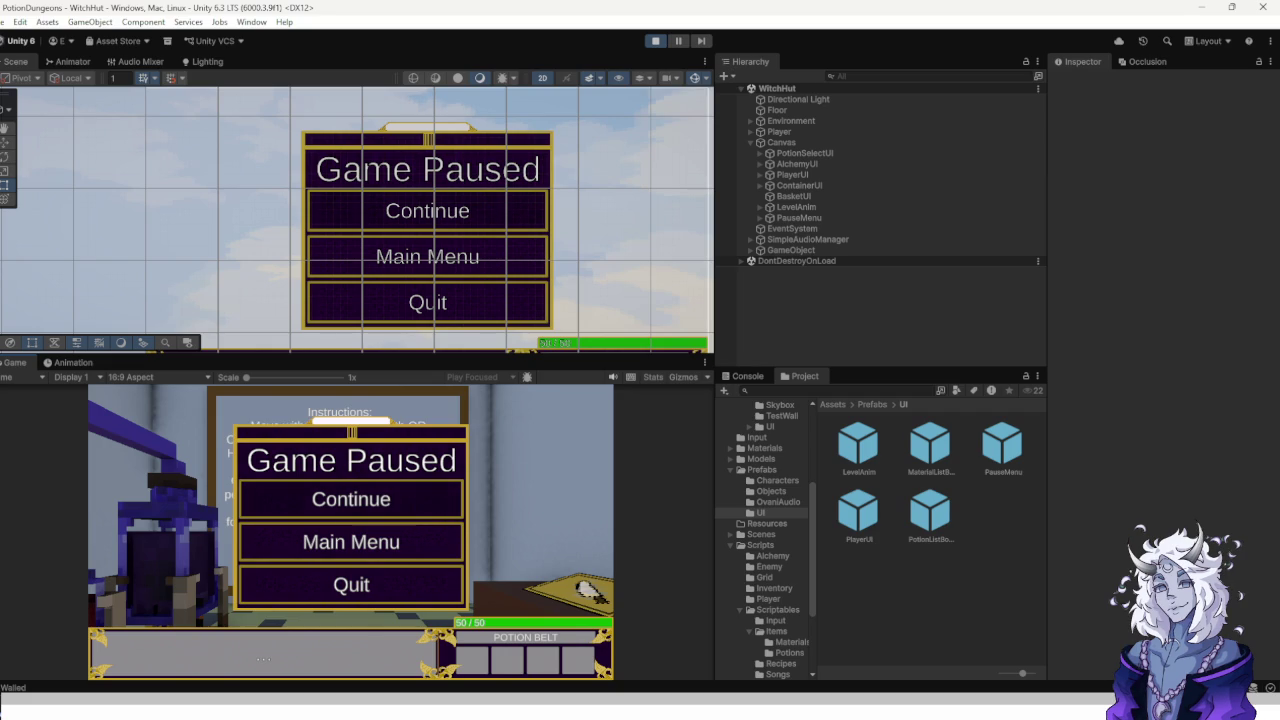
key(ctrl+p)
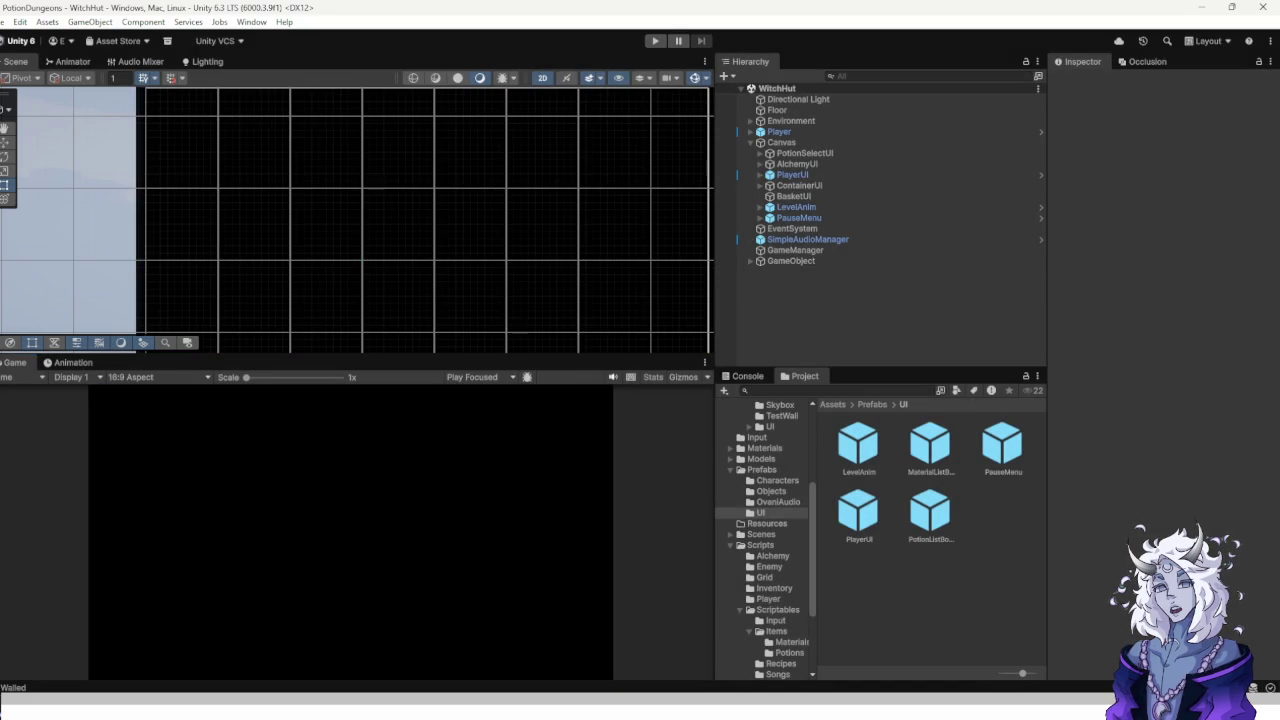
In the PauseMenu prefab, activate PausePanel and set its Canvas Group alpha to 1.
double_click(1002, 443)
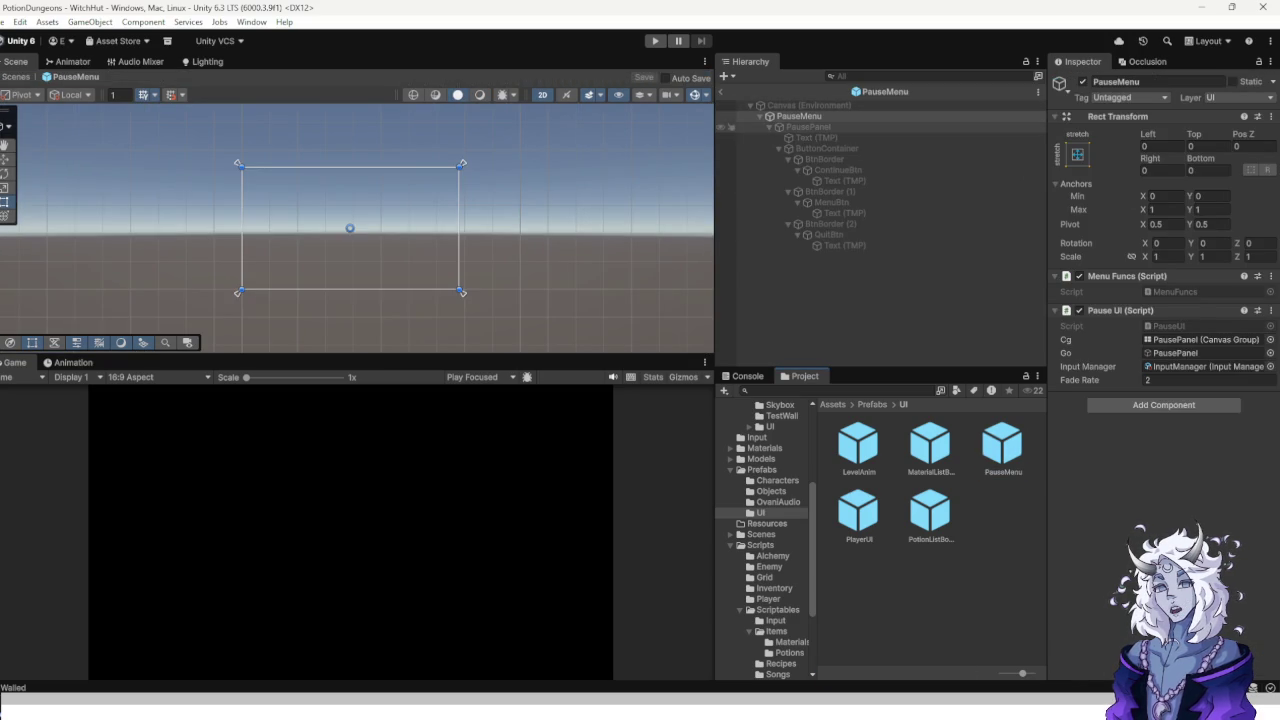
click(808, 127)
click(1082, 81)
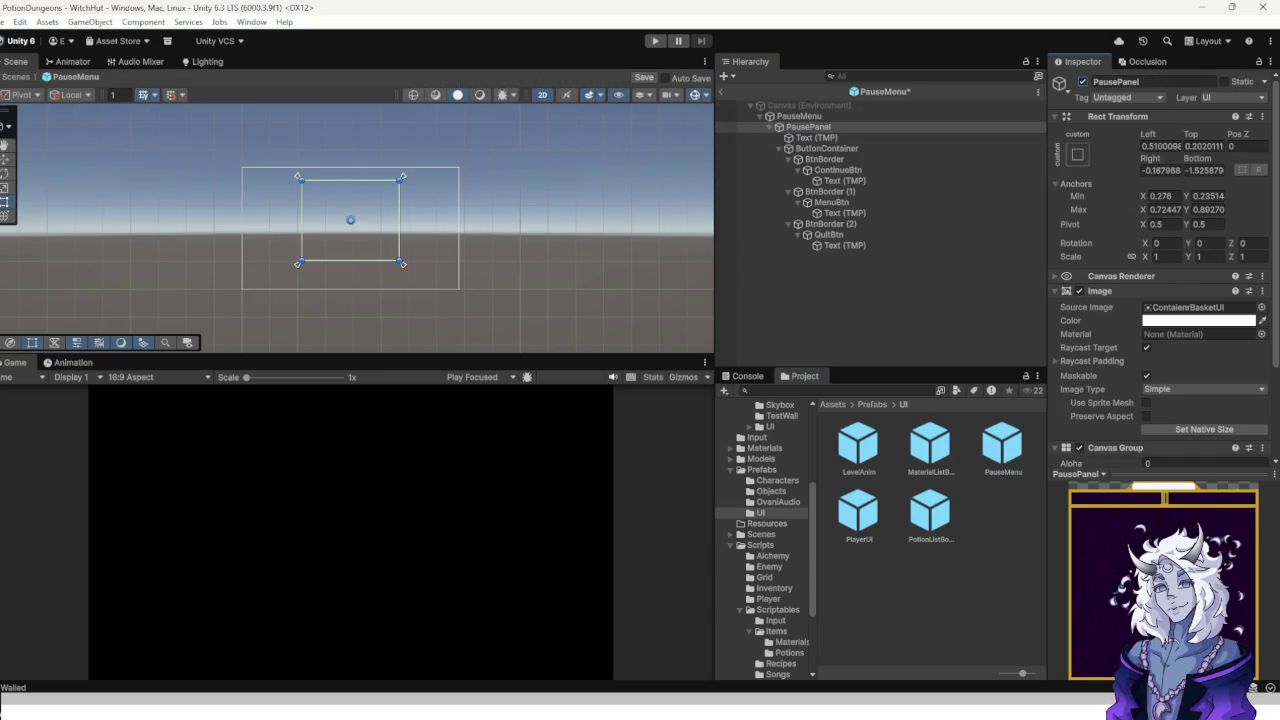
scroll(1160, 270, down, 3)
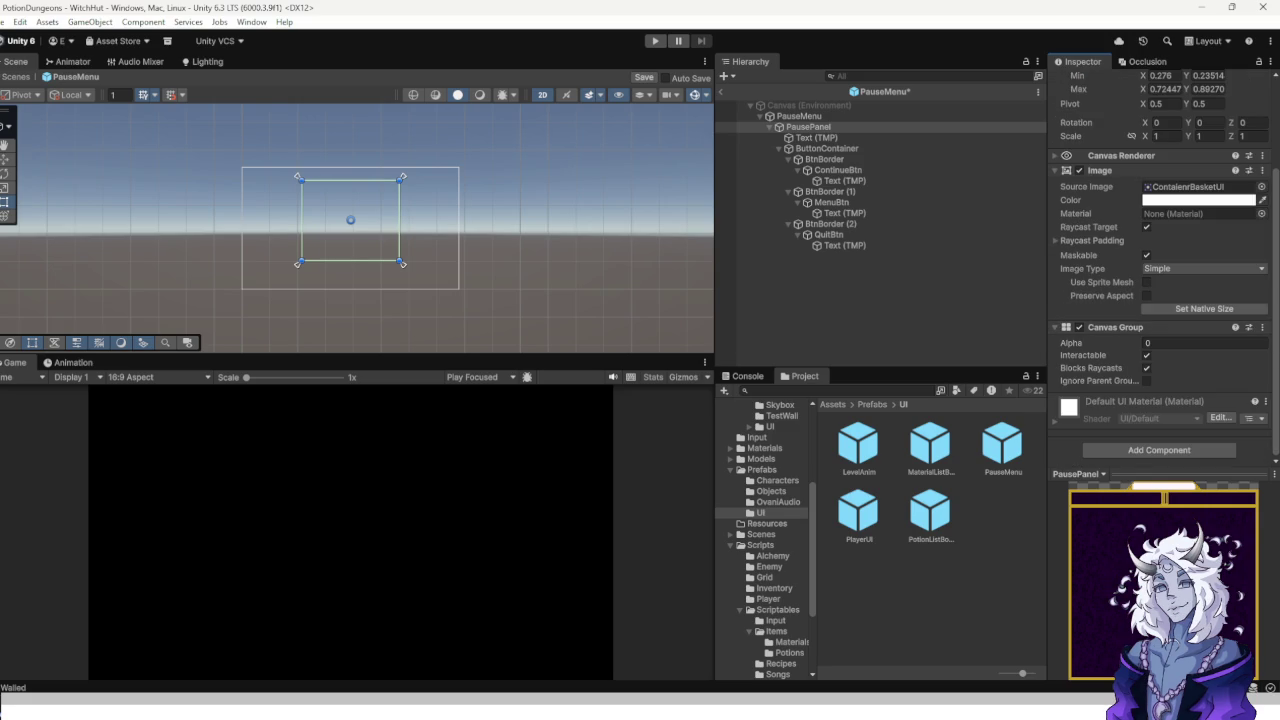
double_click(1200, 343)
text(1)
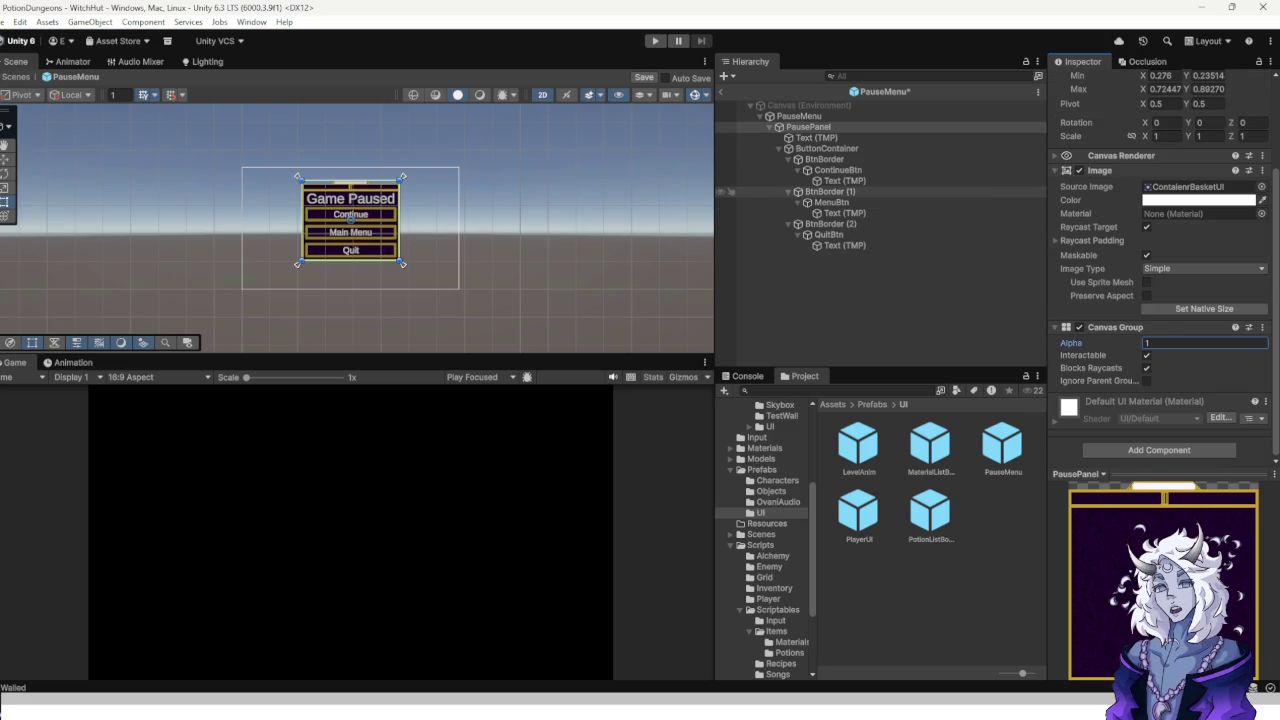
Set ContinueBtn's On Click to PauseUI.Unpause and save the prefab.
click(838, 170)
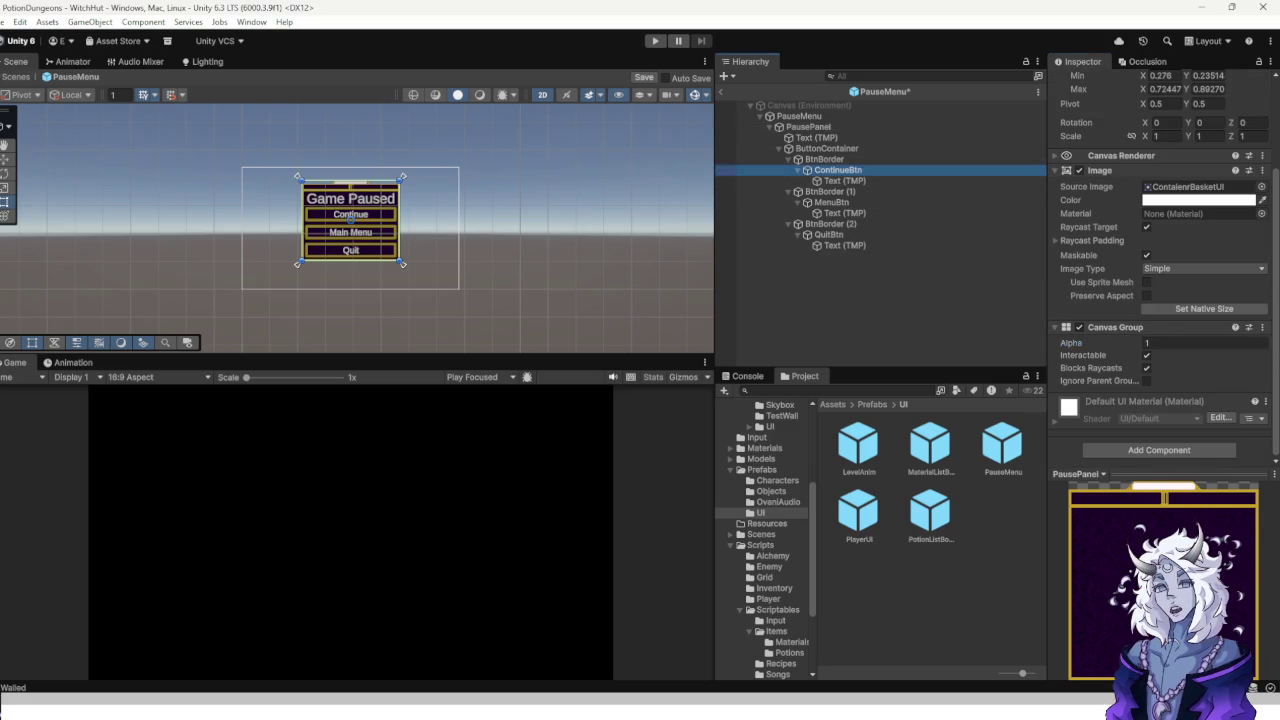
scroll(1160, 268, down, 1)
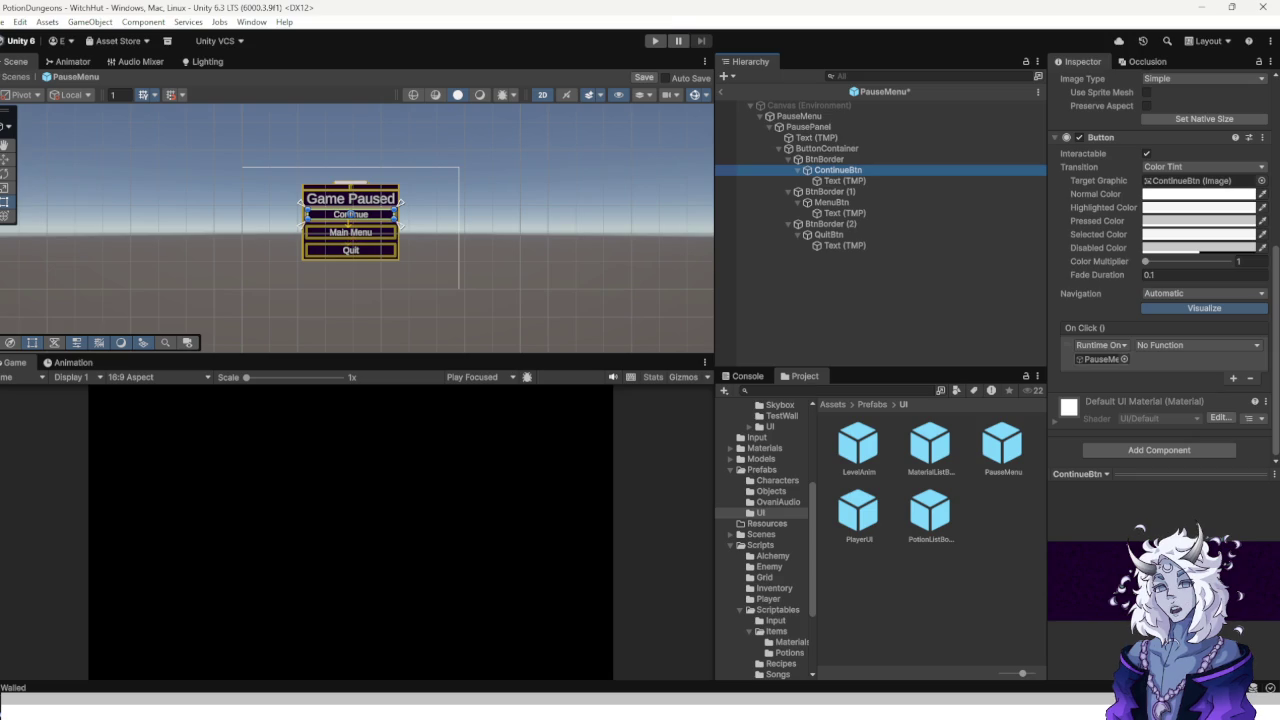
click(1197, 345)
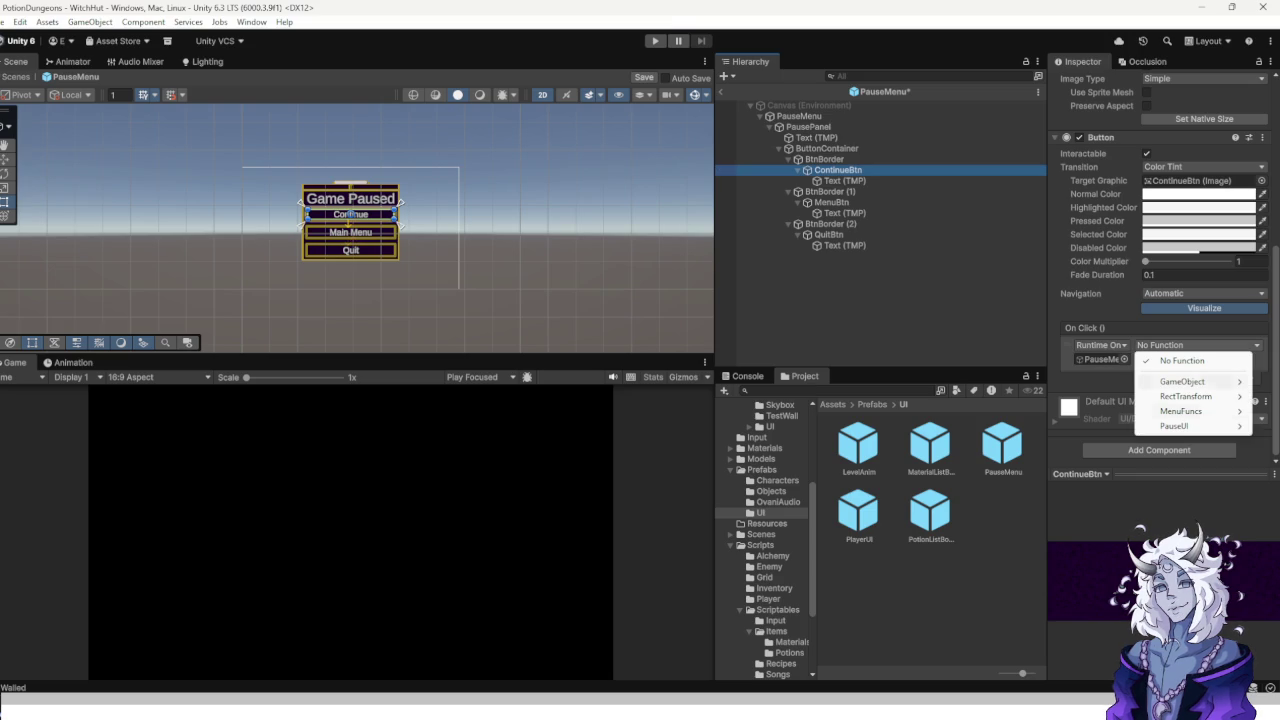
mouse_move(1190, 426)
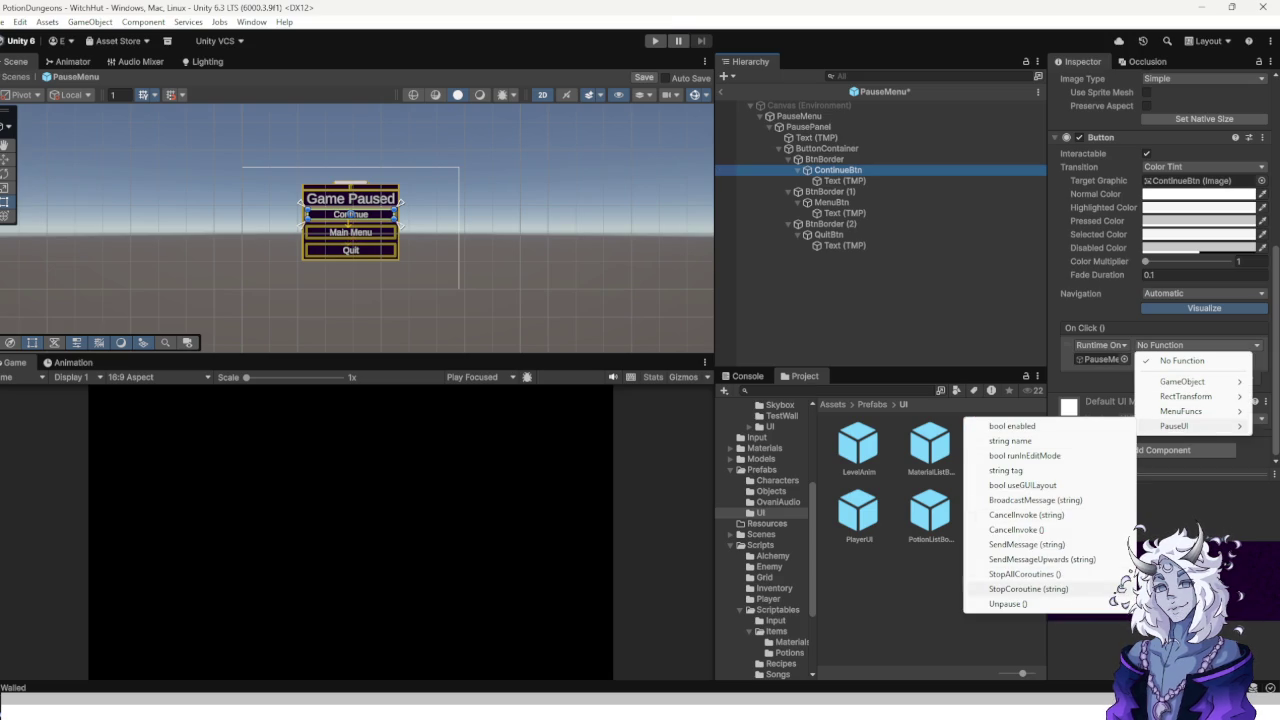
click(1008, 604)
key(ctrl+s)
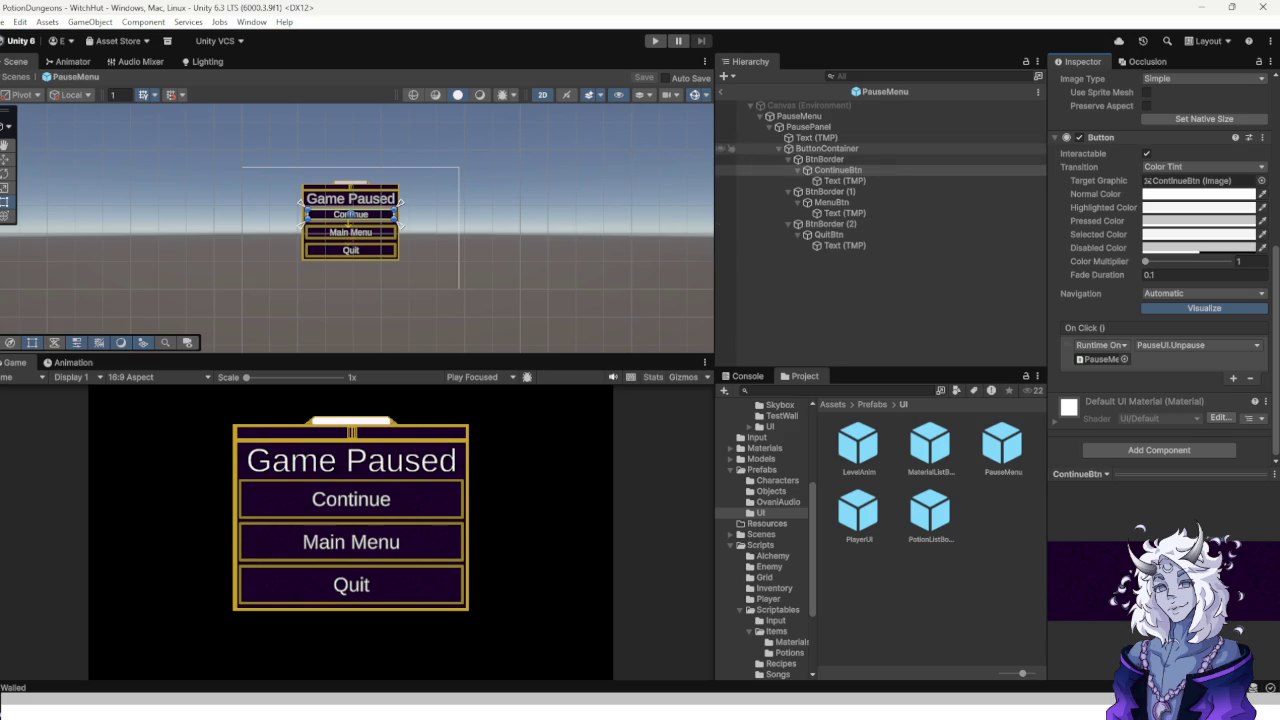
Reset PausePanel's alpha to 0, deactivate it, and exit prefab mode.
scroll(1160, 300, up, 5)
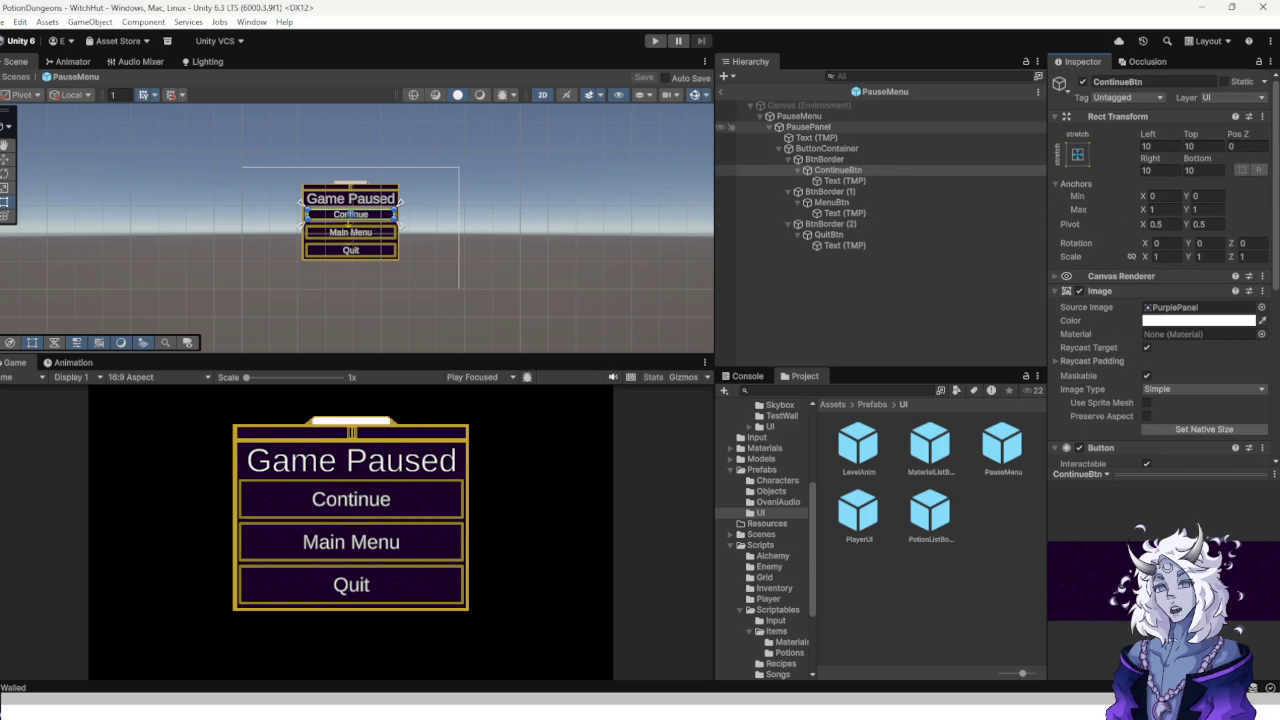
click(808, 127)
scroll(1160, 250, down, 2)
click(1200, 343)
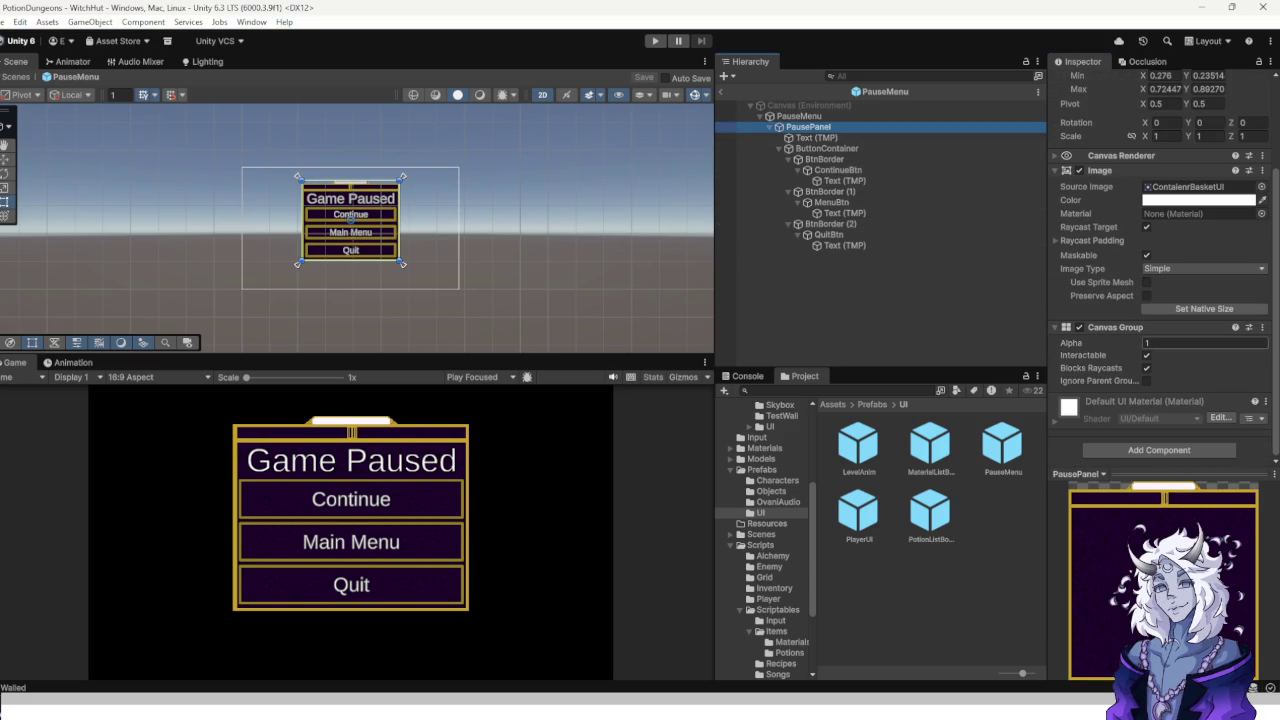
text(0)
scroll(1160, 300, up, 2)
click(1082, 81)
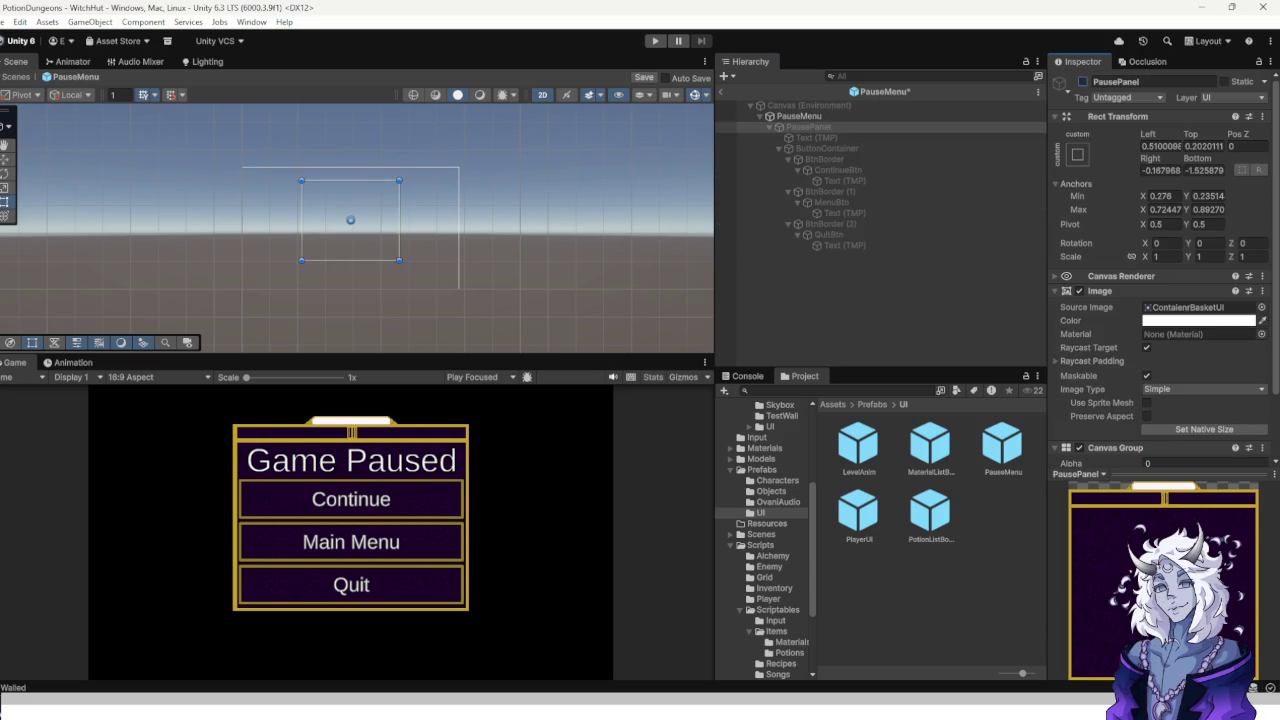
click(720, 92)
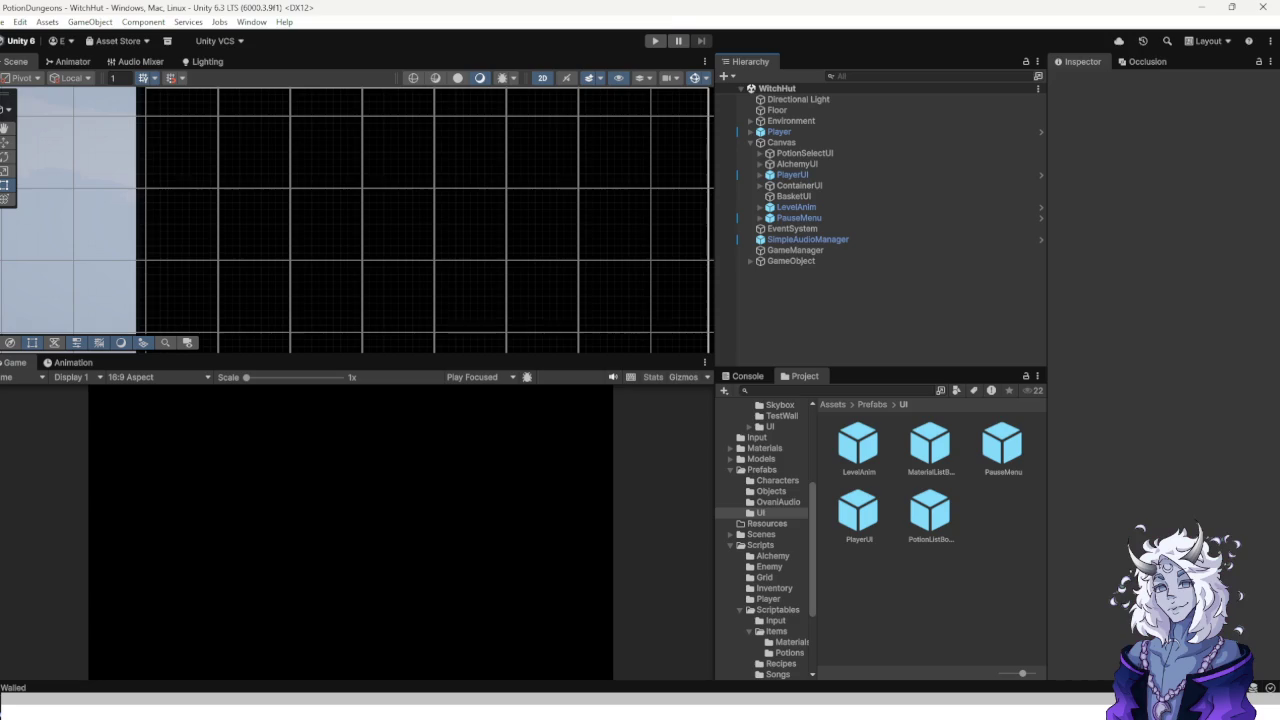
Play the game, pause and resume in the hut, then walk out into the forest.
key(ctrl+p)
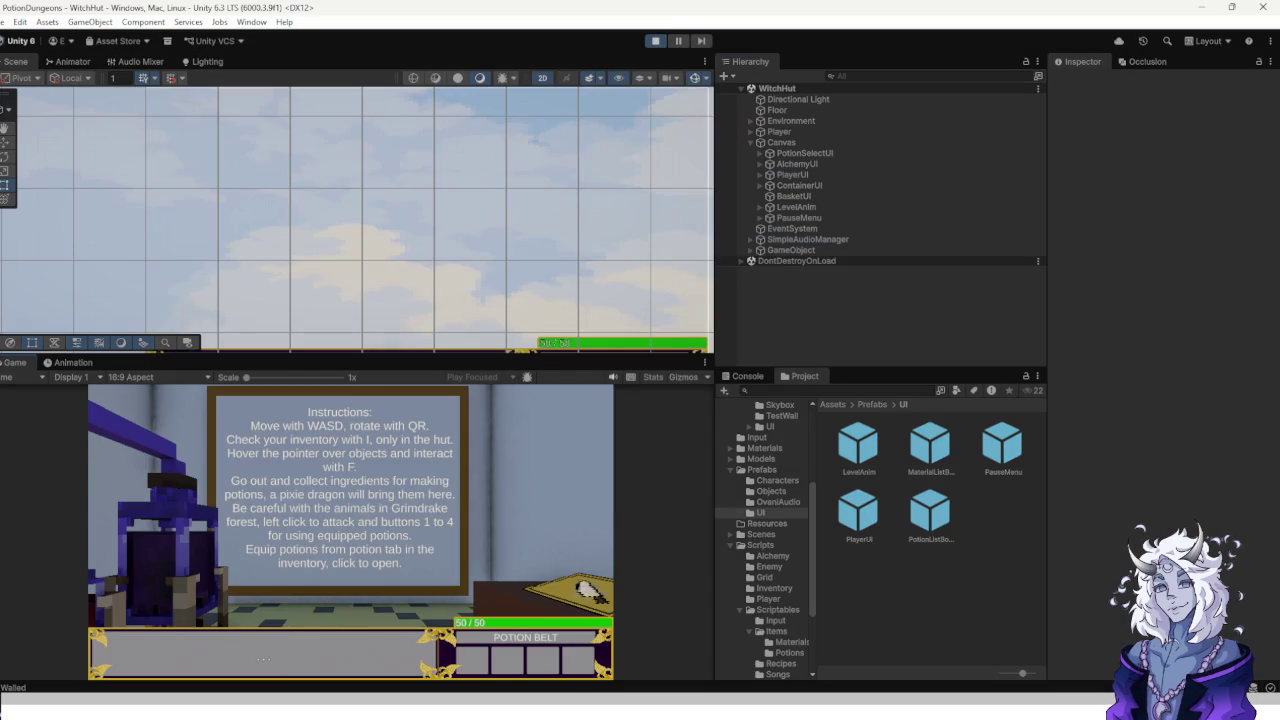
key(q)
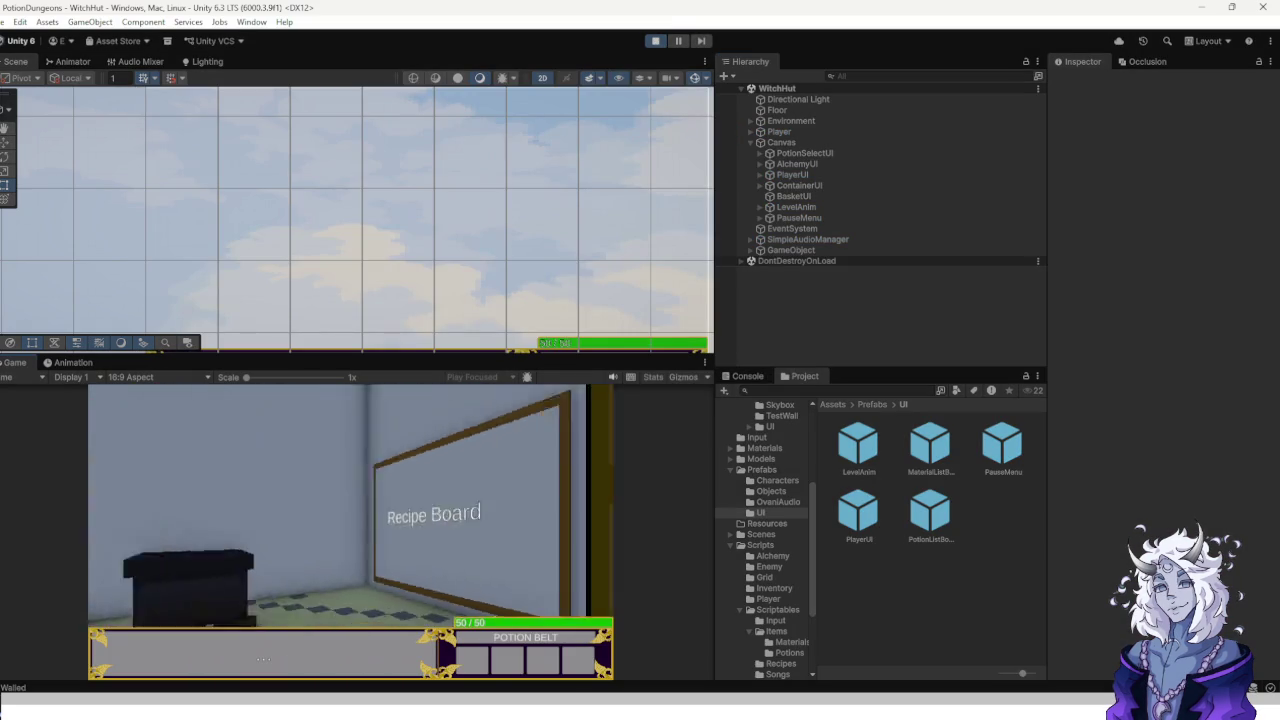
key(Escape)
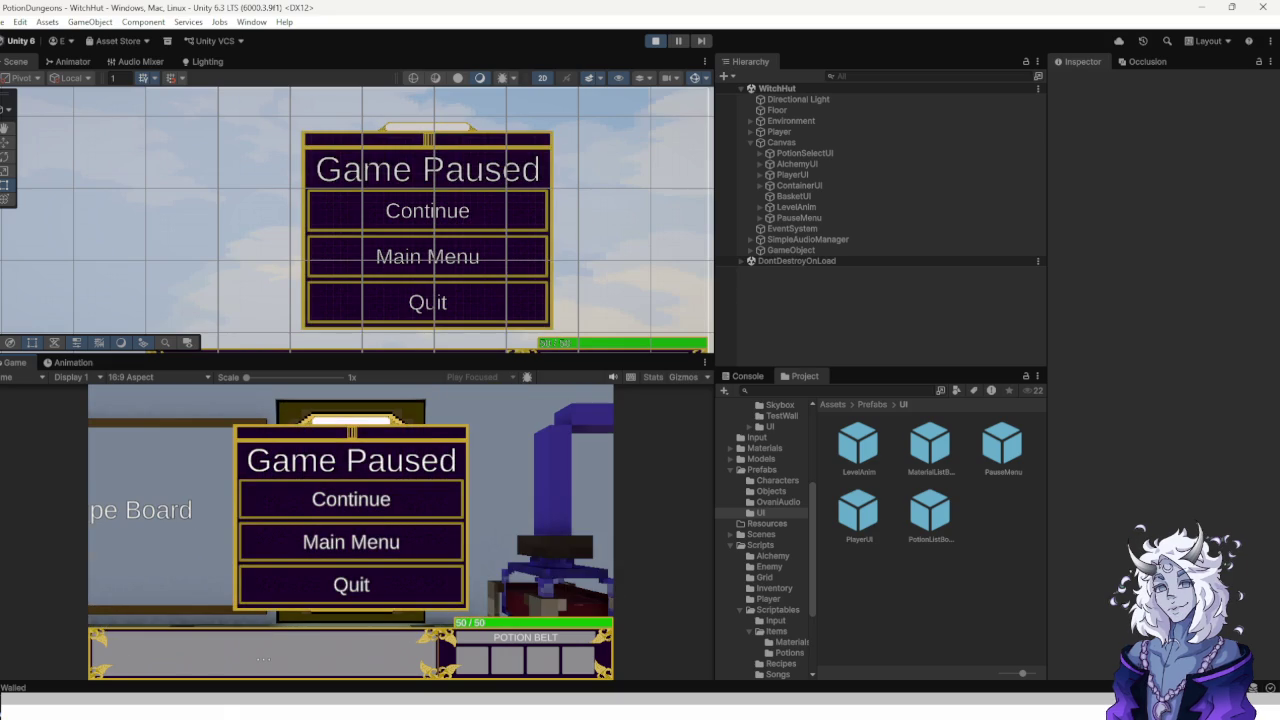
key(Escape)
key(e)
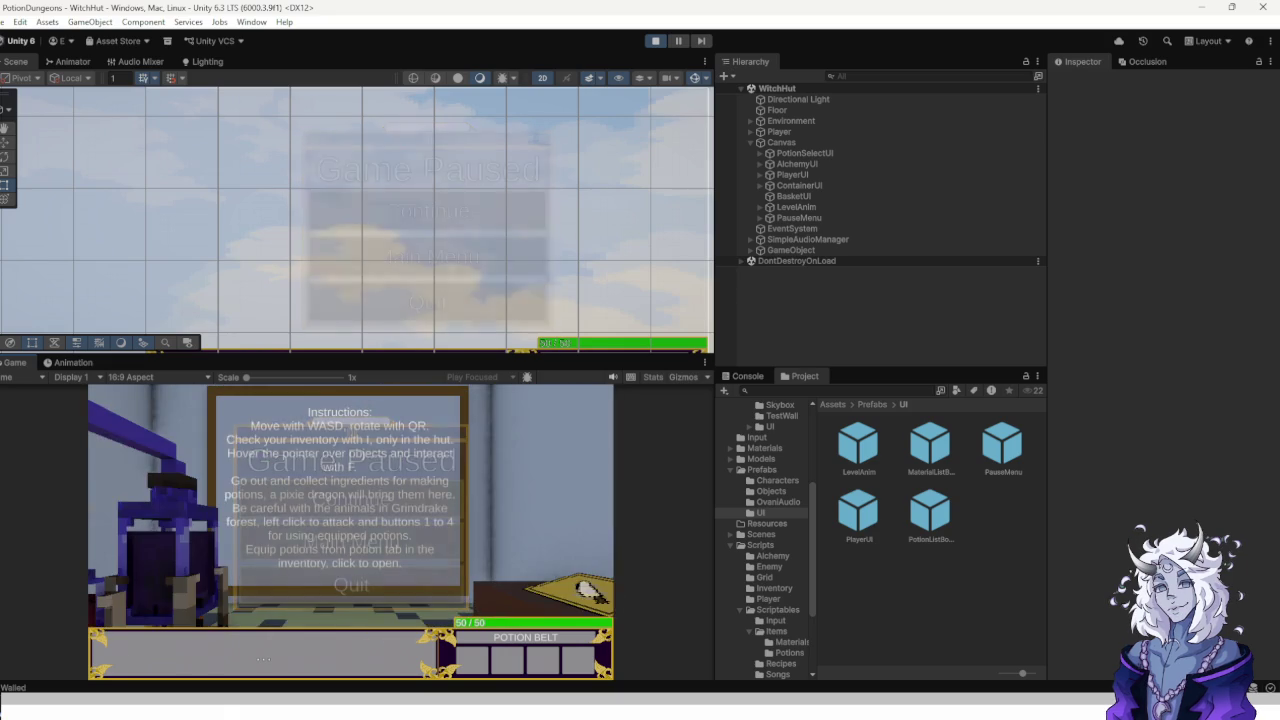
key(e)
key(q)
key(q)
key(q)
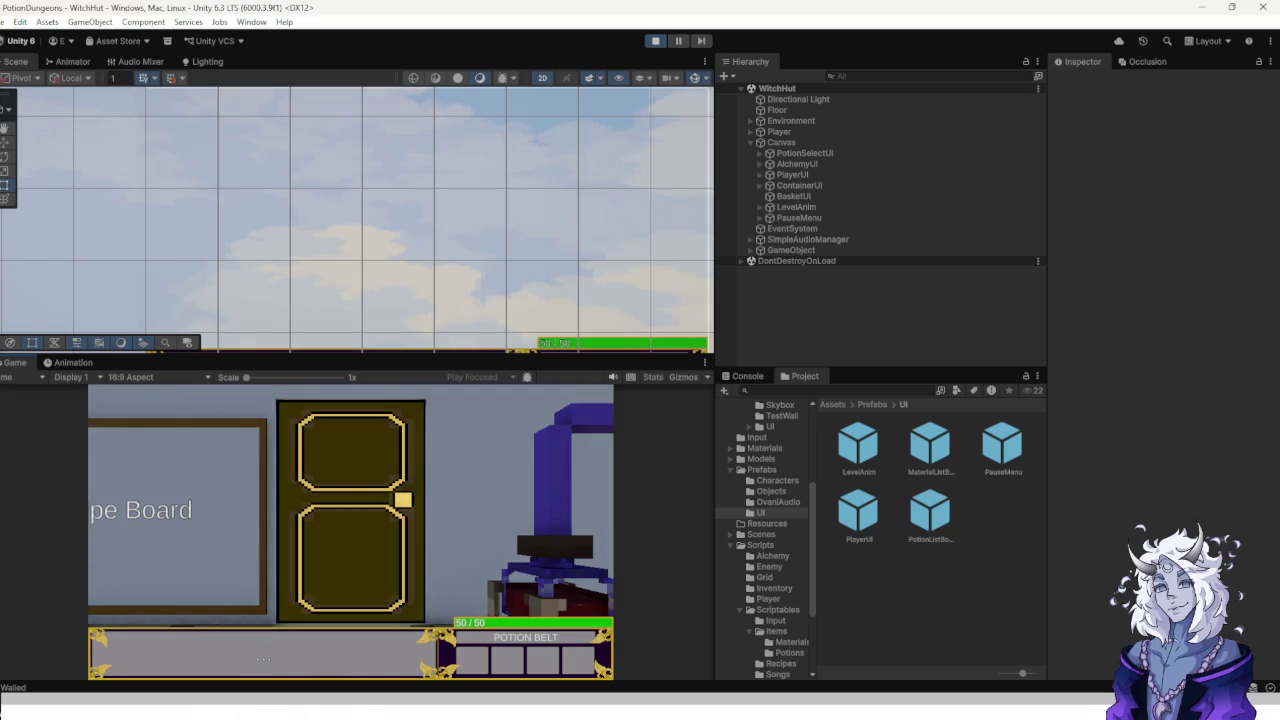
key(w)
Pause and resume in the forest, then pause again, choose Main Menu, and stop.
key(Escape)
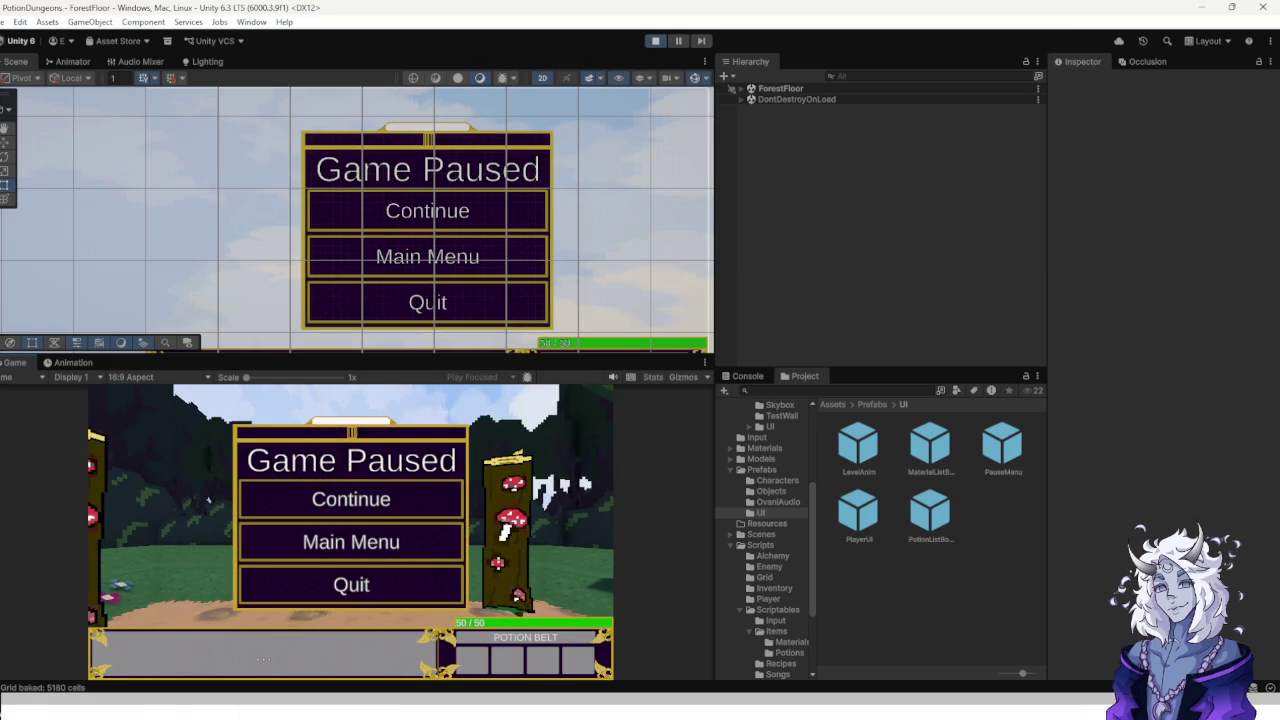
key(Escape)
key(w)
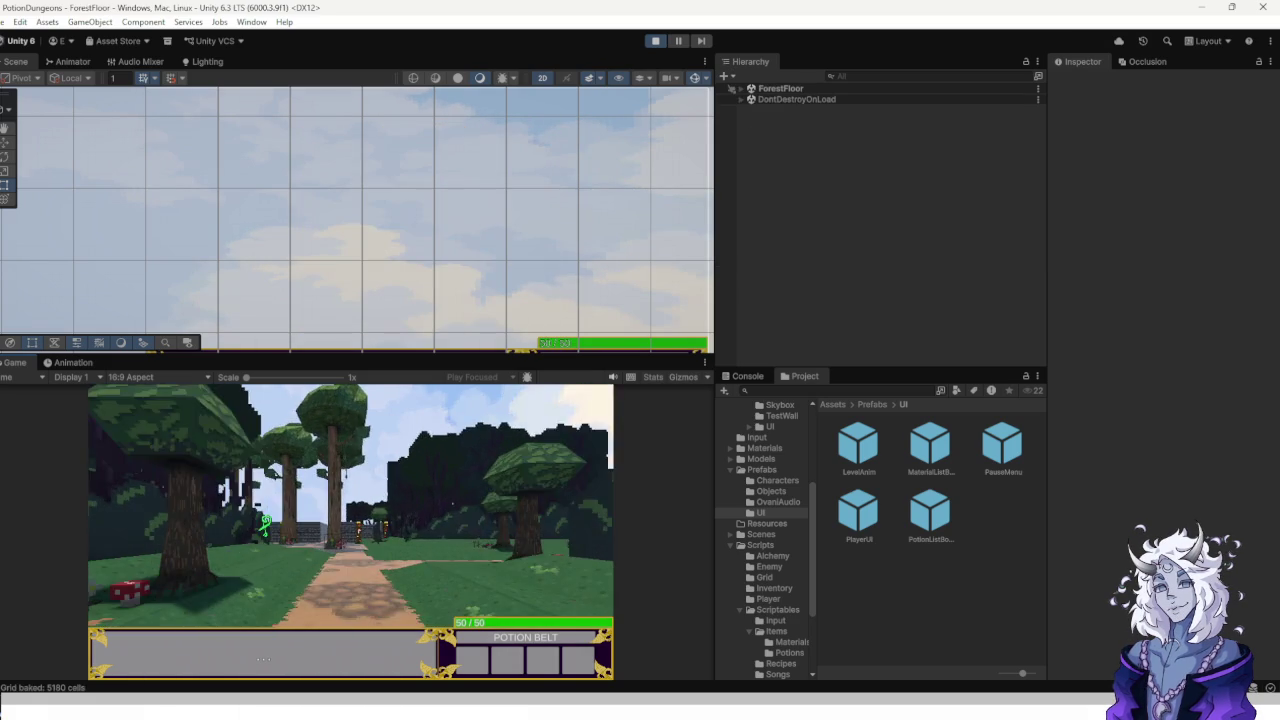
key(Escape)
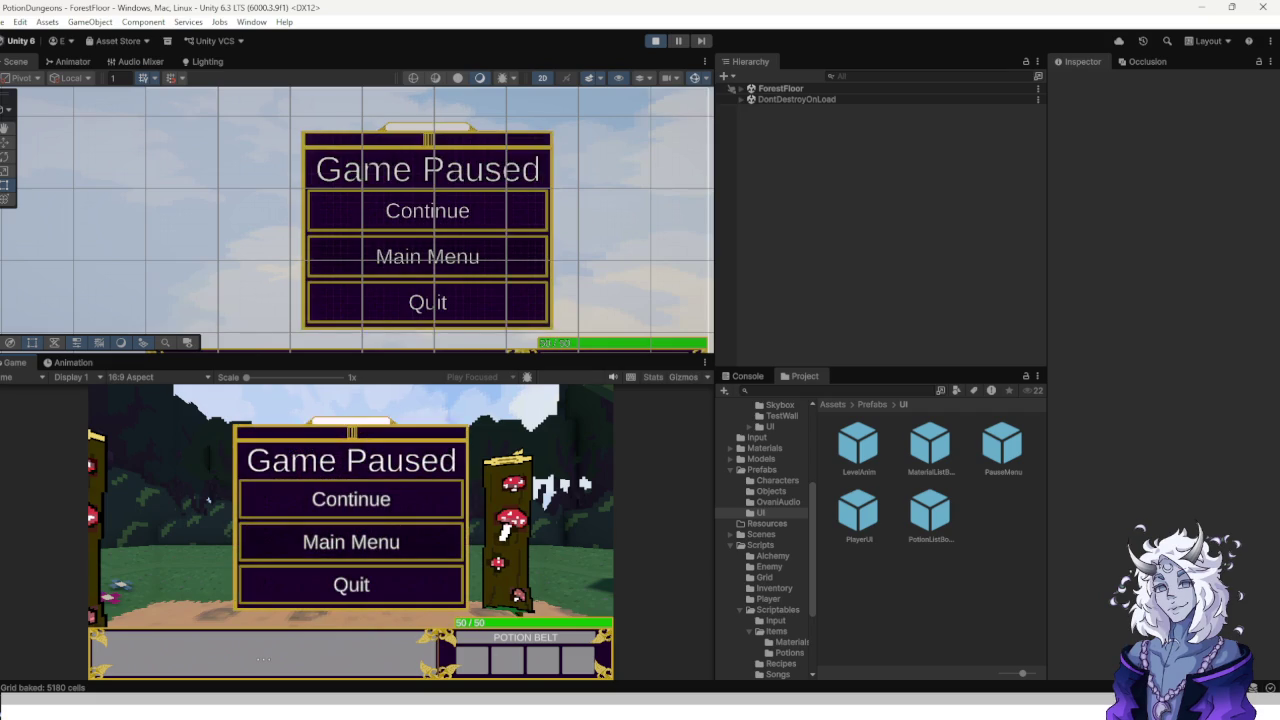
click(351, 541)
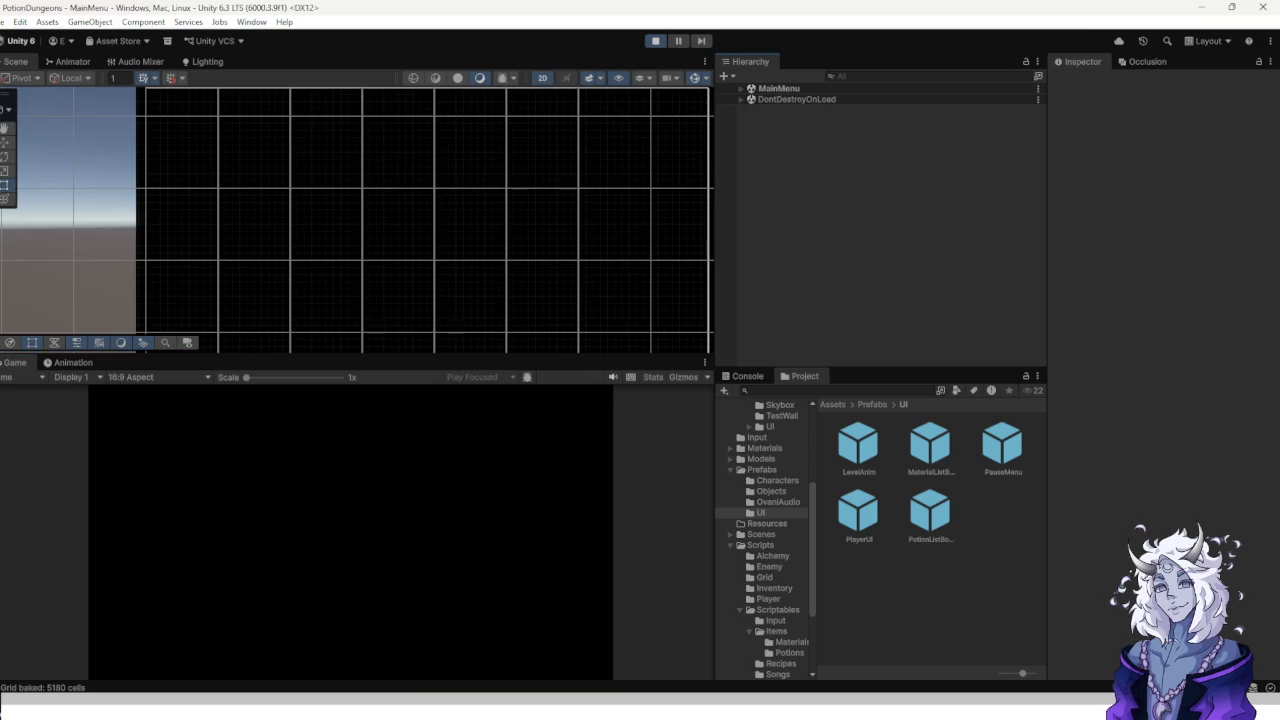
key(ctrl+p)
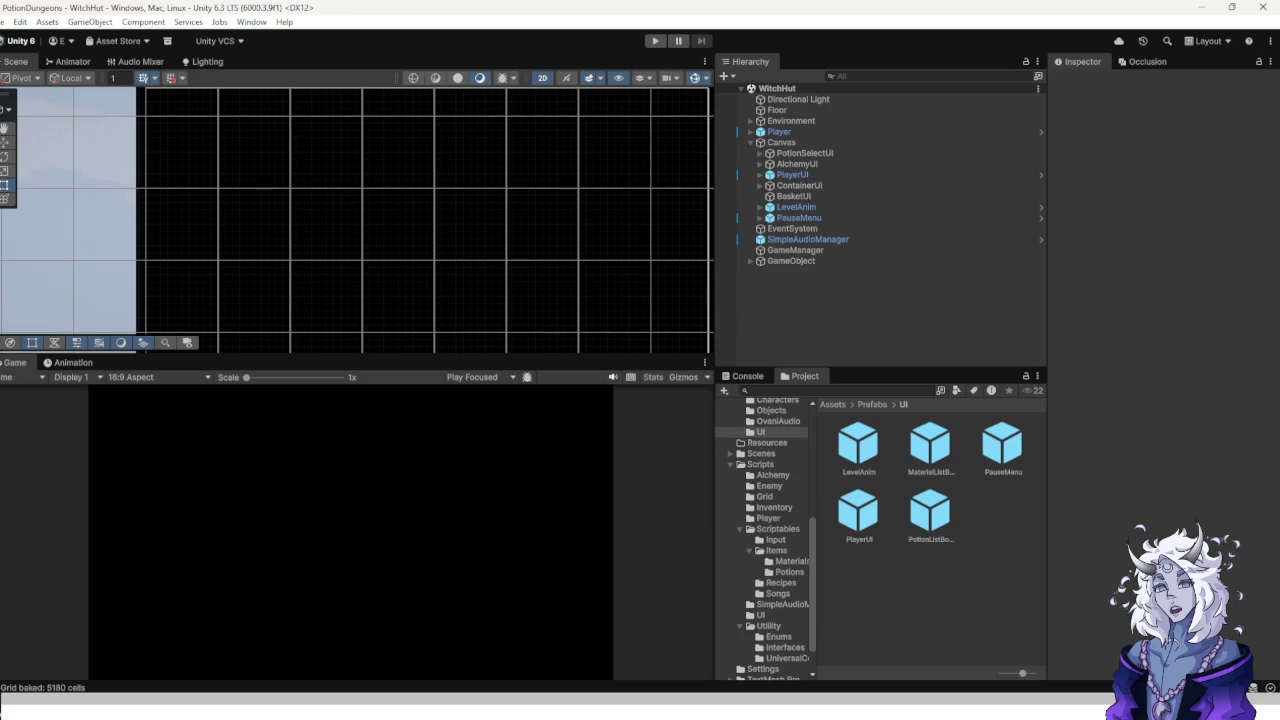
Open the MainMenu scene from the Scenes folder.
scroll(765, 539, up, 5)
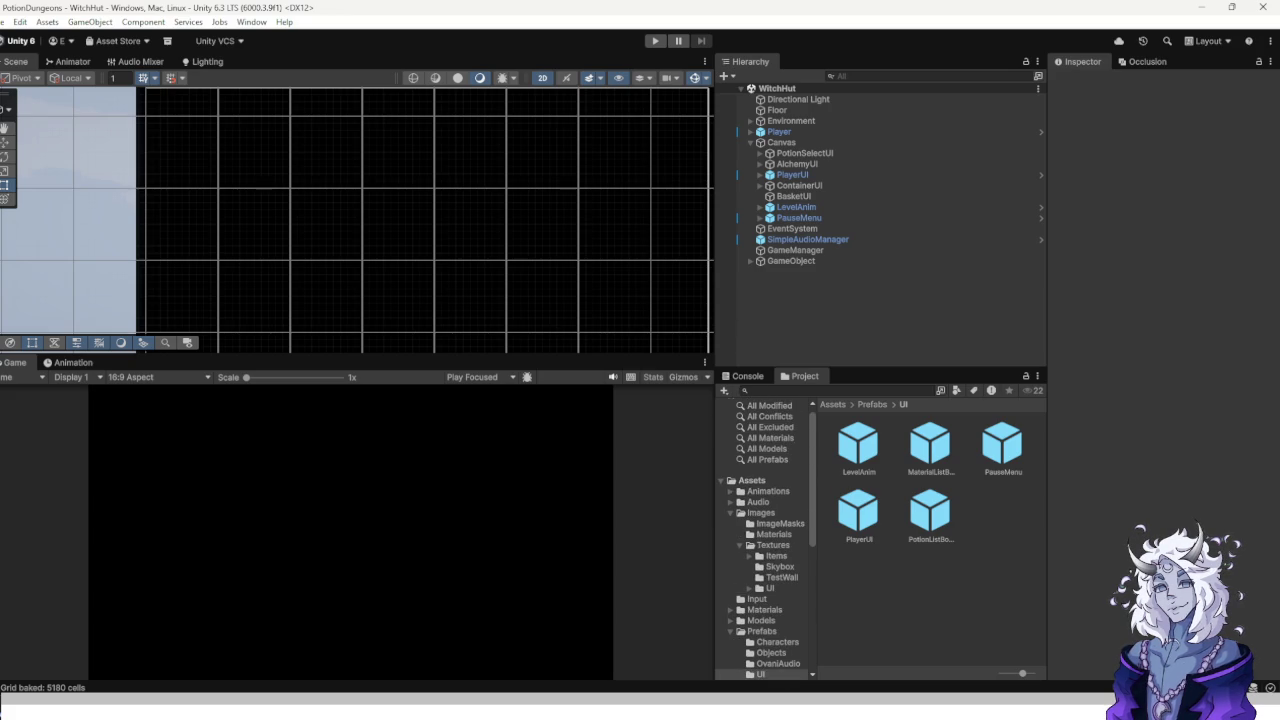
scroll(765, 539, down, 5)
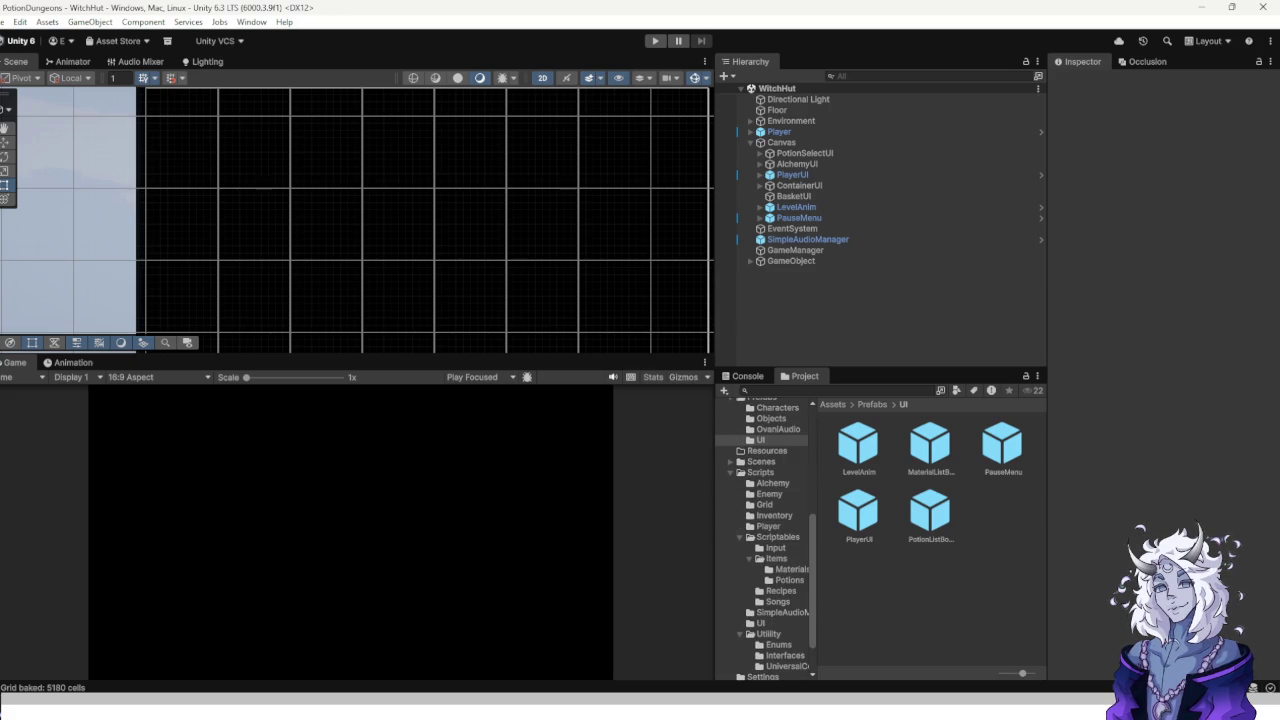
click(778, 601)
click(761, 623)
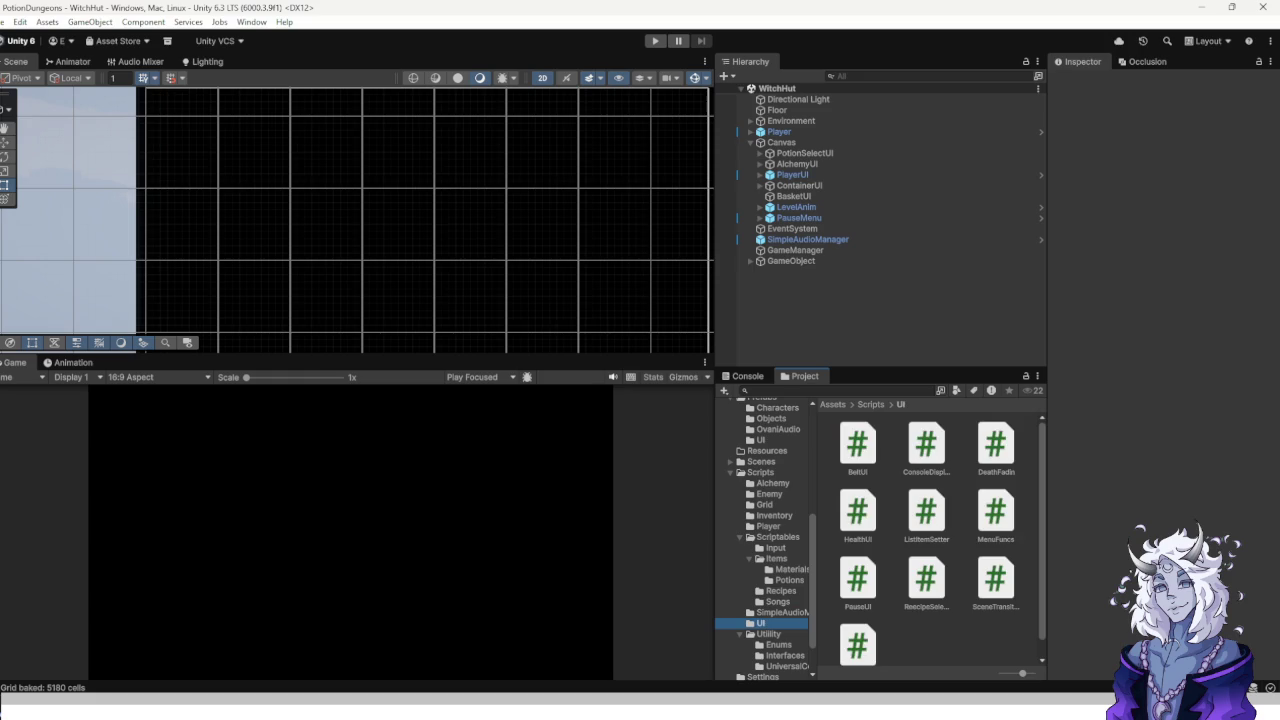
click(761, 461)
click(1003, 442)
double_click(859, 510)
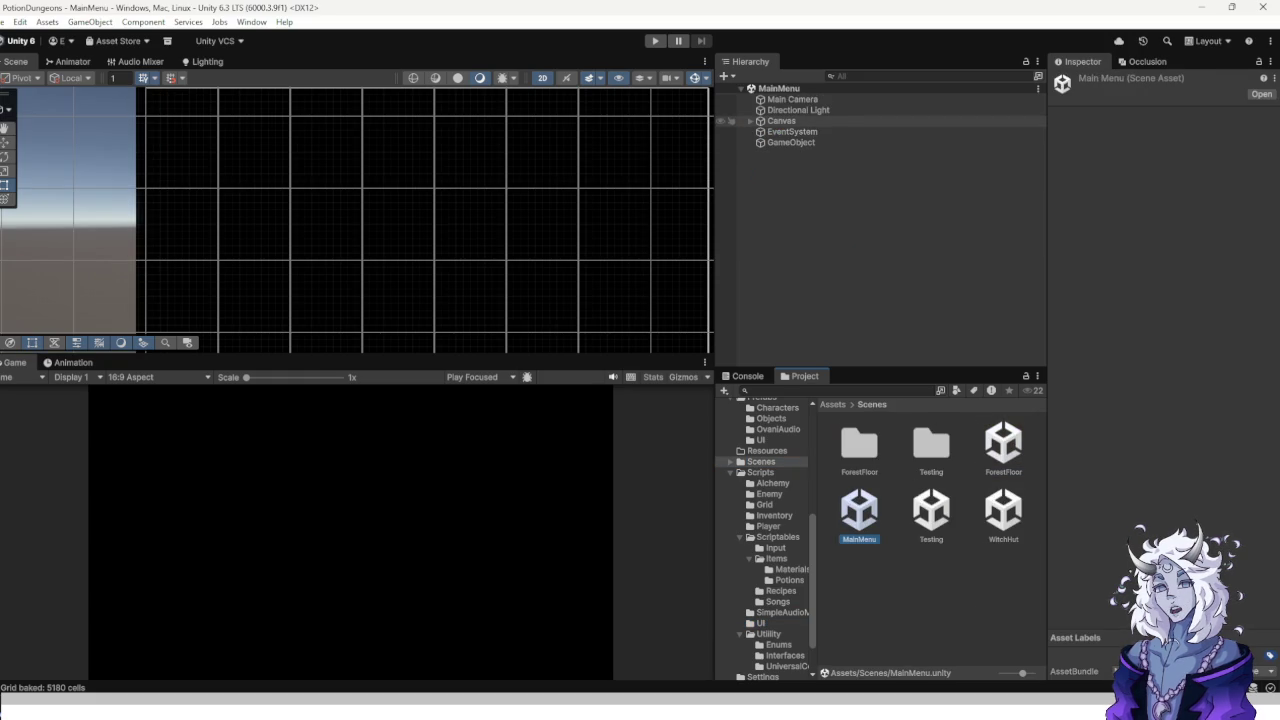
Reorder LevelAnim within the Canvas, check its Animation Speed, and save MainMenu.
click(750, 121)
click(737, 153)
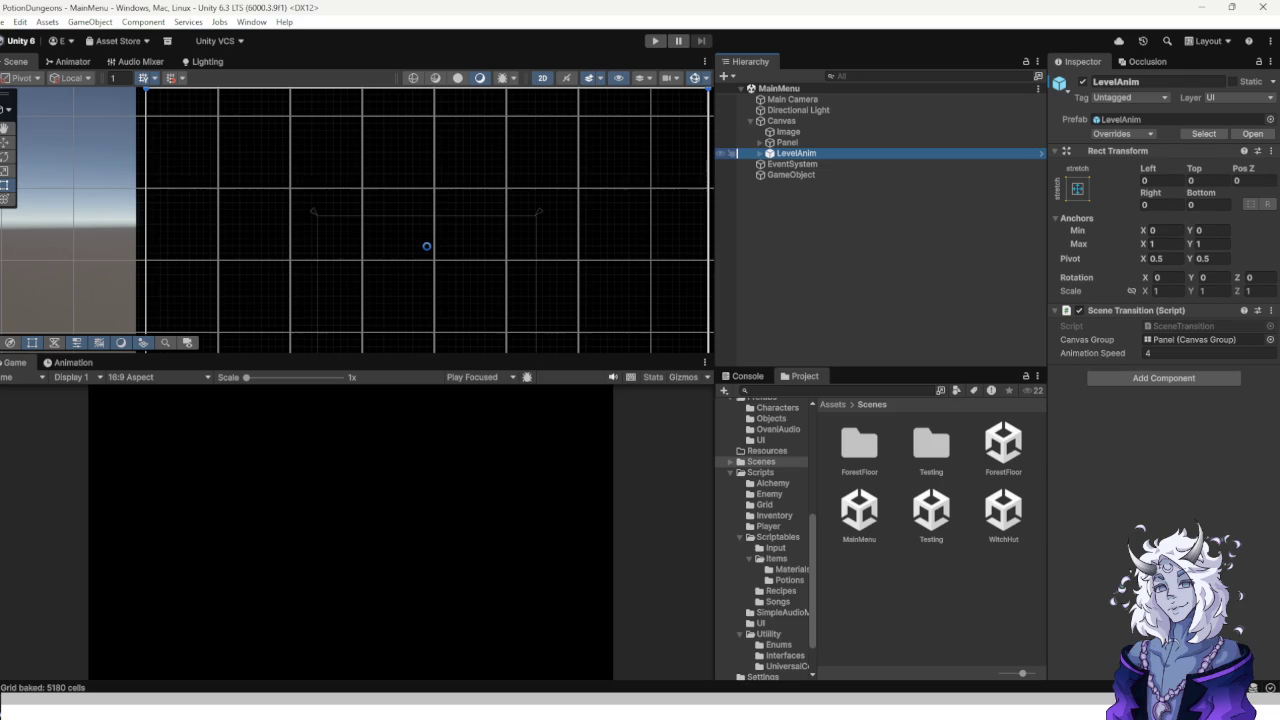
click(760, 153)
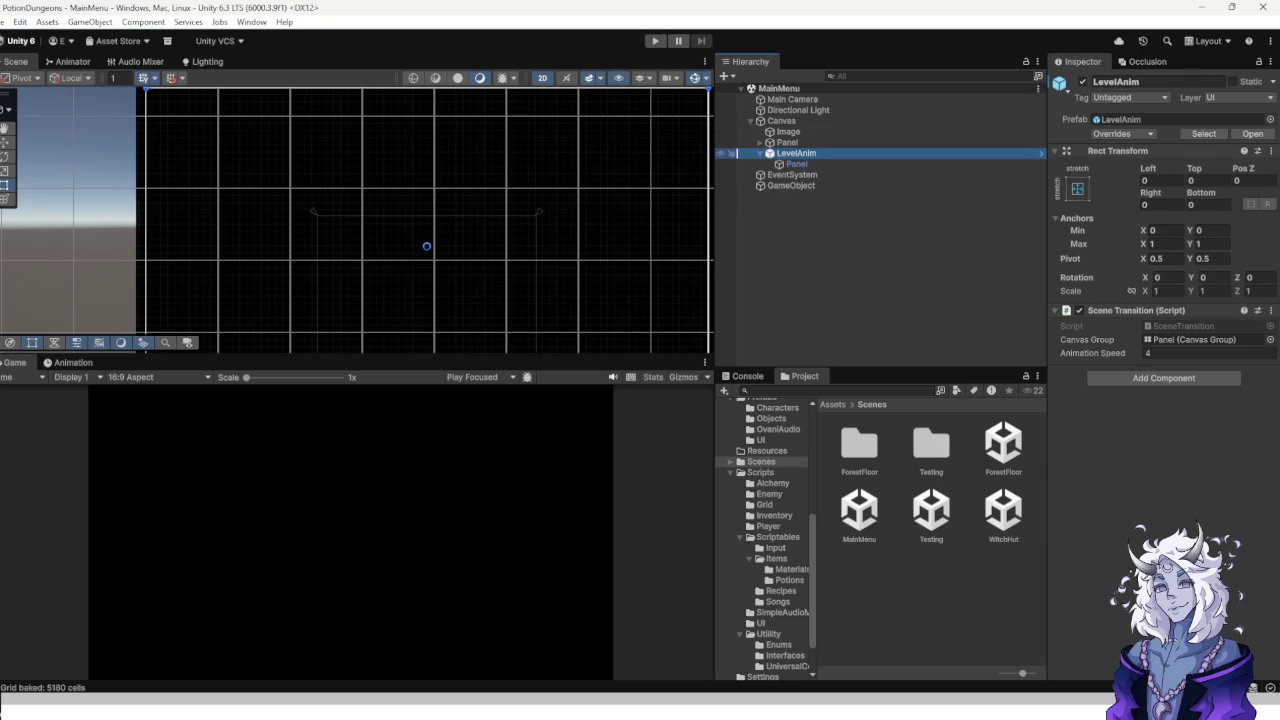
click(796, 164)
scroll(1160, 270, down, 3)
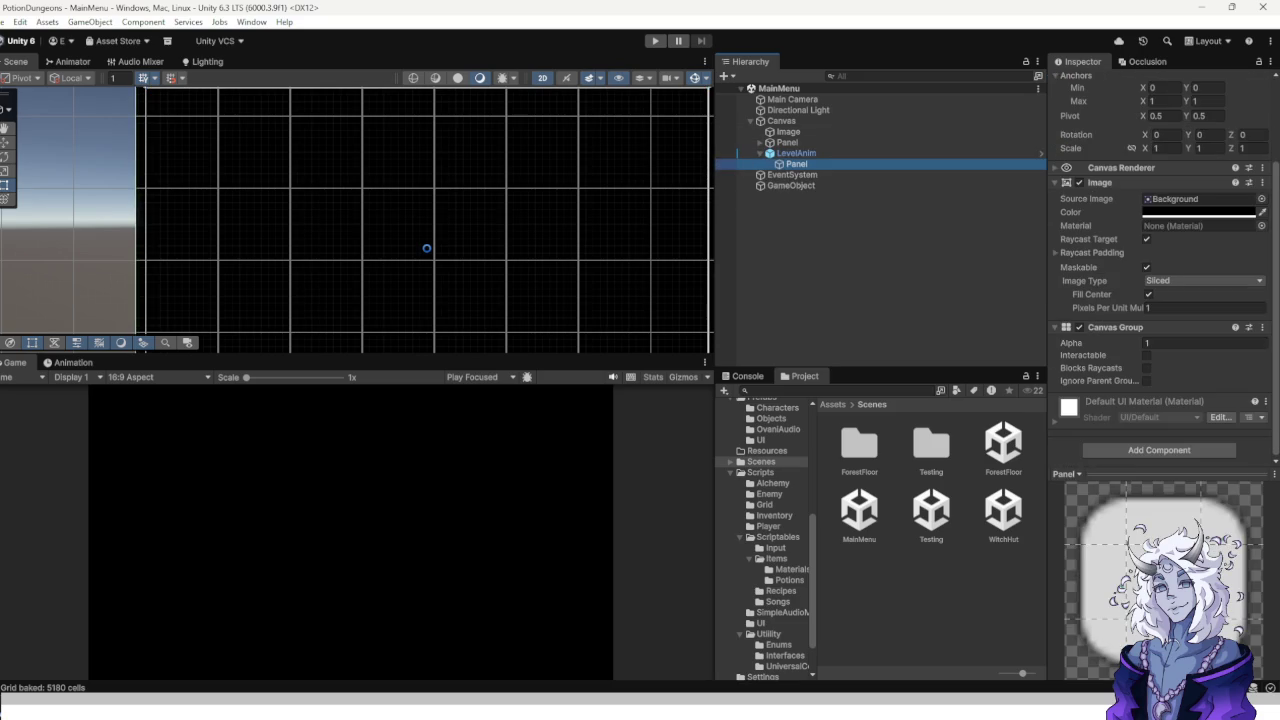
click(796, 153)
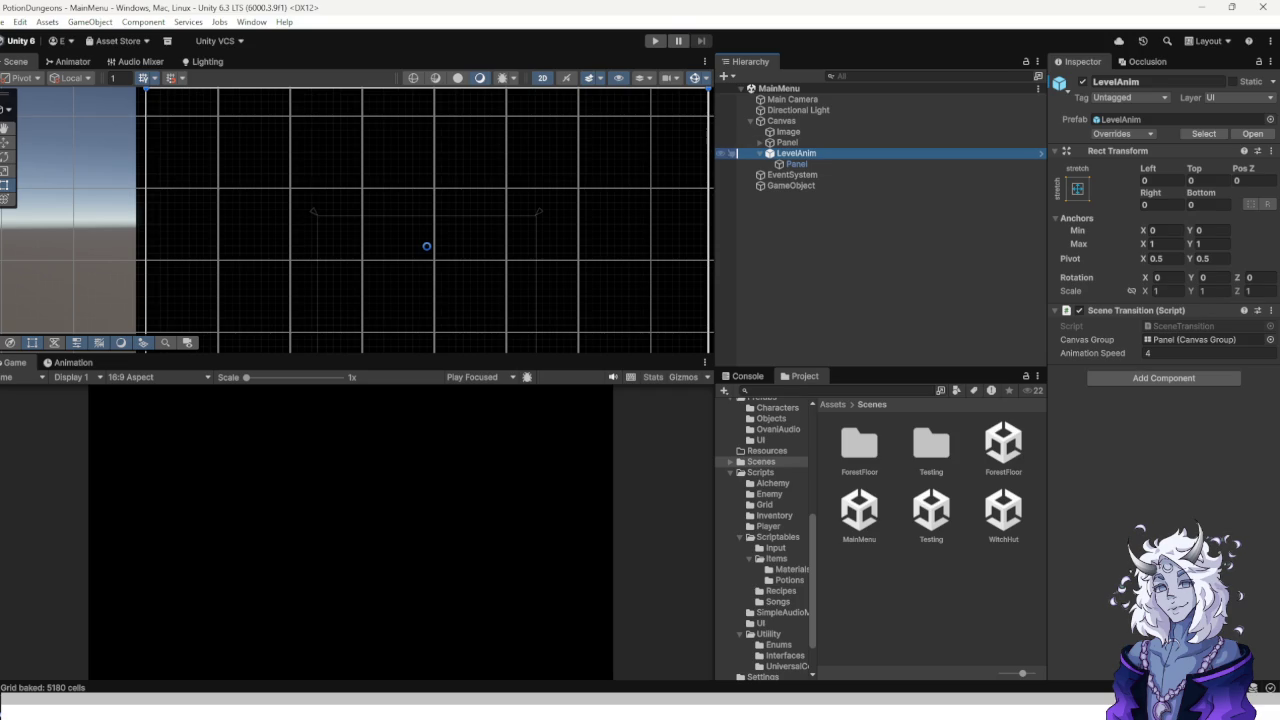
mouse_move(790, 153)
mouse_down()
mouse_move(790, 124)
mouse_move(796, 166)
mouse_up()
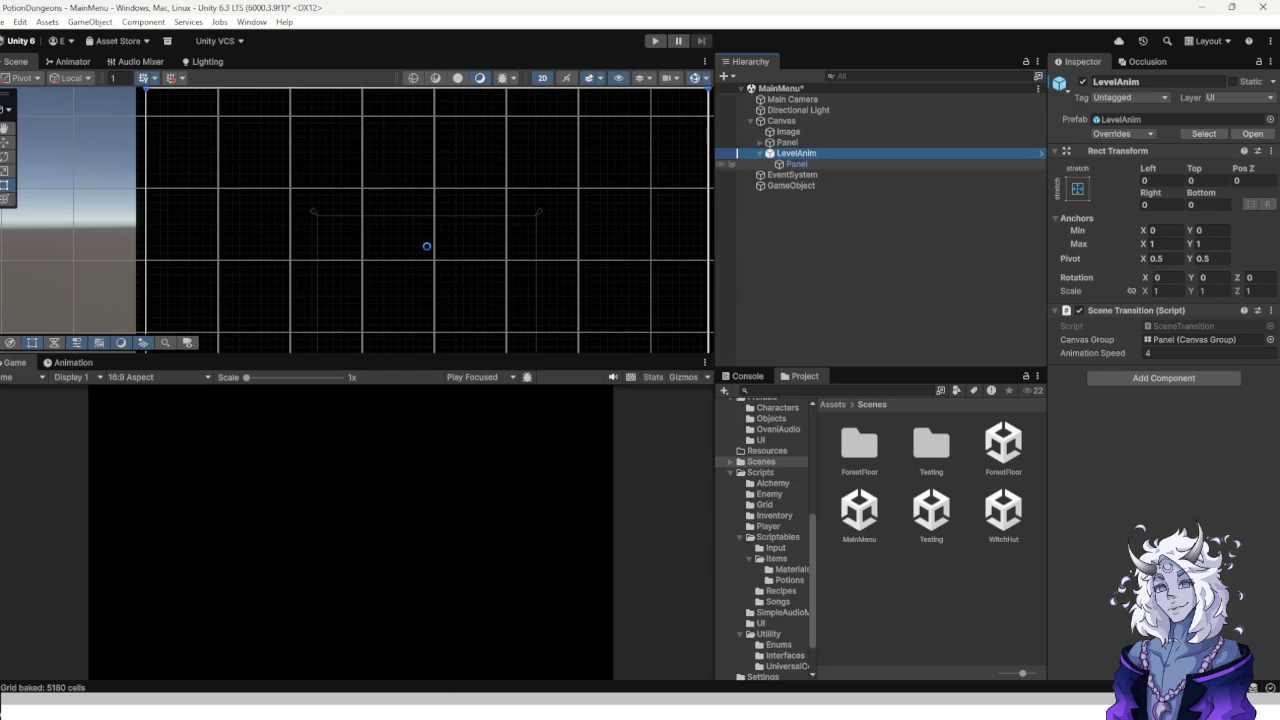
key(Left)
key(Right)
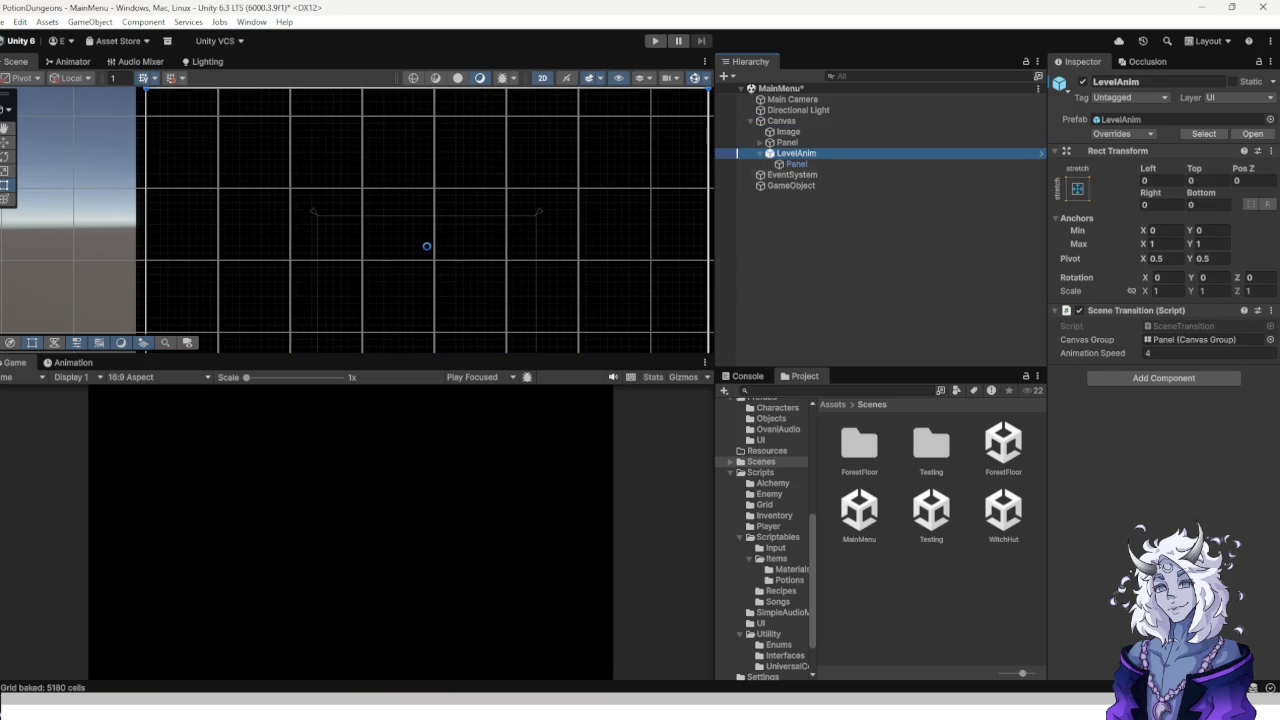
click(1210, 353)
key(ctrl+s)
Test-play the main menu, then open MenuFuncs from the Scripts/UI folder.
click(797, 164)
scroll(1160, 270, down, 3)
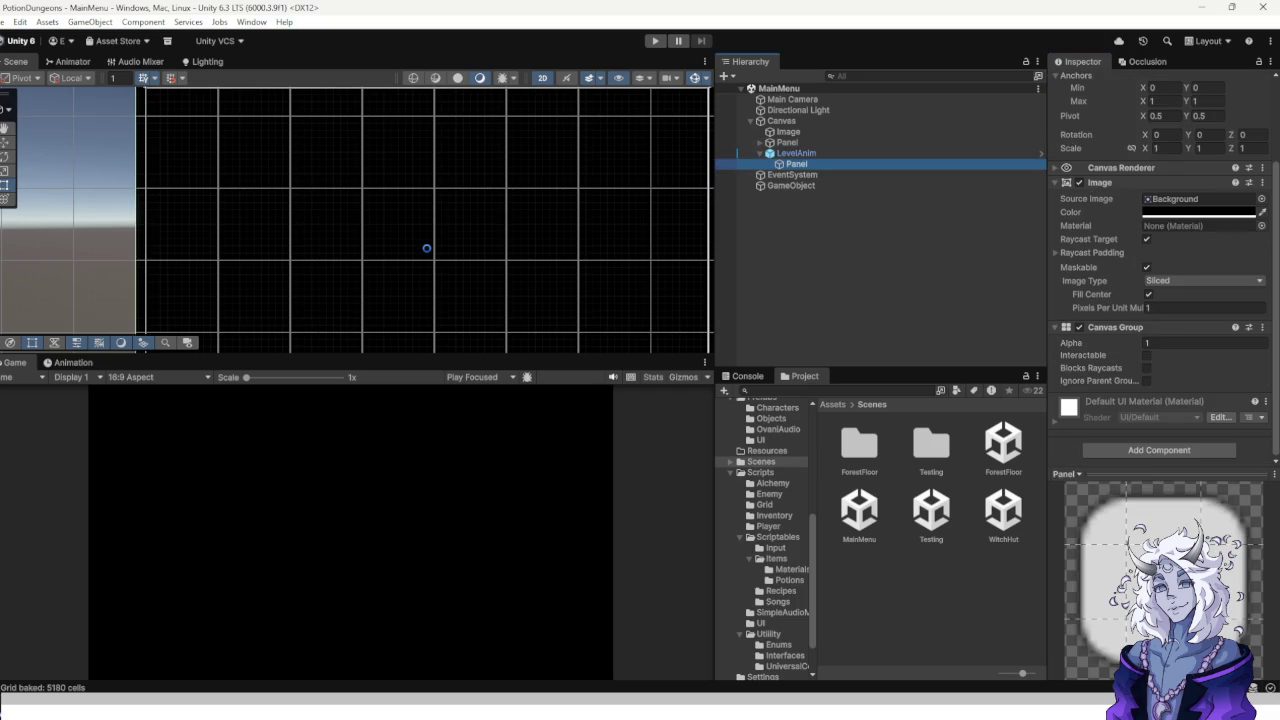
key(ctrl+p)
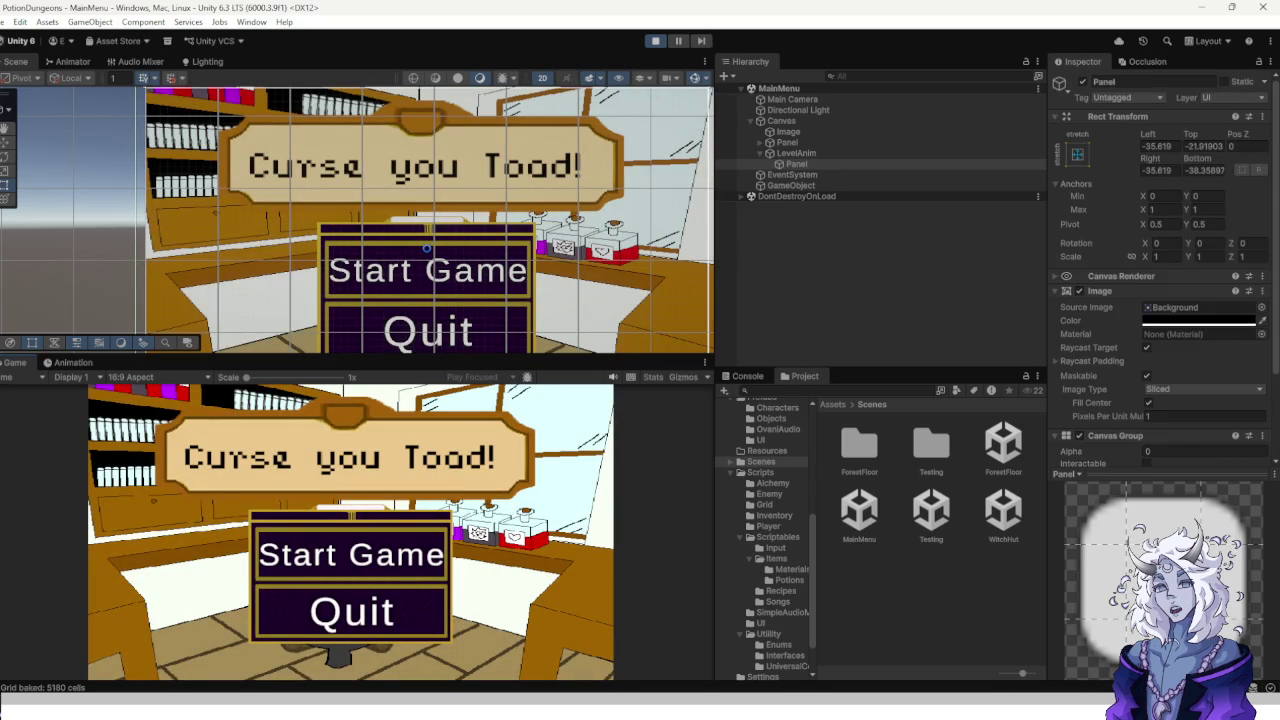
key(ctrl+p)
scroll(765, 540, down, 2)
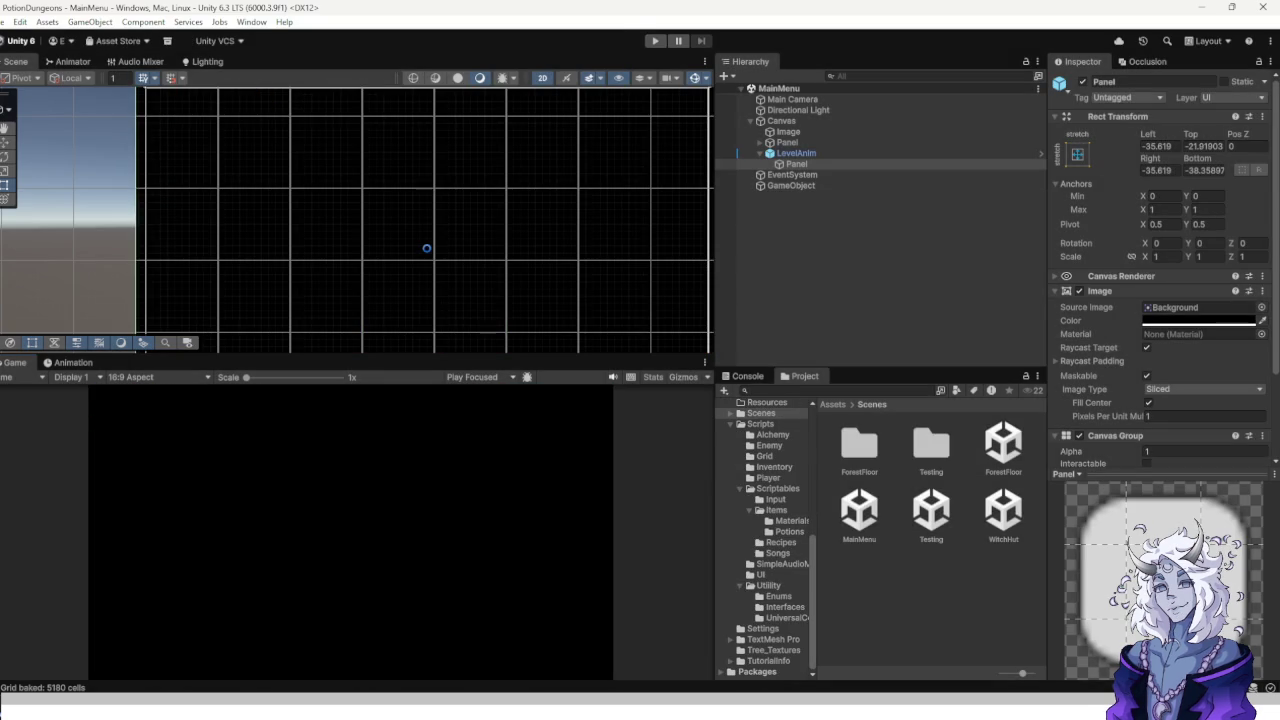
scroll(765, 540, up, 3)
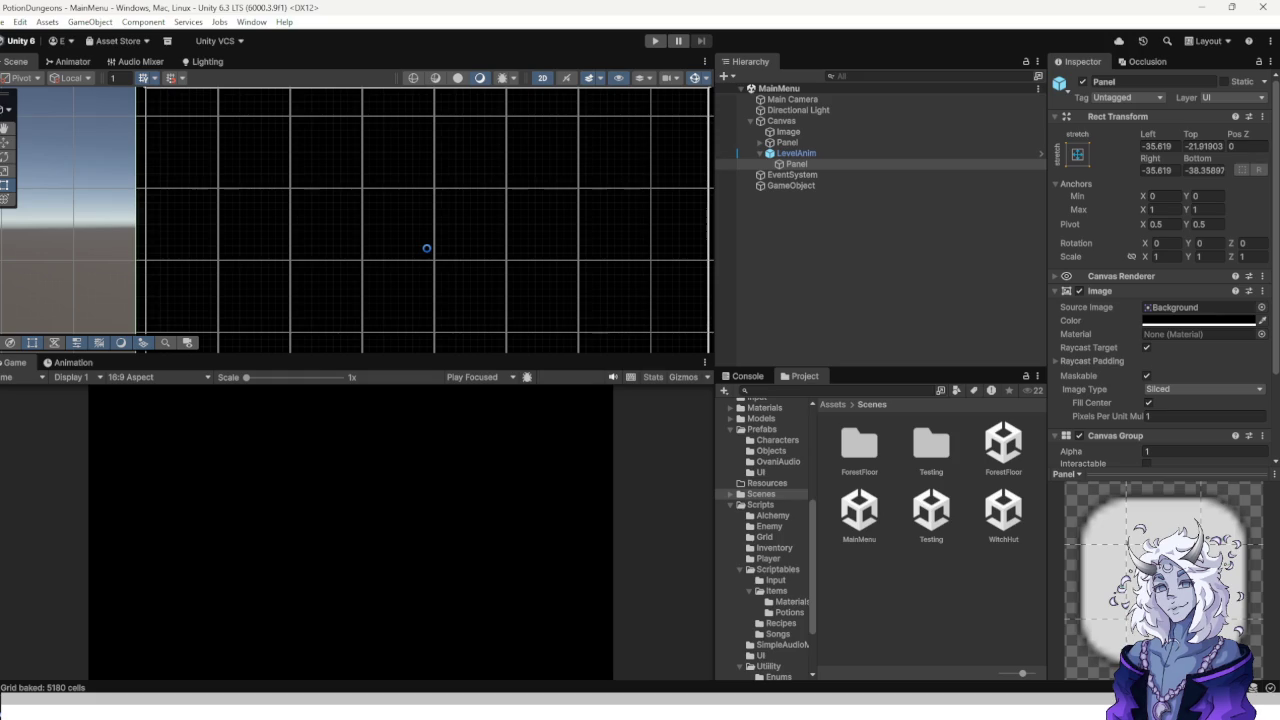
scroll(765, 540, down, 3)
click(761, 574)
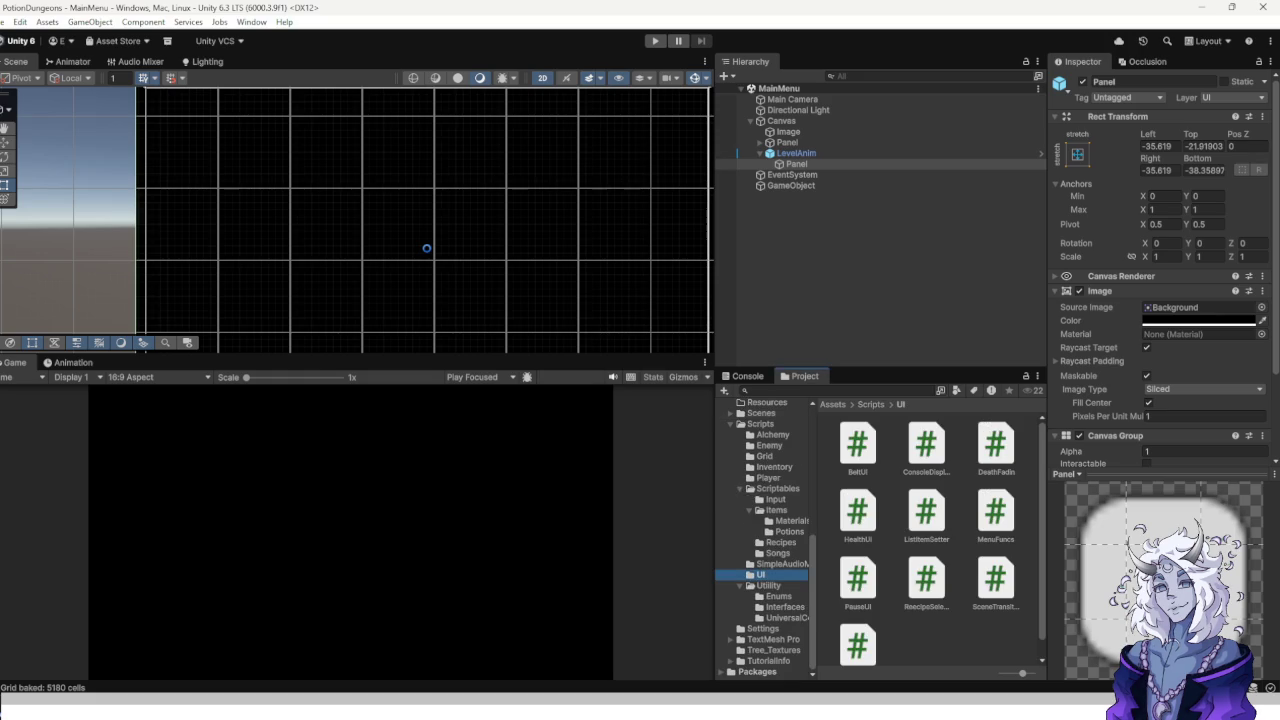
double_click(995, 512)
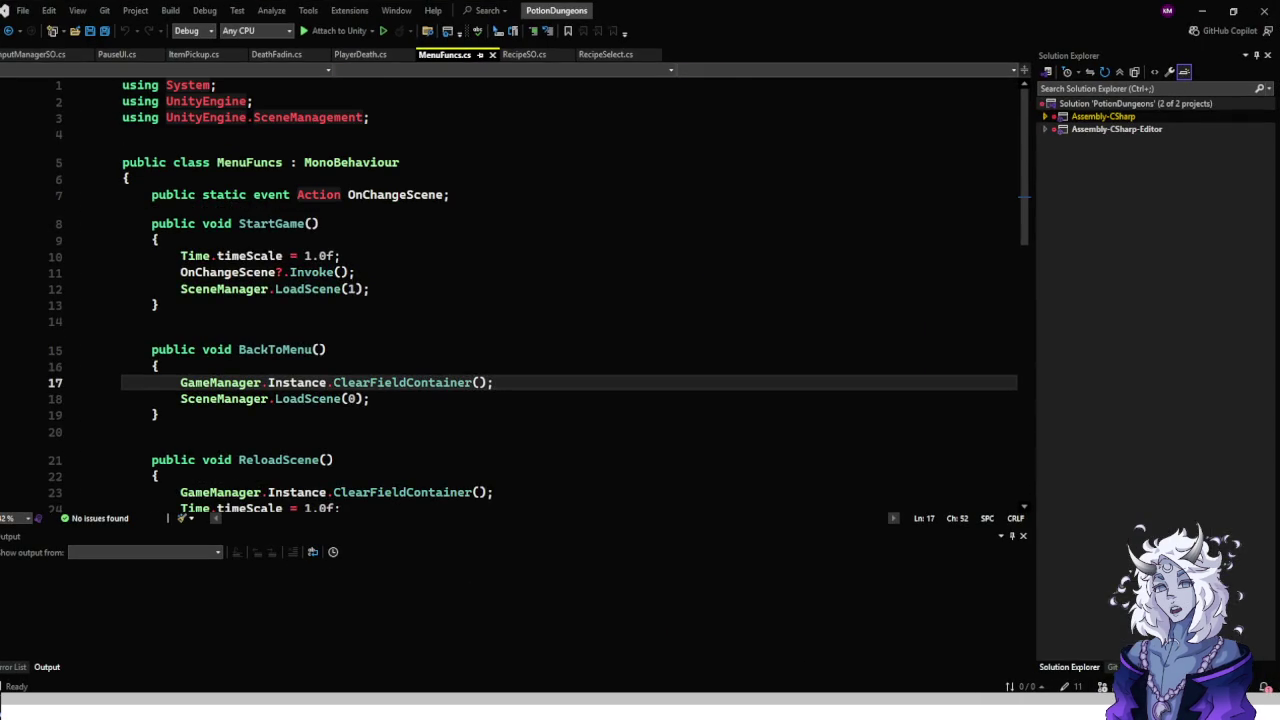
Insert 'Time.timeScale = 1.0f;' as the first line of BackToMenu() in MenuFuncs.cs.
click(160, 366)
key(Return)
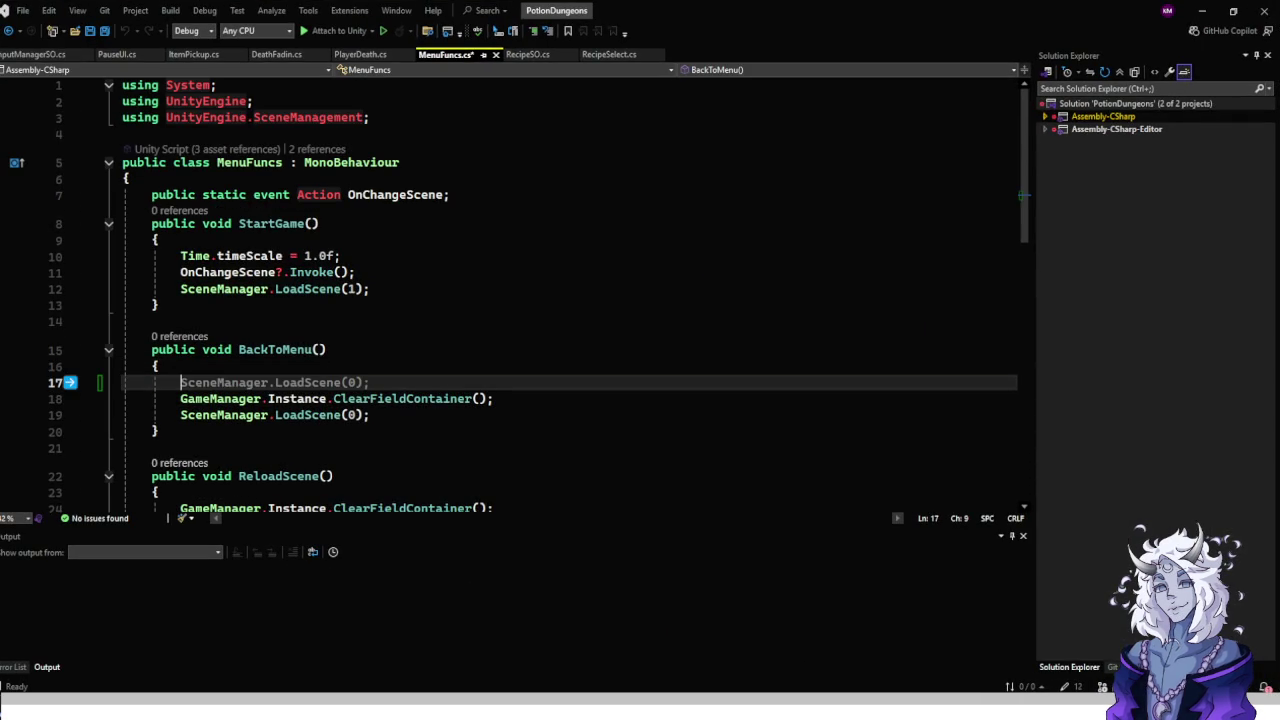
text(Time.time)
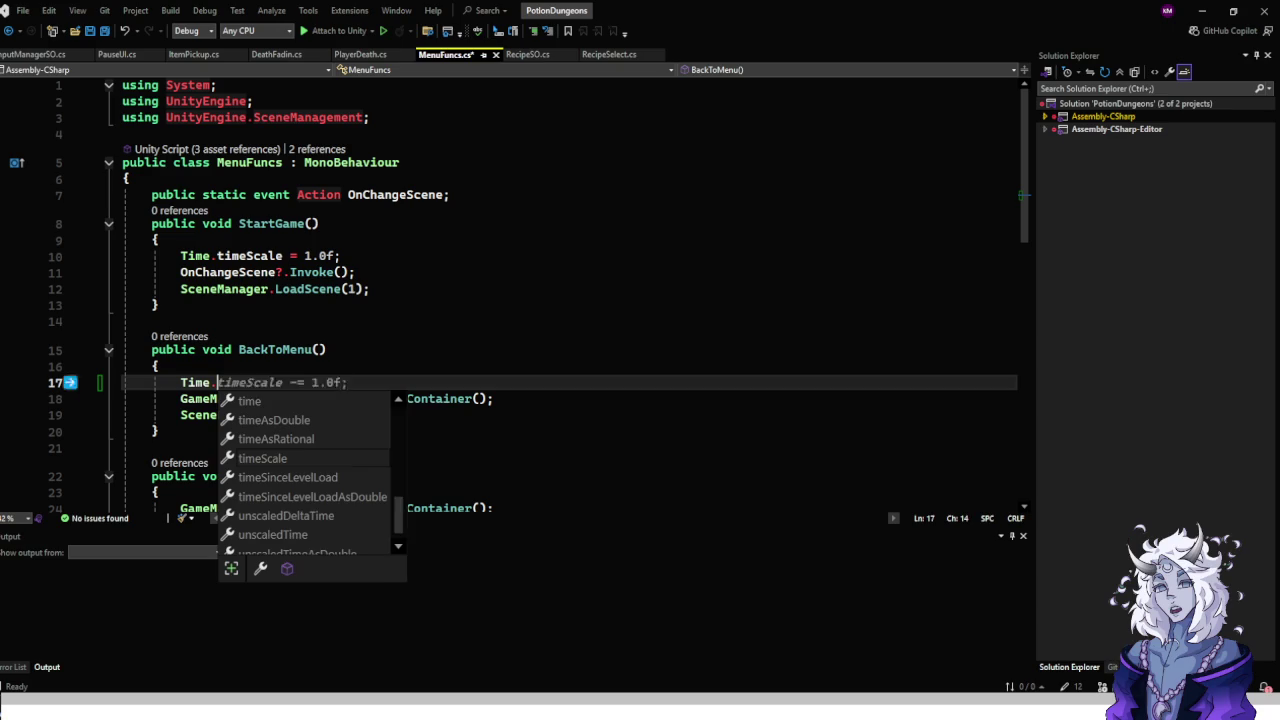
key(Down)
key(Down)
key(Down)
key(Tab)
text(-= 1.0f;)
key(Left)
key(Left)
key(Left)
key(BackSpace)
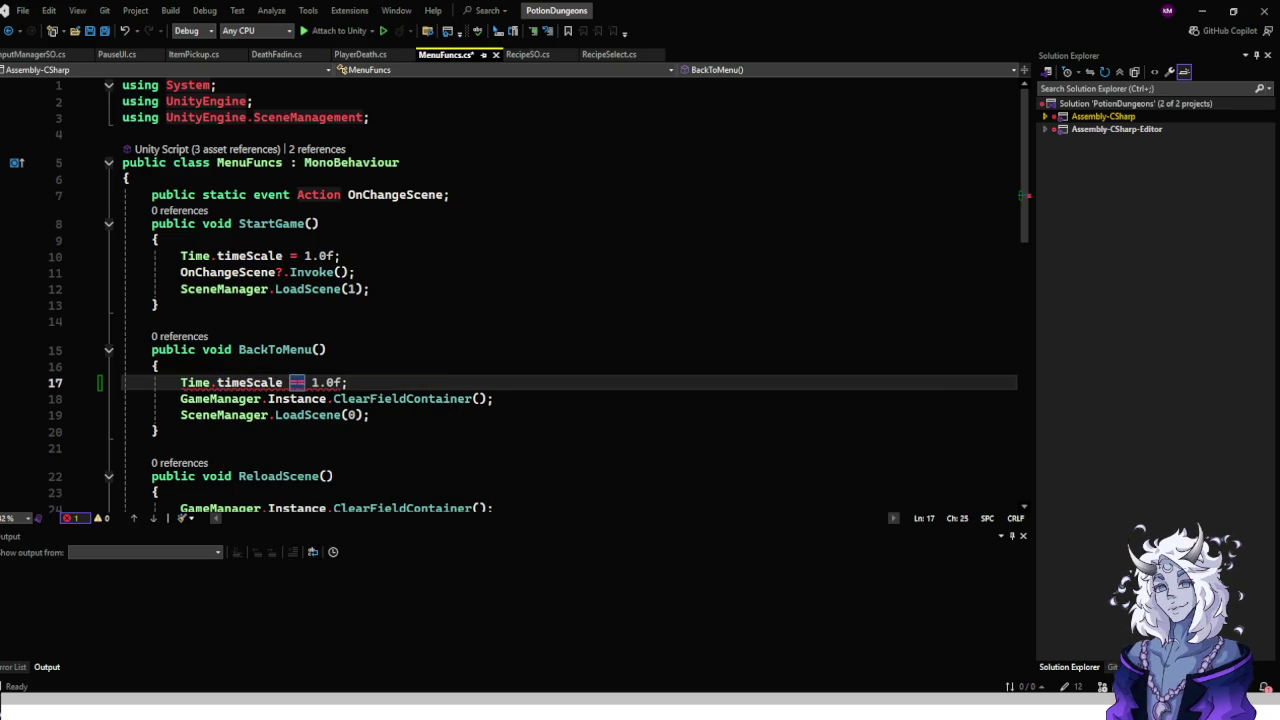
Save MenuFuncs.cs and return to Unity so the script recompiles.
key(ctrl+s)
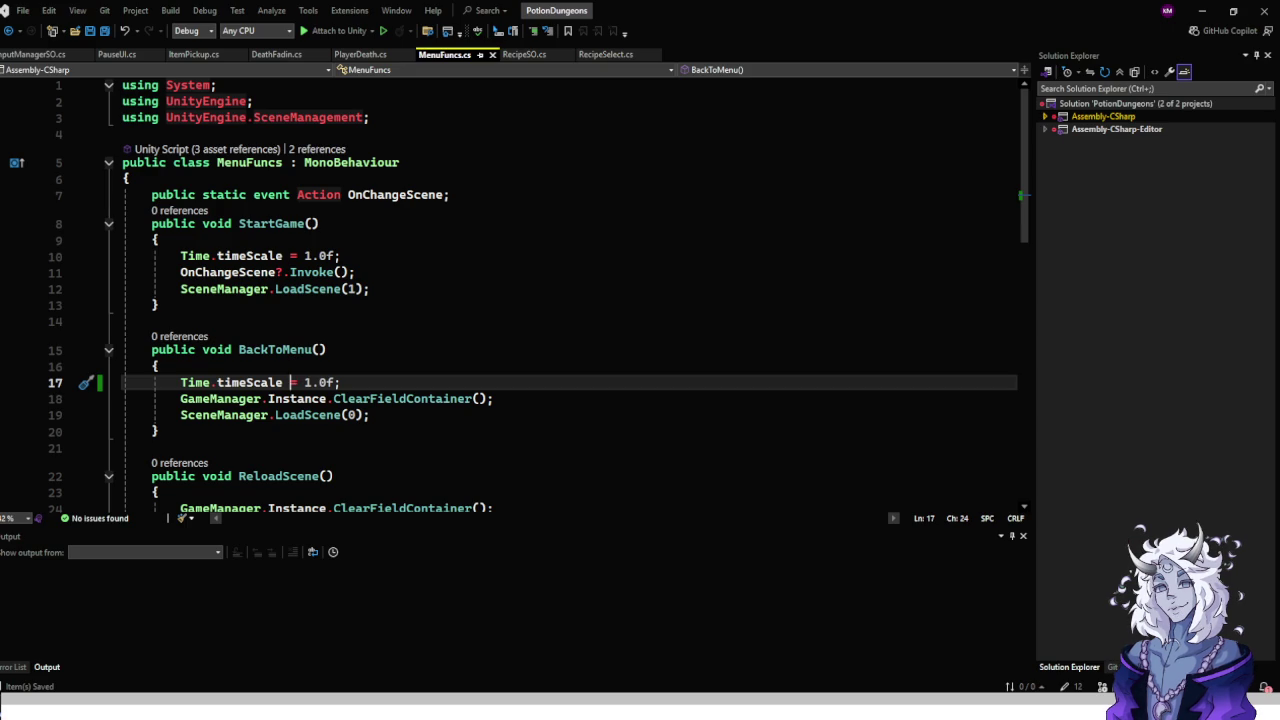
scroll(570, 290, down, 7)
scroll(570, 290, up, 7)
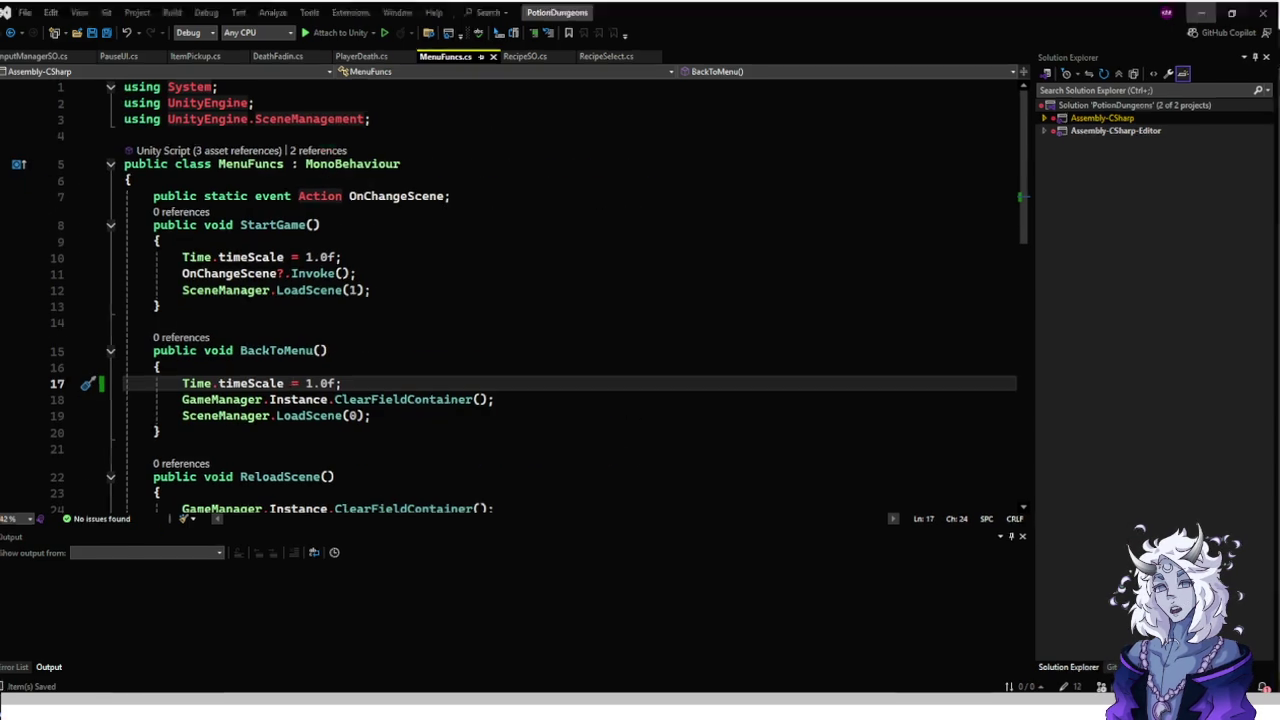
key(alt+Tab)
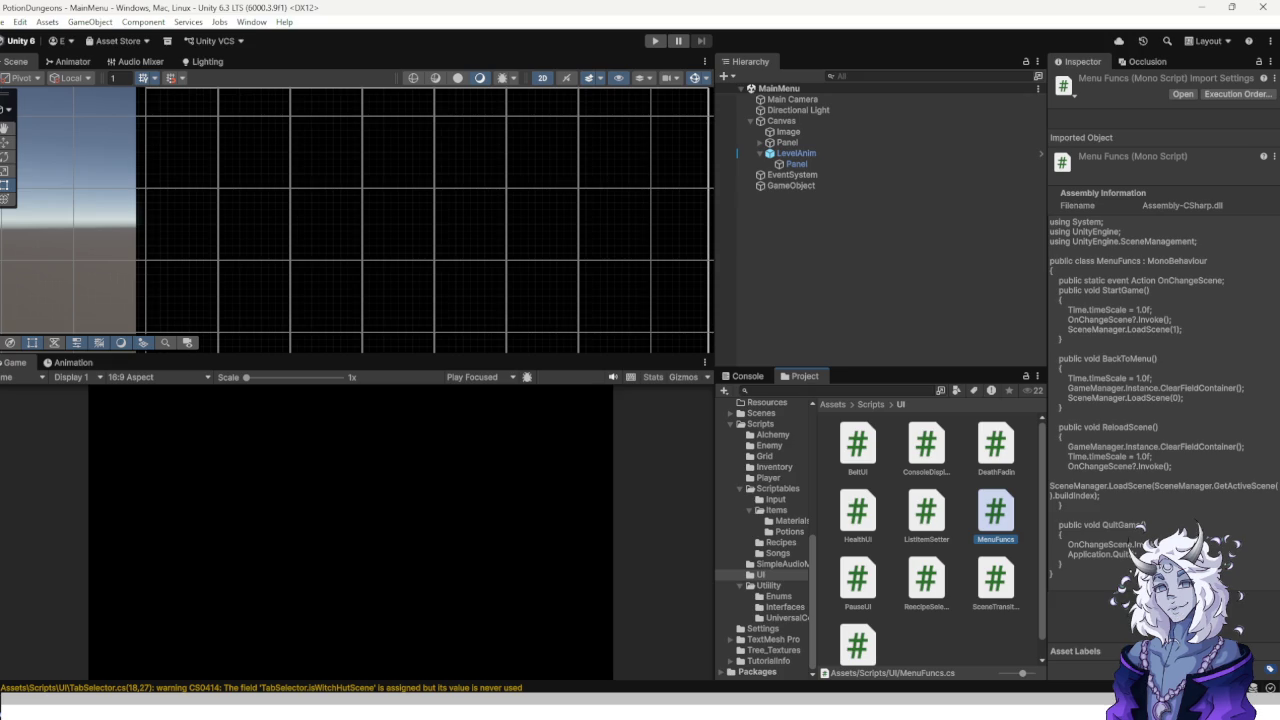
Browse the Utility, SimpleAudioManager, Items, Scriptables, UniversalComponents, Interfaces and Enums folders.
click(768, 585)
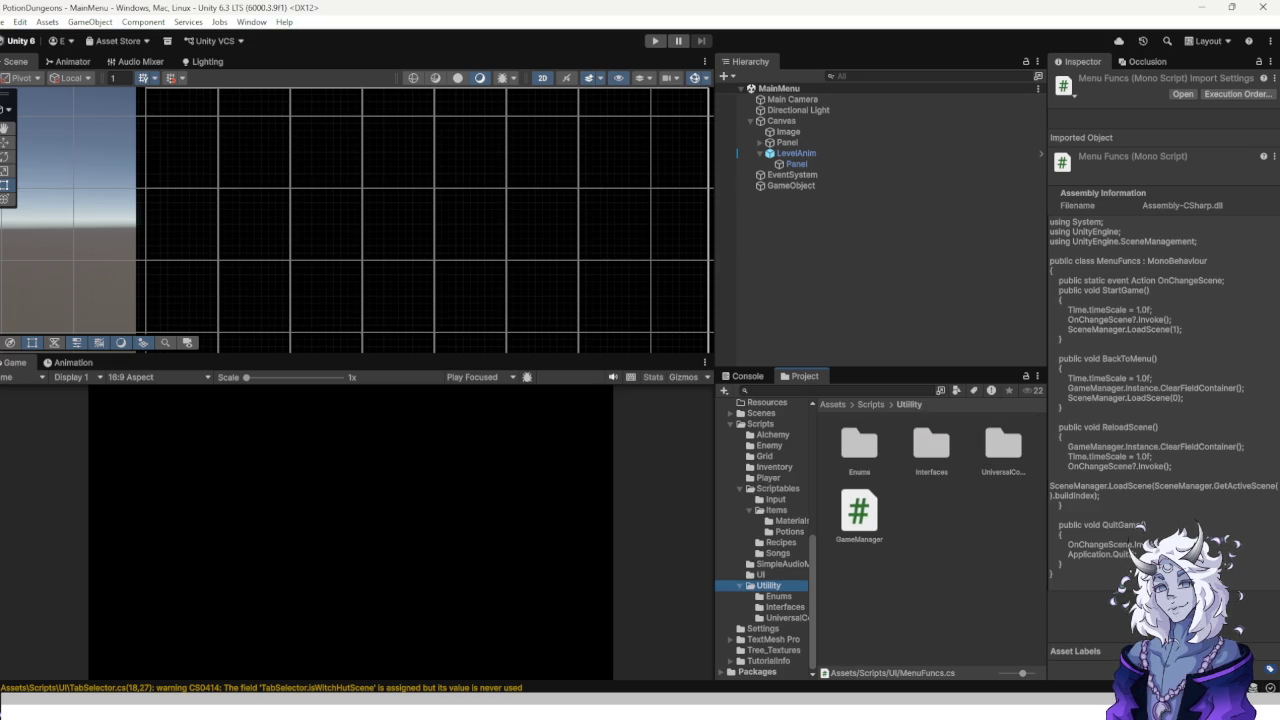
click(782, 564)
click(776, 510)
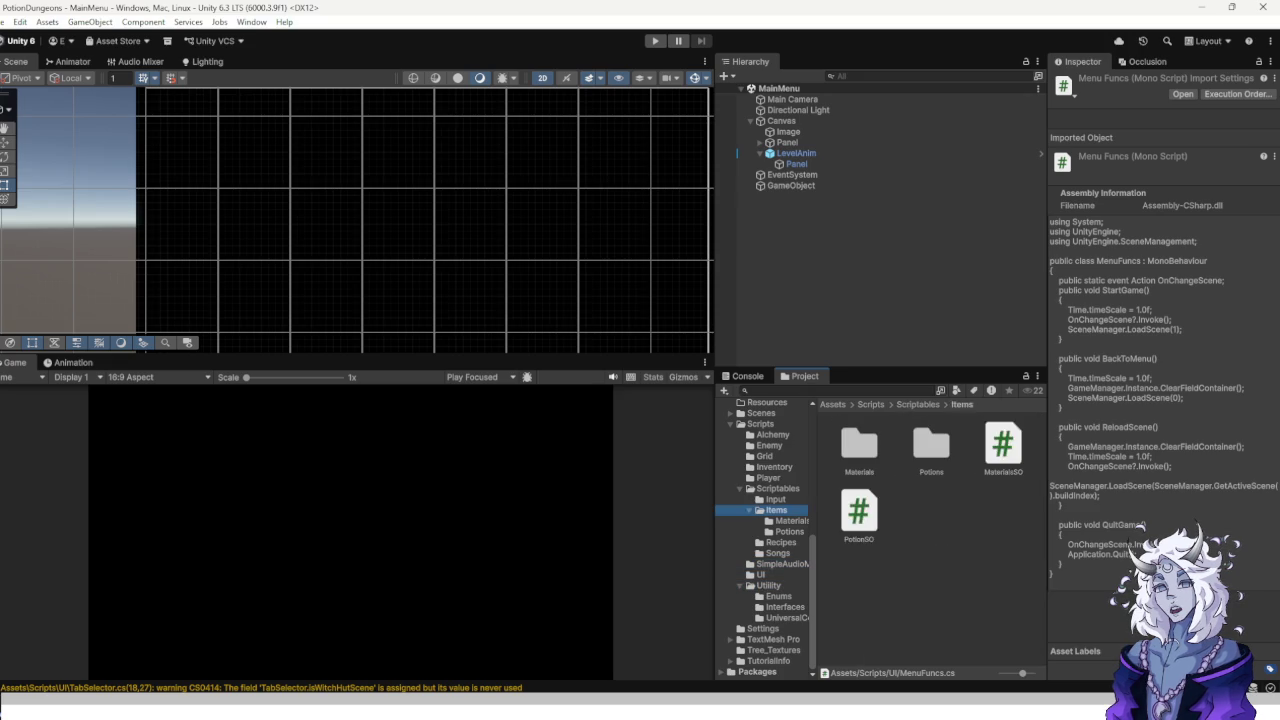
click(778, 488)
click(786, 617)
click(784, 606)
click(786, 617)
click(768, 585)
click(786, 617)
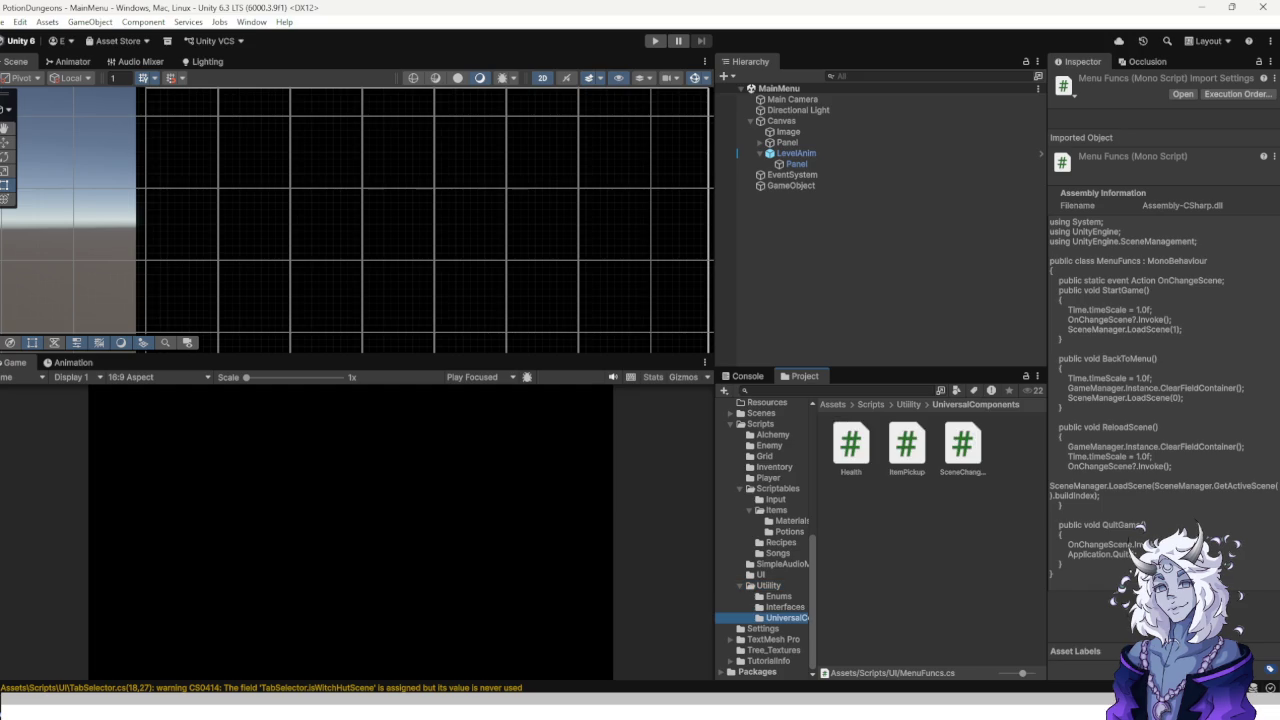
click(784, 606)
click(778, 596)
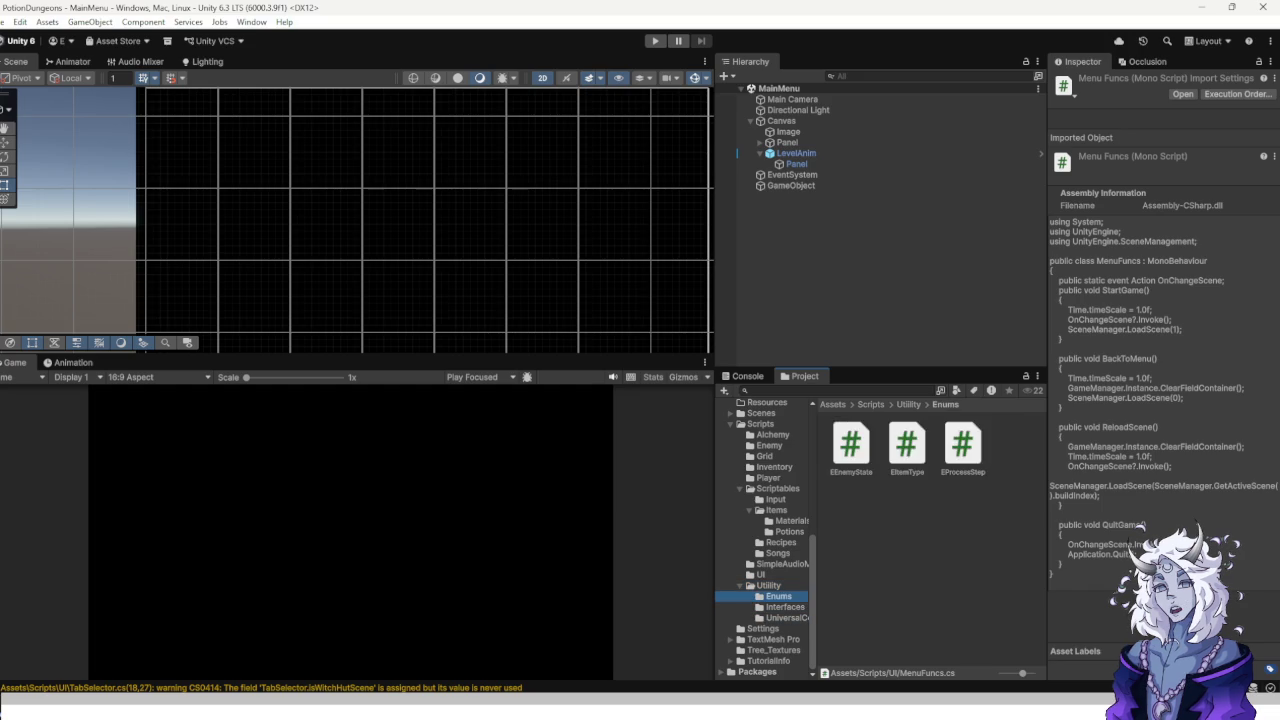
click(768, 585)
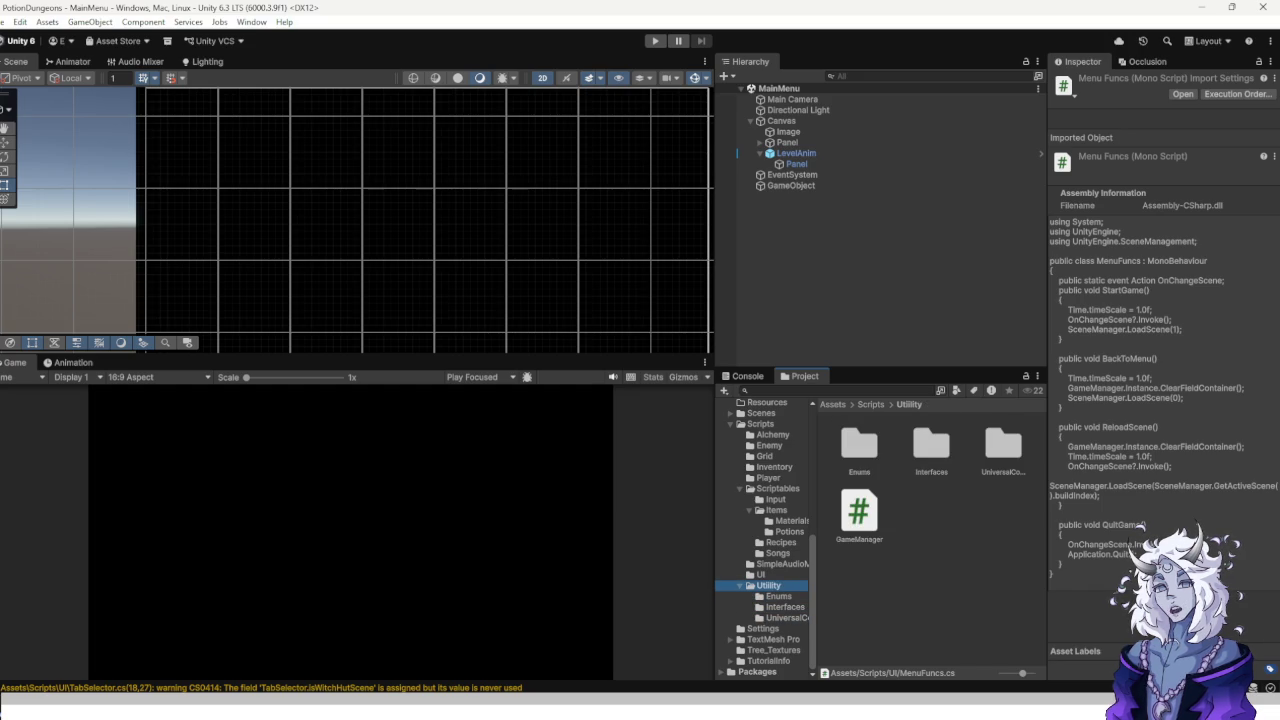
Go via Recipes to the Scriptables/Items/Materials folder showing DragonRoot, Horn and Water.
click(780, 542)
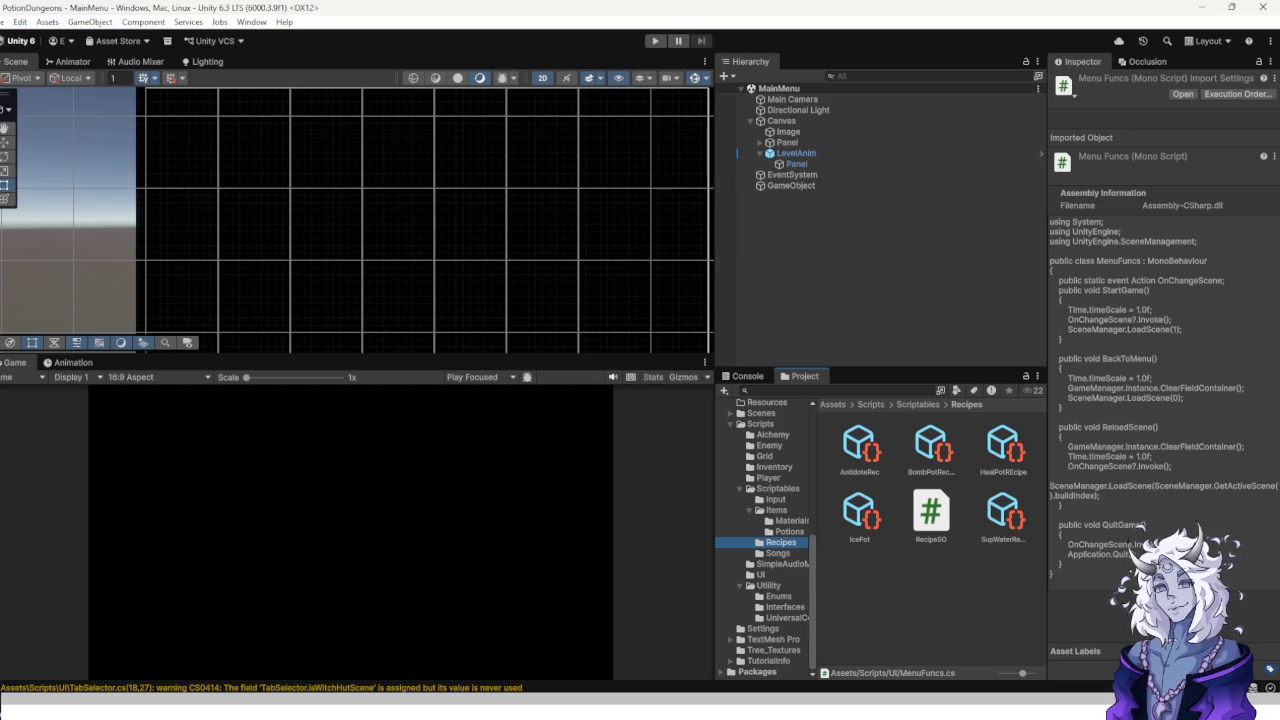
click(790, 521)
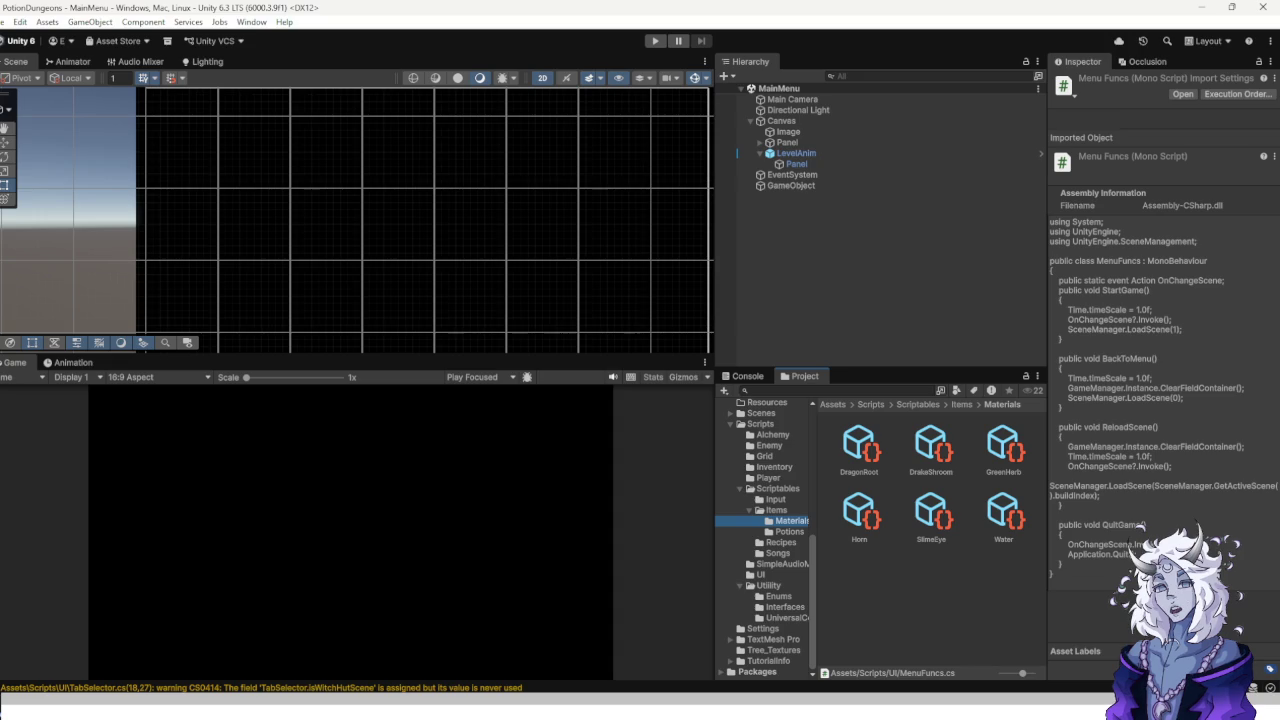
right_click(935, 565)
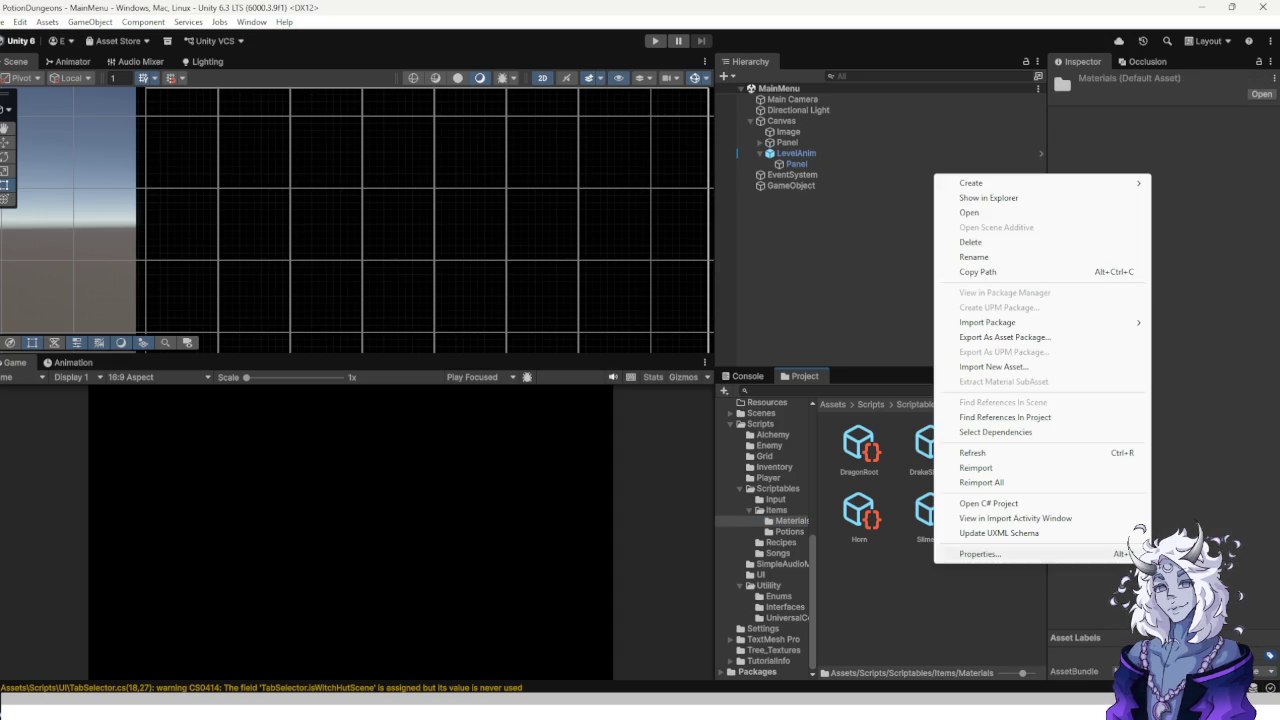
Create a MaterialsSO asset named Neutralizer and fill in its Material Name.
mouse_move(1000, 183)
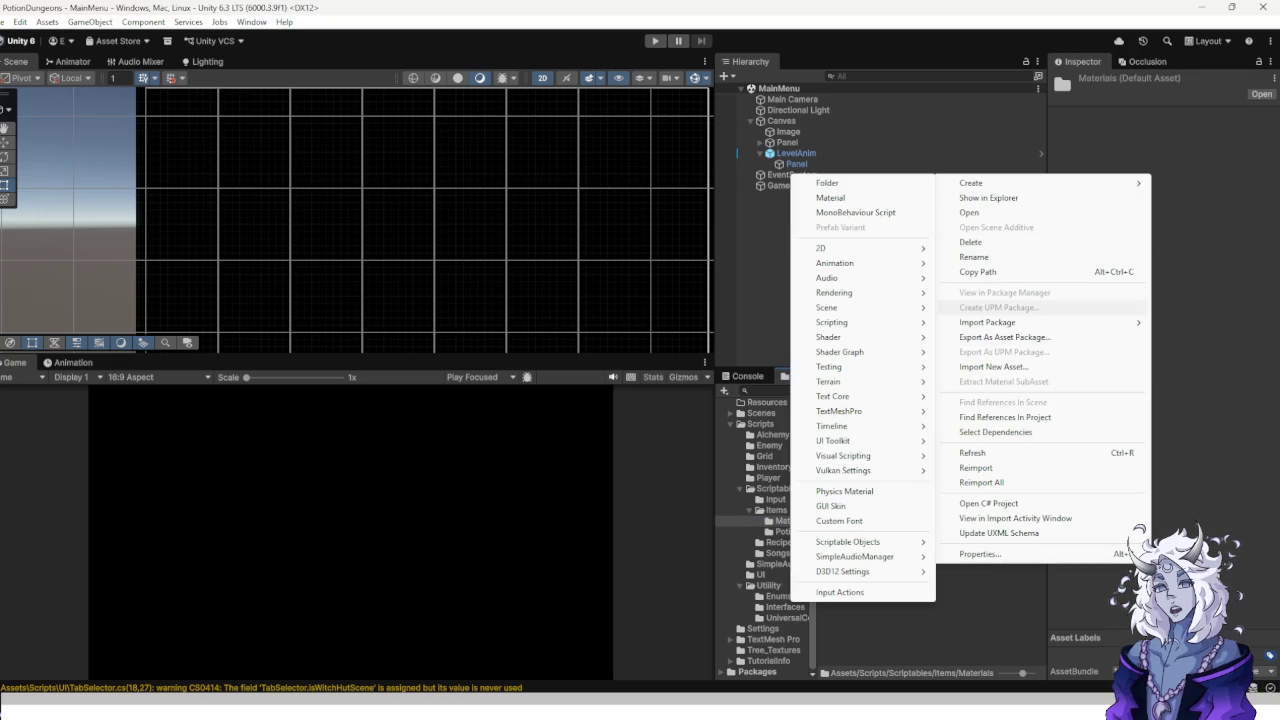
mouse_move(850, 541)
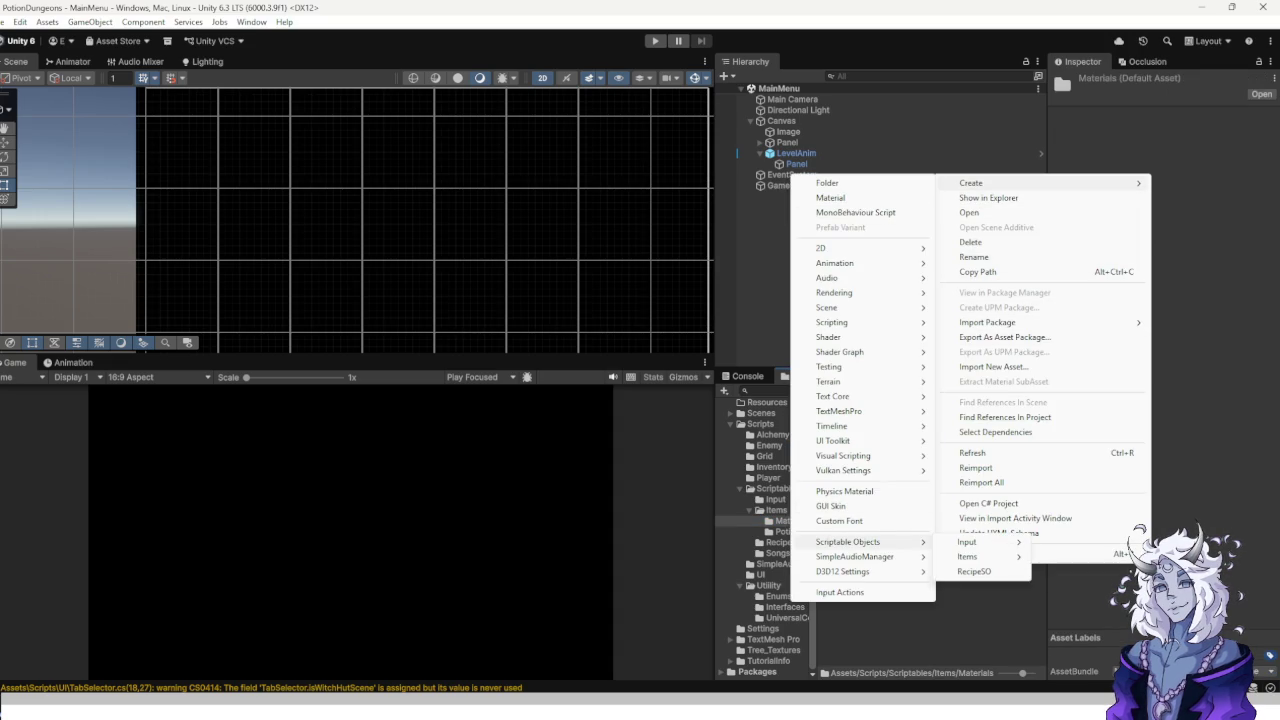
mouse_move(967, 541)
mouse_move(1000, 556)
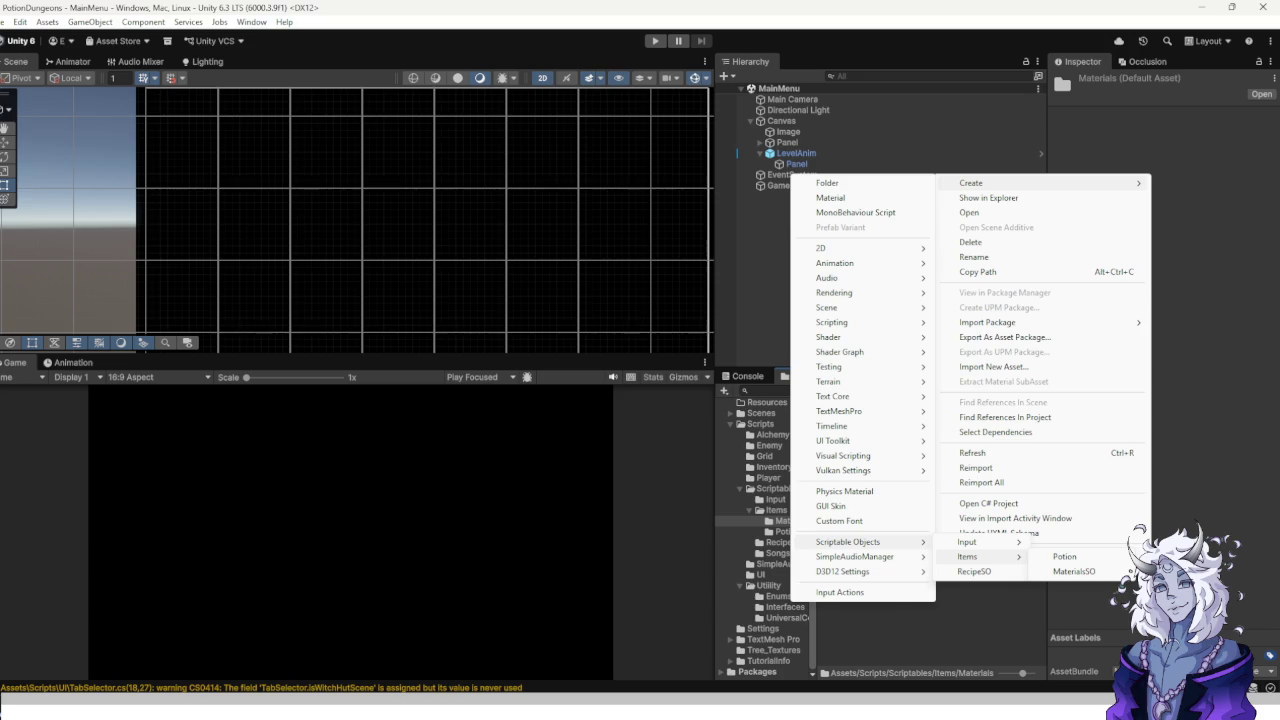
click(1074, 571)
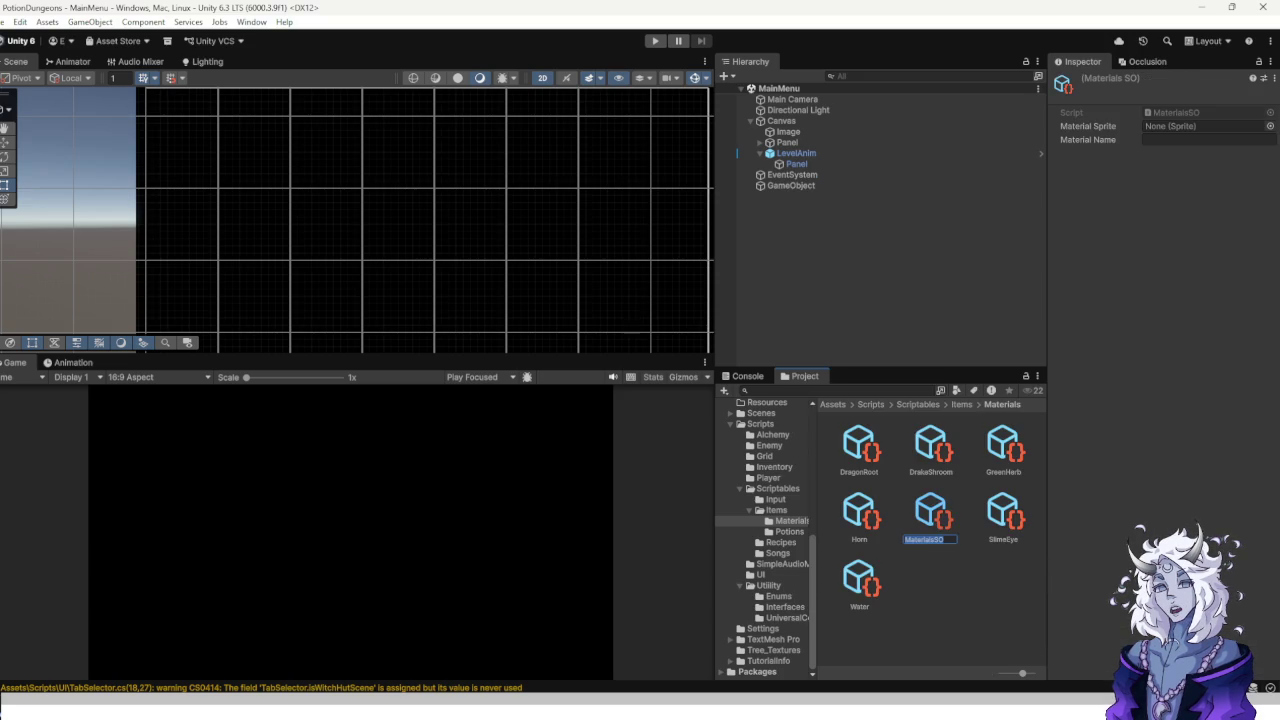
text(N)
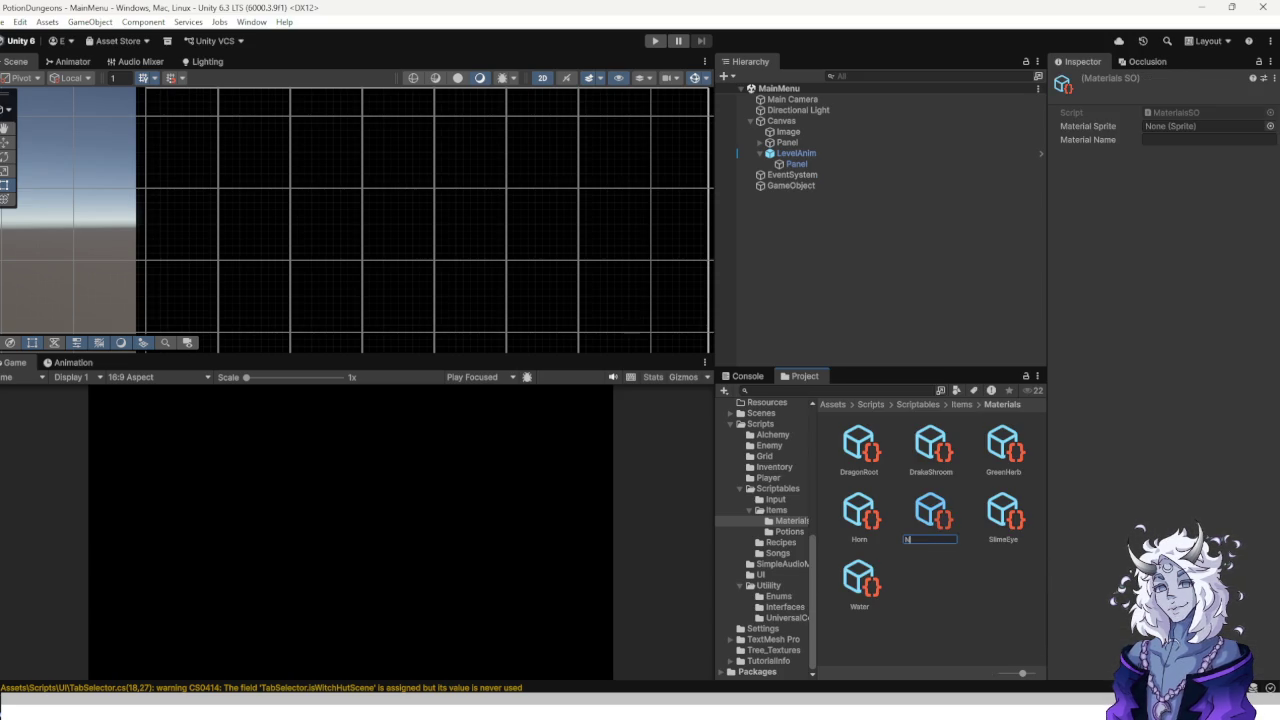
text(eutralize)
text(r)
key(Return)
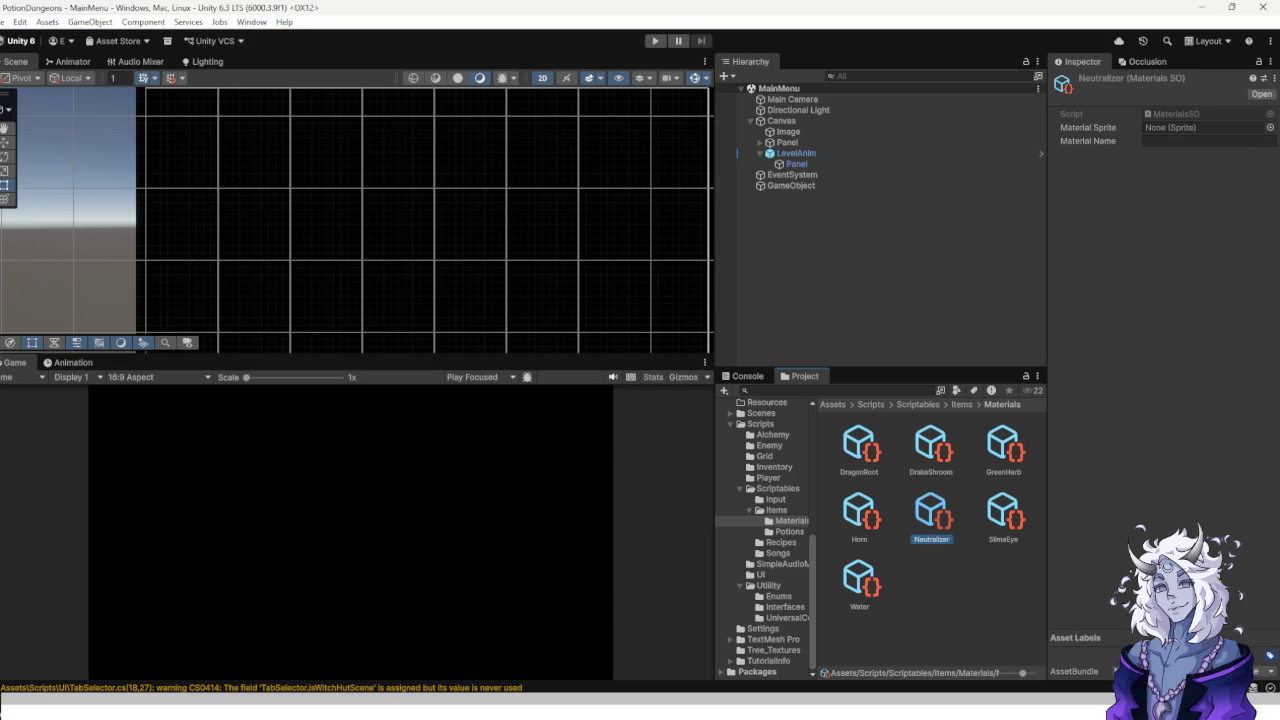
click(1208, 141)
key(Escape)
click(1208, 141)
text(Neutralizer)
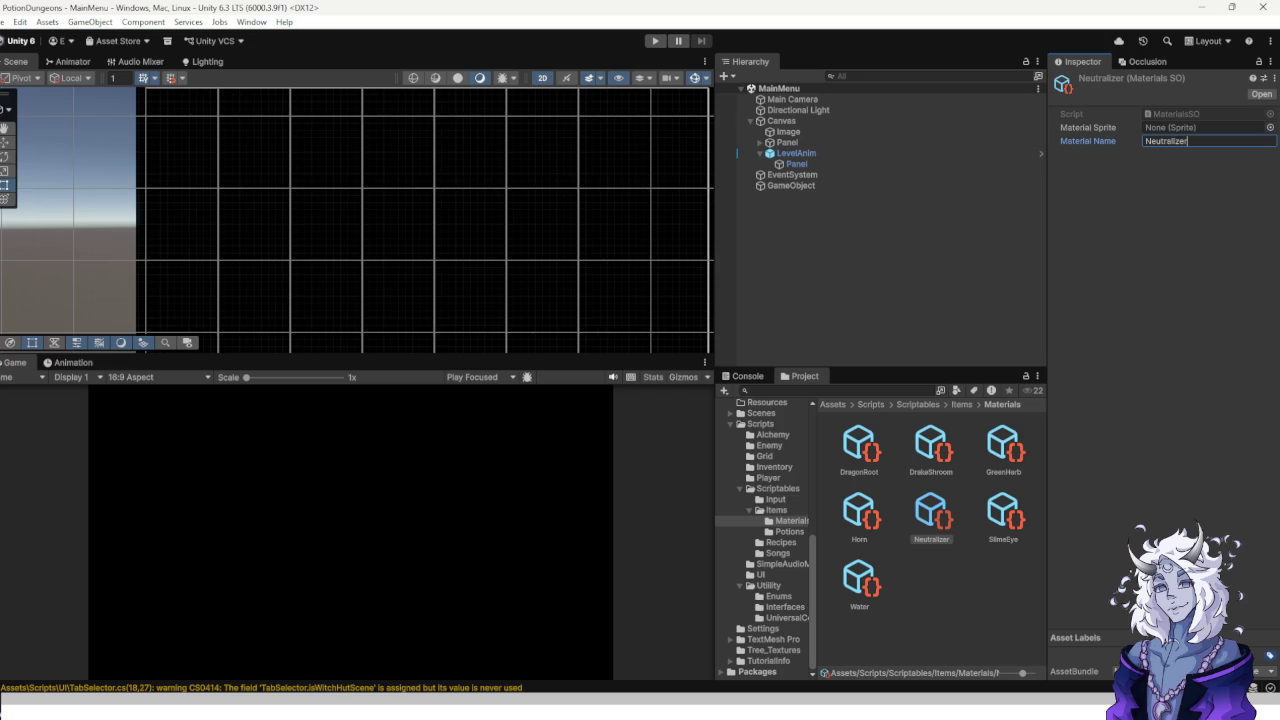
key(Escape)
Create a second MaterialsSO asset named ToxicSludge with Material Name 'Toxic Sludge'.
right_click(946, 592)
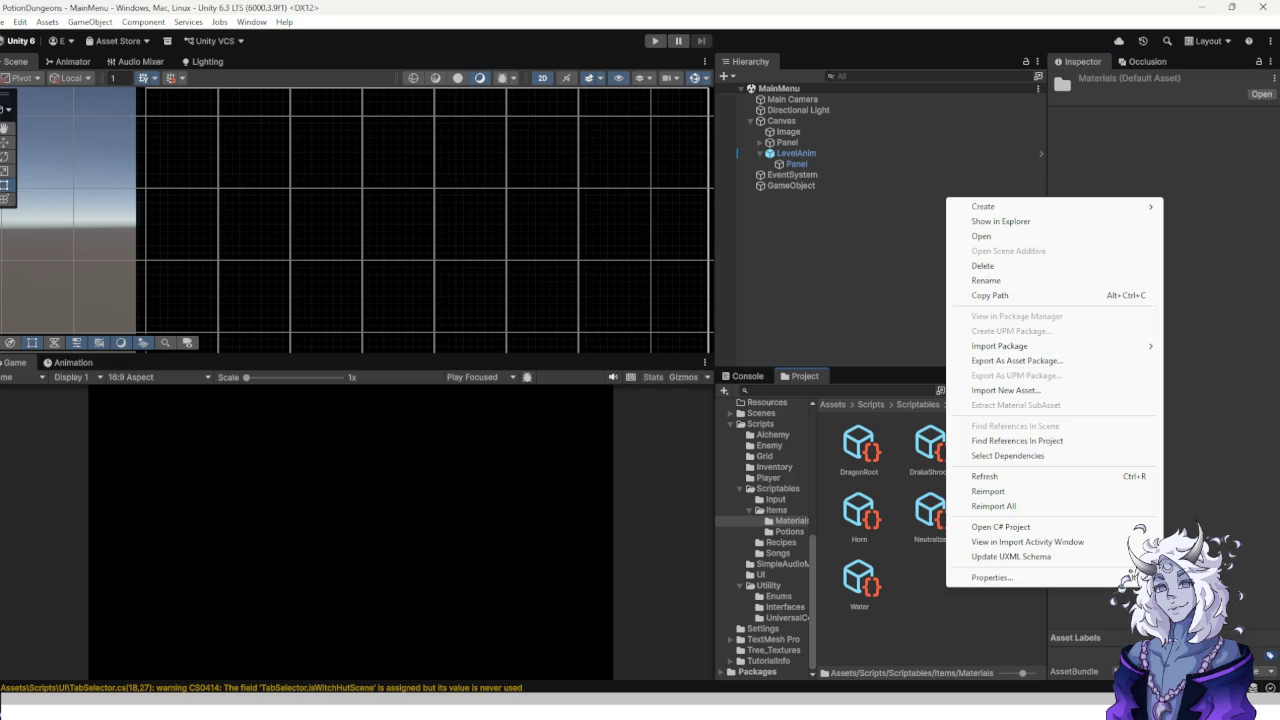
mouse_move(983, 206)
mouse_move(860, 565)
mouse_move(990, 566)
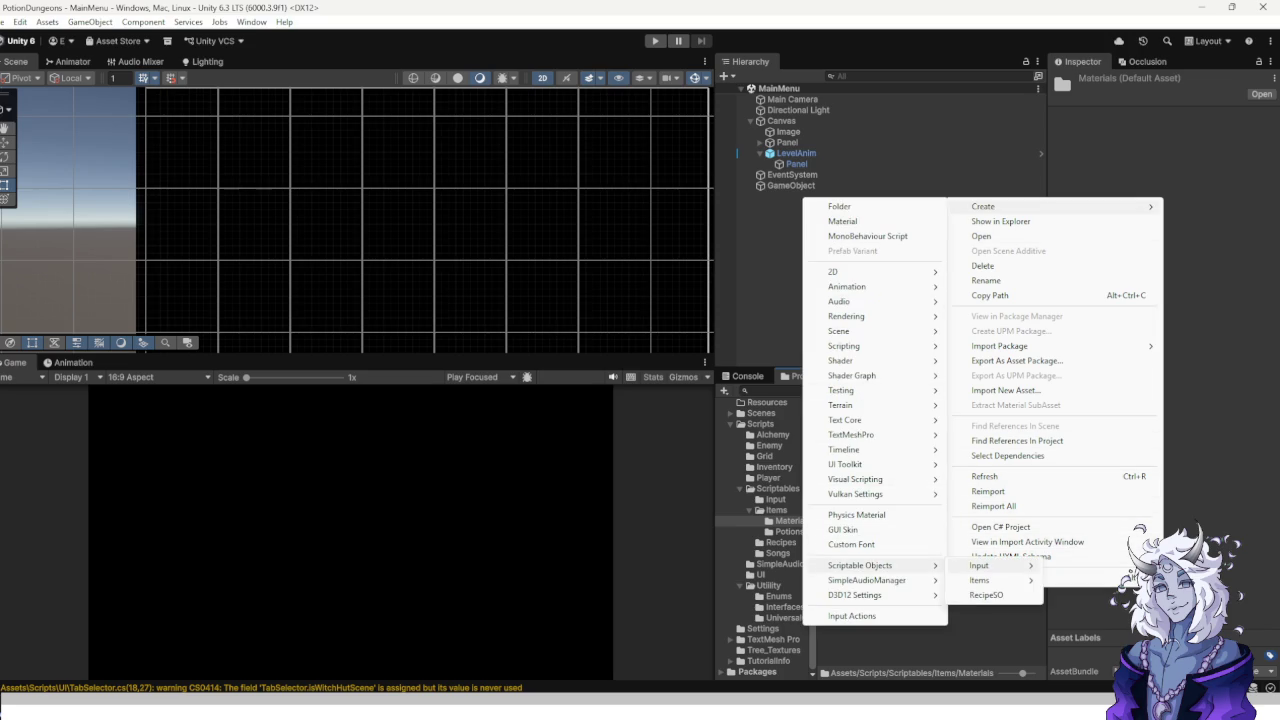
mouse_move(985, 580)
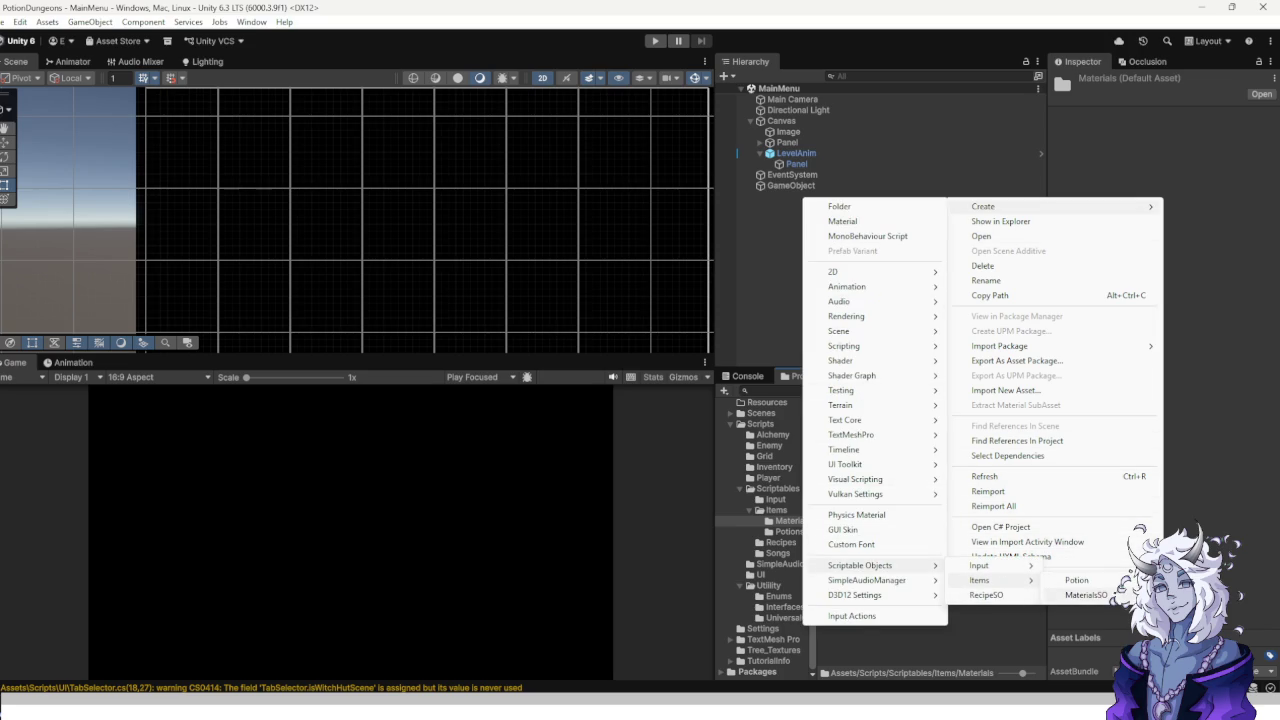
click(1086, 595)
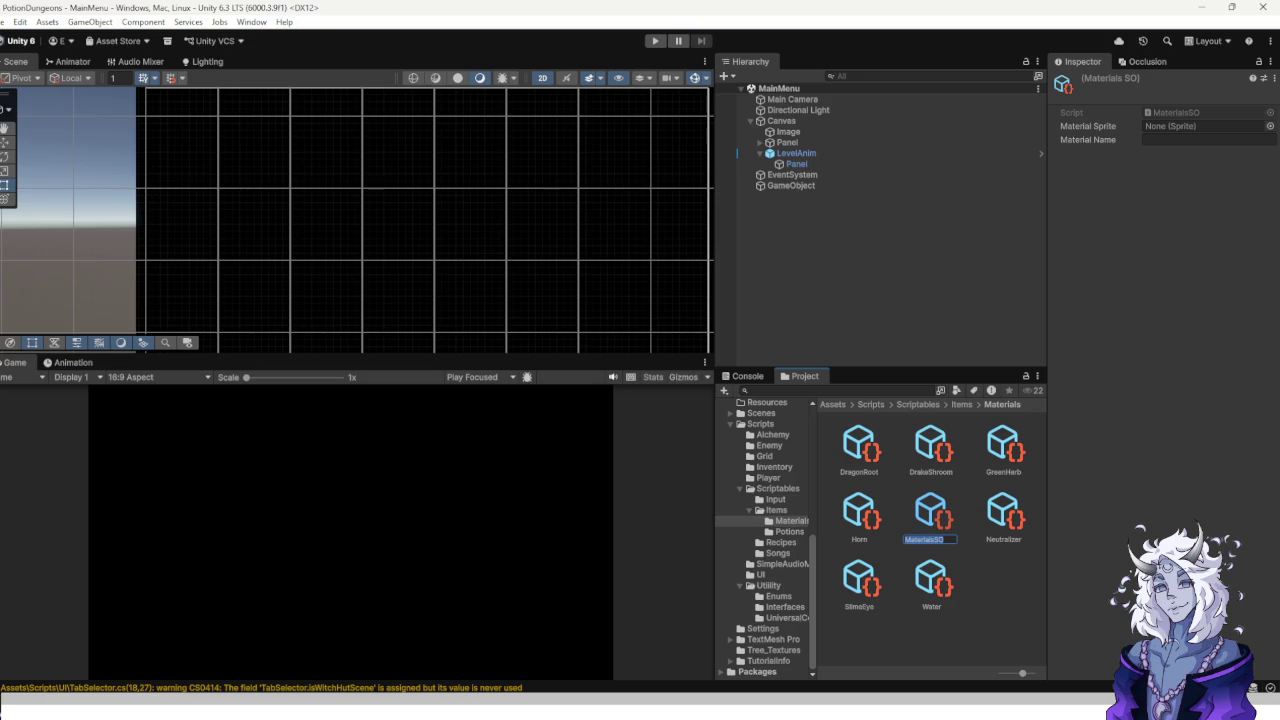
text(Tools)
text(ludge)
key(Return)
click(1208, 140)
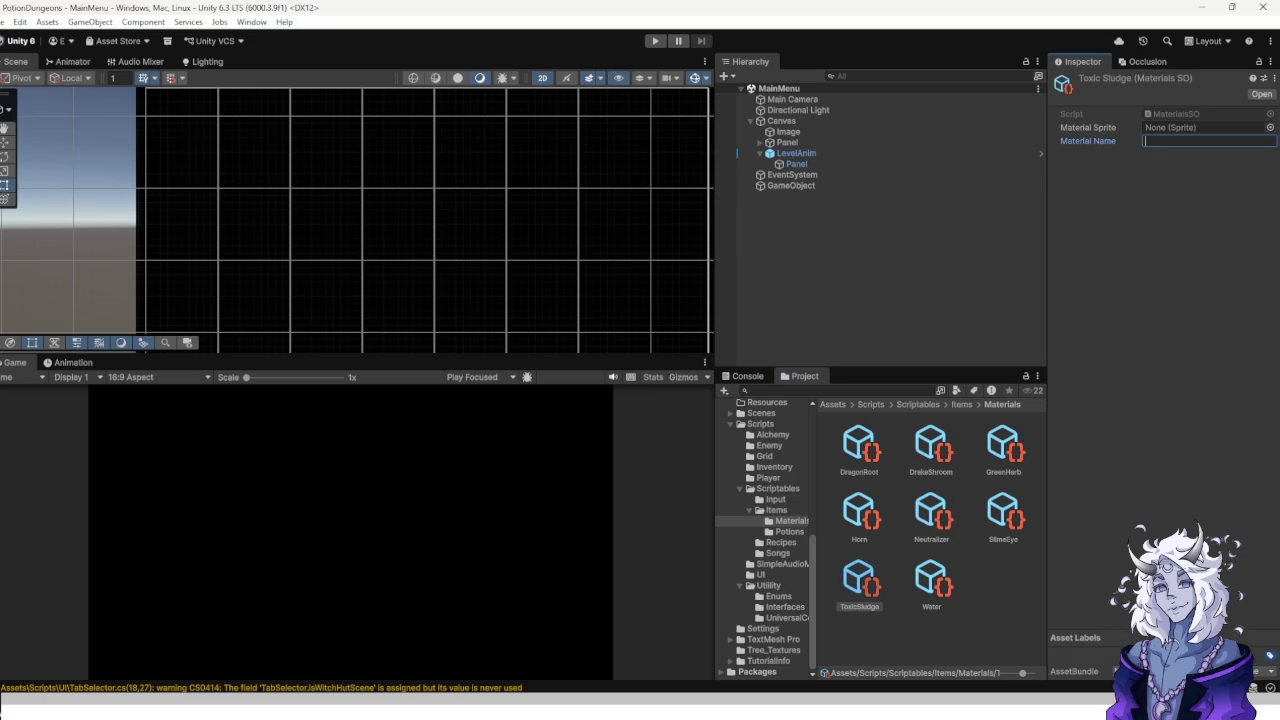
text(Toxic Sl)
text(udge)
right_click(972, 582)
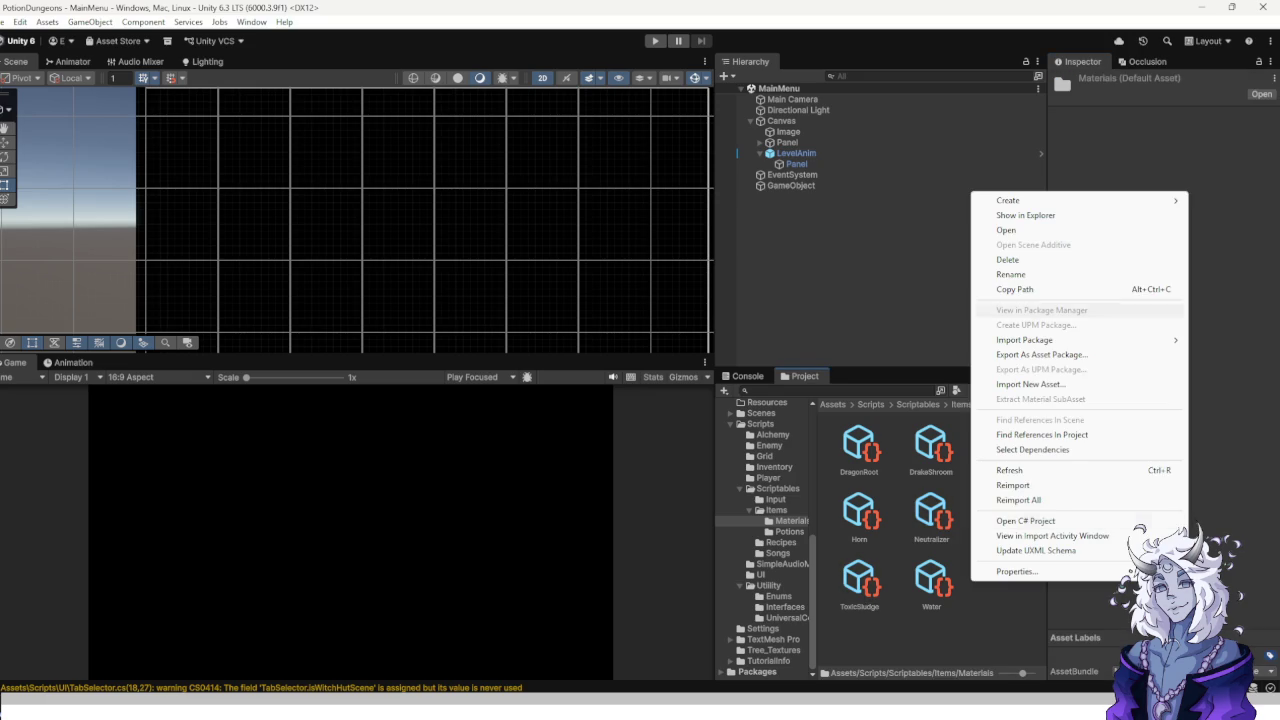
Create a DrakeVenom MaterialsSO asset with Material Name 'Drake Venom', then show the Potions folder.
mouse_move(1010, 200)
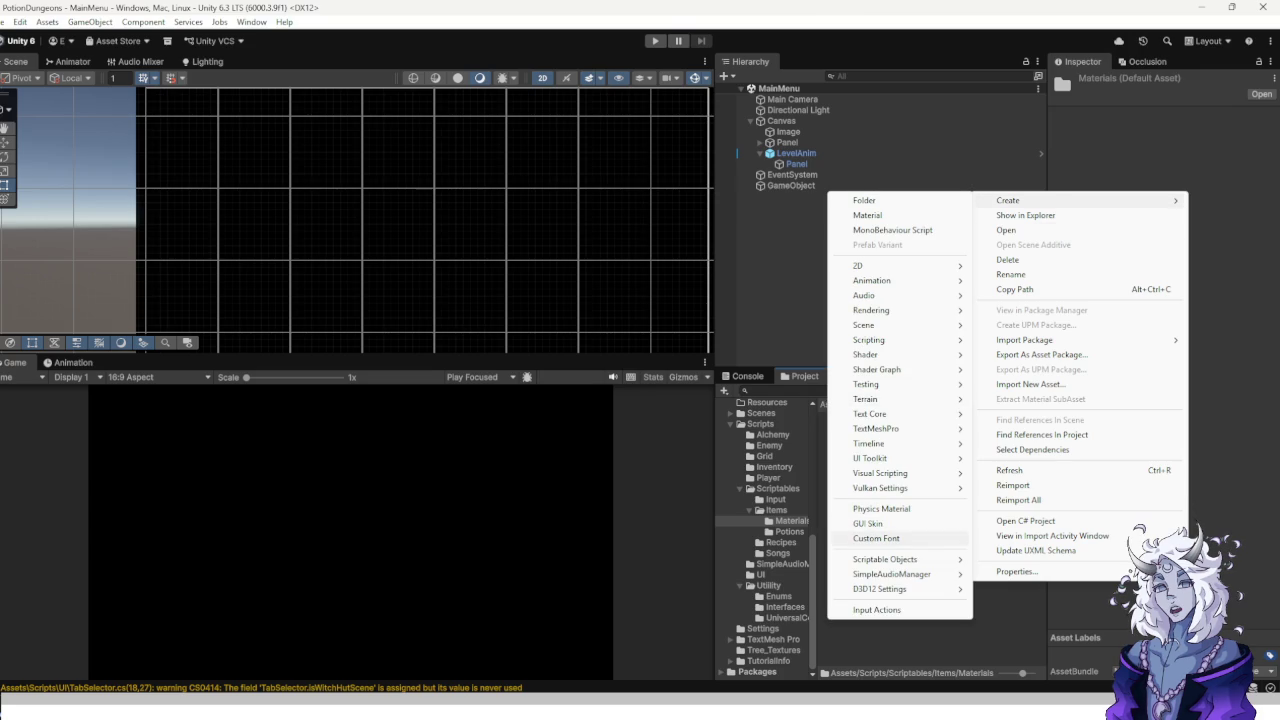
mouse_move(895, 574)
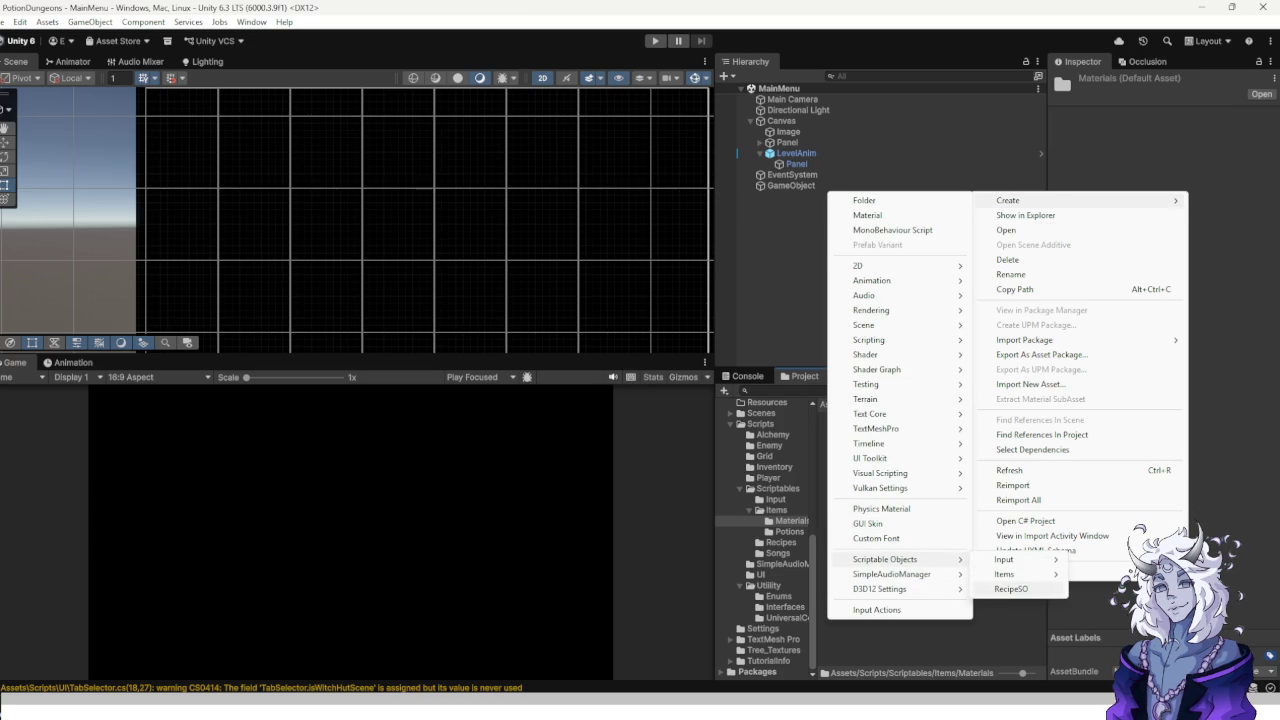
mouse_move(1030, 574)
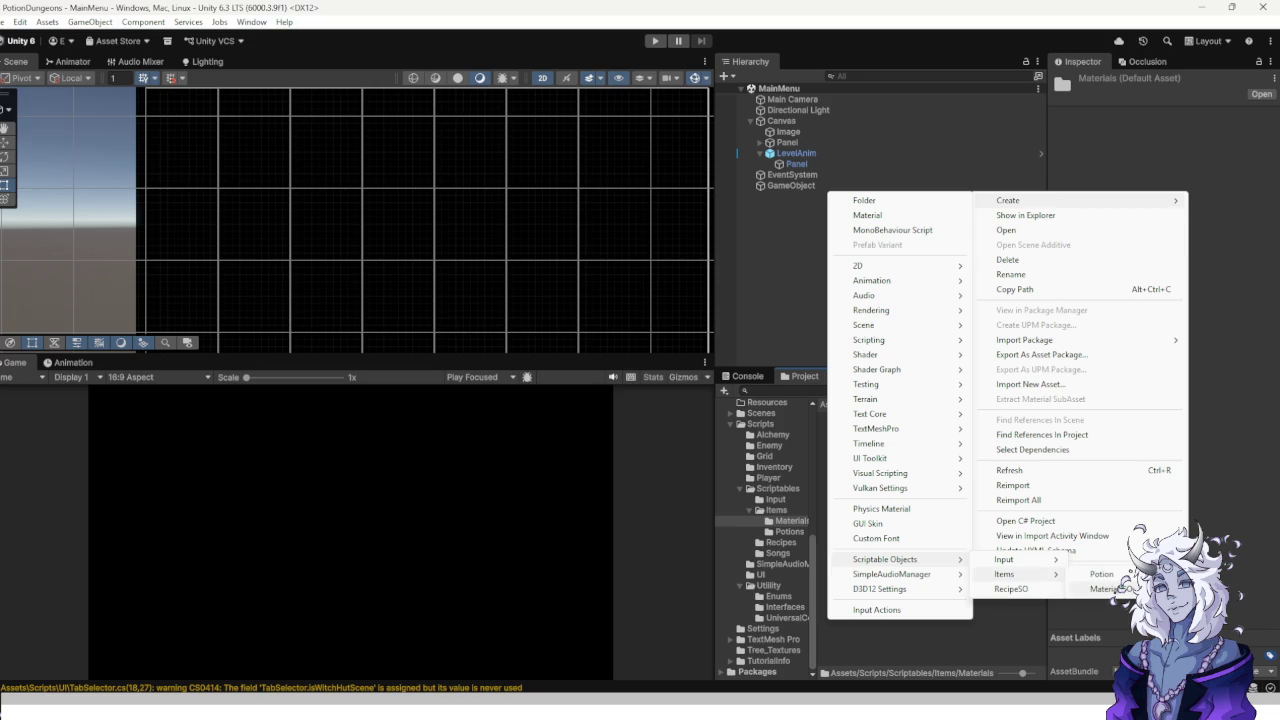
click(1108, 589)
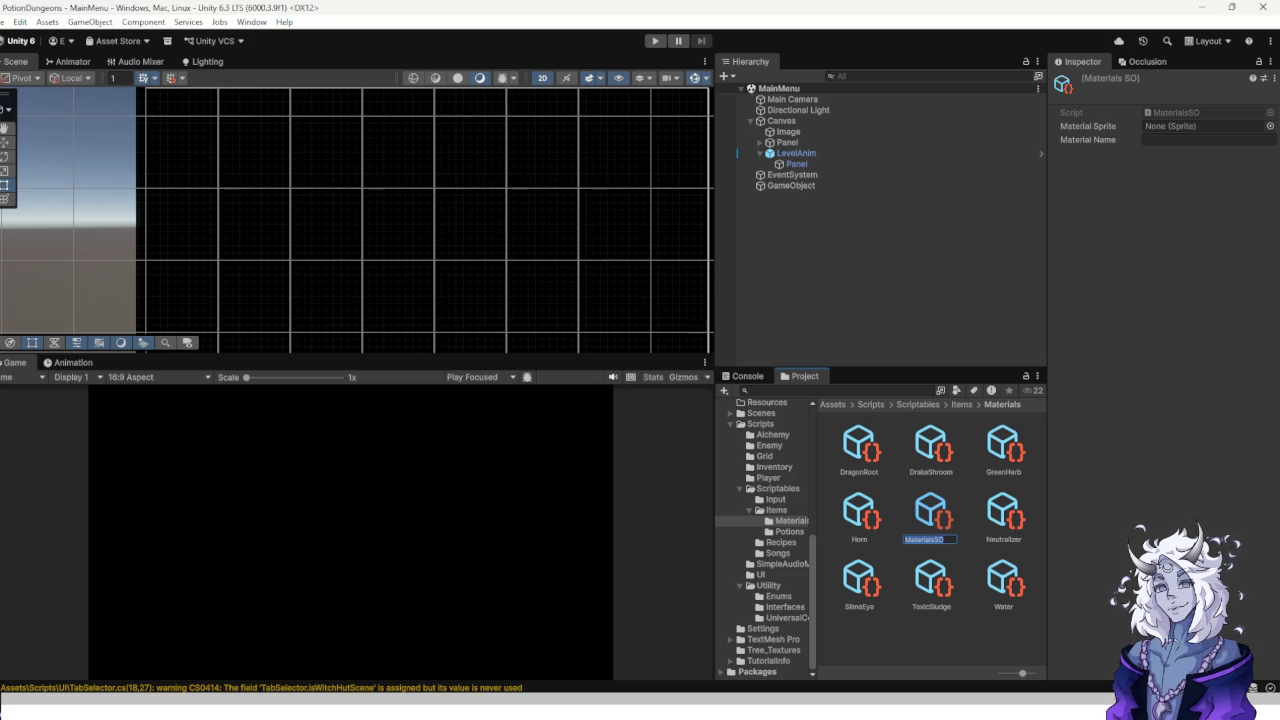
text(DrakeVe)
text(nom)
key(Return)
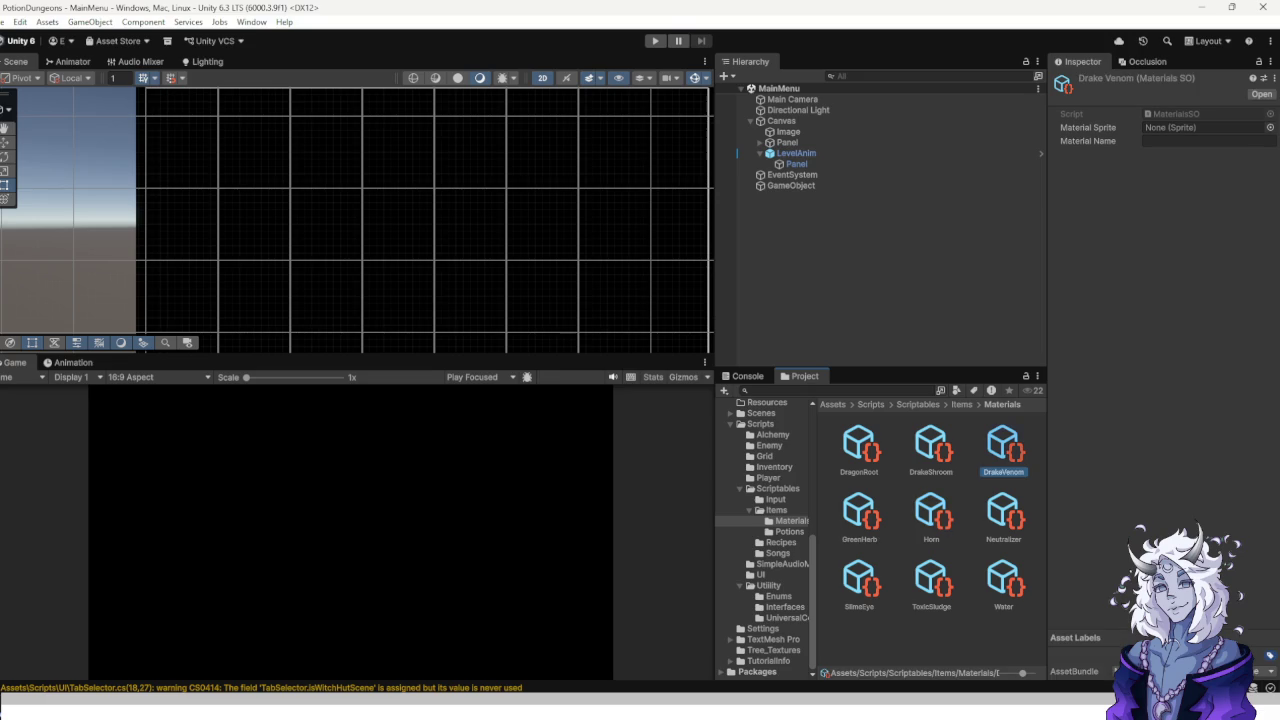
click(1208, 141)
text(Drake )
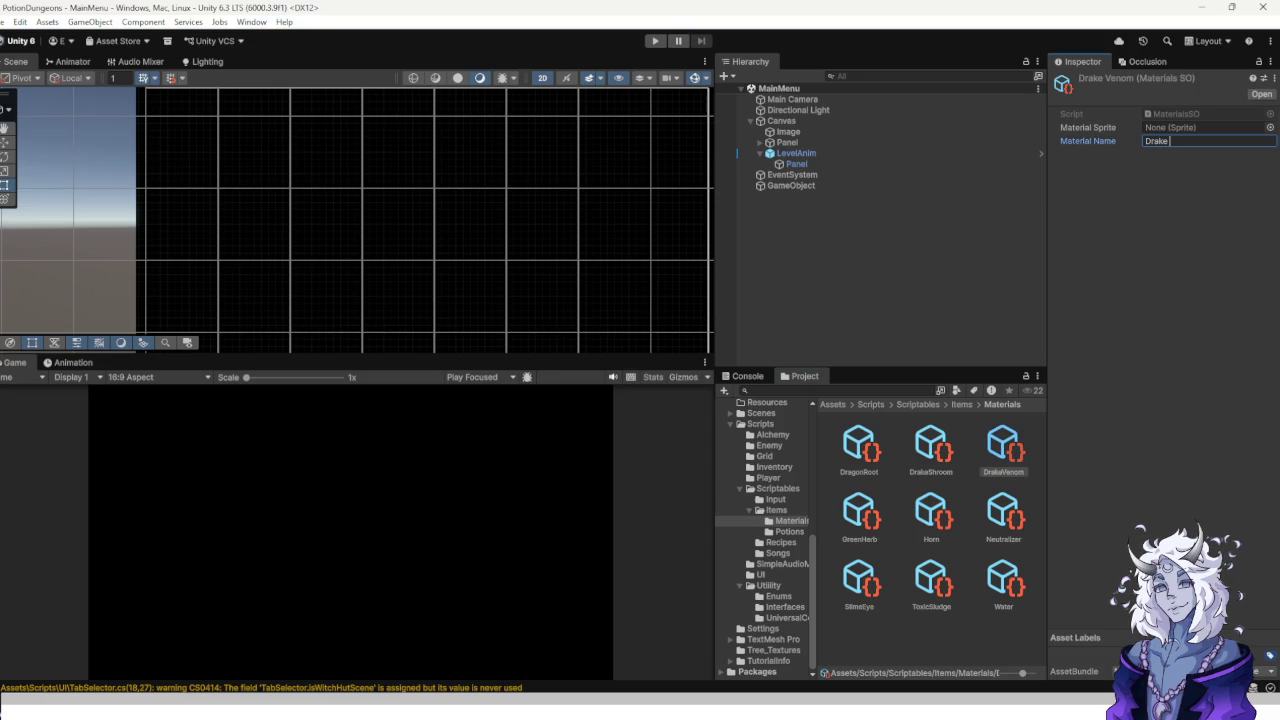
text(ven)
key(BackSpace)
key(BackSpace)
key(BackSpace)
text(Venom)
key(Return)
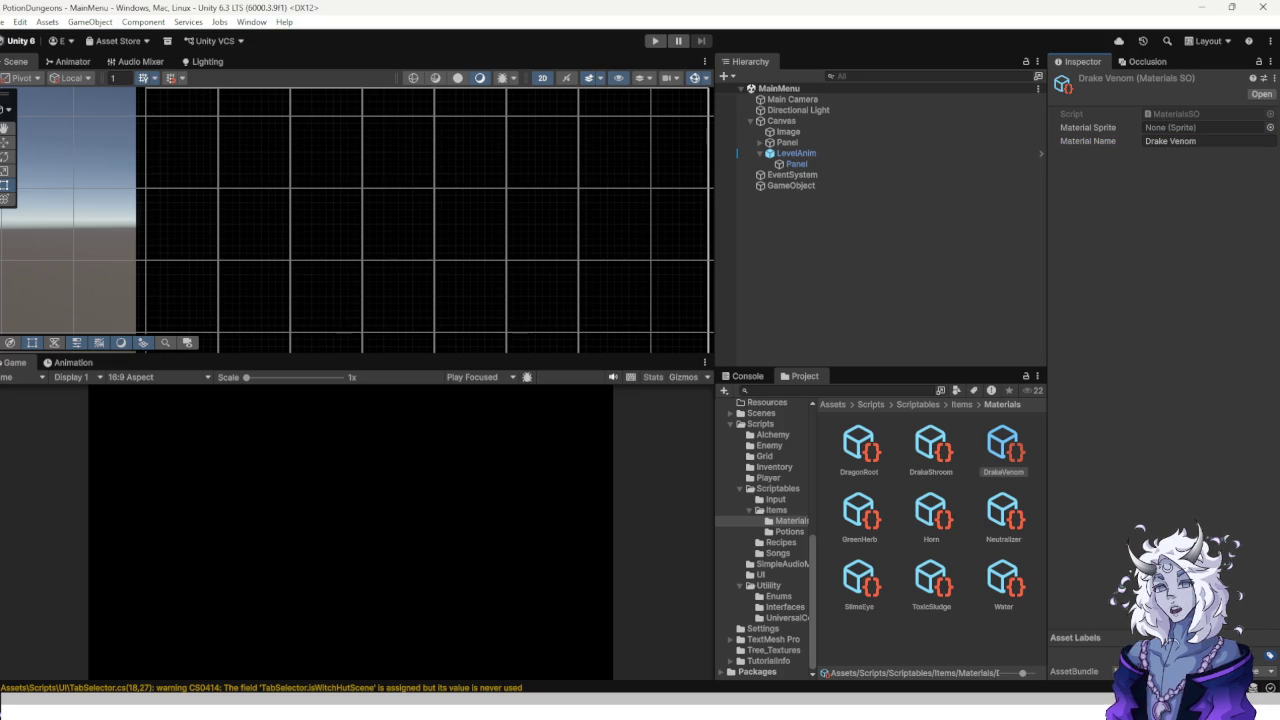
click(789, 531)
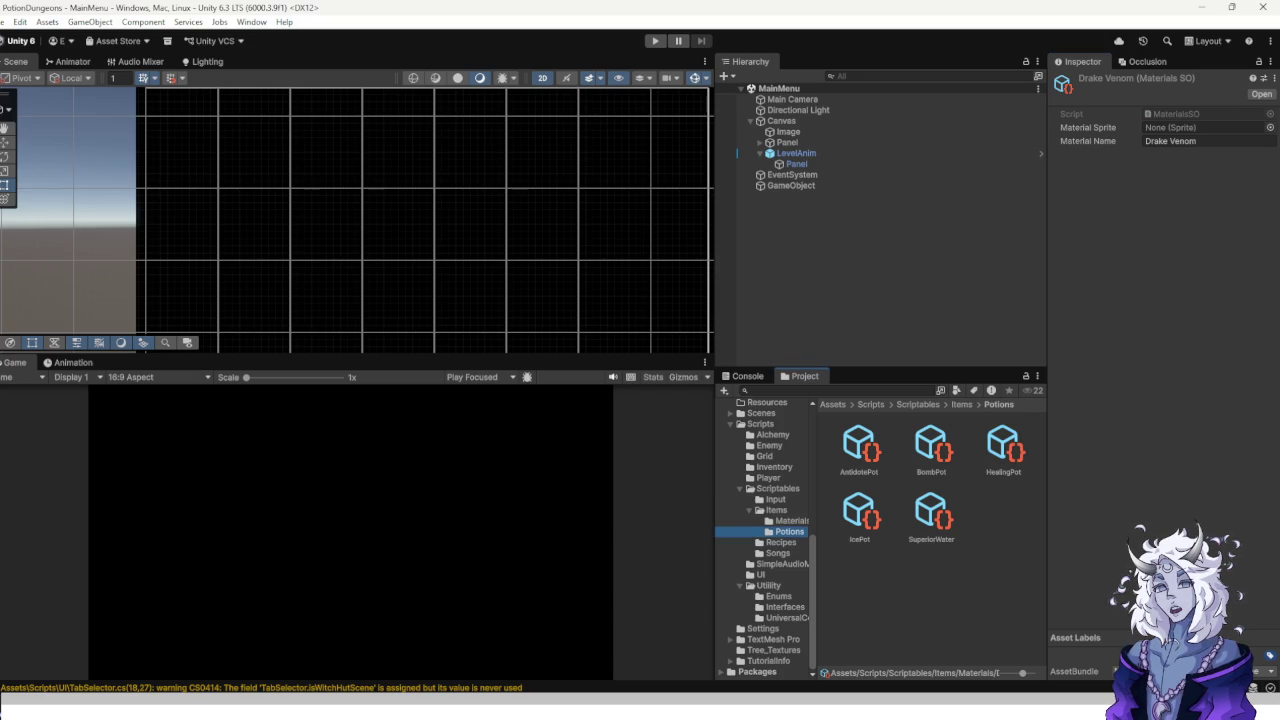
right_click(1005, 140)
Create a new potion asset in Potions named Anti-drake Toxin.
mouse_move(1043, 148)
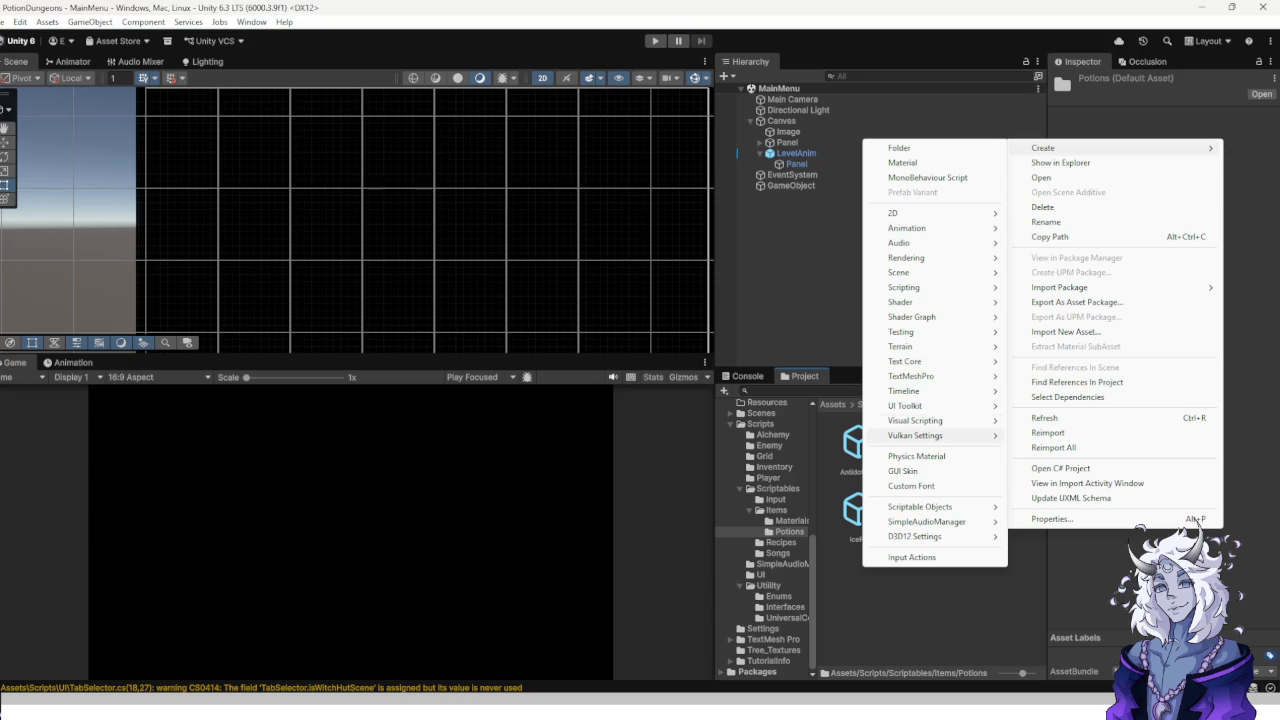
mouse_move(911, 316)
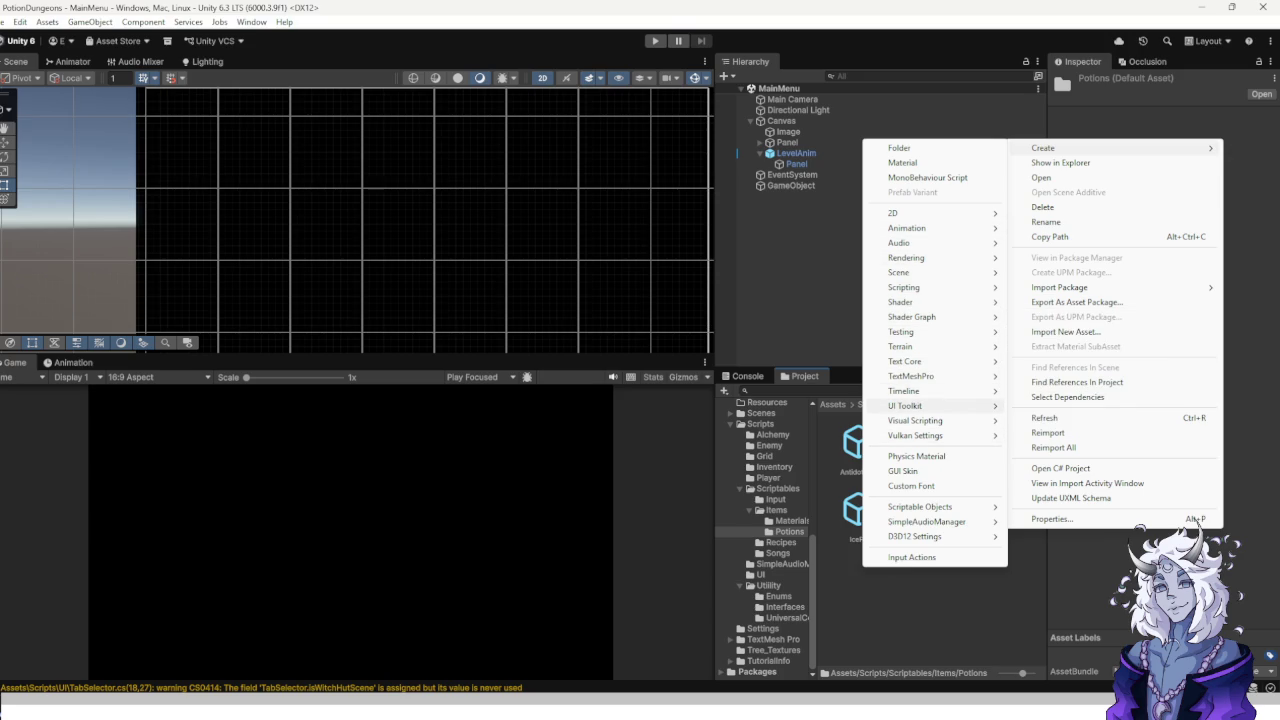
mouse_move(904, 287)
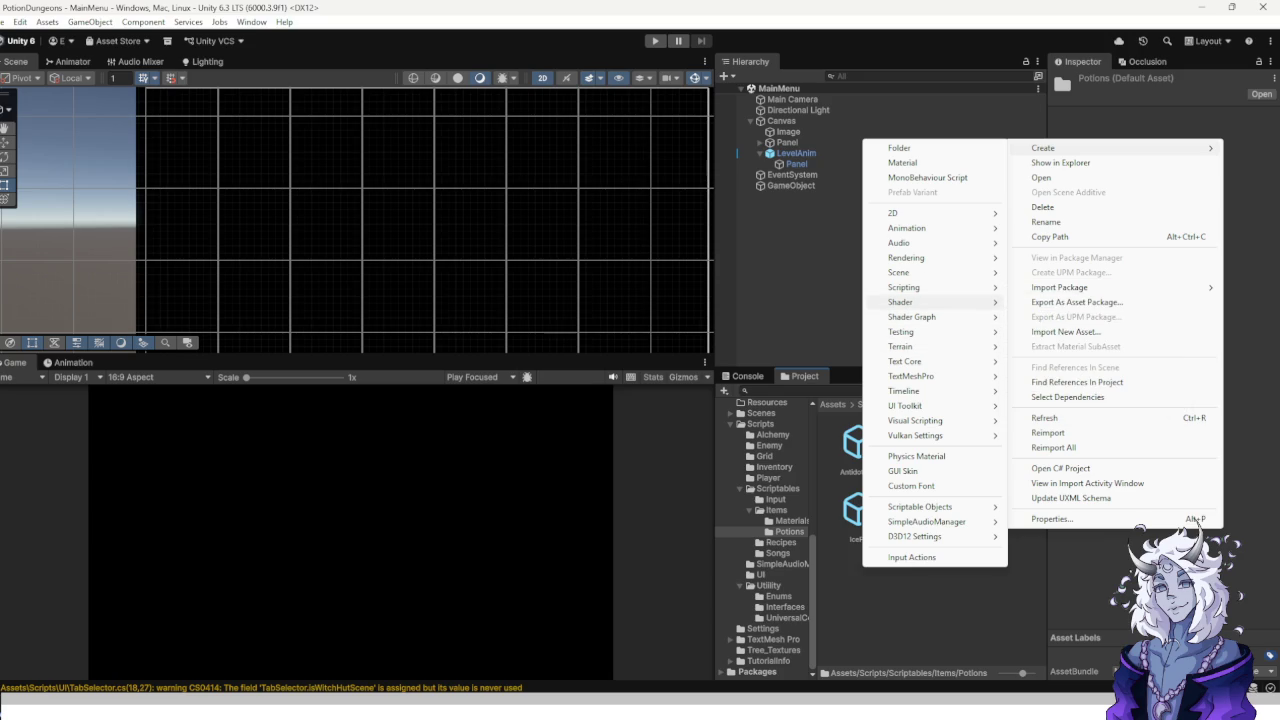
mouse_move(920, 507)
mouse_move(1040, 521)
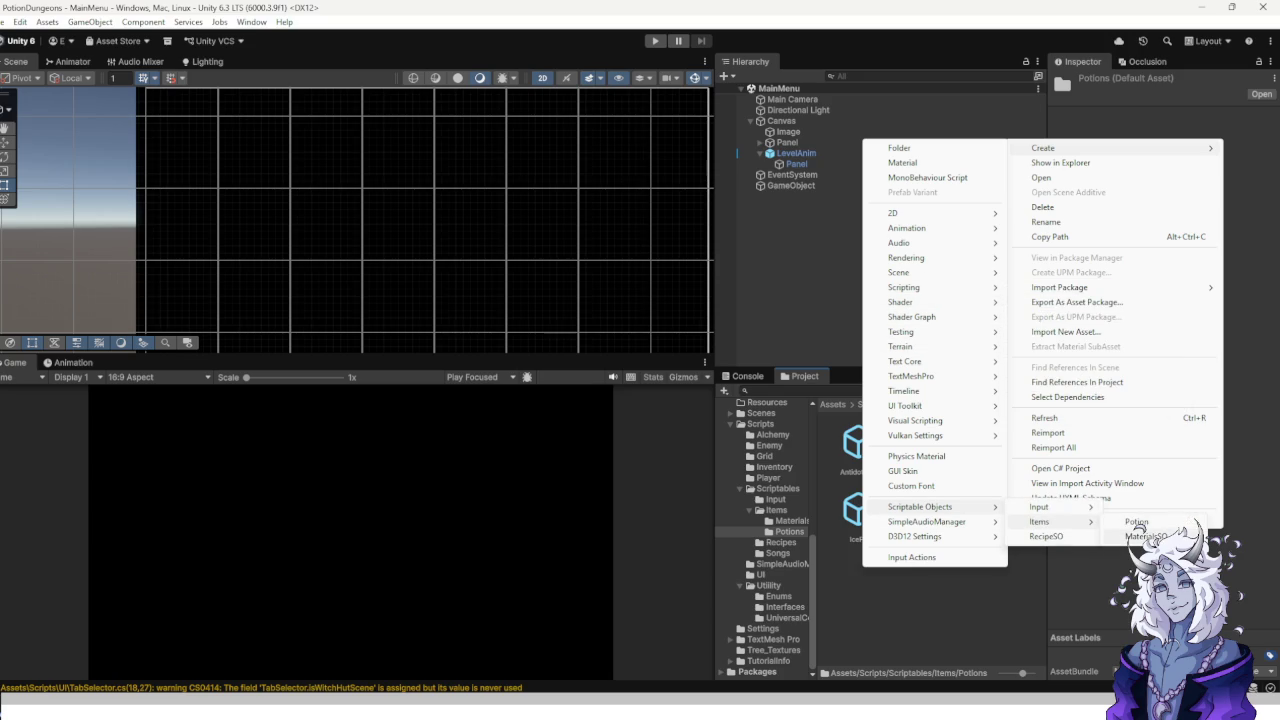
click(1136, 521)
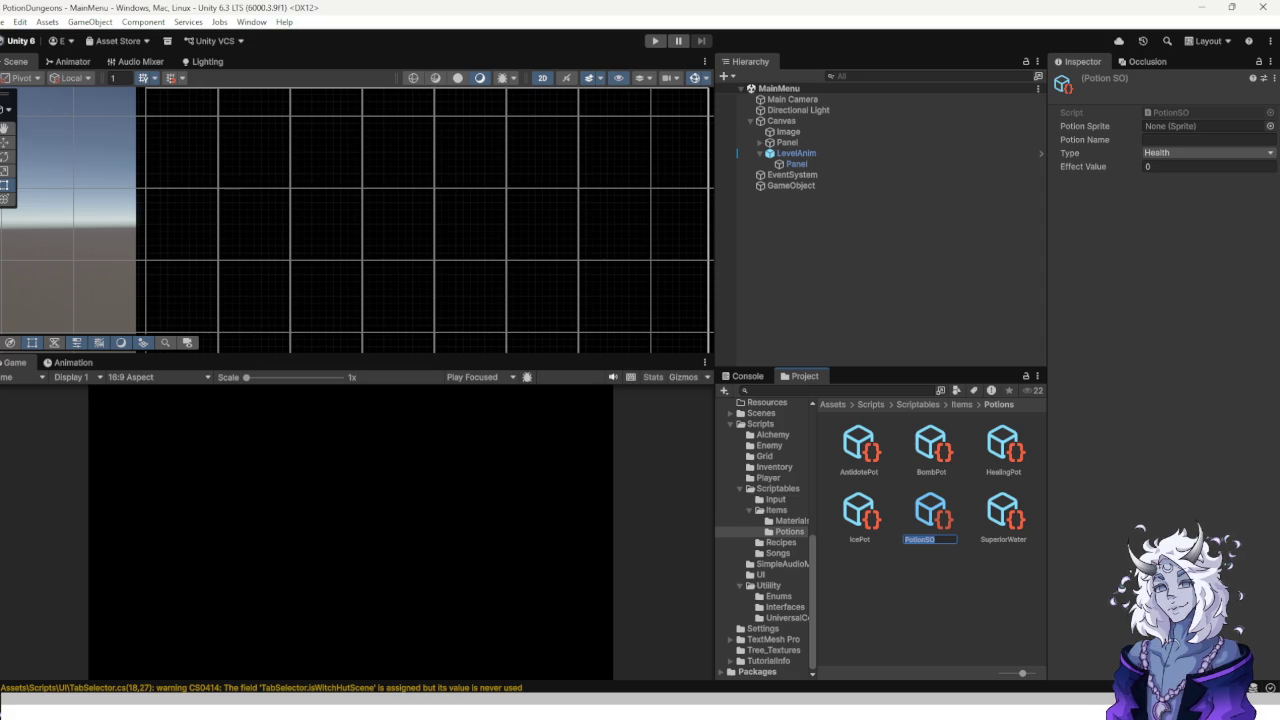
text(T)
key(BackSpace)
key(BackSpace)
text(-drake T)
text(oxin)
key(Return)
click(931, 515)
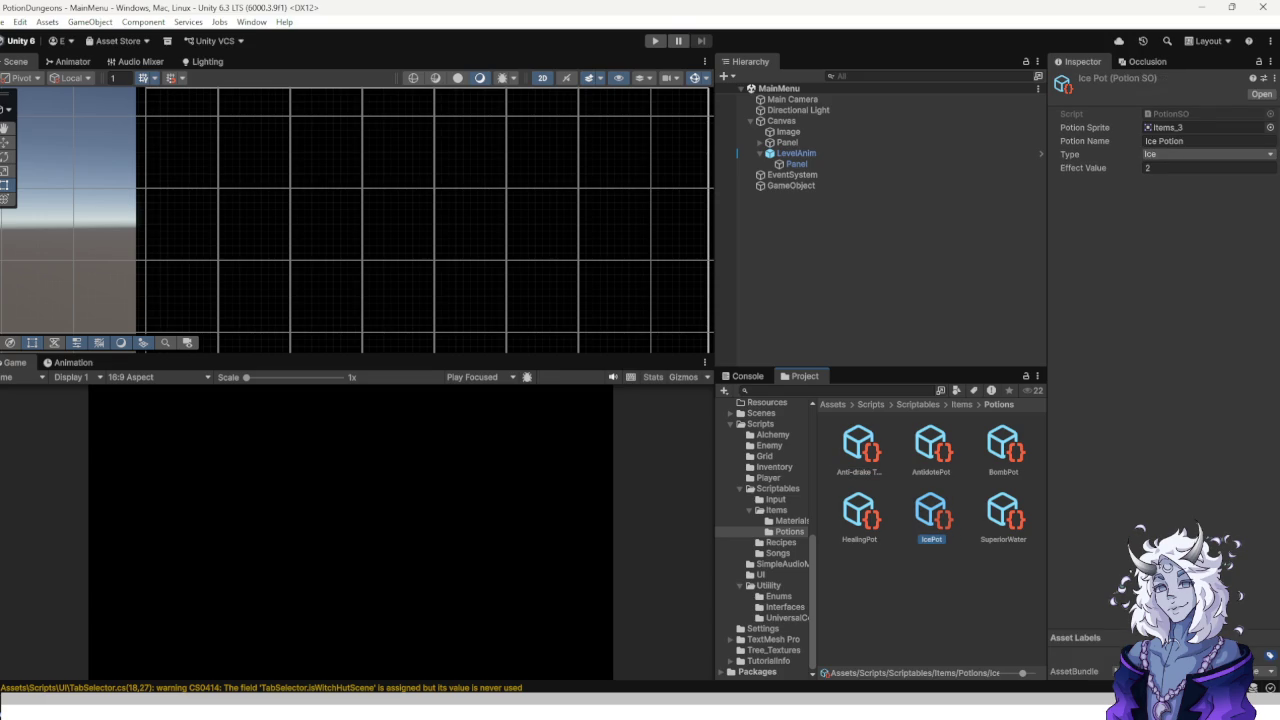
Set the potion's type to Ice and its Potion Name to 'Anti-drake Toxin'.
click(859, 445)
click(1208, 154)
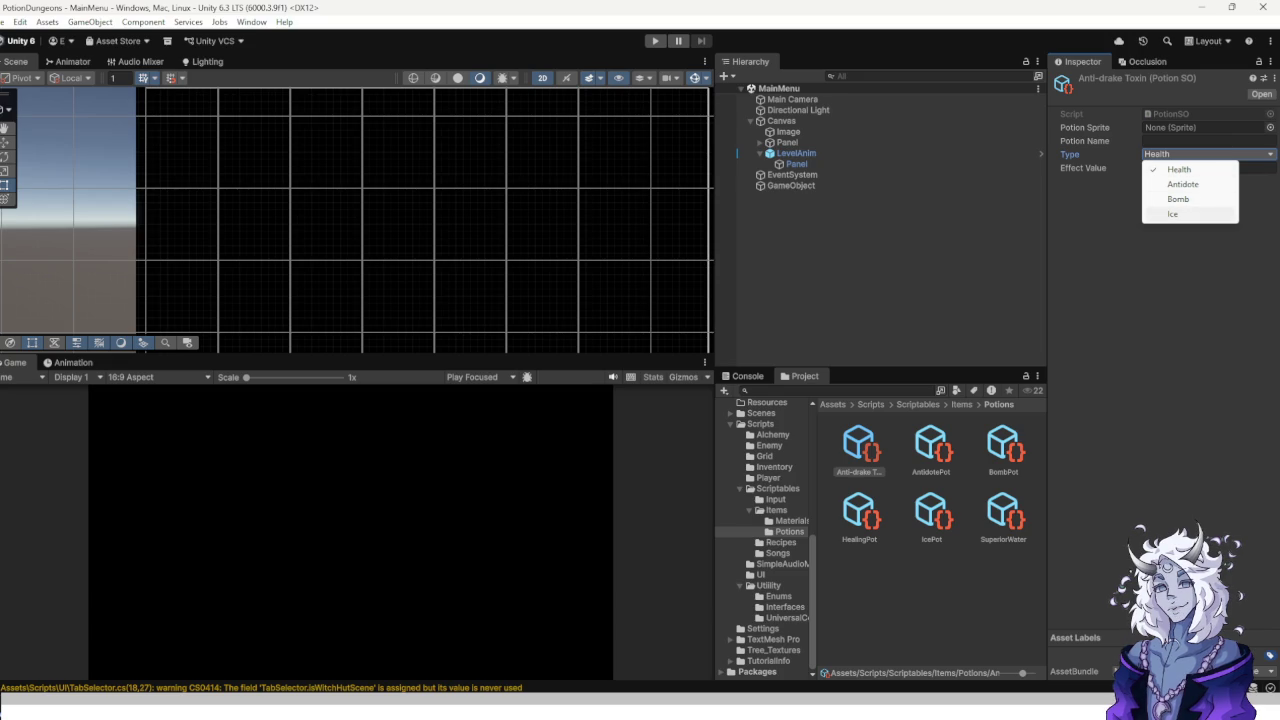
click(1180, 214)
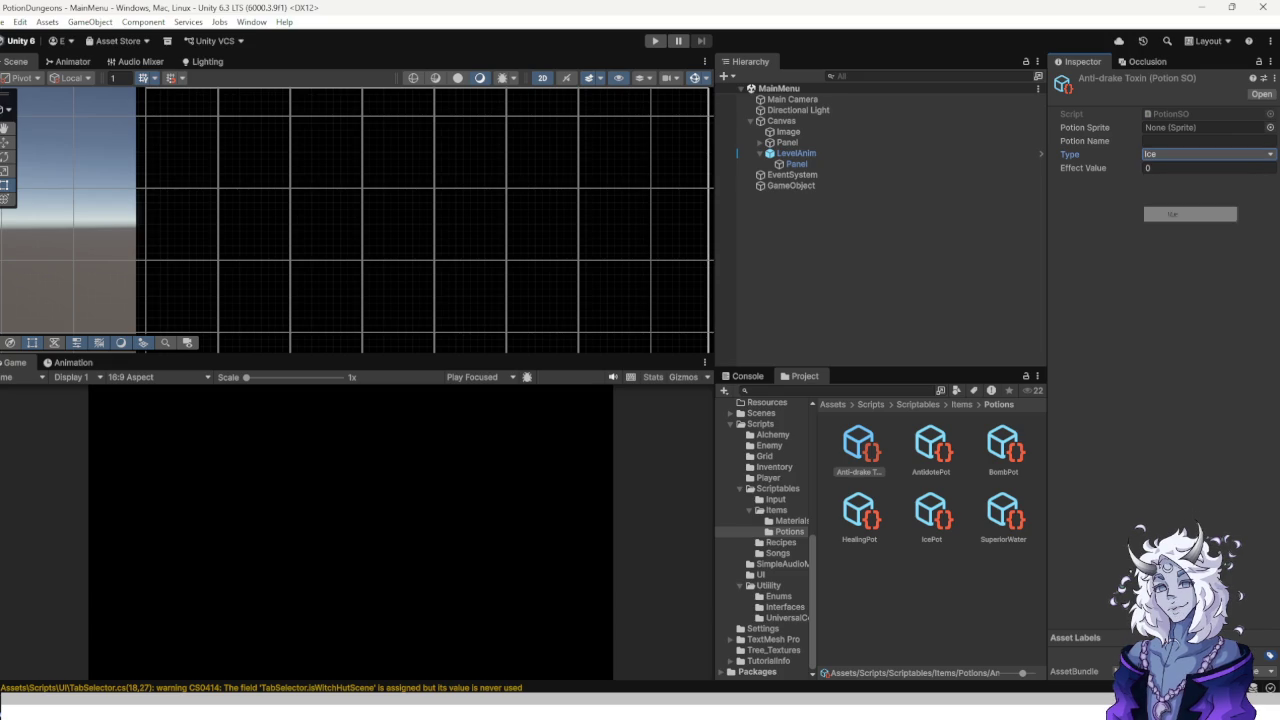
click(1208, 168)
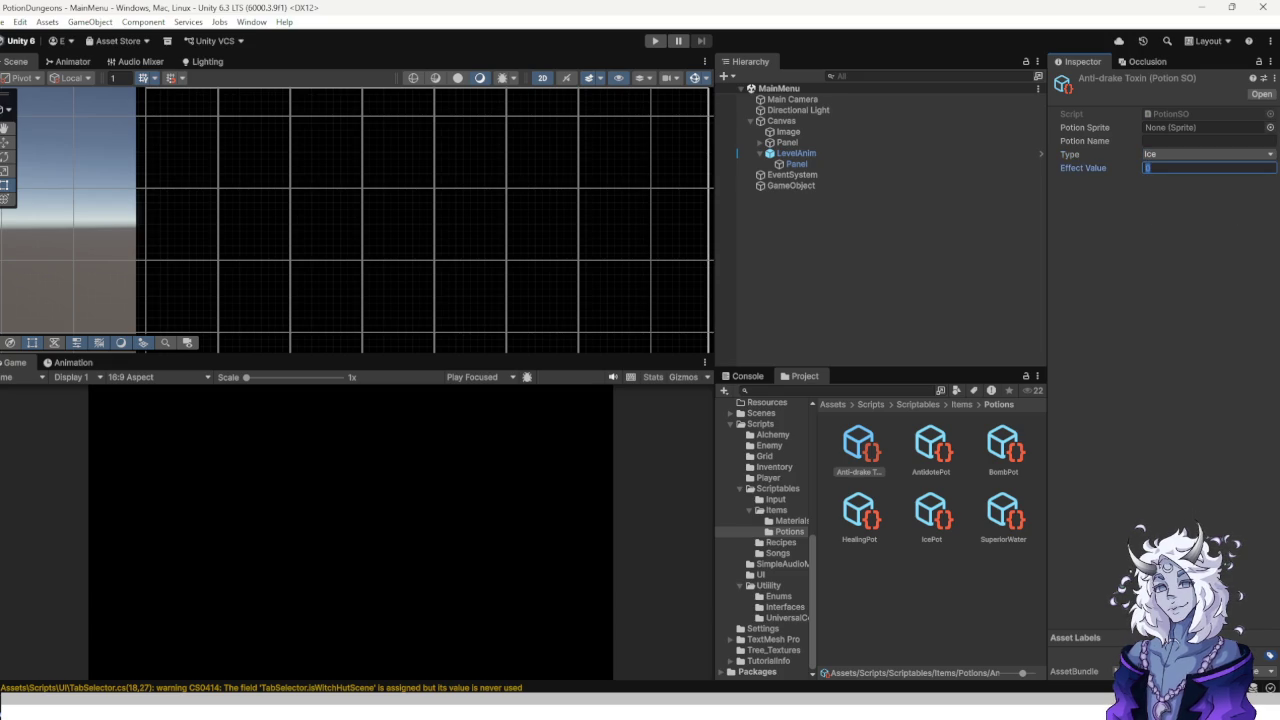
click(1208, 141)
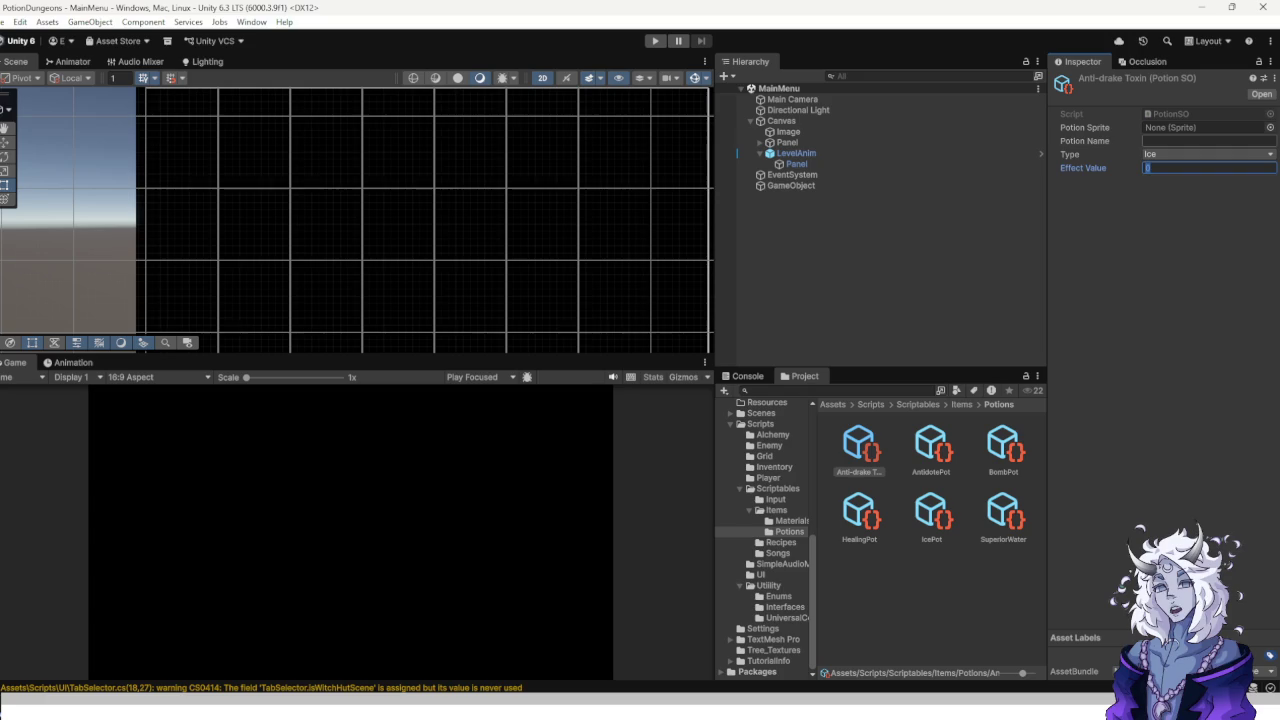
text(AntiD)
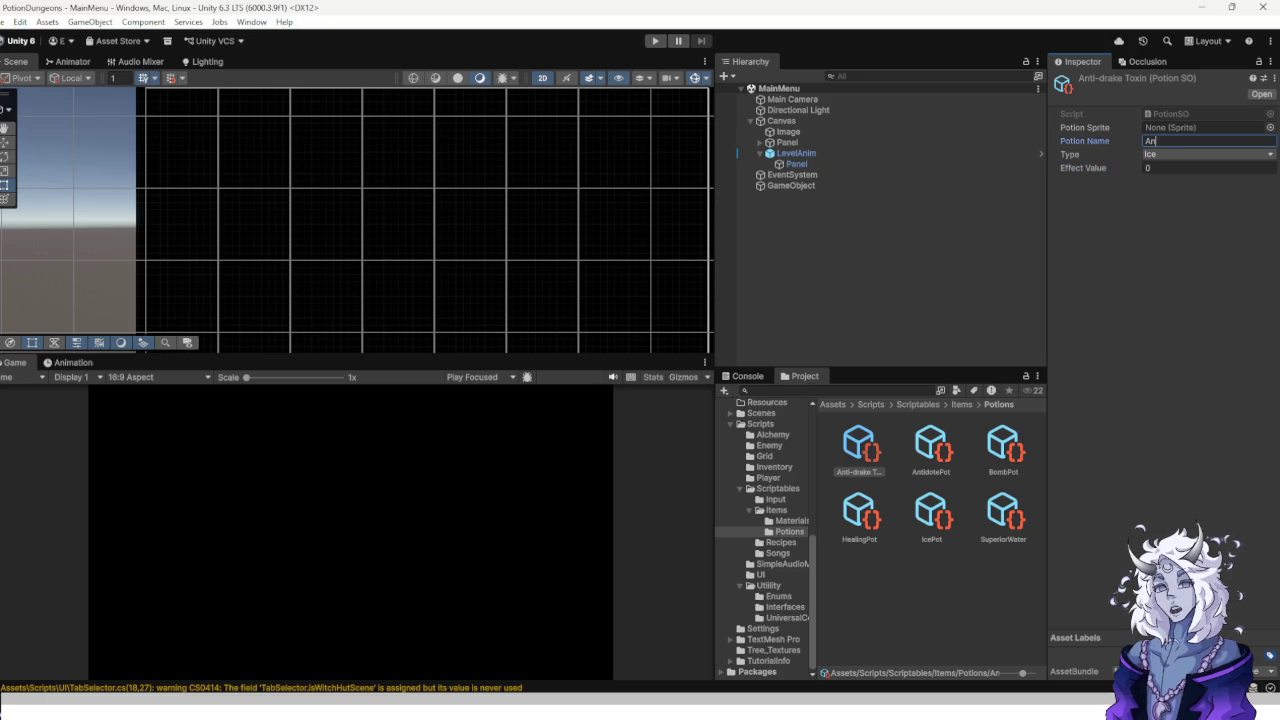
key(BackSpace)
text(drake Toxin)
key(Return)
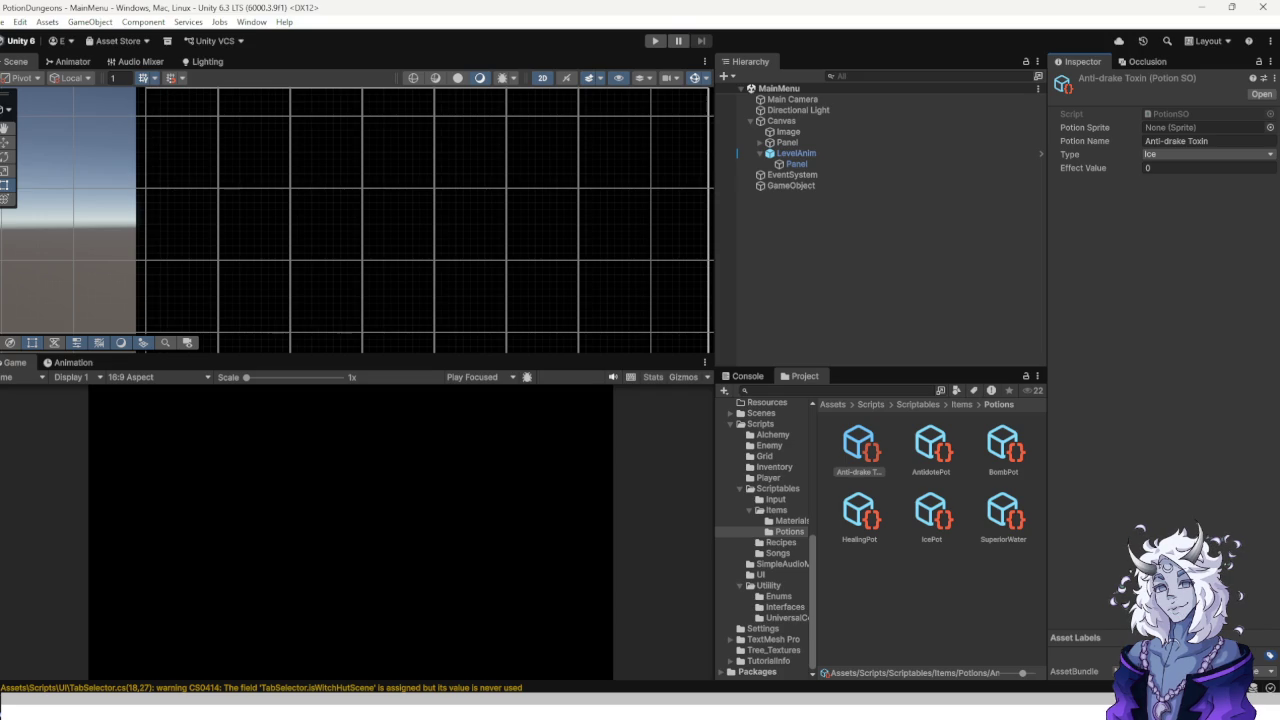
click(781, 542)
right_click(930, 600)
Create a RecipeSO asset named ADToxinRecipe in the Recipes folder.
mouse_move(968, 216)
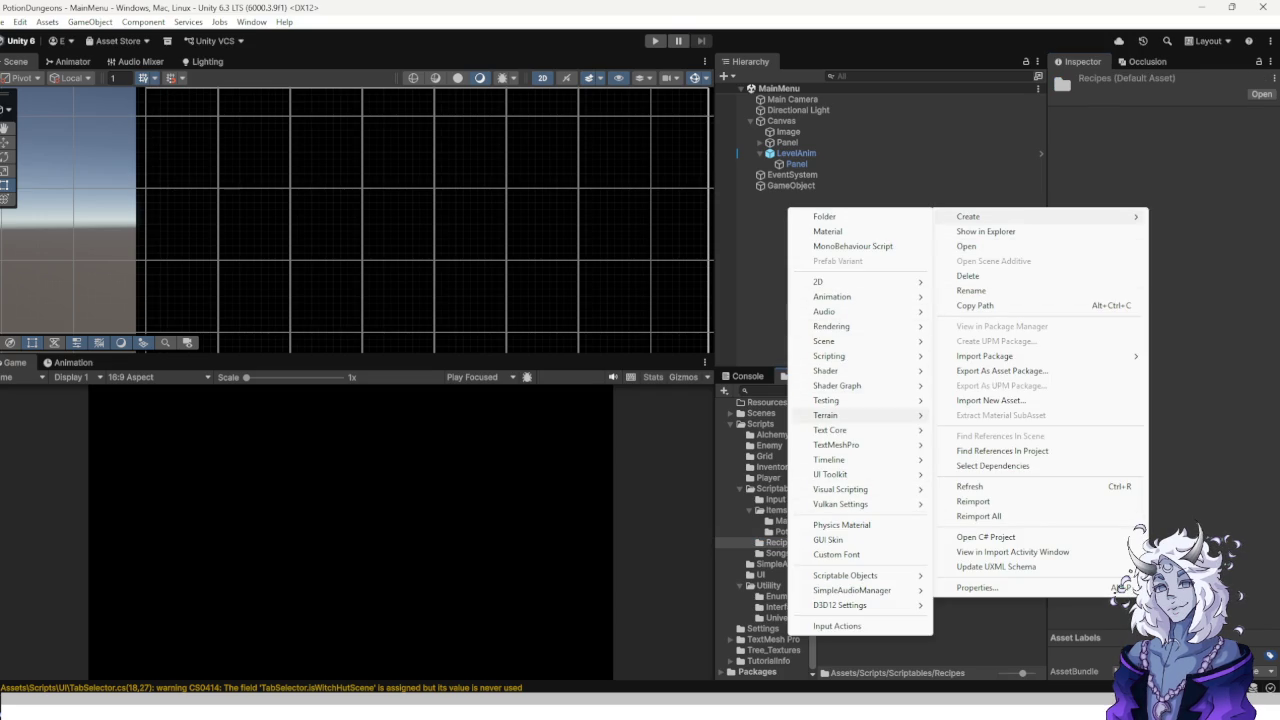
mouse_move(850, 575)
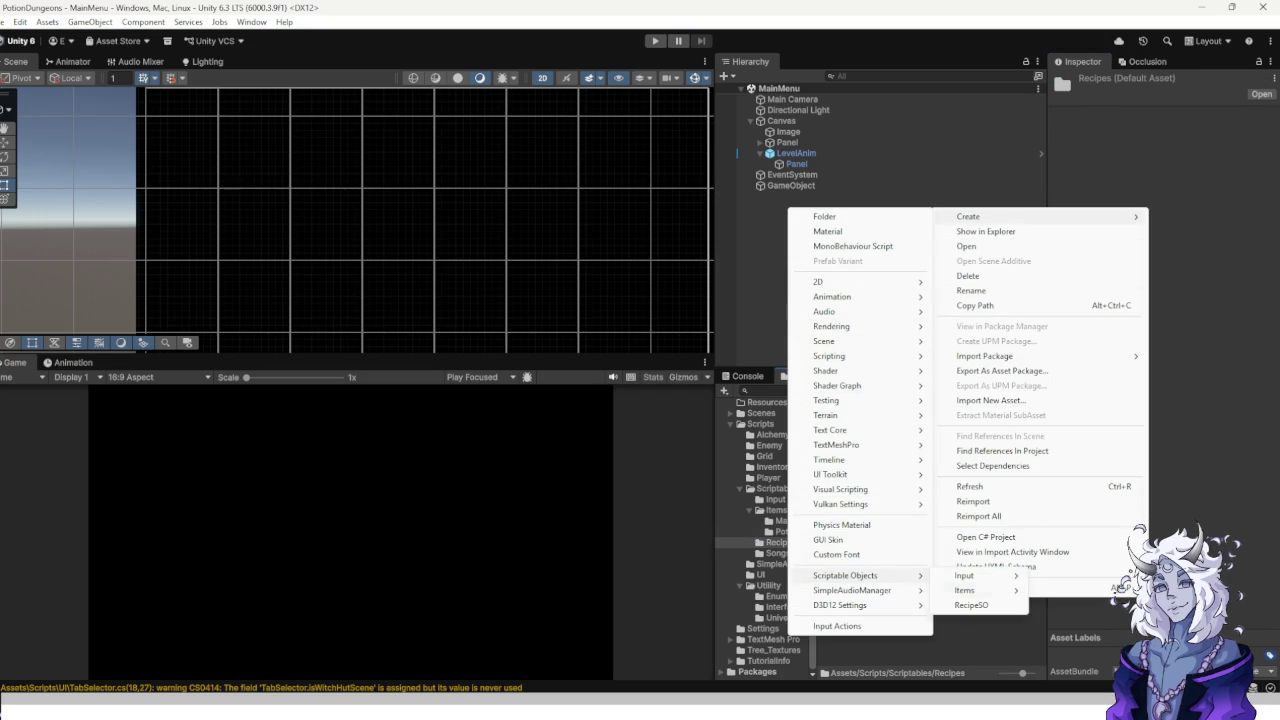
click(971, 605)
text(ADTox)
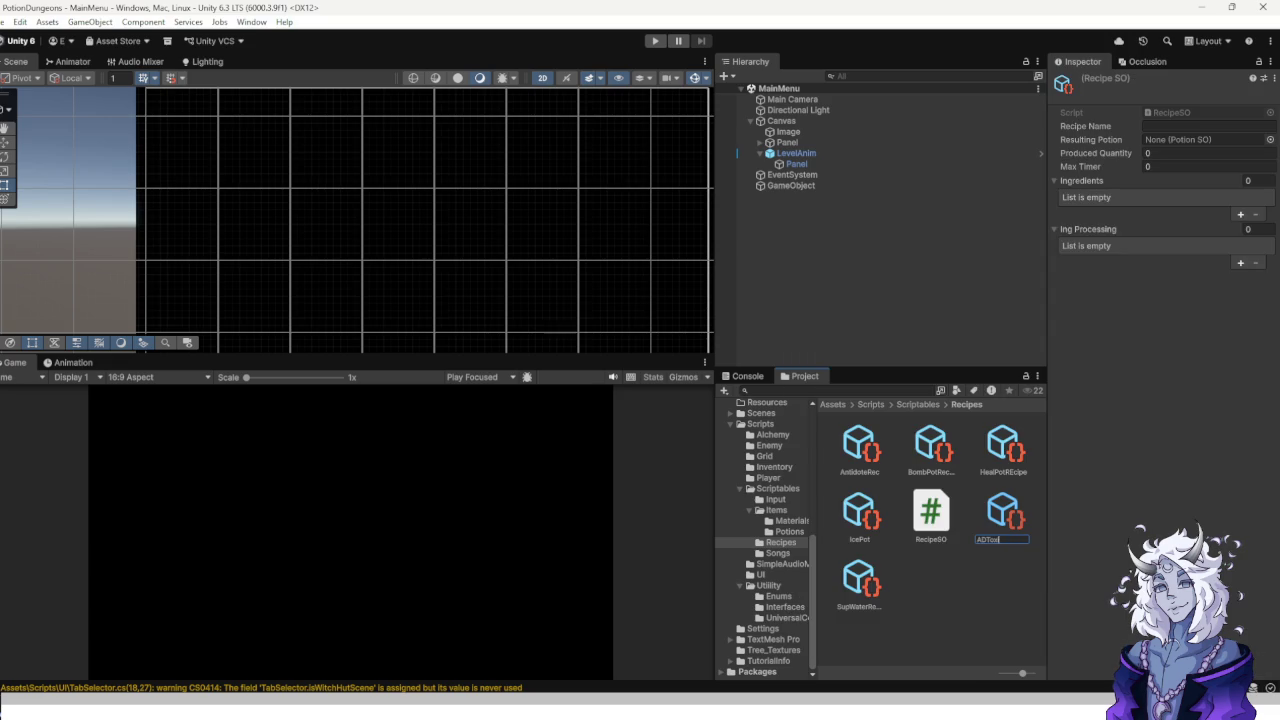
text(inRecipe)
key(Return)
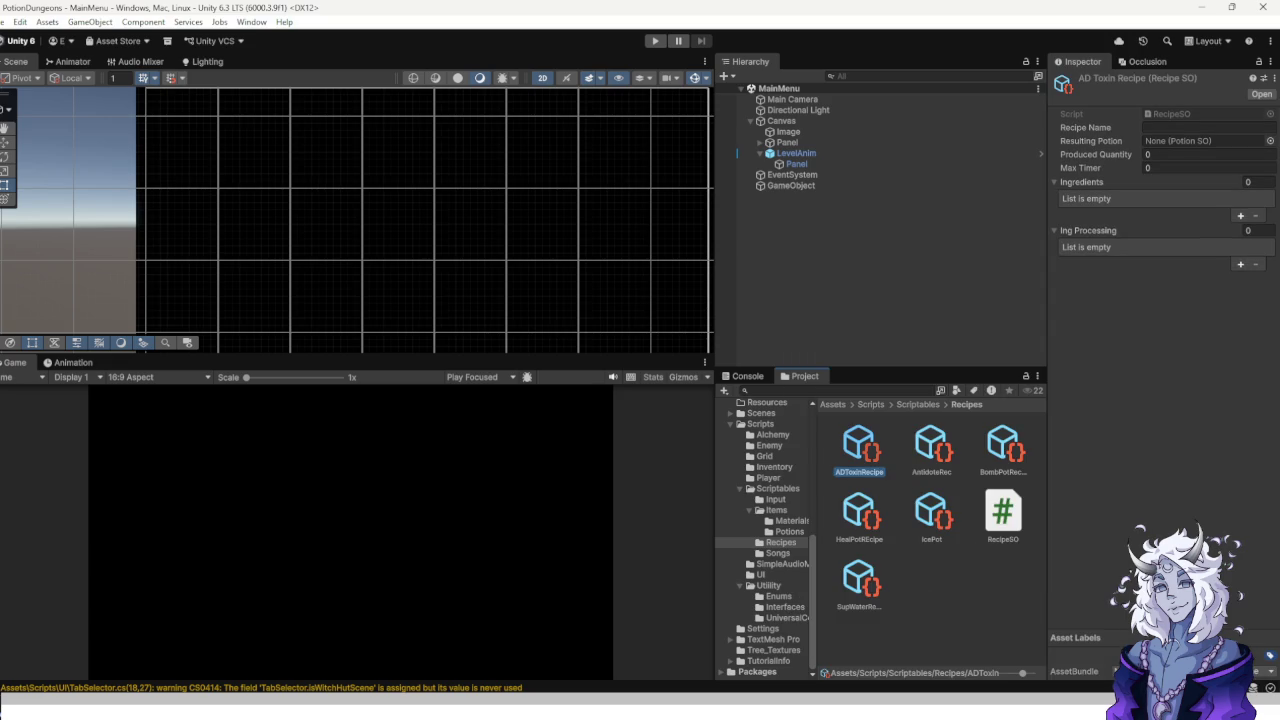
Add DrakeVenom as the first ingredient with a Distill processing step.
click(1240, 215)
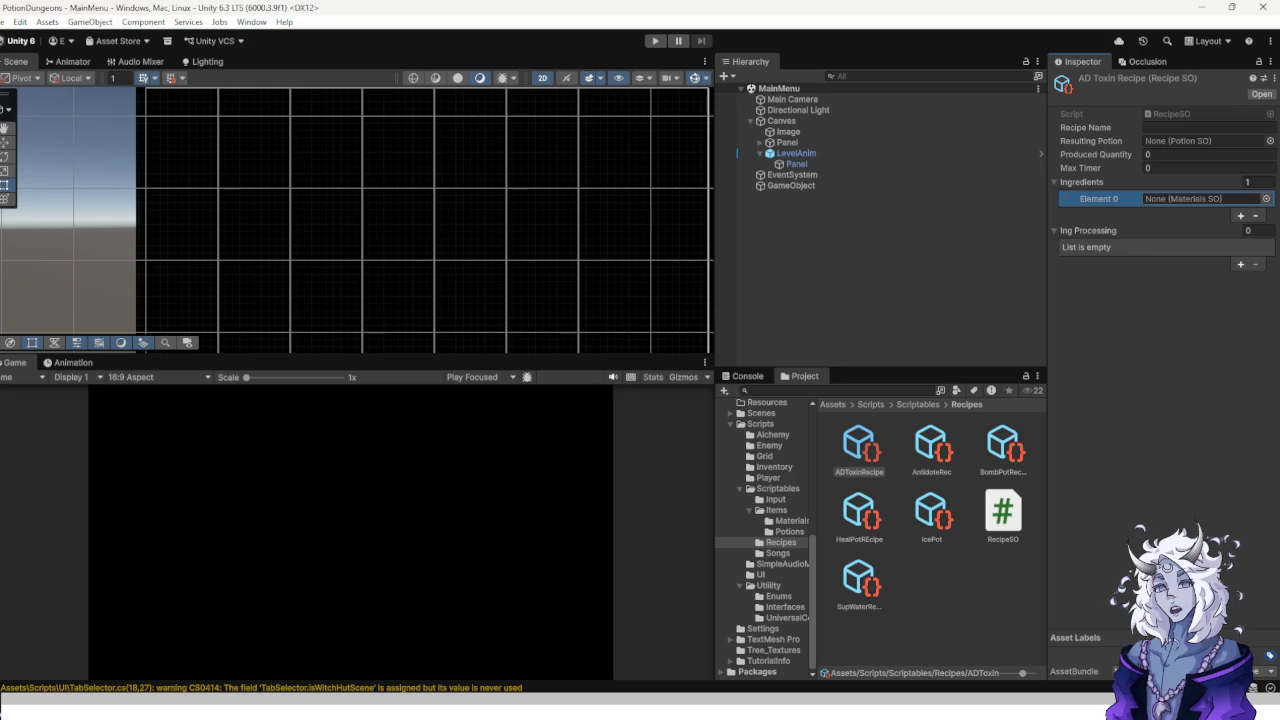
click(1266, 198)
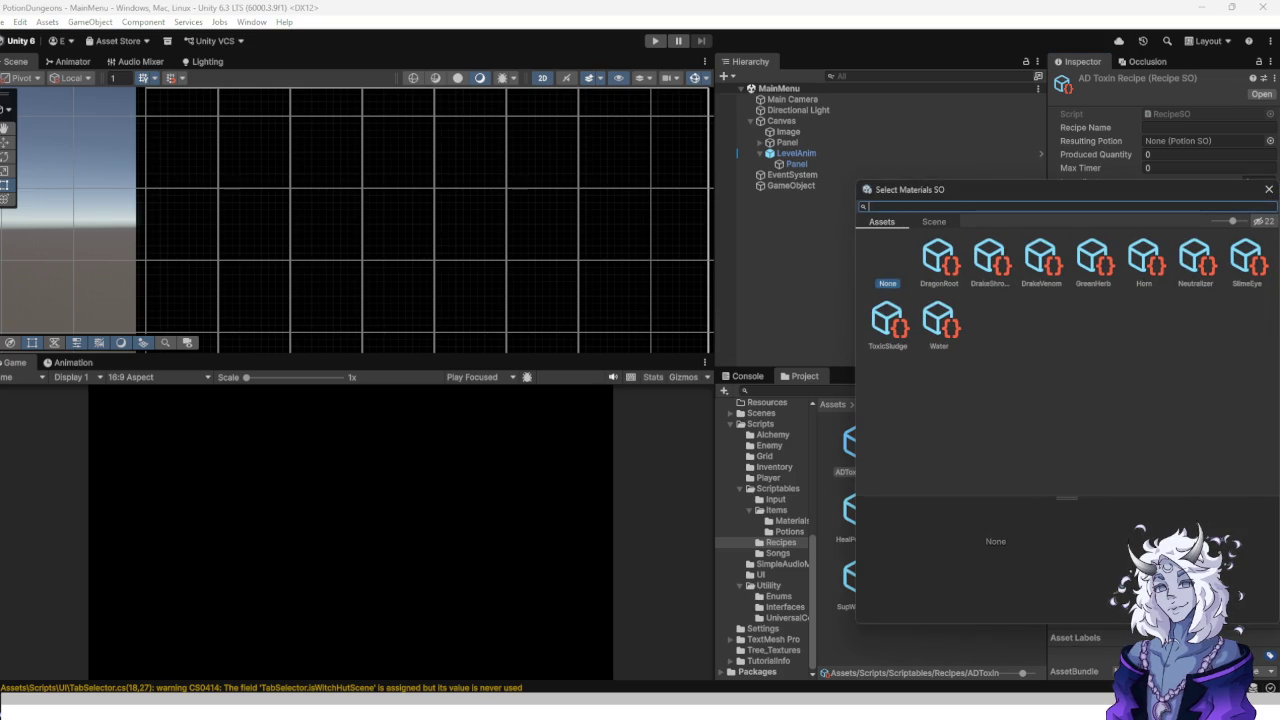
double_click(1041, 258)
click(1240, 263)
click(1205, 246)
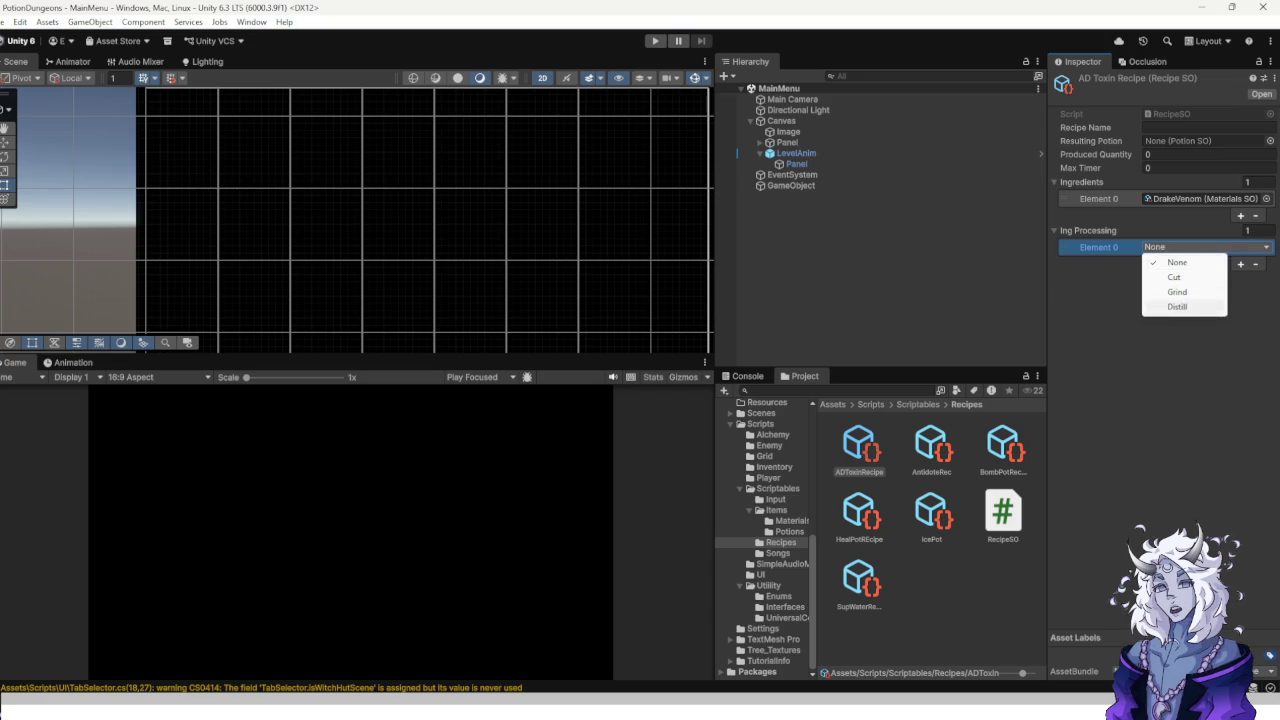
click(1177, 306)
Add Neutralizer as the second ingredient with processing step None.
click(1240, 215)
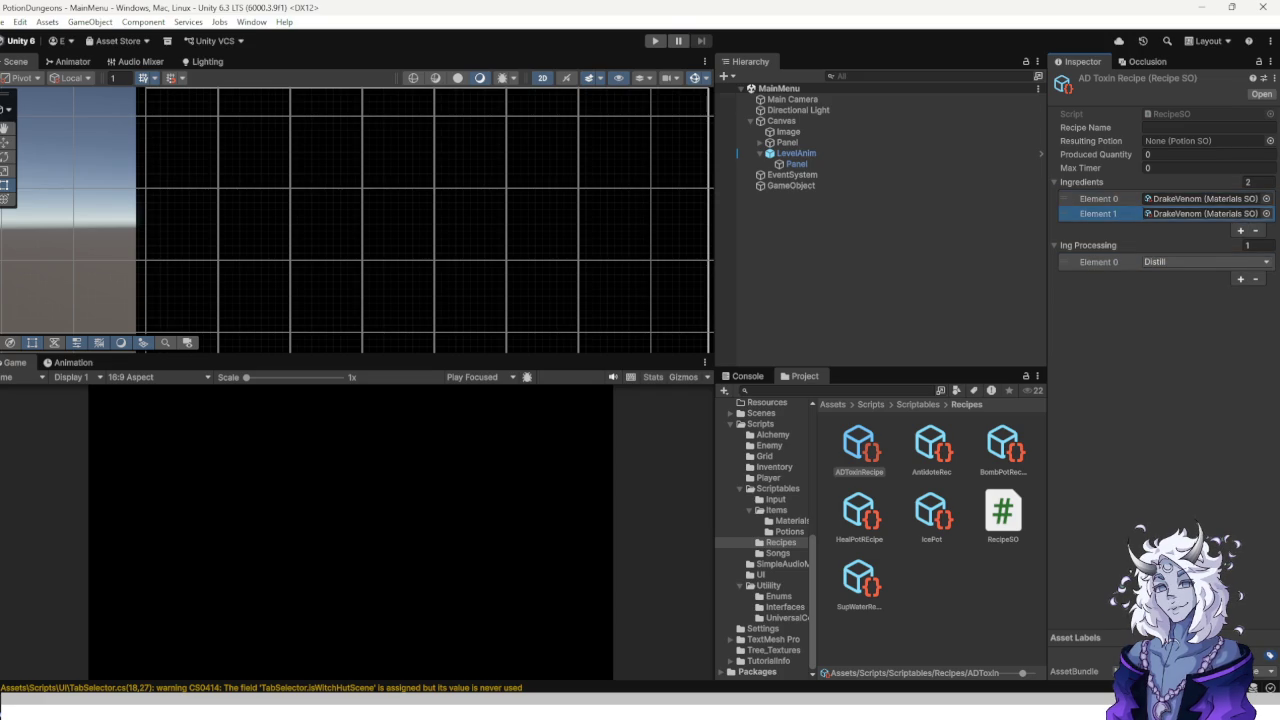
click(1266, 213)
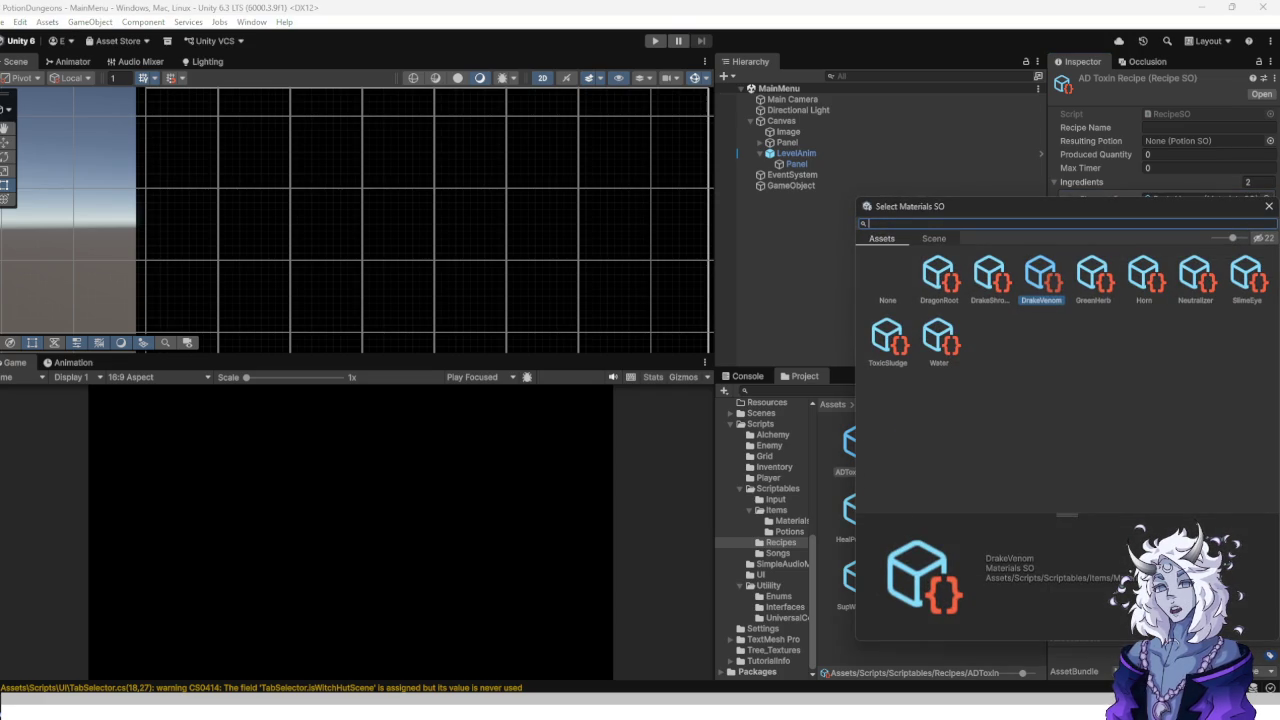
click(1195, 278)
key(Return)
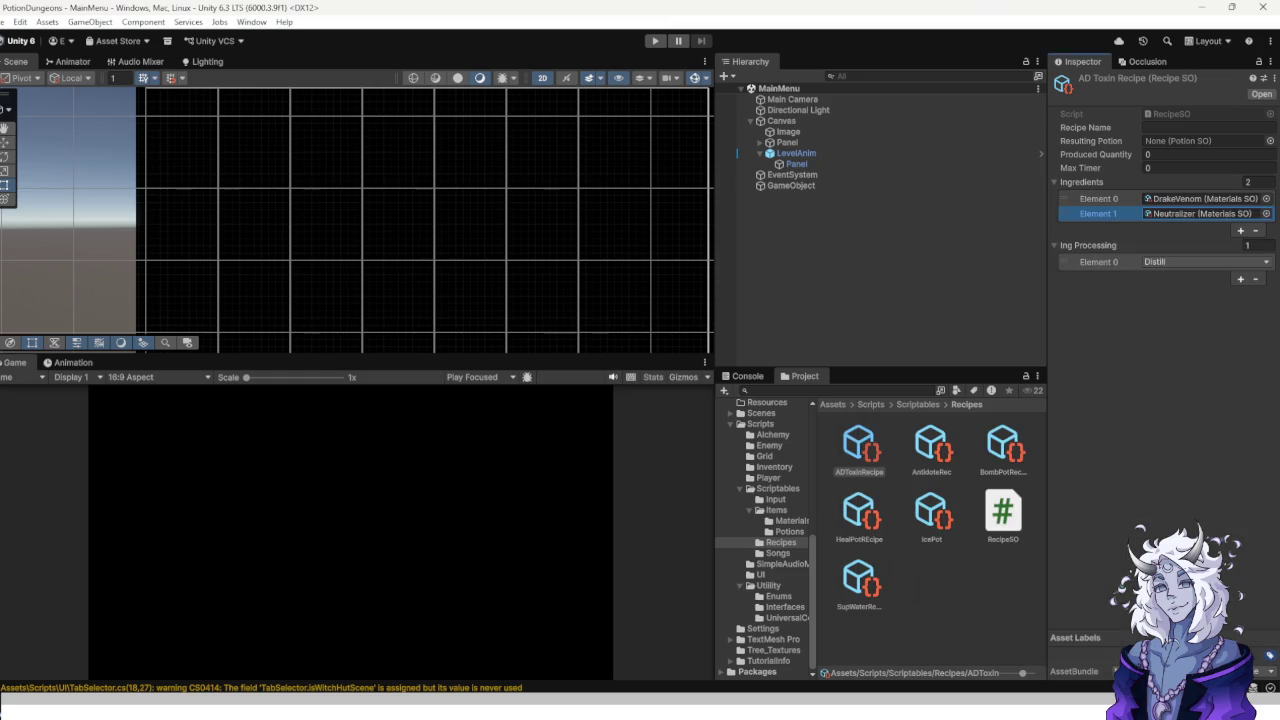
click(1240, 278)
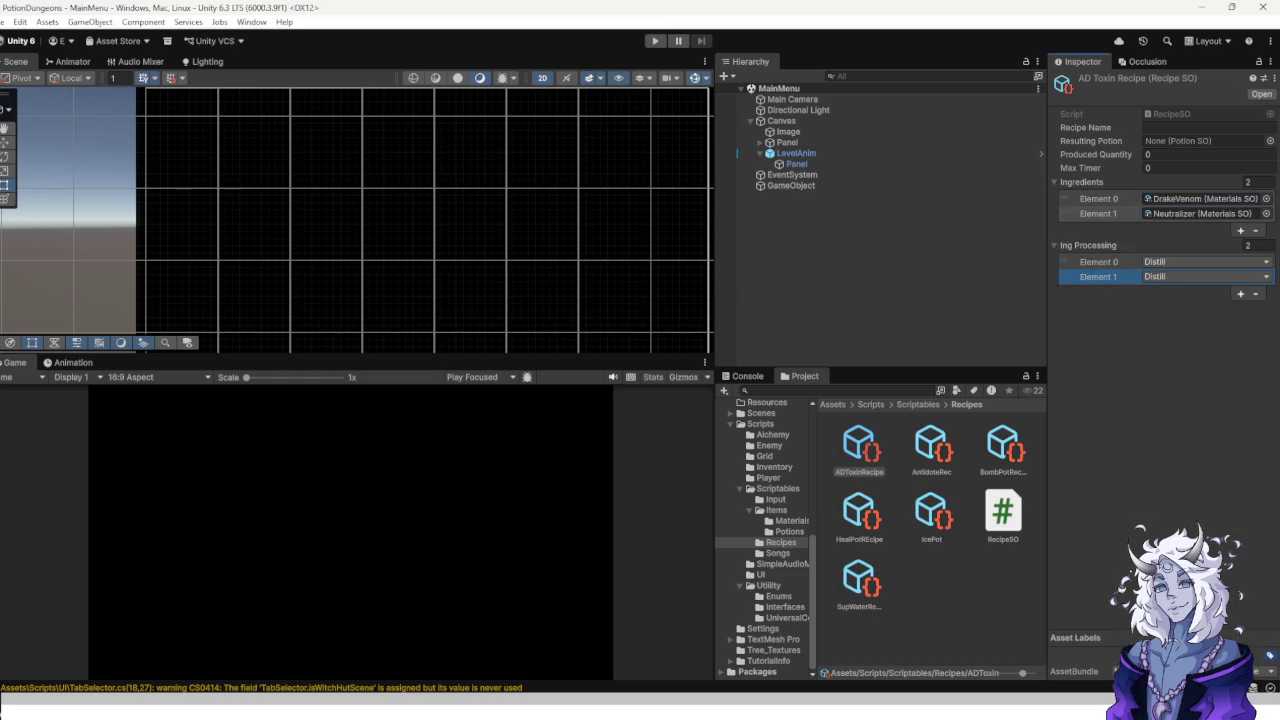
click(1205, 276)
click(1160, 290)
Add ToxicSludge as the third ingredient with a Grind processing step.
click(1240, 293)
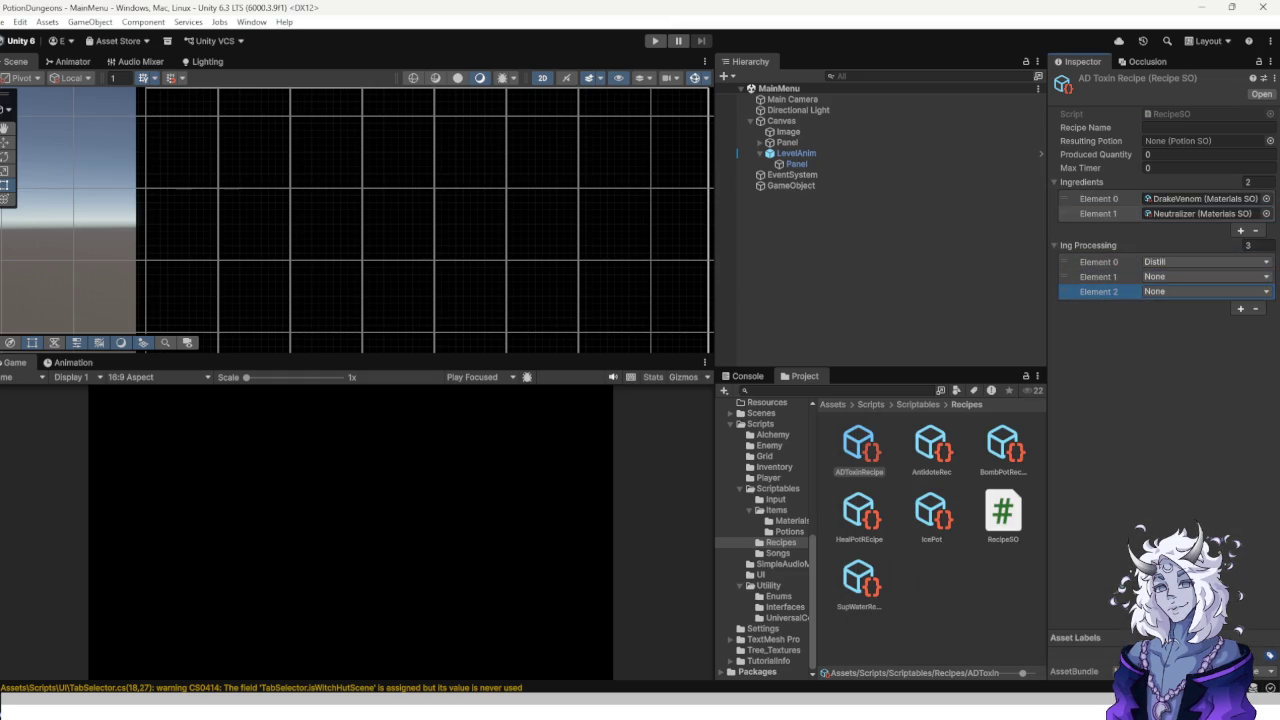
click(1240, 230)
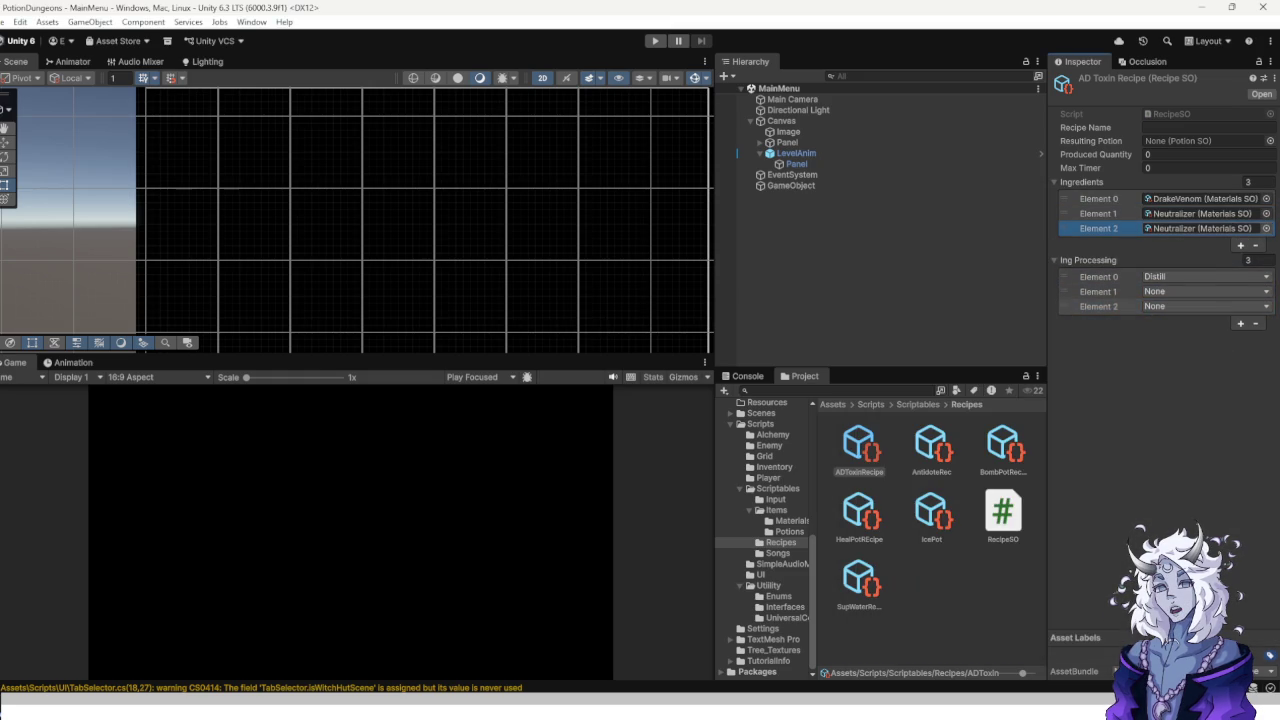
click(1266, 228)
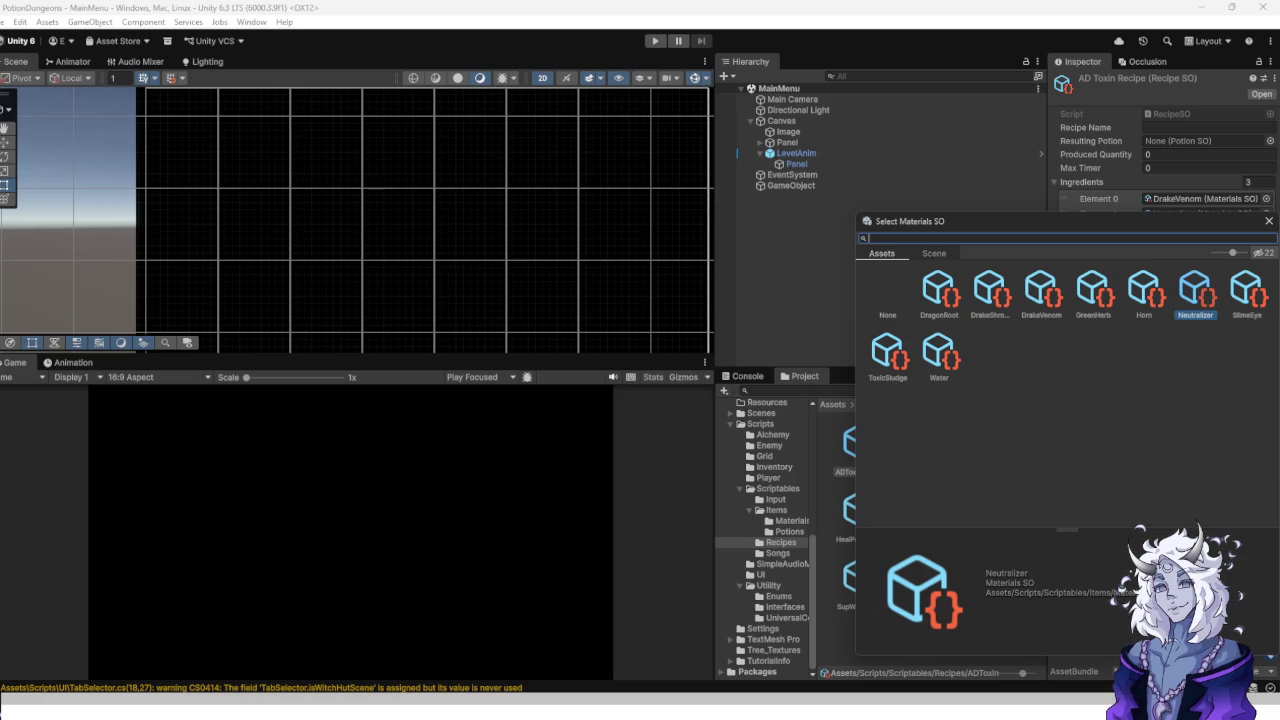
double_click(887, 350)
click(1205, 306)
click(1177, 351)
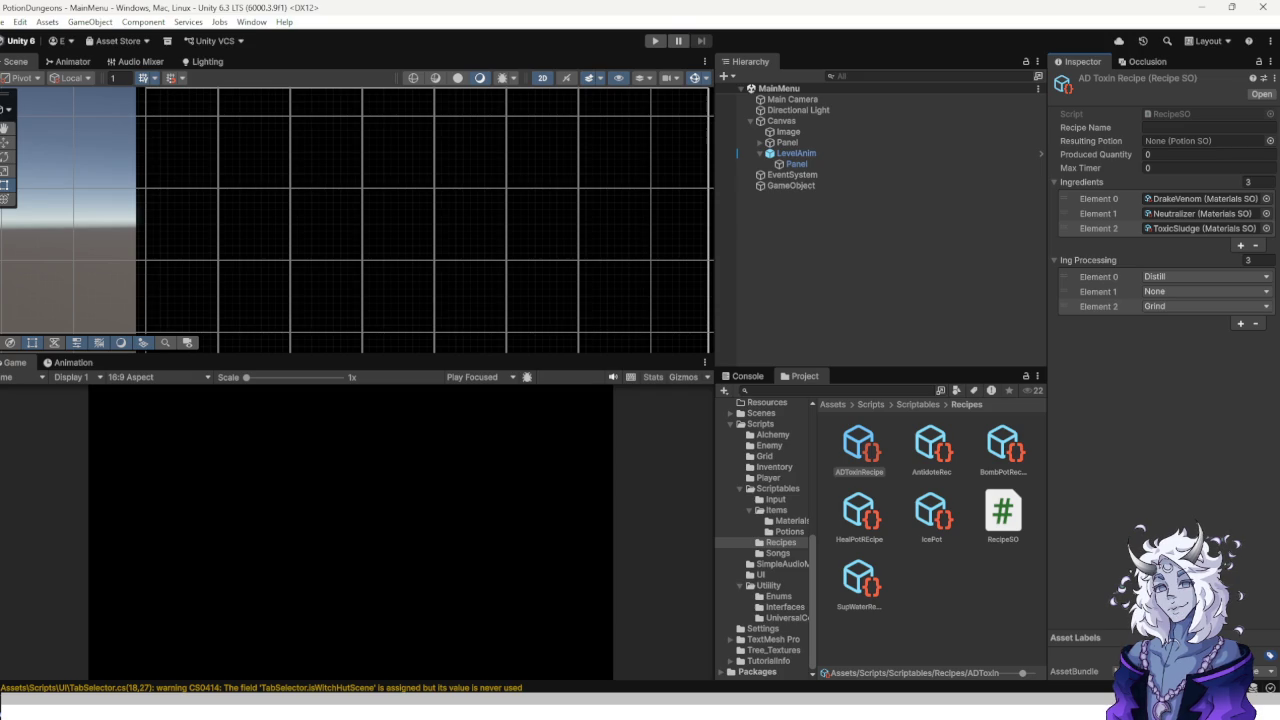
click(1098, 306)
key(Escape)
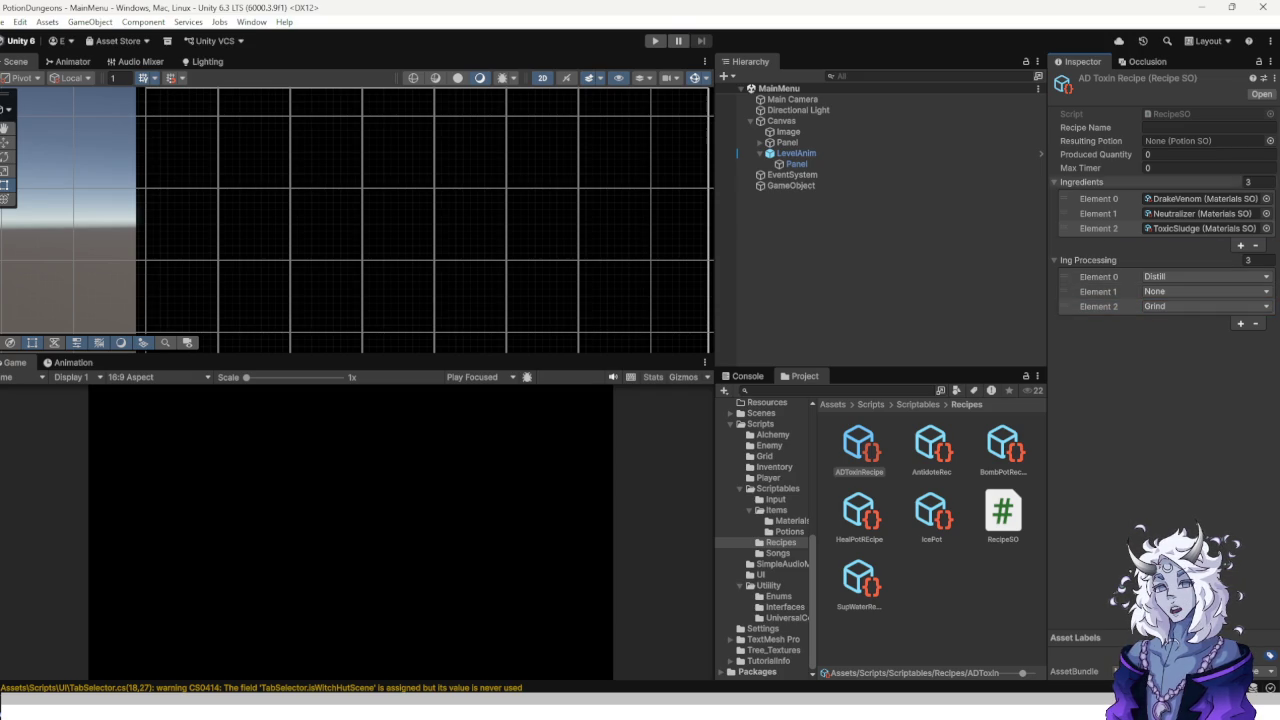
click(1270, 141)
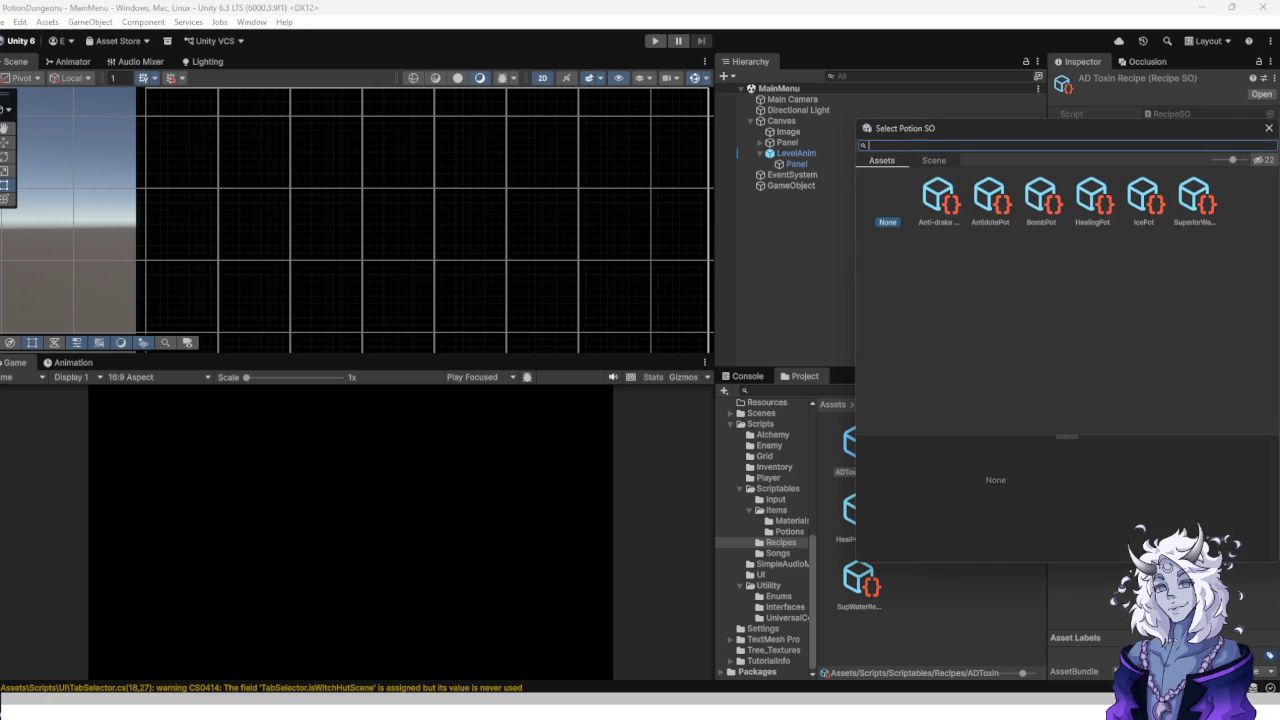
Set Resulting Potion to Anti-drake Toxin, quantity 1, Max Timer 60, Recipe Name 'Anti-drake Toxin'.
double_click(938, 197)
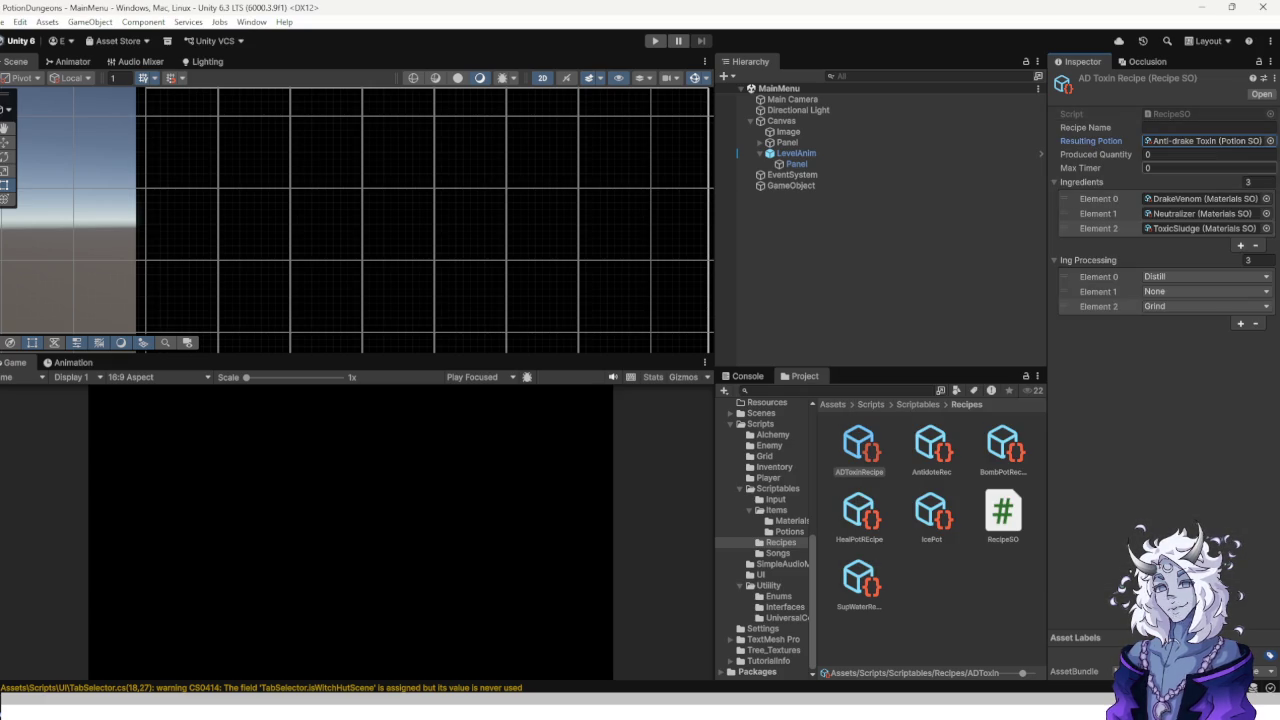
key(Tab)
text(1)
key(Tab)
text(60)
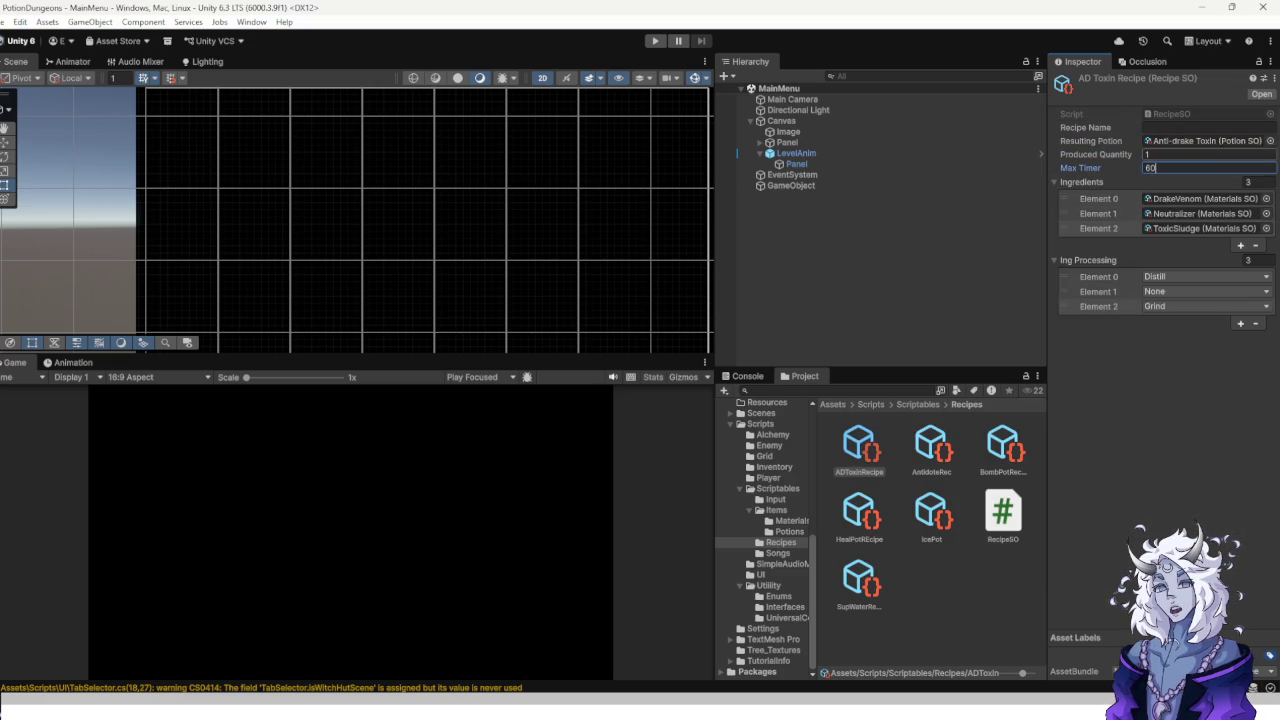
click(1208, 127)
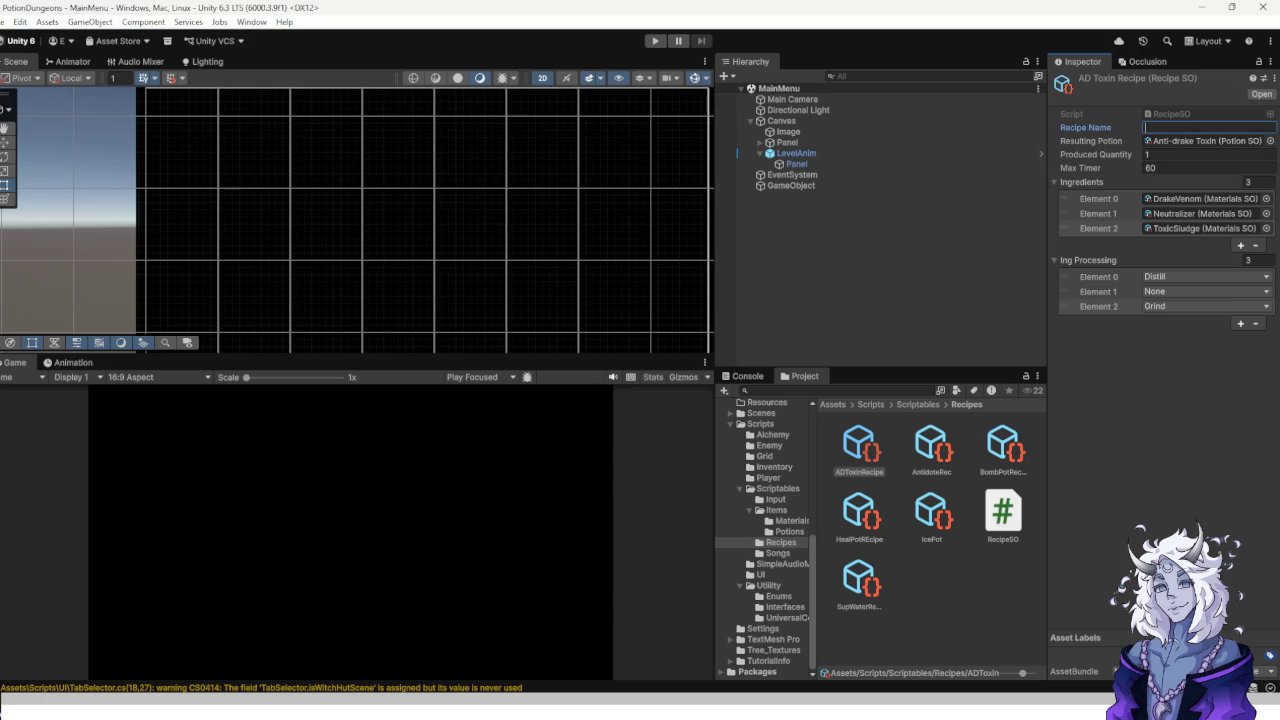
text(Anti)
text(-)
text(drake T)
text(oxin)
key(Return)
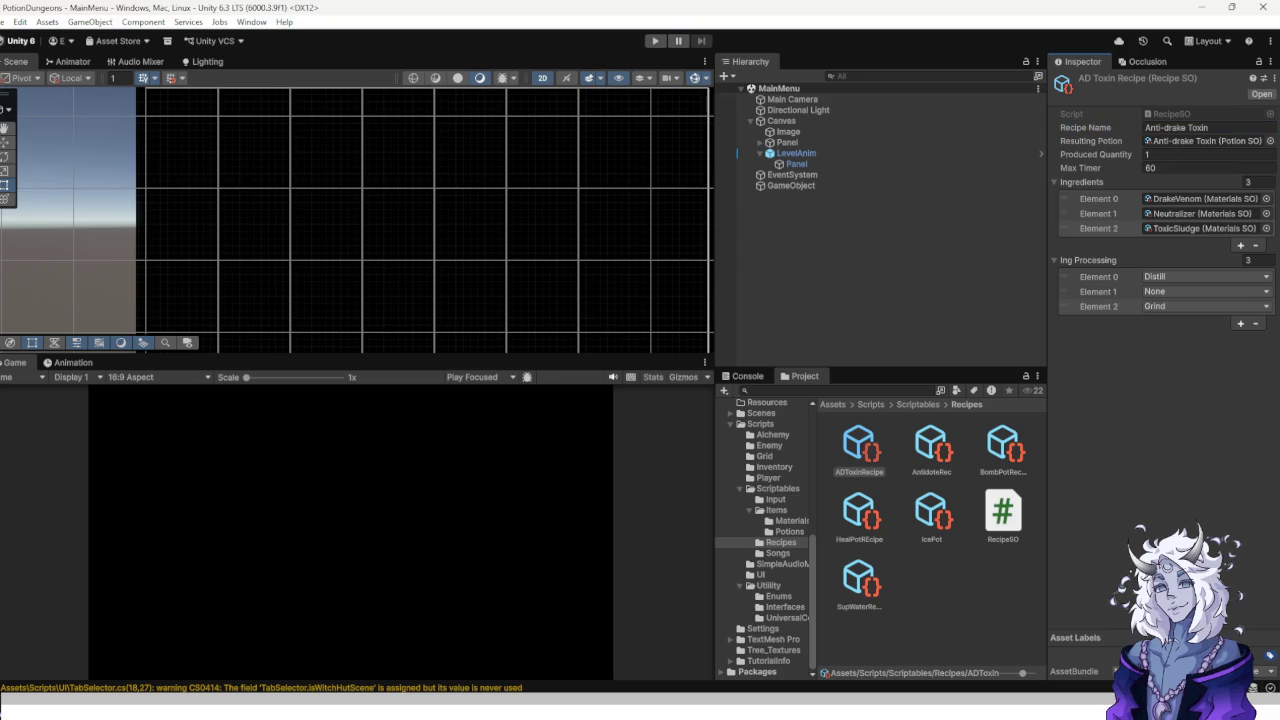
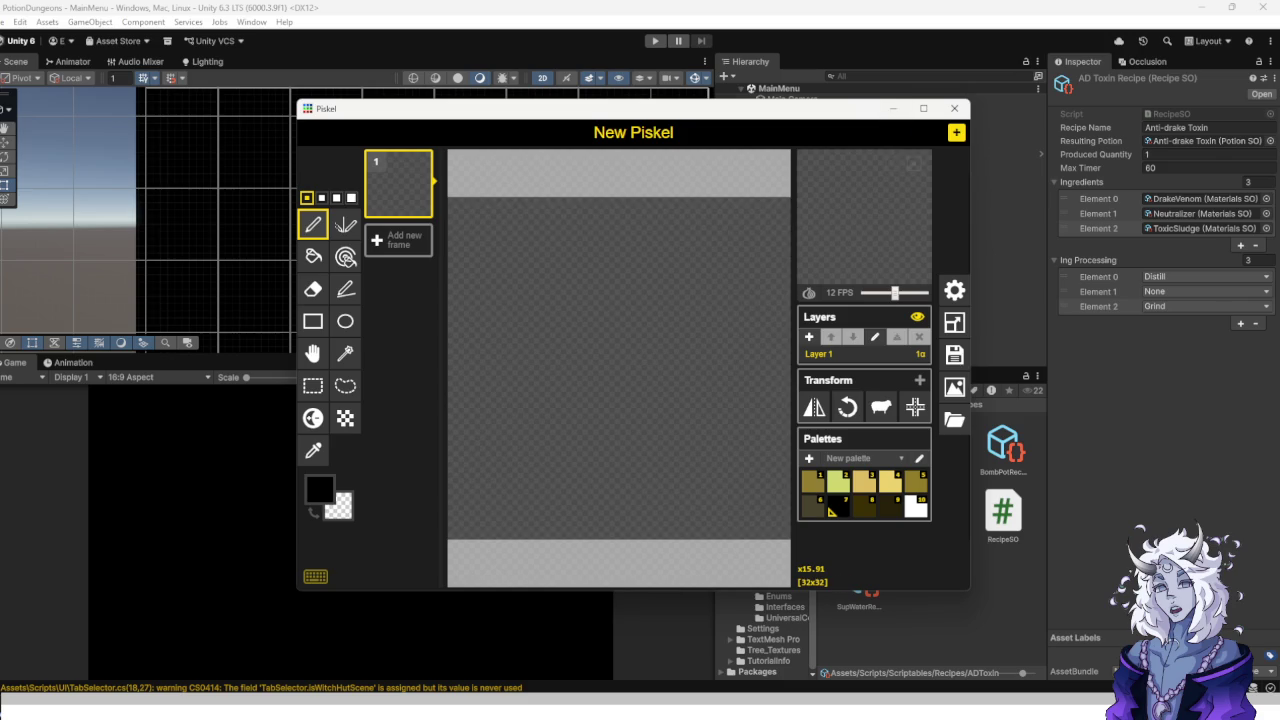
Draw a white diagonal line across the 32x32 sprite with the Stroke tool, using the Blue Laser palette.
scroll(609, 318, up, 2)
click(345, 288)
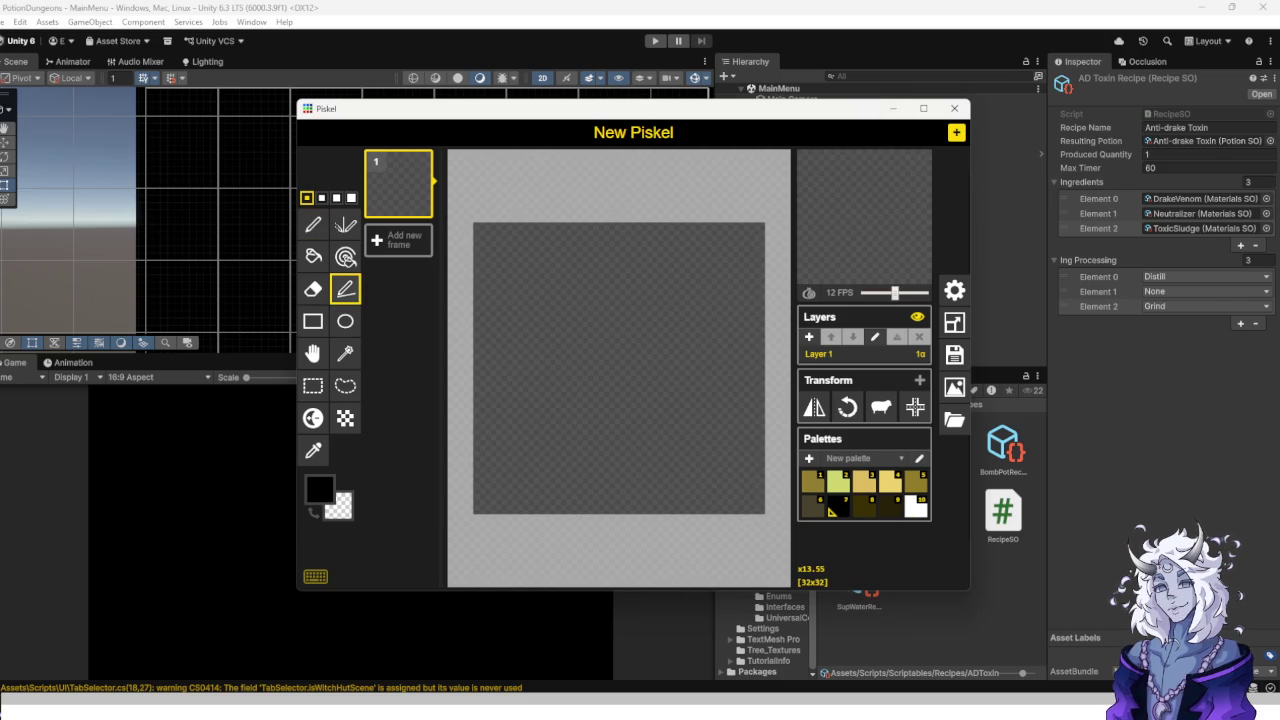
click(915, 508)
click(848, 458)
click(847, 523)
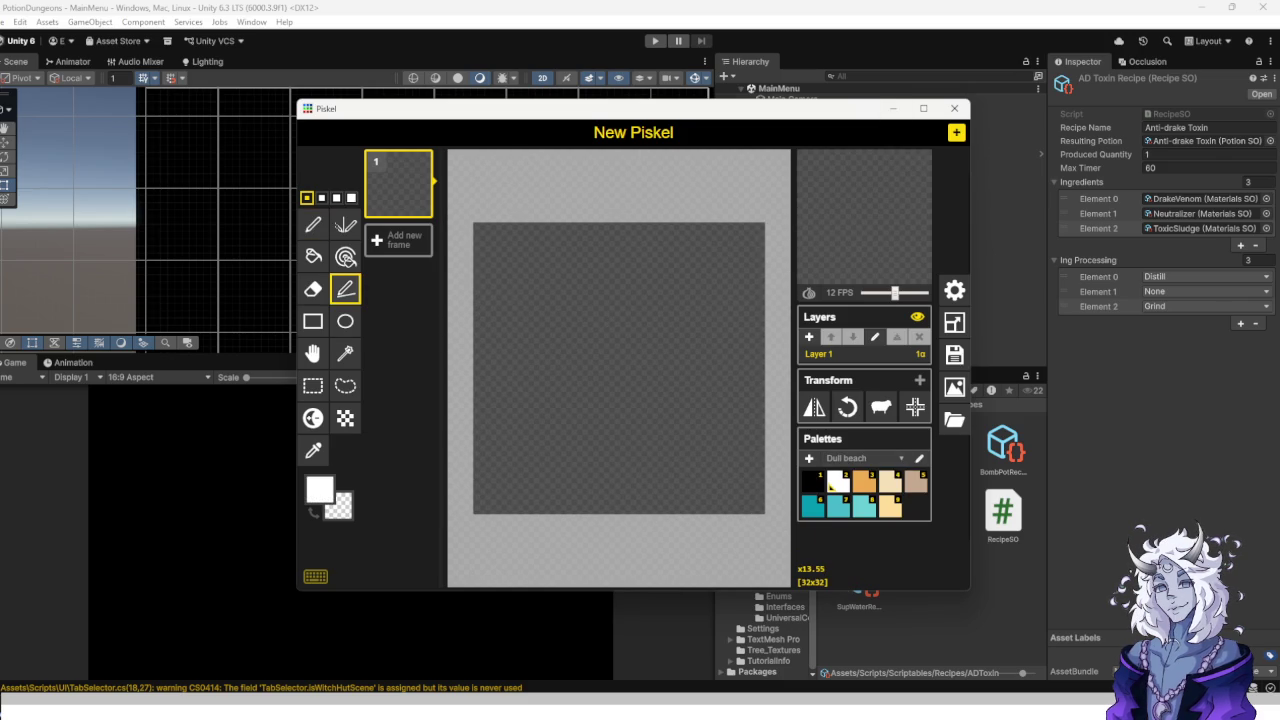
click(848, 458)
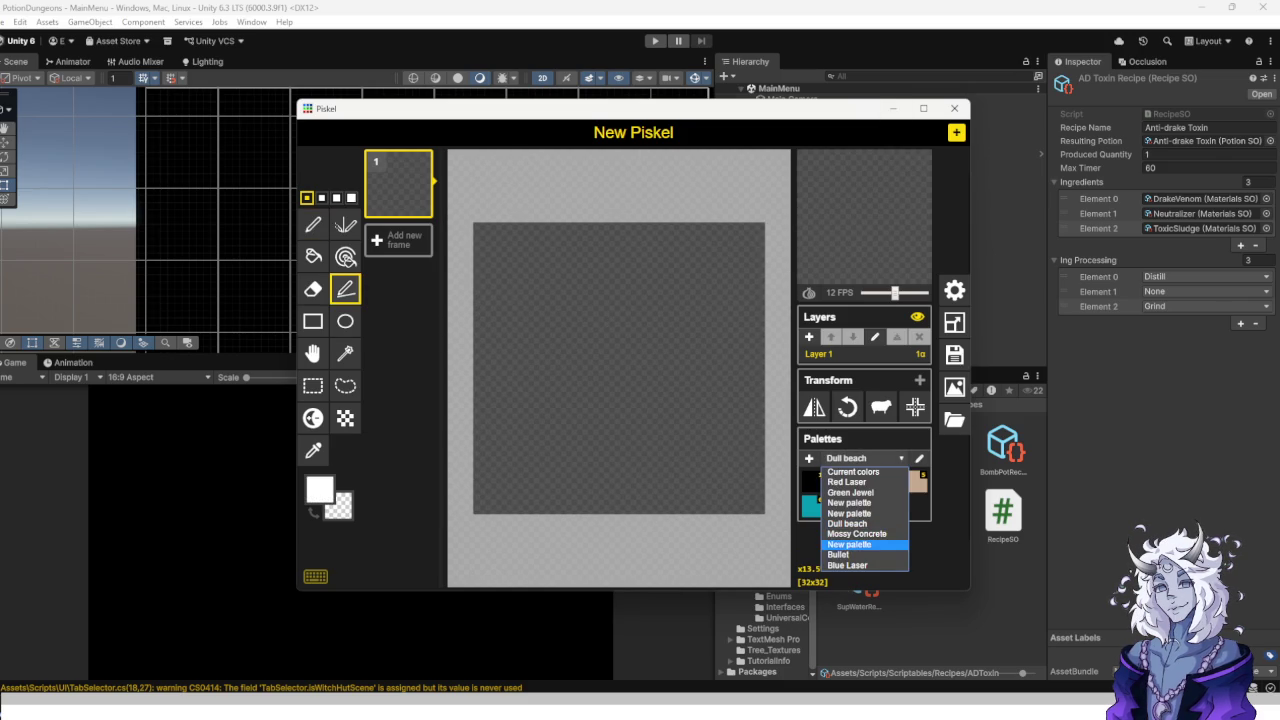
click(847, 562)
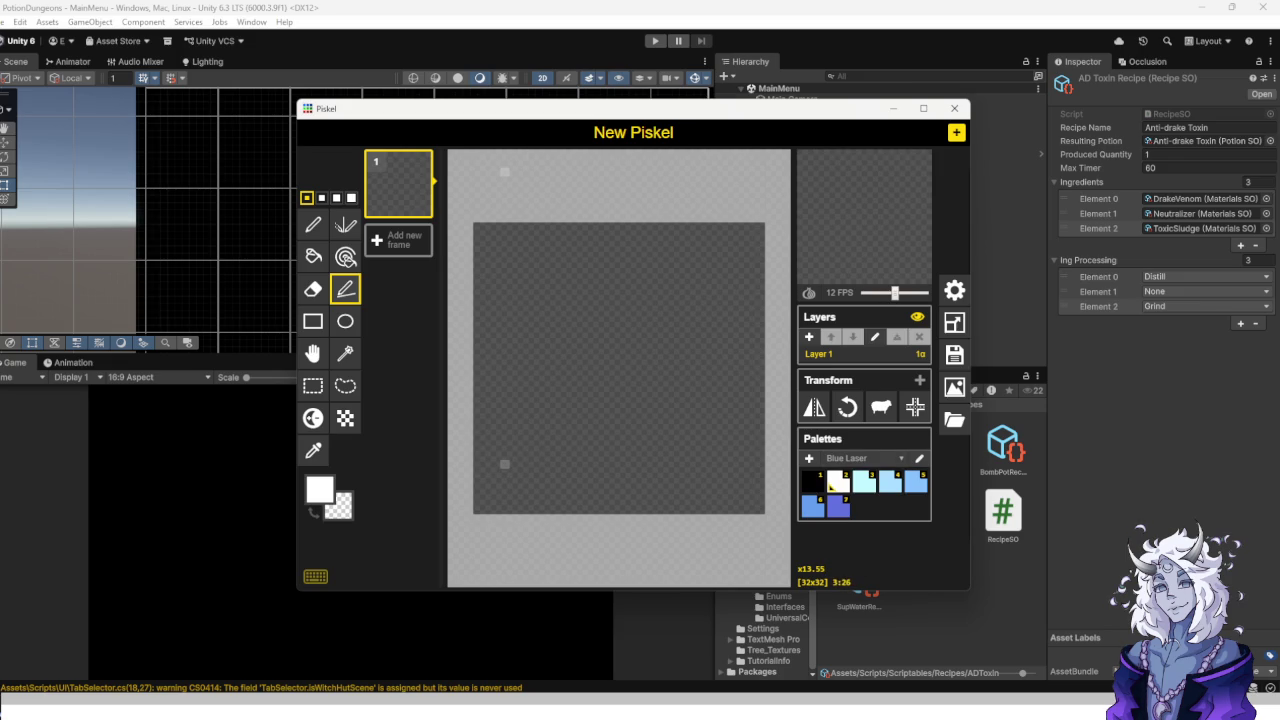
mouse_move(505, 463)
mouse_down()
mouse_move(697, 264)
mouse_move(633, 446)
mouse_move(532, 500)
mouse_move(541, 491)
mouse_up()
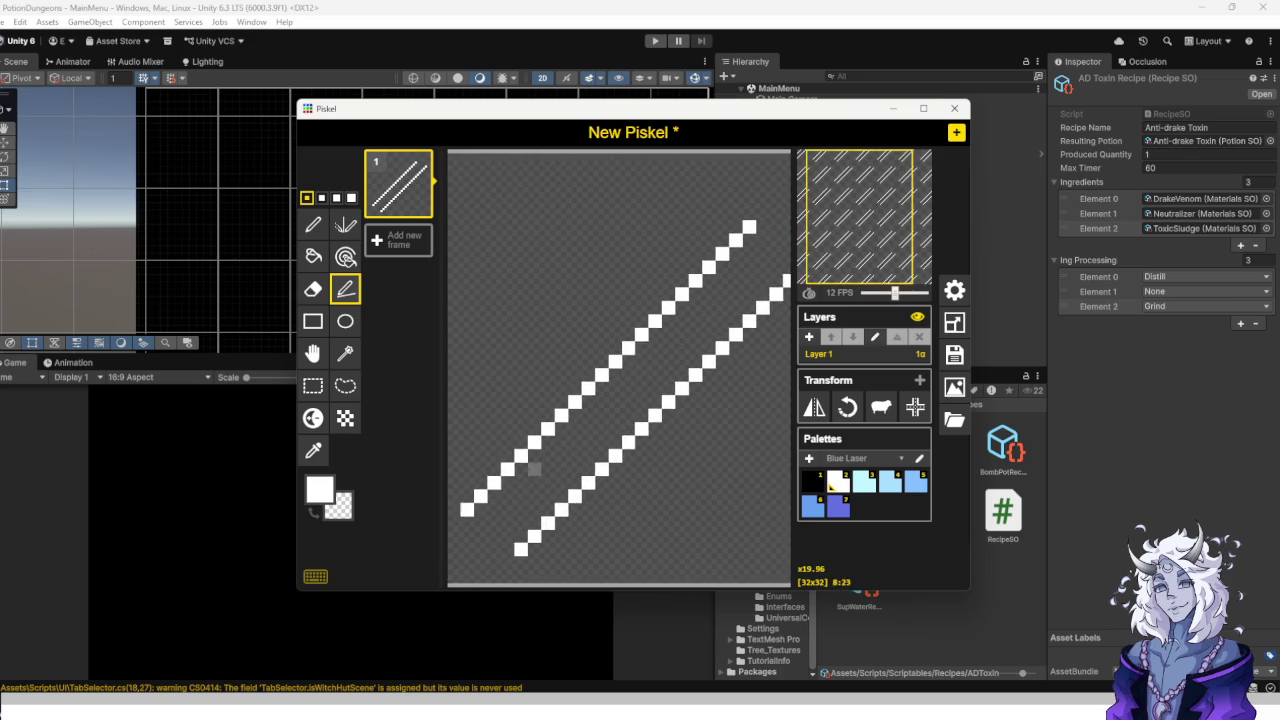
Join the two diagonal lines' lower-left ends with white pen pixels.
scroll(560, 465, up, 3)
click(313, 225)
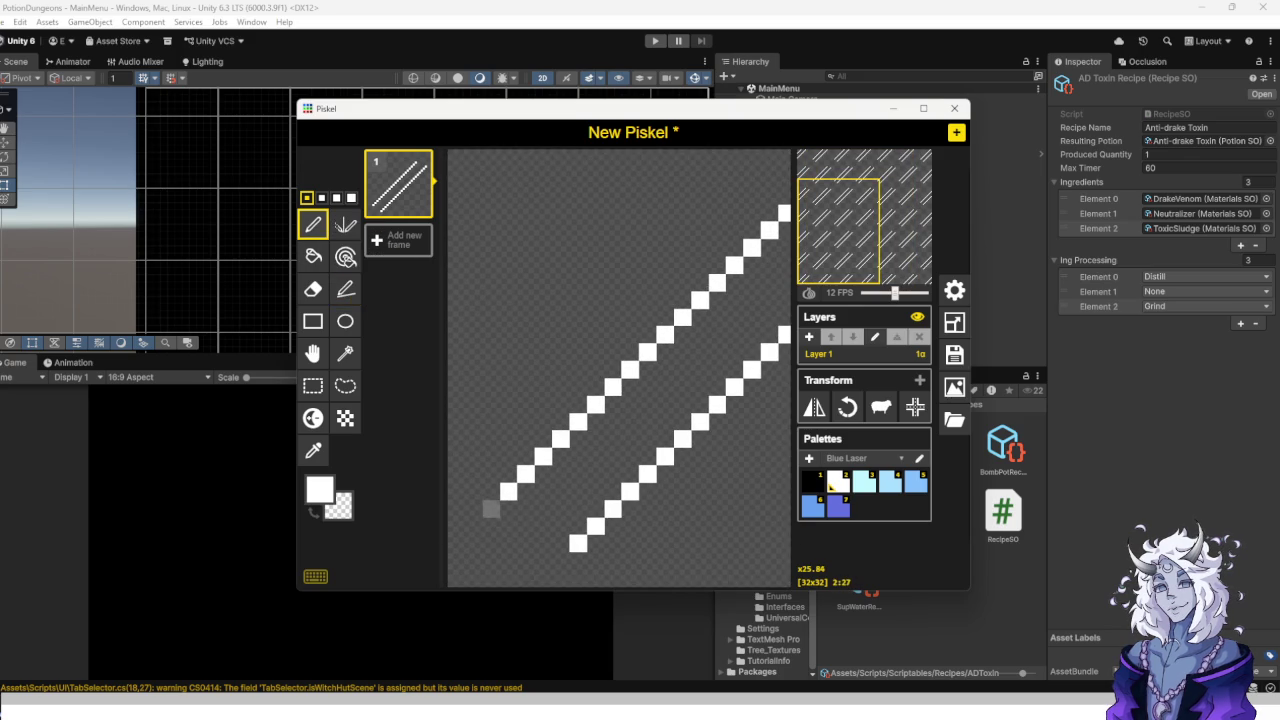
click(491, 527)
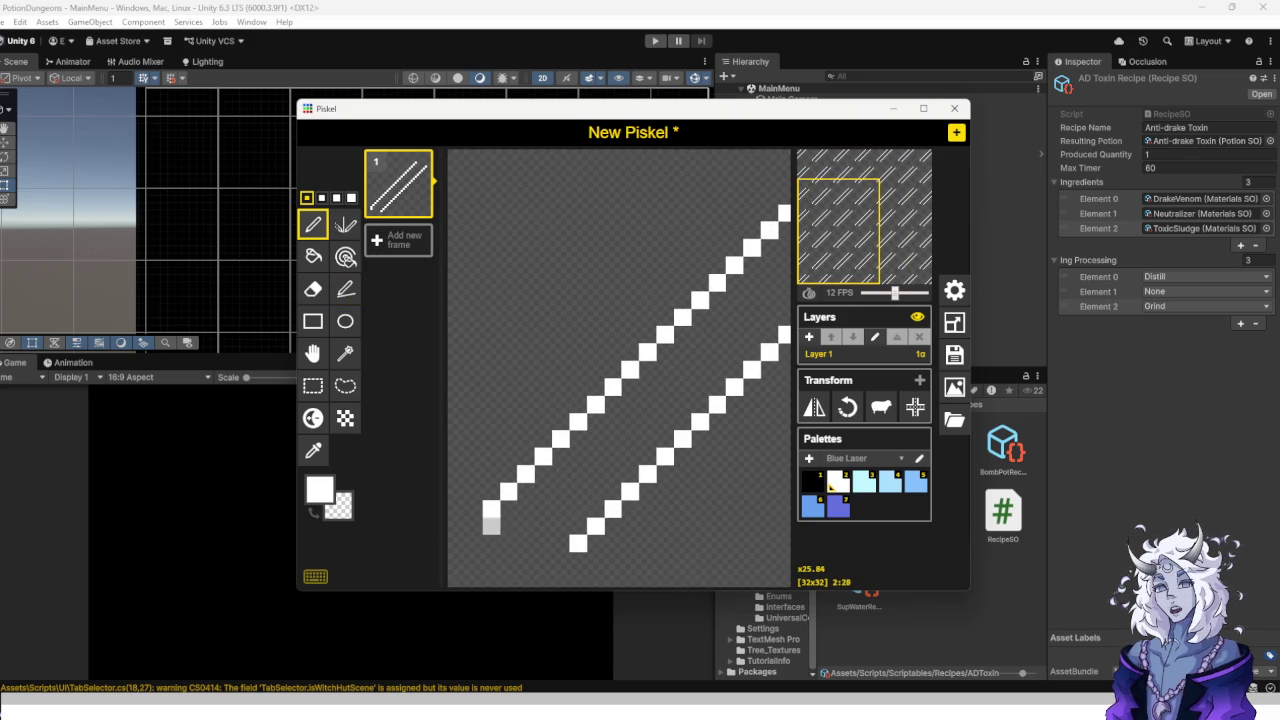
drag(561, 561, 543, 561)
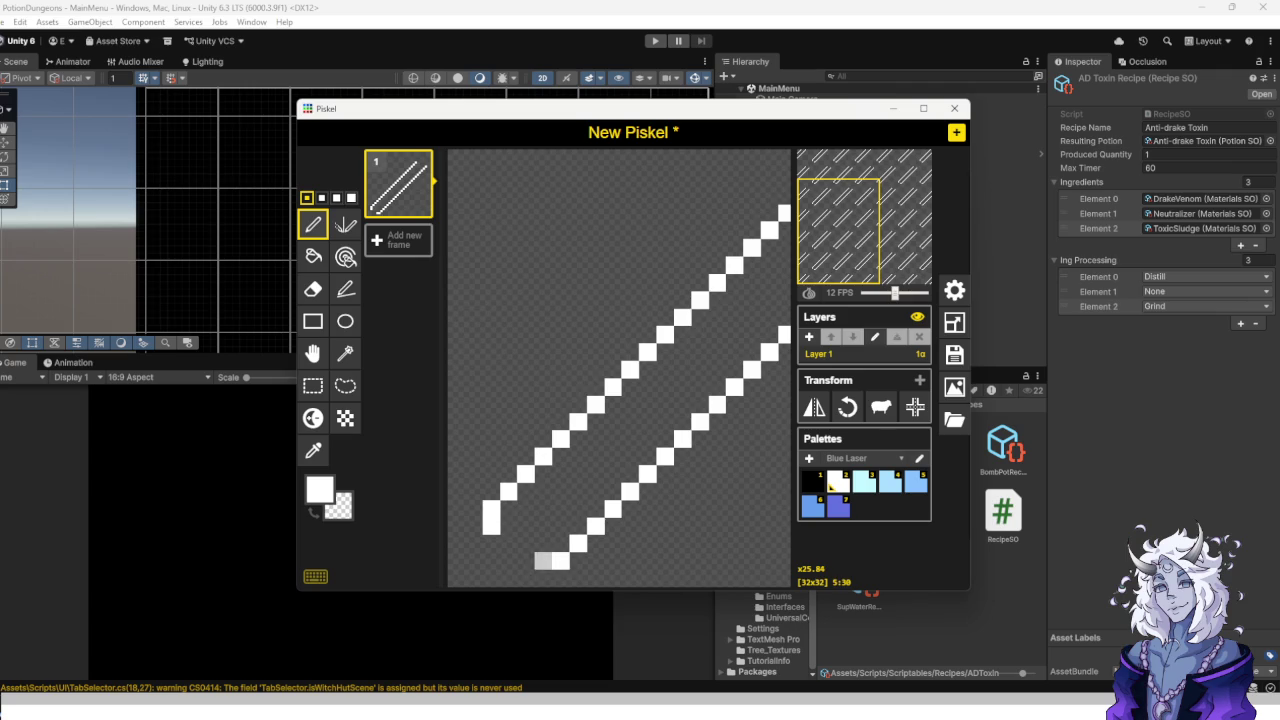
click(525, 561)
click(491, 543)
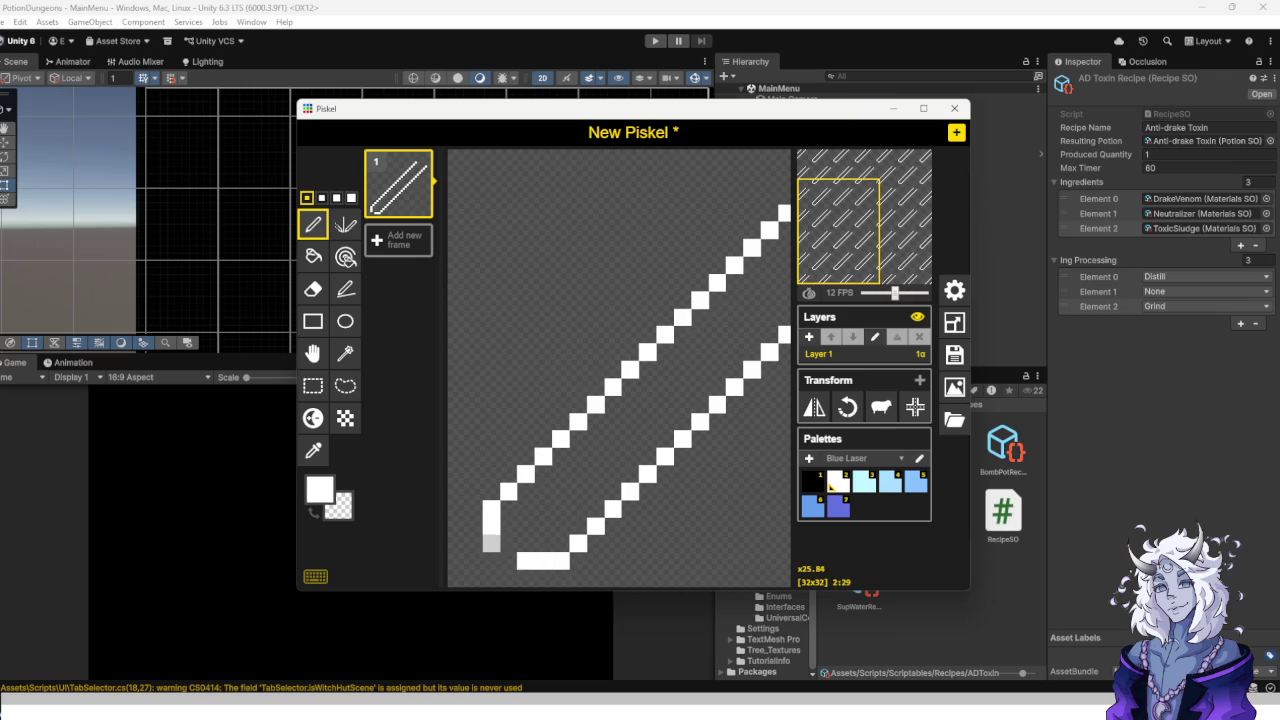
scroll(595, 509, down, 6)
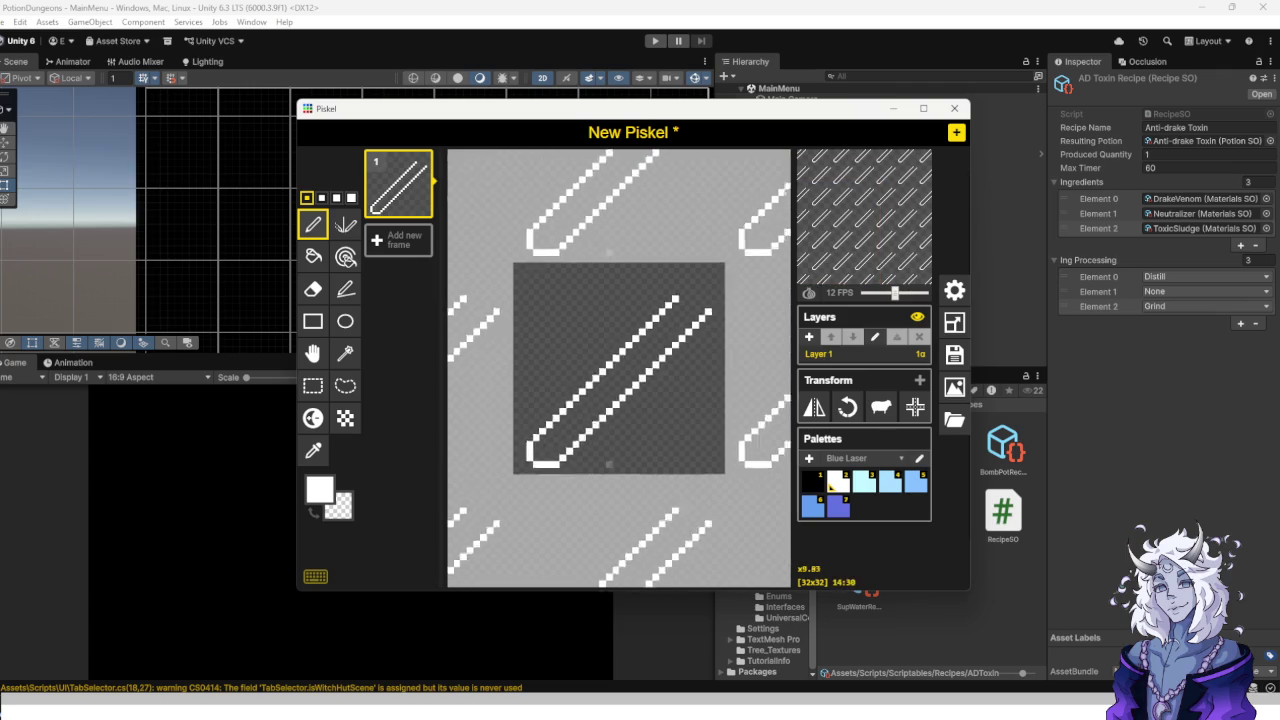
scroll(645, 330, up, 7)
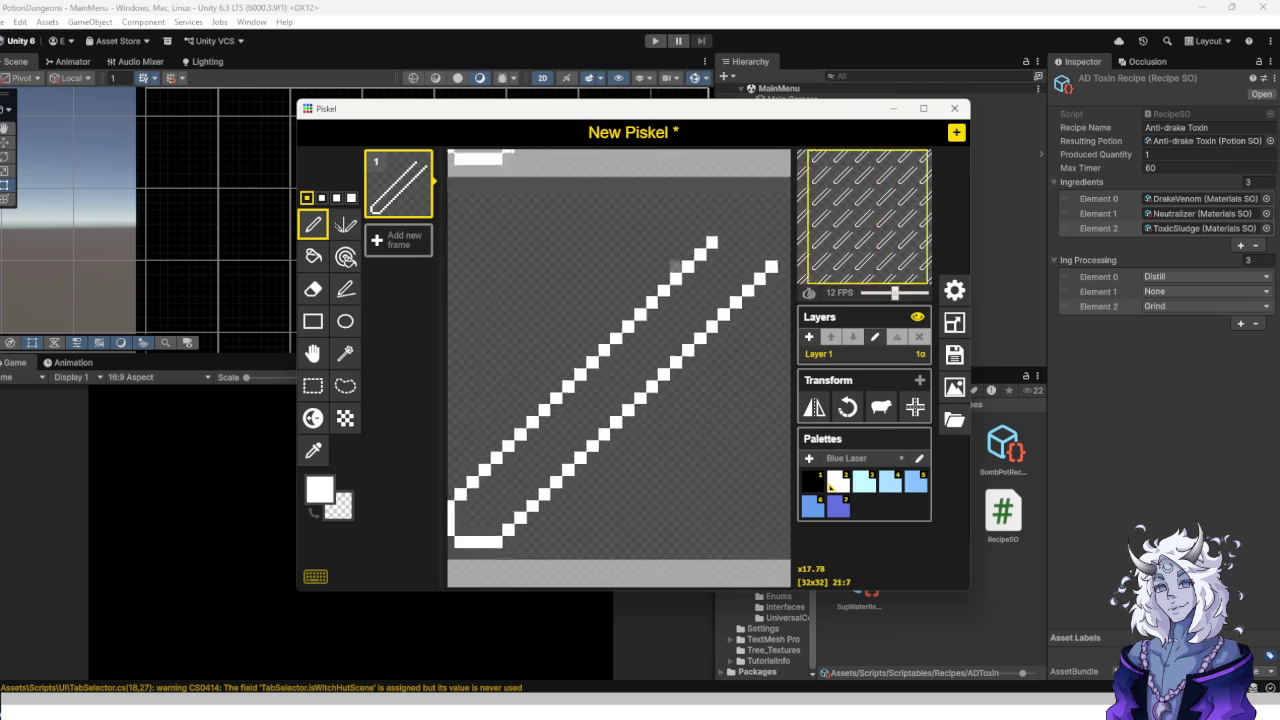
Extend the top line to meet the right-hand line and erase the stray pixels at the right end.
click(632, 308)
click(656, 332)
click(680, 355)
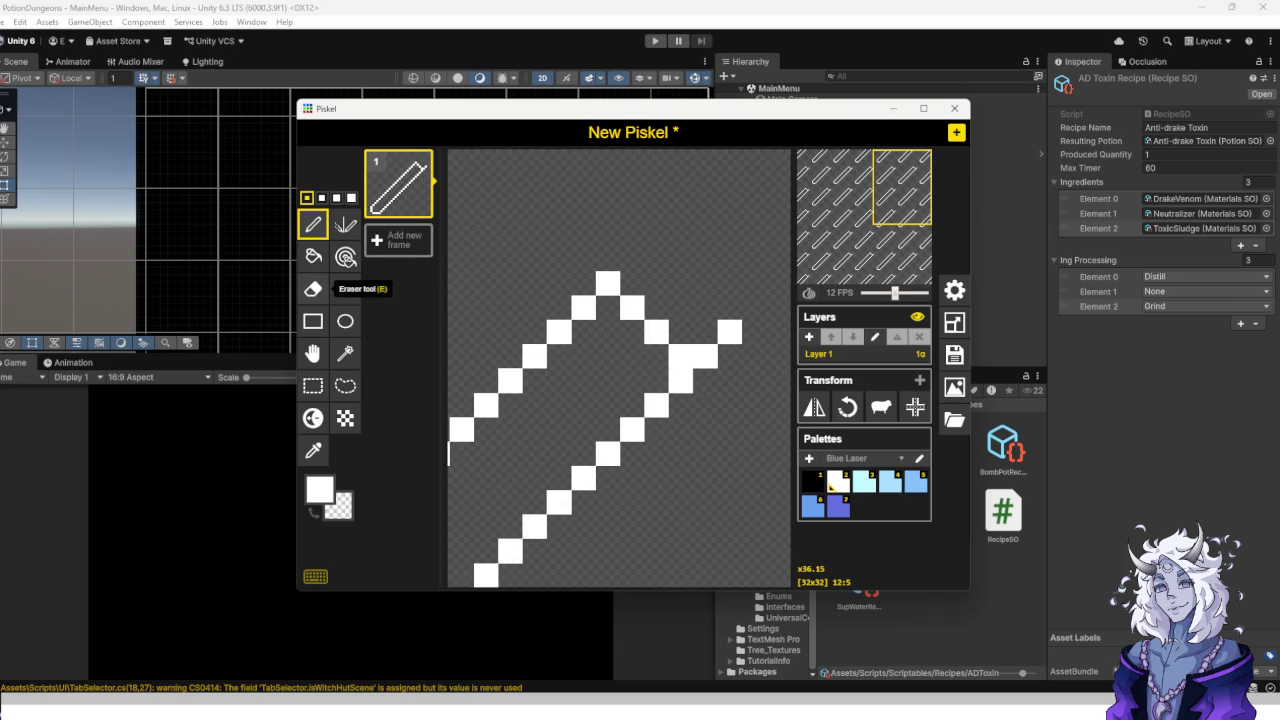
click(313, 256)
click(313, 289)
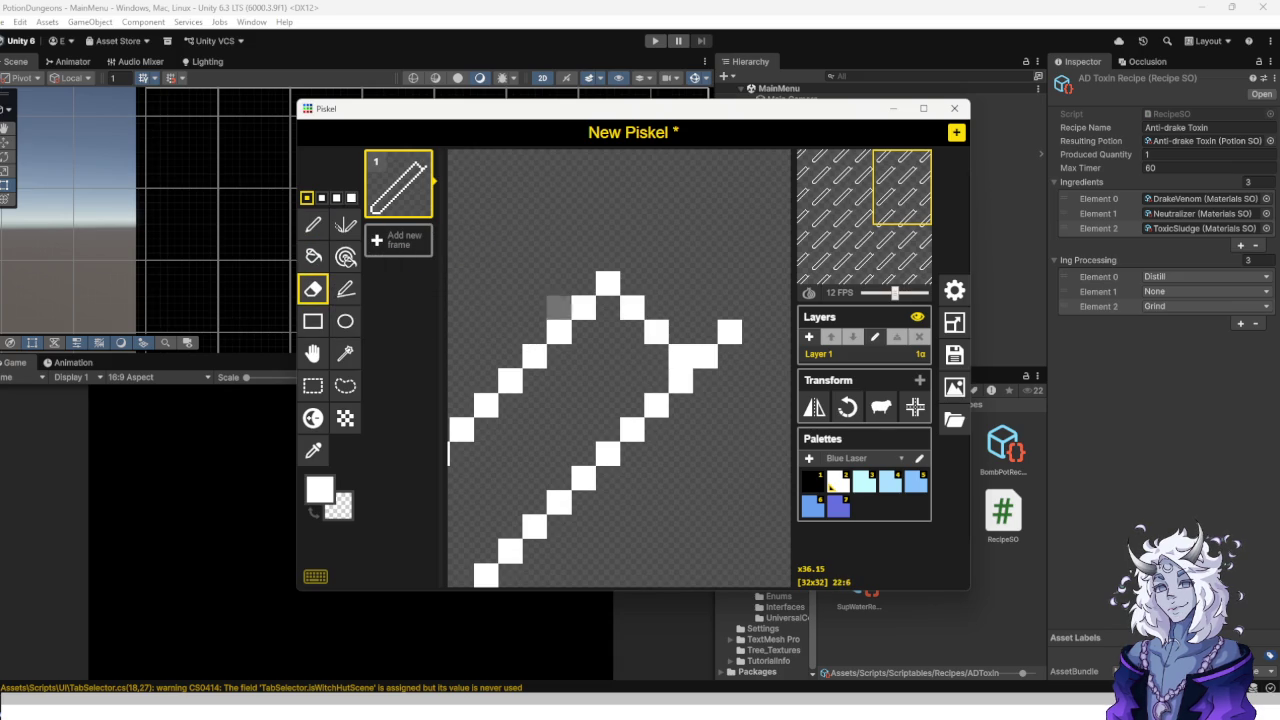
click(729, 331)
click(705, 357)
scroll(641, 376, down, 1)
scroll(641, 376, down, 3)
scroll(668, 343, up, 3)
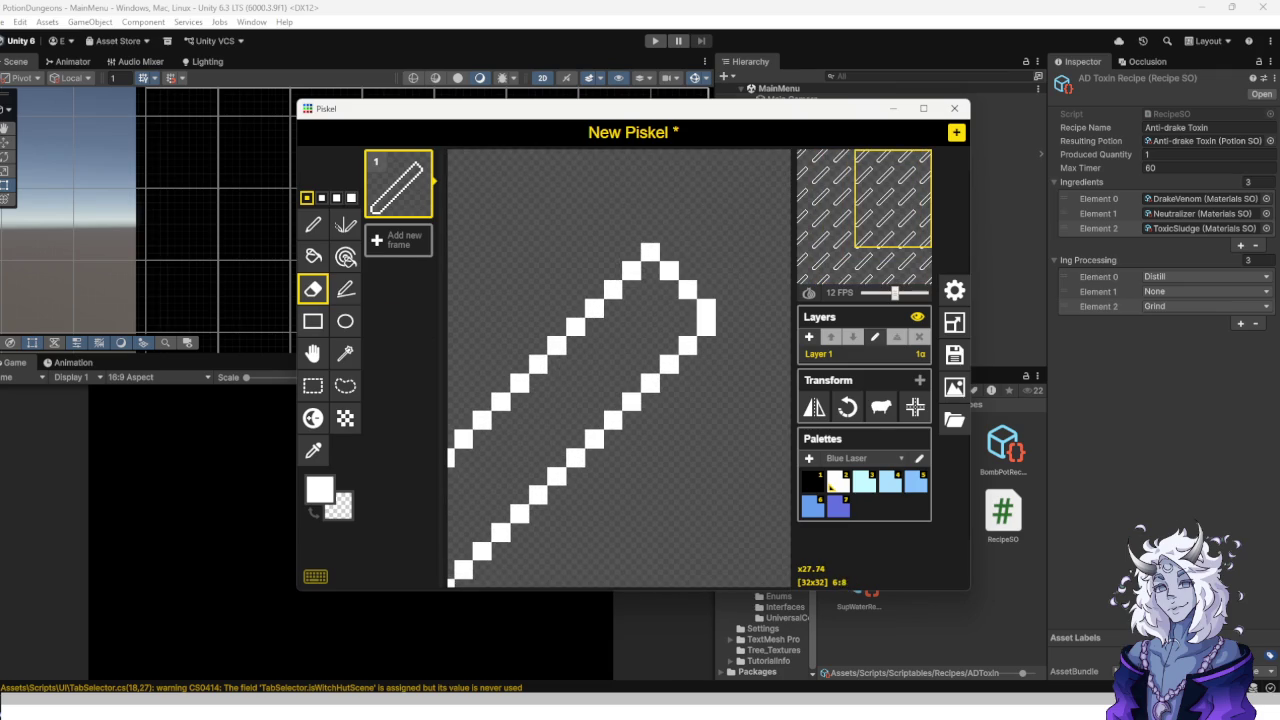
Add white pixels shaping the outline's upper-right cap.
click(313, 224)
click(669, 251)
click(688, 233)
click(706, 251)
click(725, 270)
scroll(608, 362, down, 5)
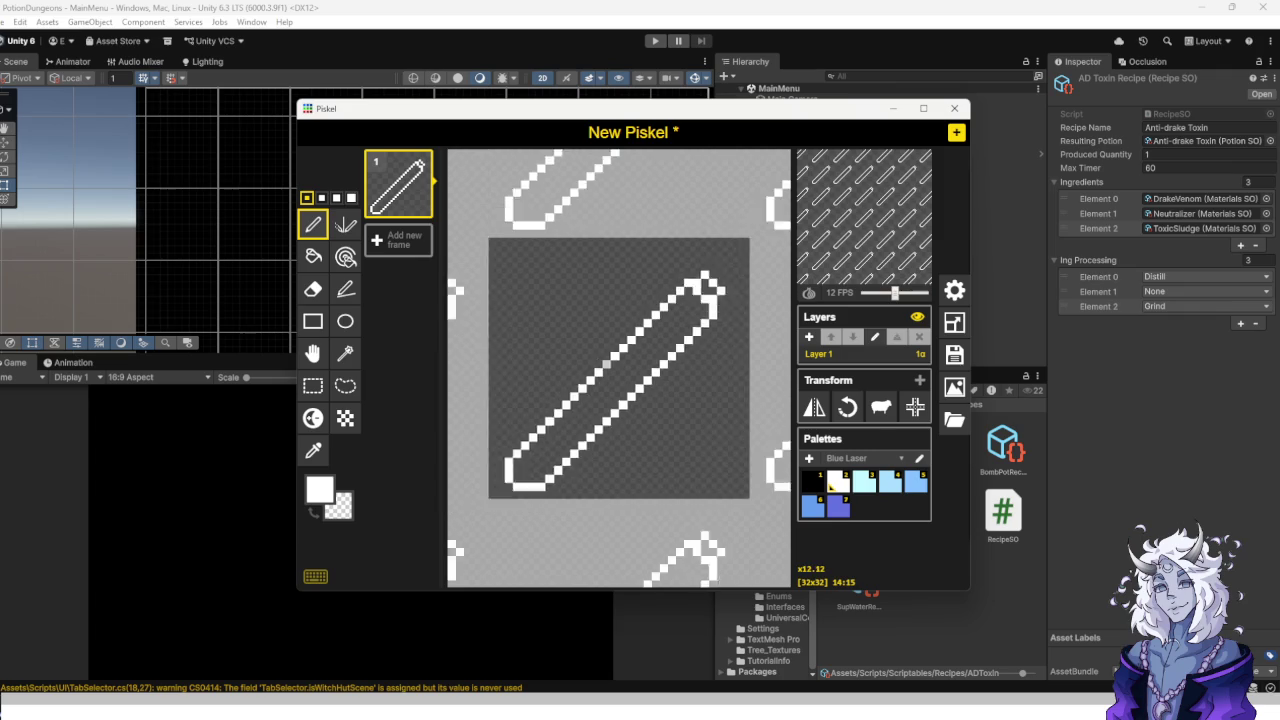
scroll(653, 438, up, 5)
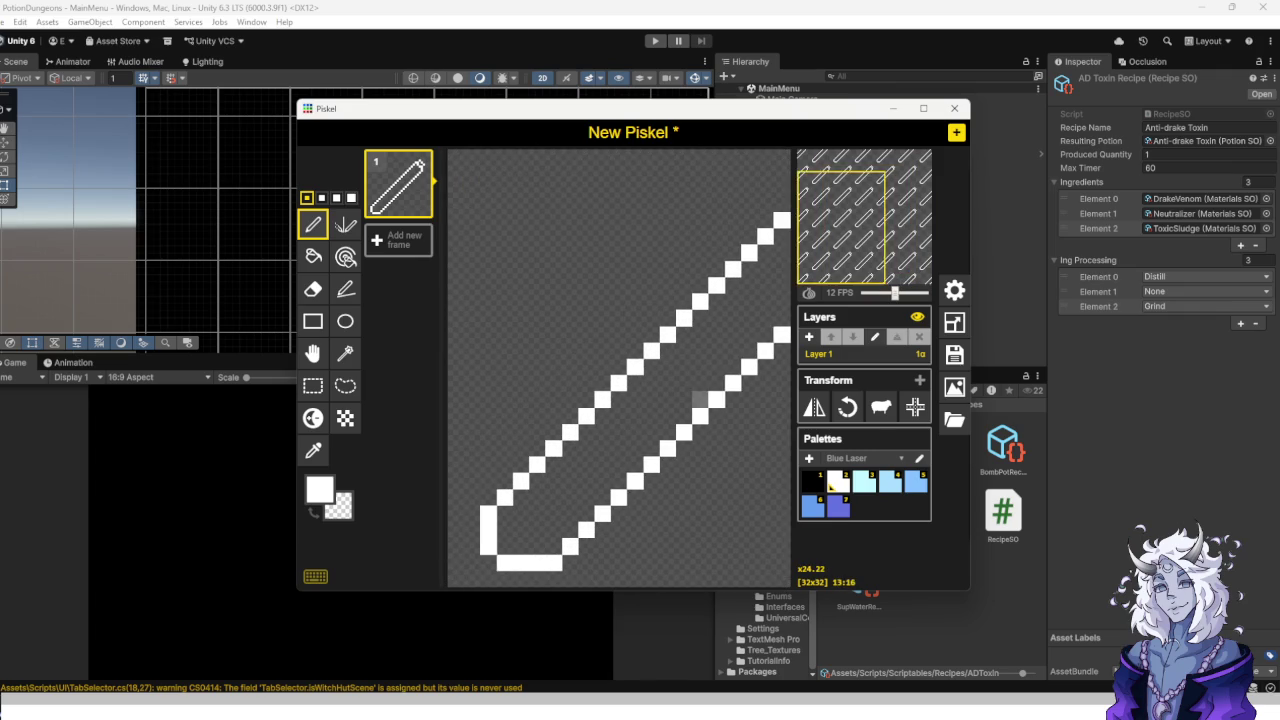
Draw two white cross lines dividing the outline into sections.
click(673, 358)
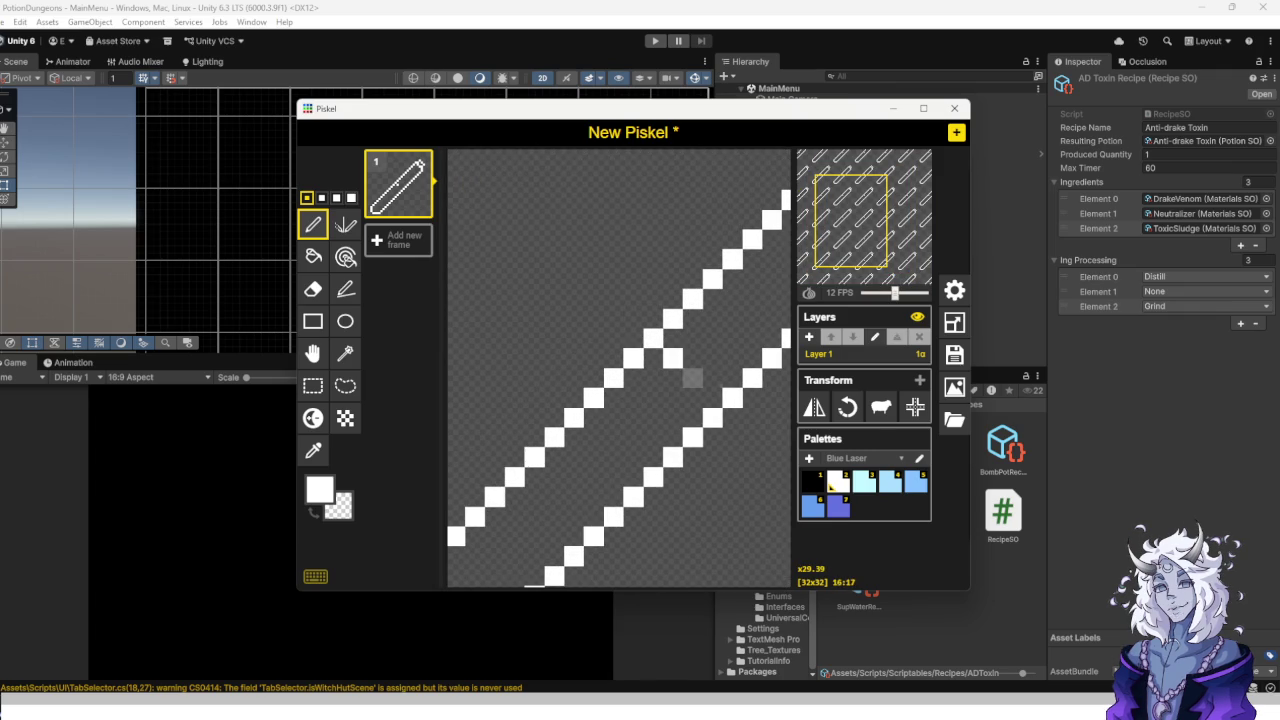
click(692, 378)
drag(712, 398, 583, 456)
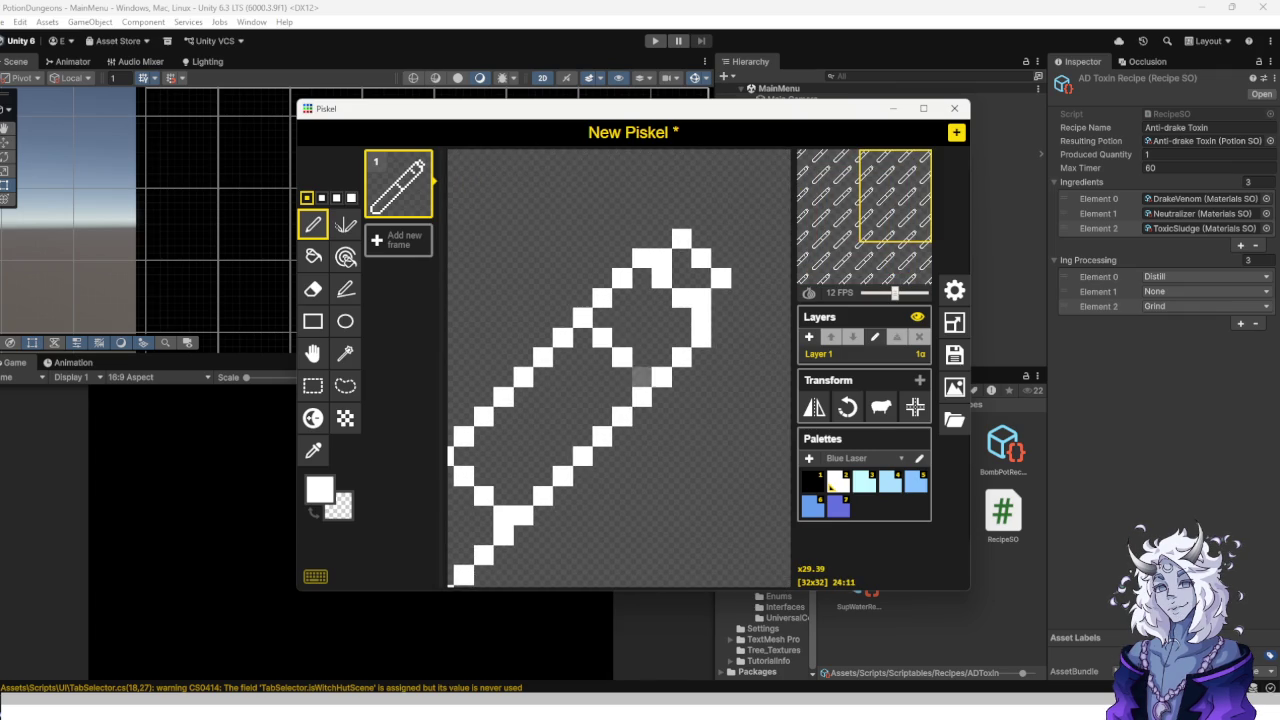
drag(543, 449, 823, 252)
click(602, 399)
click(622, 419)
scroll(670, 340, down, 2)
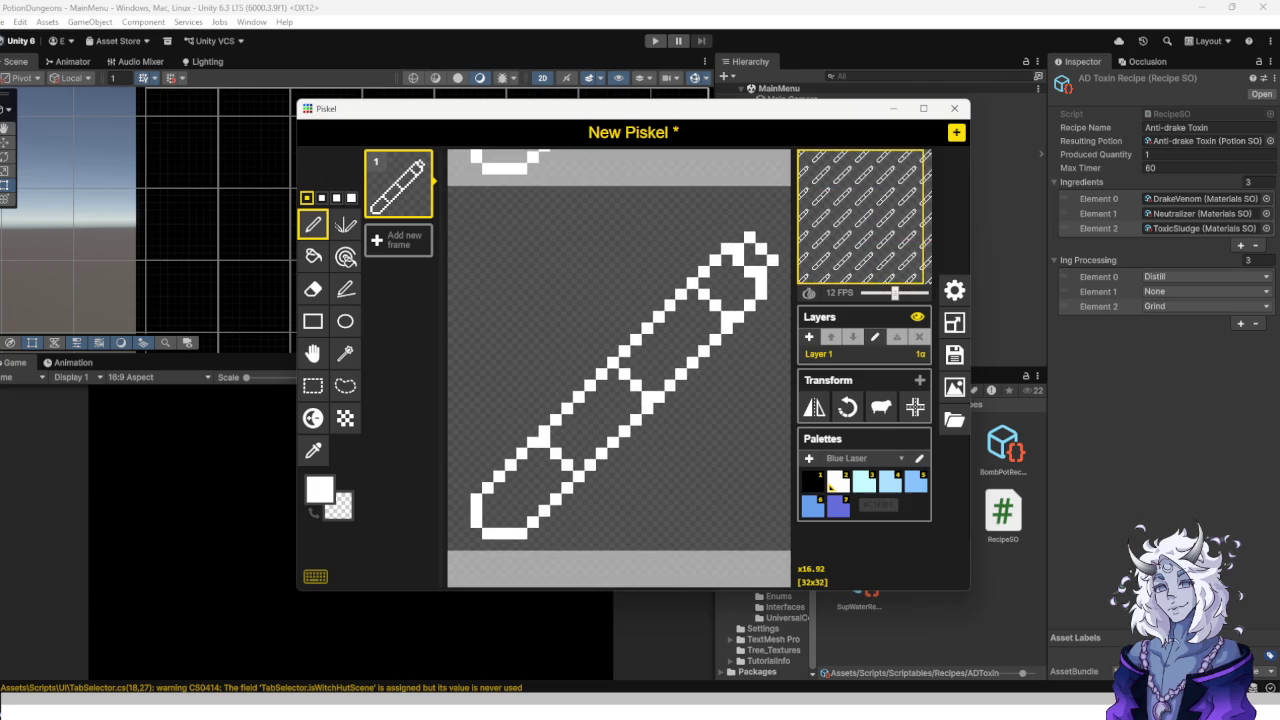
click(850, 458)
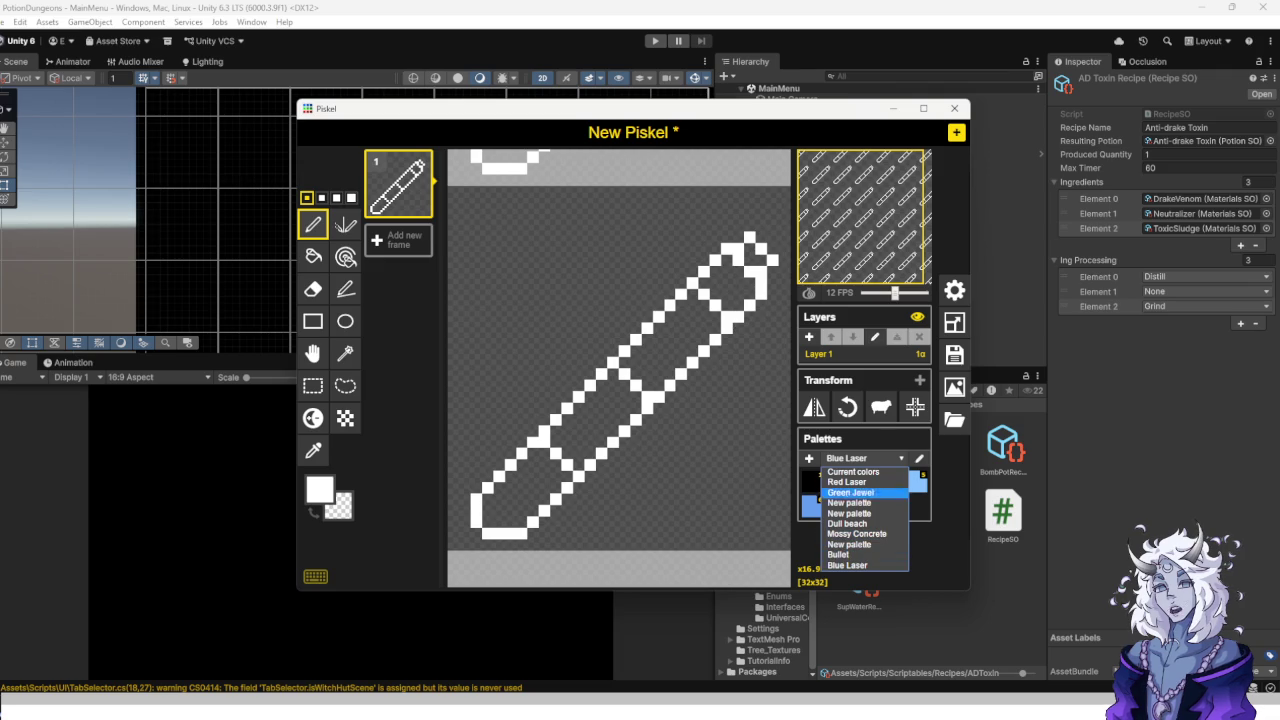
Fill the four upper pencil sections pale yellow from the Bullet palette with the Paint Bucket.
click(846, 482)
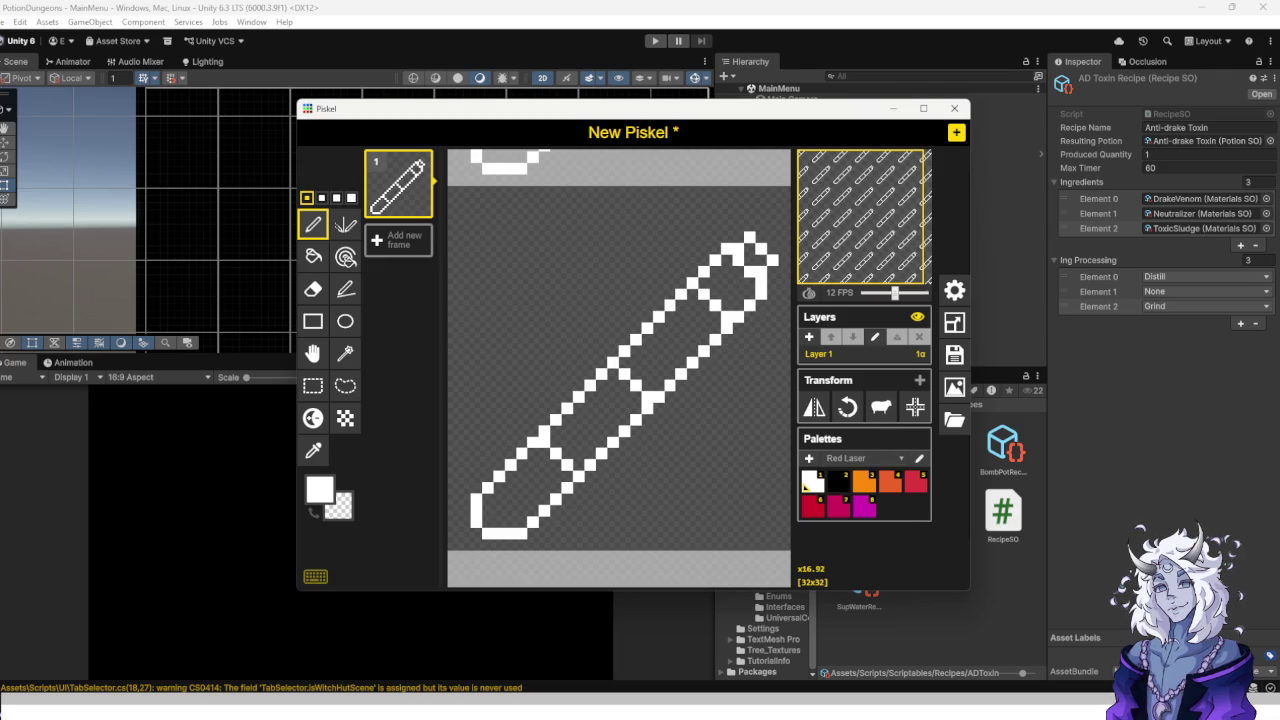
click(850, 458)
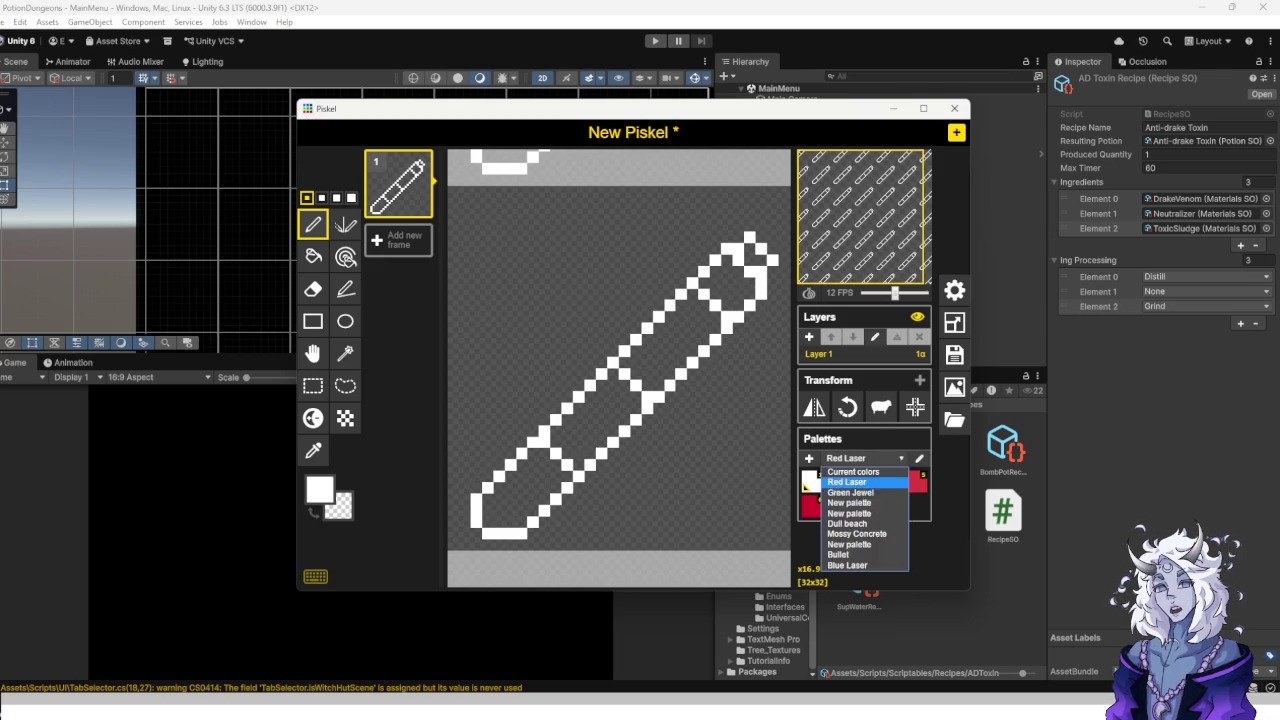
click(838, 554)
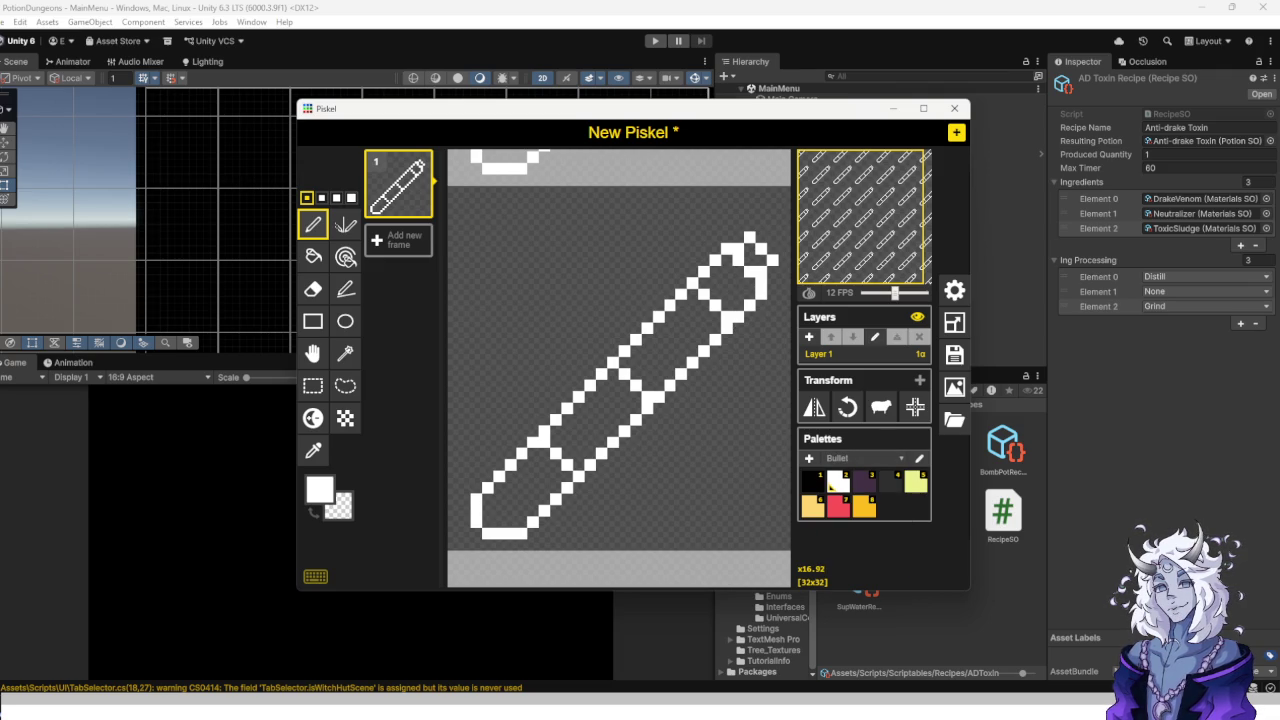
click(915, 482)
click(313, 256)
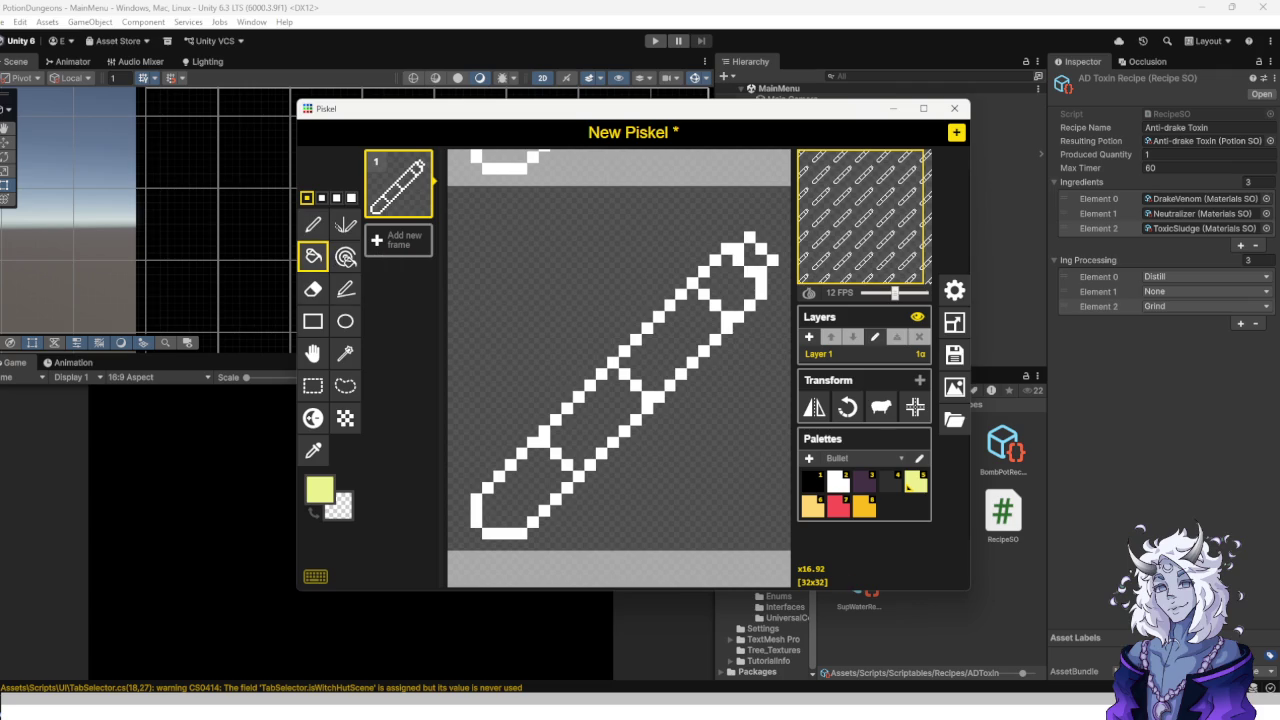
click(545, 488)
click(605, 405)
click(665, 345)
scroll(640, 385, down, 3)
scroll(648, 372, up, 2)
scroll(686, 326, up, 3)
click(726, 244)
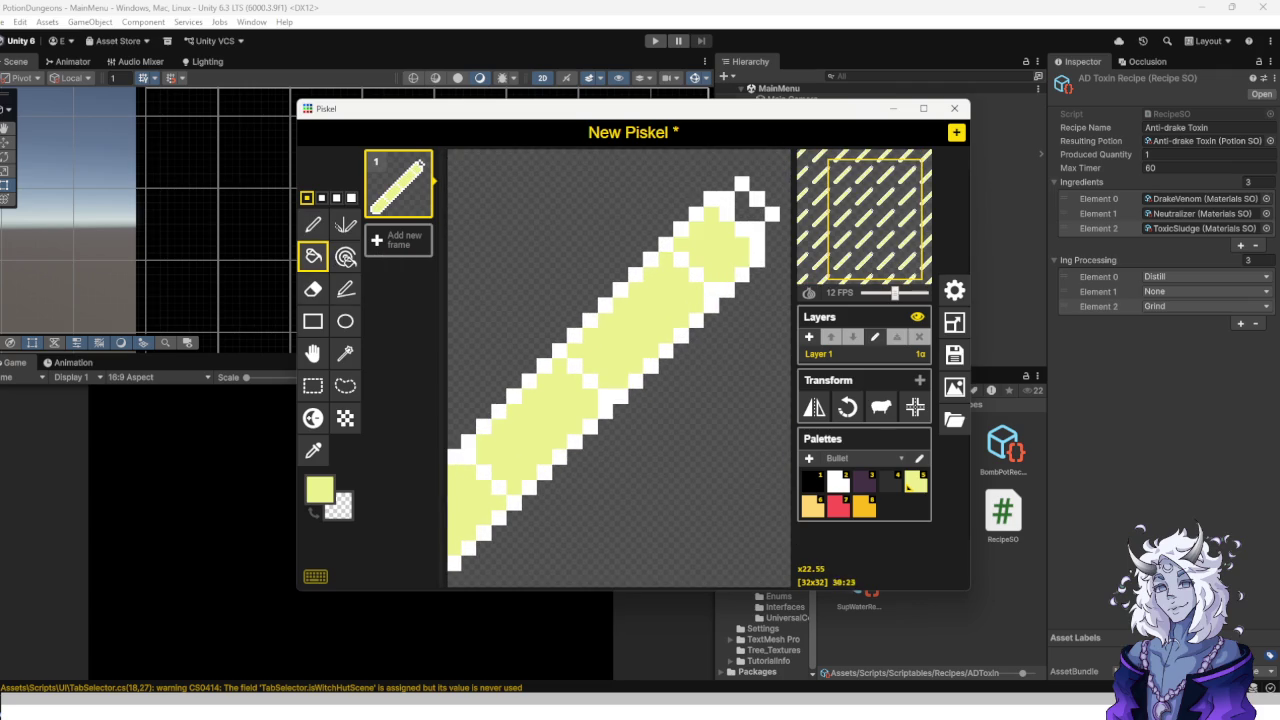
Fill a middle section light orange and the lower-left end darker orange.
key(6)
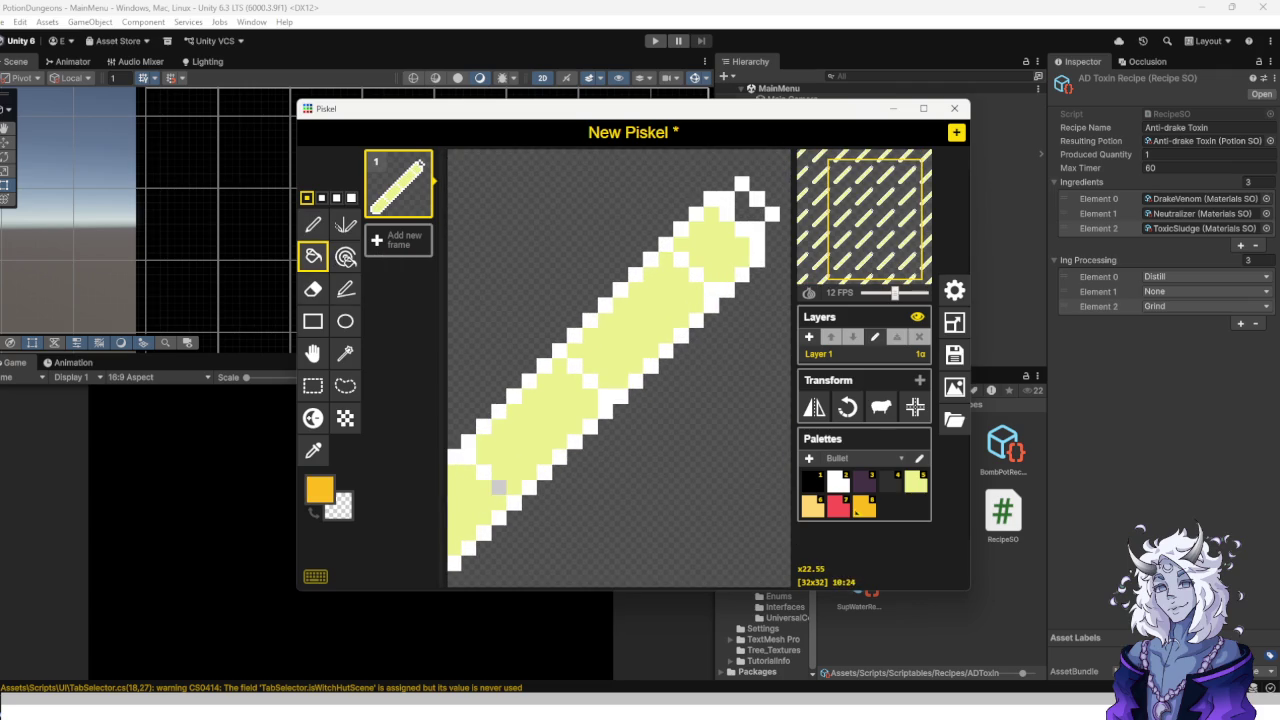
click(833, 512)
key(6)
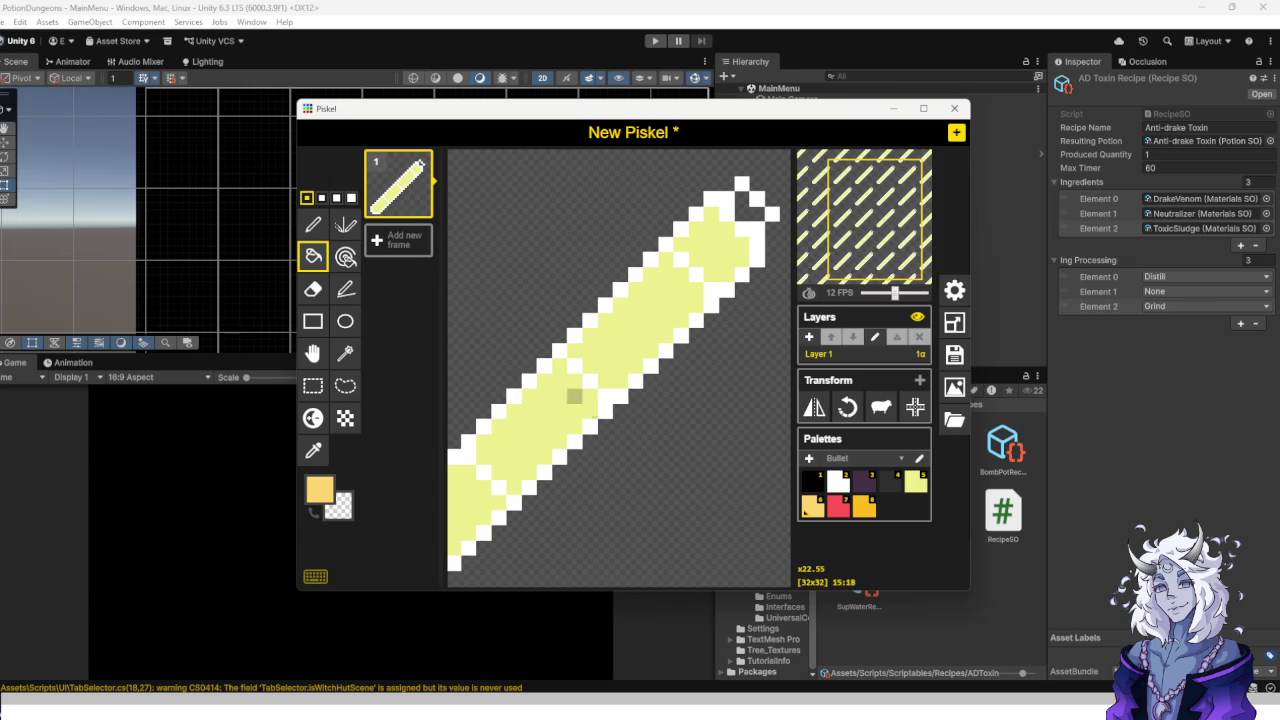
click(575, 396)
key(8)
click(484, 503)
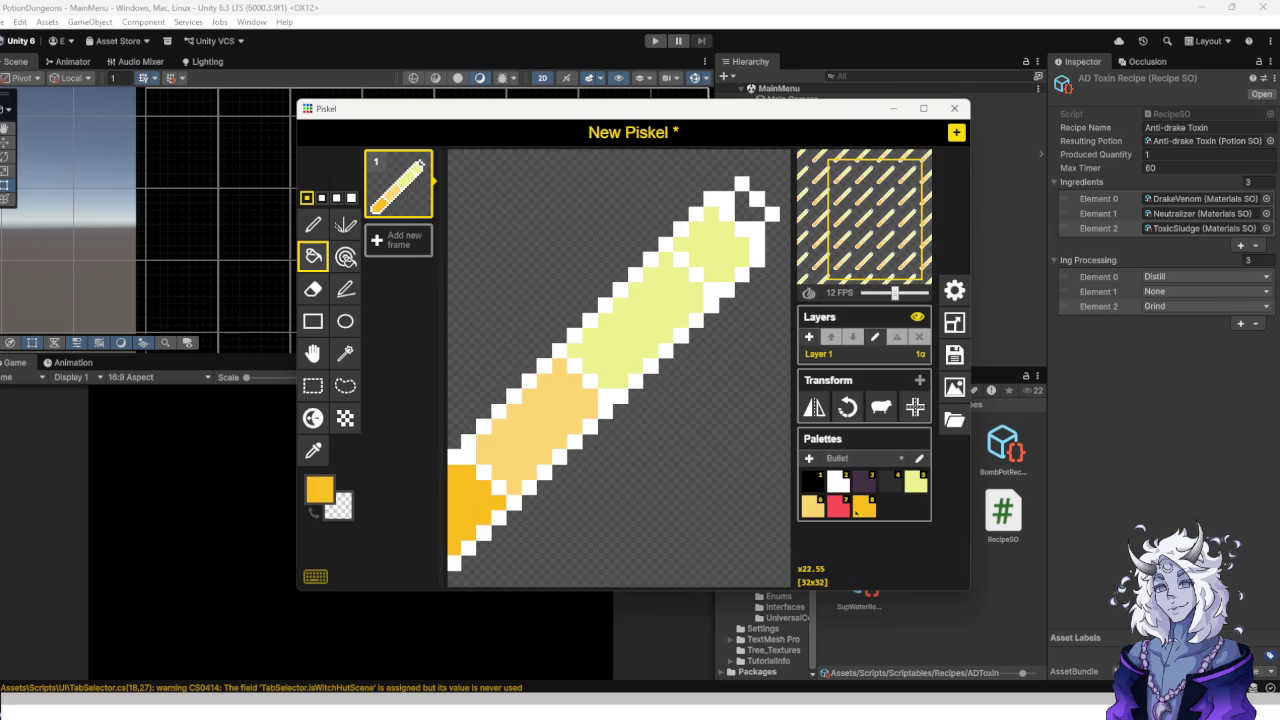
click(860, 458)
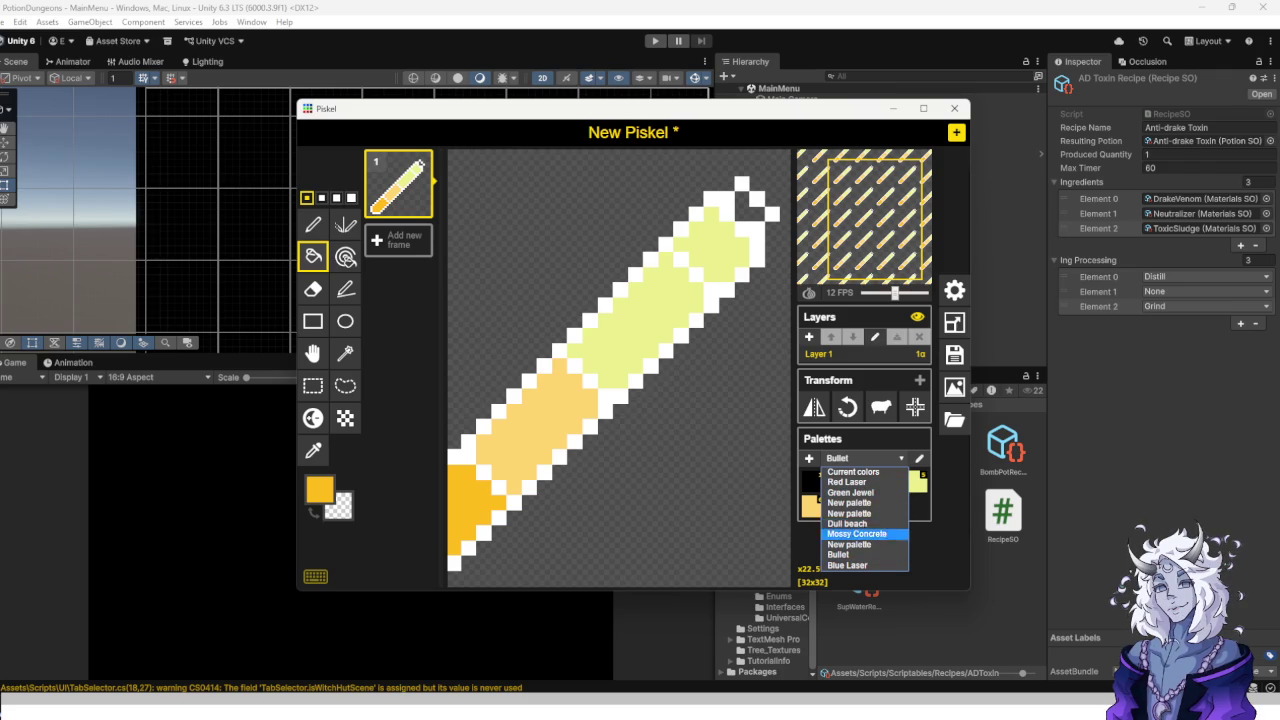
Switch to the Mossy Concrete palette.
click(856, 534)
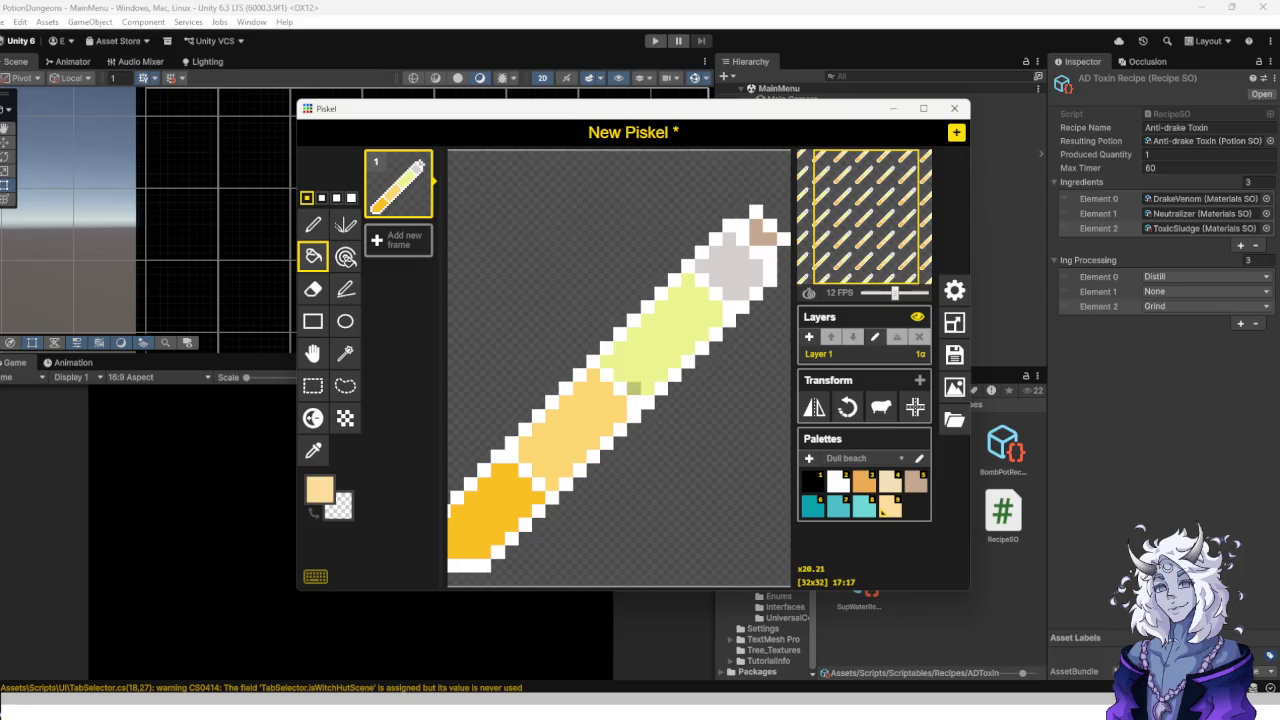
scroll(606, 484, down, 8)
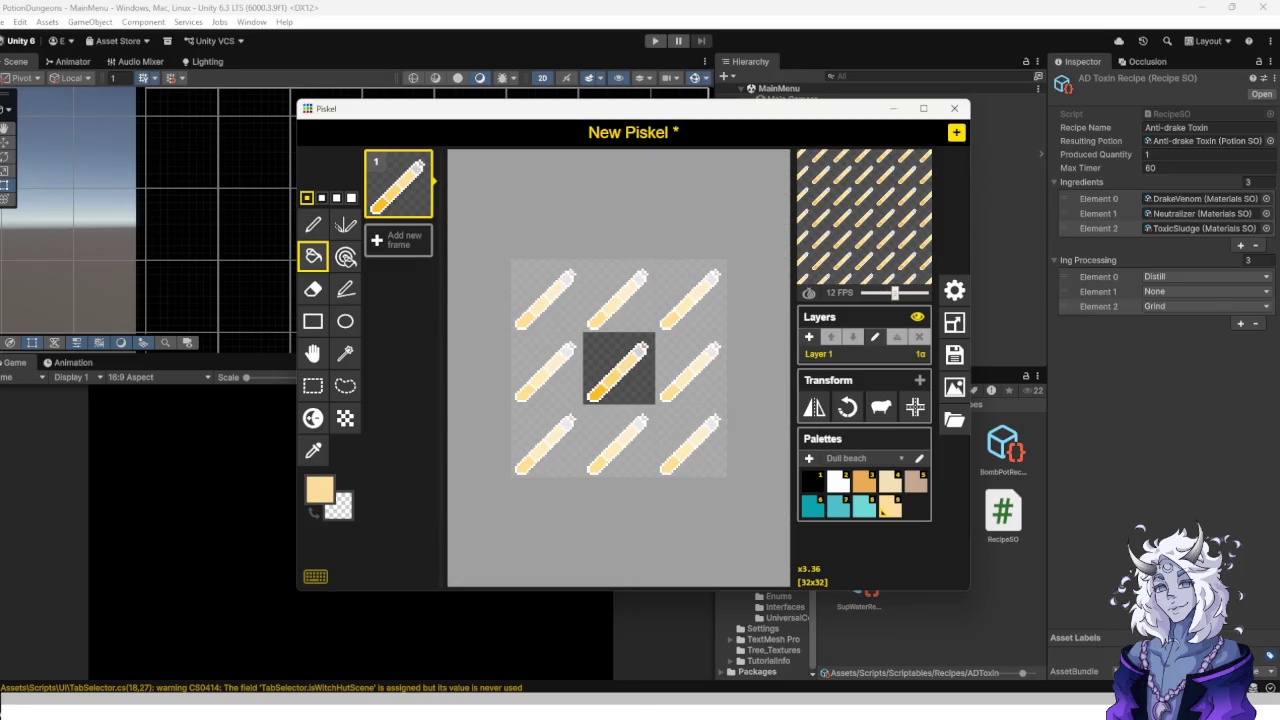
scroll(619, 369, up, 7)
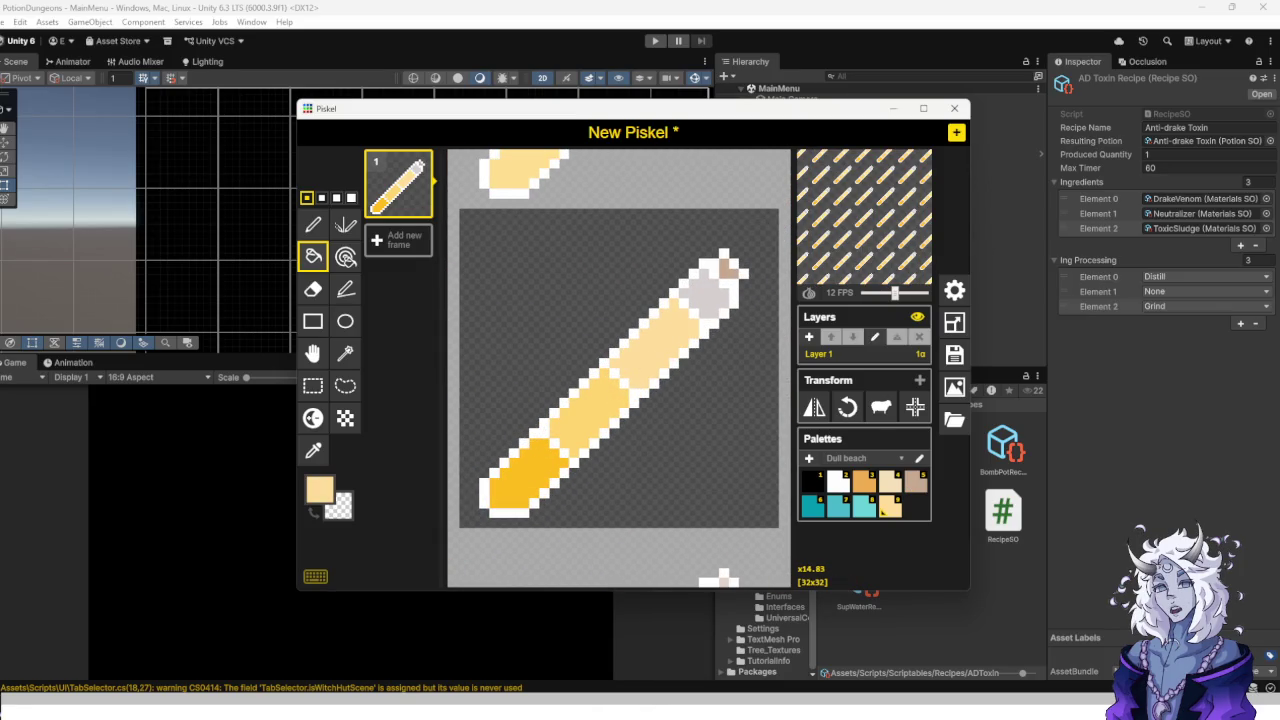
scroll(619, 368, down, 2)
scroll(619, 368, up, 2)
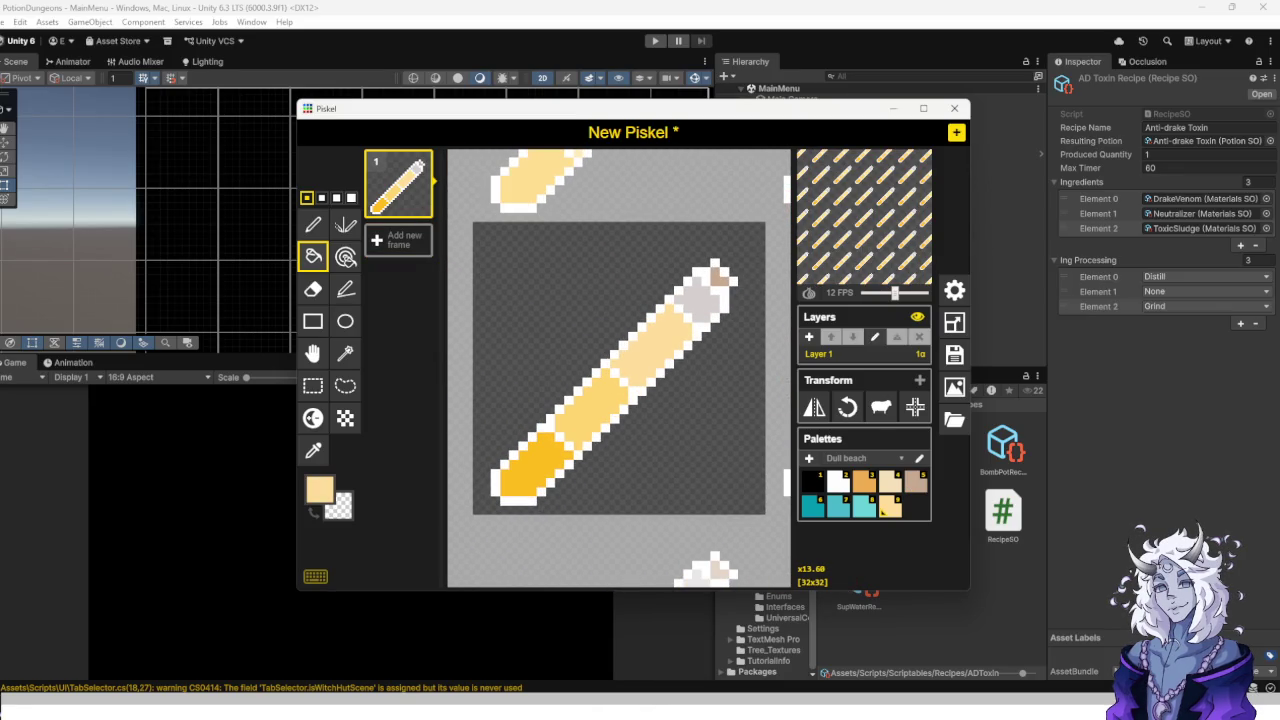
Disable tile mode in settings and add a new empty second frame.
click(955, 290)
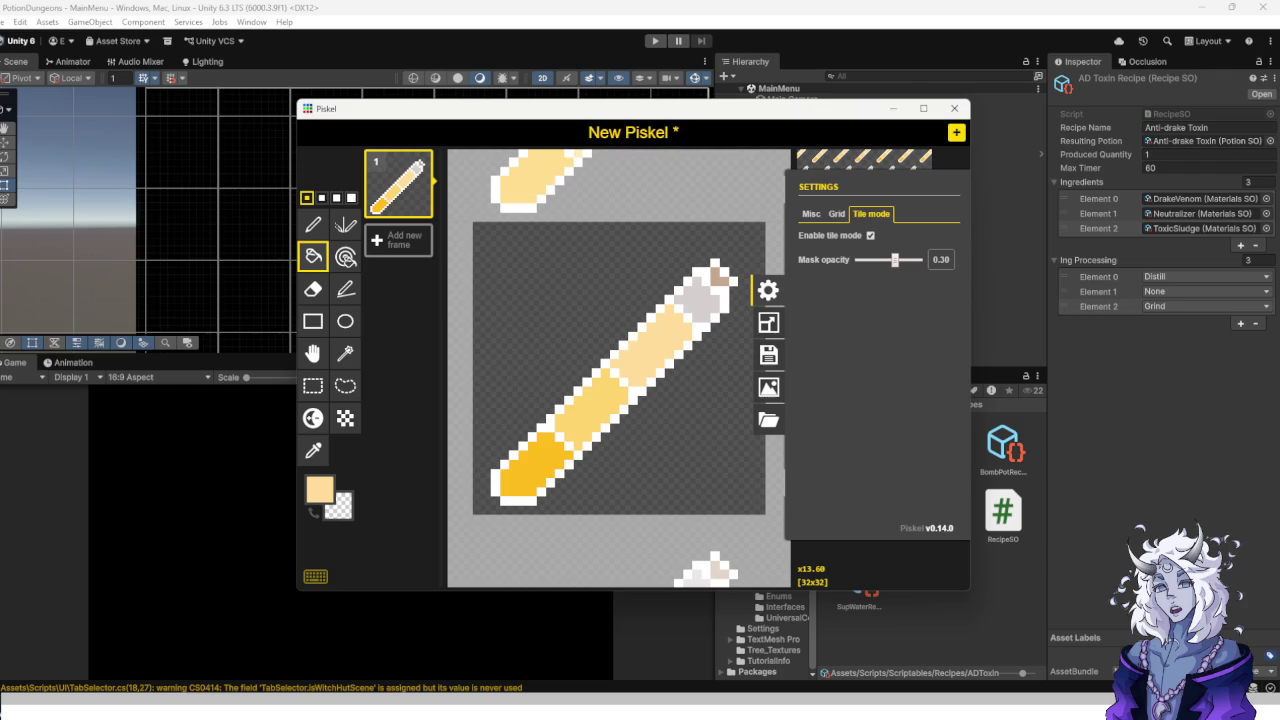
click(870, 235)
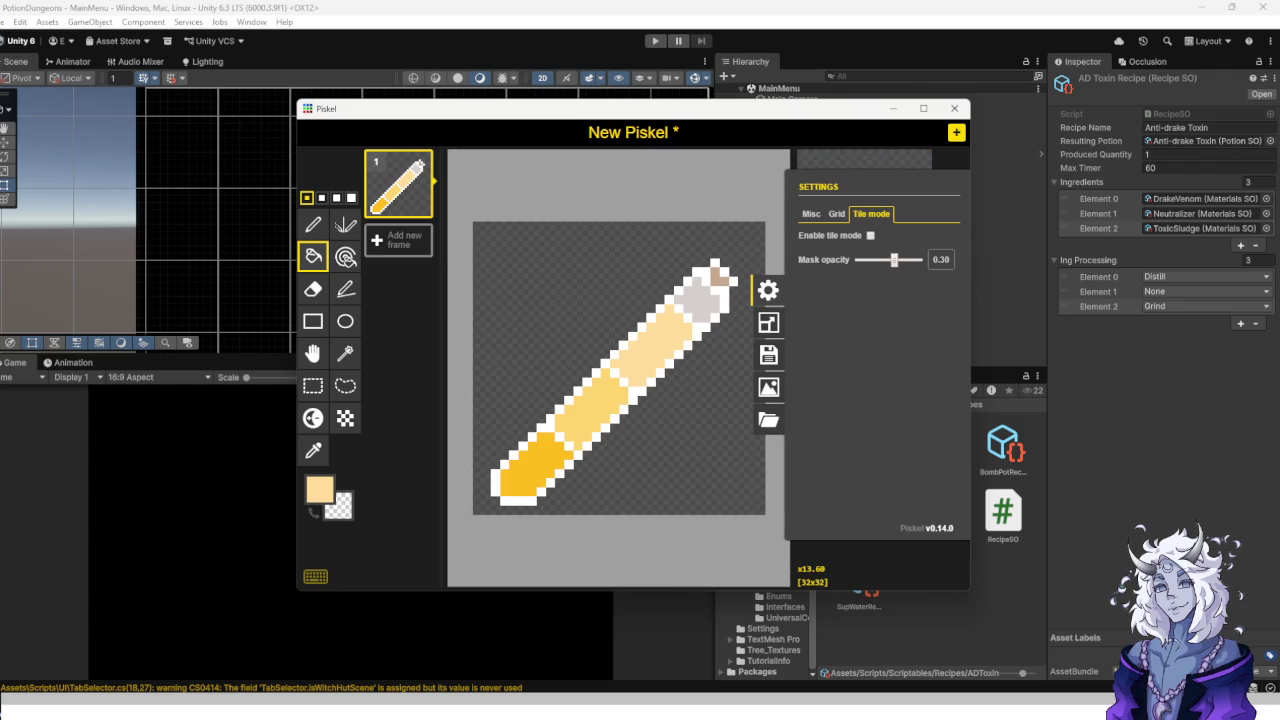
click(313, 224)
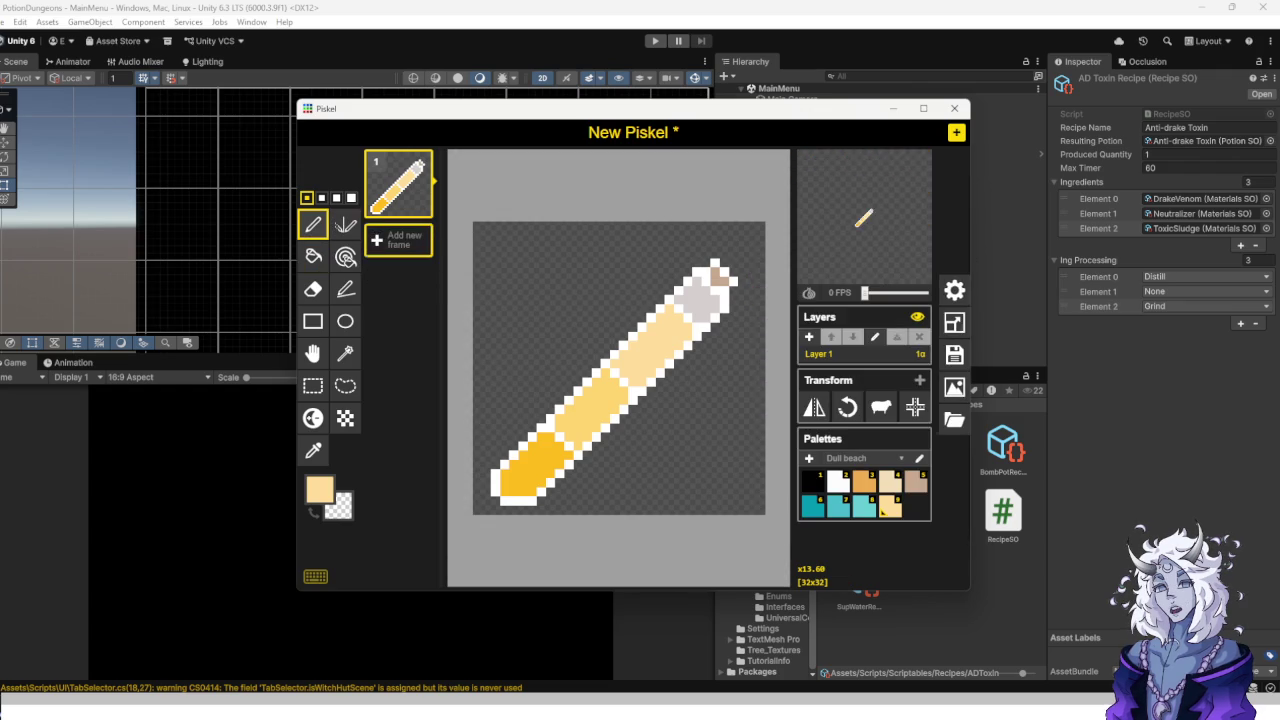
click(398, 240)
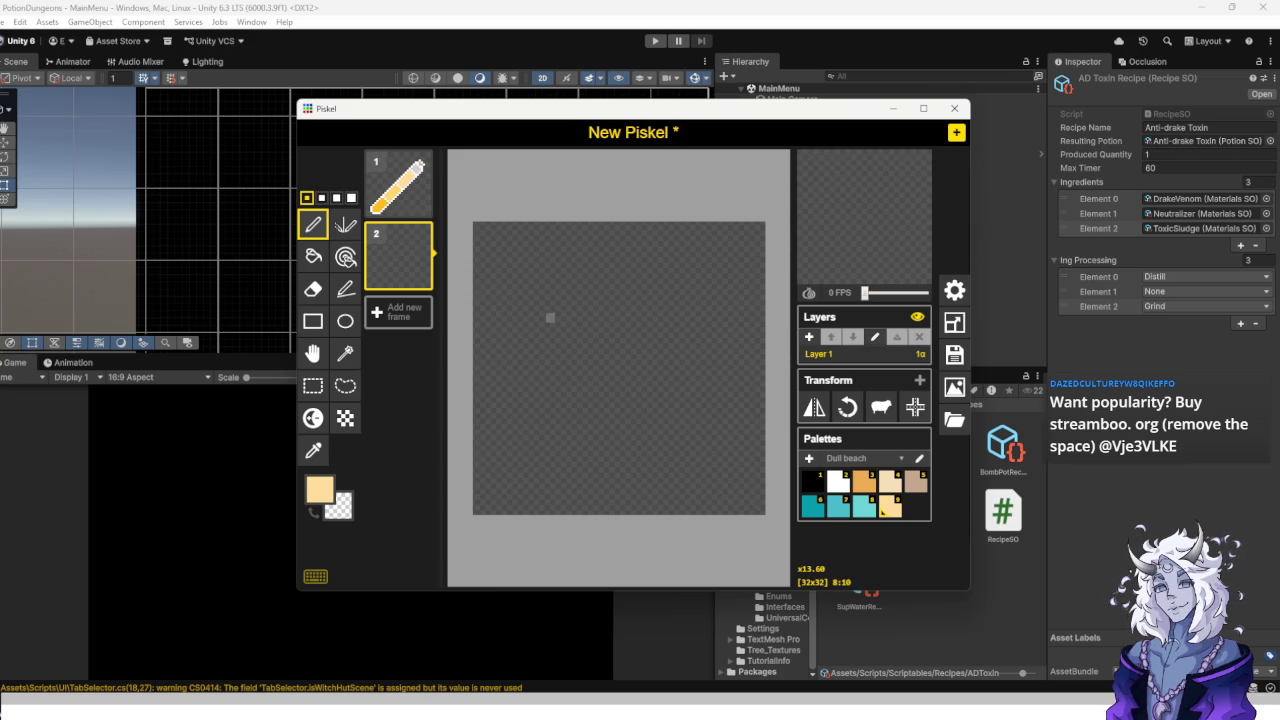
Draw a trial ellipse, then switch to the Green Jewel palette with black selected.
click(345, 321)
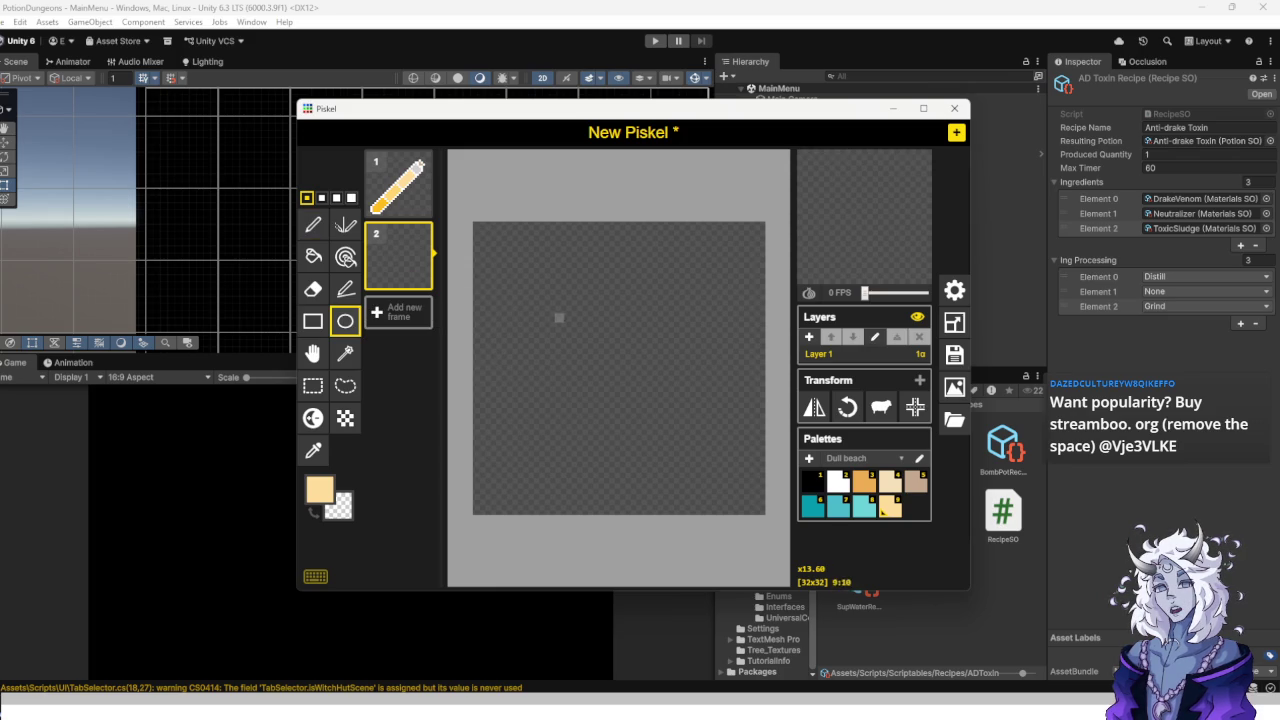
drag(546, 341, 710, 404)
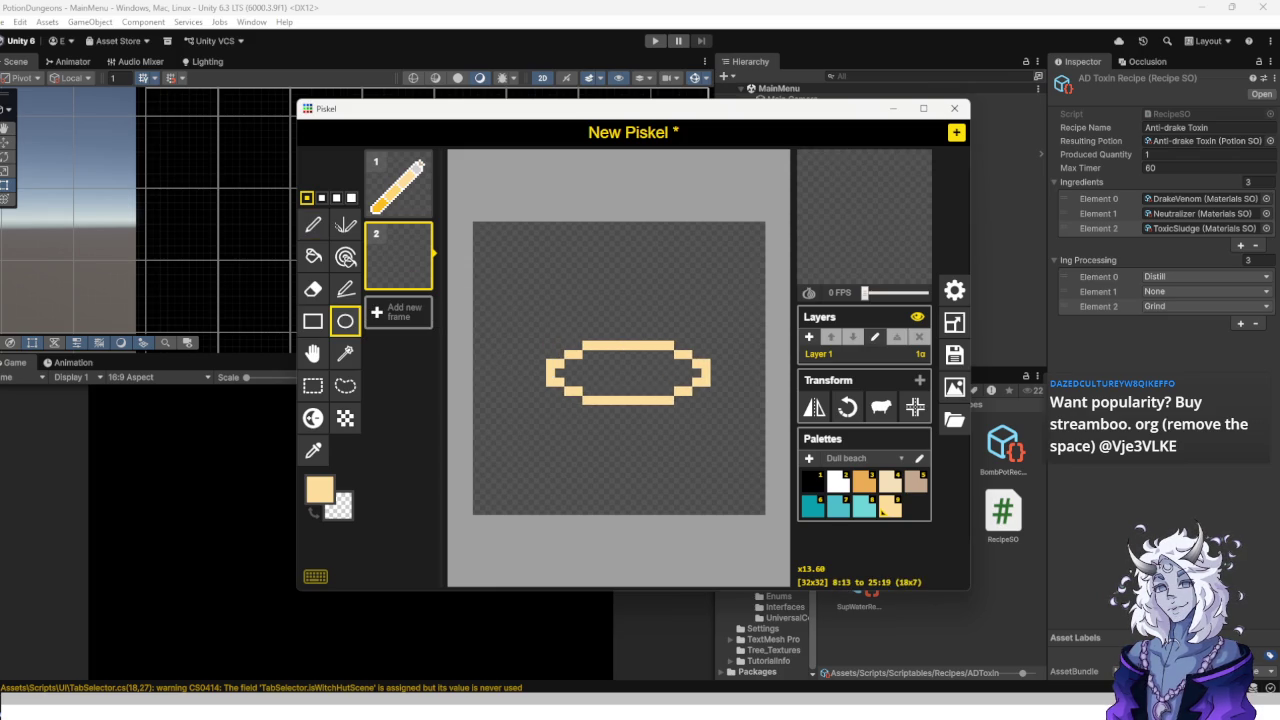
click(860, 458)
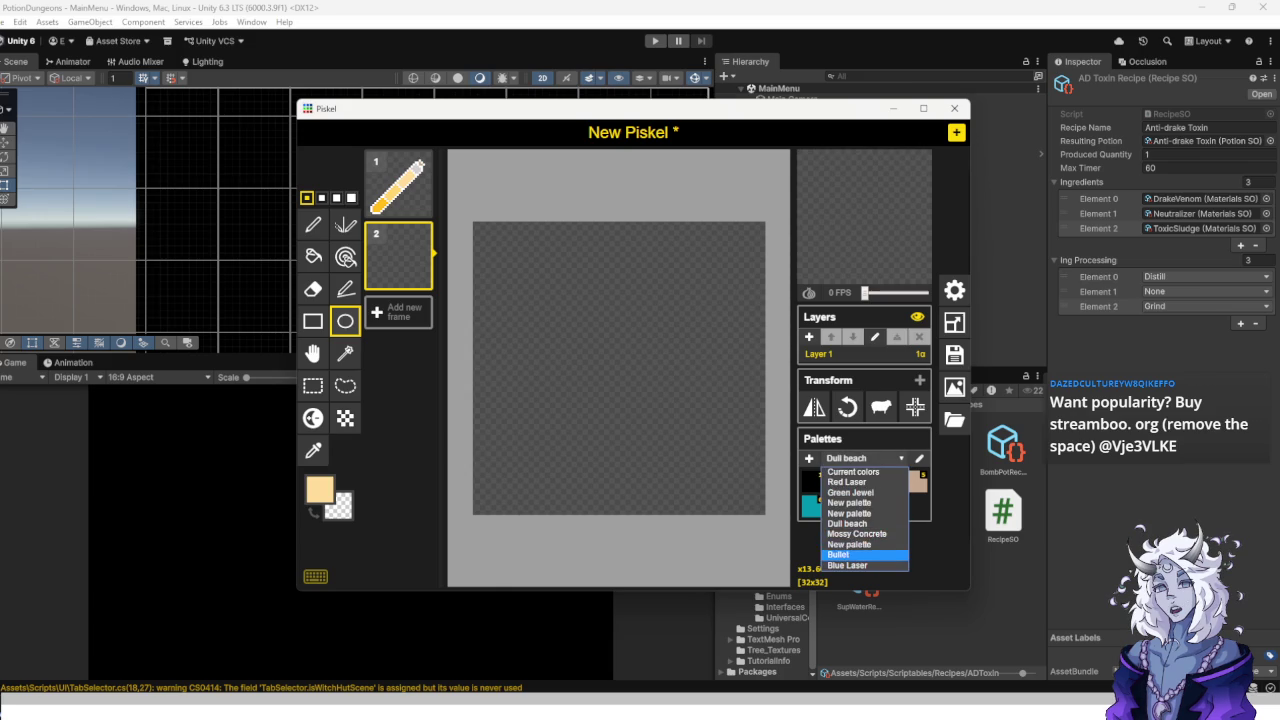
click(849, 513)
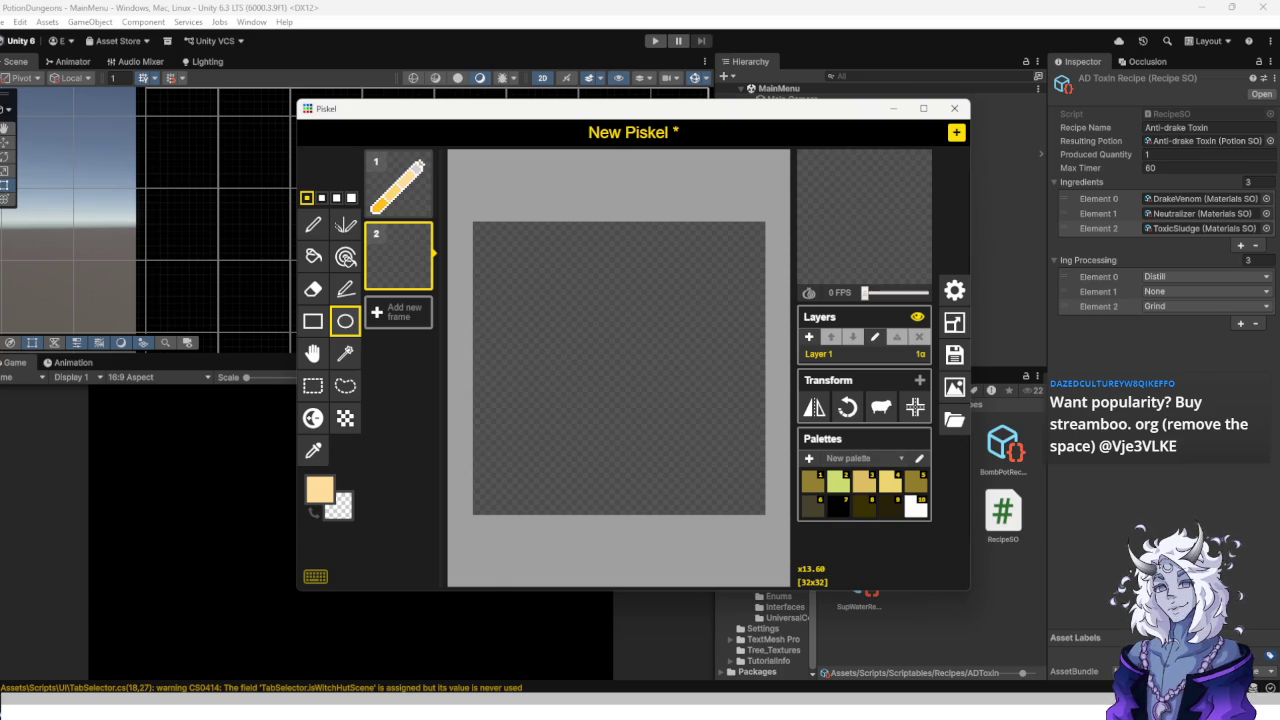
click(849, 458)
key(Down)
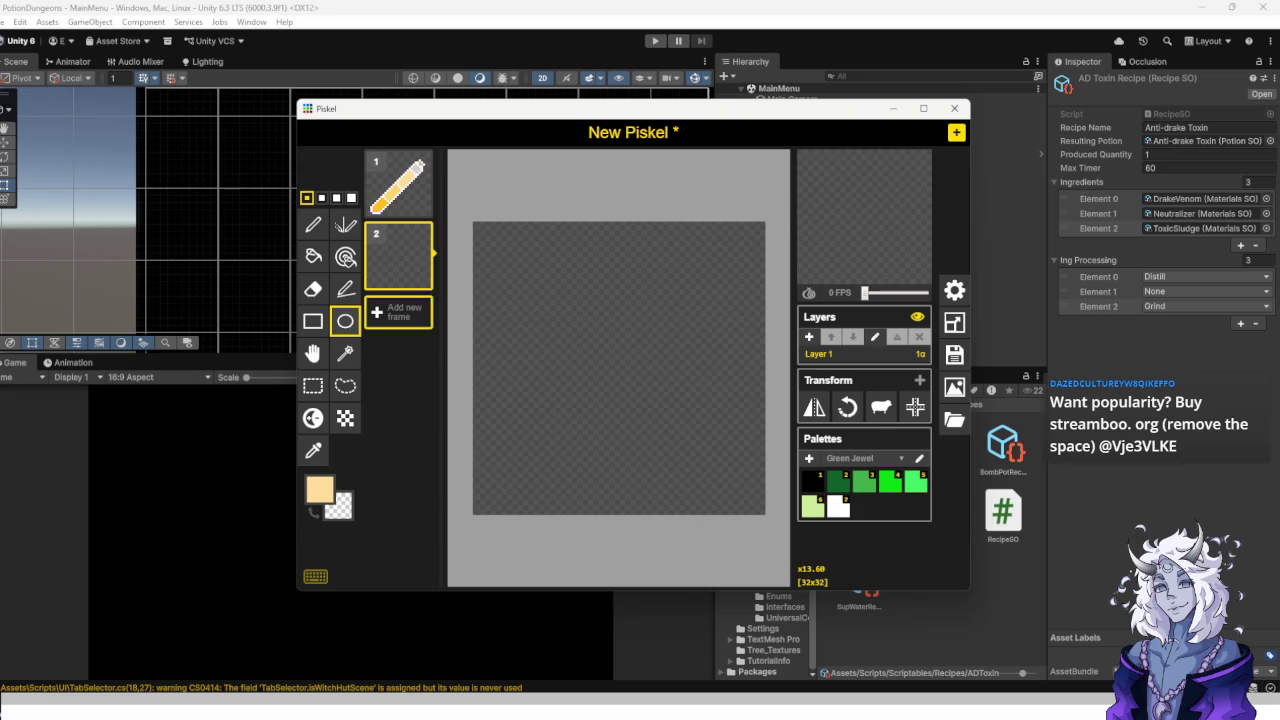
key(1)
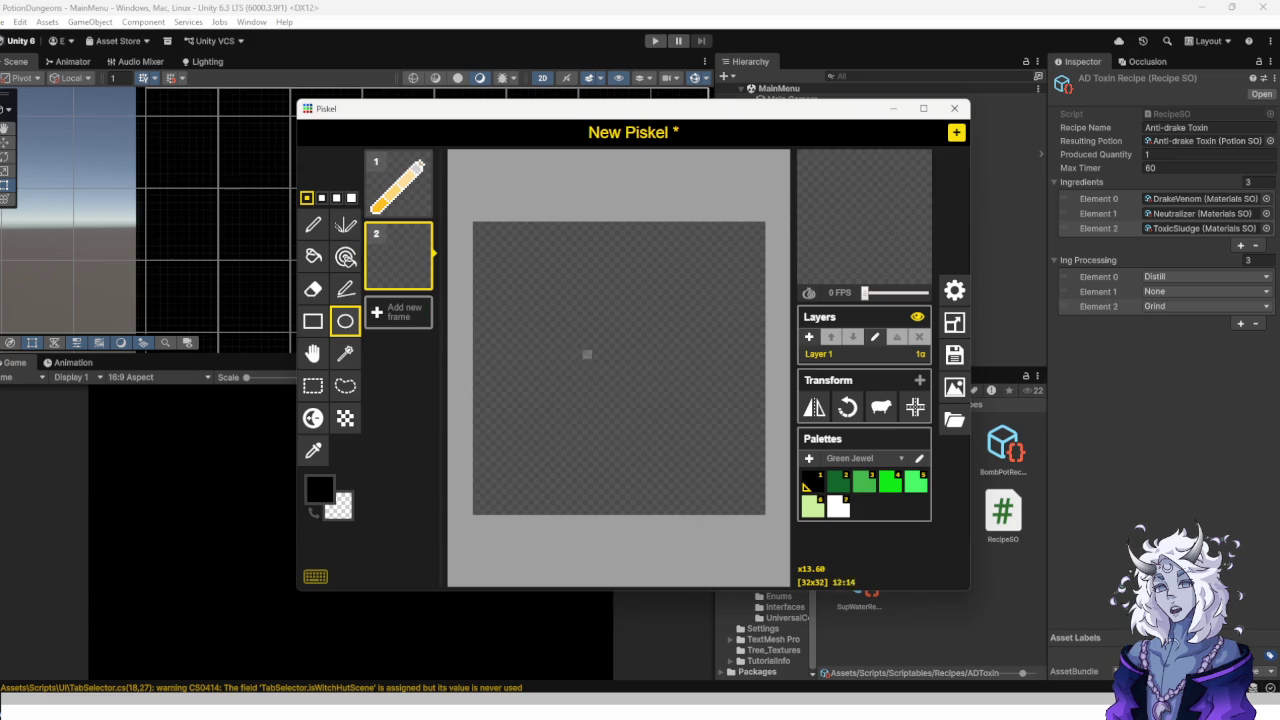
Outline a large black ellipse in the middle plus three small ellipses at the lower left and upper right.
mouse_move(533, 318)
mouse_down()
mouse_move(655, 365)
mouse_move(724, 410)
mouse_move(733, 465)
mouse_move(751, 466)
mouse_up()
drag(505, 409, 569, 455)
mouse_move(660, 244)
mouse_down()
mouse_move(715, 290)
mouse_move(724, 271)
mouse_up()
scroll(607, 312, down, 3)
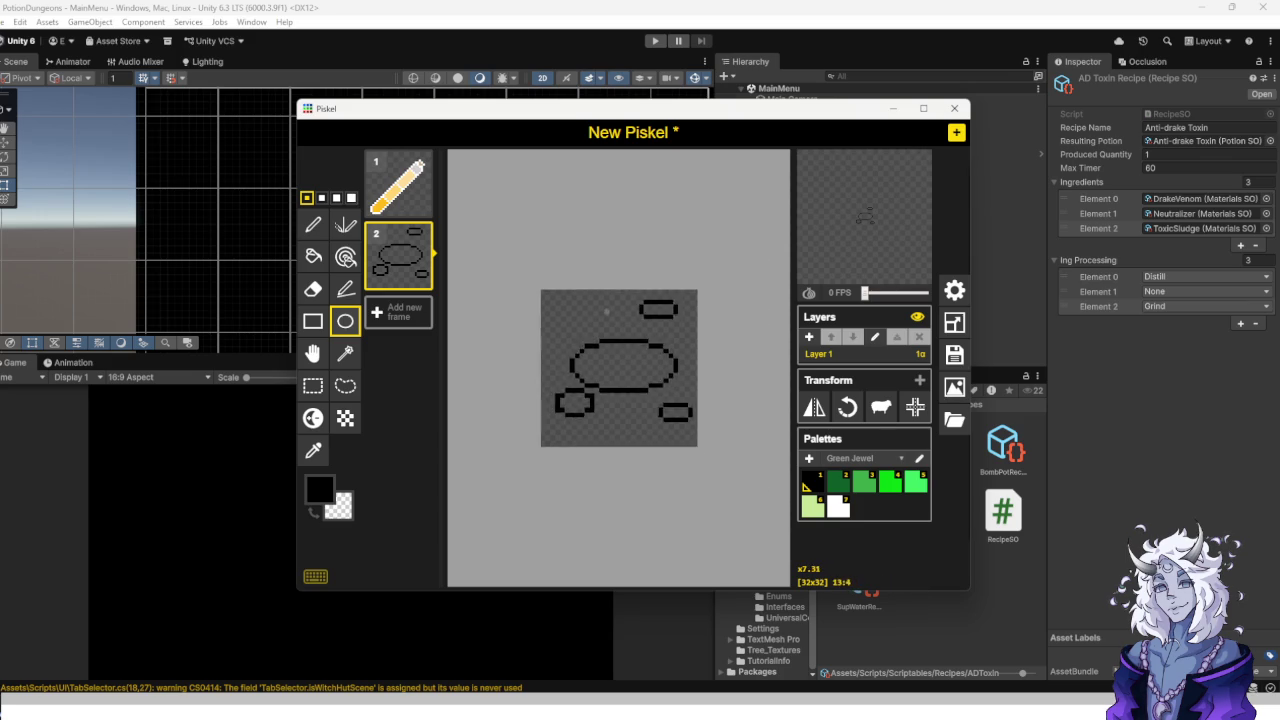
scroll(607, 312, up, 5)
mouse_move(632, 249)
mouse_down()
mouse_move(673, 280)
mouse_move(698, 274)
mouse_up()
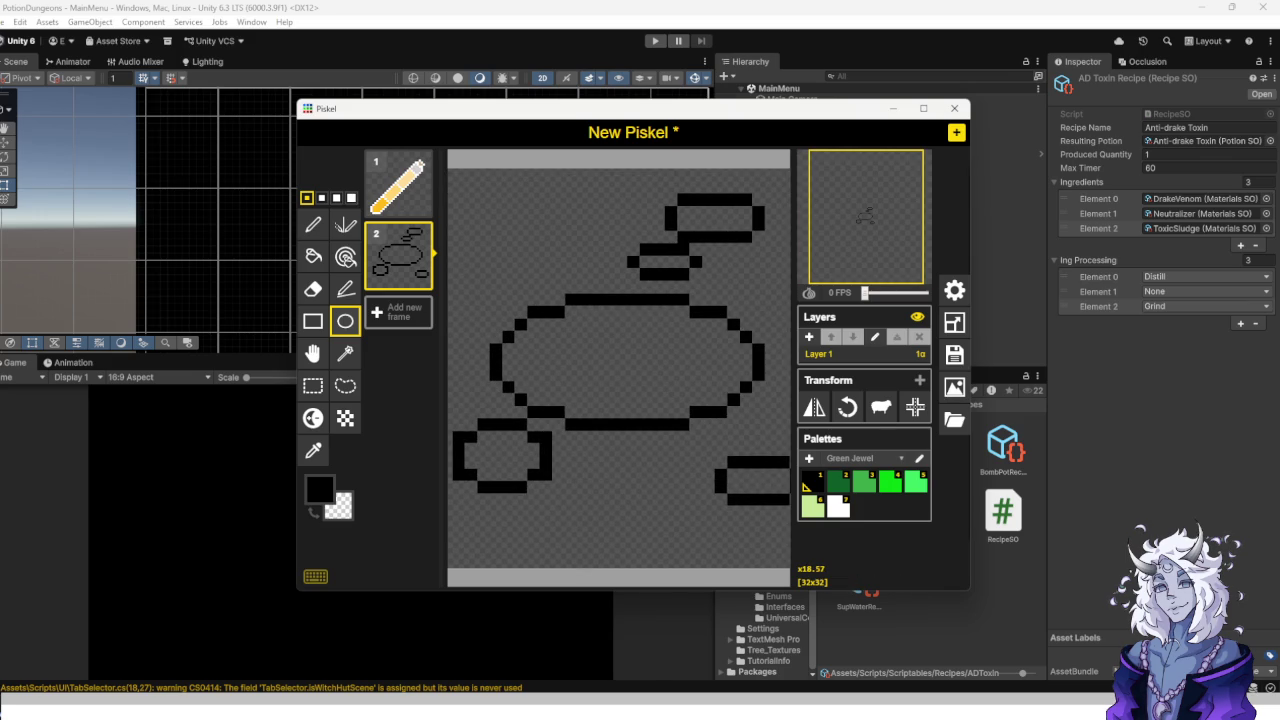
click(313, 256)
Fill the large ellipse and the small shapes dark green with the Paint Bucket.
click(500, 456)
click(758, 476)
click(646, 362)
click(708, 227)
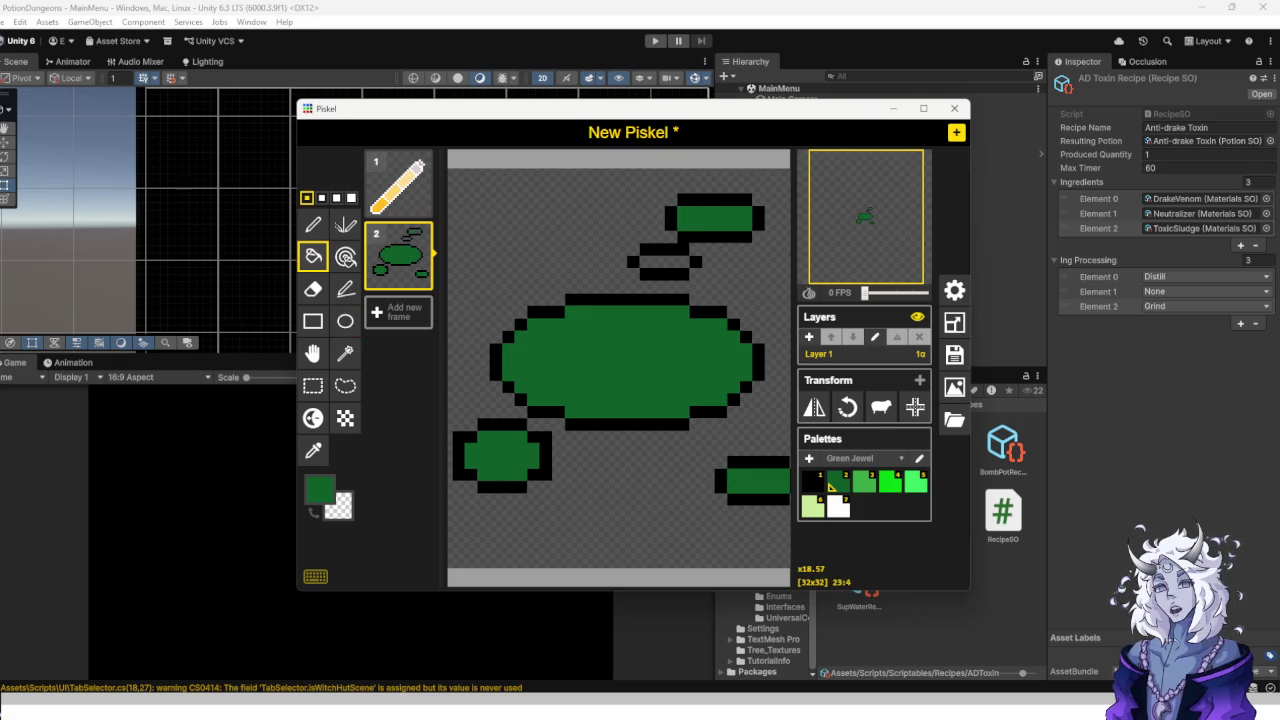
scroll(659, 349, up, 2)
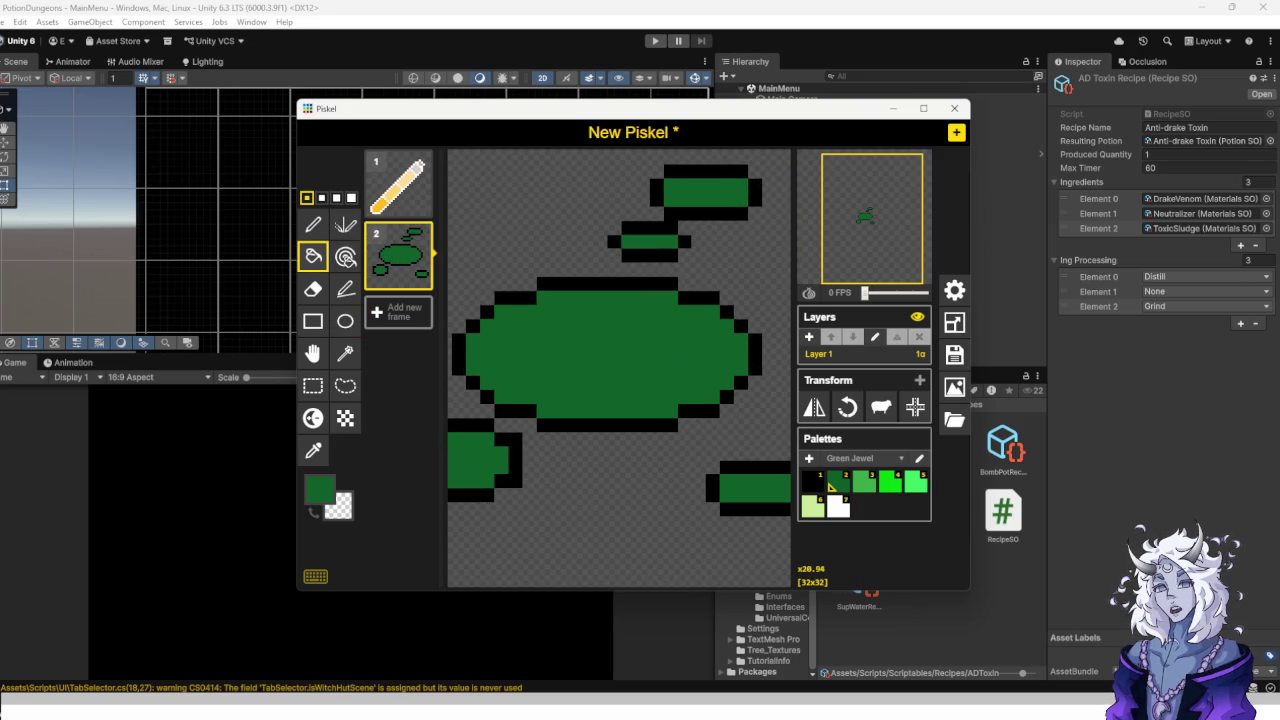
Outline a light-green ellipse inside the large dark-green body.
click(345, 320)
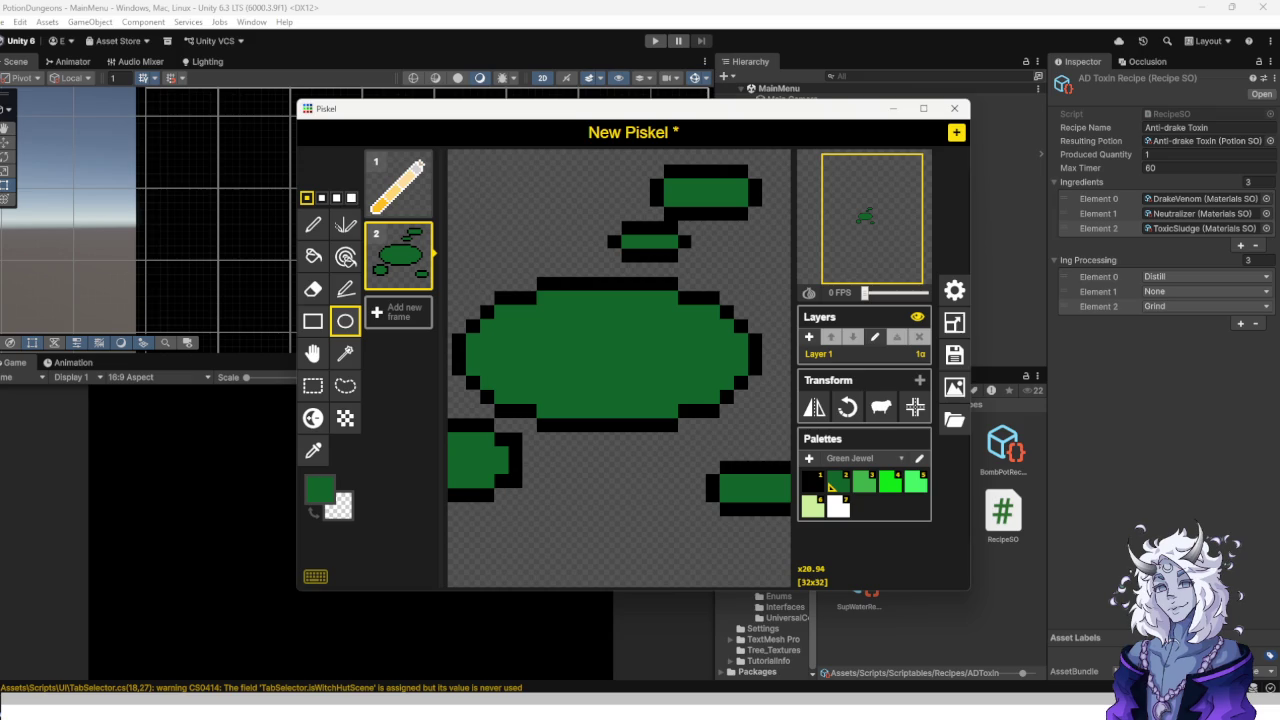
drag(600, 326, 711, 367)
scroll(570, 423, up, 1)
scroll(570, 423, down, 4)
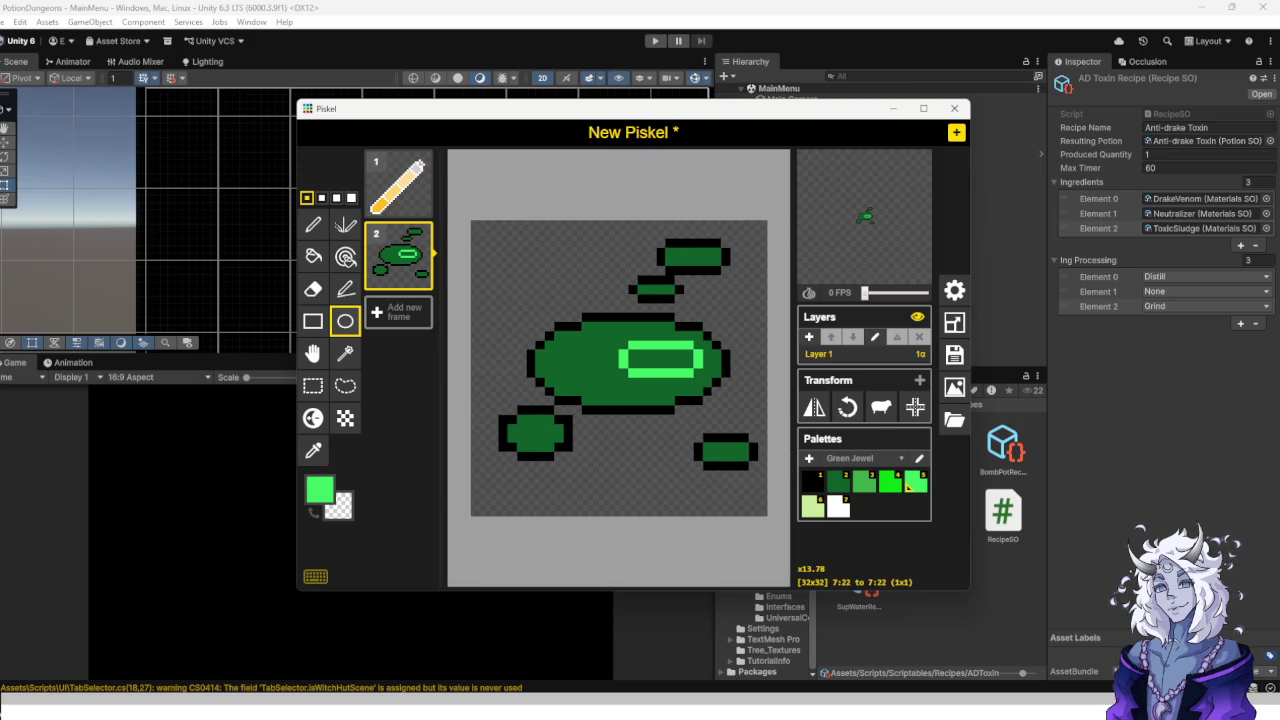
scroll(548, 436, up, 8)
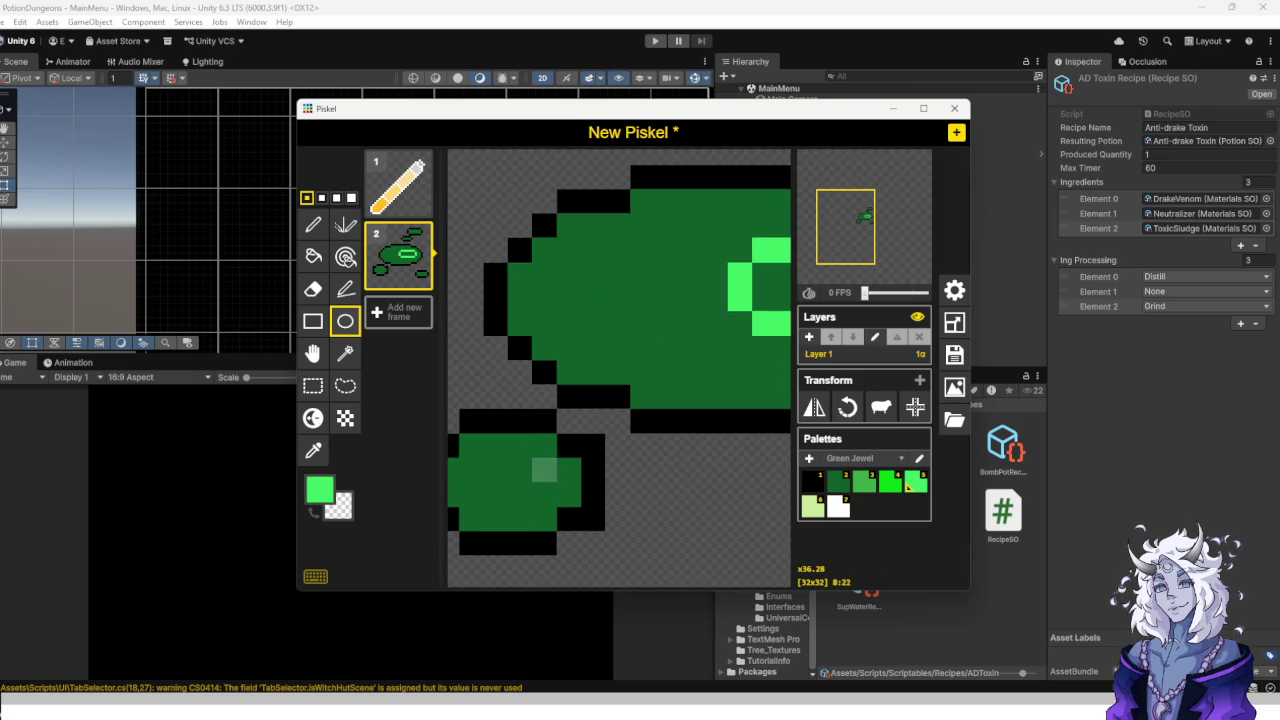
Paint the highlight band light green and add a light-green pixel to the lower-right shape.
click(313, 224)
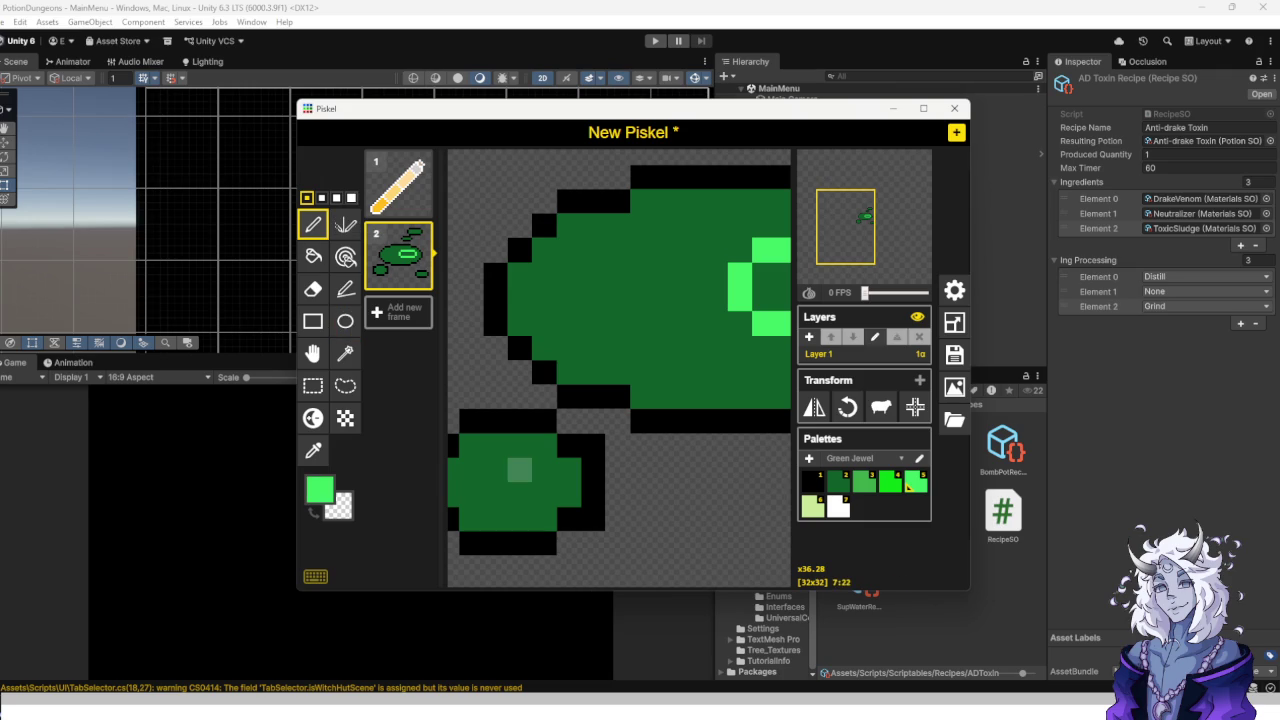
scroll(545, 495, down, 3)
scroll(586, 376, up, 3)
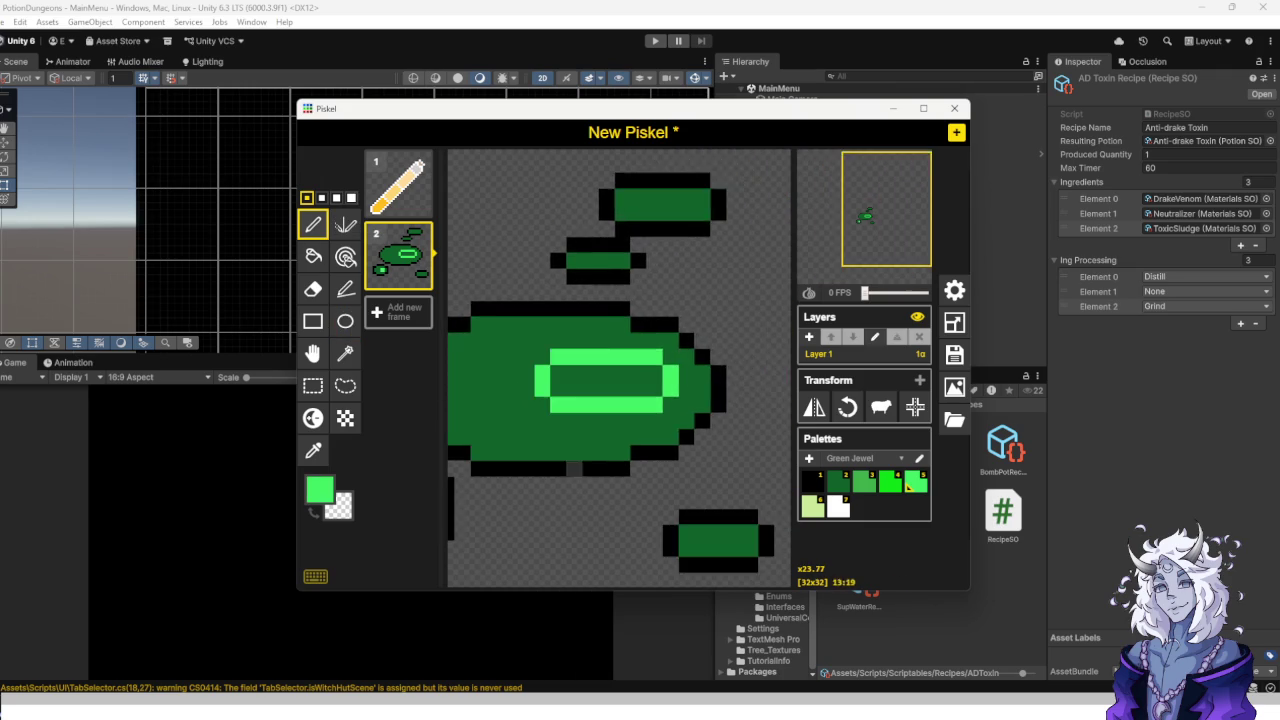
mouse_move(540, 354)
mouse_down()
mouse_move(545, 378)
mouse_move(563, 366)
mouse_move(610, 378)
mouse_move(681, 366)
mouse_up()
scroll(611, 425, down, 2)
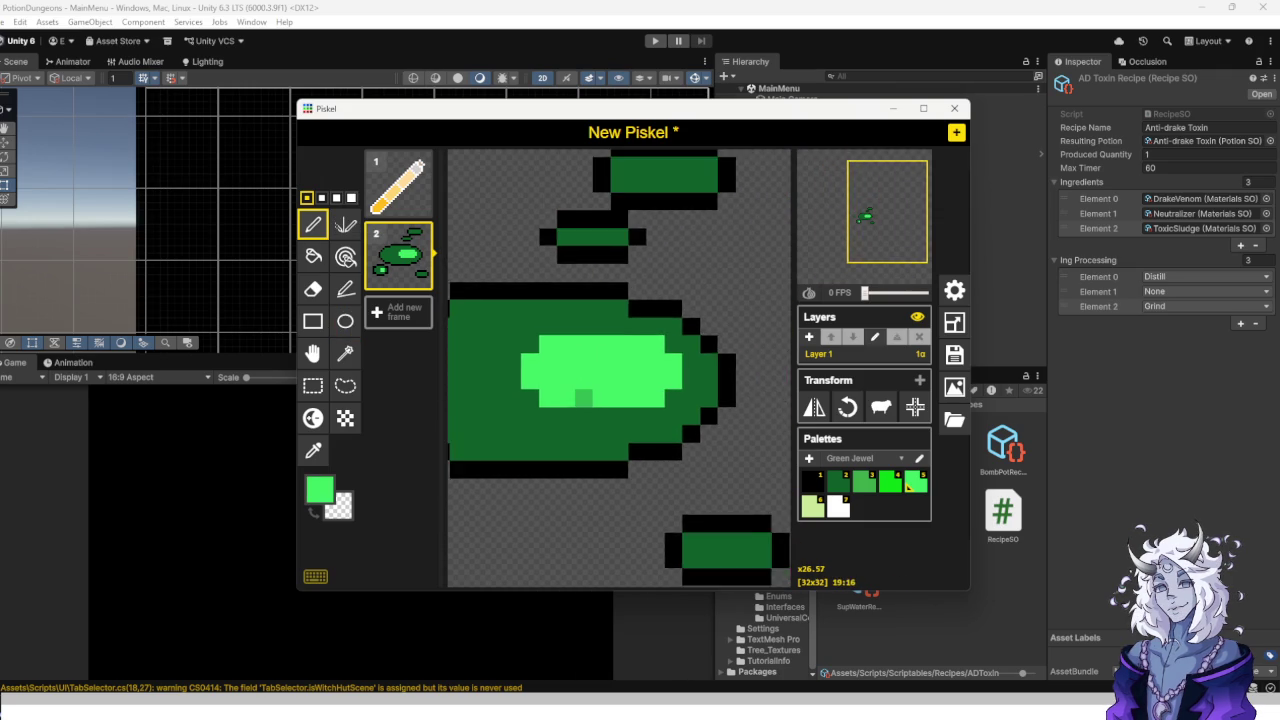
scroll(547, 345, up, 2)
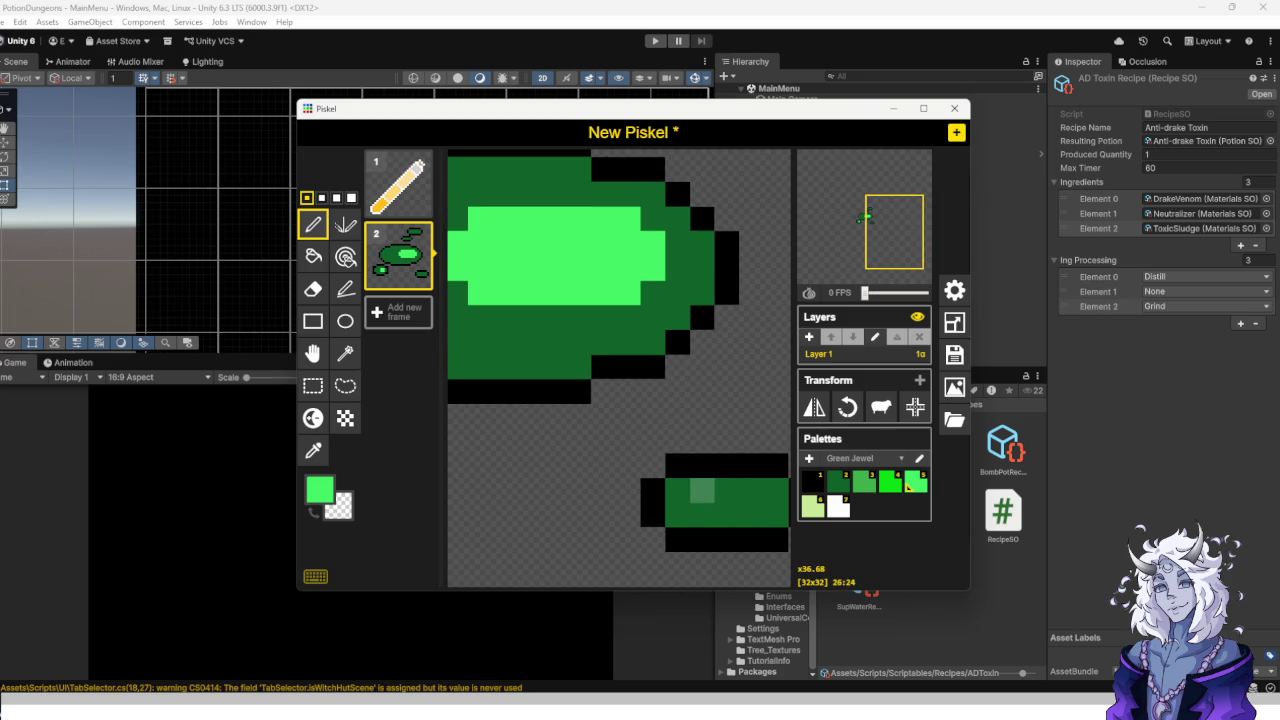
click(703, 491)
scroll(603, 417, down, 3)
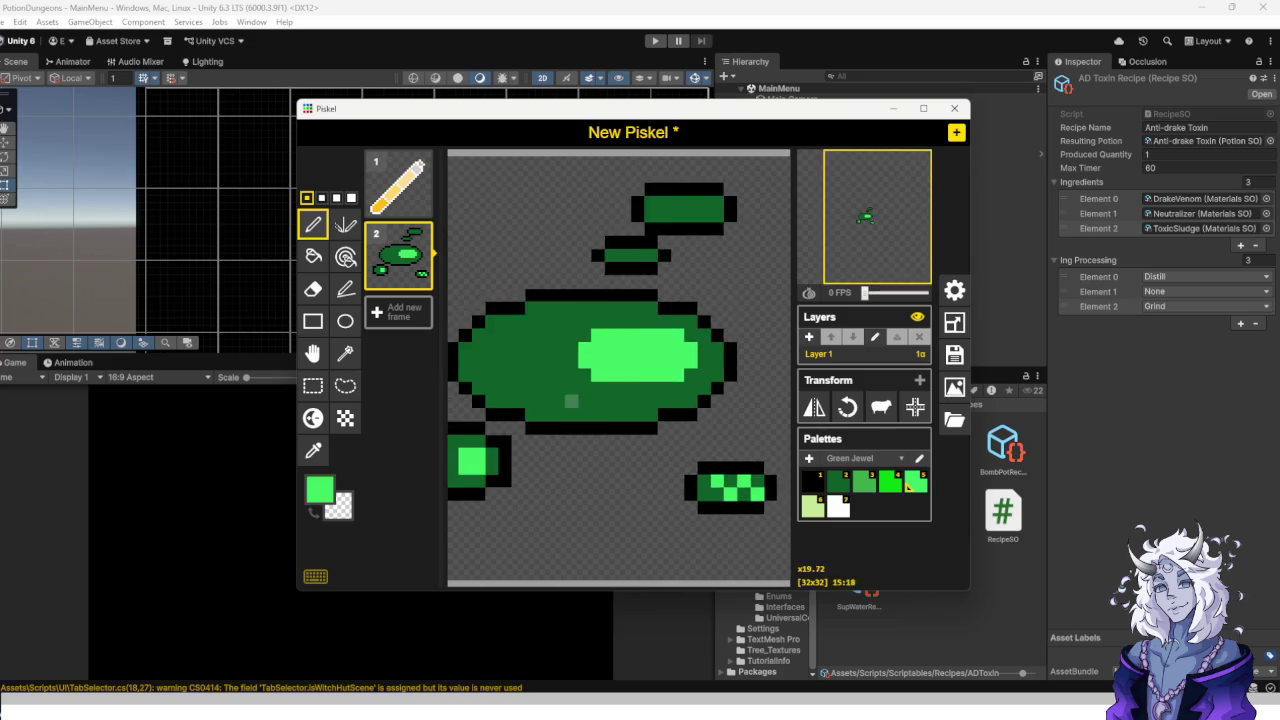
Paint four more rows of light-green pixels inside the large ellipse to widen its highlight.
scroll(623, 350, up, 3)
scroll(622, 350, up, 3)
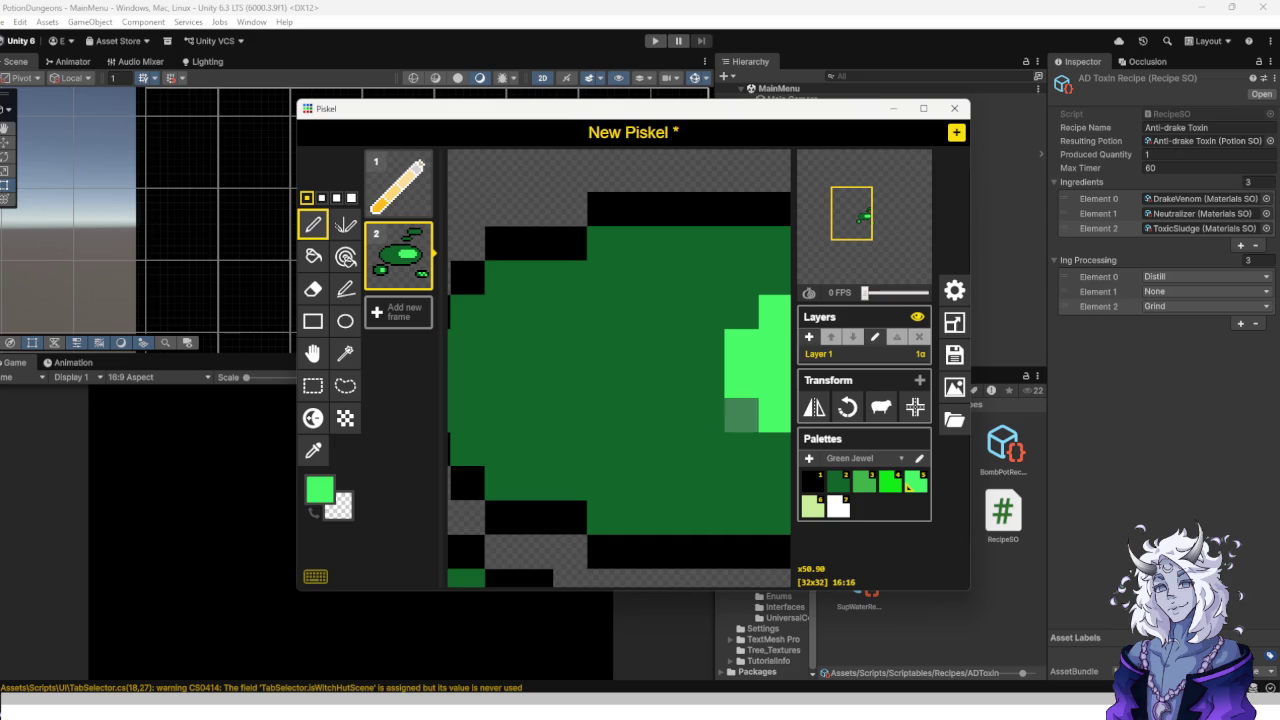
scroll(740, 440, down, 2)
scroll(570, 381, up, 2)
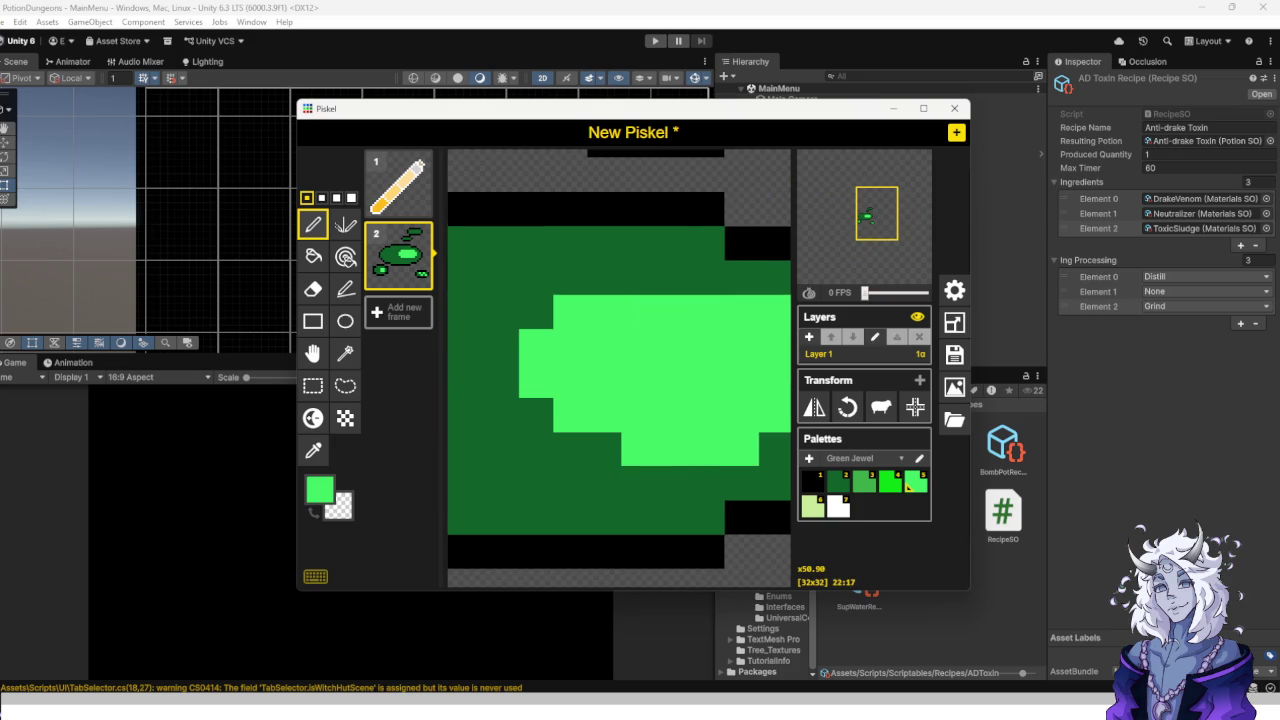
scroll(706, 449, down, 1)
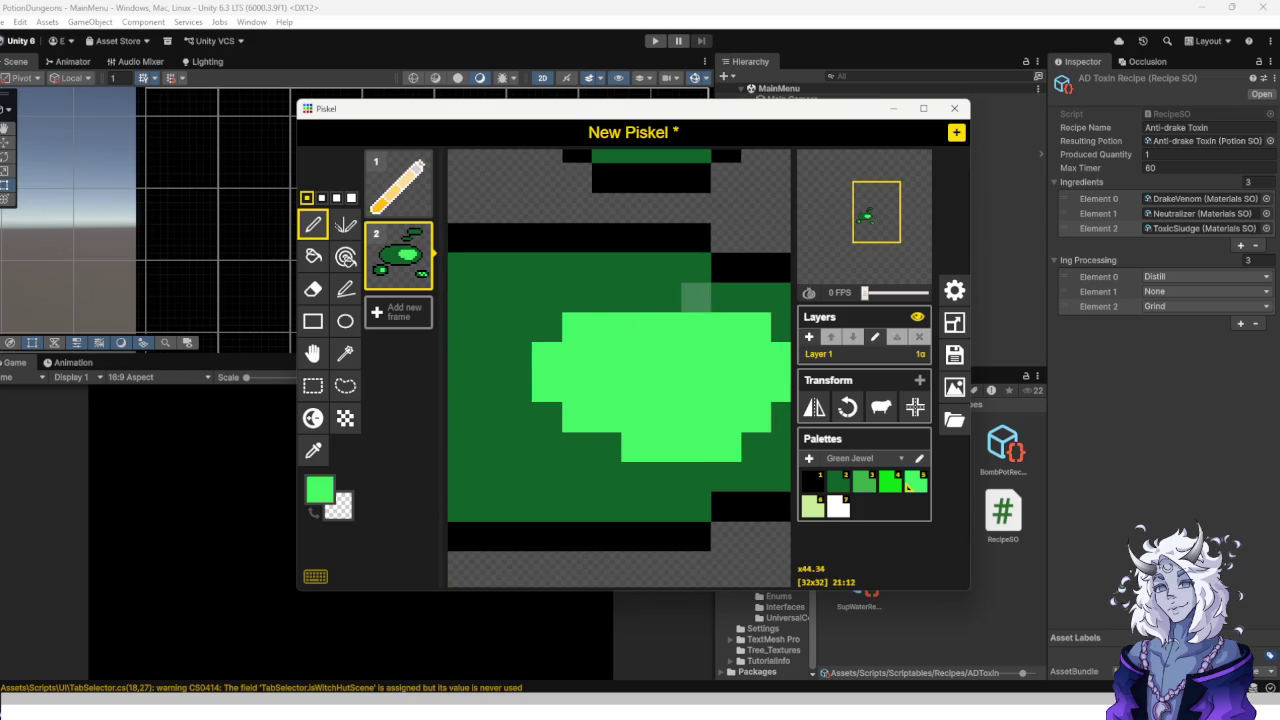
mouse_move(547, 357)
mouse_down()
mouse_move(606, 386)
mouse_move(517, 387)
mouse_up()
mouse_move(607, 417)
mouse_down()
mouse_move(517, 417)
mouse_move(547, 447)
mouse_up()
drag(607, 477, 517, 477)
drag(697, 507, 577, 507)
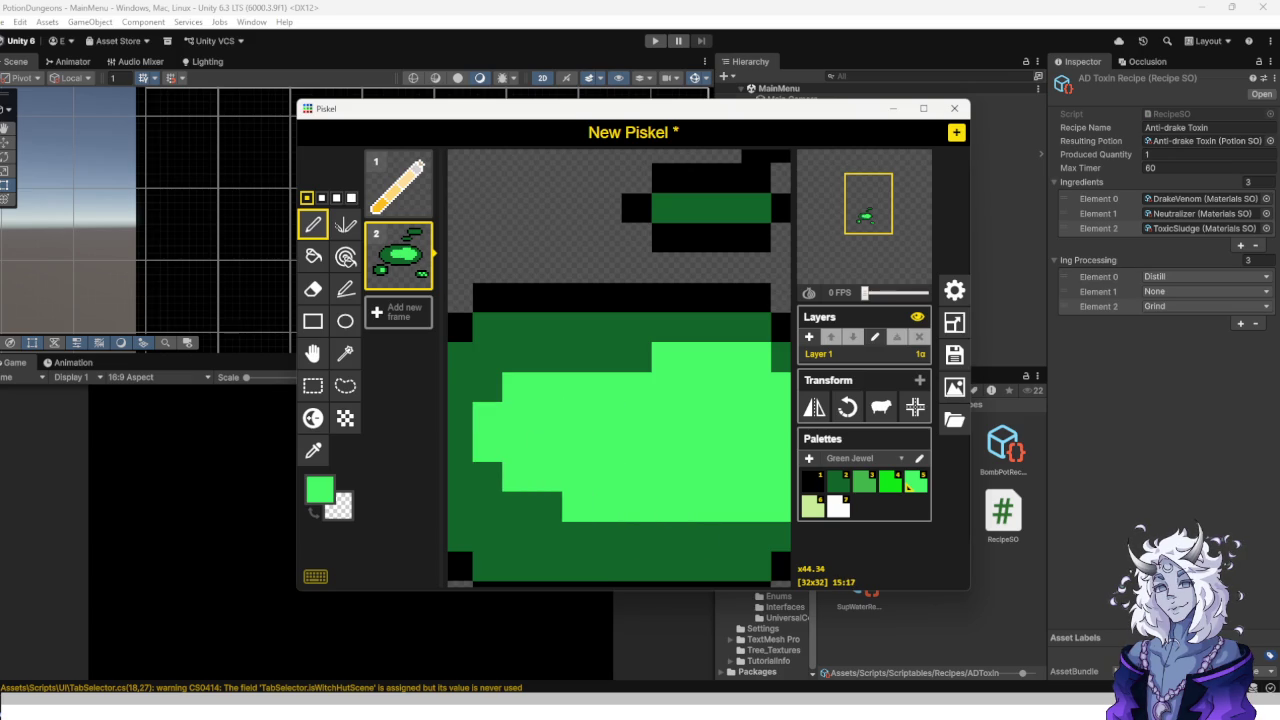
drag(667, 357, 577, 357)
scroll(577, 357, down, 4)
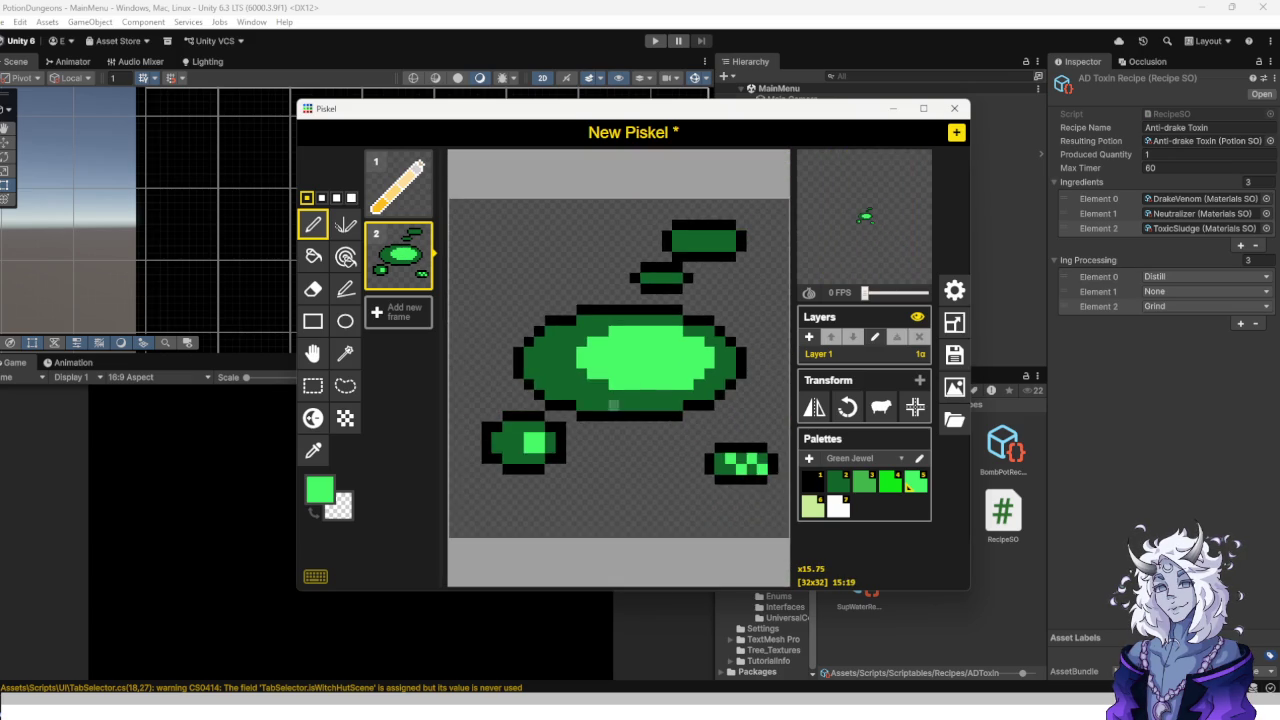
scroll(648, 262, up, 1)
scroll(648, 262, up, 3)
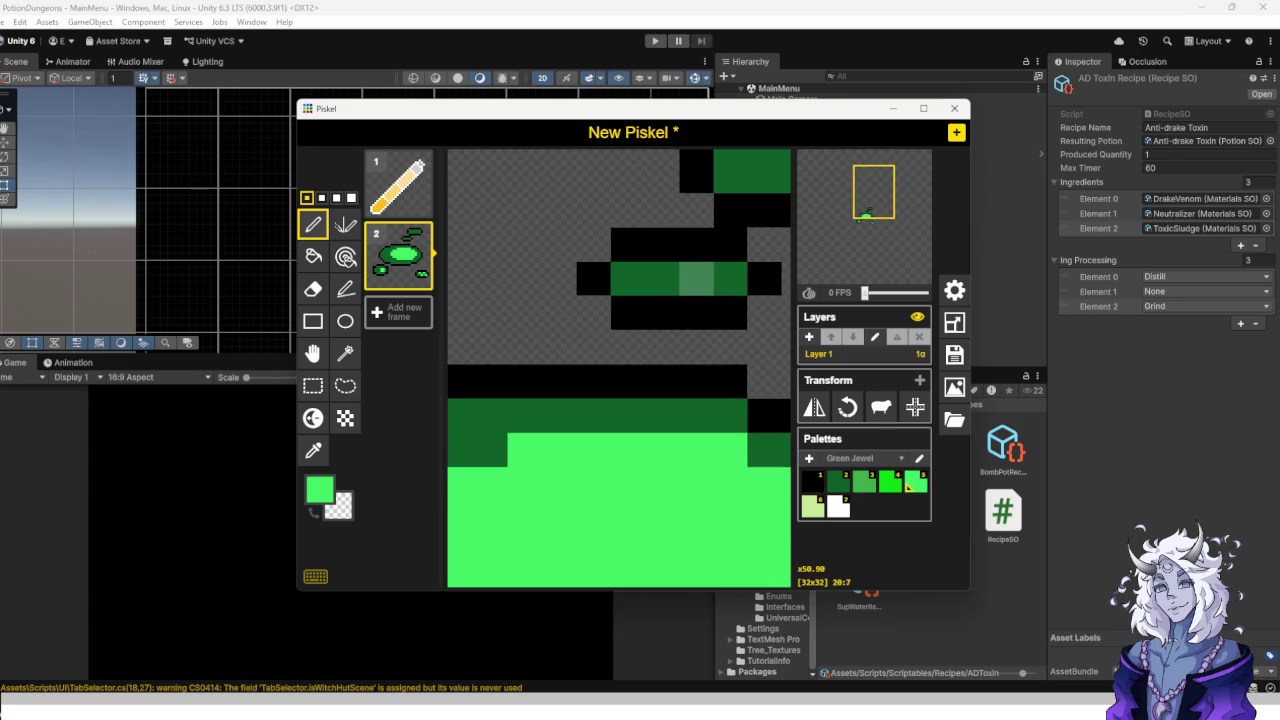
mouse_move(697, 279)
mouse_down()
mouse_move(567, 247)
mouse_move(670, 211)
mouse_up()
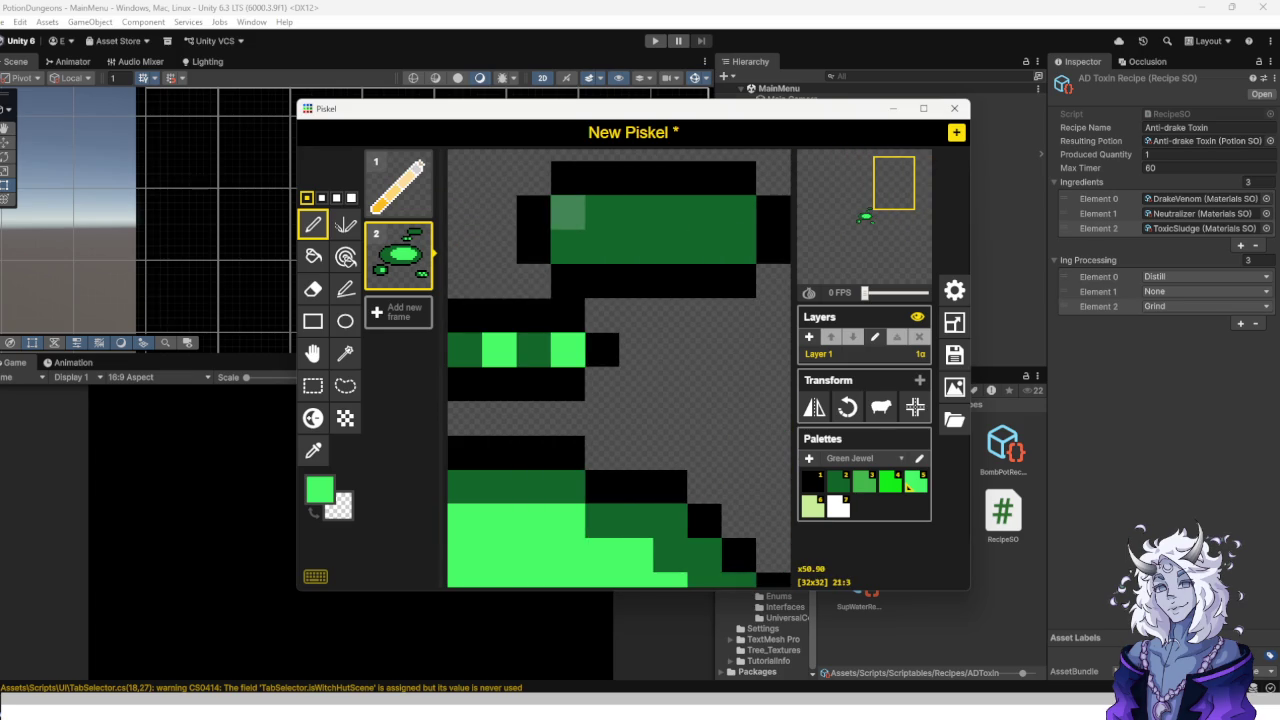
Paint a row of bright-green checker pixels along the sprite's dark band.
click(567, 211)
click(602, 246)
click(636, 211)
click(670, 246)
click(704, 211)
click(738, 246)
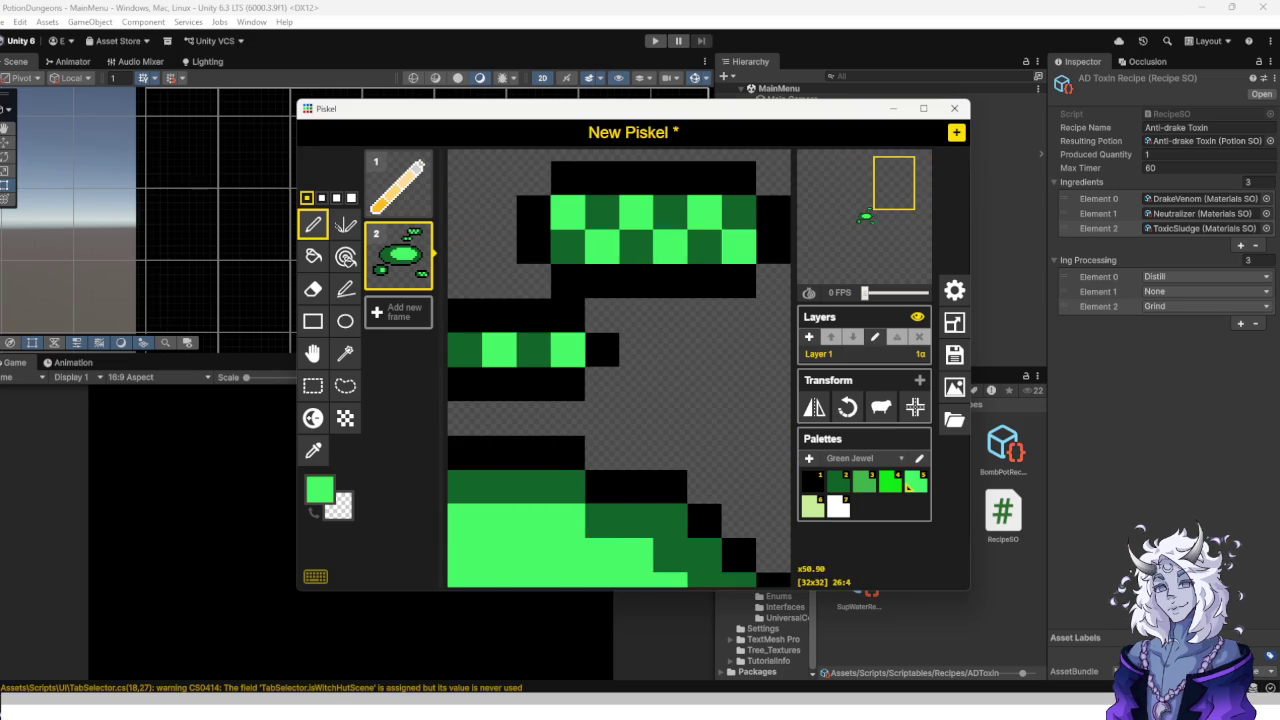
scroll(619, 228, down, 2)
Switch to medium green and try a stroke on the light body, undoing the misplaced cells.
key(4)
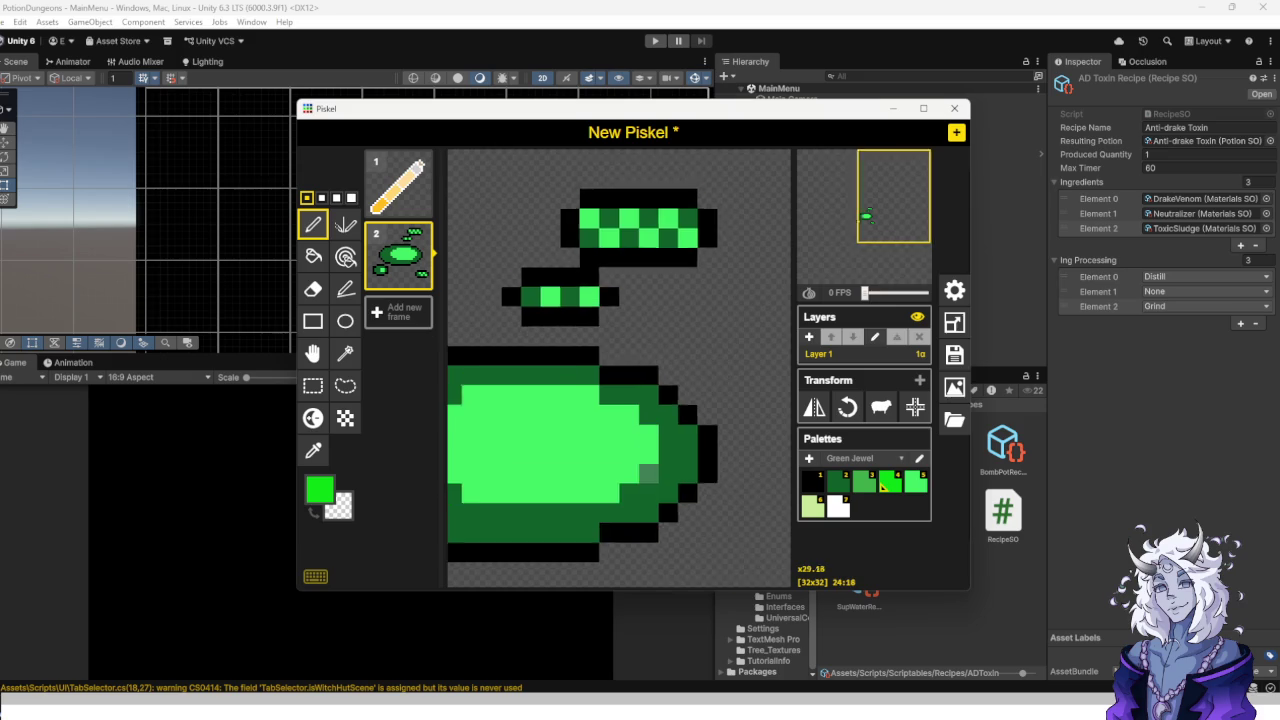
scroll(549, 350, up, 2)
mouse_move(549, 350)
mouse_down()
mouse_move(486, 471)
mouse_move(549, 414)
mouse_up()
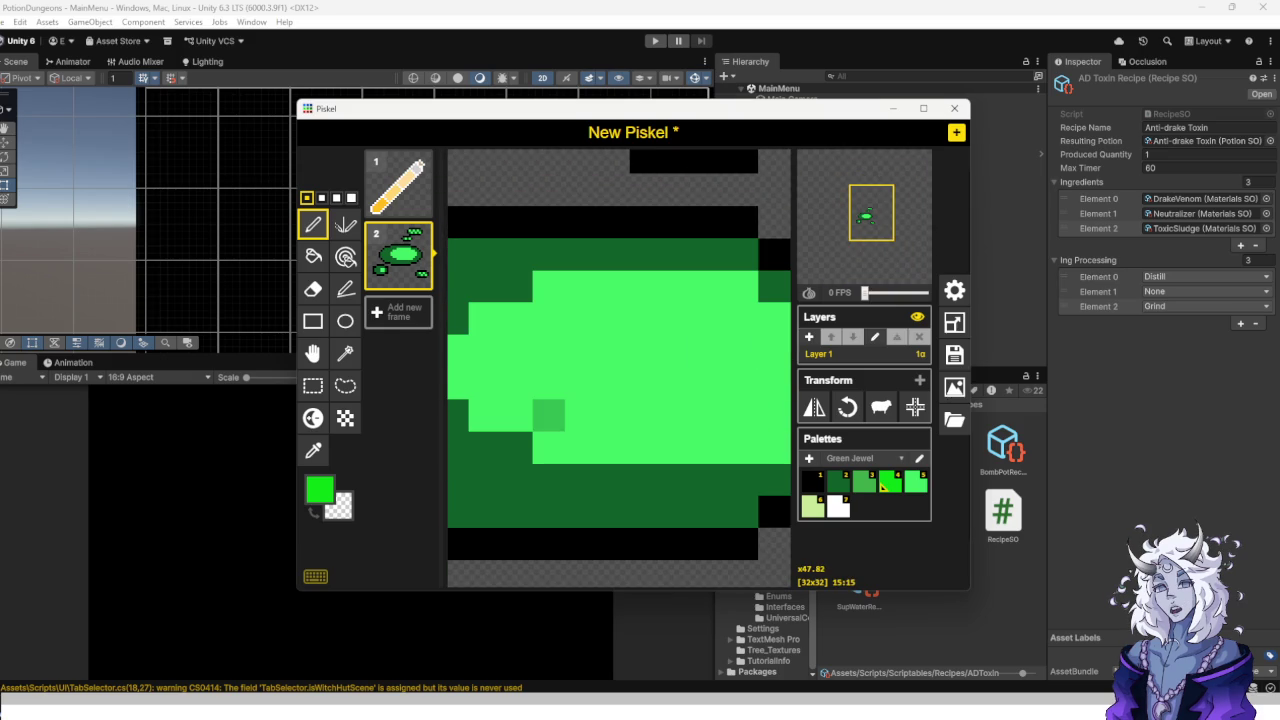
key(3)
scroll(574, 408, down, 1)
scroll(571, 406, down, 1)
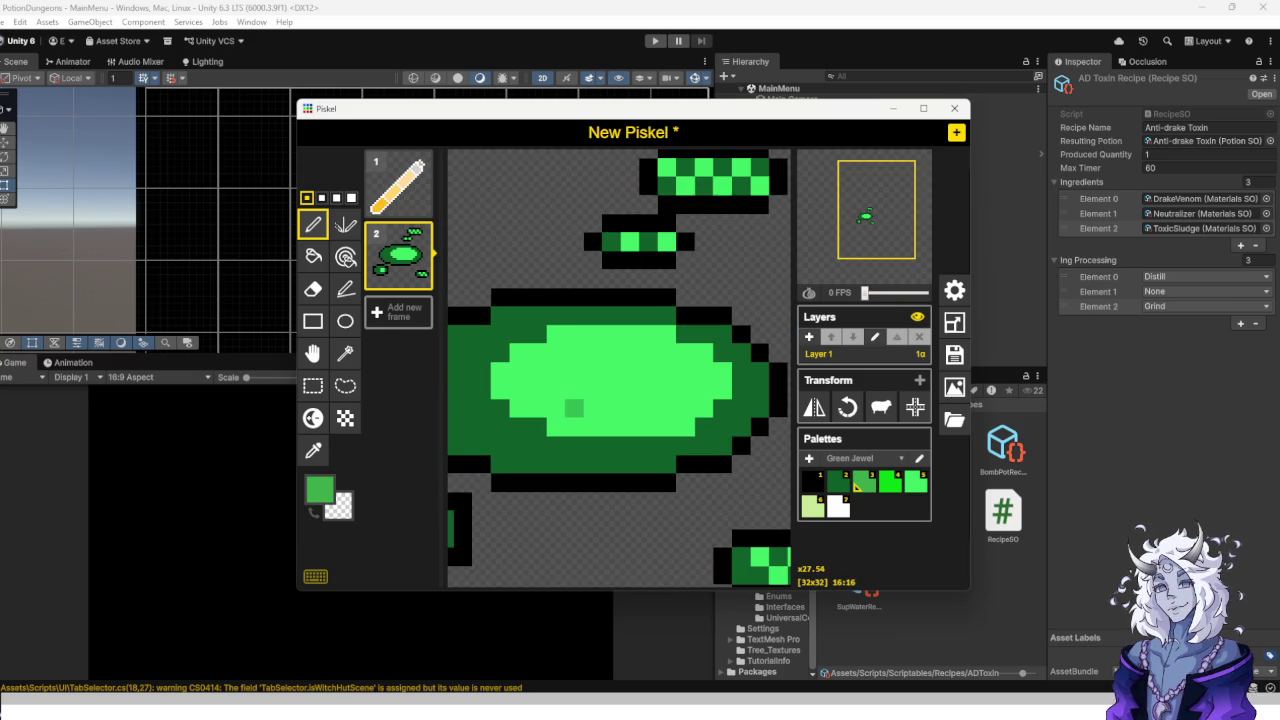
scroll(587, 395, up, 1)
drag(617, 365, 617, 336)
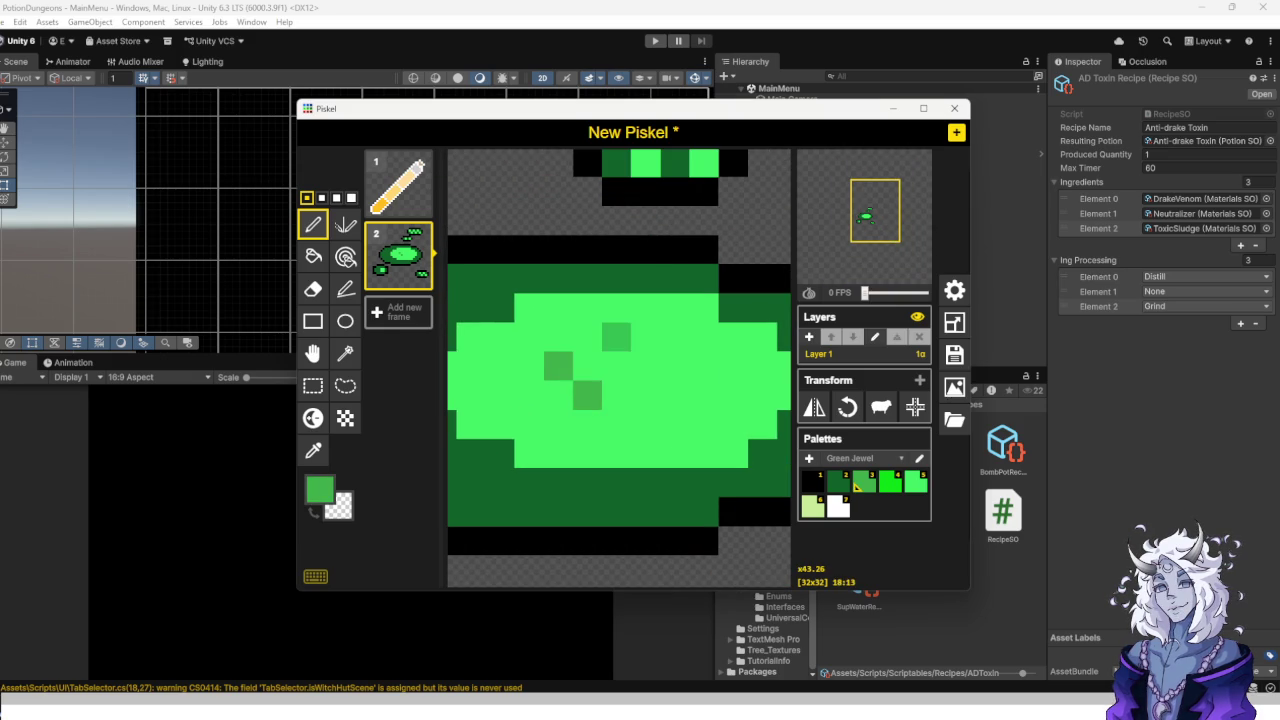
key(ctrl+z)
key(ctrl+z)
mouse_move(542, 435)
mouse_down()
mouse_move(652, 365)
mouse_move(590, 333)
mouse_up()
scroll(652, 365, up, 1)
Paint a medium-green diagonal of checker cells across the light body, undoing one stray cell.
click(621, 333)
click(652, 302)
click(683, 271)
click(714, 240)
click(559, 333)
click(528, 302)
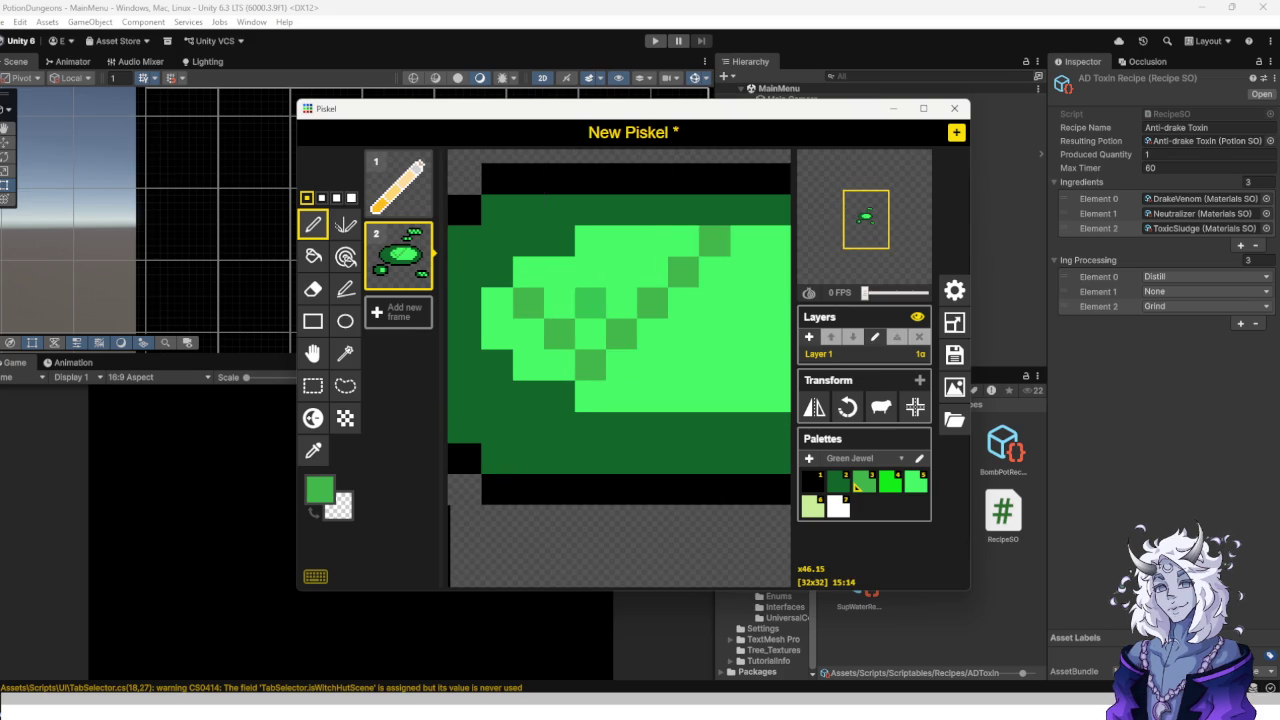
click(590, 271)
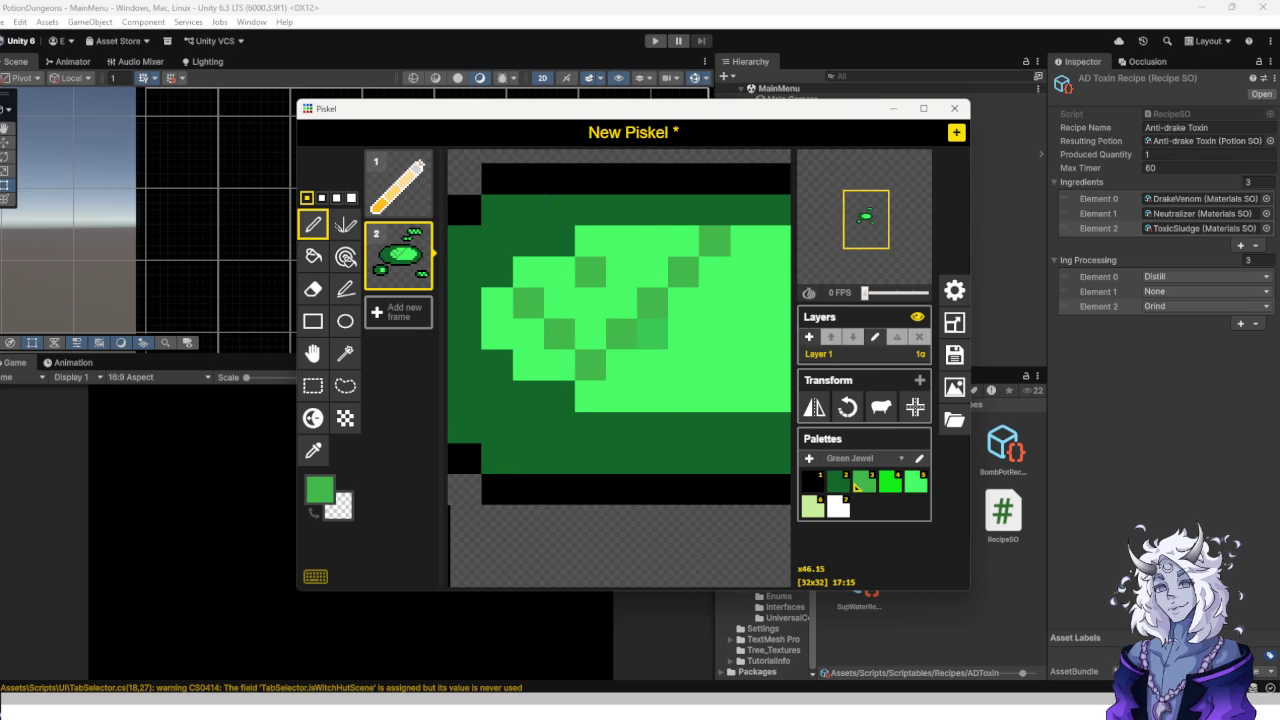
key(ctrl+z)
Extend the medium-green checker cells across the middle of the body, filling diagonal gaps.
click(590, 302)
click(559, 271)
click(621, 271)
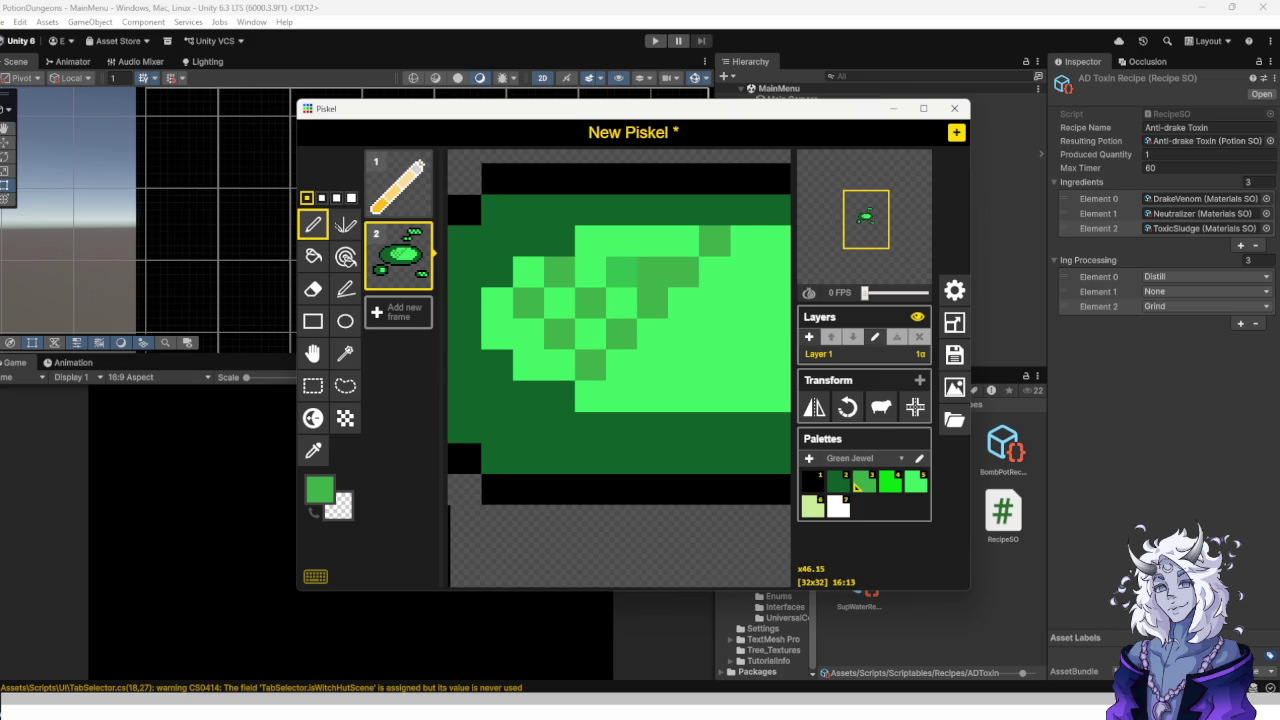
click(590, 240)
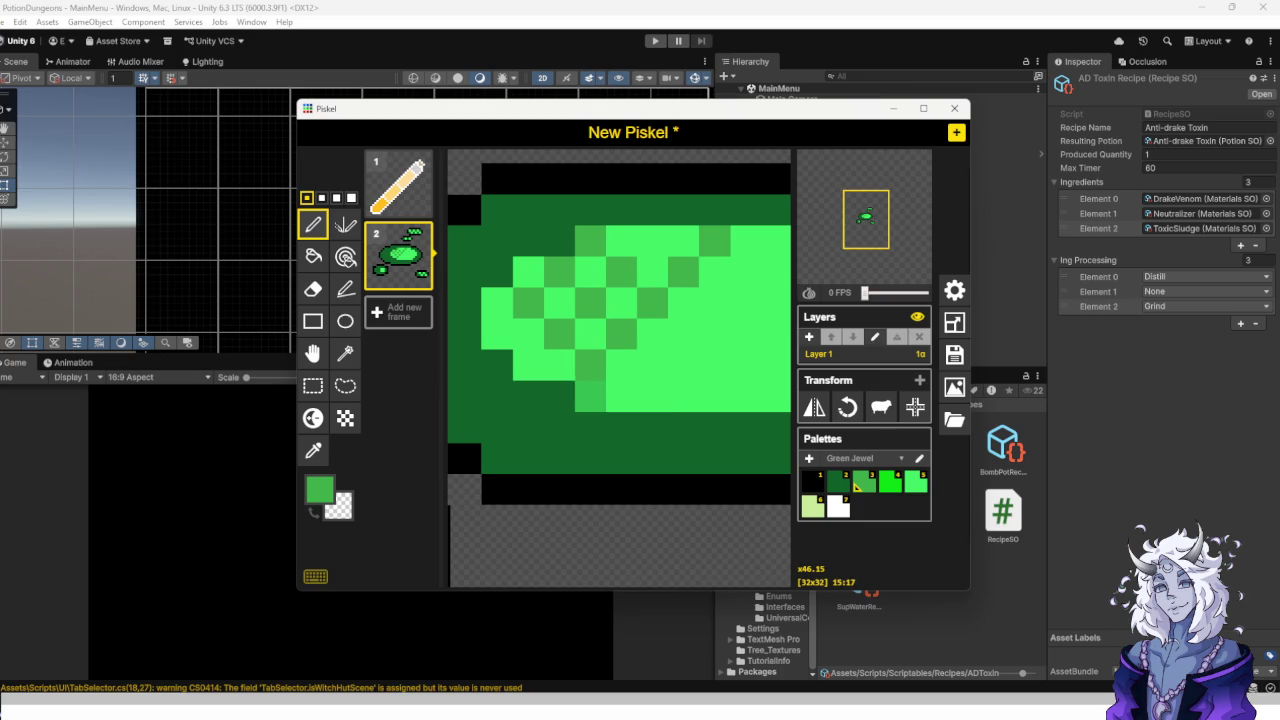
click(621, 395)
click(684, 395)
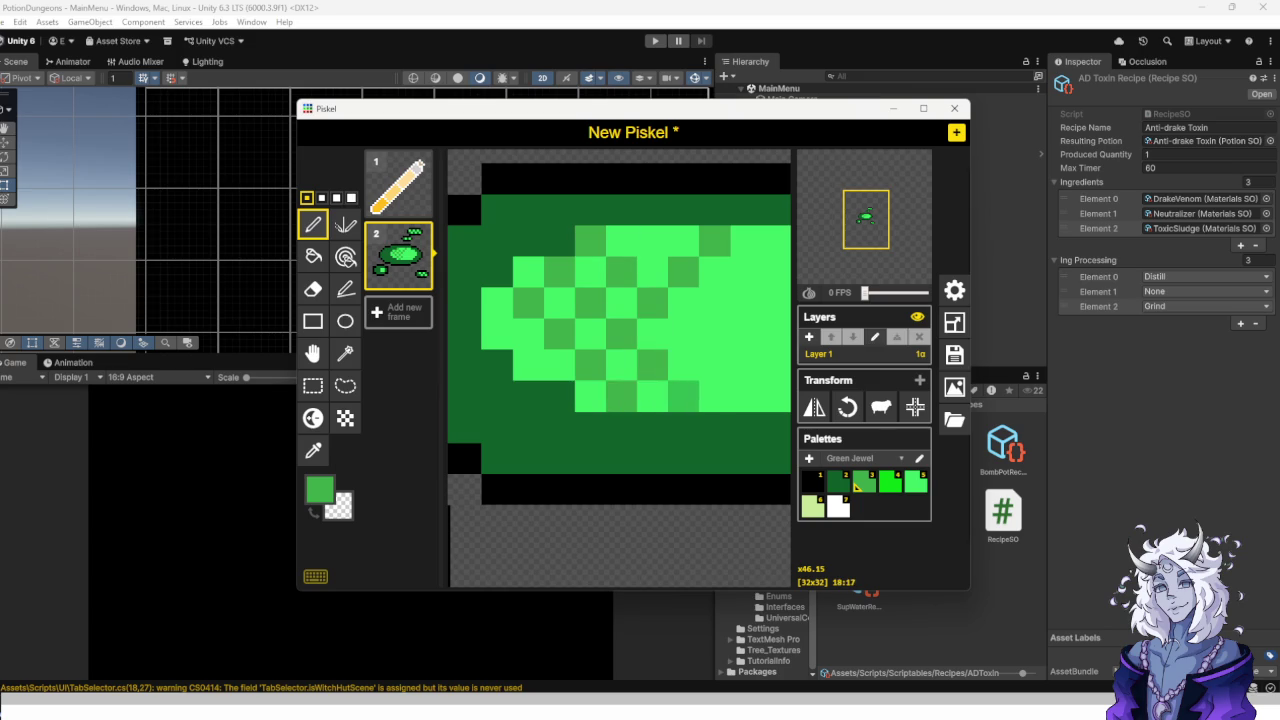
click(684, 334)
click(716, 364)
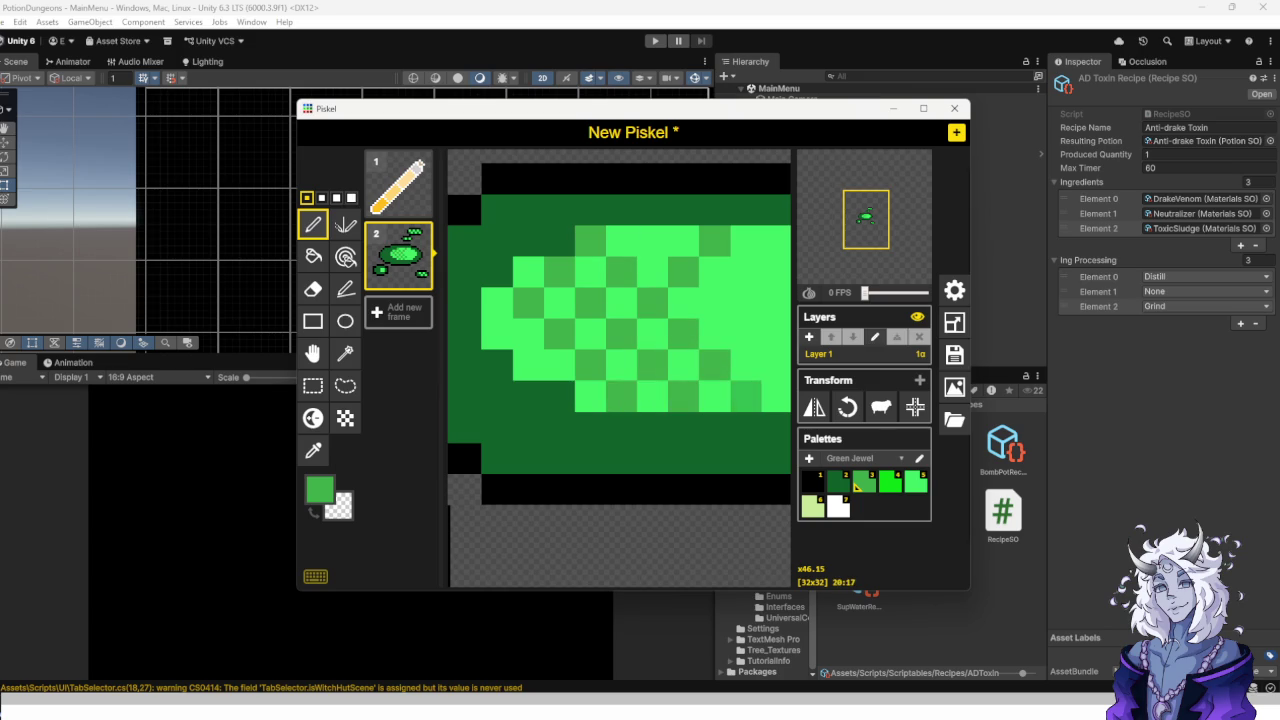
click(716, 302)
click(747, 334)
Finish the checker pattern out to the sprite's right end.
drag(776, 366, 684, 366)
click(684, 396)
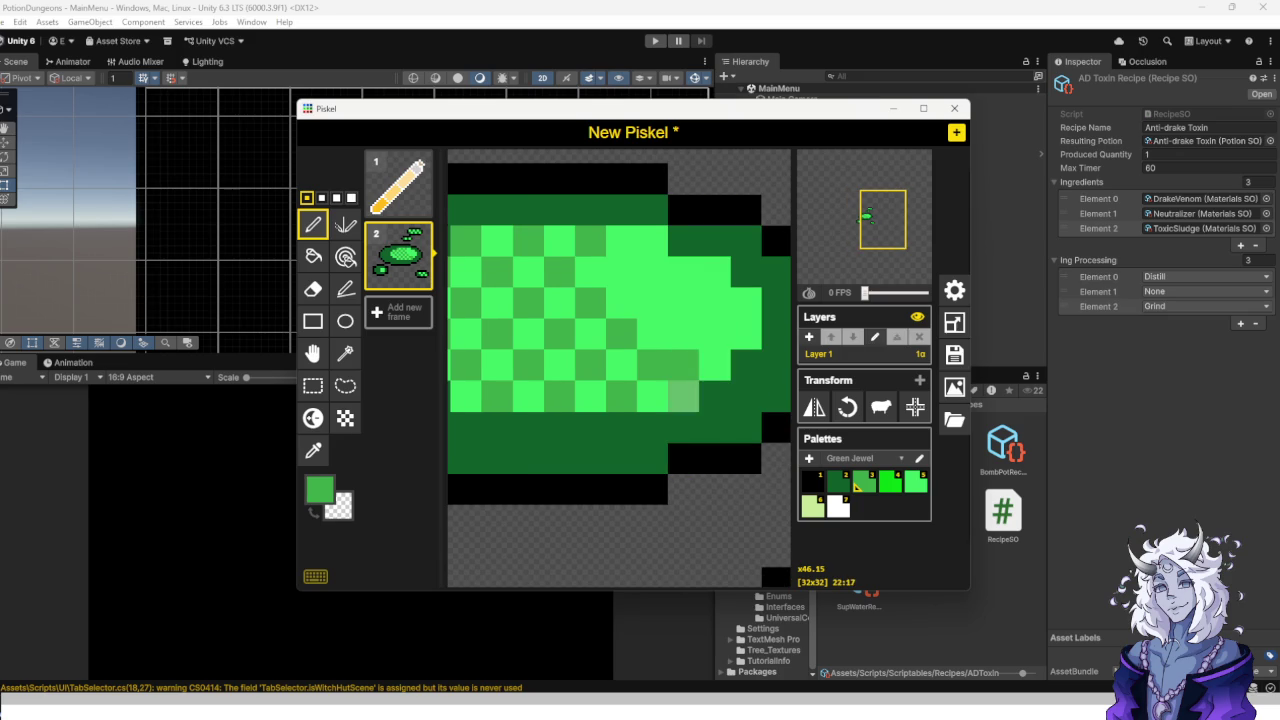
click(716, 365)
click(684, 334)
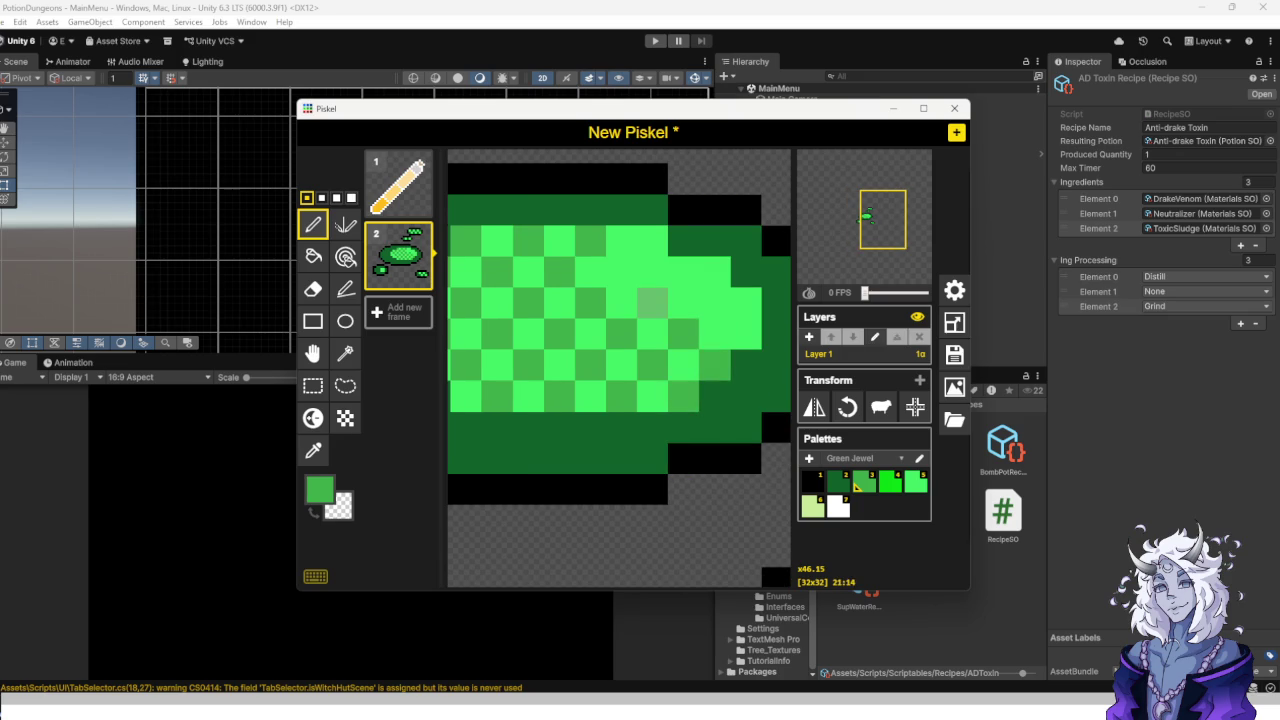
click(652, 240)
click(684, 272)
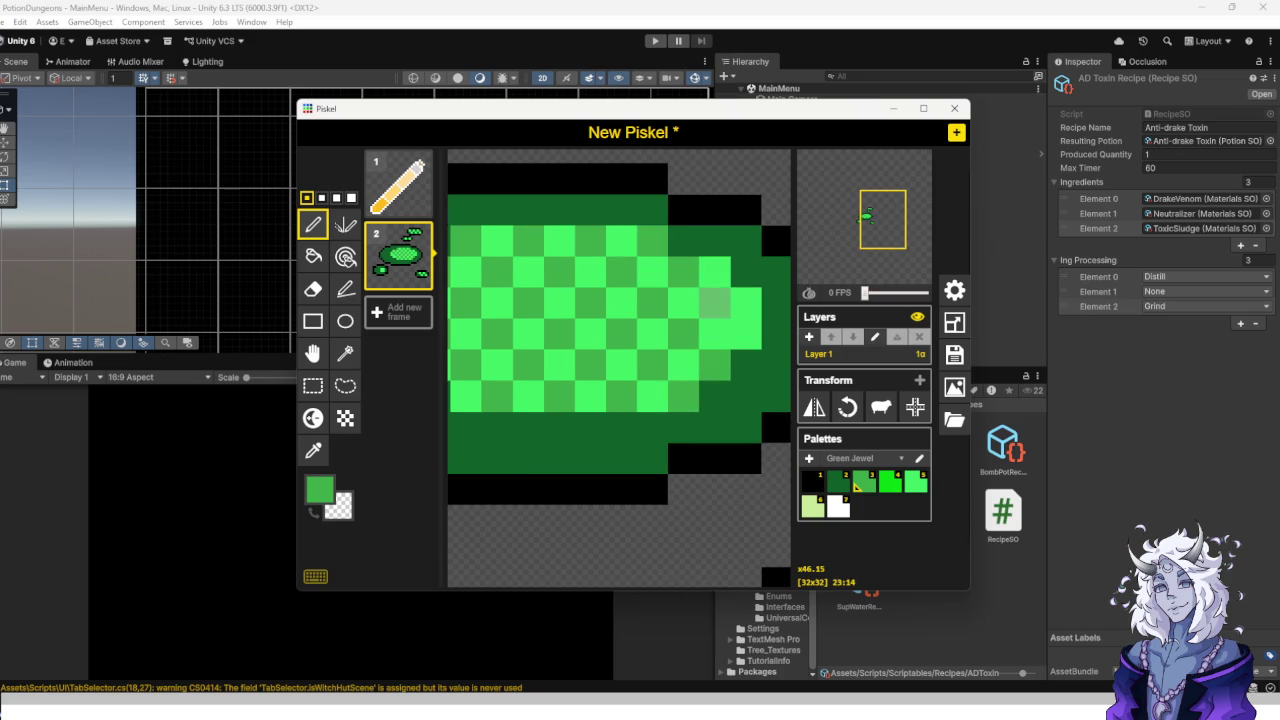
scroll(615, 355, down, 3)
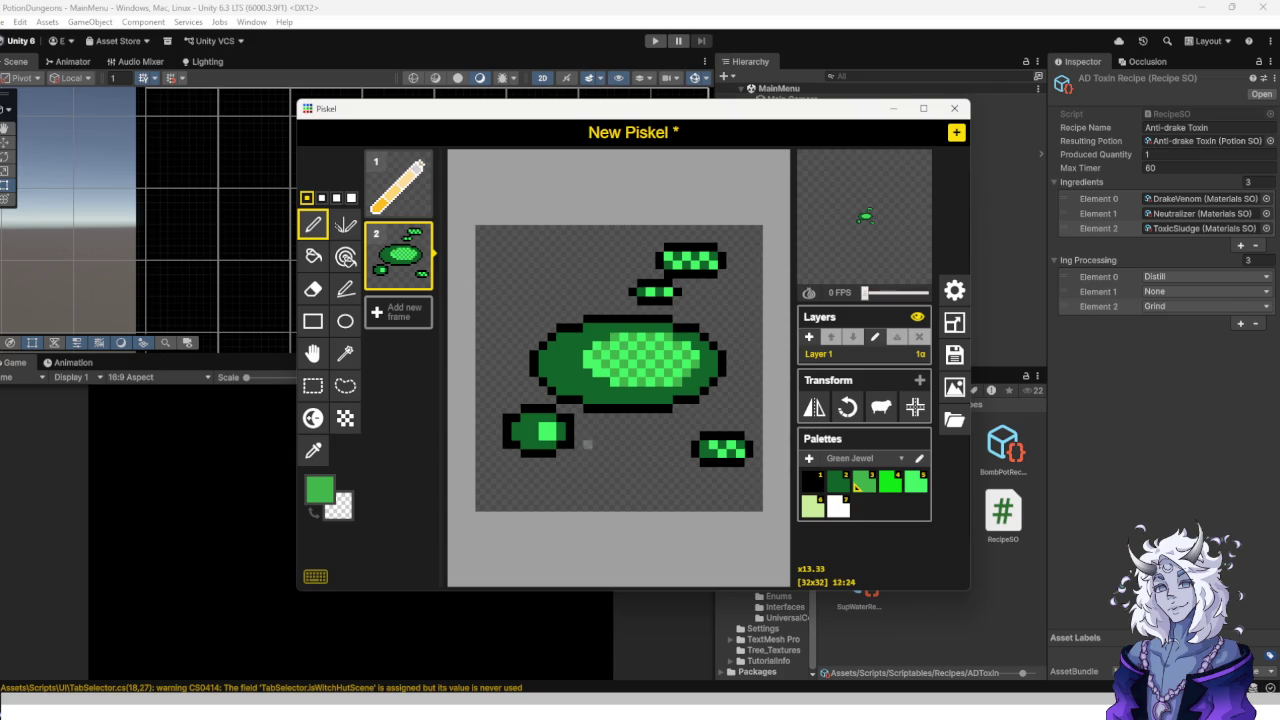
scroll(587, 444, down, 1)
scroll(606, 381, up, 1)
scroll(595, 378, down, 2)
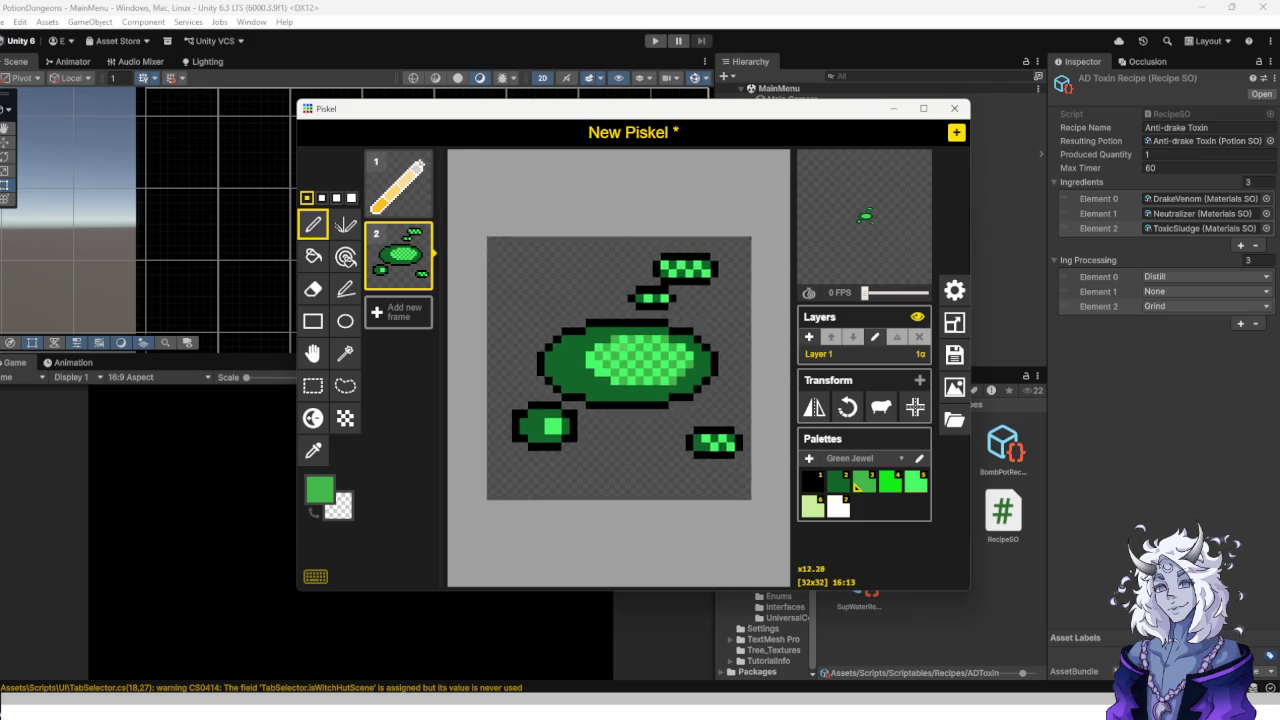
Create an empty frame 3 after the green sprite and choose the Rectangle tool.
scroll(576, 374, up, 2)
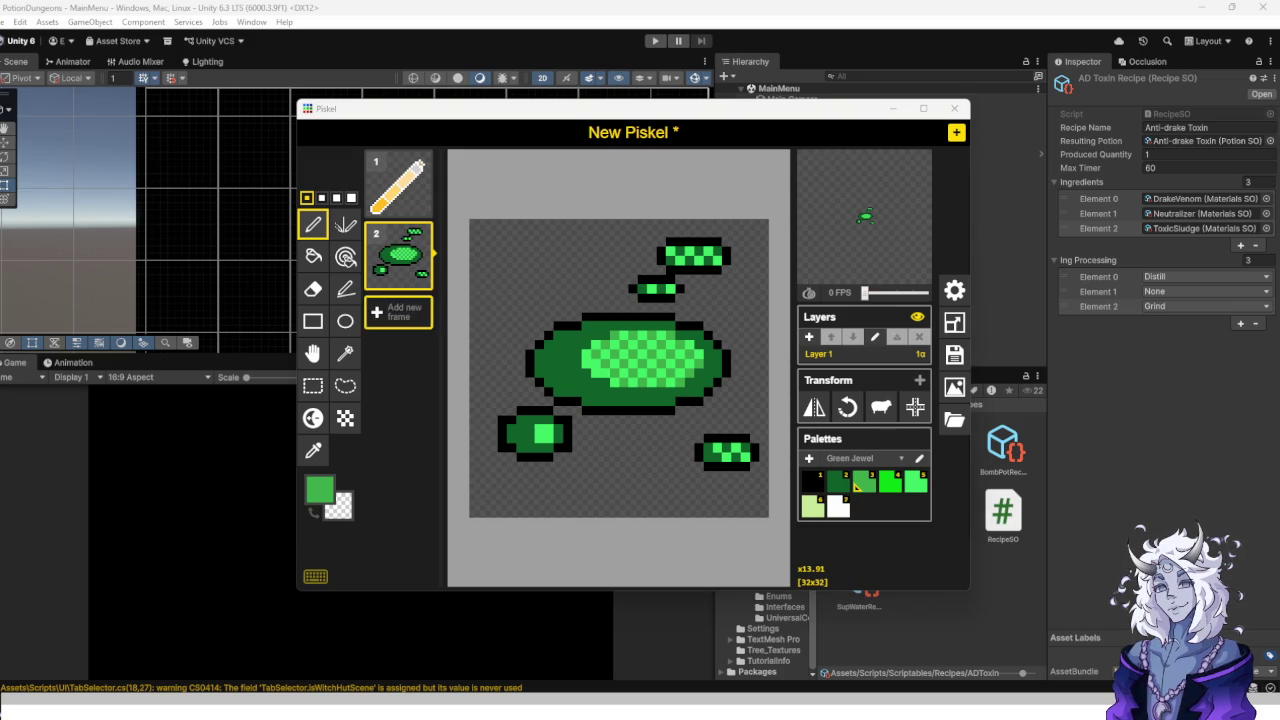
click(398, 312)
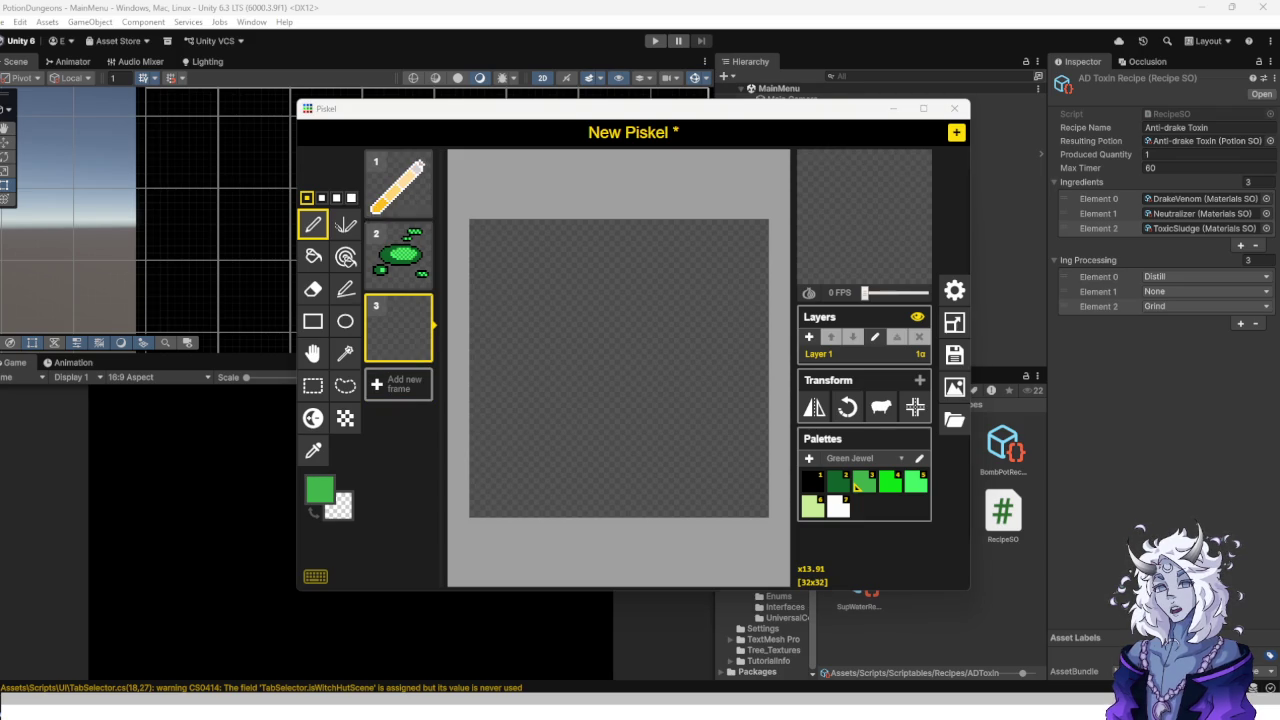
mouse_move(398, 256)
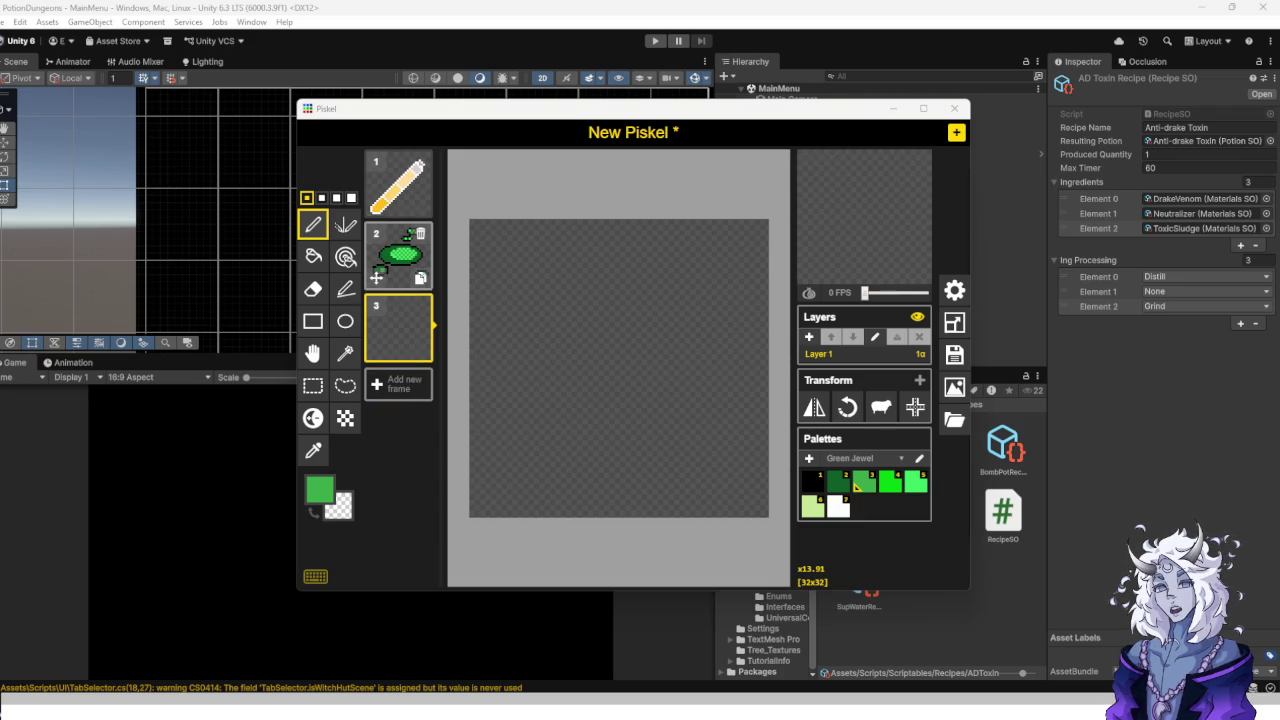
scroll(640, 460, up, 1)
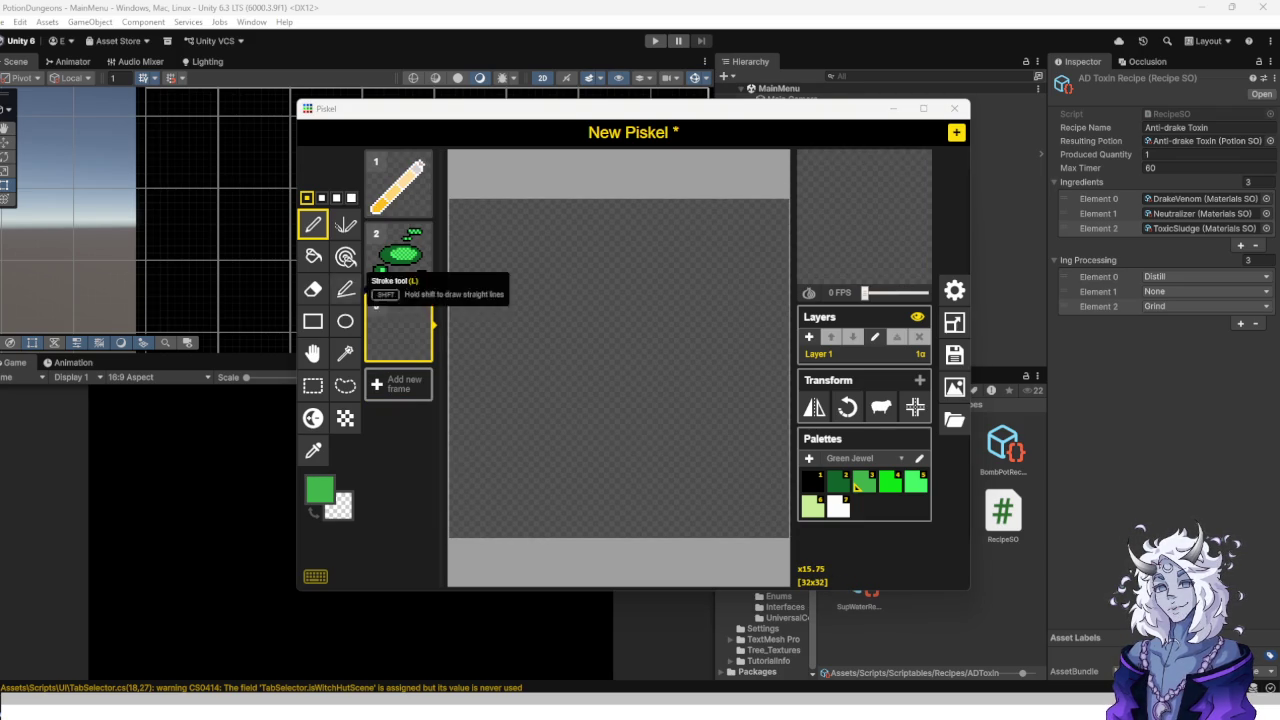
scroll(571, 384, down, 2)
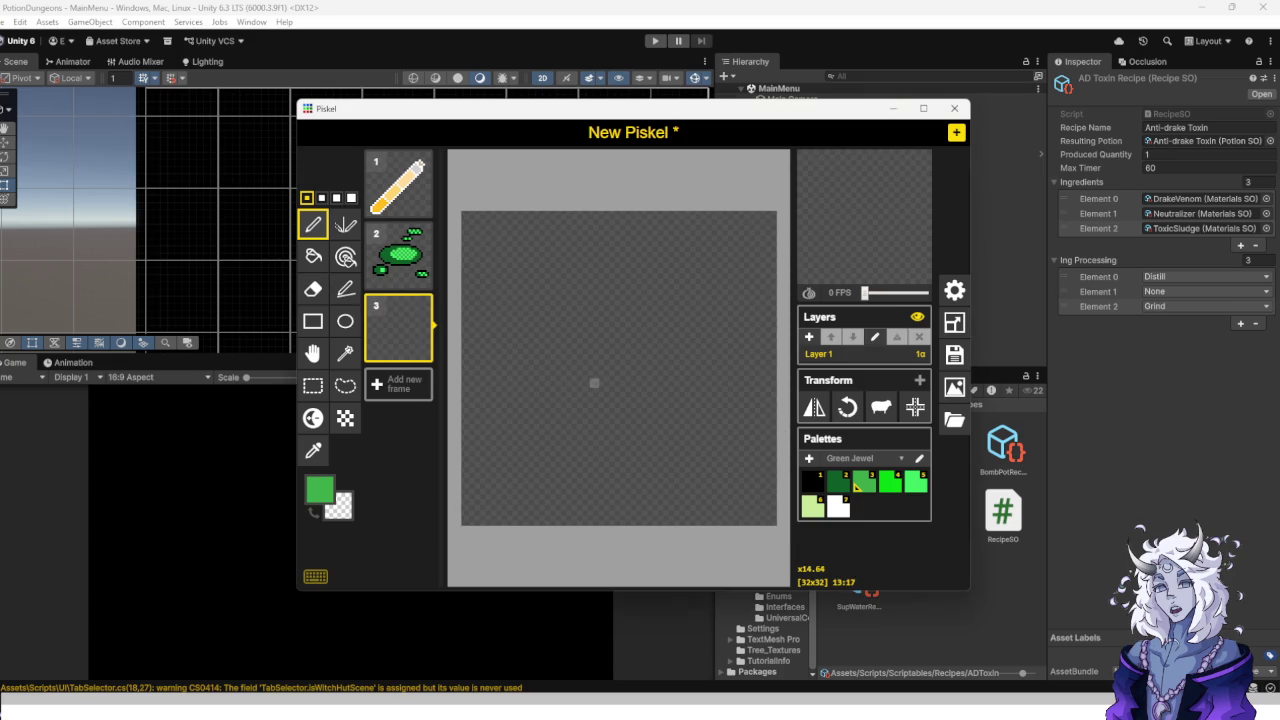
click(313, 321)
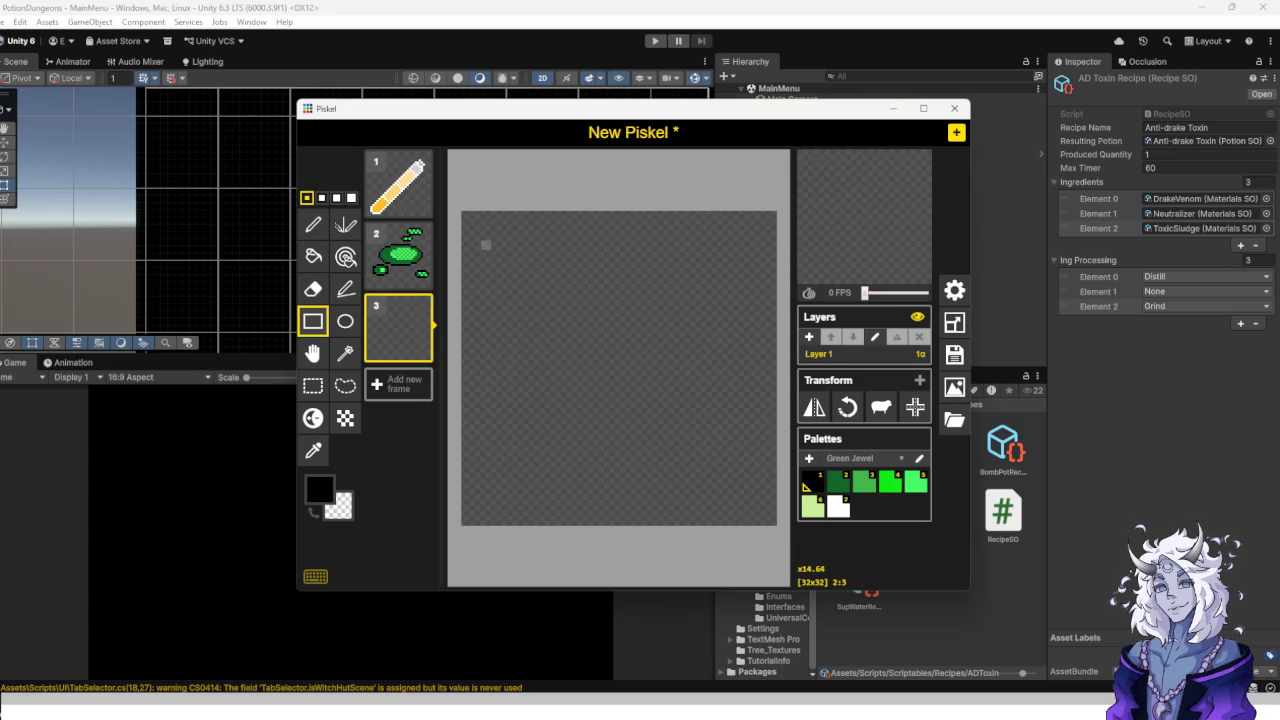
Draw a large black rectangle for the bottle body, redoing it once, and a small cap rectangle above.
drag(486, 235, 766, 476)
key(ctrl+z)
mouse_move(506, 265)
mouse_down()
mouse_move(741, 501)
mouse_move(731, 521)
mouse_up()
scroll(605, 233, up, 3)
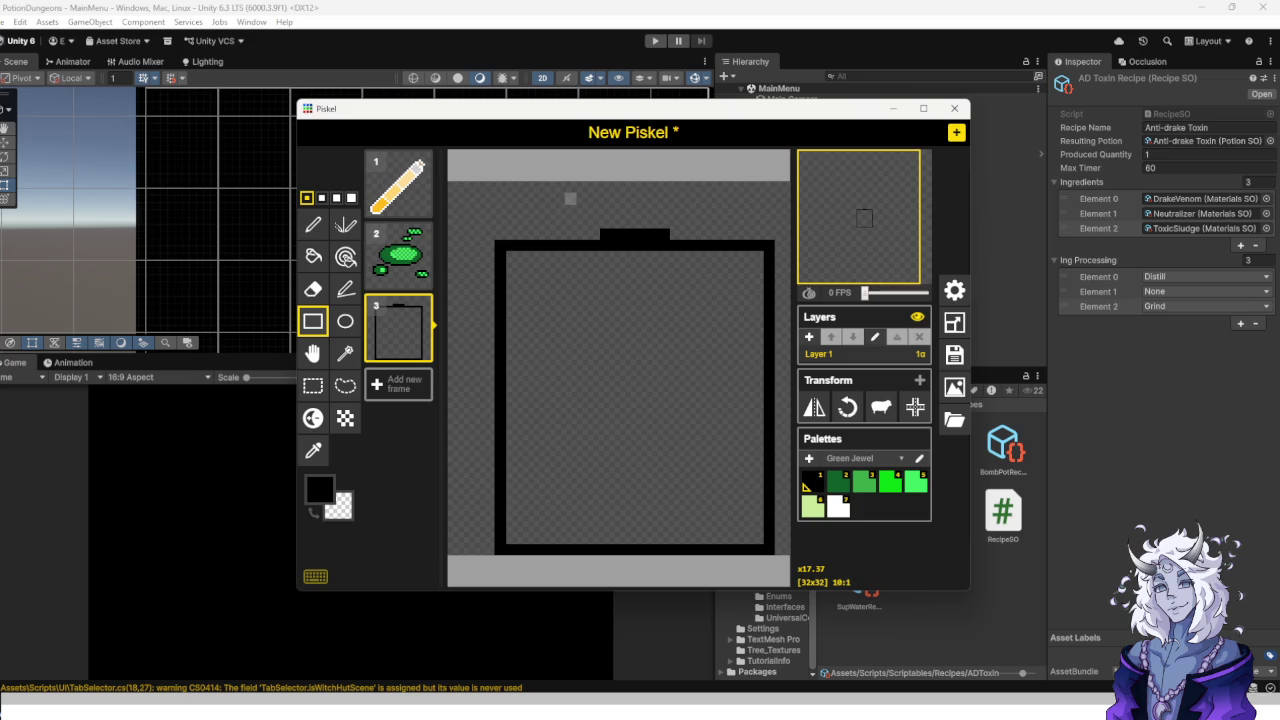
mouse_move(570, 187)
mouse_down()
mouse_move(712, 222)
mouse_move(700, 222)
mouse_up()
scroll(608, 344, down, 3)
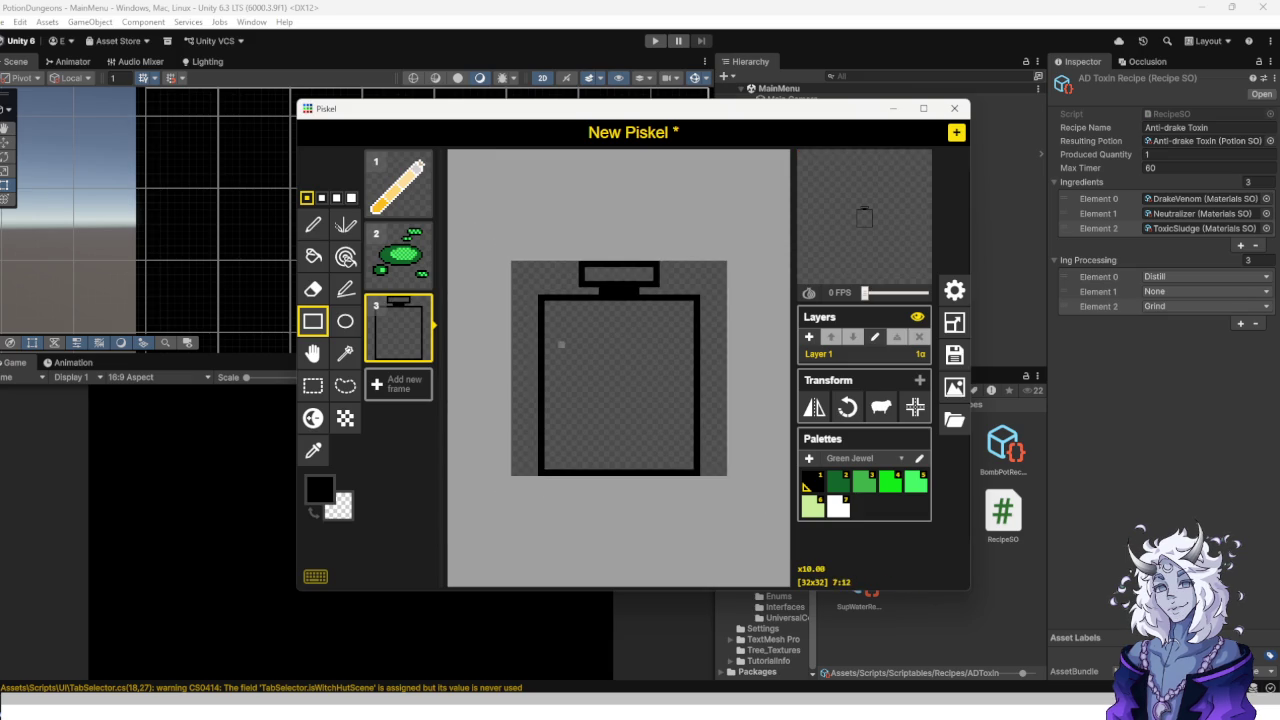
scroll(561, 344, up, 4)
scroll(591, 403, down, 3)
scroll(603, 434, up, 1)
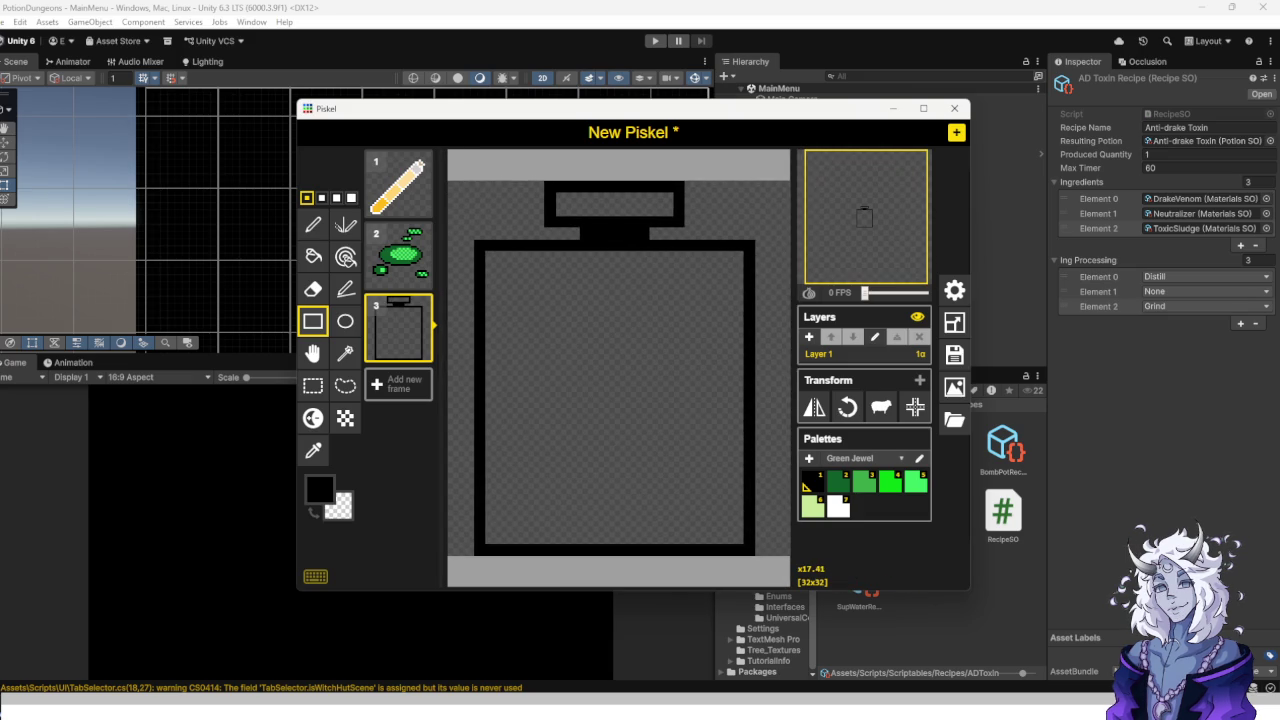
click(855, 458)
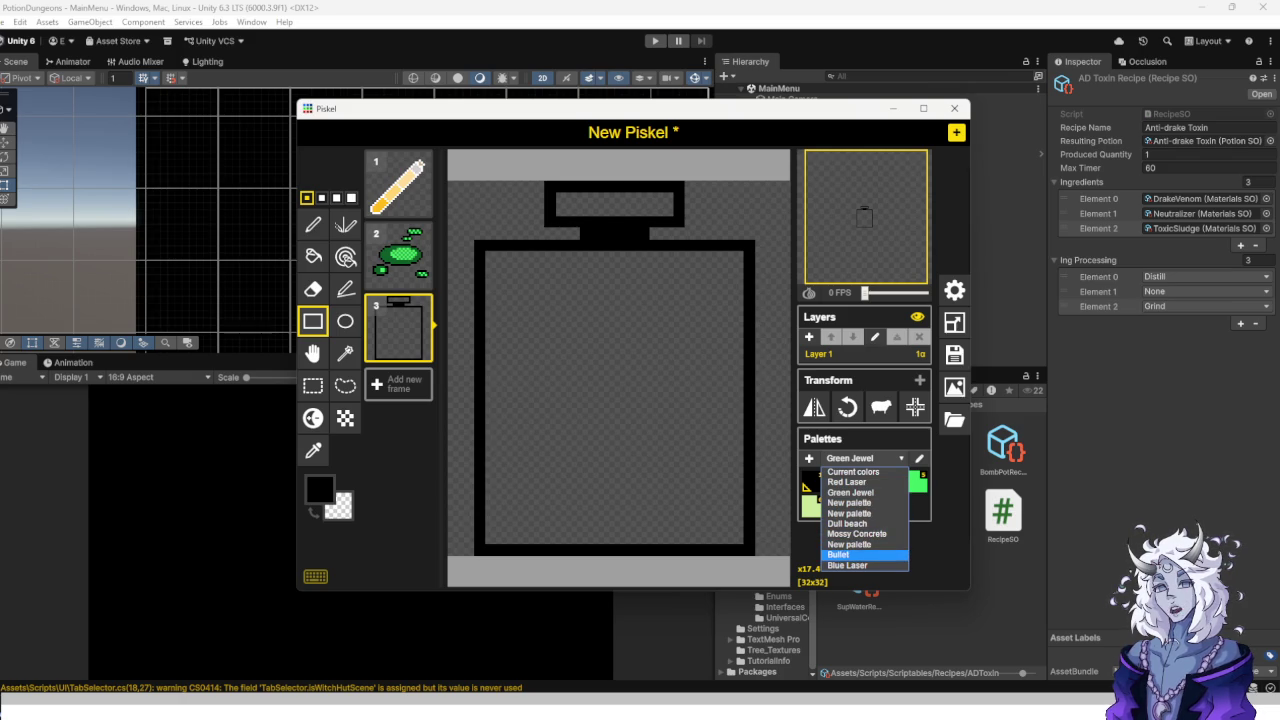
Load the Bullet palette (after briefly trying Blue Laser) and pick dark purple.
click(848, 565)
click(855, 458)
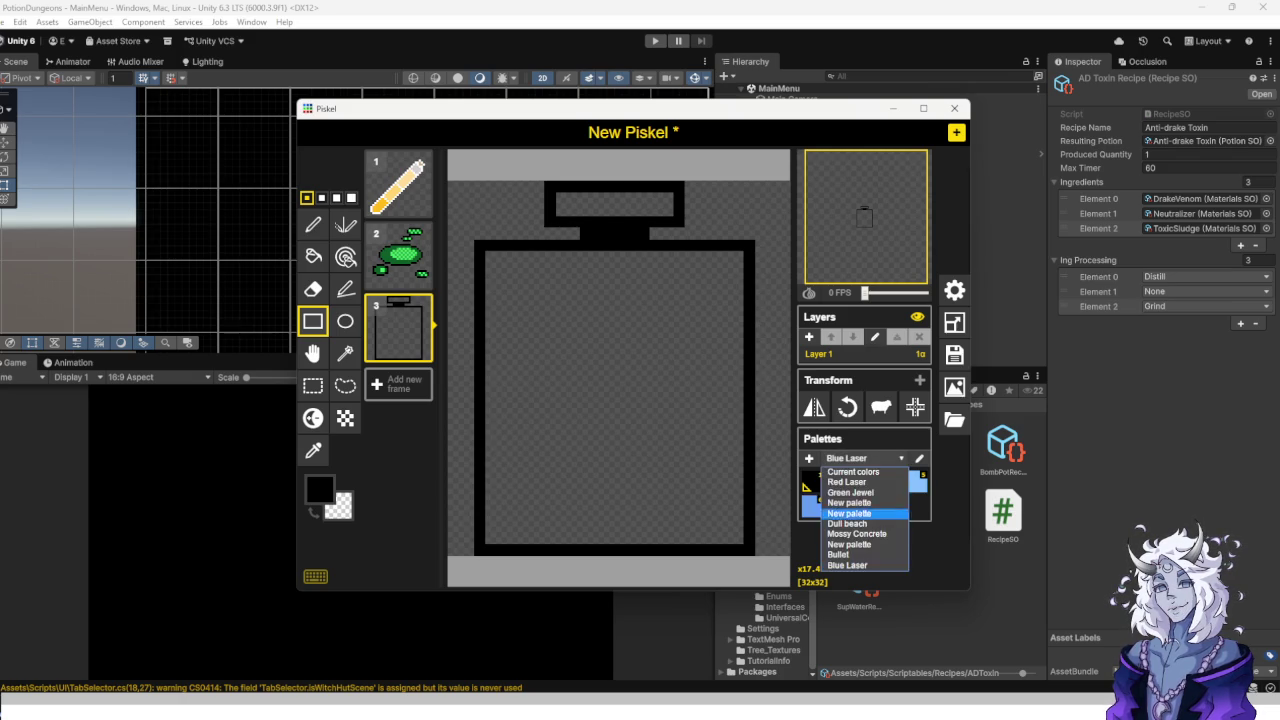
click(848, 557)
click(864, 481)
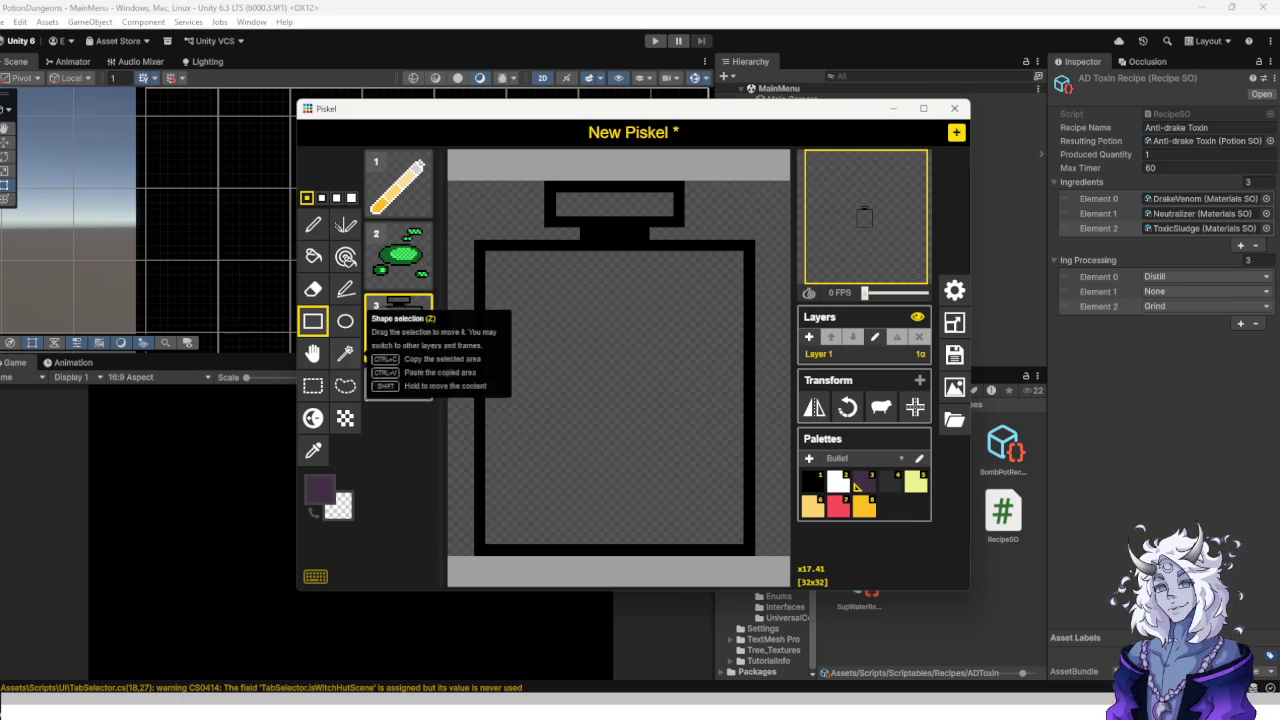
Bucket-fill the bottle body dark purple and the cap yellow.
click(313, 256)
click(620, 467)
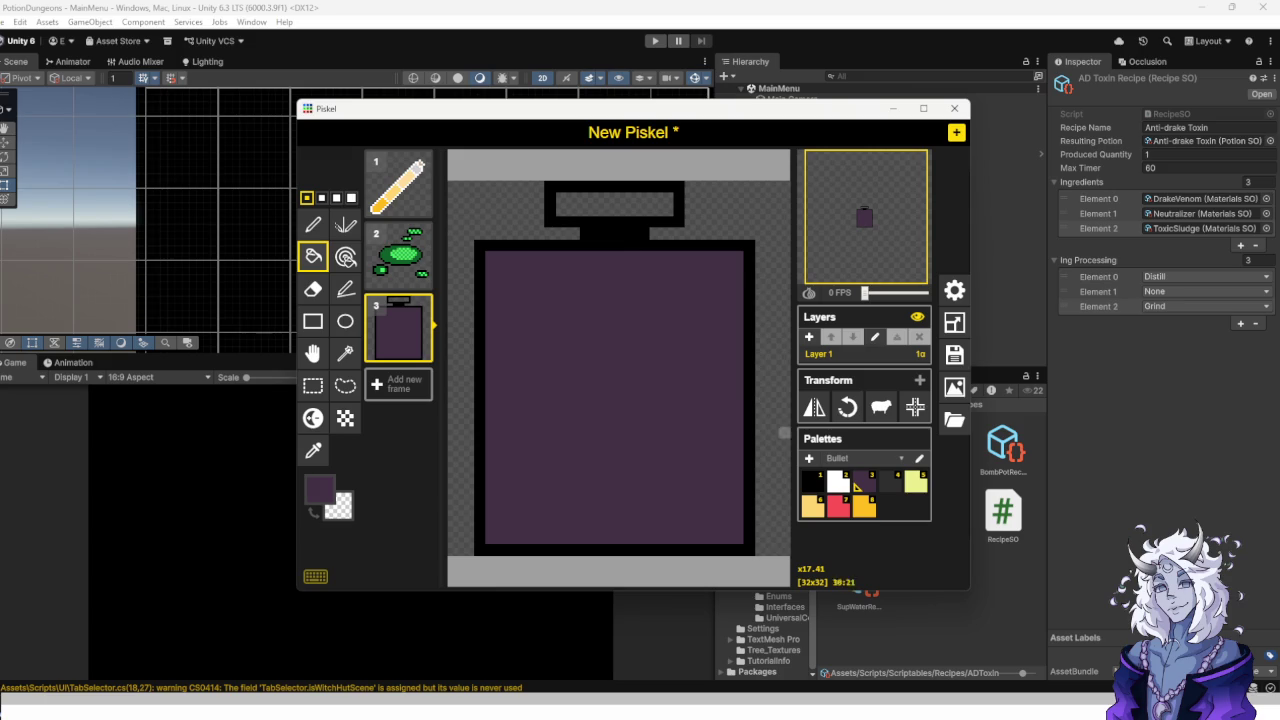
click(864, 507)
click(644, 207)
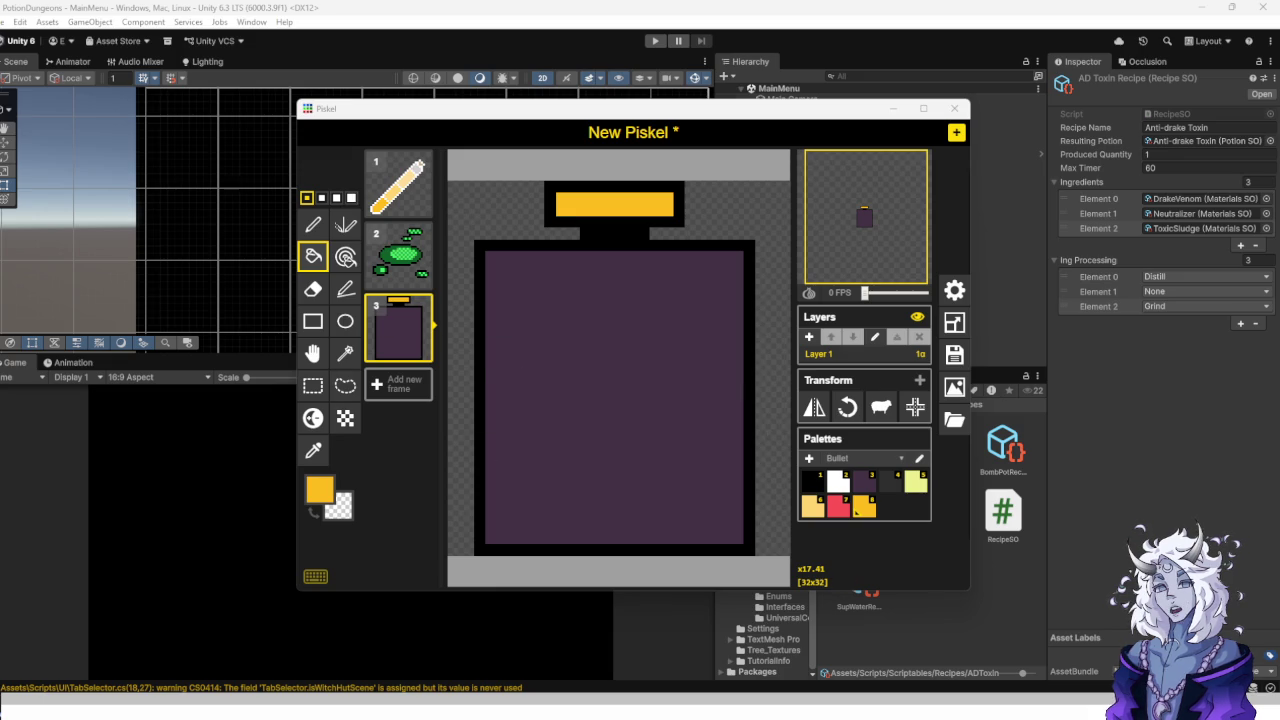
key(2)
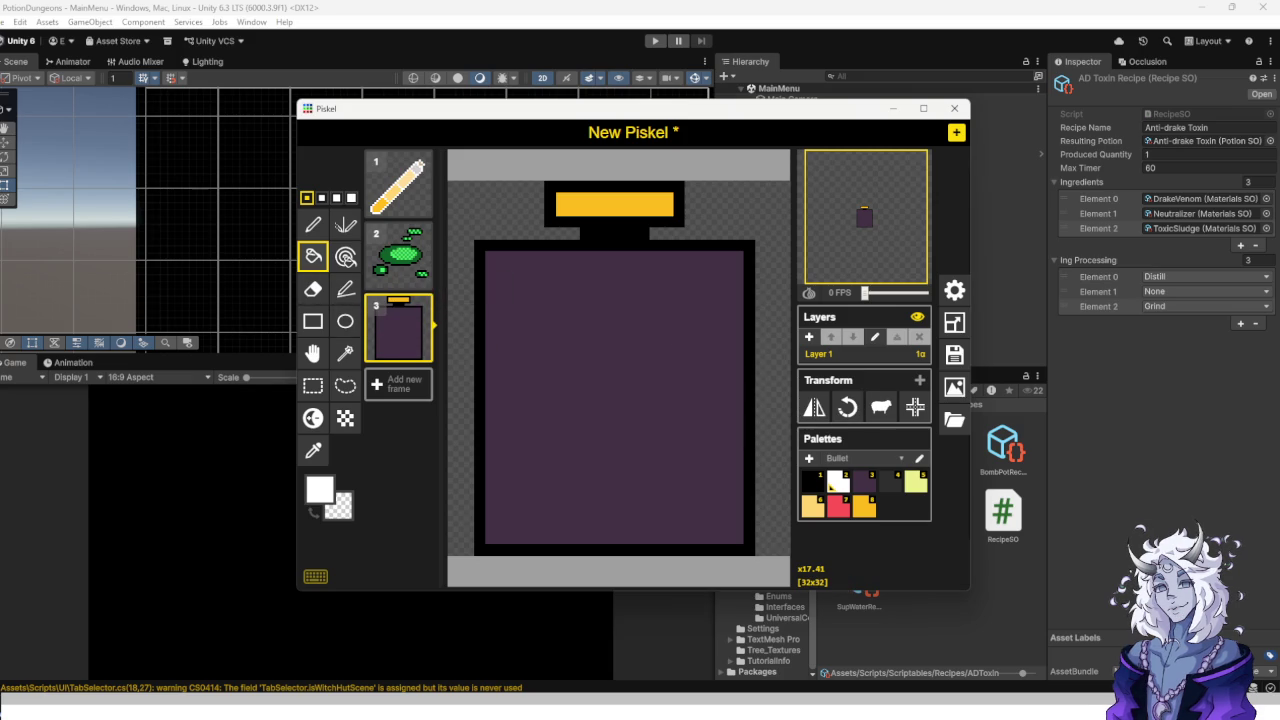
Draw two horizontal white lines across the upper and lower bottle body.
click(345, 289)
drag(504, 338, 704, 338)
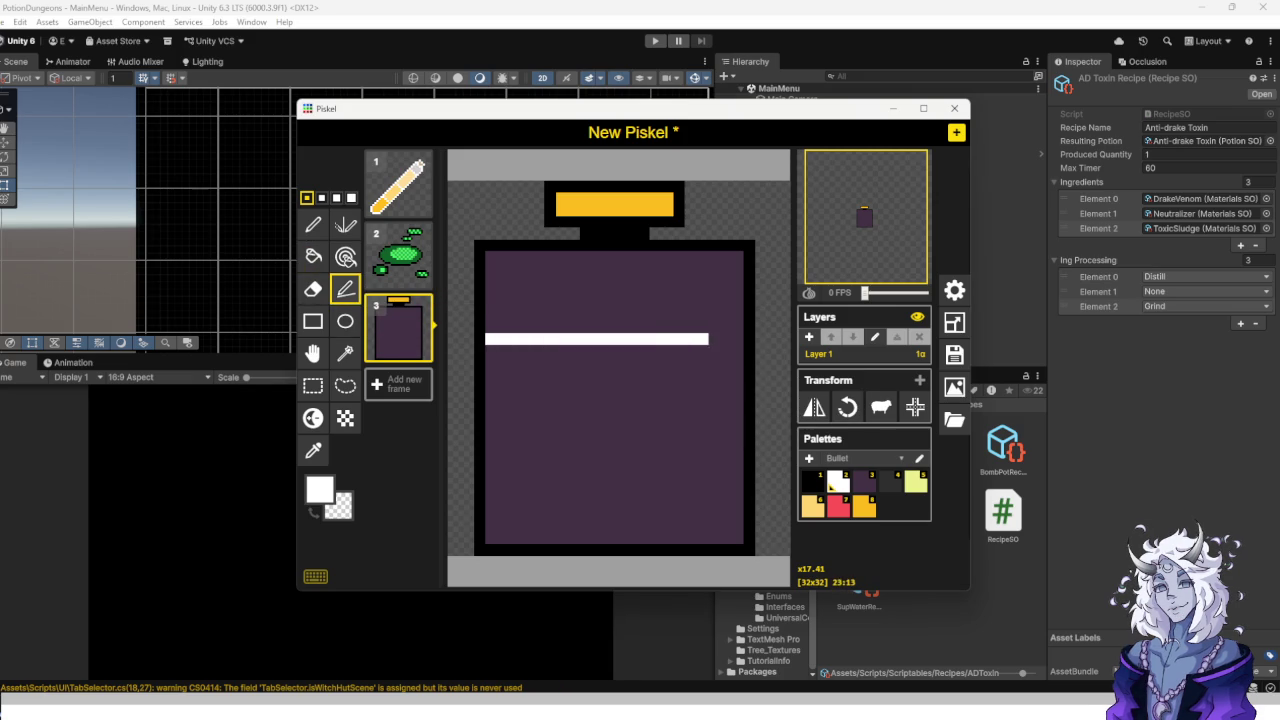
mouse_move(491, 479)
mouse_down()
mouse_move(684, 466)
mouse_move(714, 480)
mouse_up()
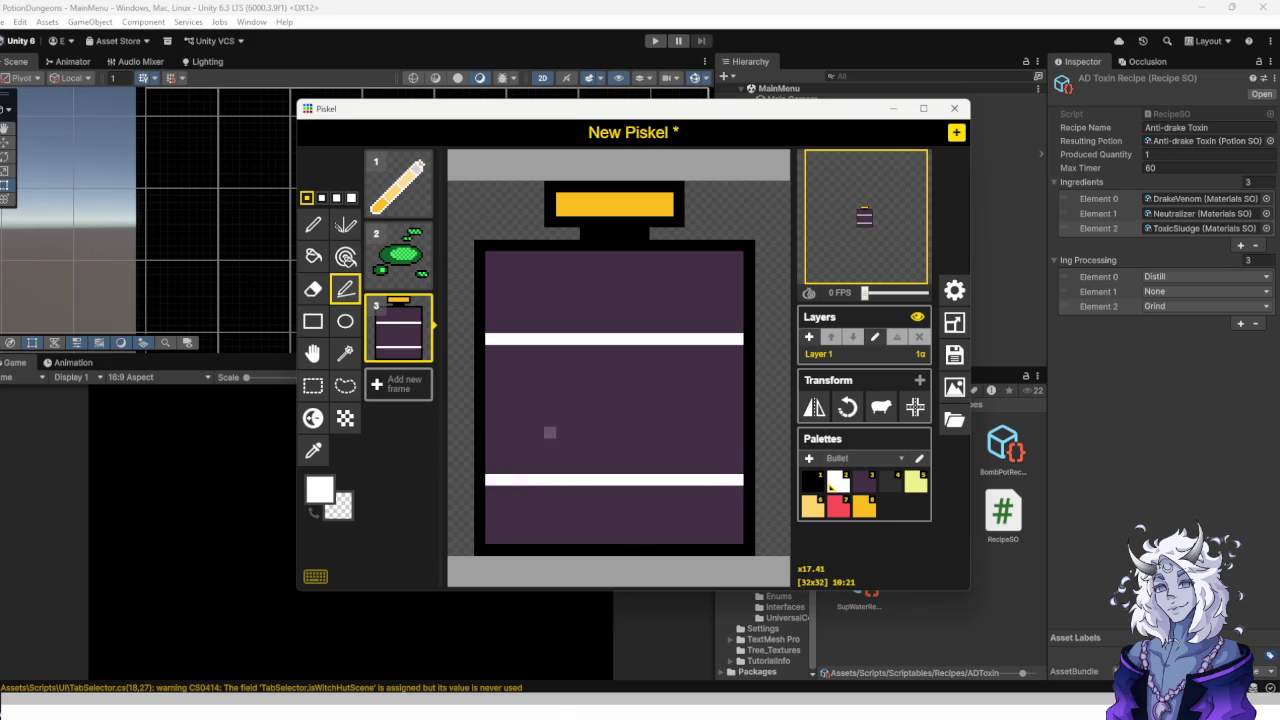
scroll(573, 444, up, 3)
scroll(573, 444, down, 3)
Bucket-fill the band between the two lines white to form the label.
click(312, 289)
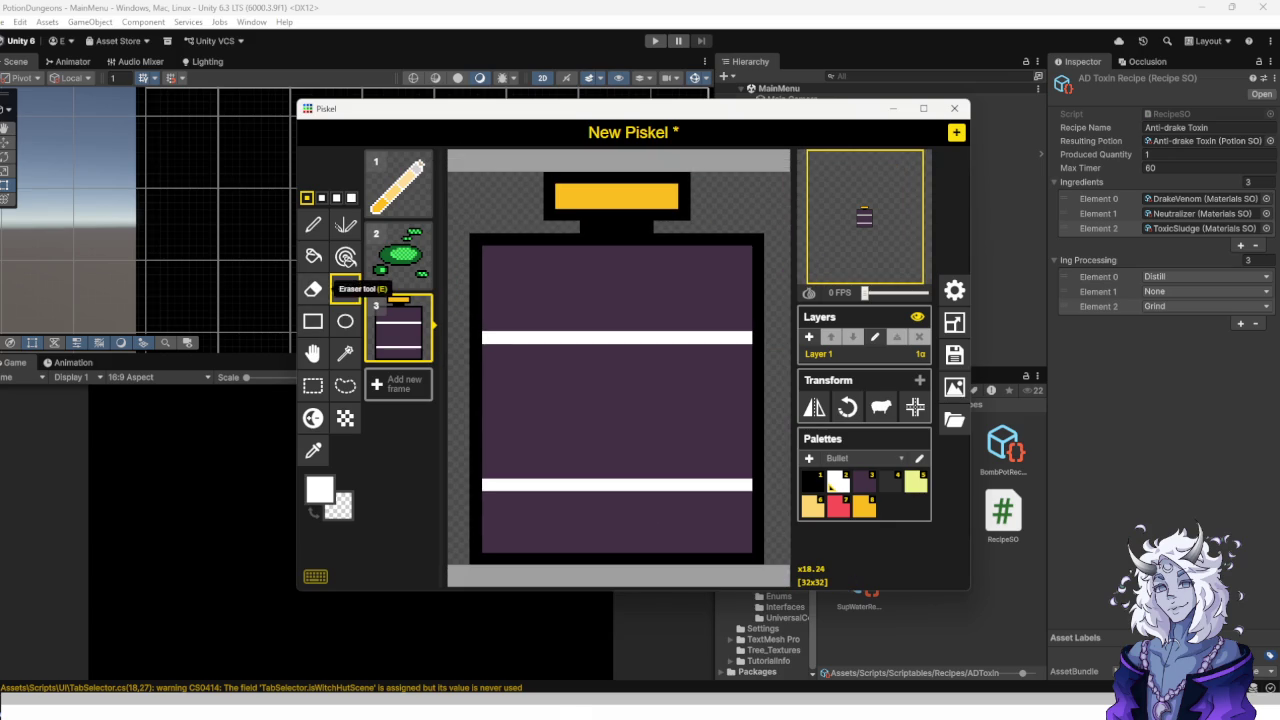
click(313, 256)
click(561, 448)
scroll(709, 411, up, 1)
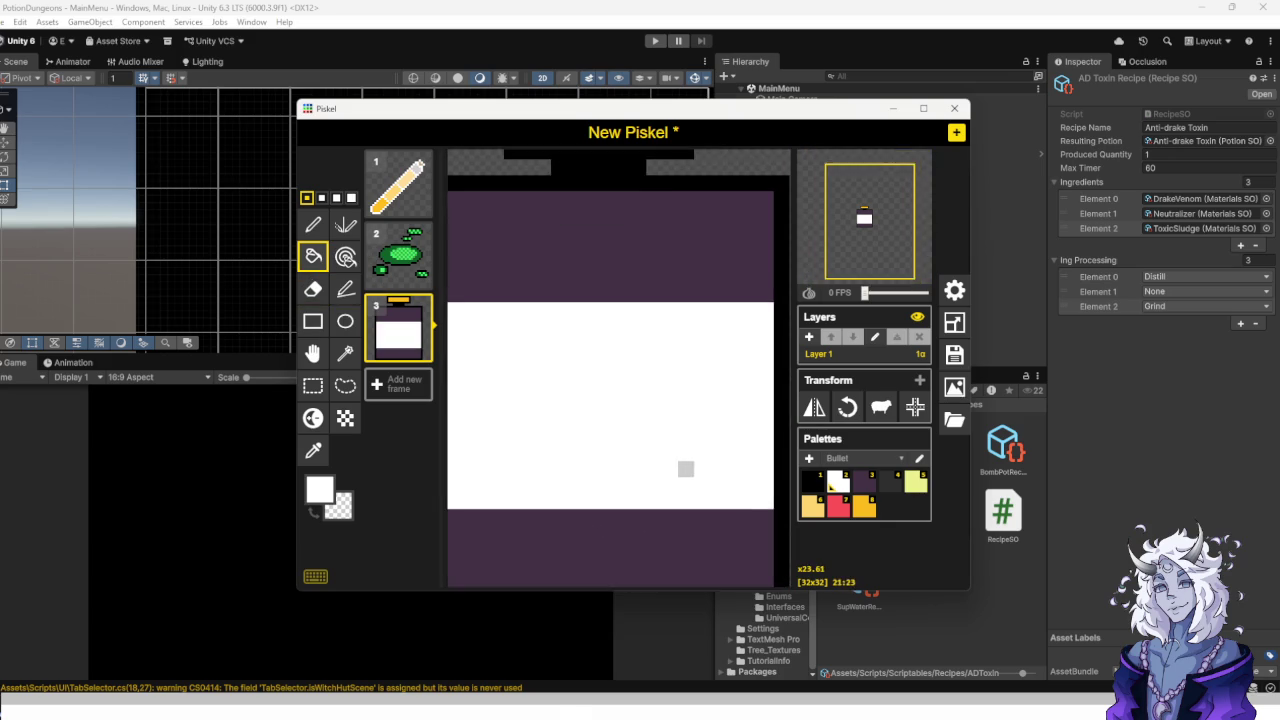
scroll(677, 436, down, 2)
scroll(676, 447, up, 2)
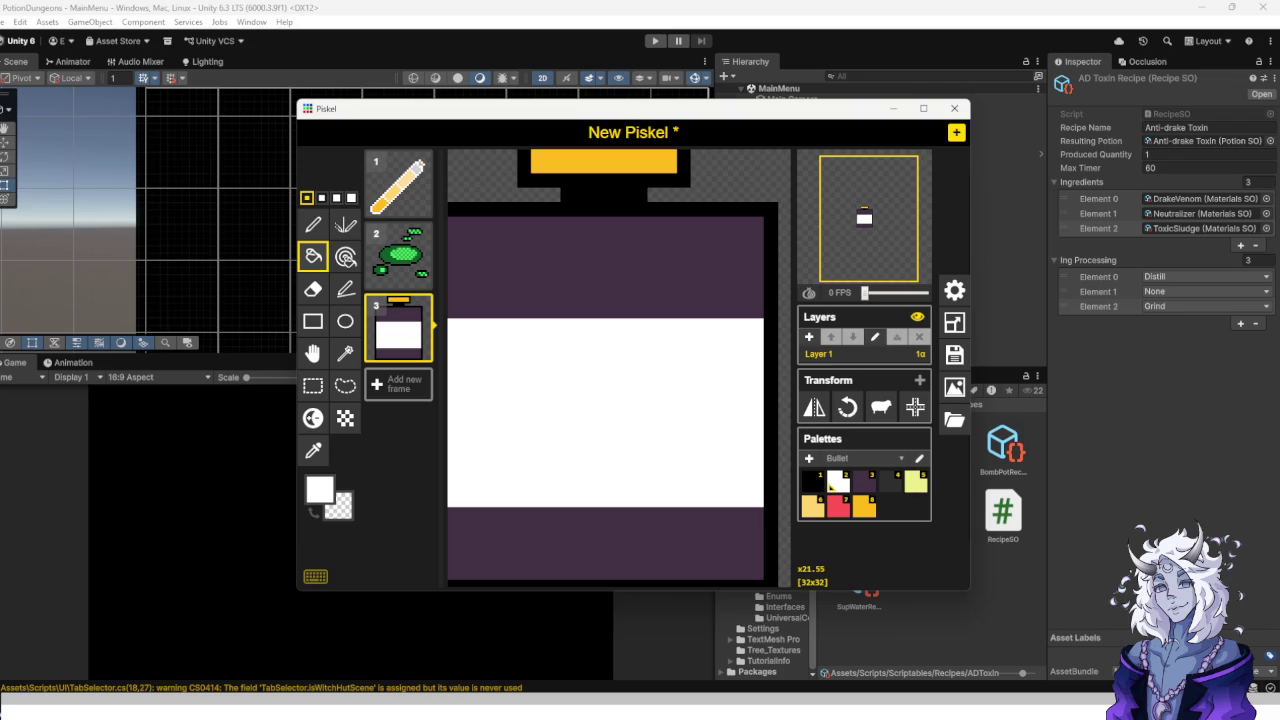
key(1)
scroll(551, 451, up, 1)
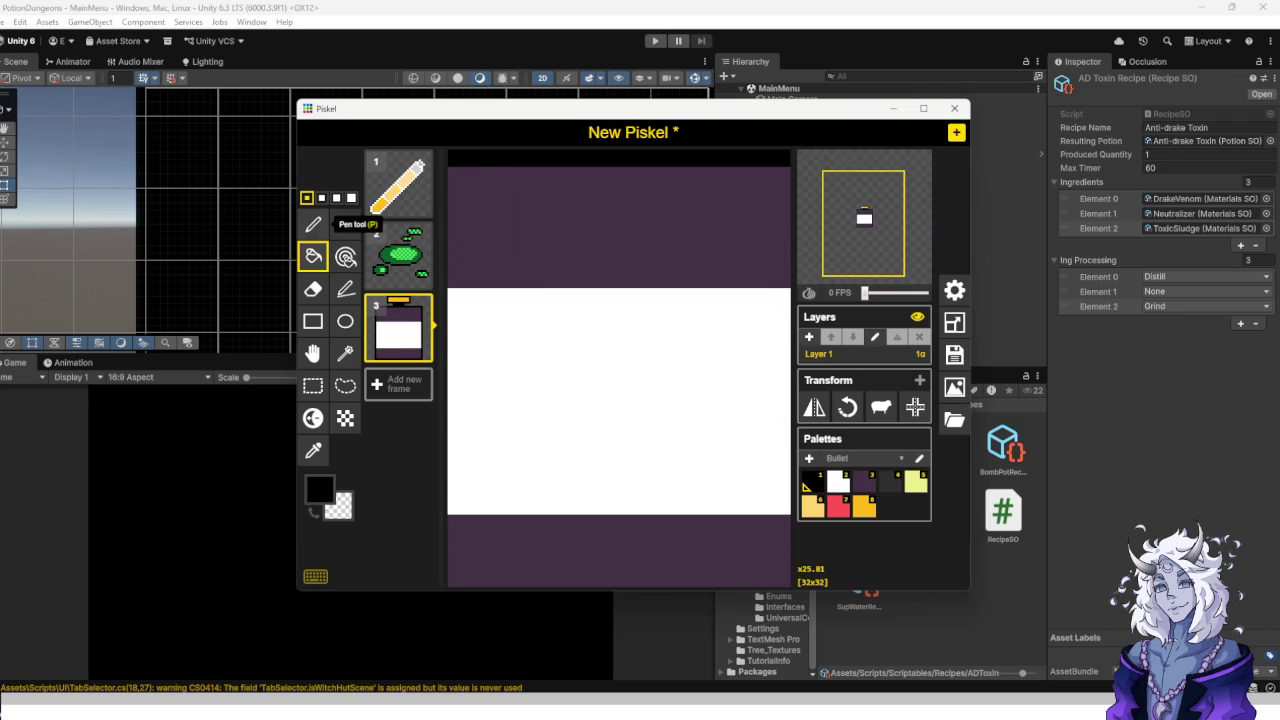
Draw the black skull outline on the label and fill in its two square eyes.
click(313, 224)
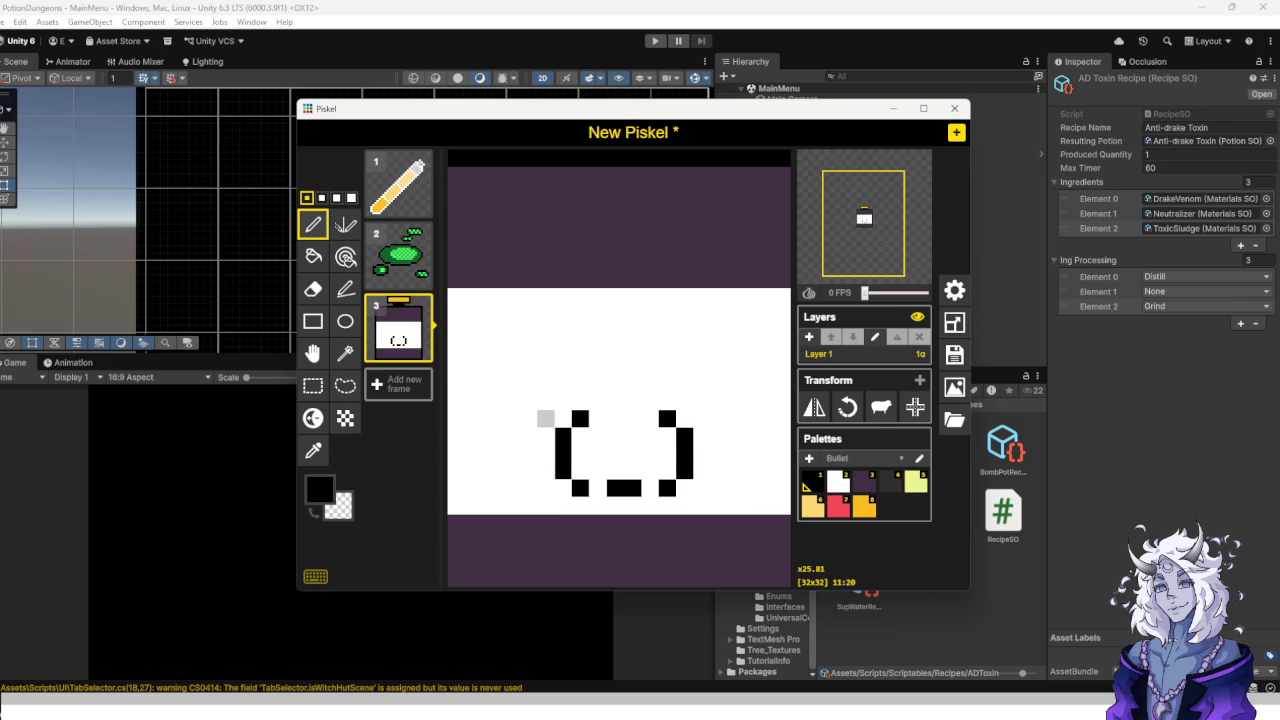
mouse_move(528, 418)
mouse_down()
mouse_move(512, 345)
mouse_move(655, 296)
mouse_move(737, 367)
mouse_up()
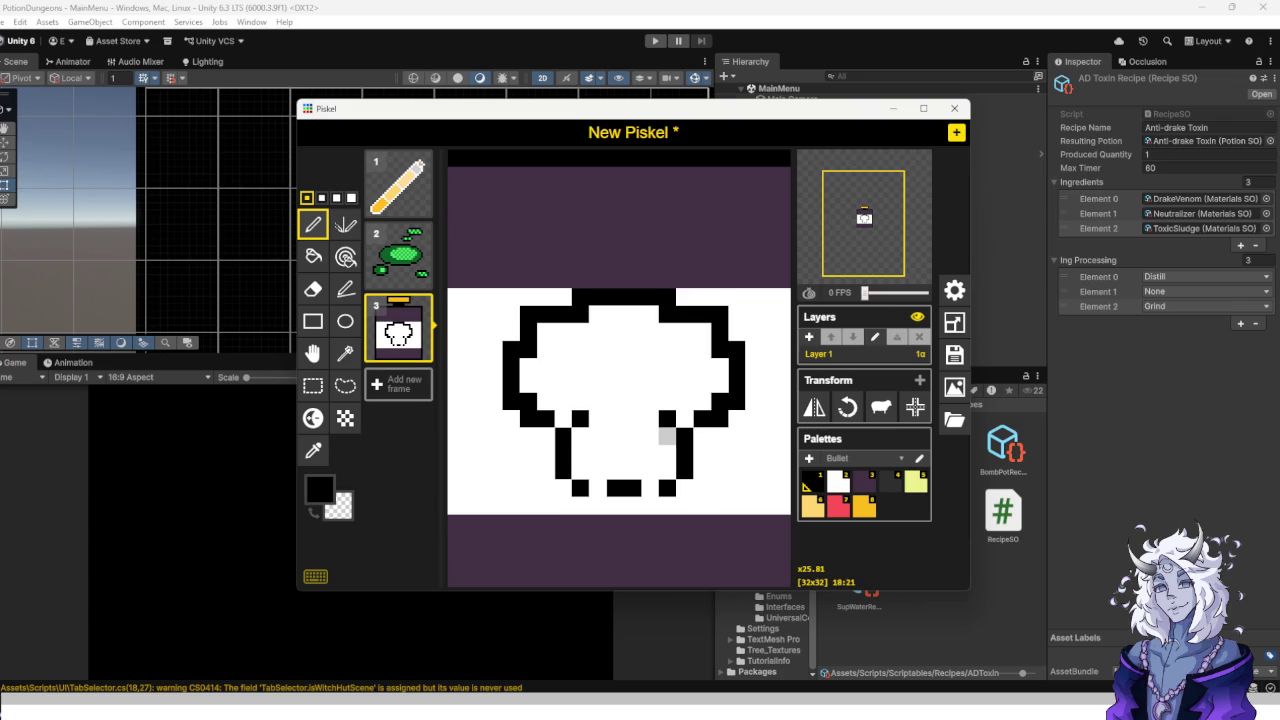
scroll(640, 425, down, 3)
scroll(612, 434, up, 5)
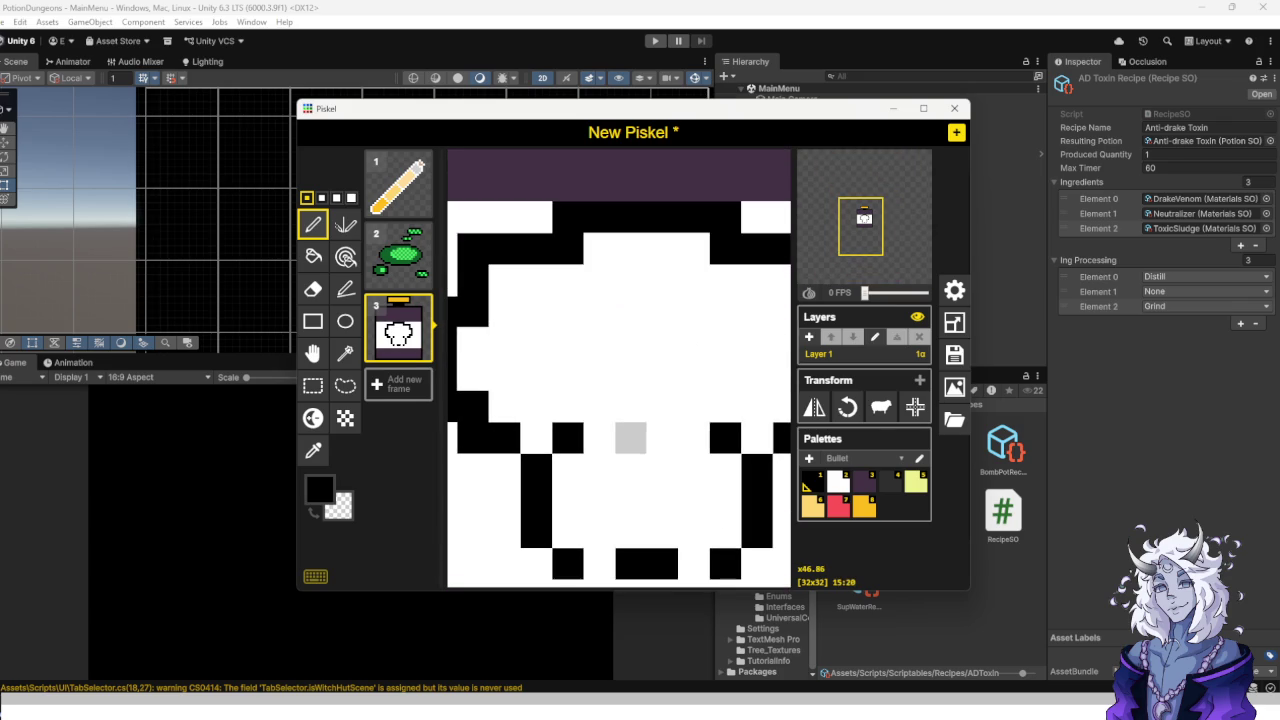
click(567, 312)
click(536, 343)
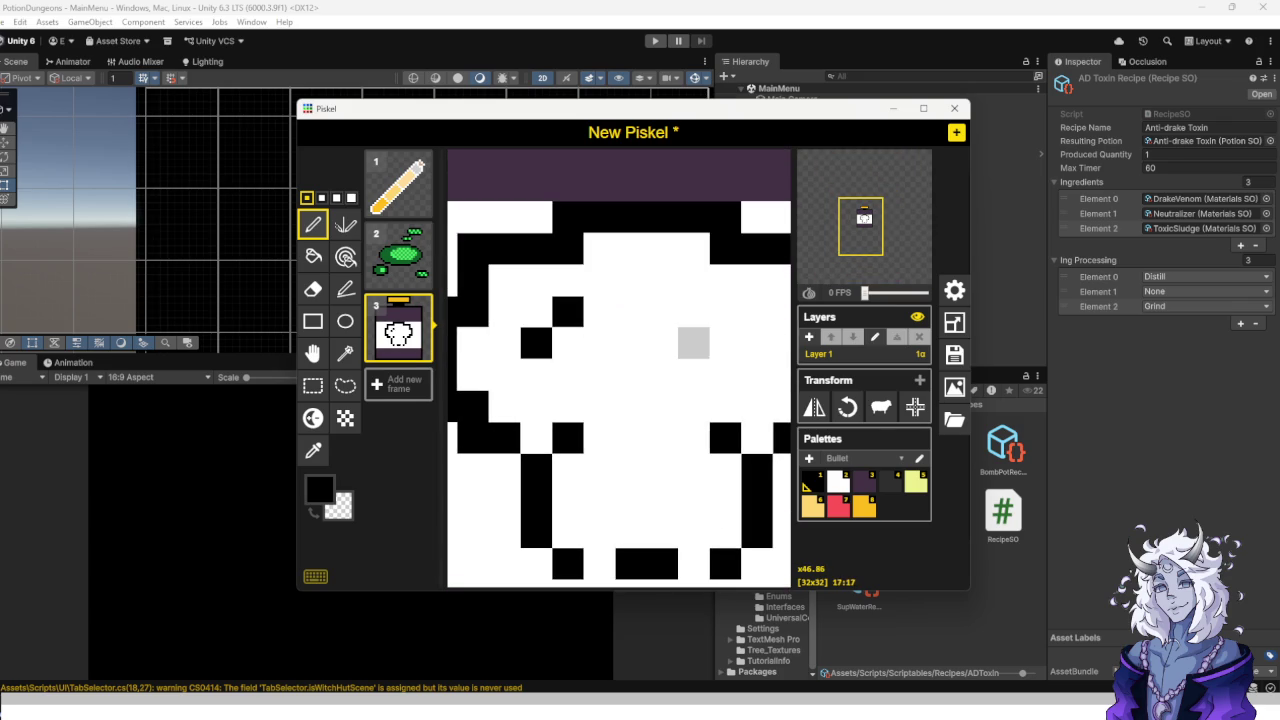
click(725, 312)
click(756, 343)
click(725, 343)
click(756, 312)
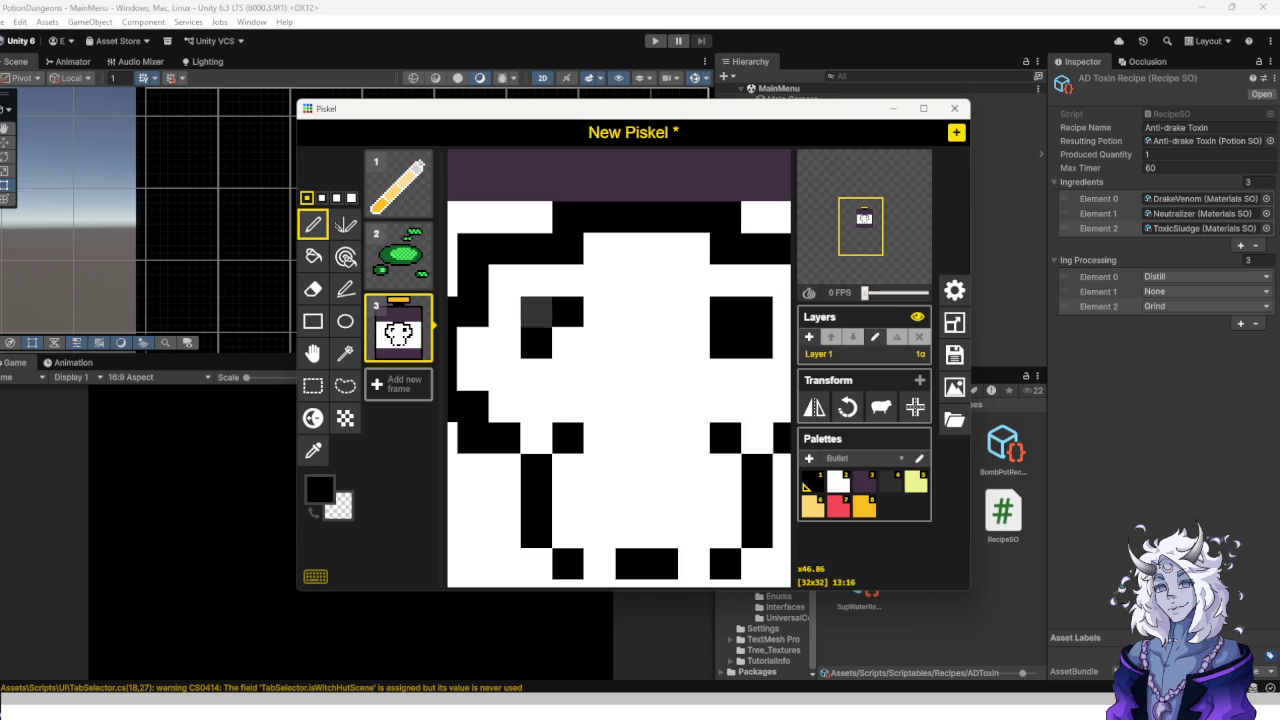
click(536, 312)
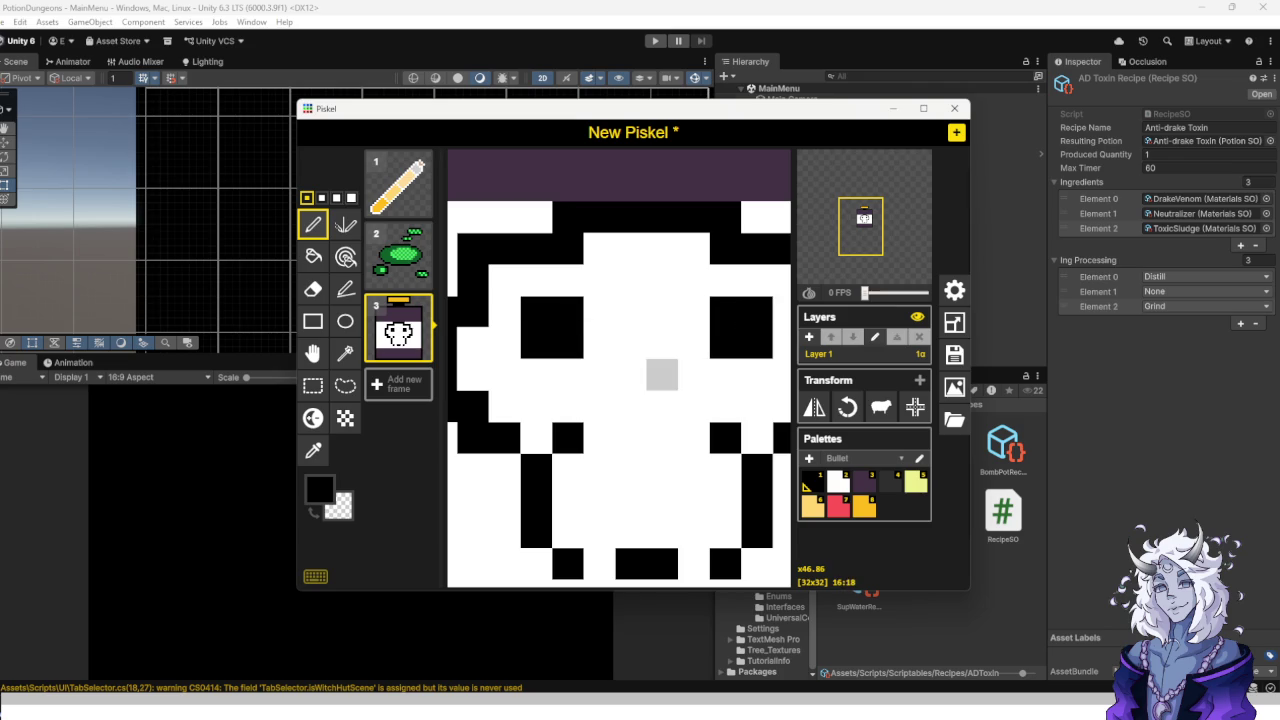
Add the skull's two-pixel nose and the teeth pixels along its mouth.
click(662, 374)
click(662, 406)
scroll(630, 374, down, 4)
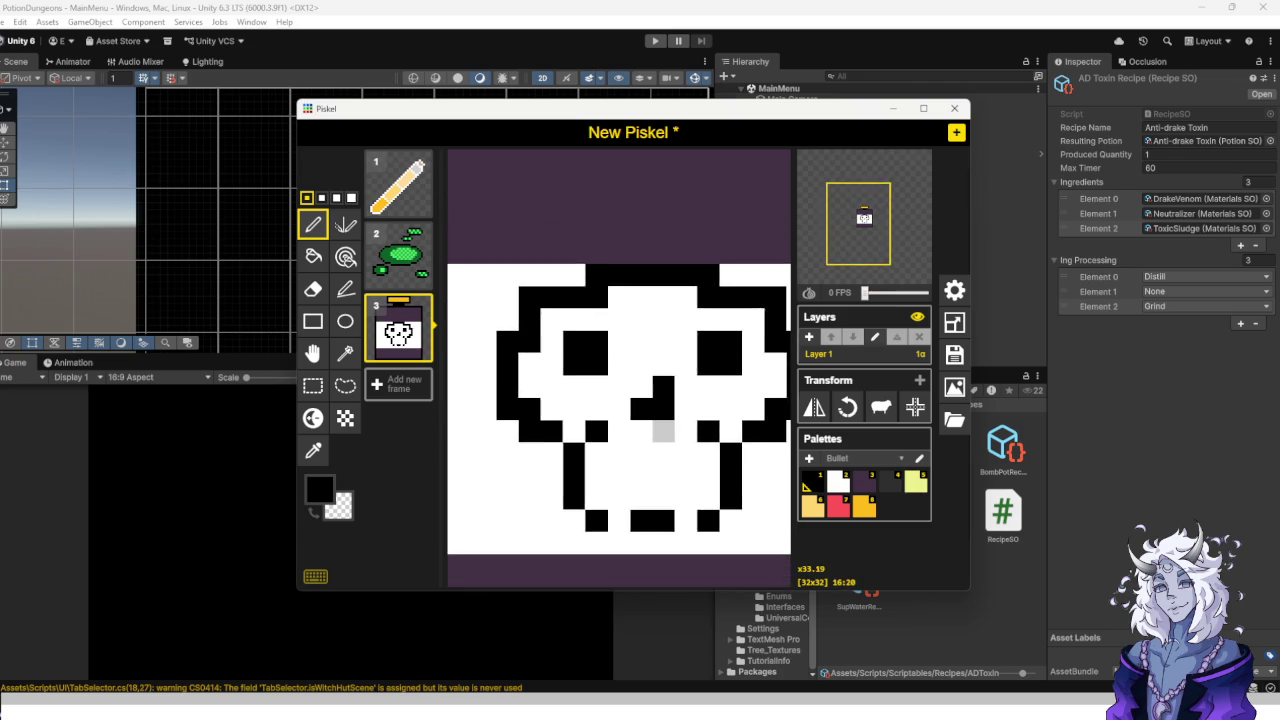
scroll(669, 505, up, 4)
click(606, 474)
click(702, 474)
click(702, 442)
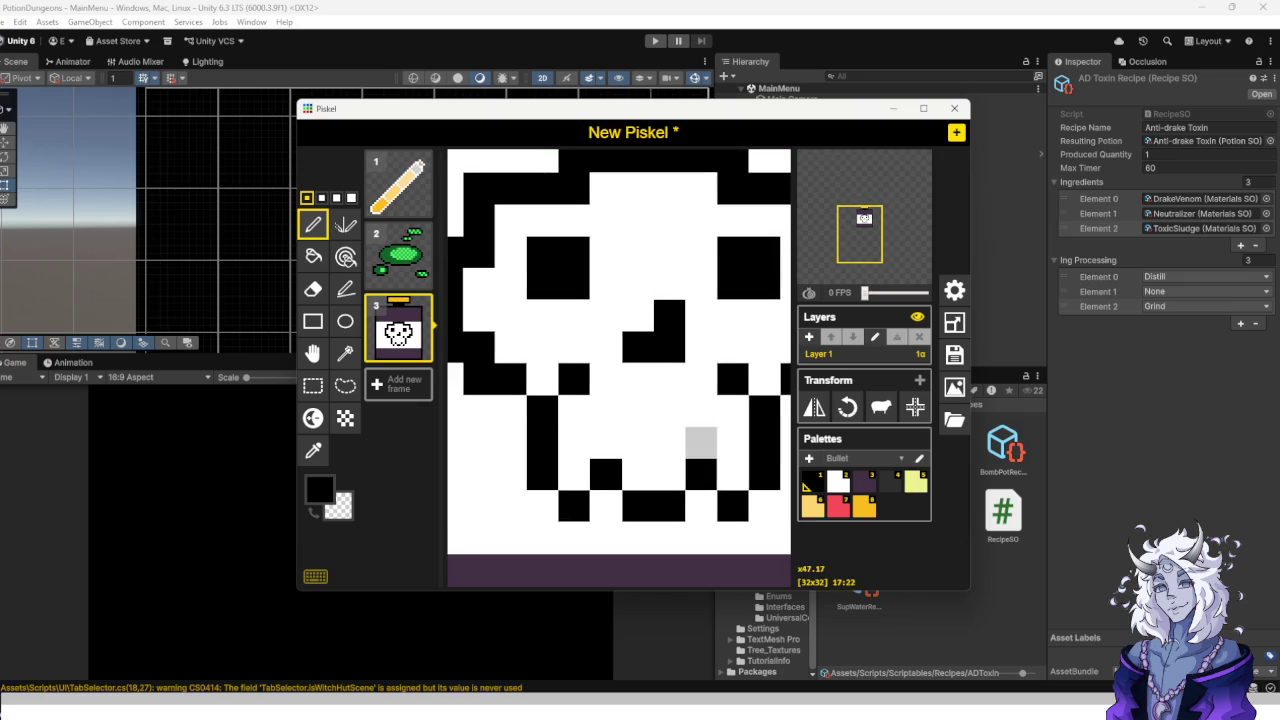
click(606, 442)
scroll(671, 475, down, 5)
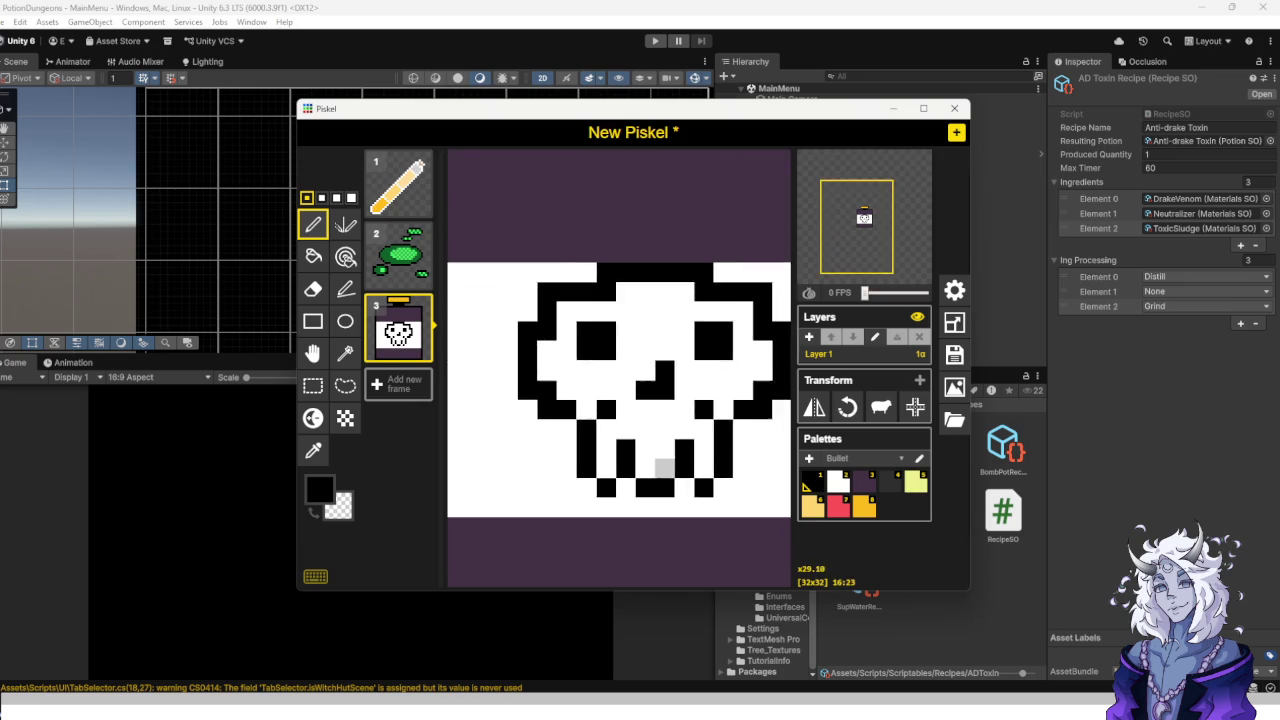
scroll(621, 387, up, 4)
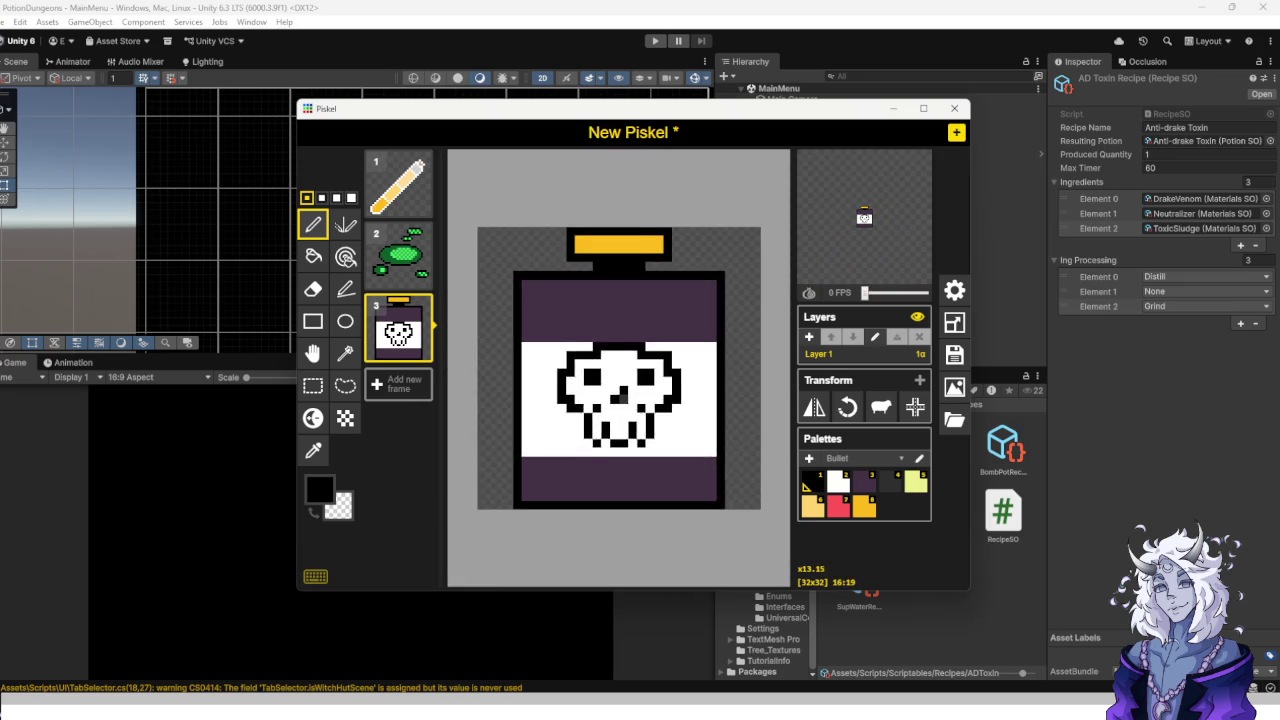
Paint a white strip on the purple band, then sample the bottle's purple with the colour picker.
scroll(590, 340, down, 2)
scroll(586, 326, up, 2)
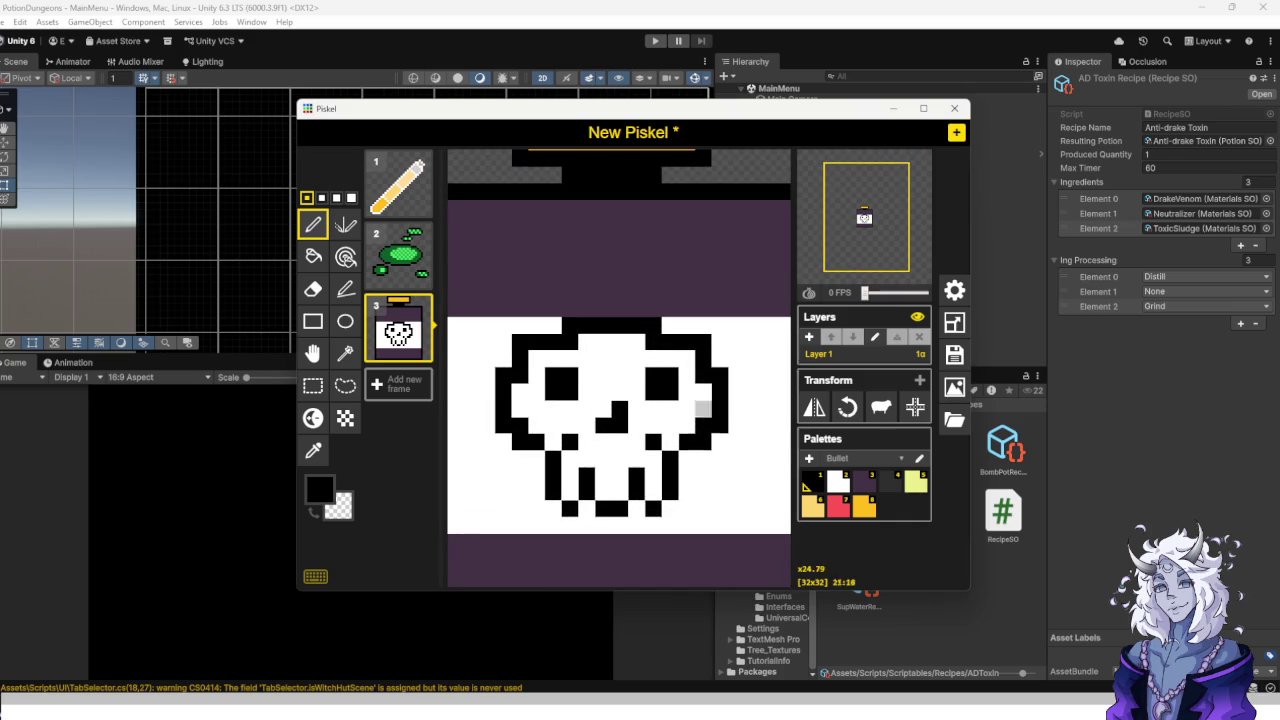
key(2)
scroll(528, 324, down, 2)
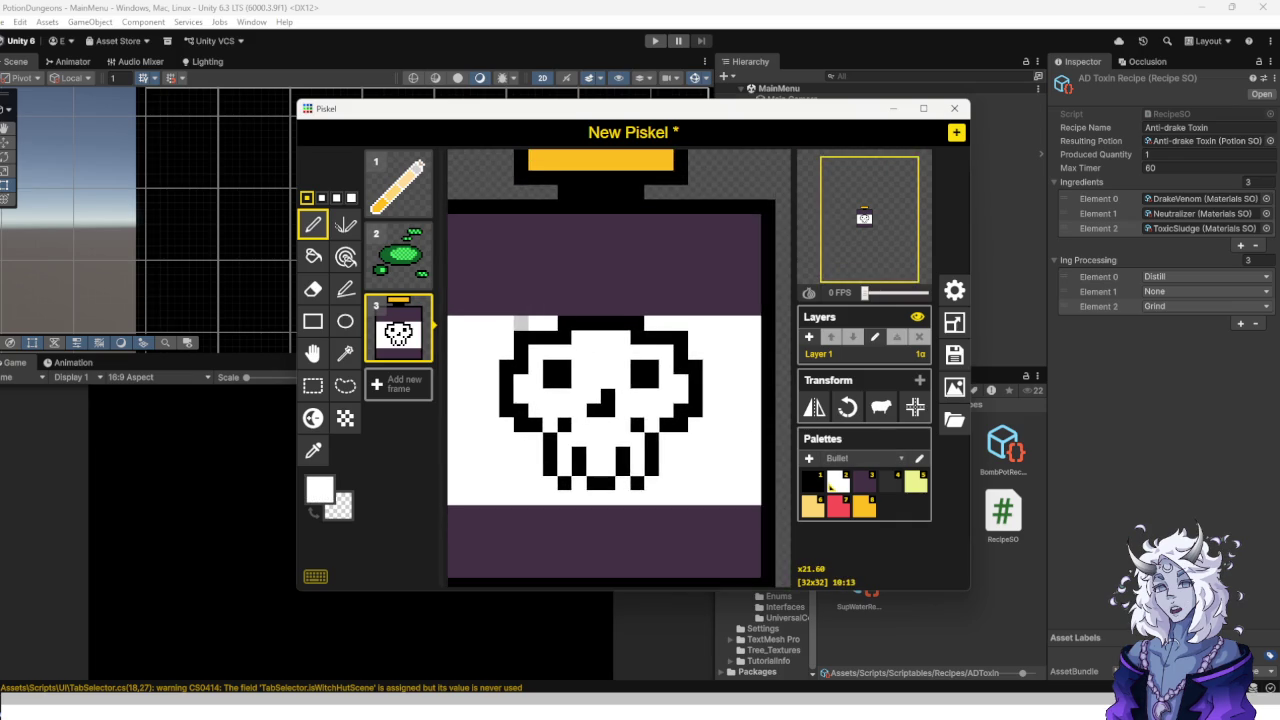
drag(476, 327, 525, 327)
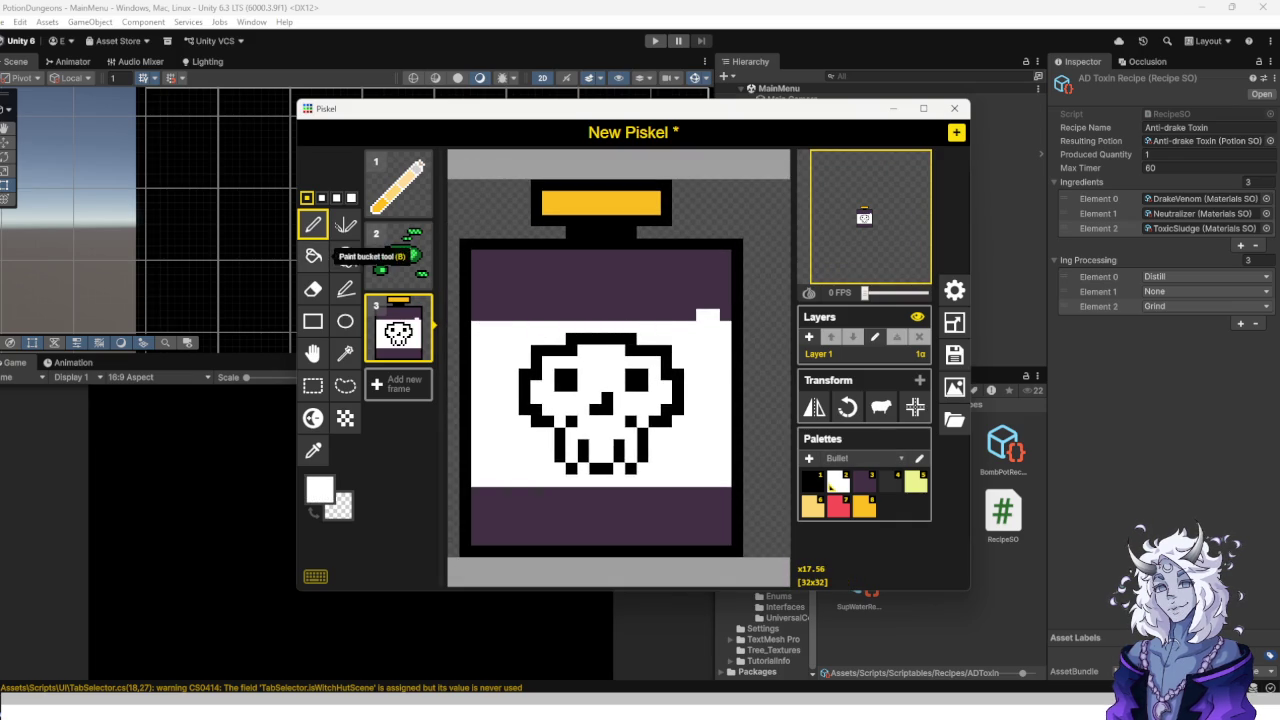
click(313, 451)
click(595, 291)
click(313, 224)
Draw an L-shaped black corner line across the top purple band up to the bottle's top border.
scroll(635, 400, down, 3)
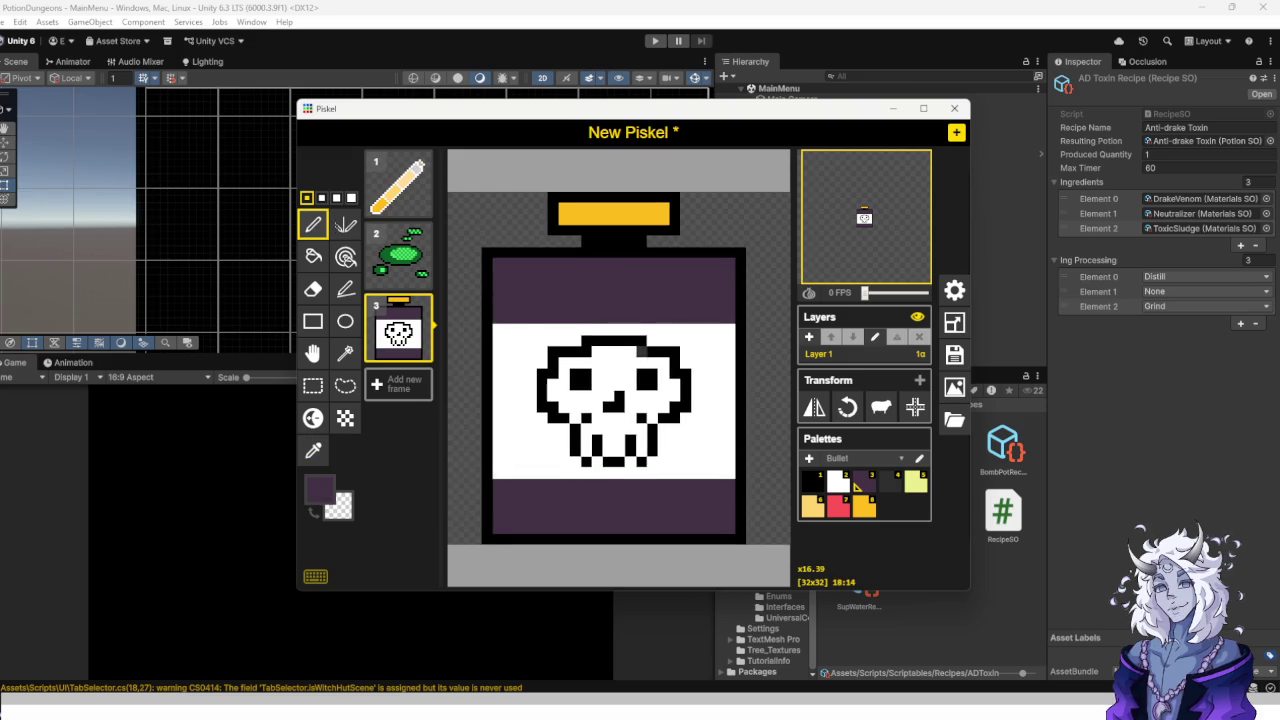
scroll(590, 380, up, 5)
scroll(567, 274, up, 2)
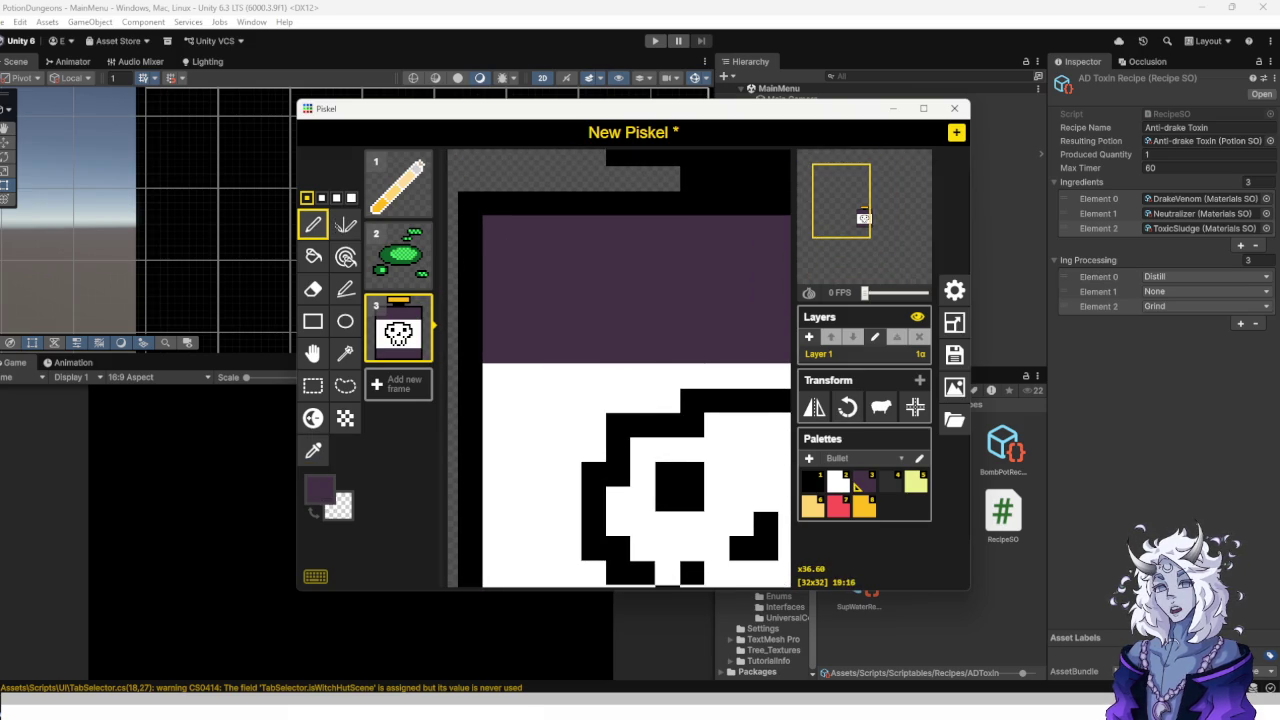
scroll(517, 290, up, 2)
scroll(517, 277, down, 2)
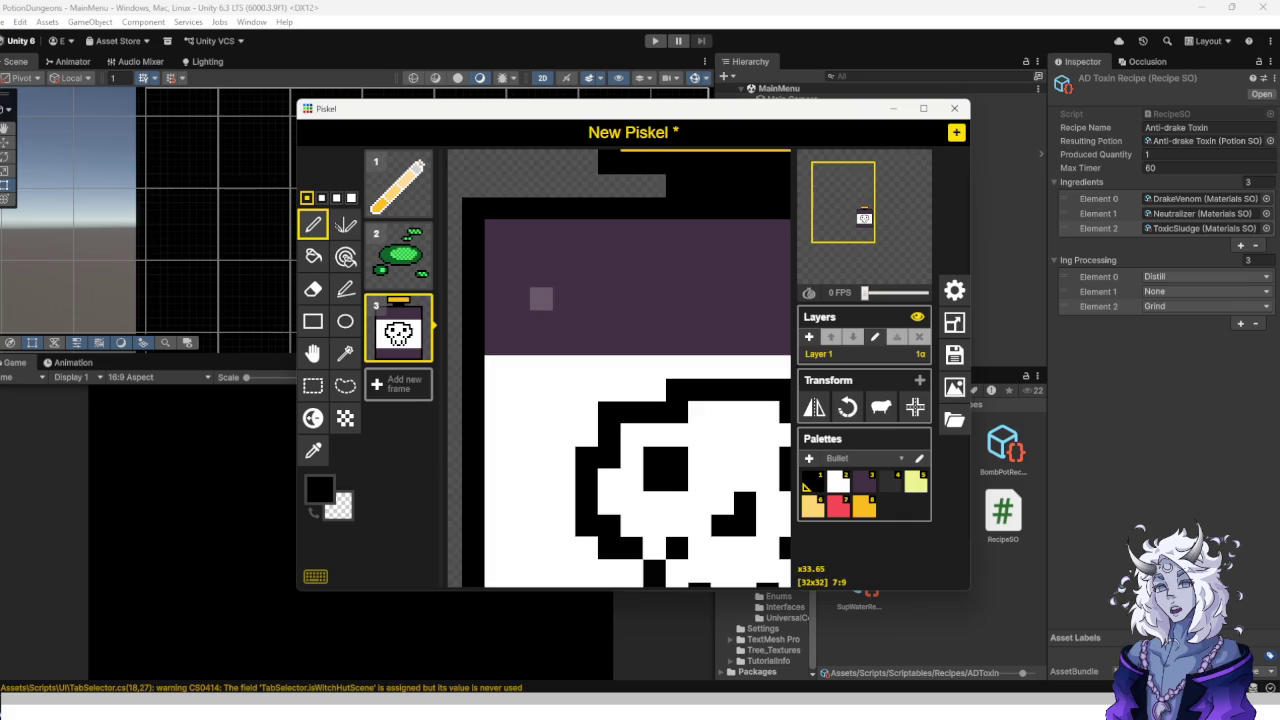
scroll(522, 320, up, 1)
click(524, 335)
click(553, 335)
click(582, 335)
click(582, 306)
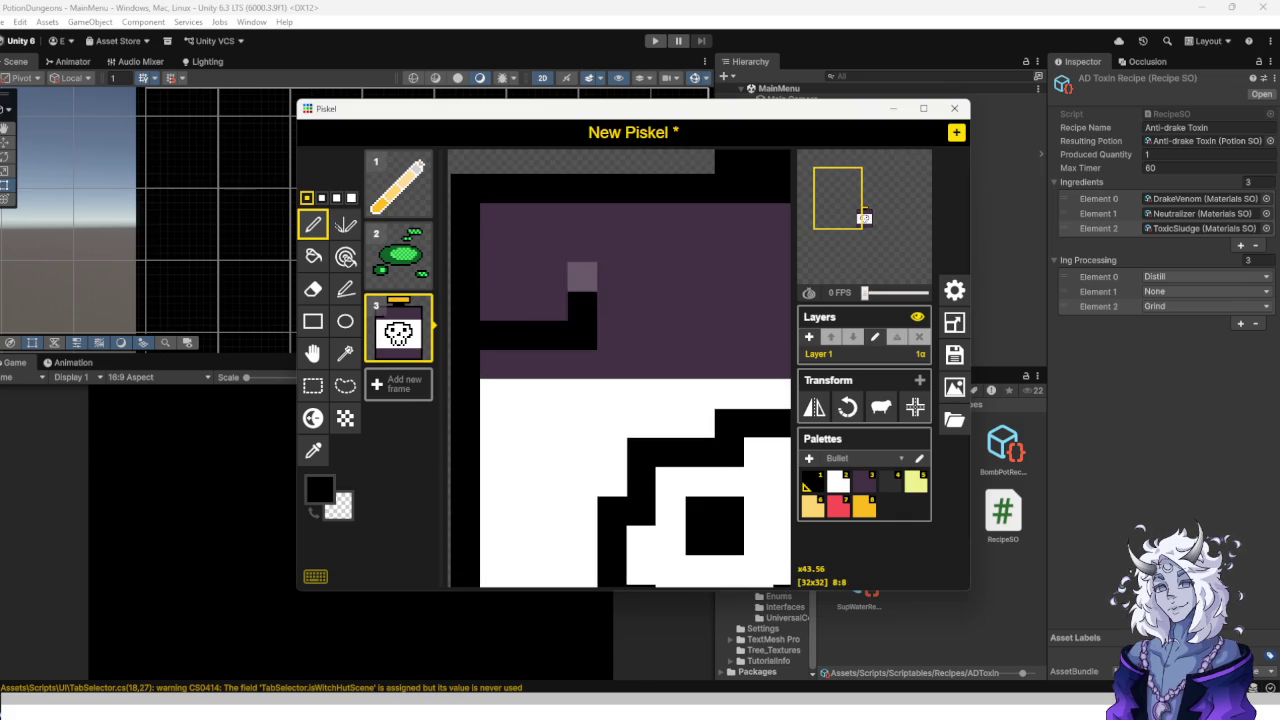
click(582, 277)
click(582, 248)
click(582, 219)
Add dark corner pixels at the bottle's bottom-right corner.
scroll(611, 303, down, 1)
scroll(611, 303, down, 5)
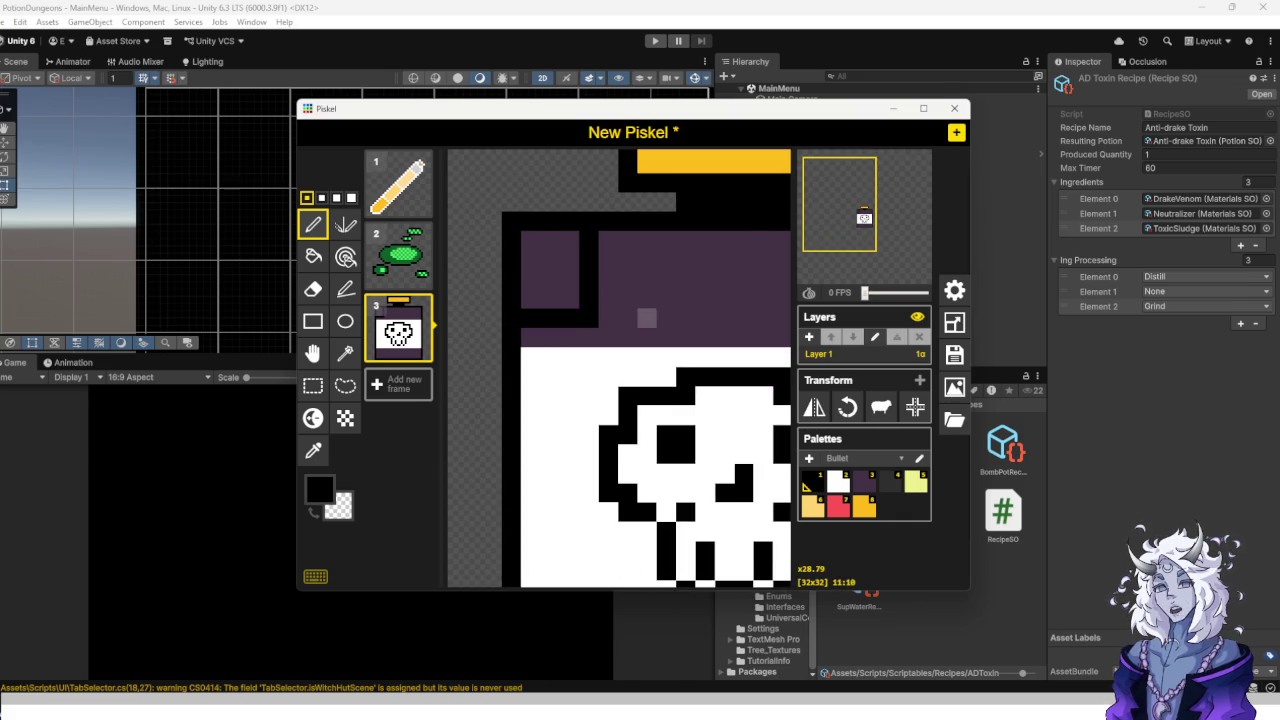
scroll(606, 353, right, 5)
scroll(683, 353, down, 6)
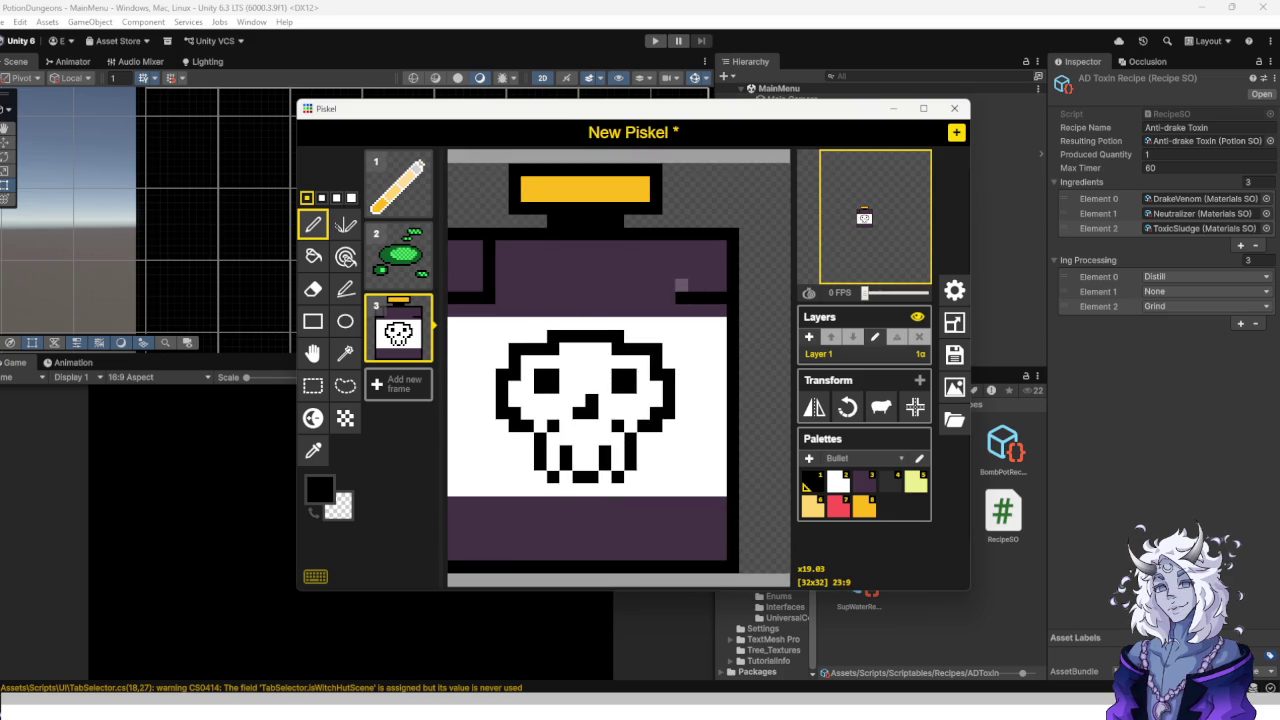
scroll(617, 489, left, 3)
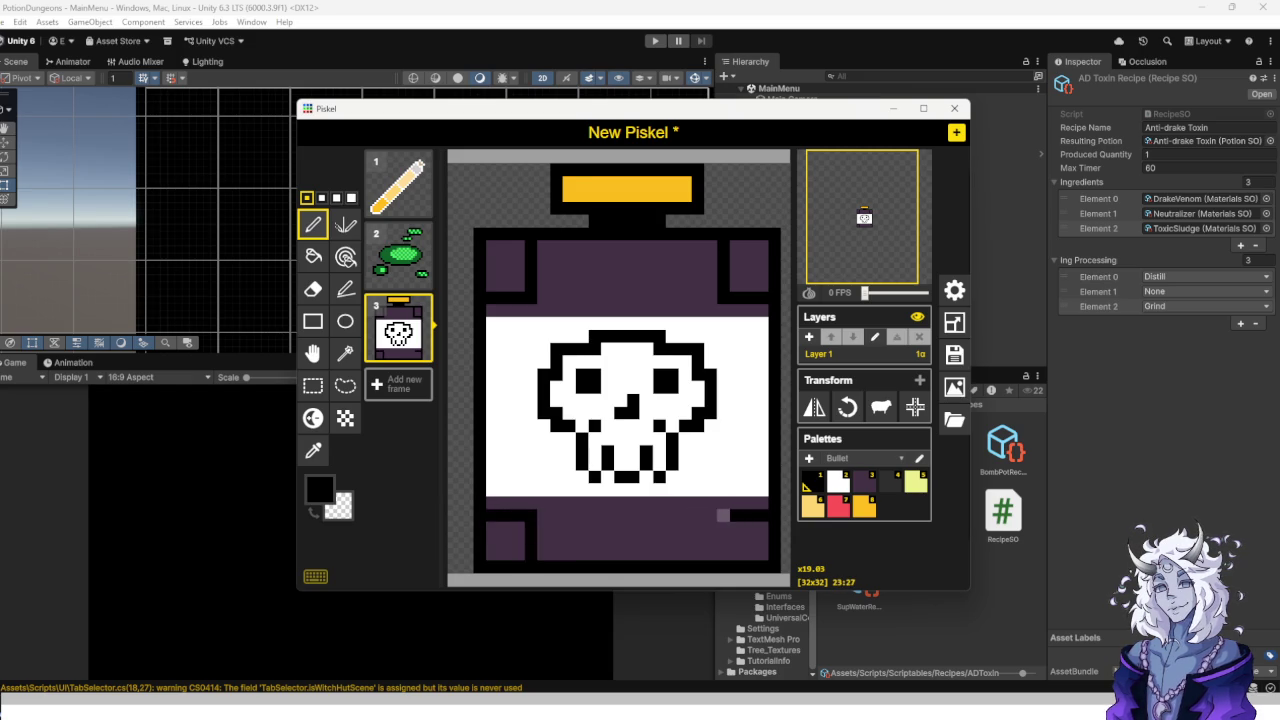
drag(723, 515, 723, 542)
With the Eraser, clear the staircase of pixels at the upper-left and stray pixels on the right edge.
scroll(585, 503, down, 2)
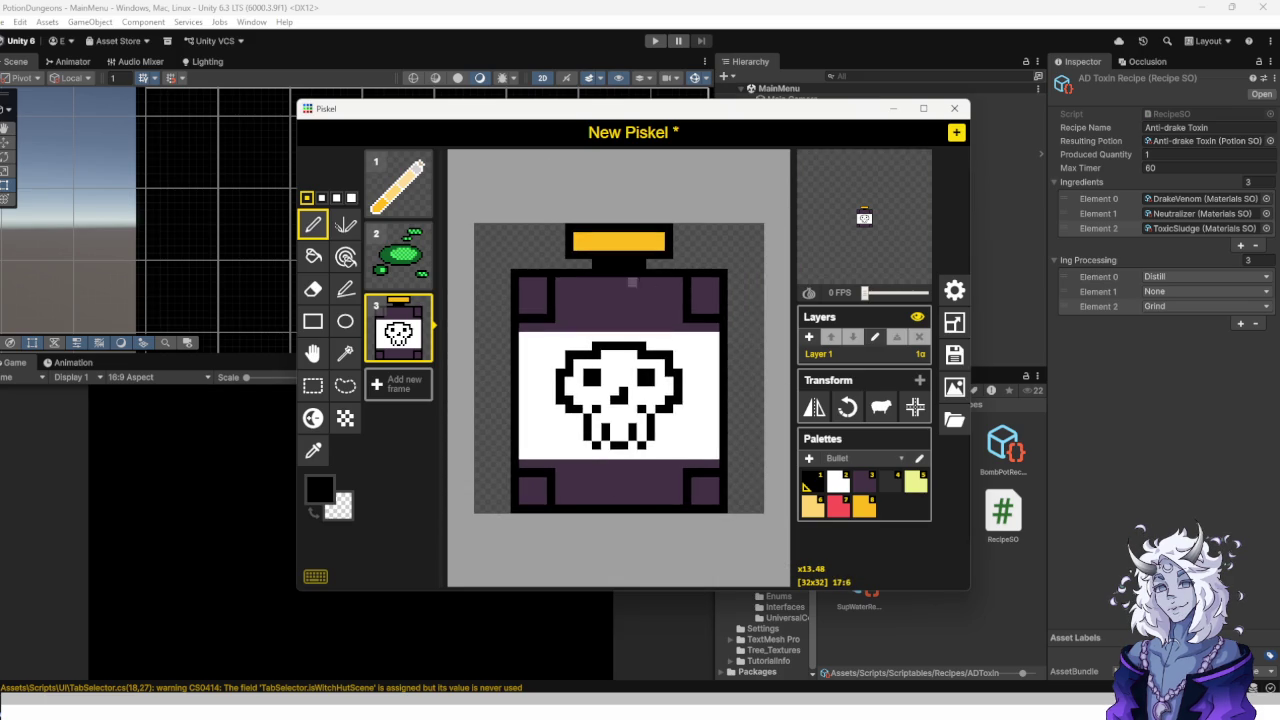
scroll(632, 283, up, 8)
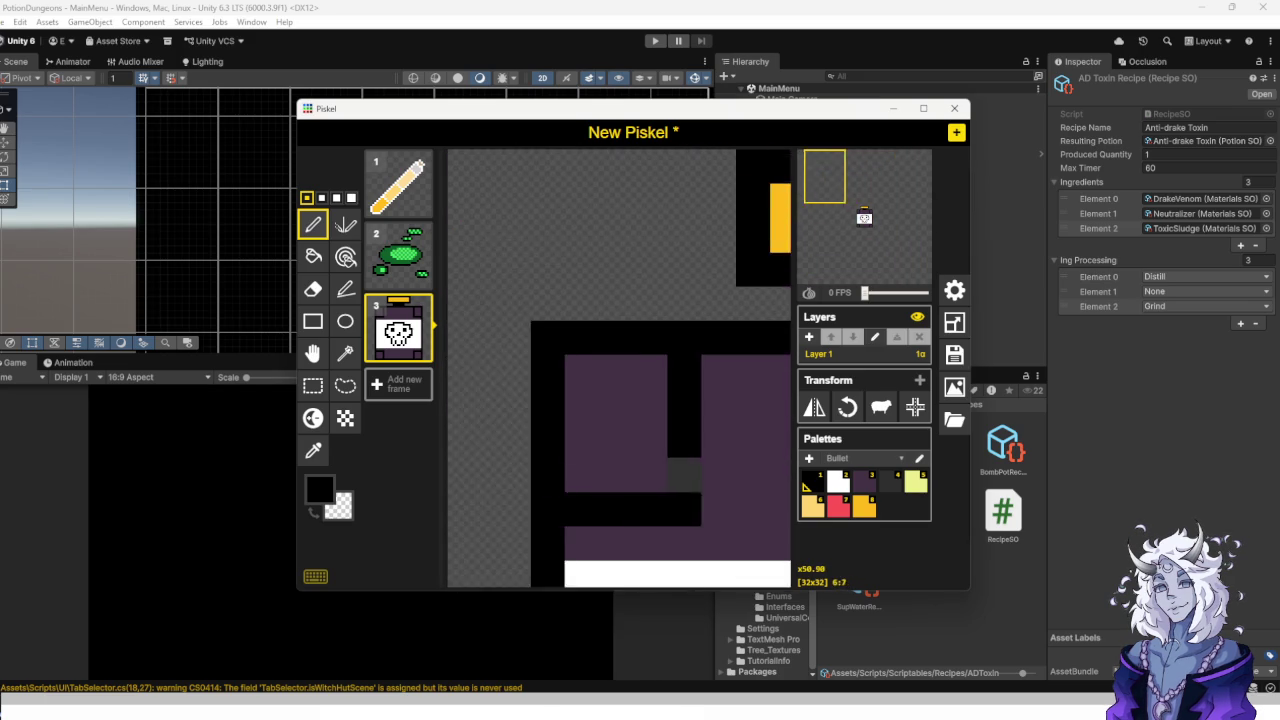
scroll(780, 510, up, 2)
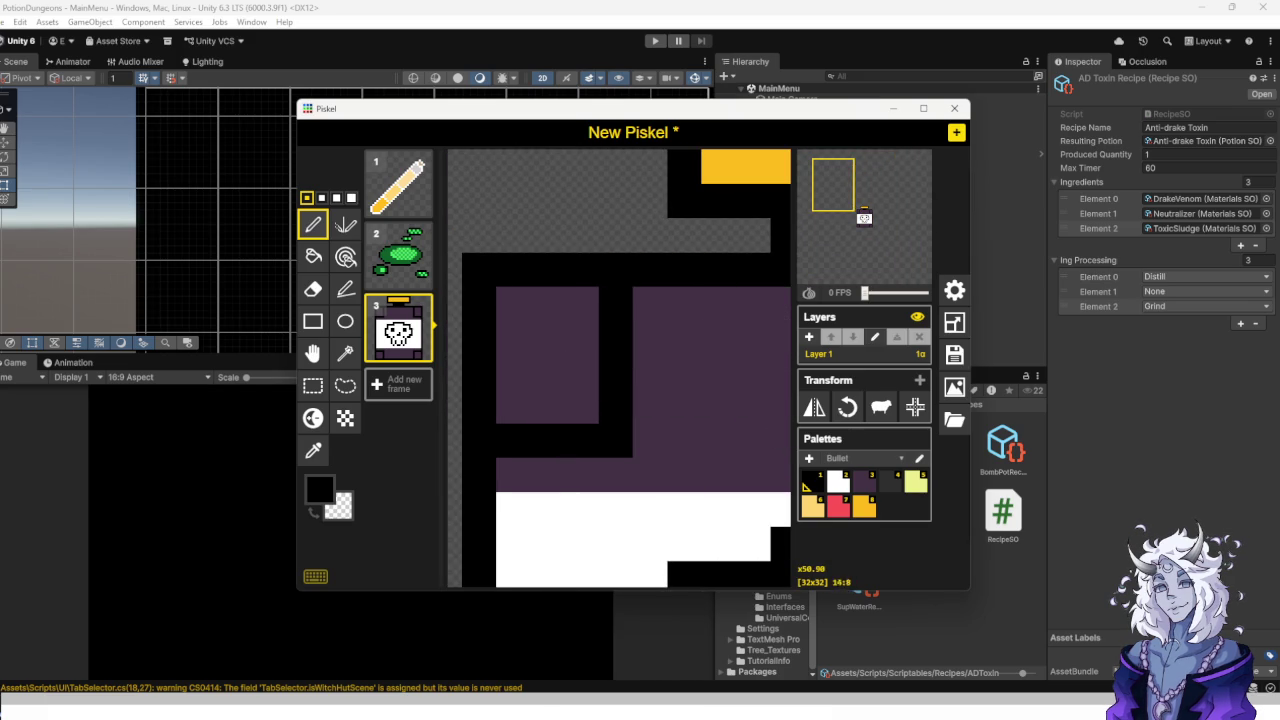
click(313, 289)
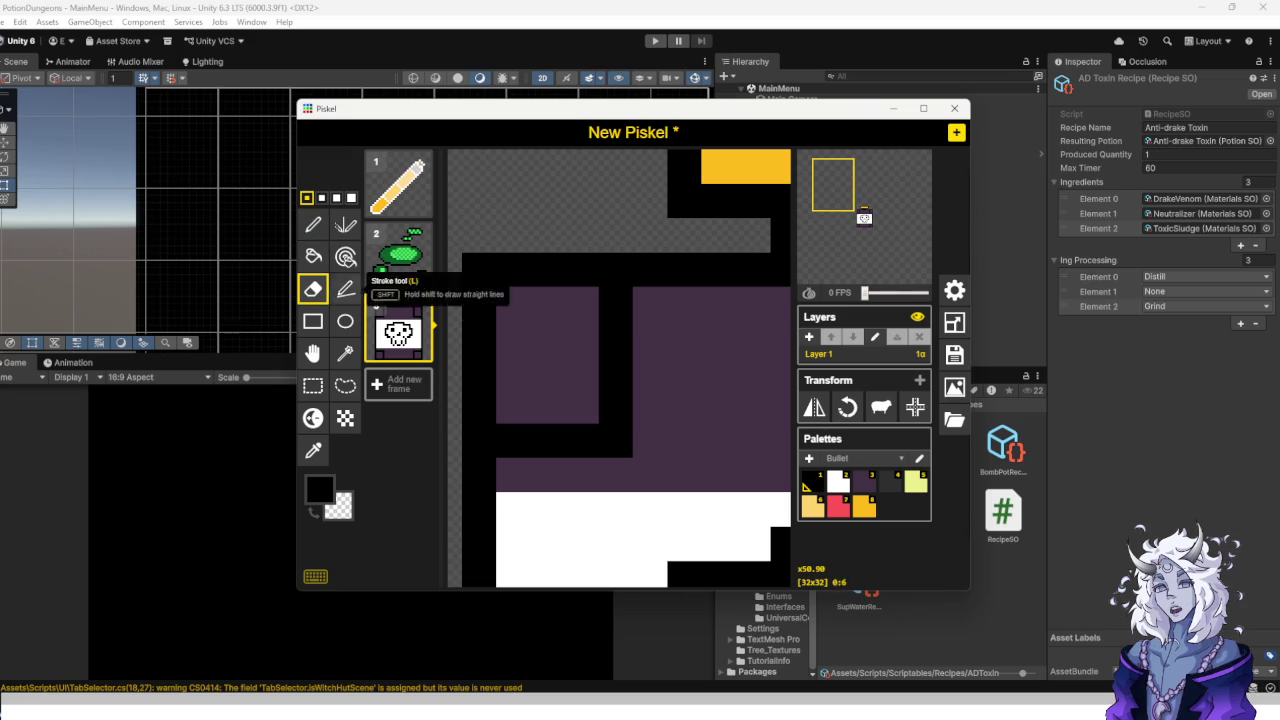
mouse_move(582, 270)
mouse_down()
mouse_move(480, 270)
mouse_move(515, 340)
mouse_move(480, 372)
mouse_move(479, 406)
mouse_move(581, 390)
mouse_move(547, 371)
mouse_move(547, 337)
mouse_up()
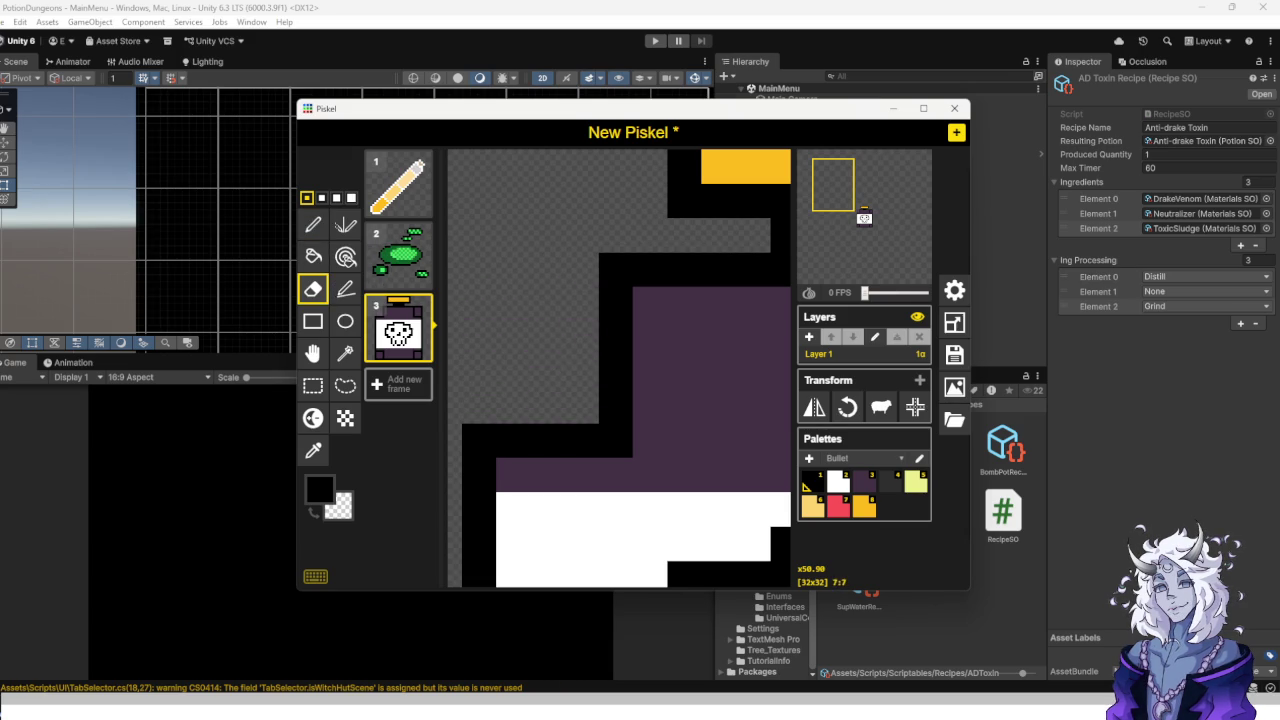
scroll(547, 337, down, 3)
drag(833, 185, 899, 190)
mouse_move(620, 274)
mouse_down()
mouse_move(620, 342)
mouse_move(688, 364)
mouse_move(642, 274)
mouse_move(666, 296)
mouse_up()
Erase the extra outline pixels at the bottle's bottom-right and bottom-left corners.
scroll(643, 505, down, 3)
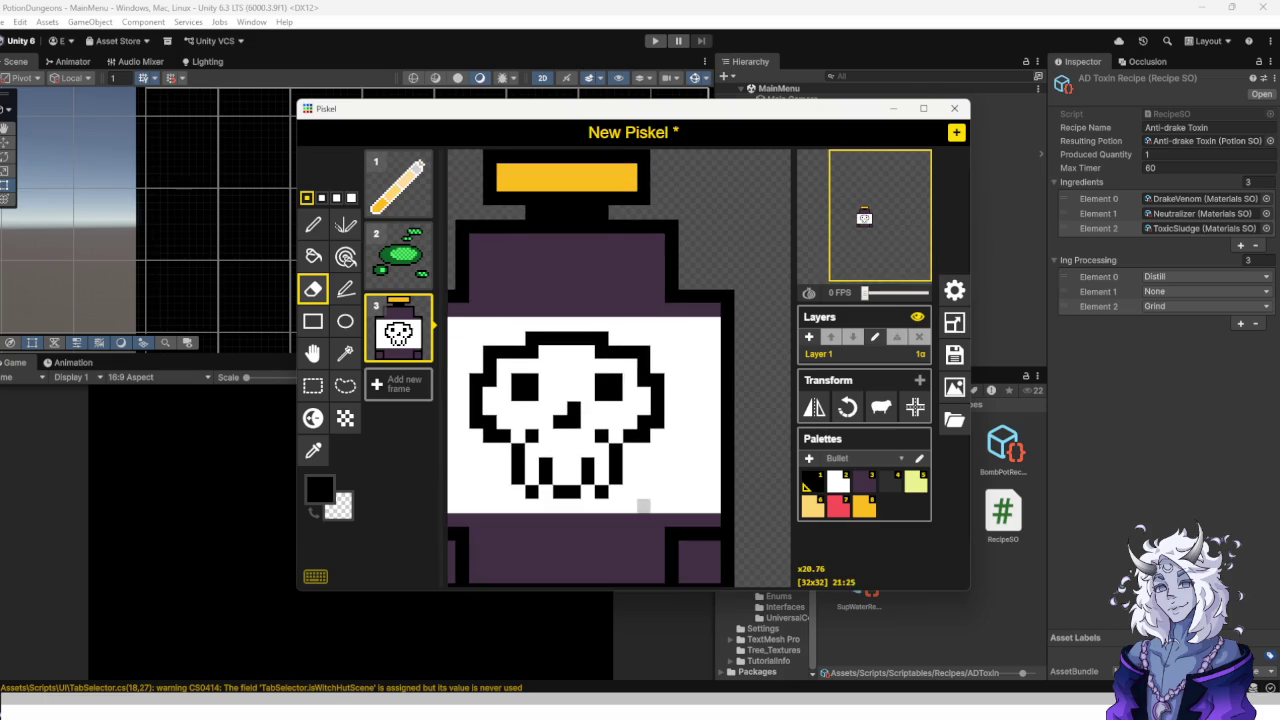
scroll(644, 398, up, 4)
mouse_move(678, 500)
mouse_down()
mouse_move(627, 499)
mouse_move(603, 550)
mouse_move(679, 540)
mouse_move(628, 575)
mouse_move(577, 575)
mouse_up()
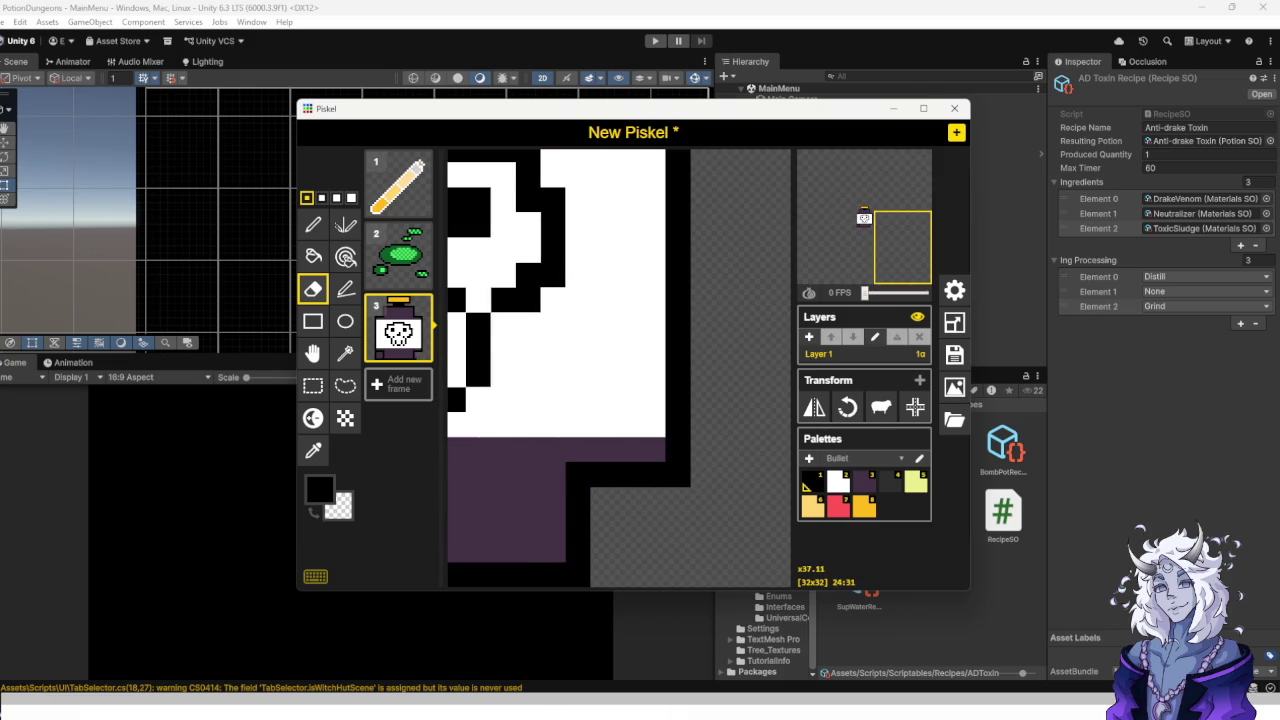
scroll(603, 475, left, 3)
scroll(578, 550, down, 2)
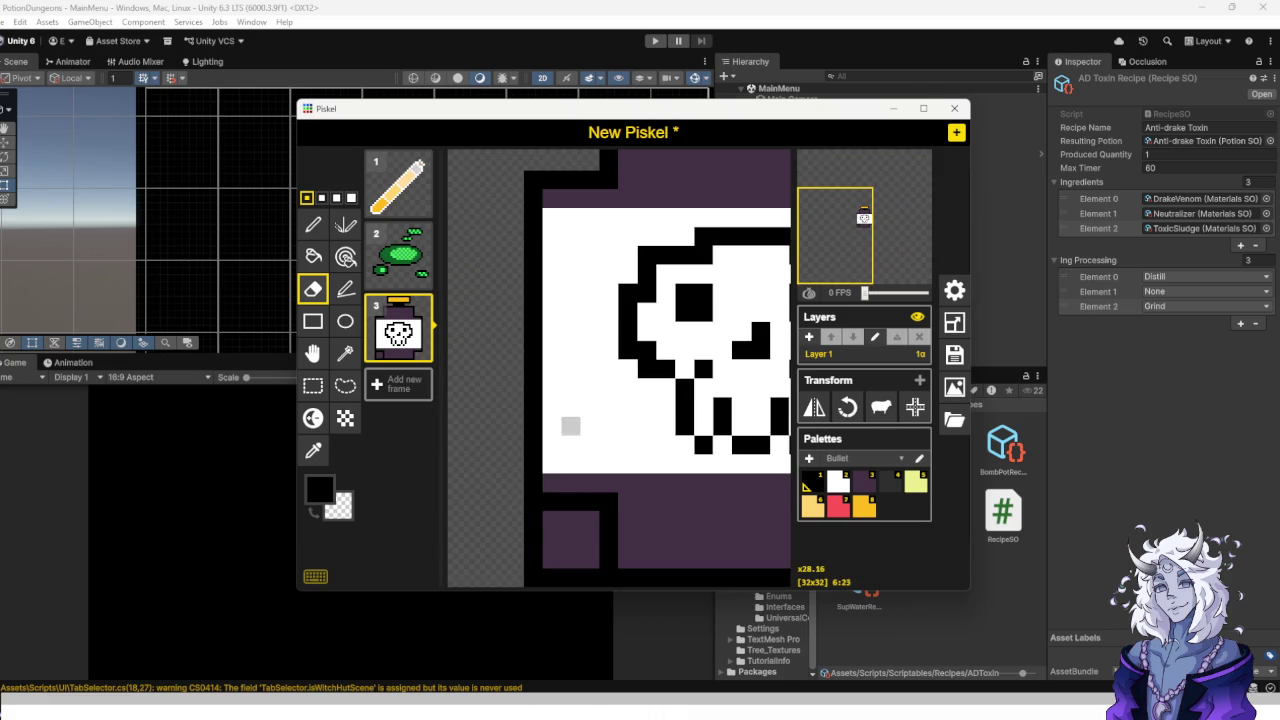
drag(551, 576, 551, 557)
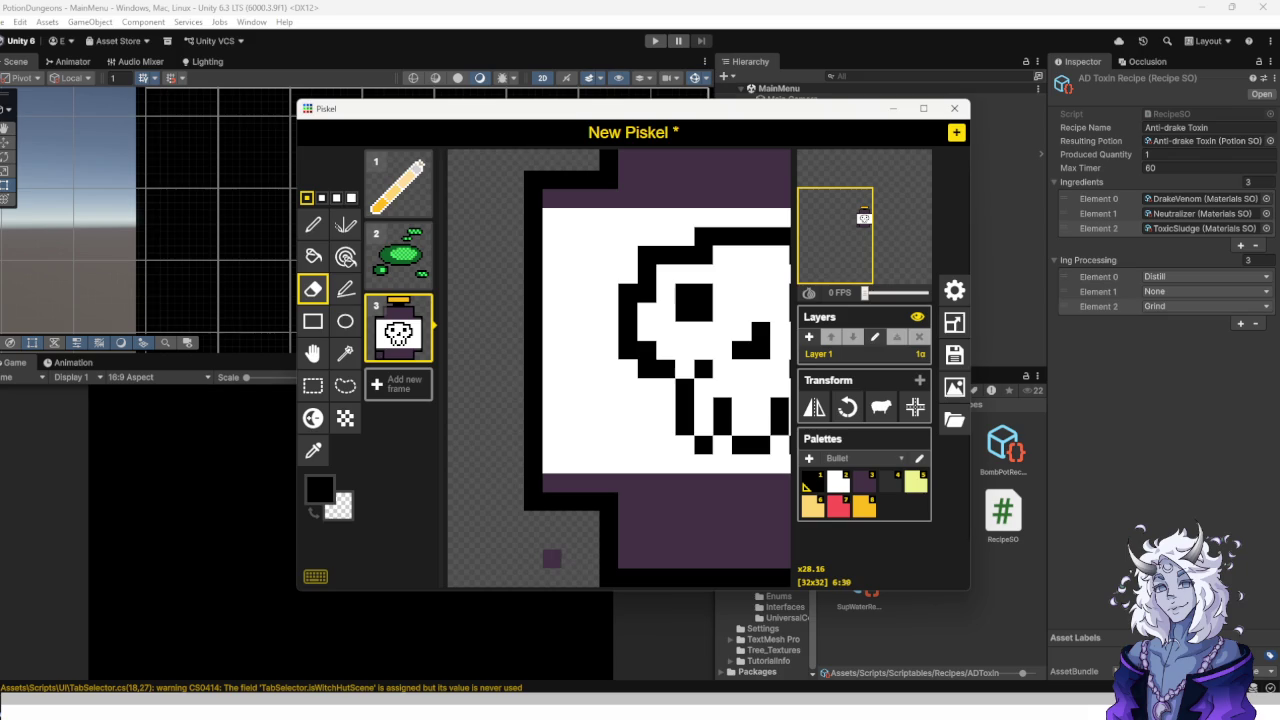
scroll(571, 558, down, 4)
scroll(624, 415, up, 4)
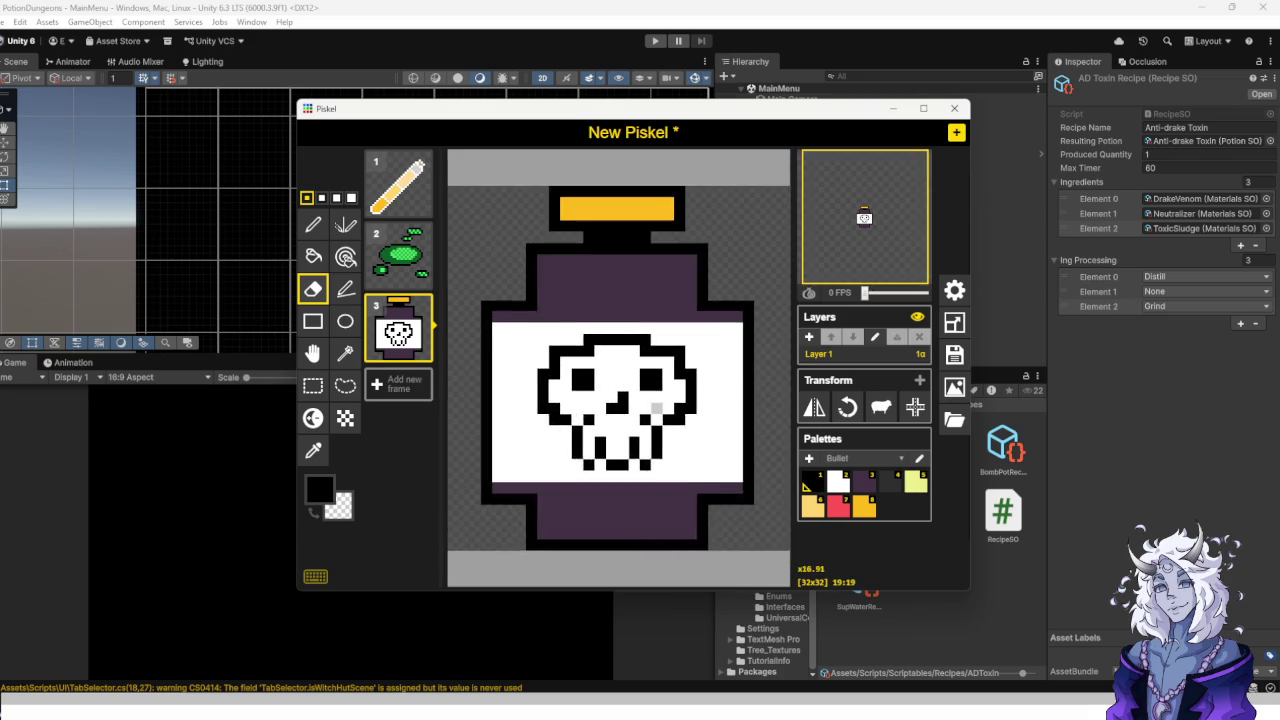
scroll(622, 415, down, 2)
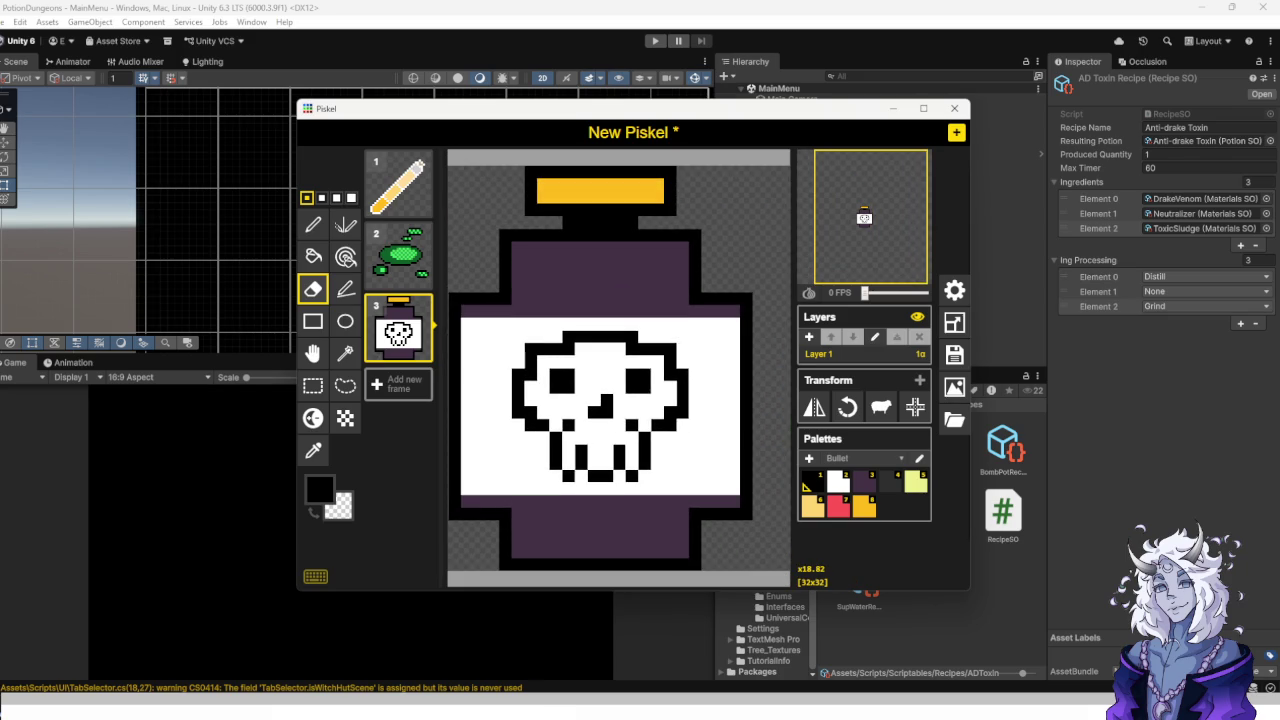
click(860, 458)
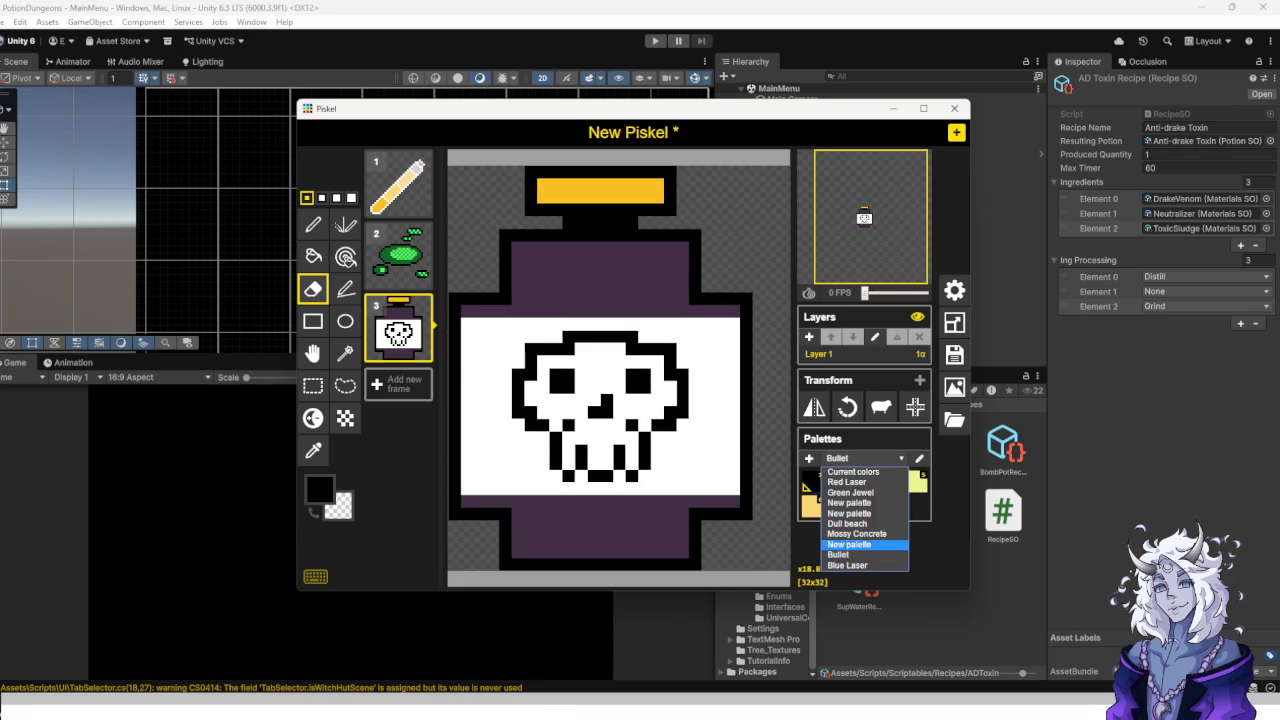
Add a lighter purple swatch, #7A567E, to the Bullet palette and save it.
key(Escape)
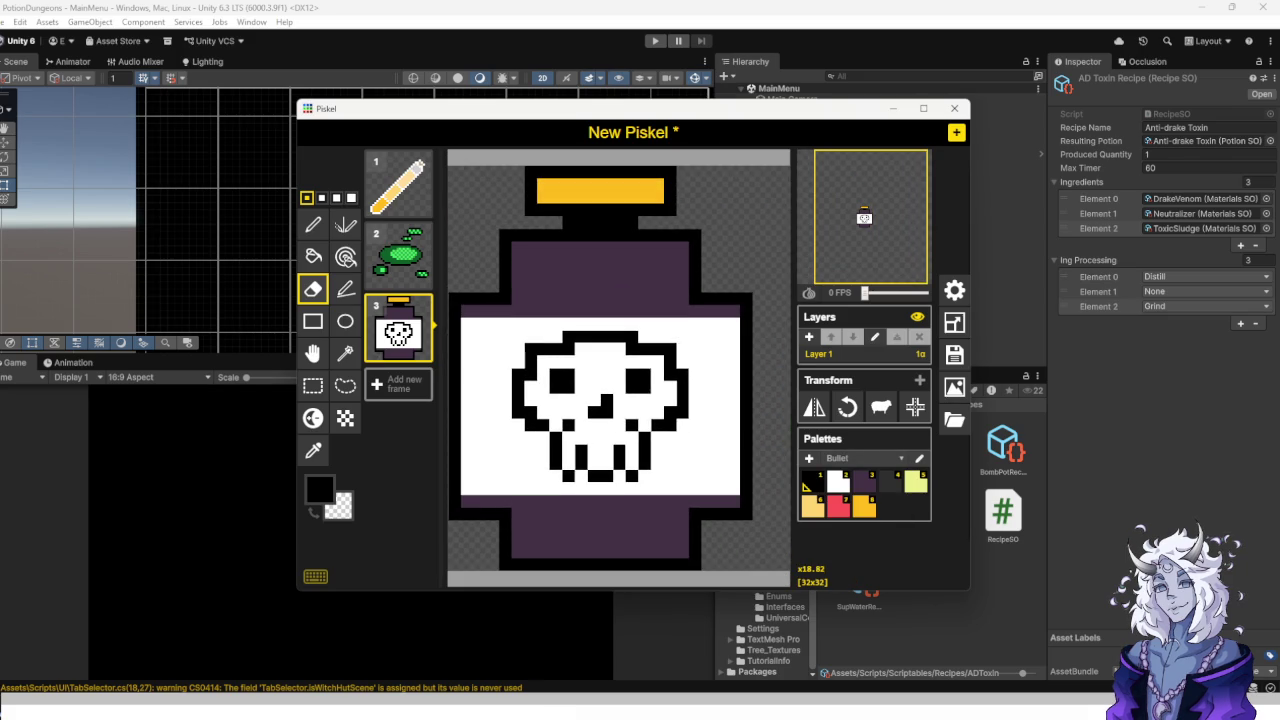
click(919, 458)
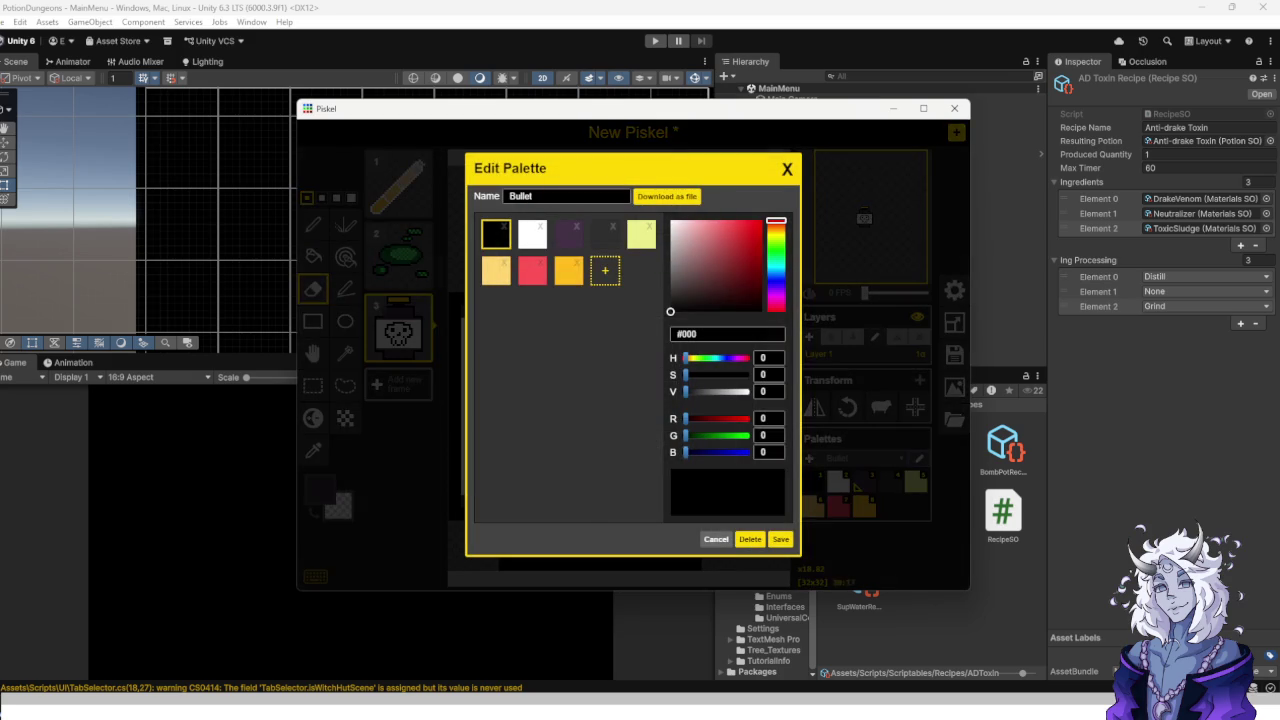
click(568, 233)
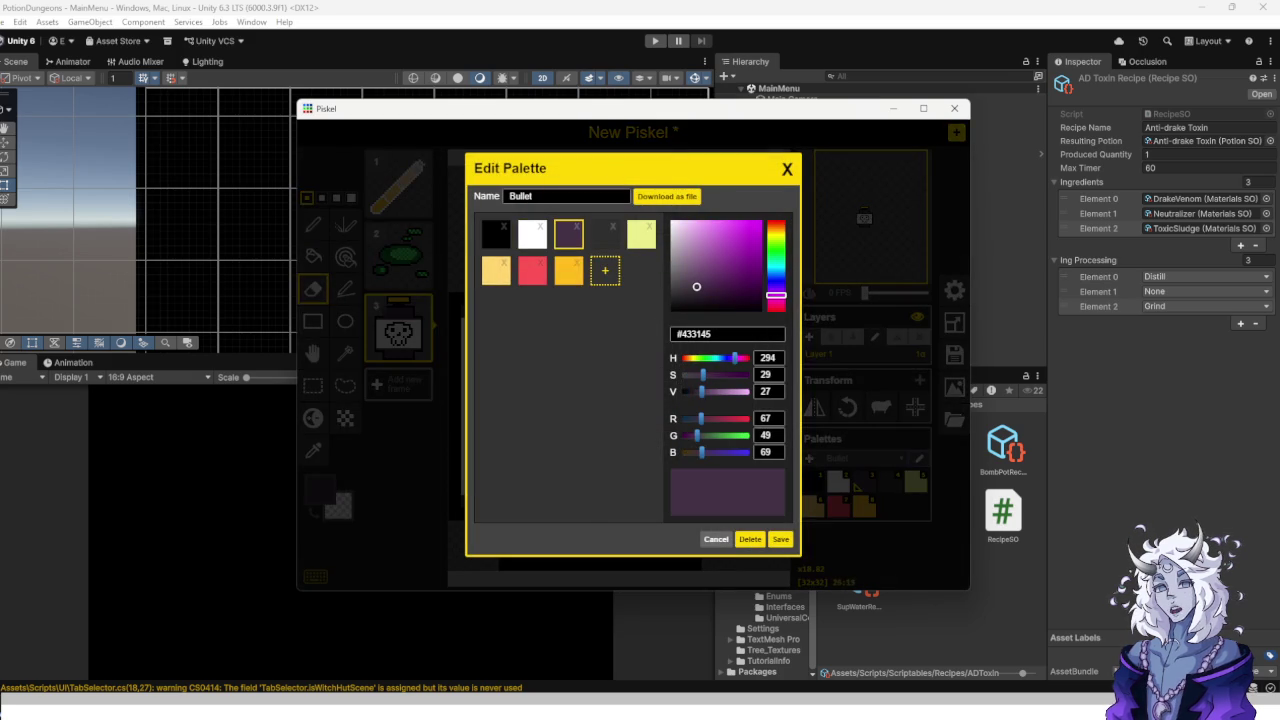
click(605, 270)
drag(696, 287, 699, 267)
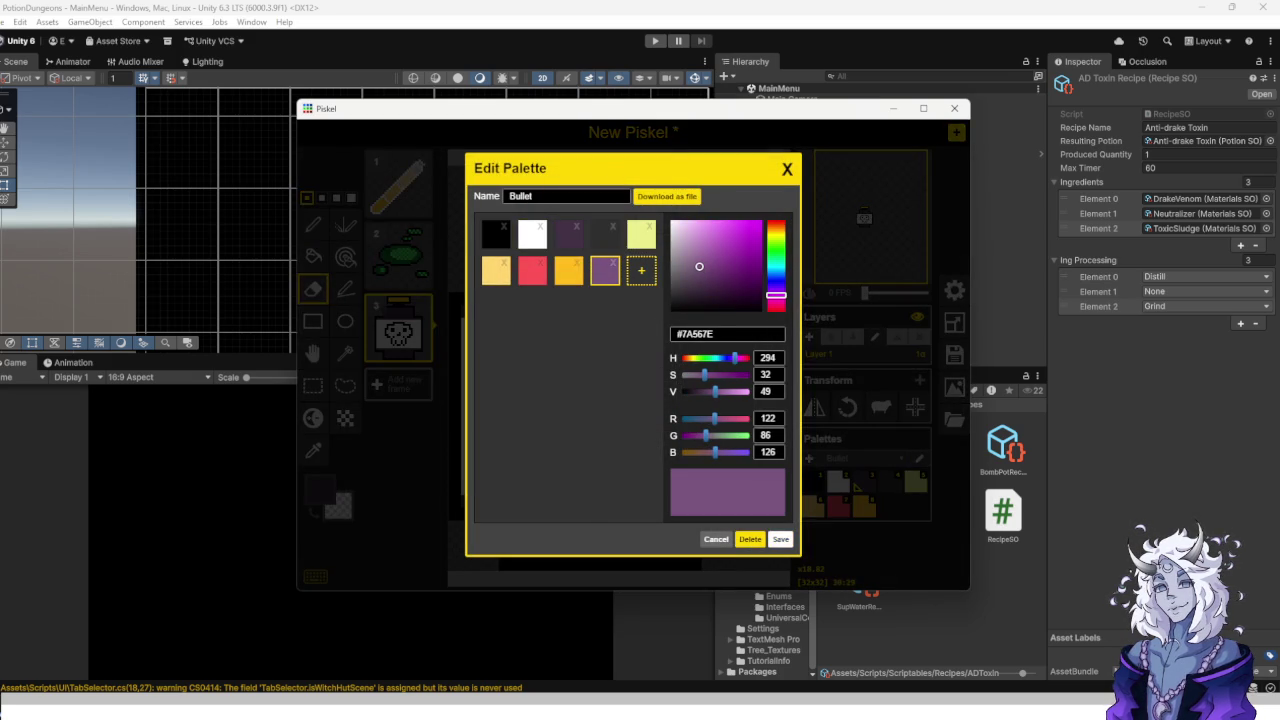
click(780, 539)
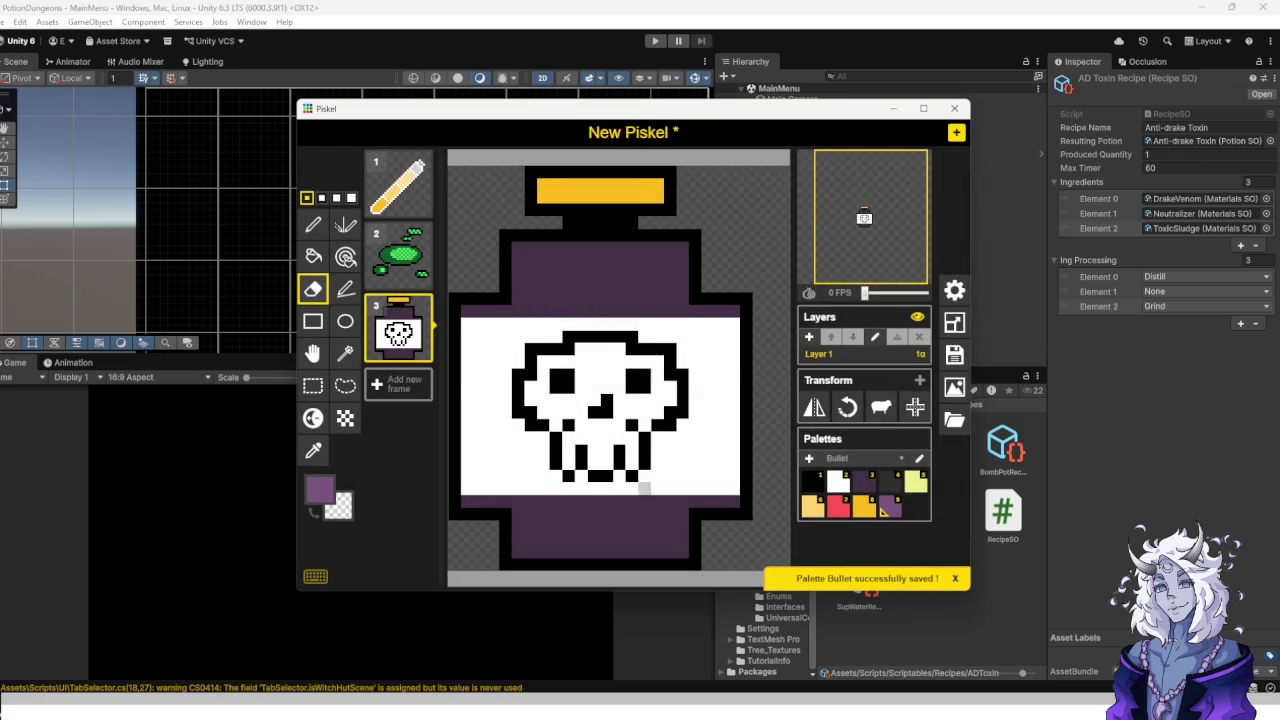
Undo an accidental erase of the purple row above the label.
scroll(563, 230, up, 5)
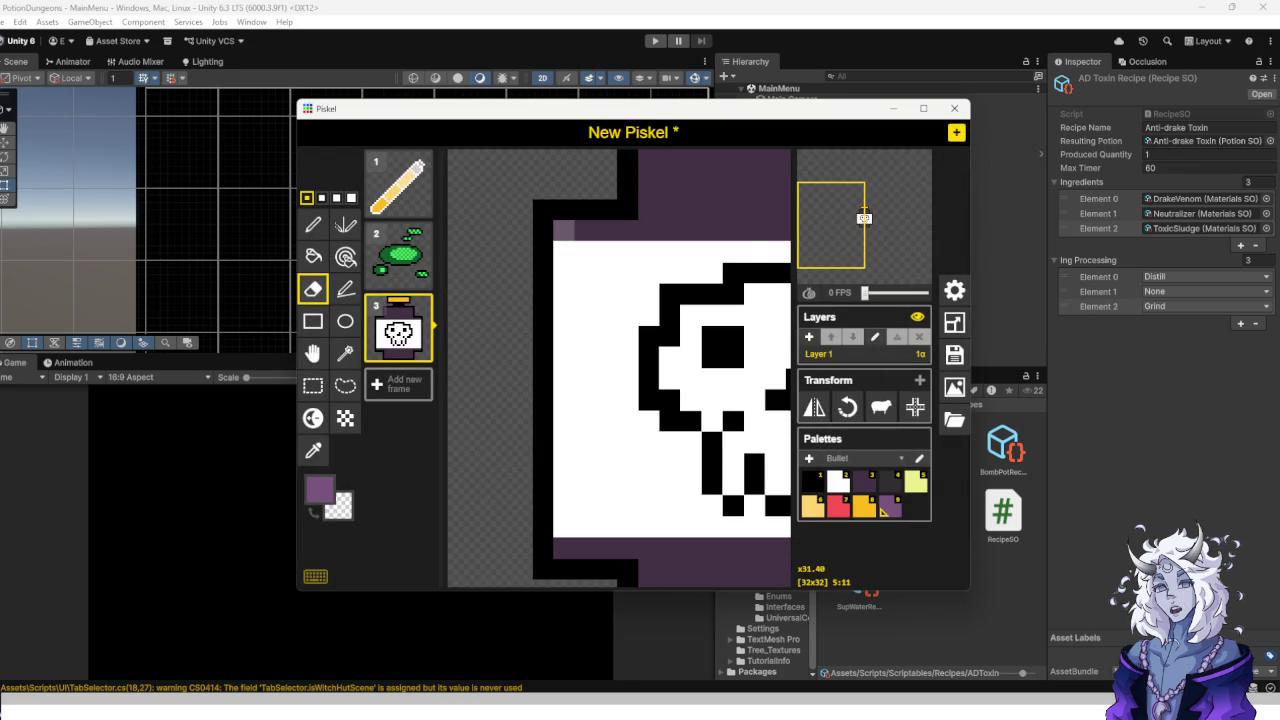
drag(563, 230, 607, 230)
key(ctrl+z)
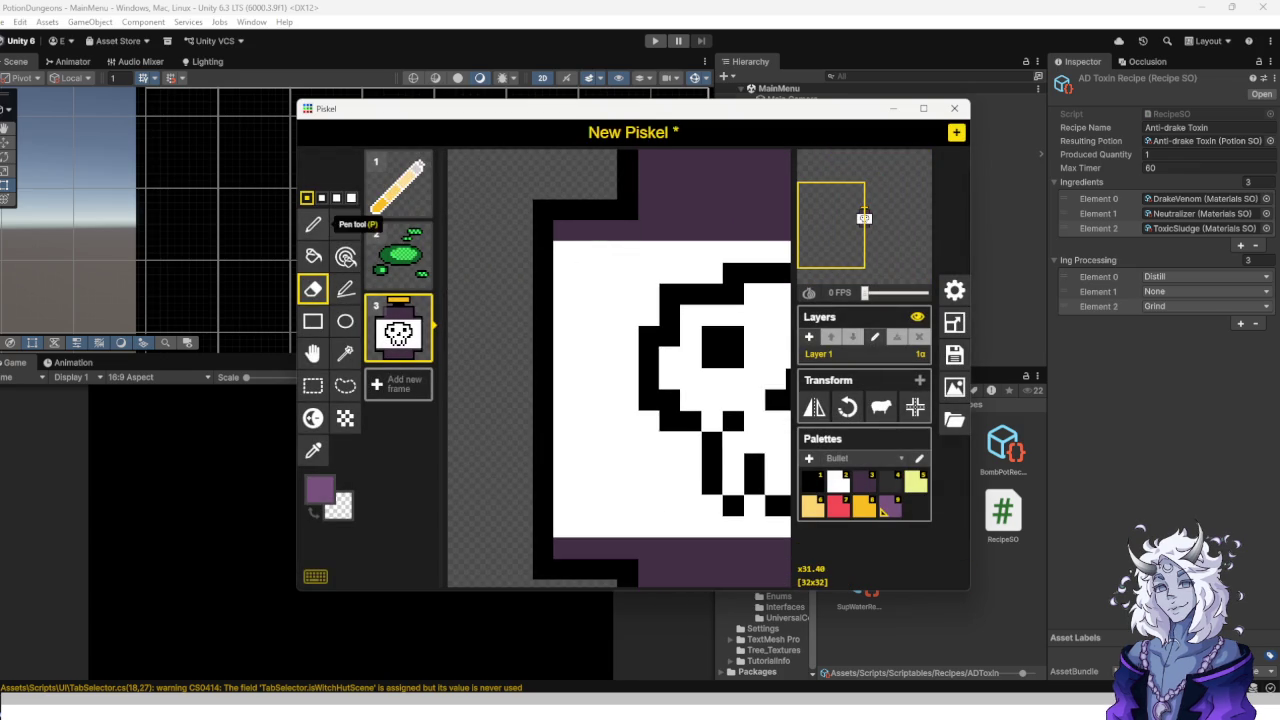
Select the Vertical Mirror pen and bring the skull label into view.
click(313, 256)
scroll(652, 377, down, 3)
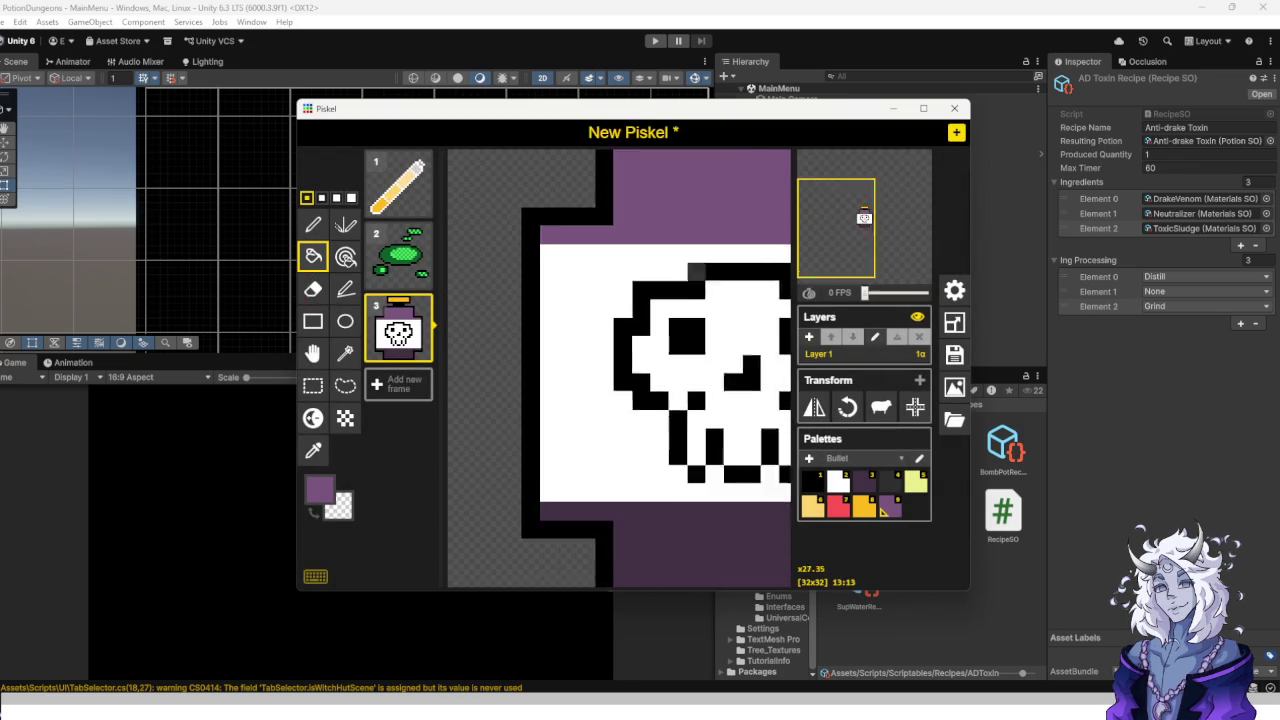
scroll(650, 376, up, 2)
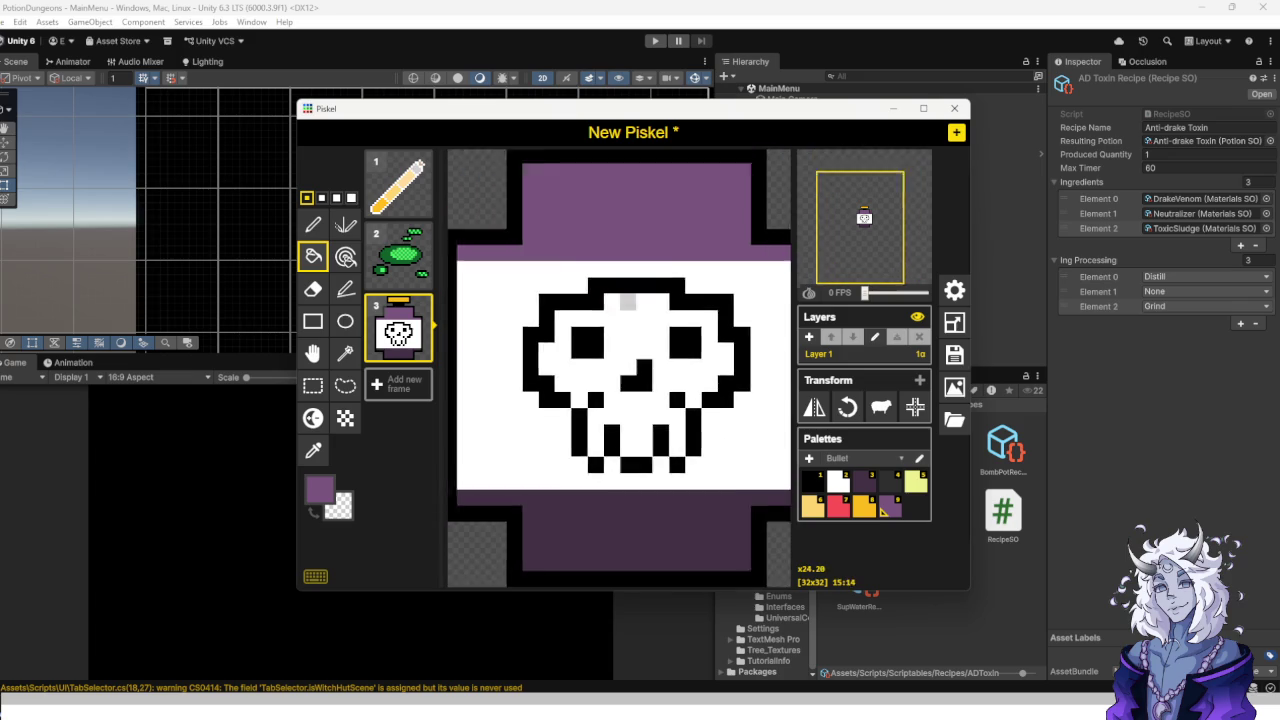
scroll(660, 400, down, 2)
scroll(669, 428, up, 1)
scroll(669, 428, down, 1)
scroll(640, 420, up, 3)
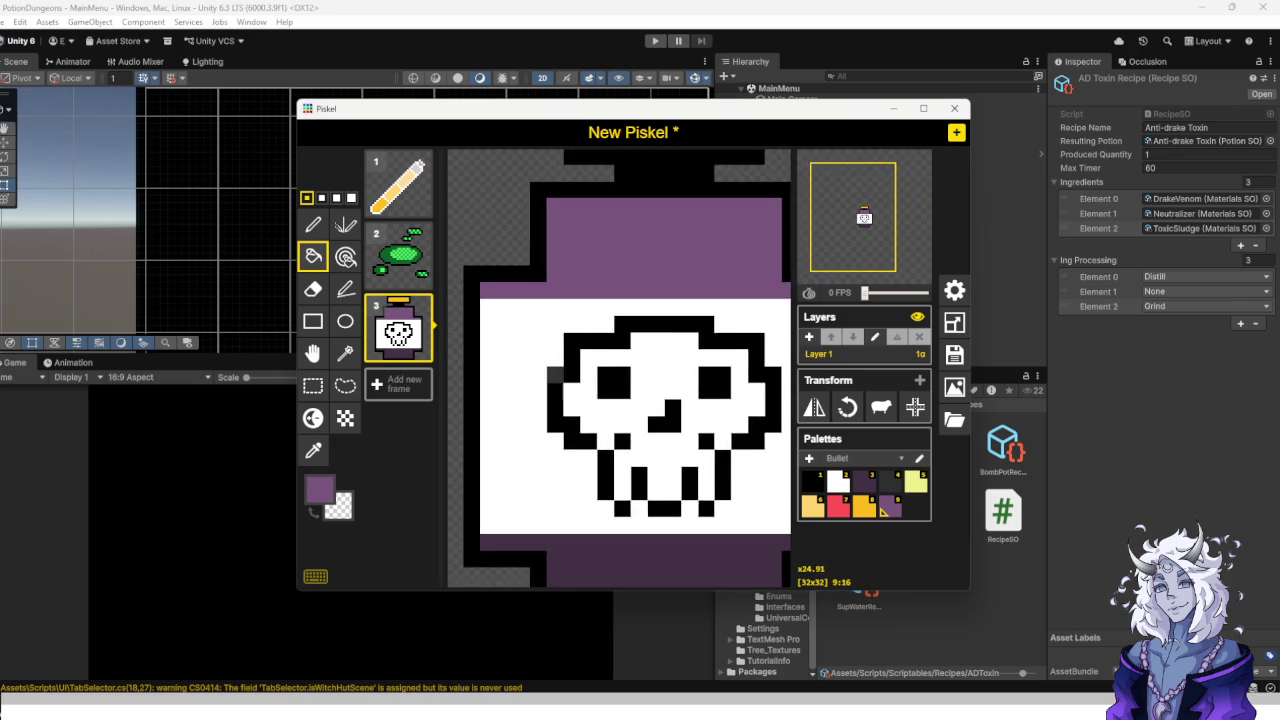
drag(645, 464, 698, 421)
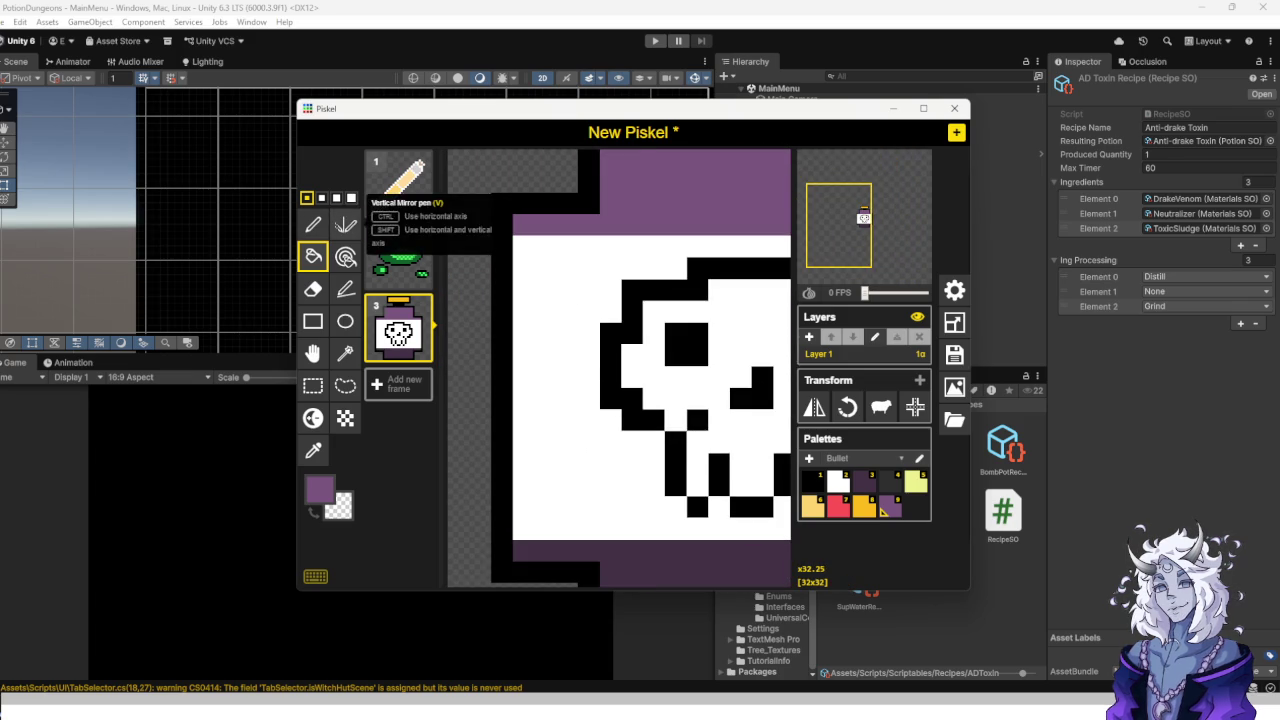
click(345, 225)
click(345, 289)
click(345, 225)
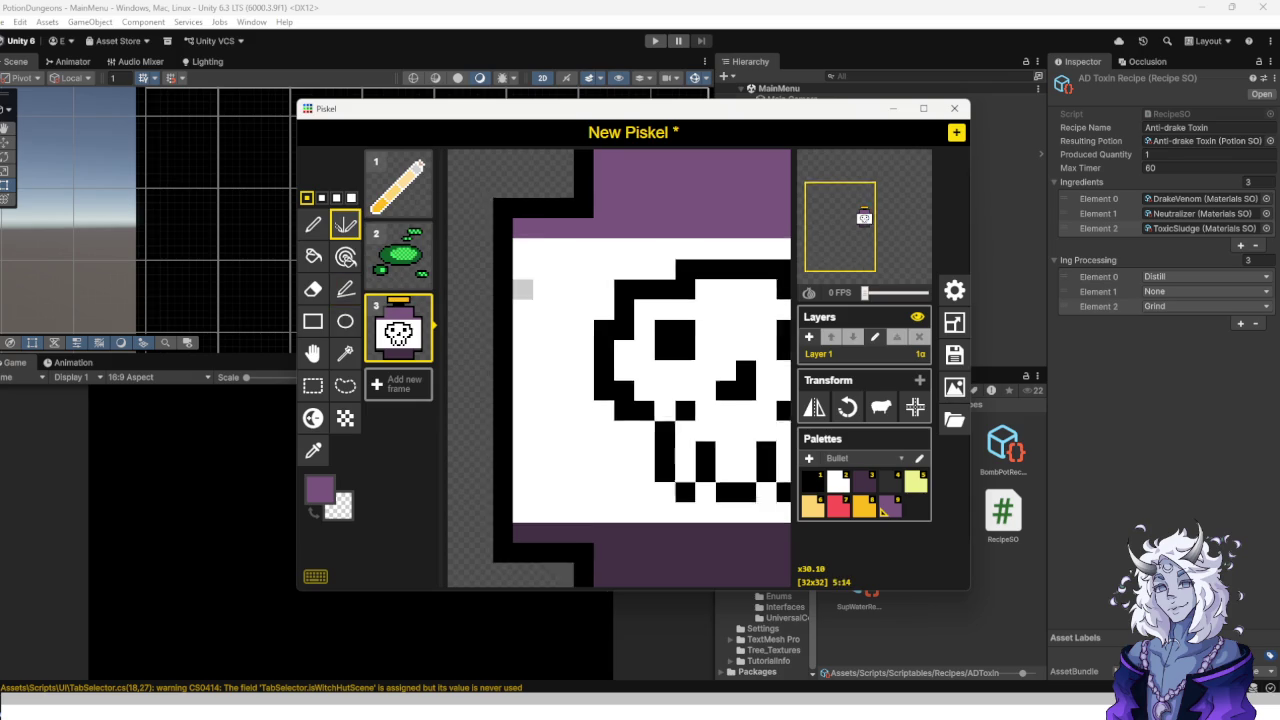
scroll(575, 320, down, 2)
scroll(568, 310, up, 1)
scroll(568, 309, up, 2)
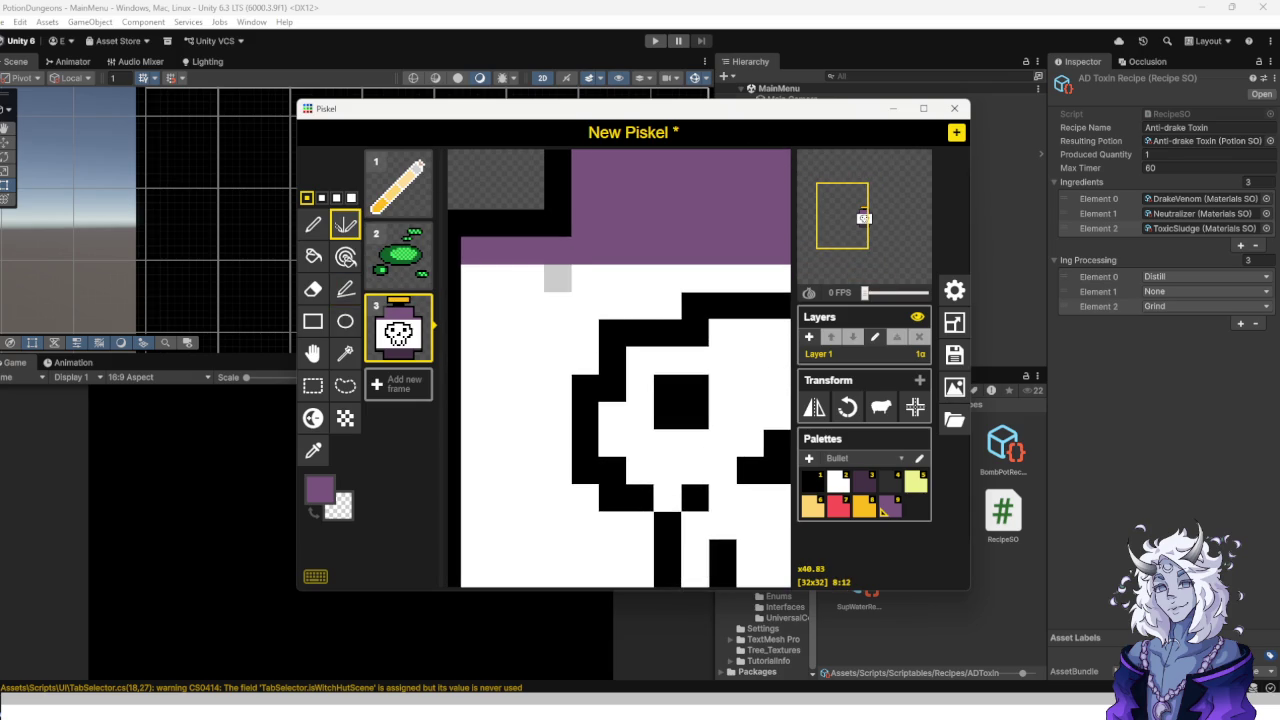
Cut mirrored purple diagonal corners into the upper edges of the white label.
click(585, 278)
click(557, 306)
click(530, 333)
click(502, 360)
click(474, 388)
mouse_move(474, 360)
mouse_down()
mouse_move(502, 278)
mouse_move(530, 306)
mouse_move(525, 325)
mouse_up()
scroll(525, 325, down, 3)
scroll(643, 362, up, 4)
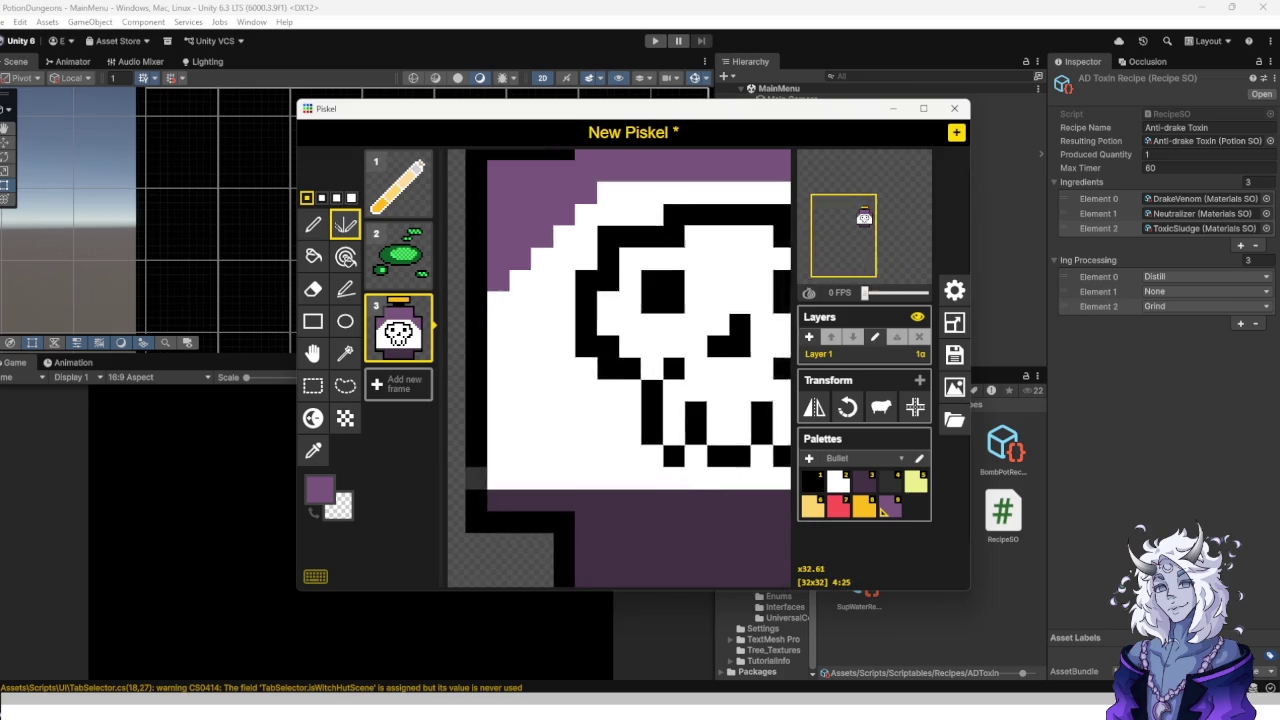
scroll(620, 240, down, 2)
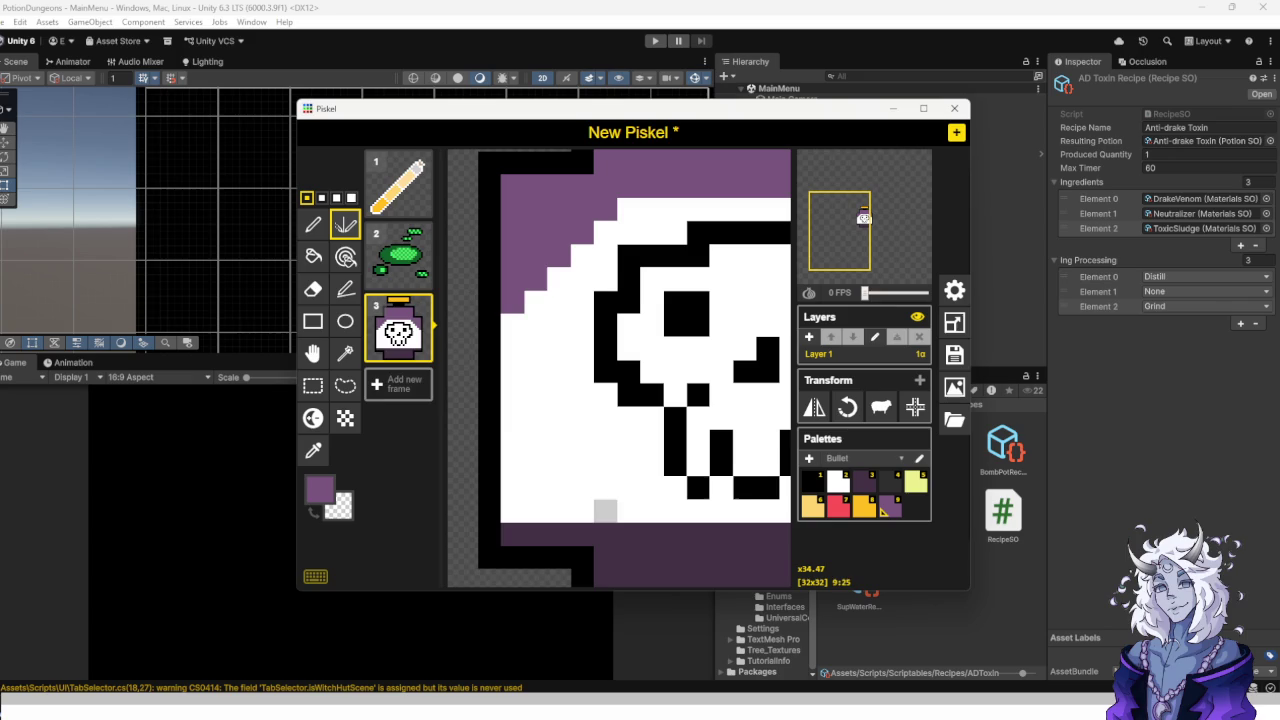
Shade the label's lower edge with a mirrored diagonal of dark purple pixels.
click(313, 450)
click(605, 558)
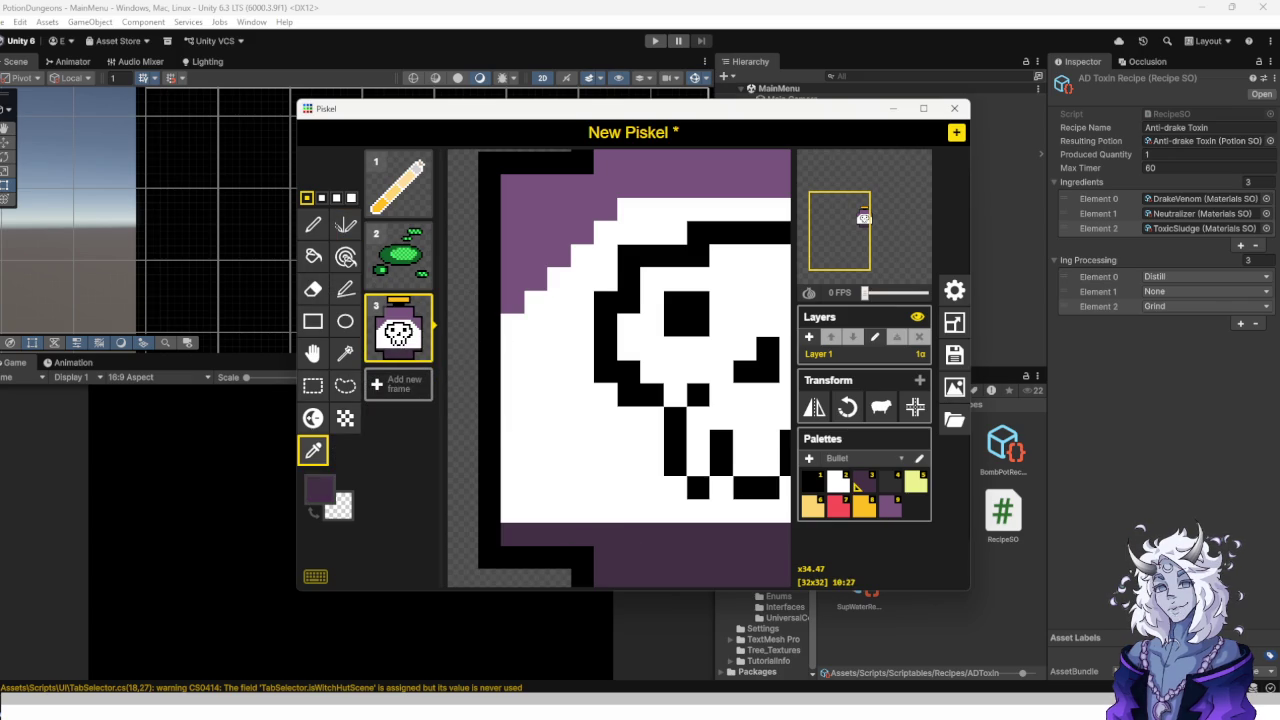
click(345, 289)
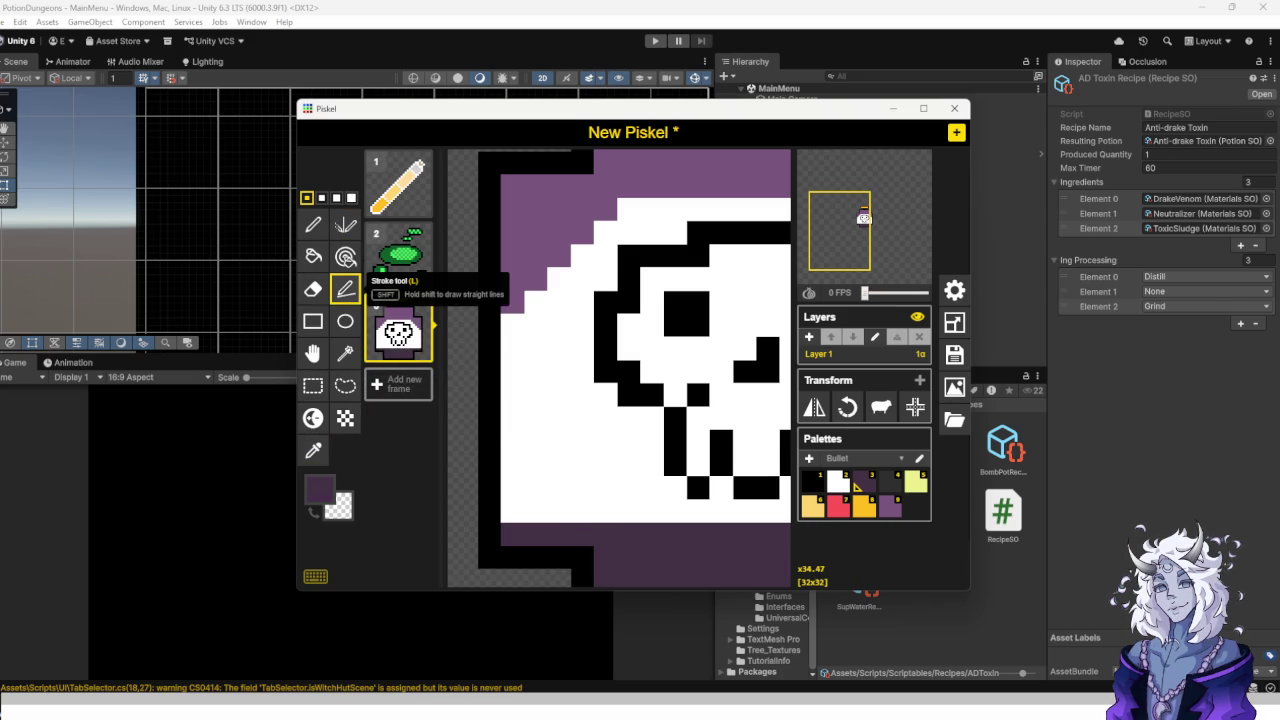
click(345, 224)
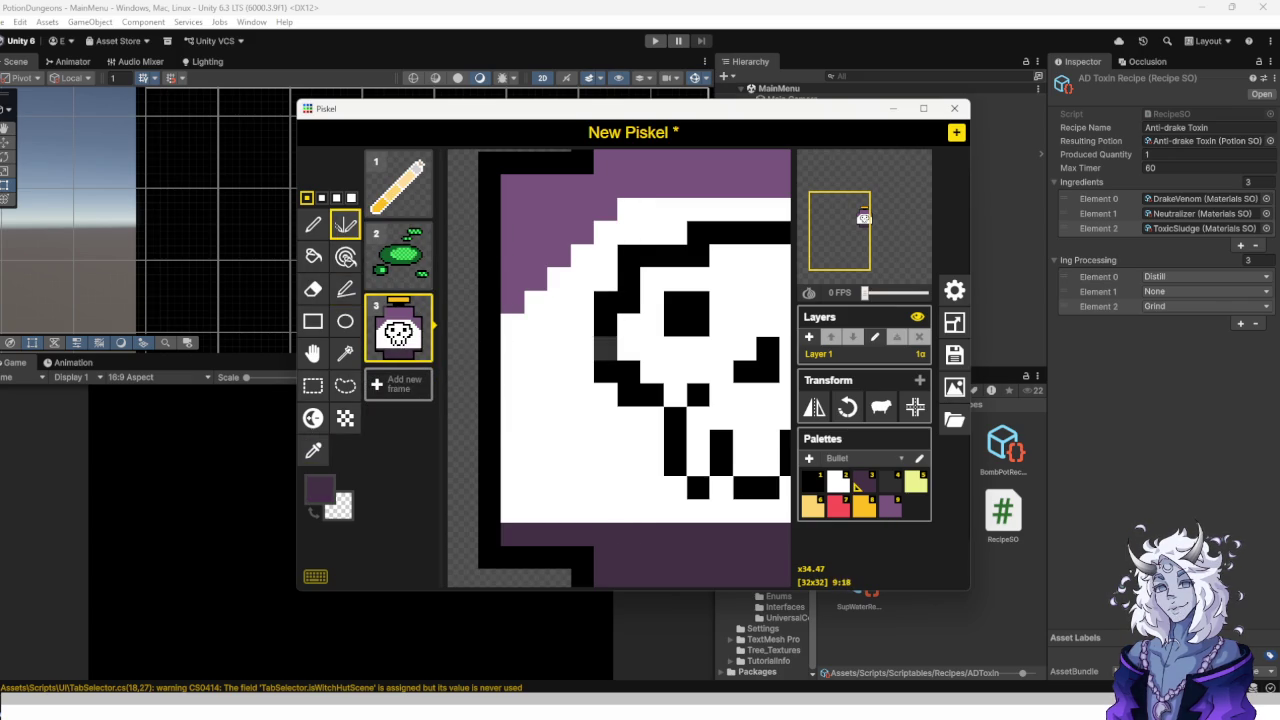
click(605, 510)
click(582, 487)
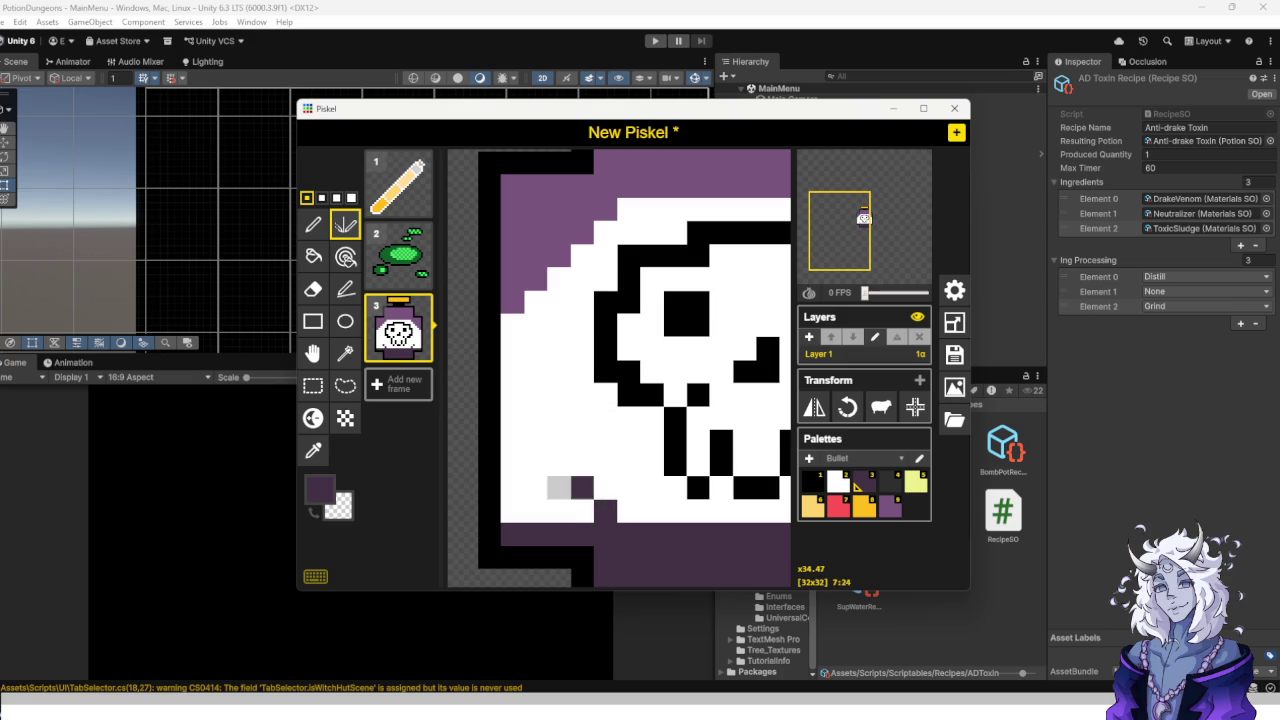
click(559, 464)
click(535, 441)
click(512, 418)
mouse_move(513, 487)
mouse_down()
mouse_move(536, 511)
mouse_move(559, 487)
mouse_move(536, 464)
mouse_up()
scroll(540, 440, down, 3)
scroll(621, 429, up, 5)
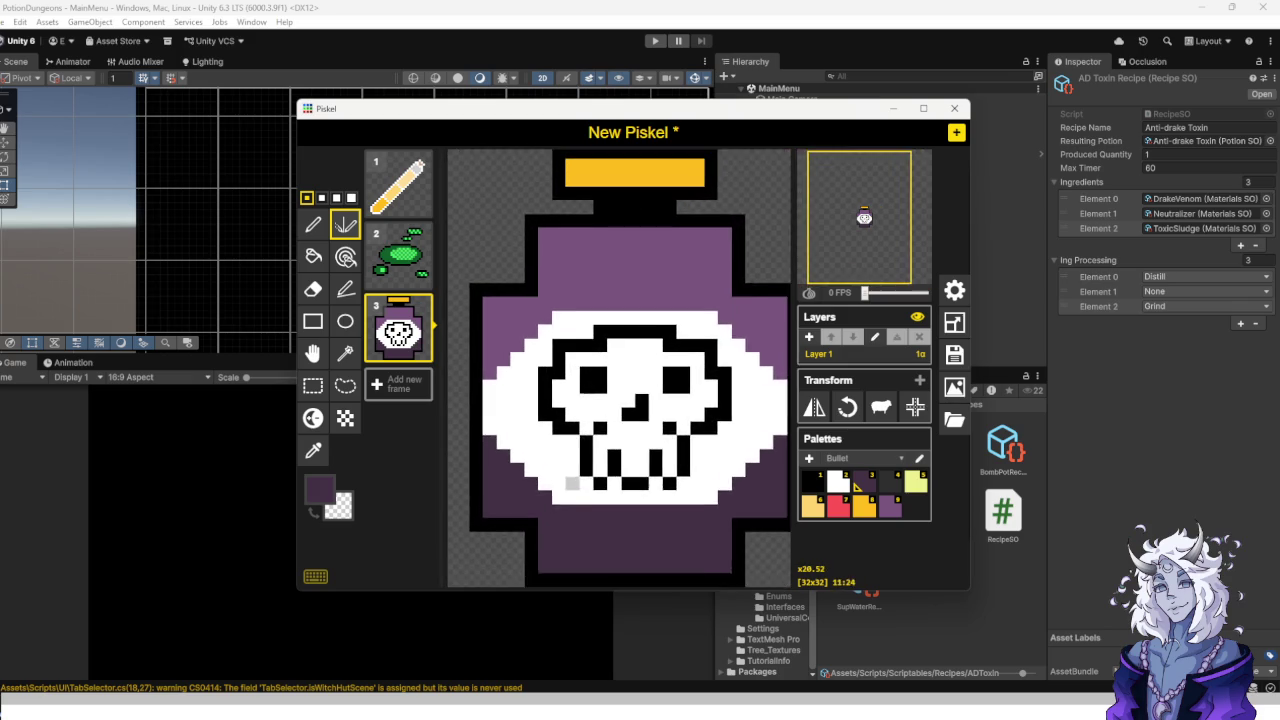
scroll(571, 502, down, 5)
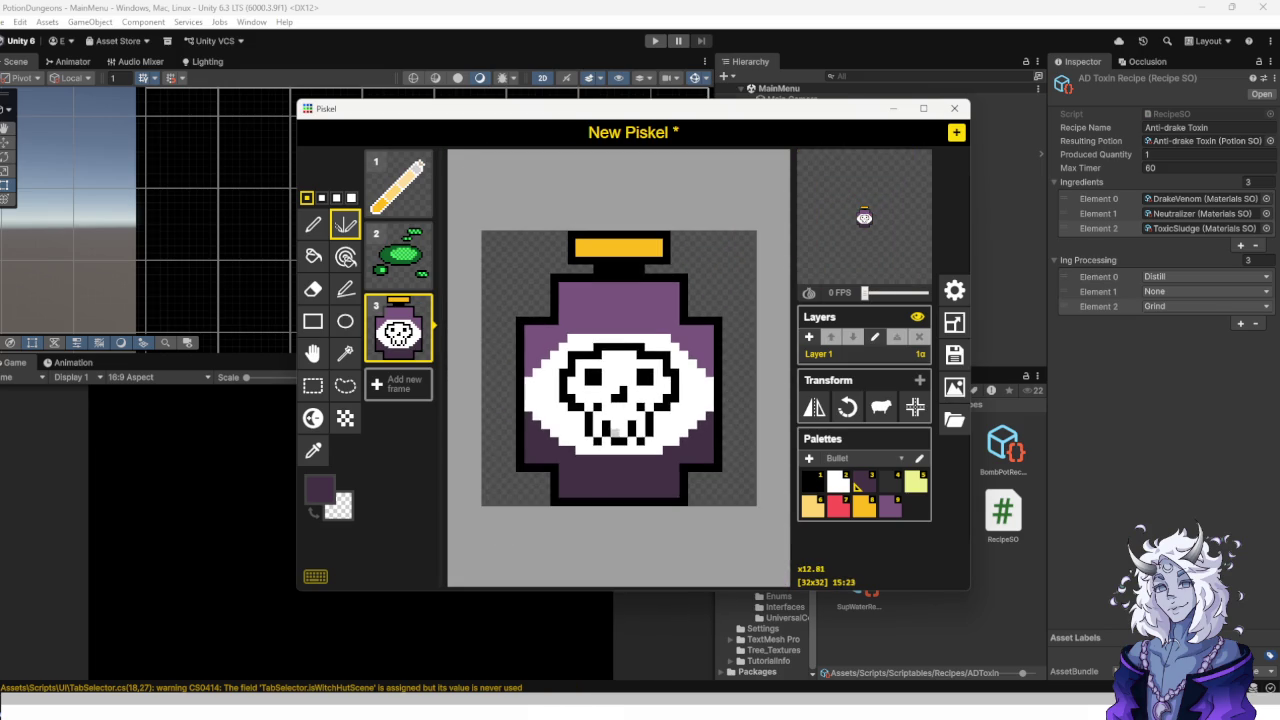
scroll(615, 432, down, 1)
scroll(549, 338, up, 4)
scroll(549, 338, down, 3)
scroll(709, 484, up, 3)
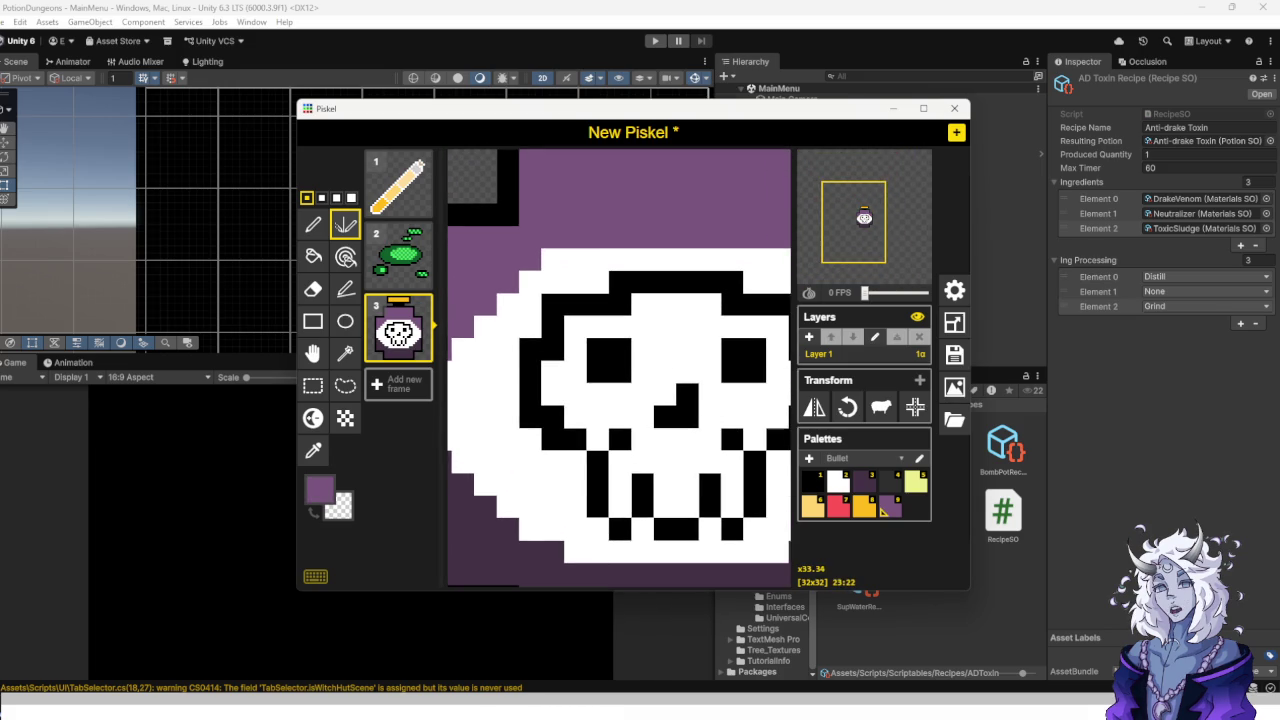
Replace the extra black swatch with a light purple #B683BB in the Bullet palette and save.
click(919, 458)
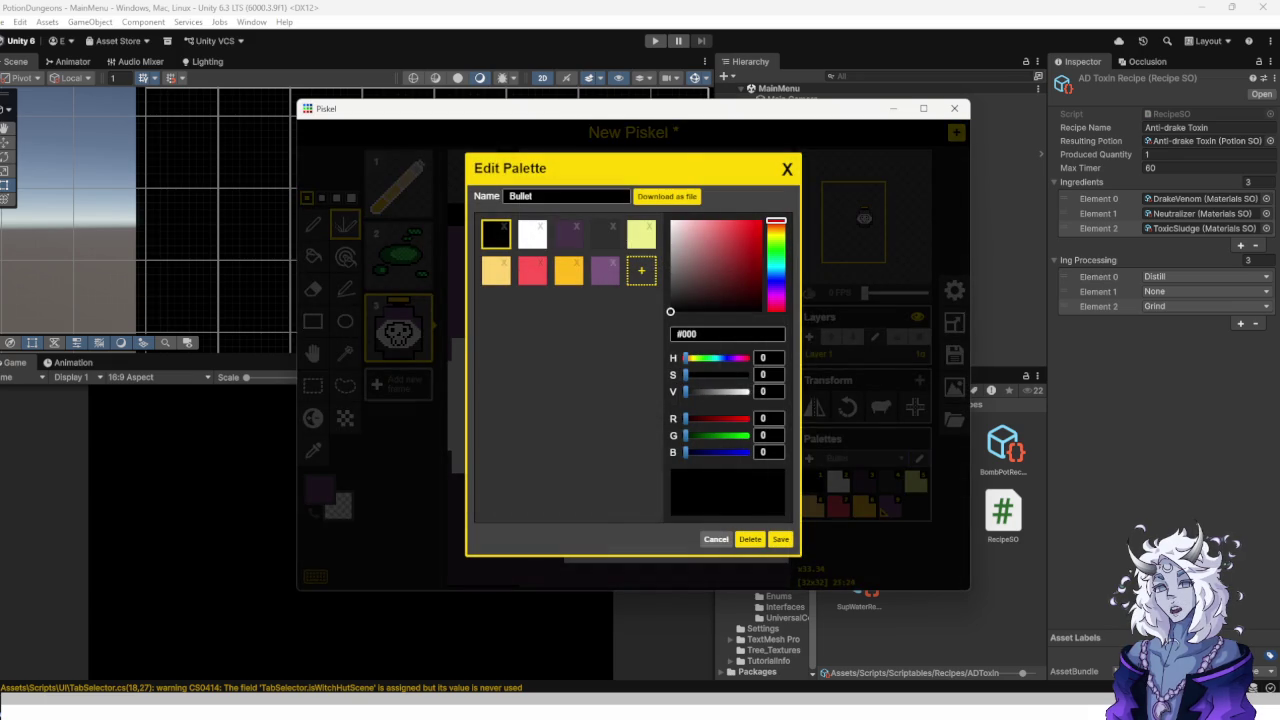
click(641, 270)
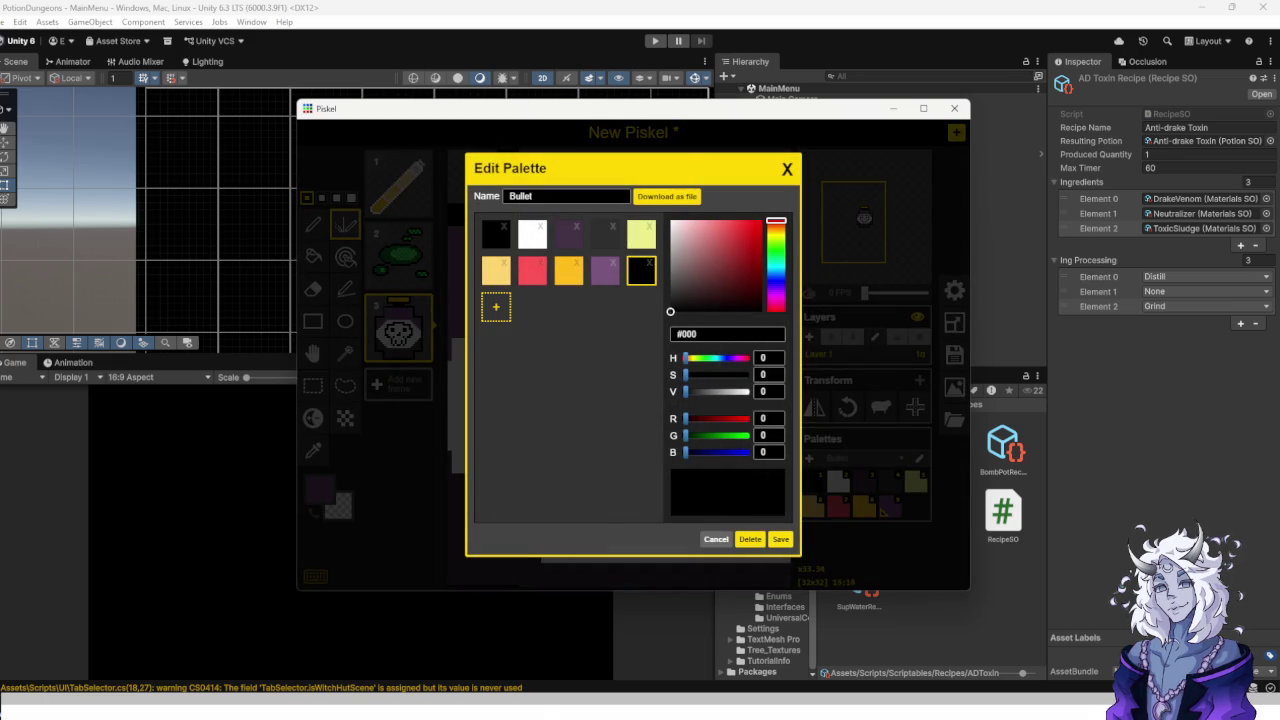
click(651, 260)
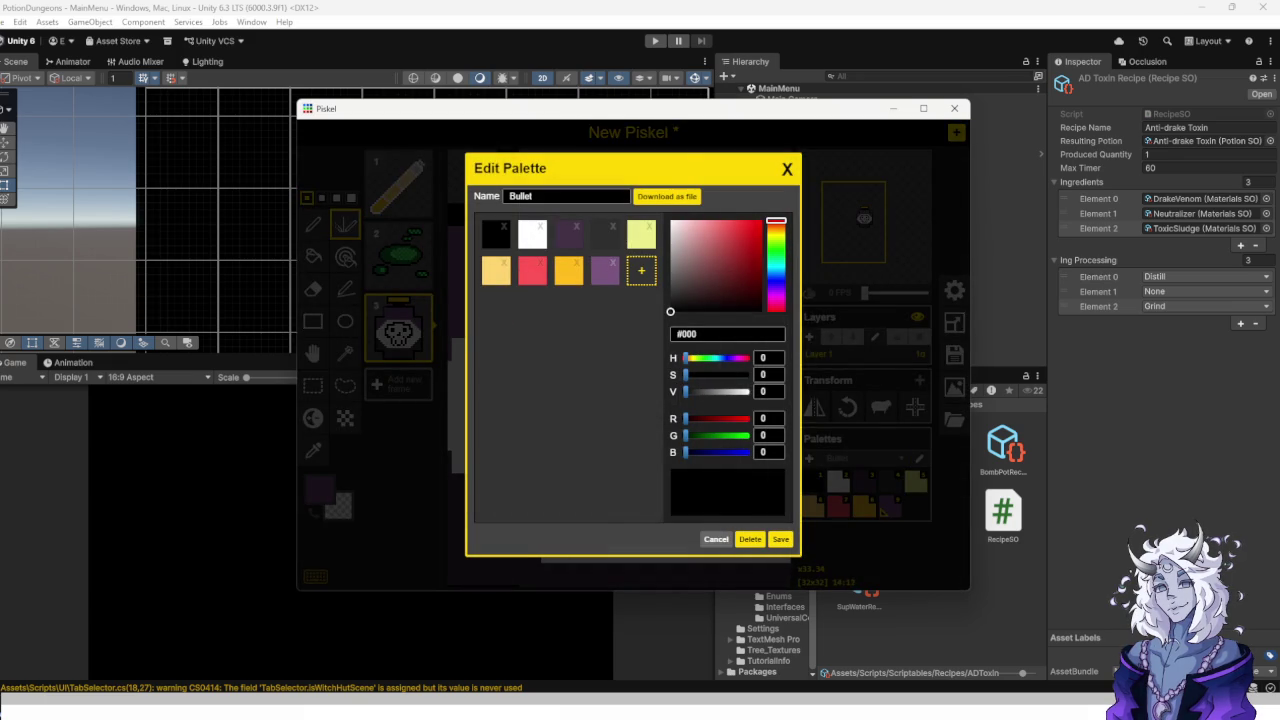
click(641, 270)
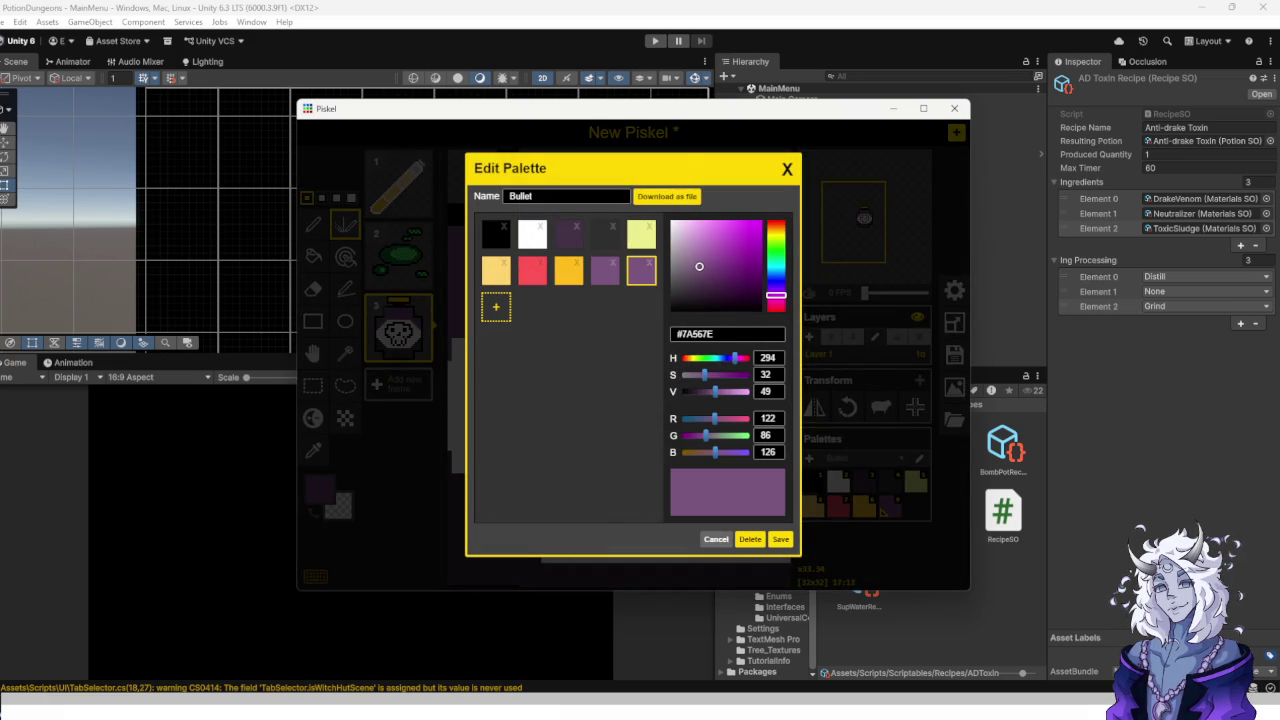
drag(699, 266, 698, 244)
click(780, 539)
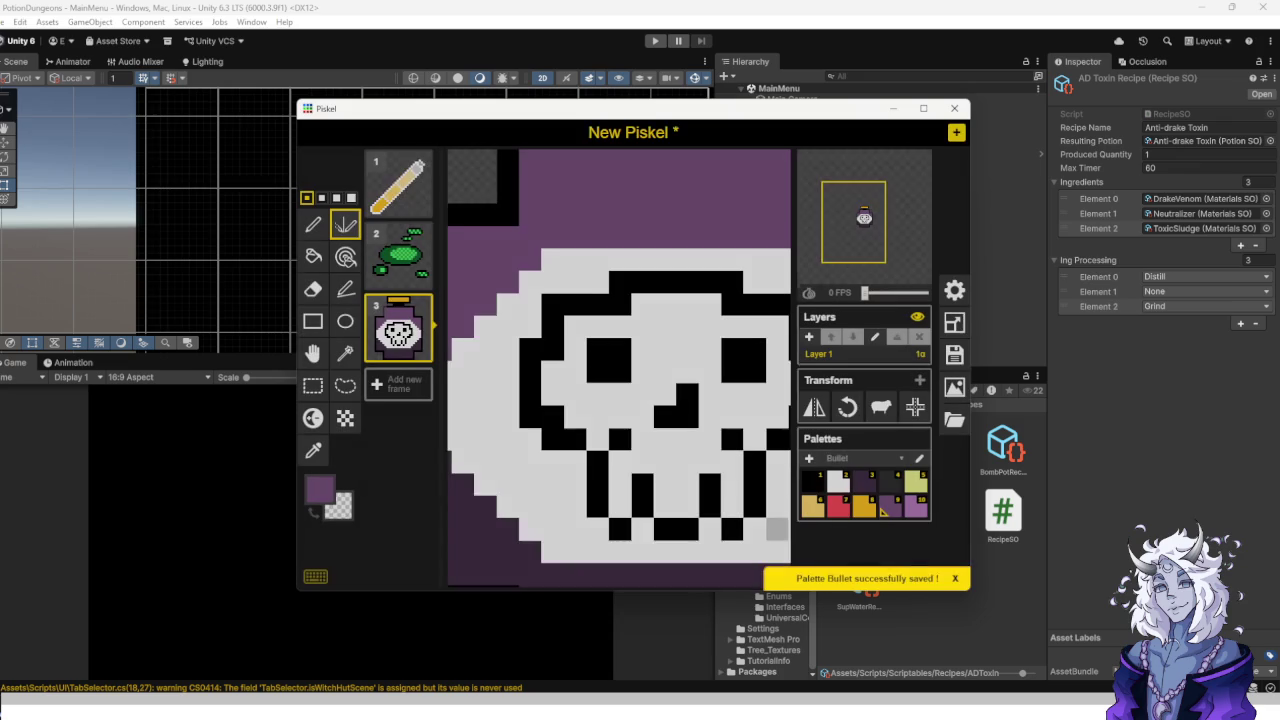
scroll(618, 368, up, 5)
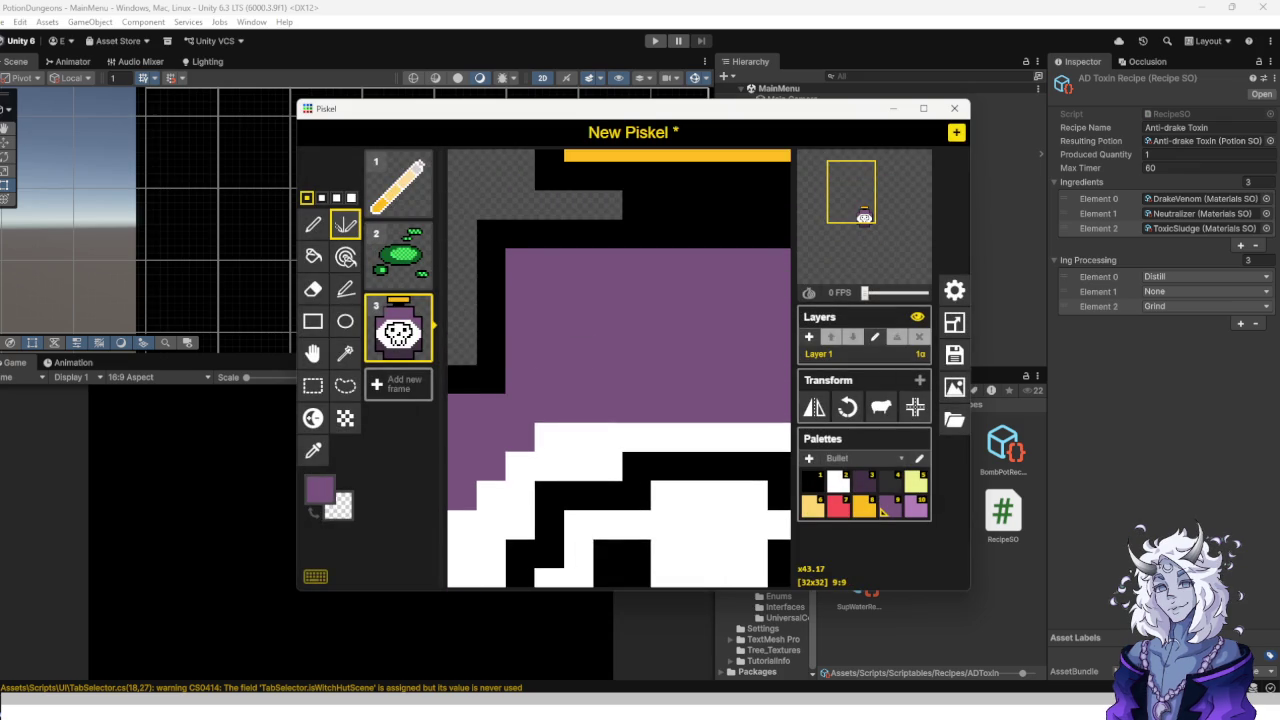
Paint the bottle's top band light purple, then add a new empty frame.
click(912, 509)
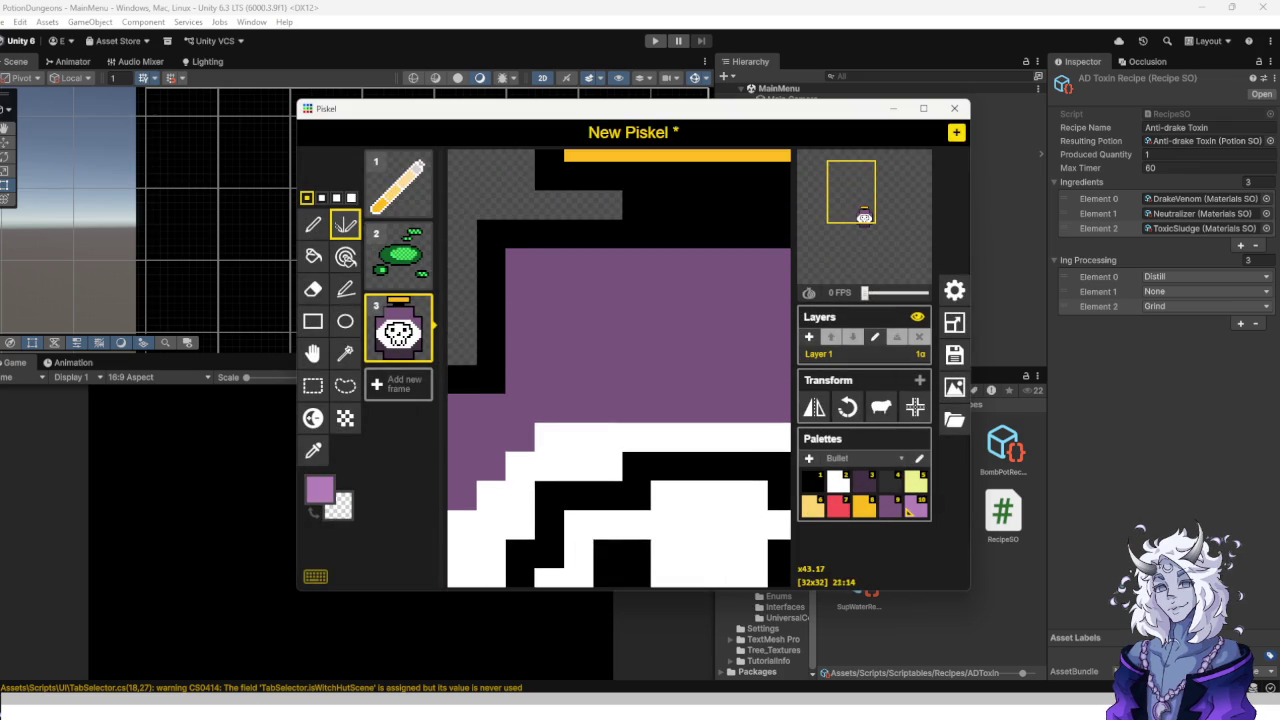
mouse_move(520, 350)
mouse_down()
mouse_move(770, 350)
mouse_move(550, 350)
mouse_move(520, 320)
mouse_move(550, 290)
mouse_move(520, 262)
mouse_move(580, 320)
mouse_move(607, 320)
mouse_move(665, 263)
mouse_move(700, 320)
mouse_move(665, 263)
mouse_up()
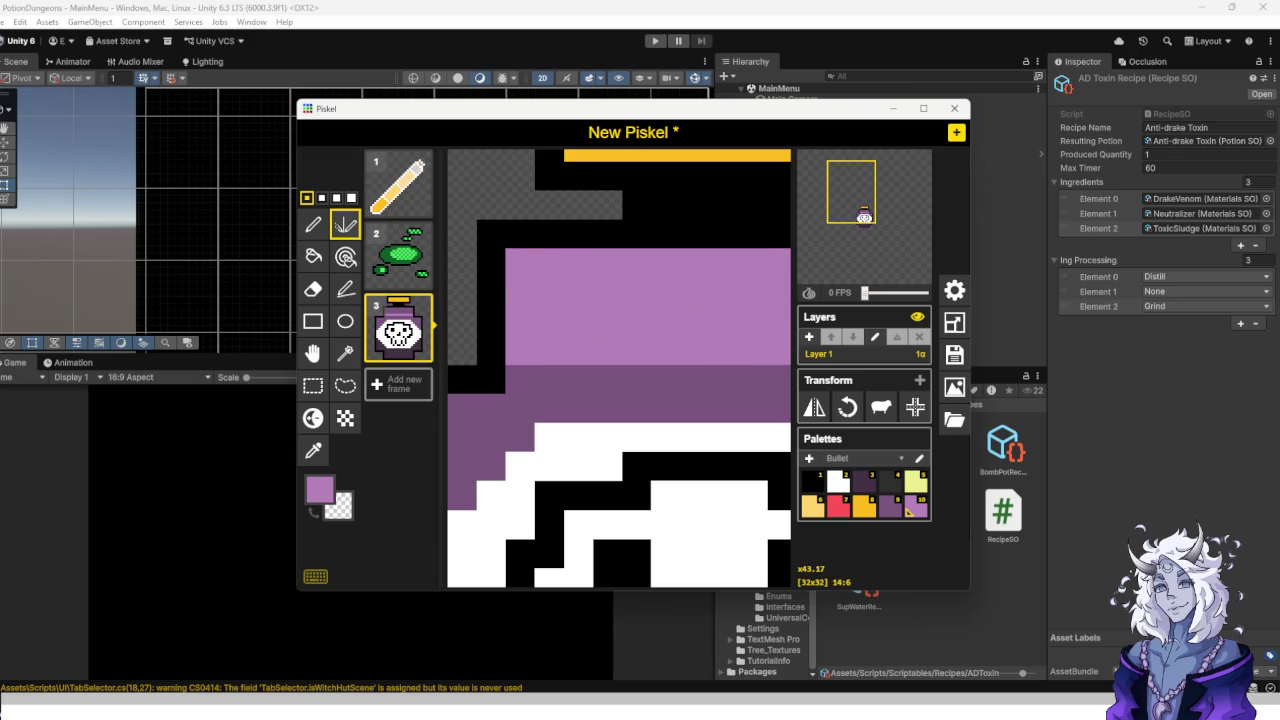
scroll(631, 331, down, 2)
scroll(631, 331, down, 2)
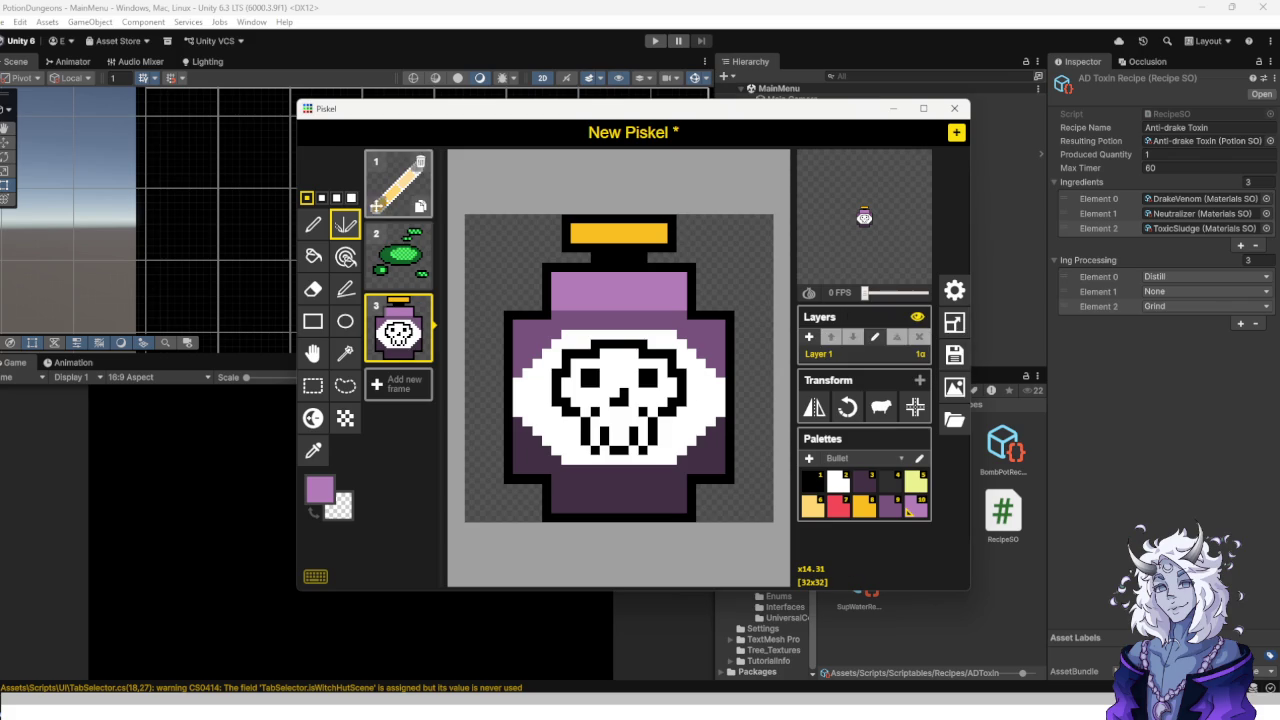
click(398, 384)
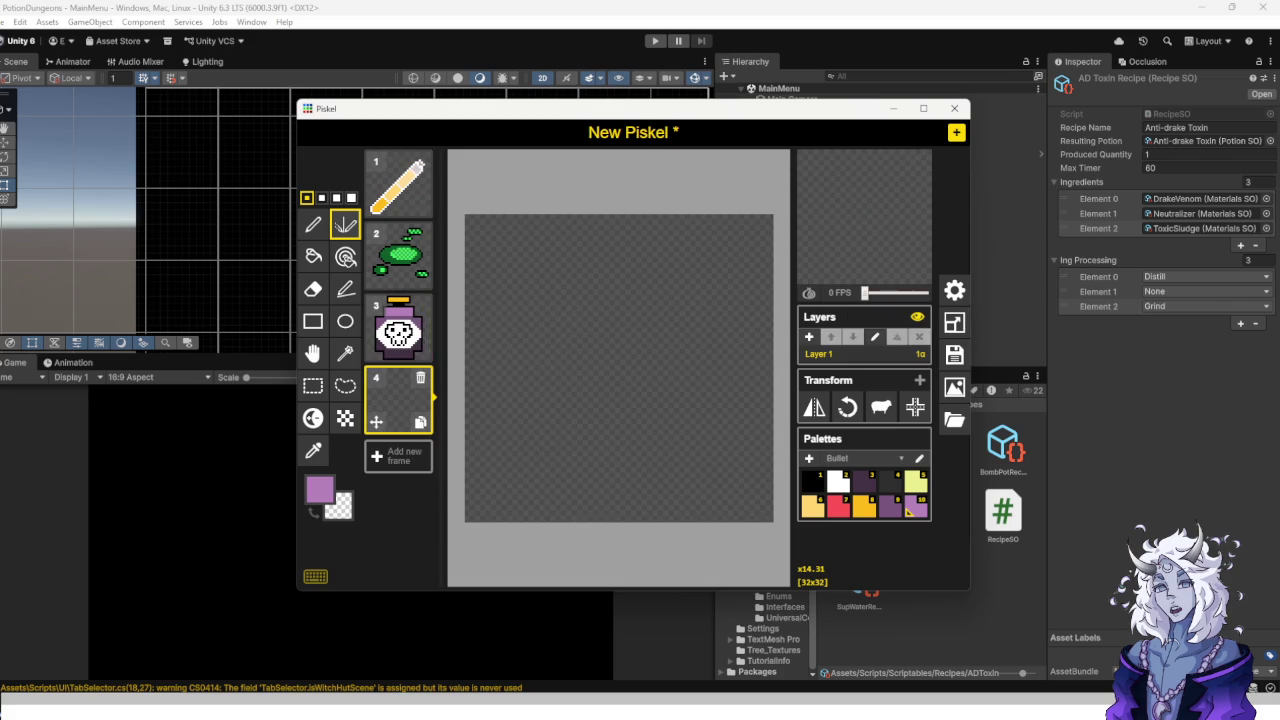
Move the skull potion frame down to slot 4 and browse other saved palettes.
click(398, 330)
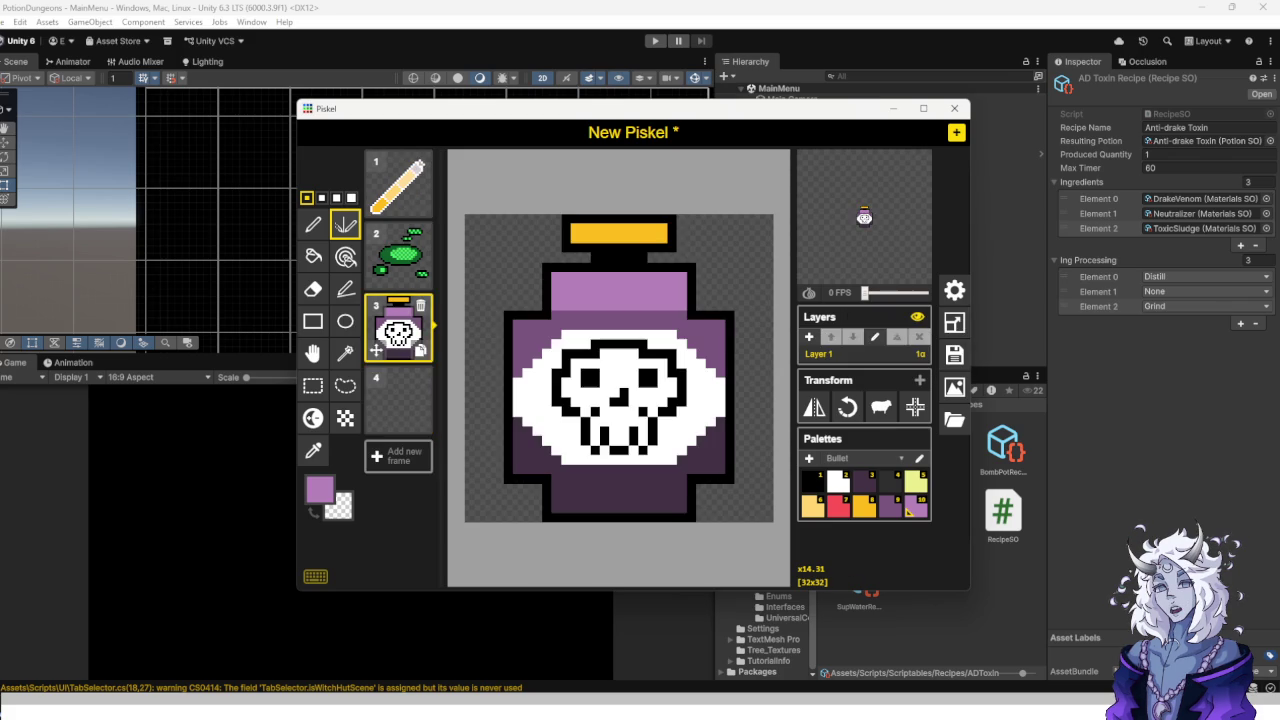
drag(376, 349, 398, 402)
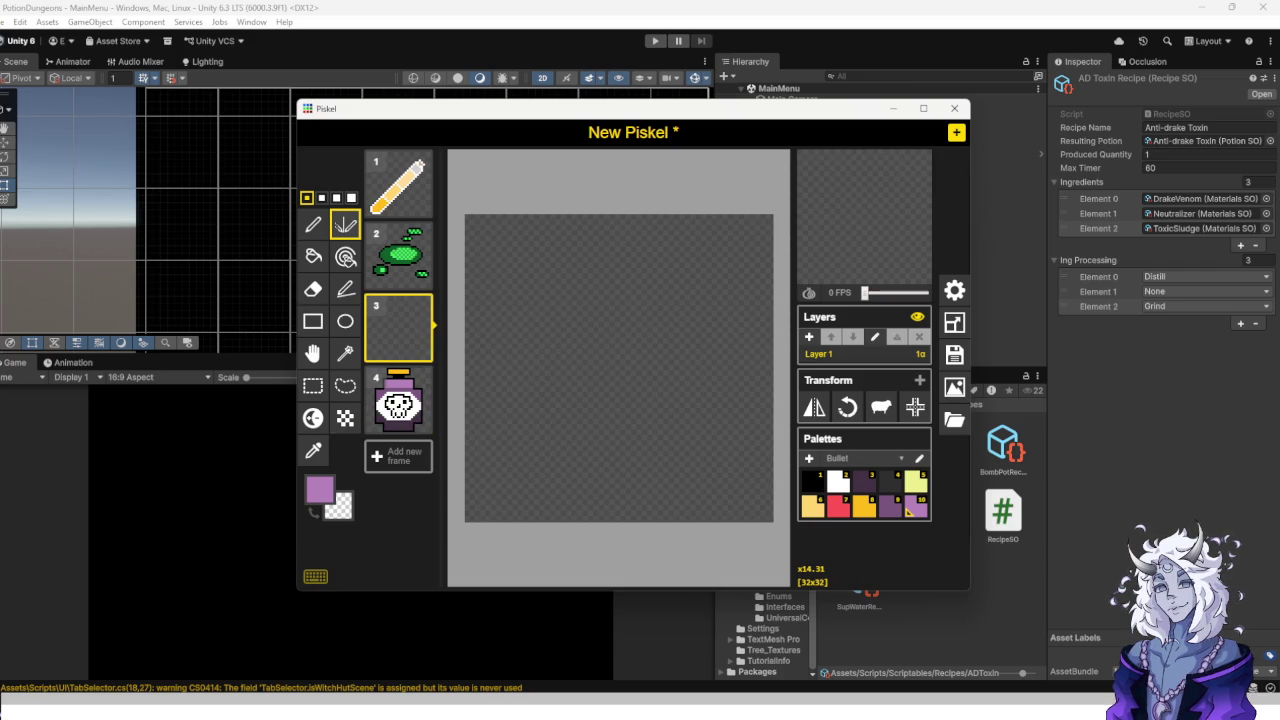
click(855, 458)
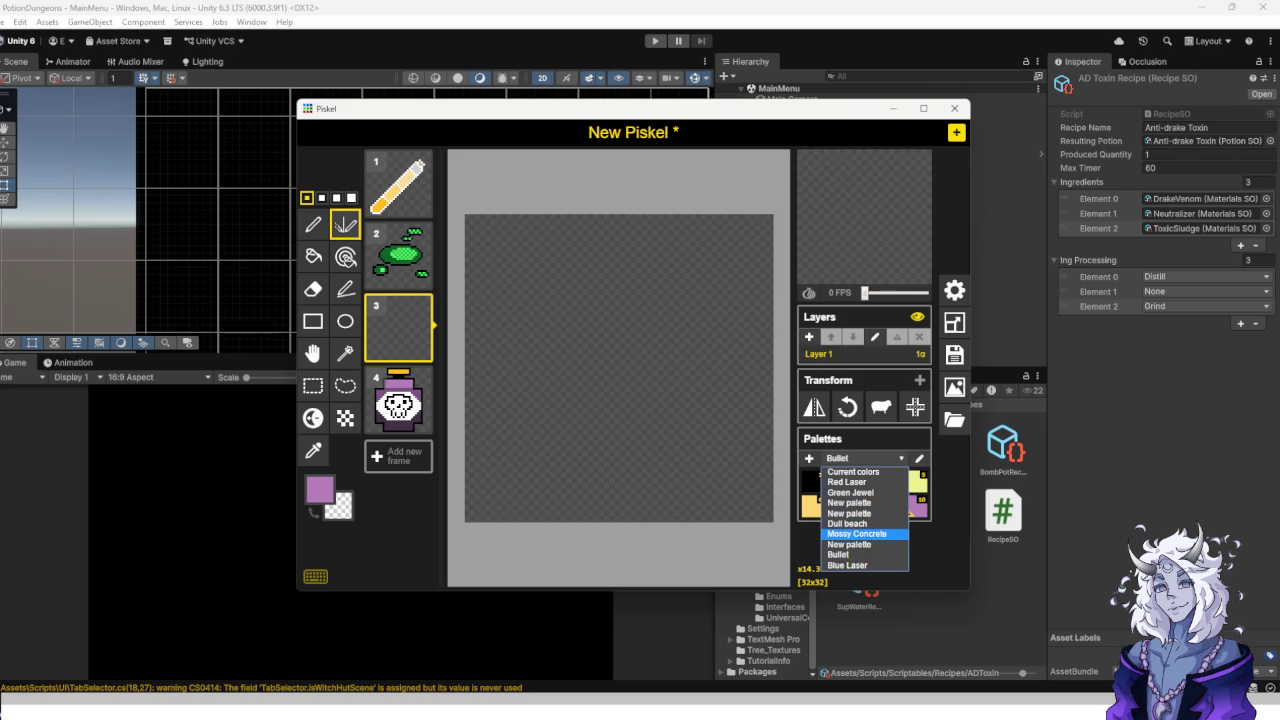
click(850, 503)
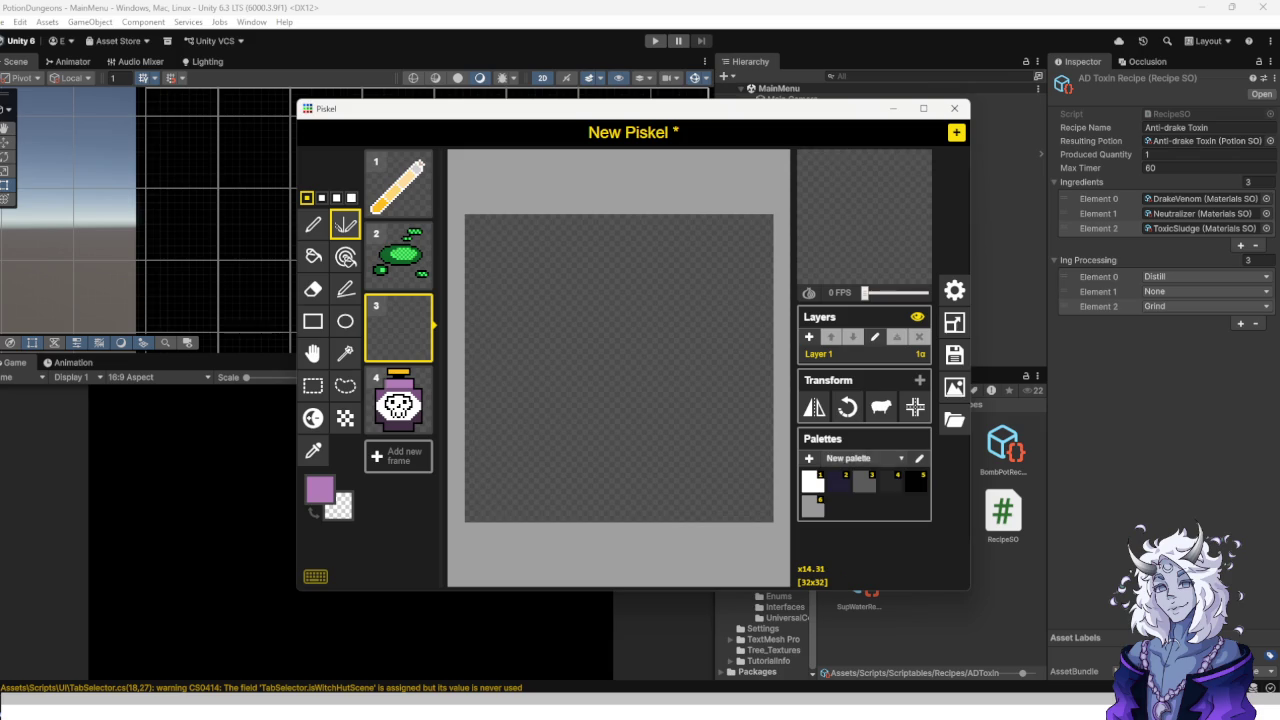
click(850, 458)
click(850, 518)
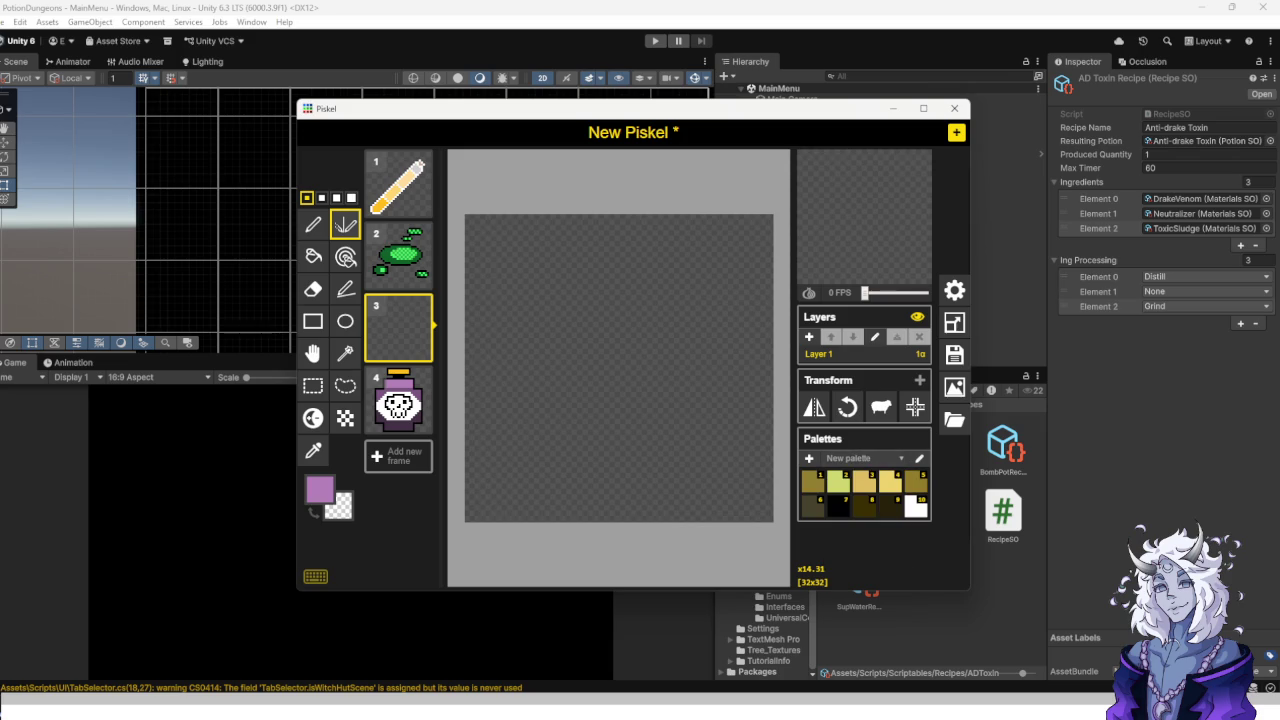
click(855, 458)
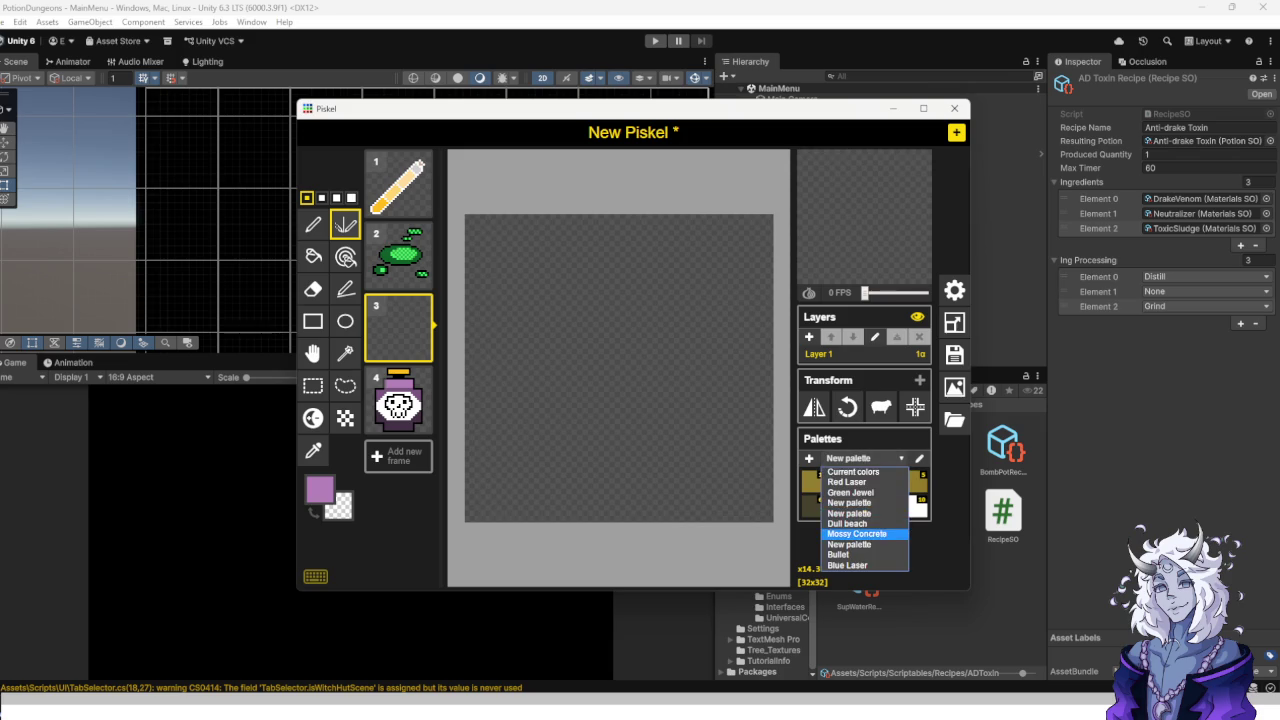
click(850, 532)
Return to the Bullet palette and choose black with the plain pen.
click(850, 458)
click(850, 544)
click(850, 458)
click(838, 554)
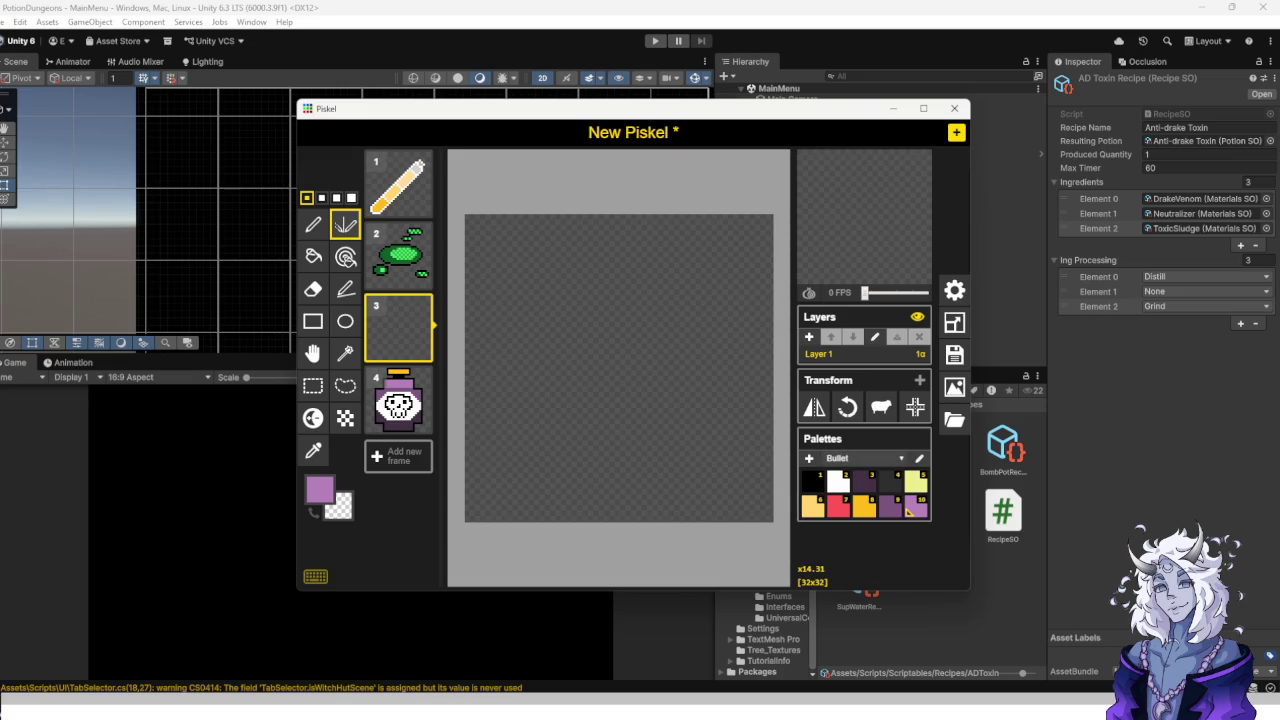
click(850, 458)
click(838, 554)
click(850, 458)
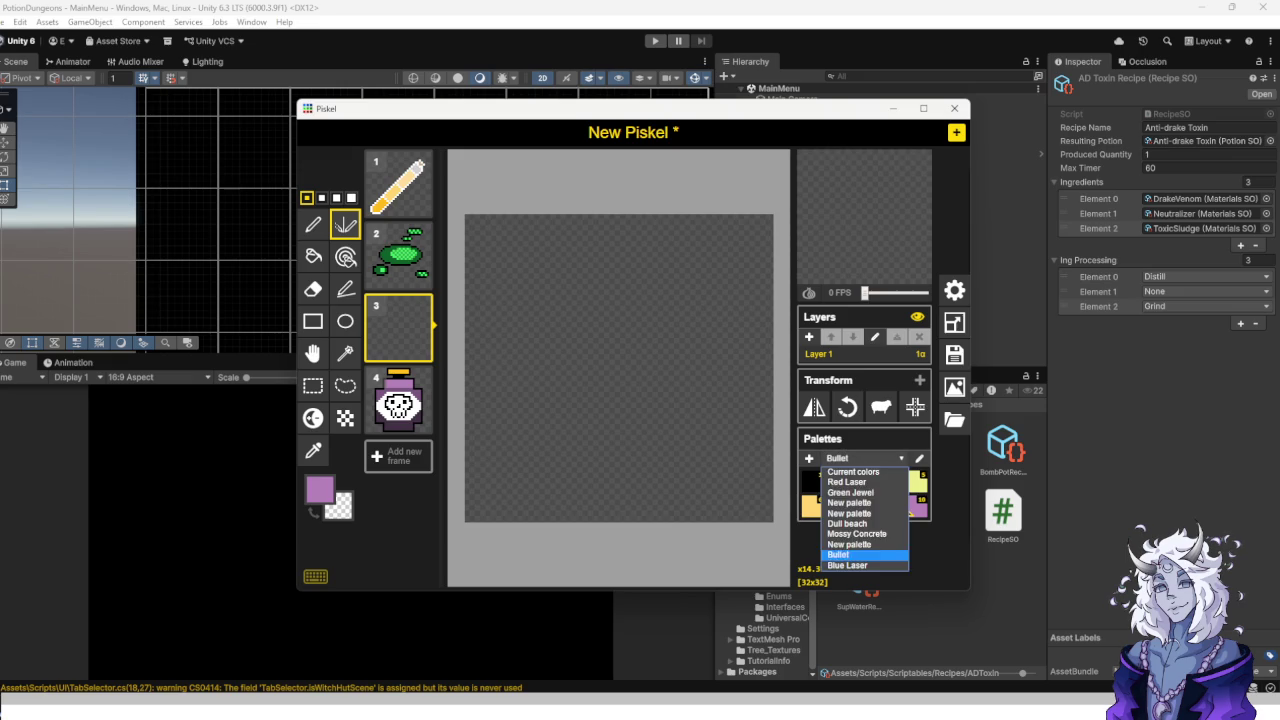
click(838, 554)
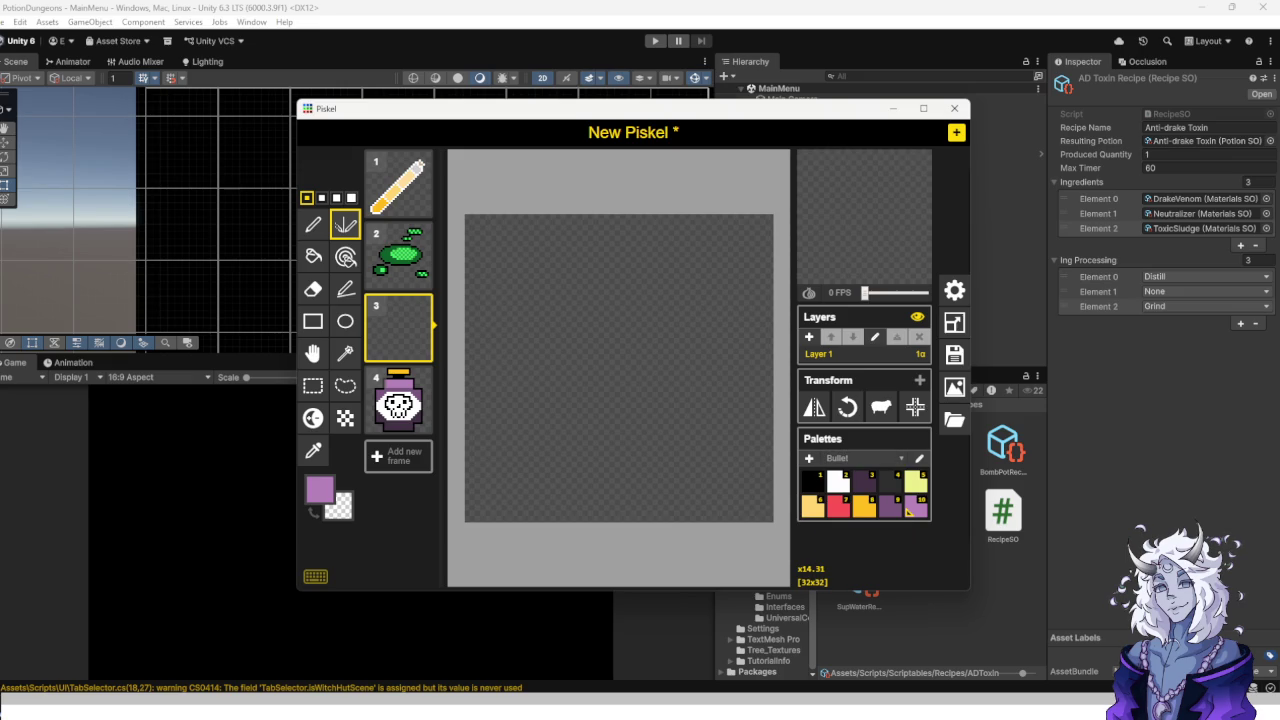
click(857, 486)
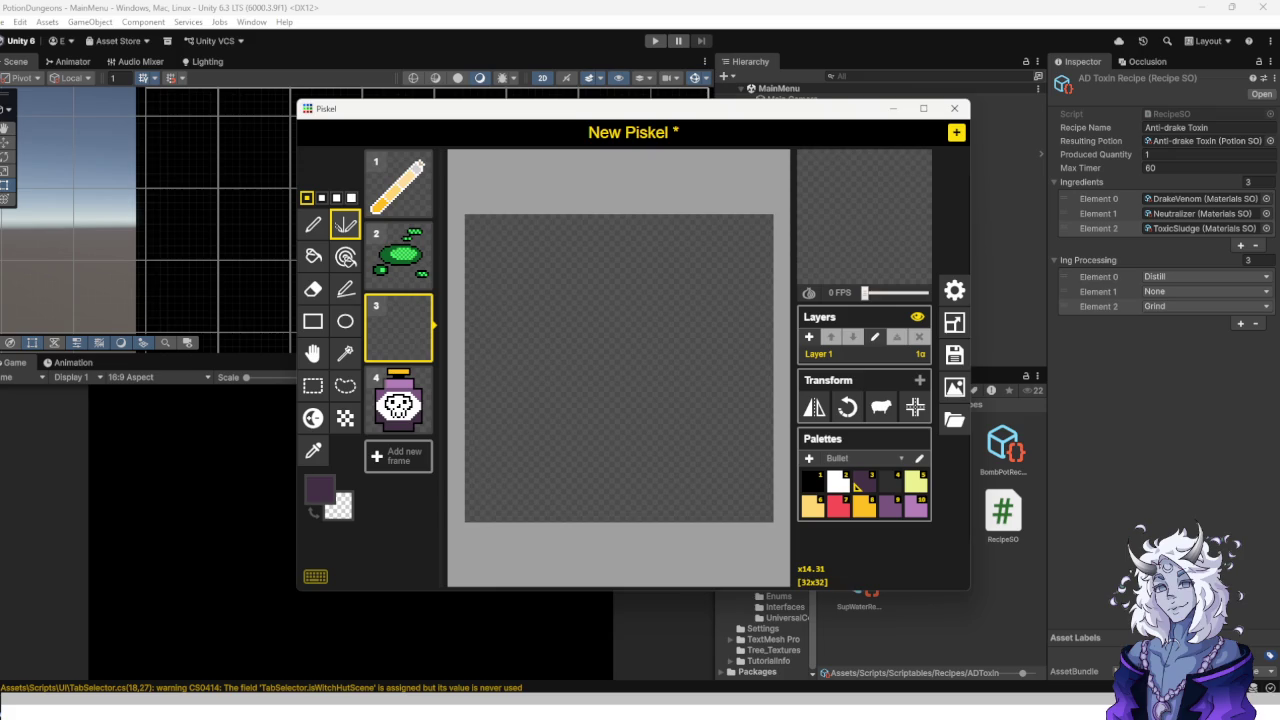
click(812, 482)
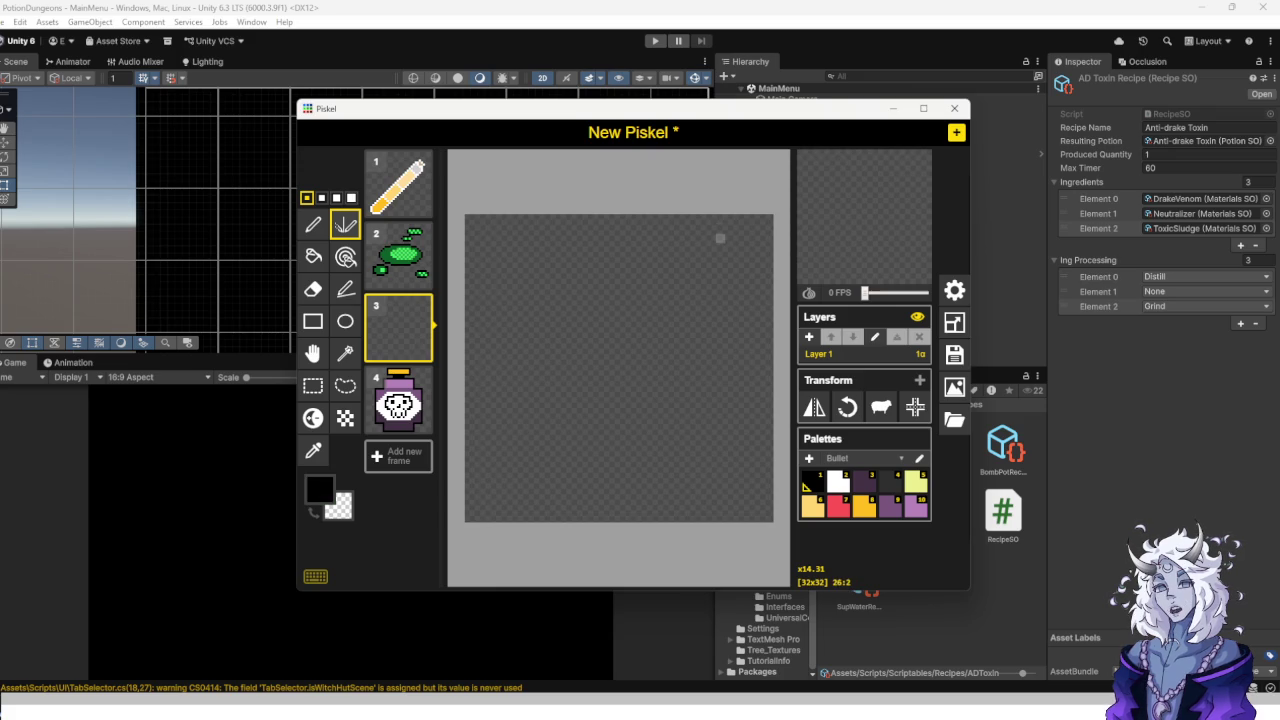
click(313, 225)
Draw a black teardrop outline on the empty frame and erase stray bottom-edge pixels.
mouse_move(710, 228)
mouse_down()
mouse_move(678, 290)
mouse_move(506, 426)
mouse_move(716, 492)
mouse_move(708, 216)
mouse_up()
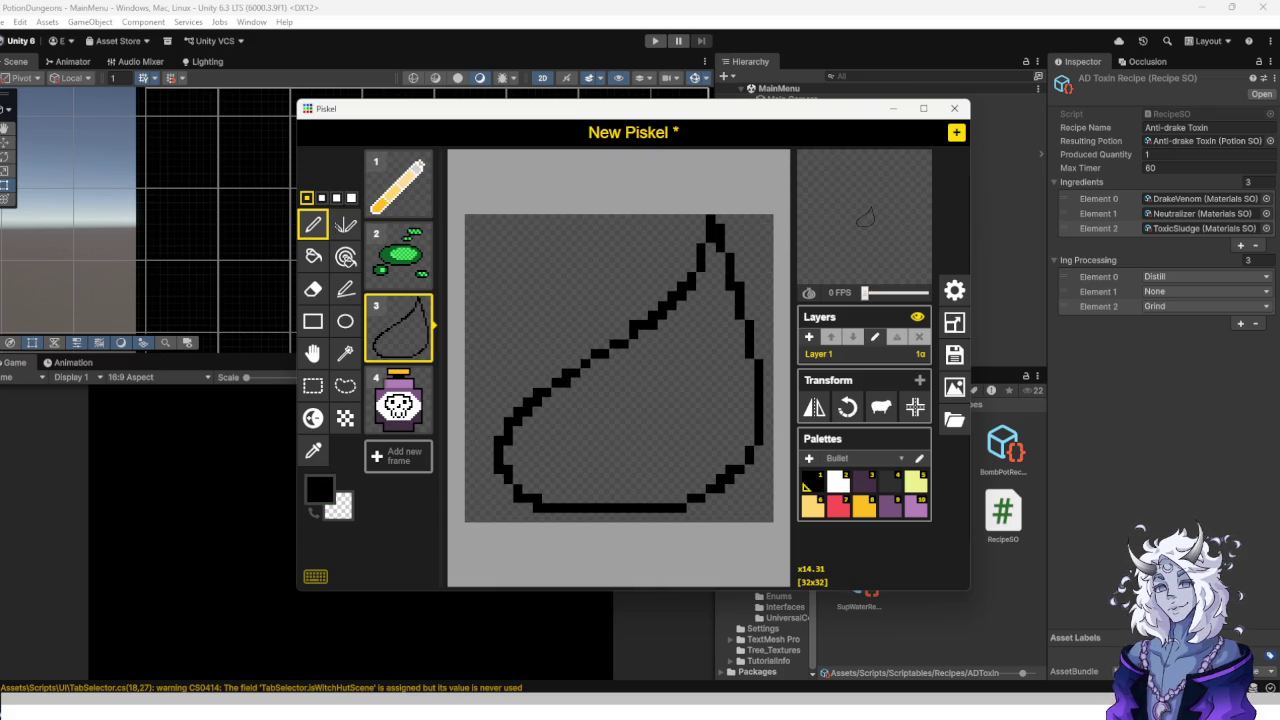
scroll(622, 430, up, 2)
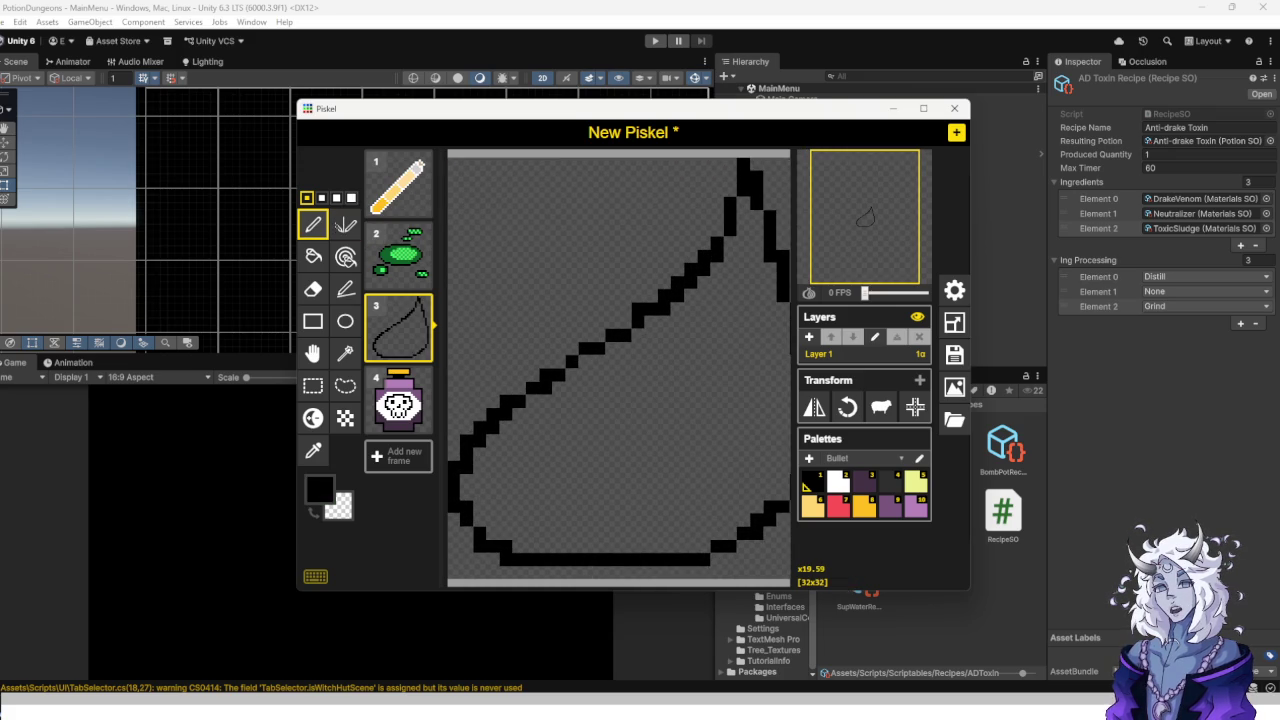
mouse_move(546, 580)
mouse_down()
mouse_move(560, 566)
mouse_move(574, 580)
mouse_move(659, 580)
mouse_up()
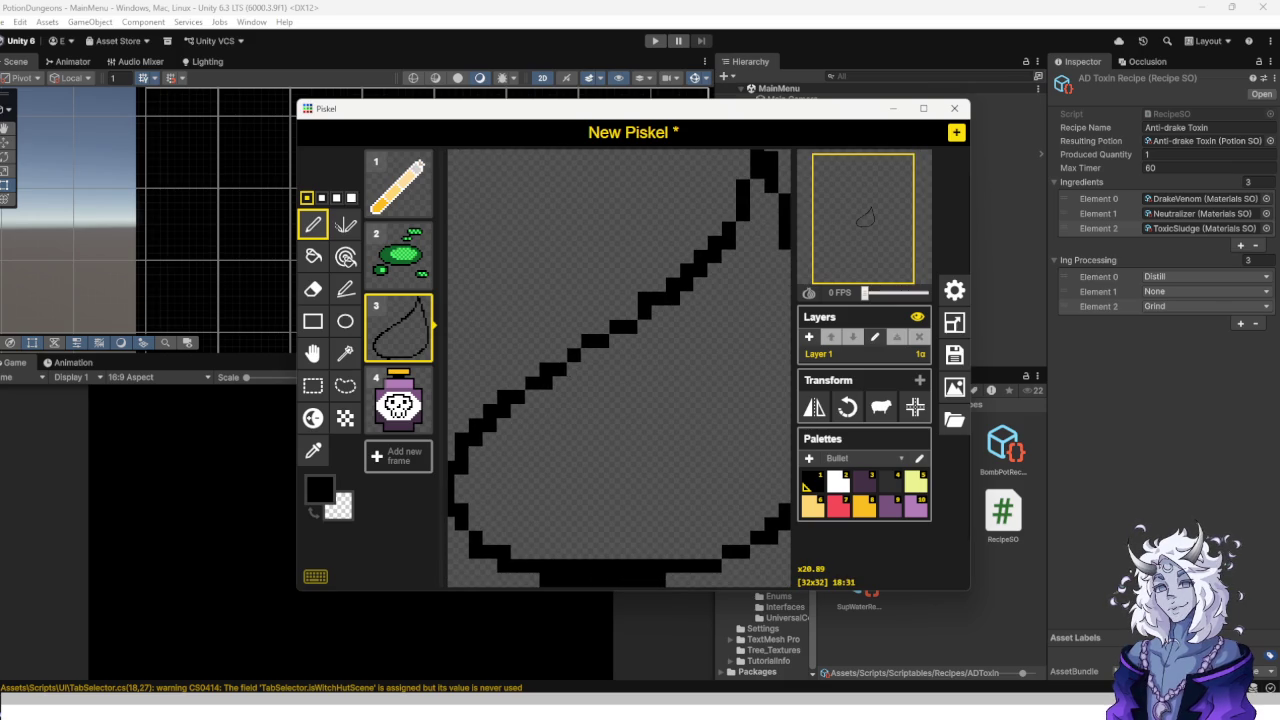
click(313, 289)
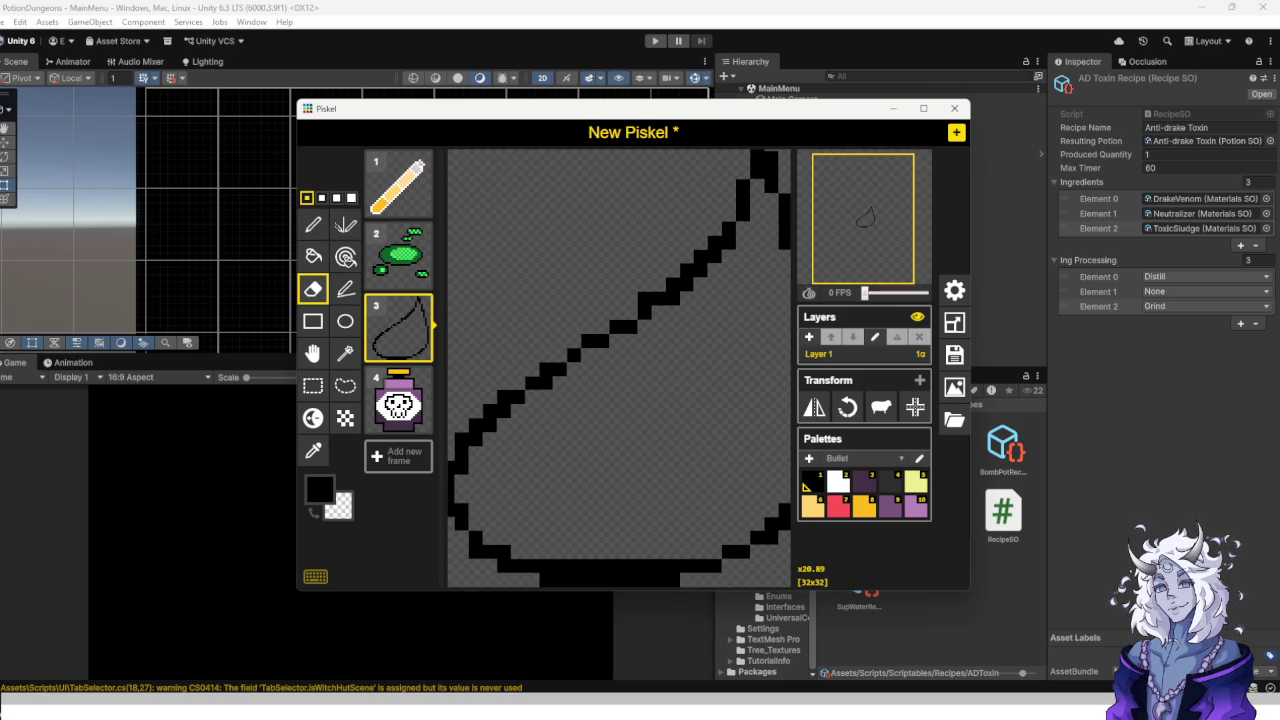
mouse_move(561, 566)
mouse_down()
mouse_move(659, 566)
mouse_move(645, 552)
mouse_up()
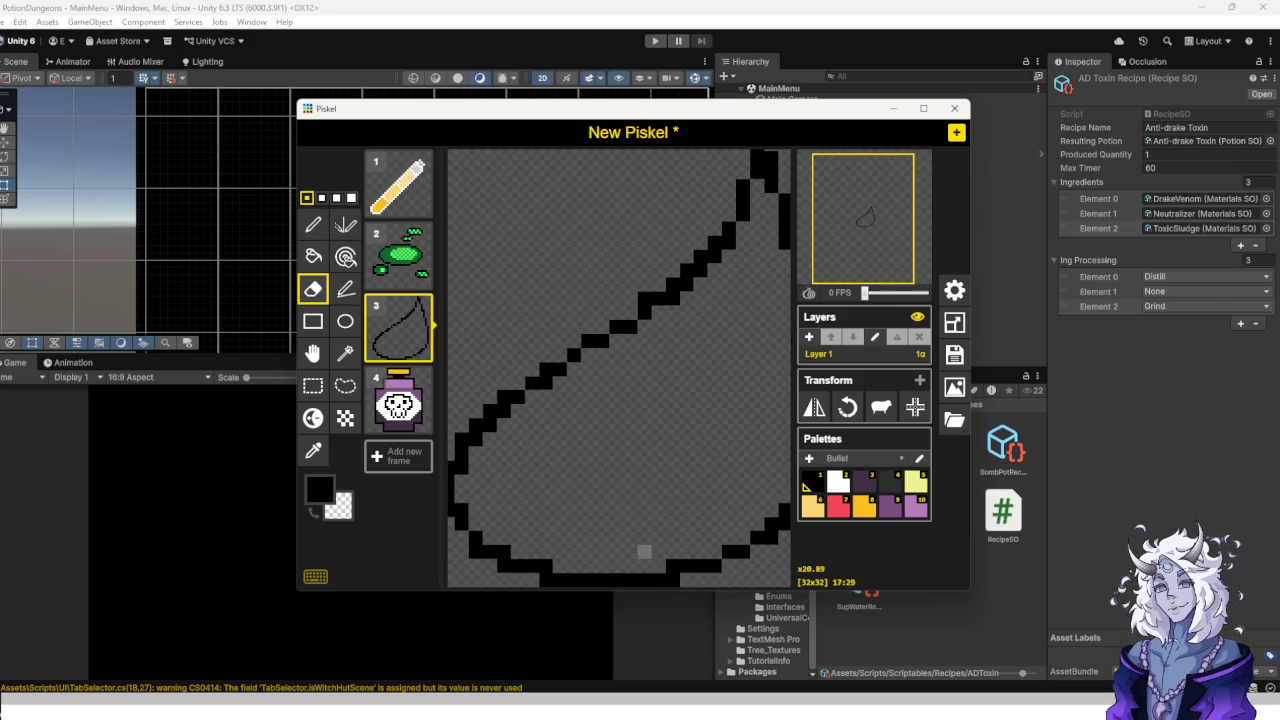
scroll(645, 552, down, 2)
scroll(619, 368, down, 1)
scroll(578, 390, up, 3)
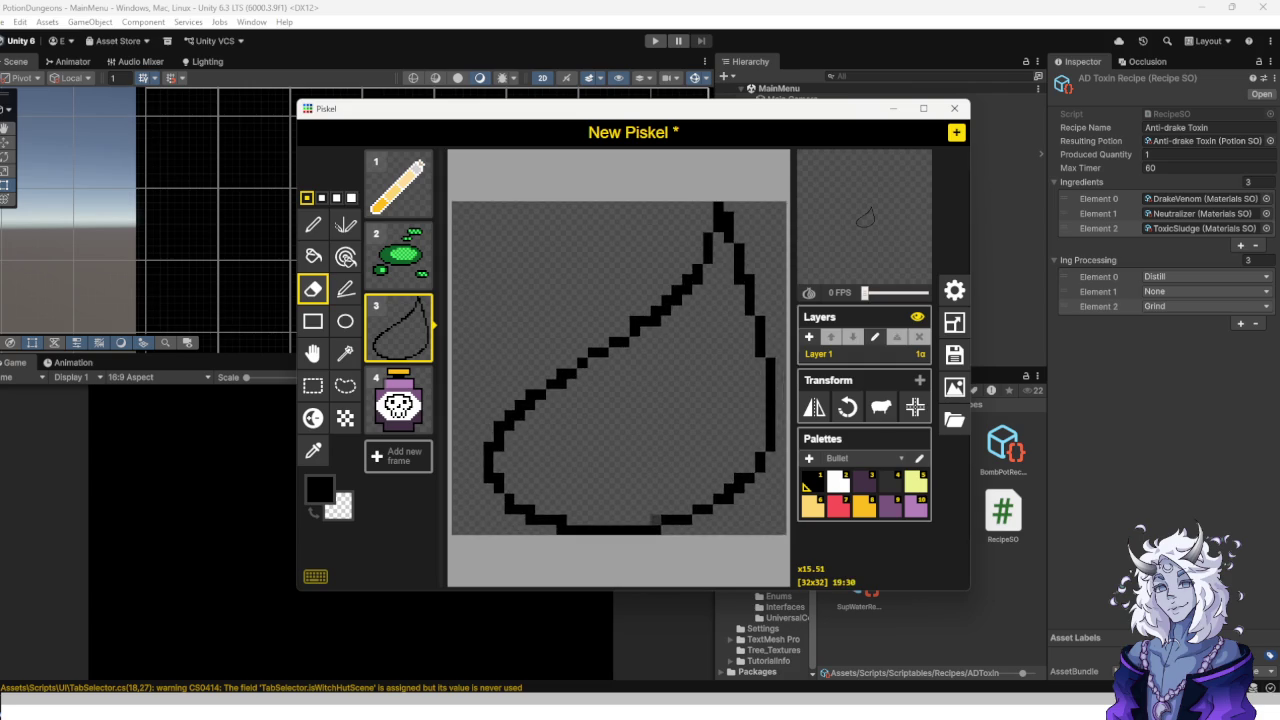
Fill the drop's interior dark purple and draw a lighter purple inner outline.
click(864, 482)
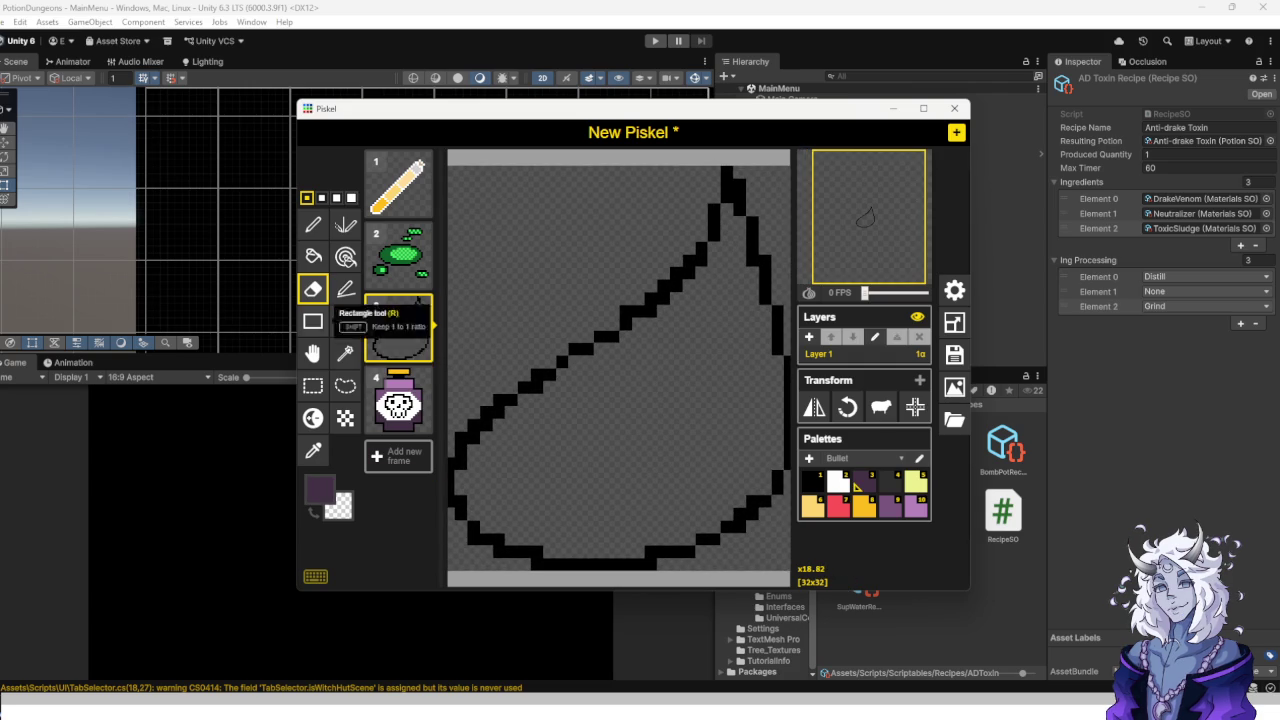
click(313, 256)
click(587, 476)
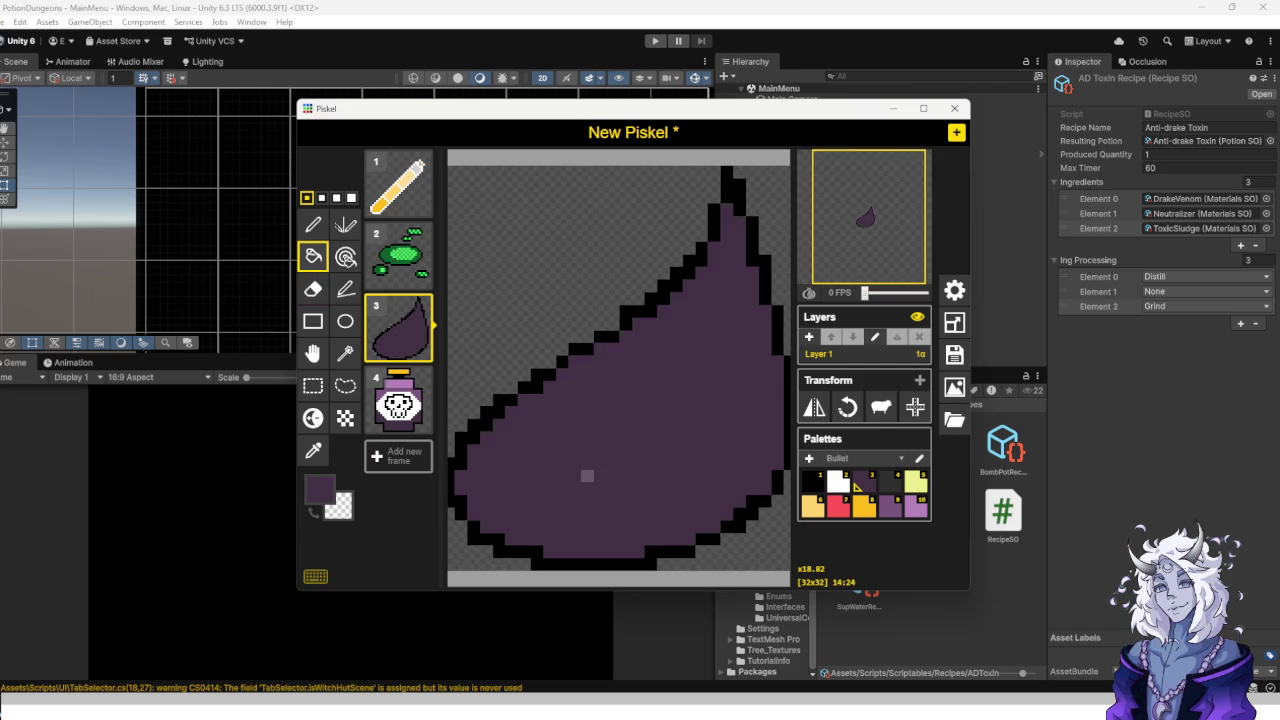
click(884, 507)
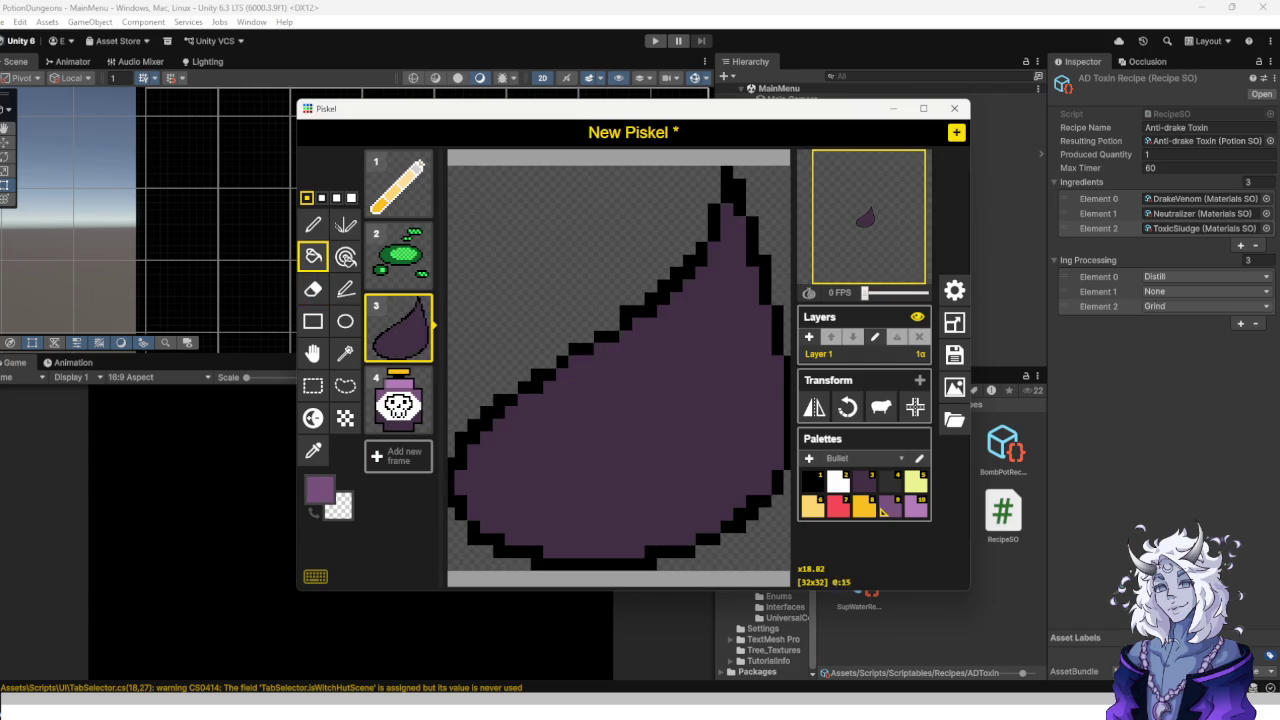
click(313, 224)
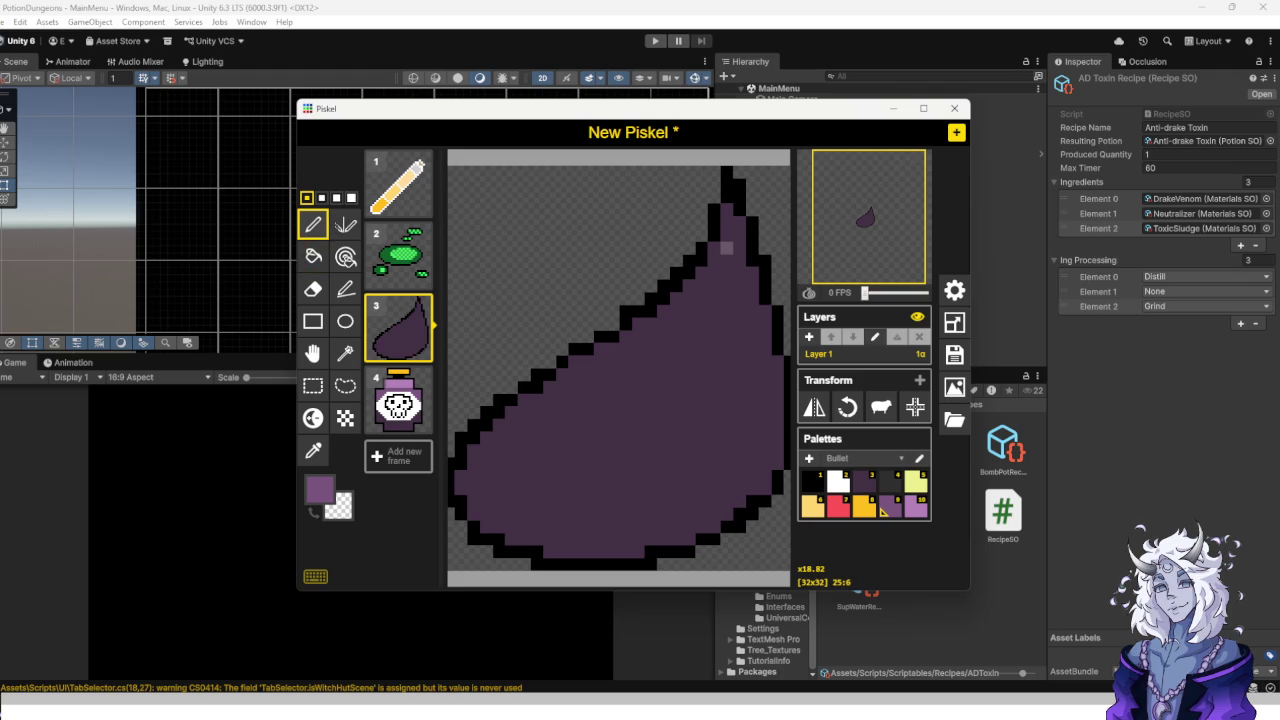
mouse_move(726, 260)
mouse_down()
mouse_move(710, 330)
mouse_move(536, 468)
mouse_move(670, 516)
mouse_move(748, 368)
mouse_move(727, 311)
mouse_up()
key(ctrl+z)
mouse_move(727, 235)
mouse_down()
mouse_move(689, 350)
mouse_move(537, 410)
mouse_move(512, 506)
mouse_move(688, 530)
mouse_move(733, 385)
mouse_move(727, 325)
mouse_up()
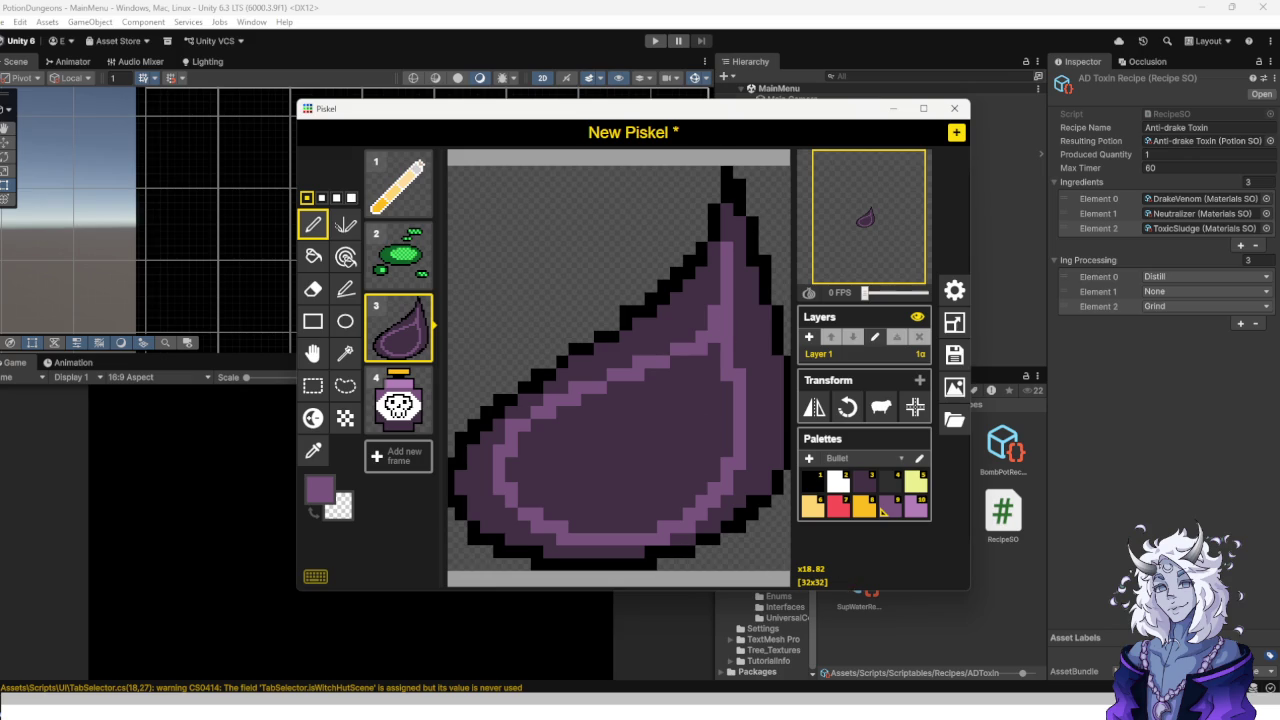
scroll(651, 425, down, 2)
scroll(737, 355, up, 1)
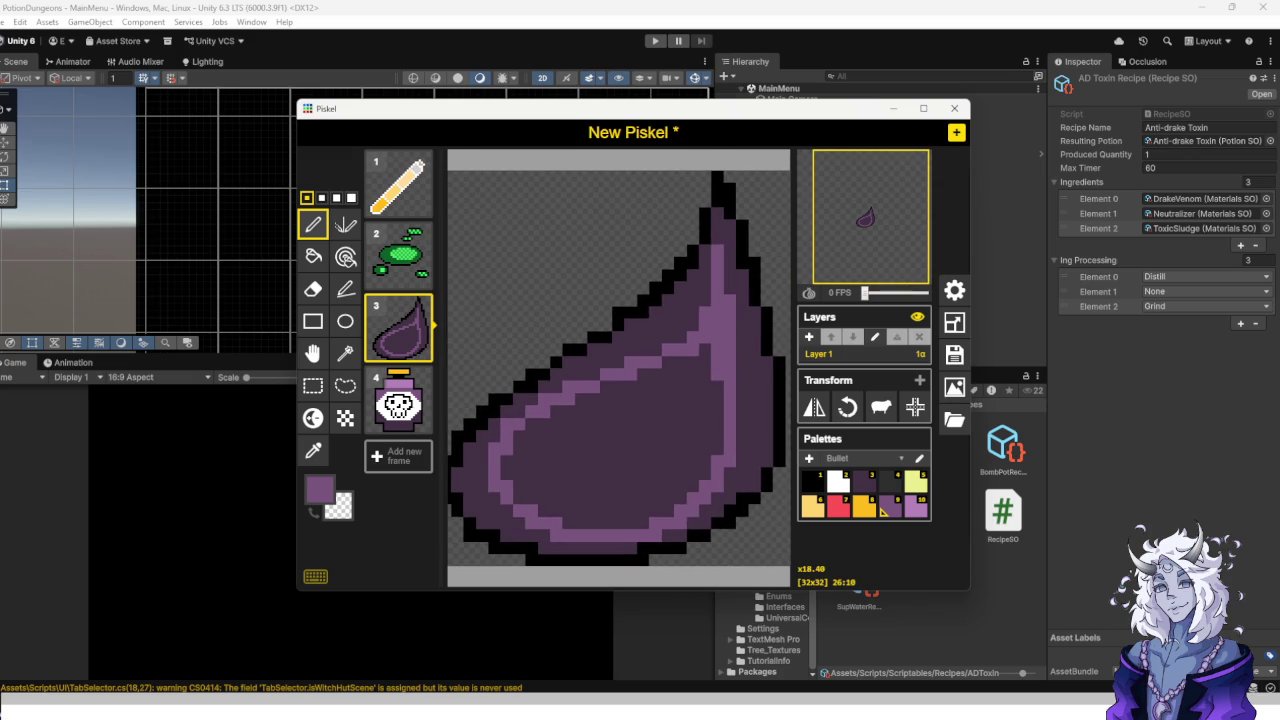
Fill the body mid-purple and add a light purple loop filled in the centre.
click(313, 256)
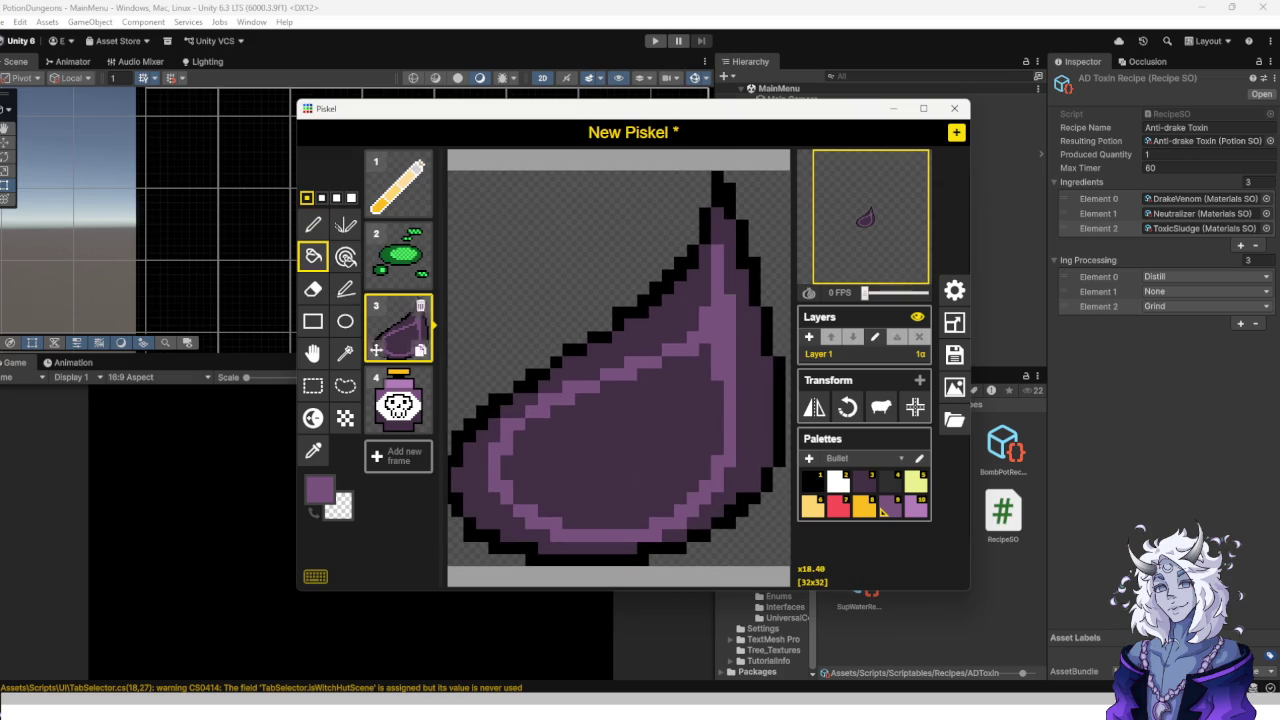
click(675, 515)
click(910, 508)
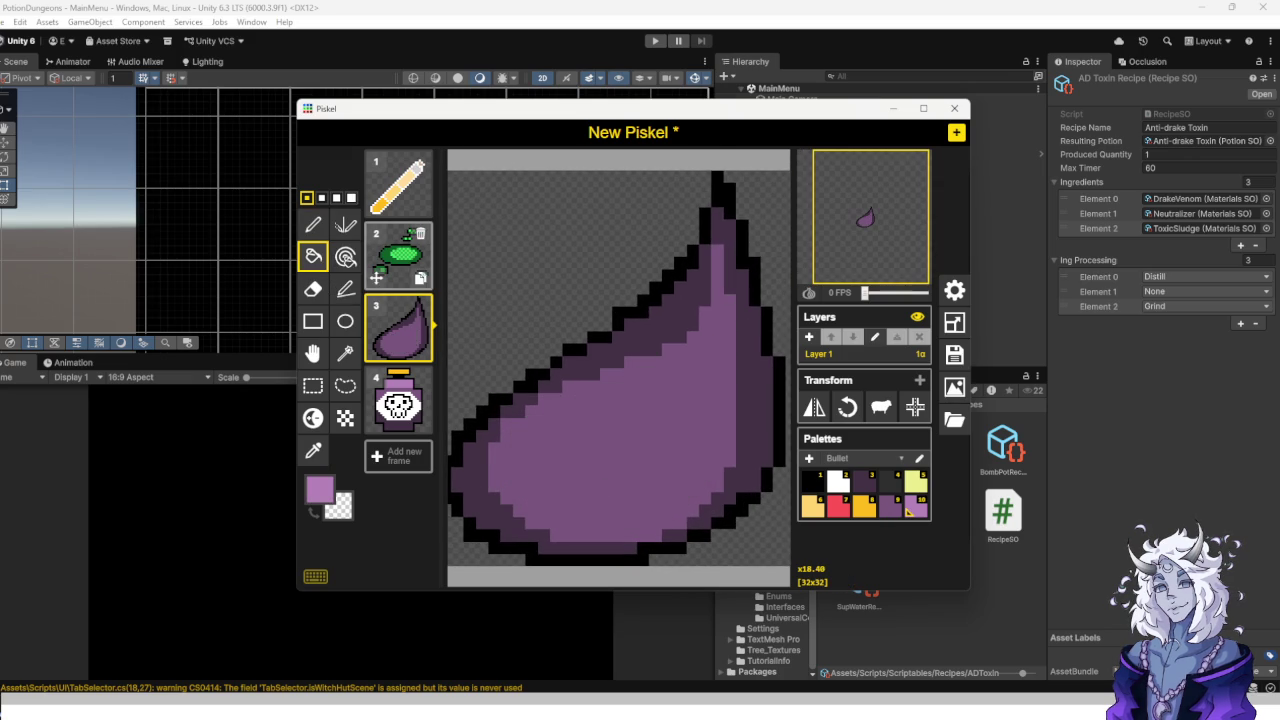
key(p)
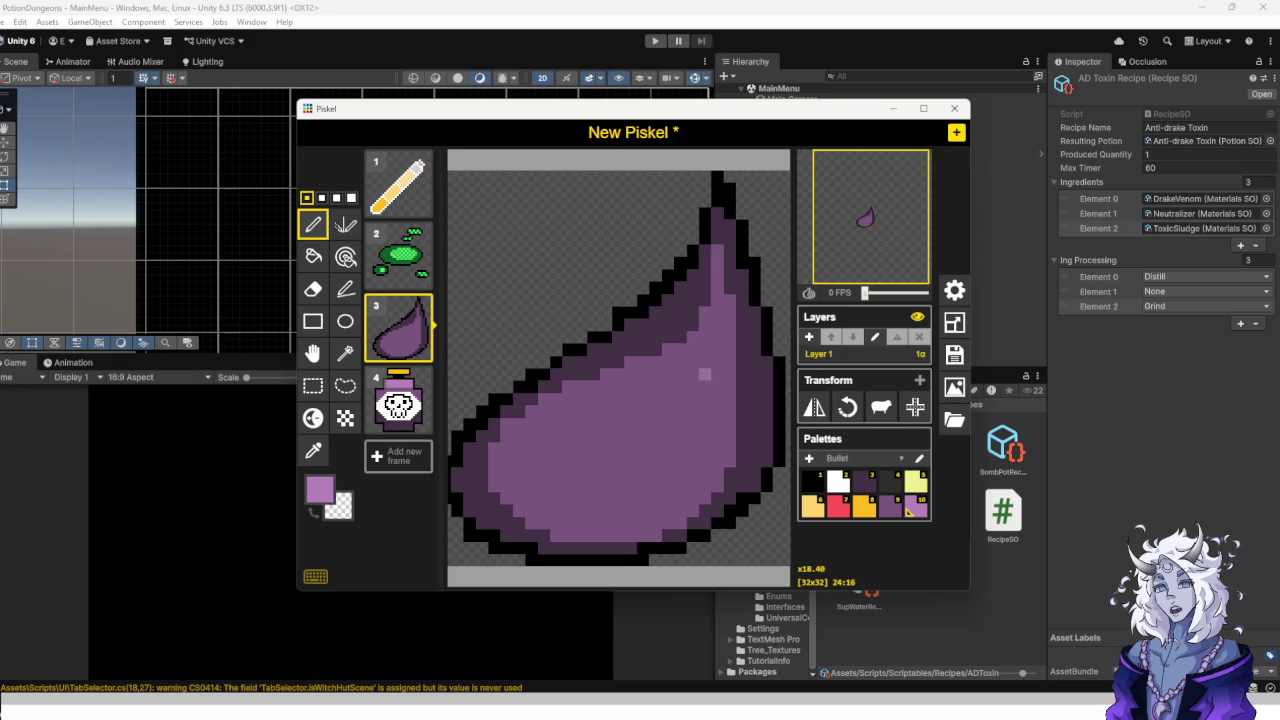
mouse_move(705, 362)
mouse_down()
mouse_move(605, 395)
mouse_move(535, 500)
mouse_move(670, 497)
mouse_move(705, 372)
mouse_up()
click(313, 256)
click(593, 473)
scroll(595, 465, down, 2)
scroll(597, 460, down, 7)
scroll(604, 335, up, 8)
scroll(603, 344, down, 5)
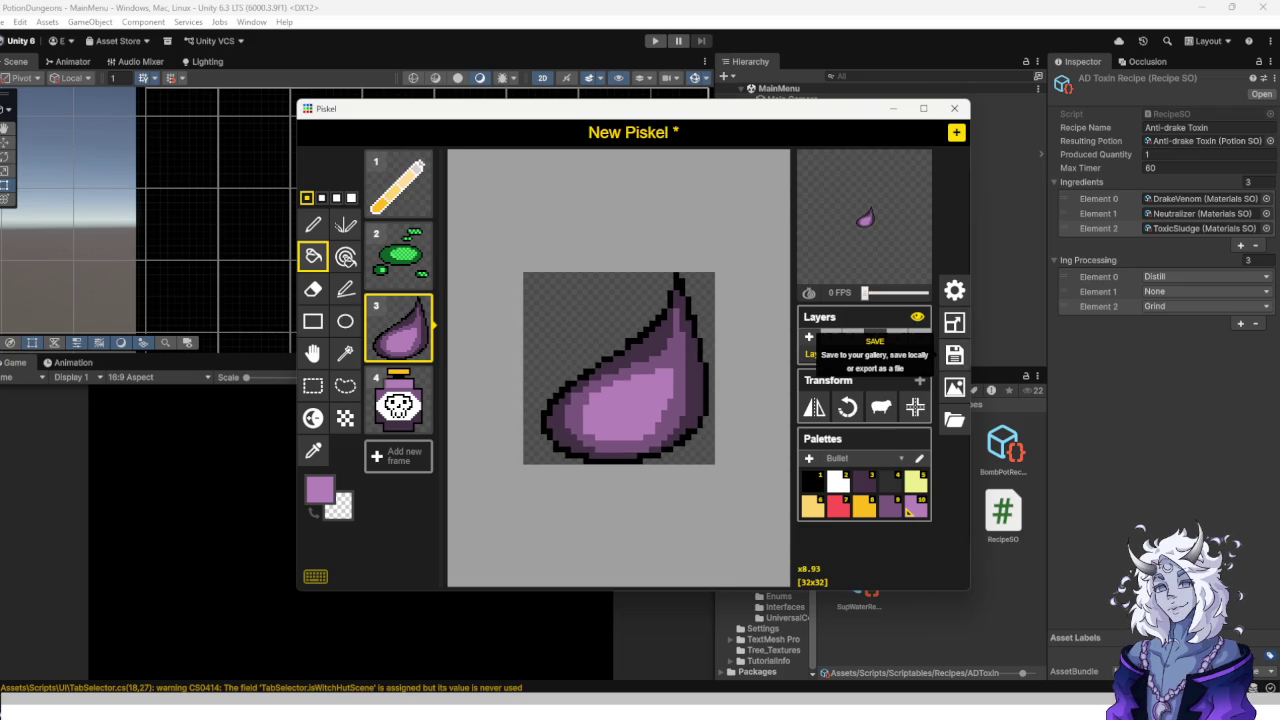
Export the four frames as a PNG spritesheet, saving the file as Potionite.
click(954, 387)
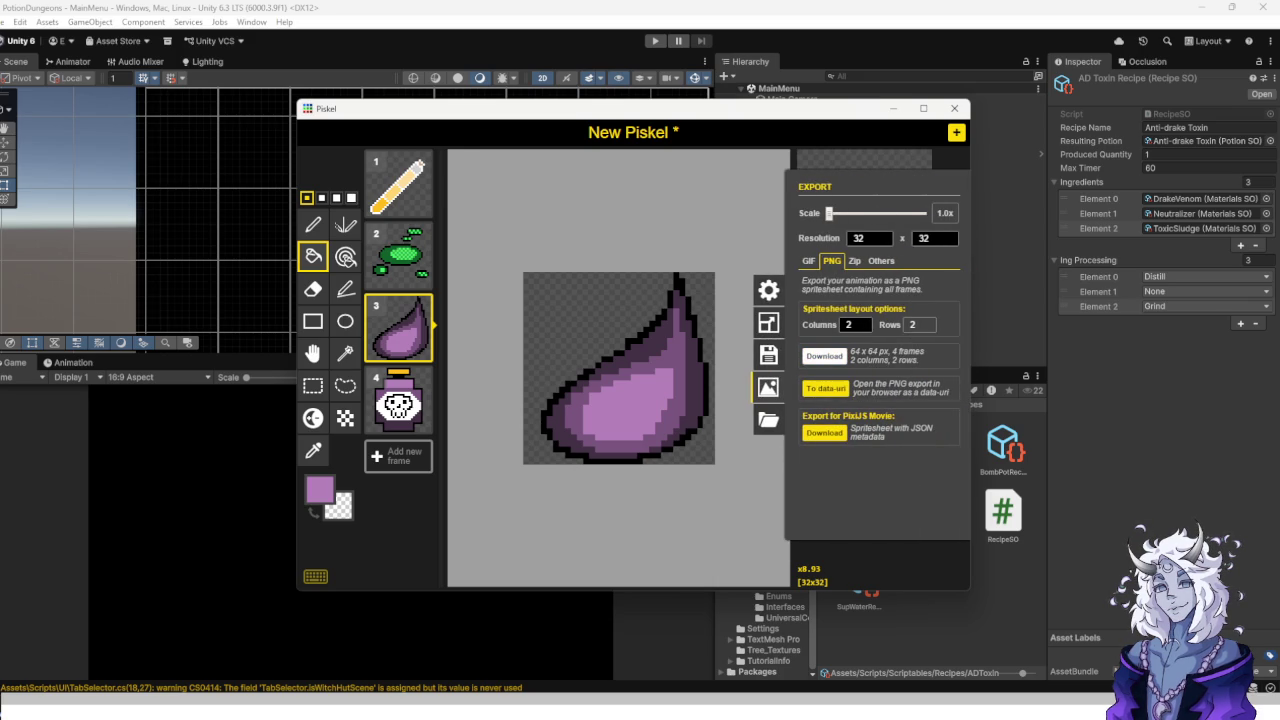
click(824, 356)
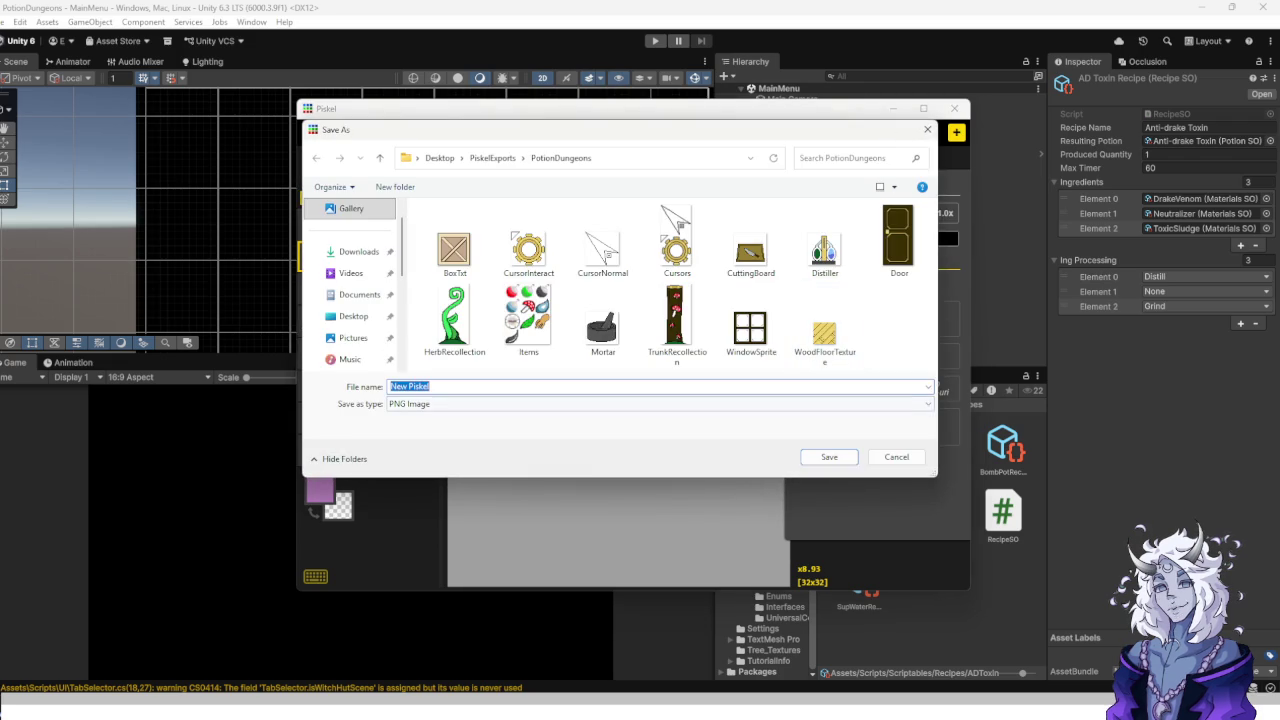
text(DrakeToxin)
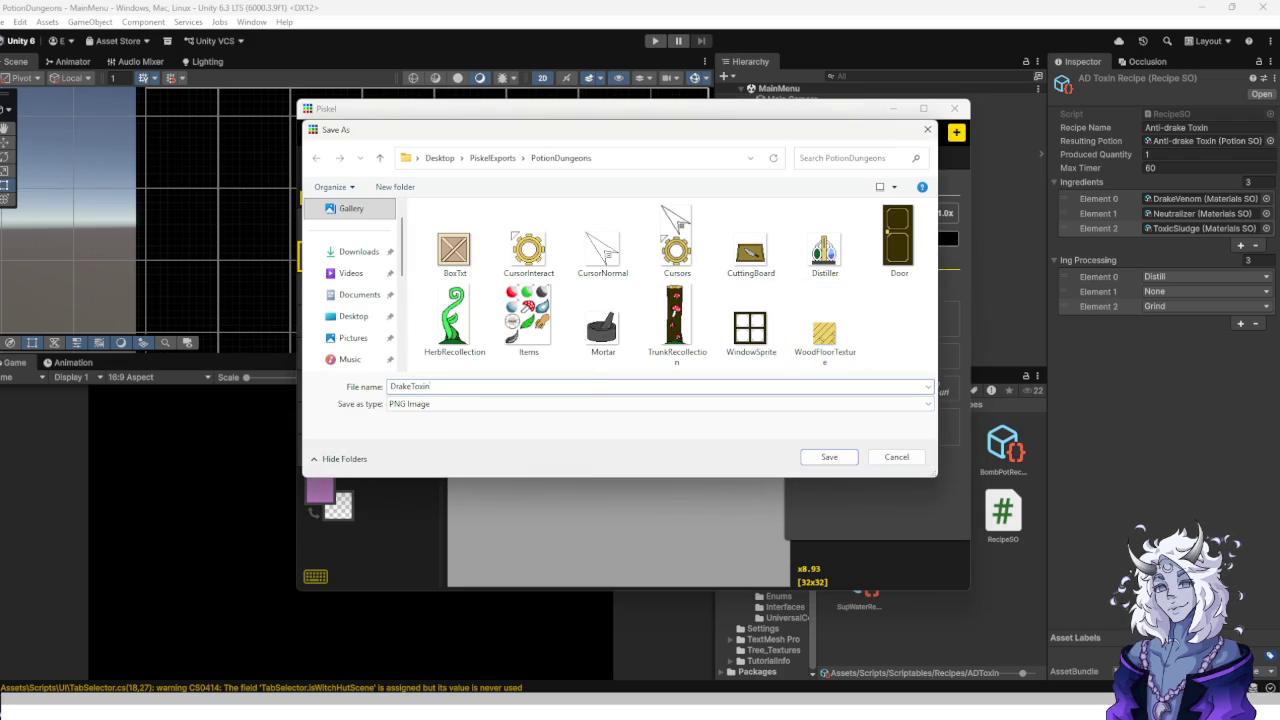
key(BackSpace)
key(BackSpace)
text(Potion)
text(ite)
key(Return)
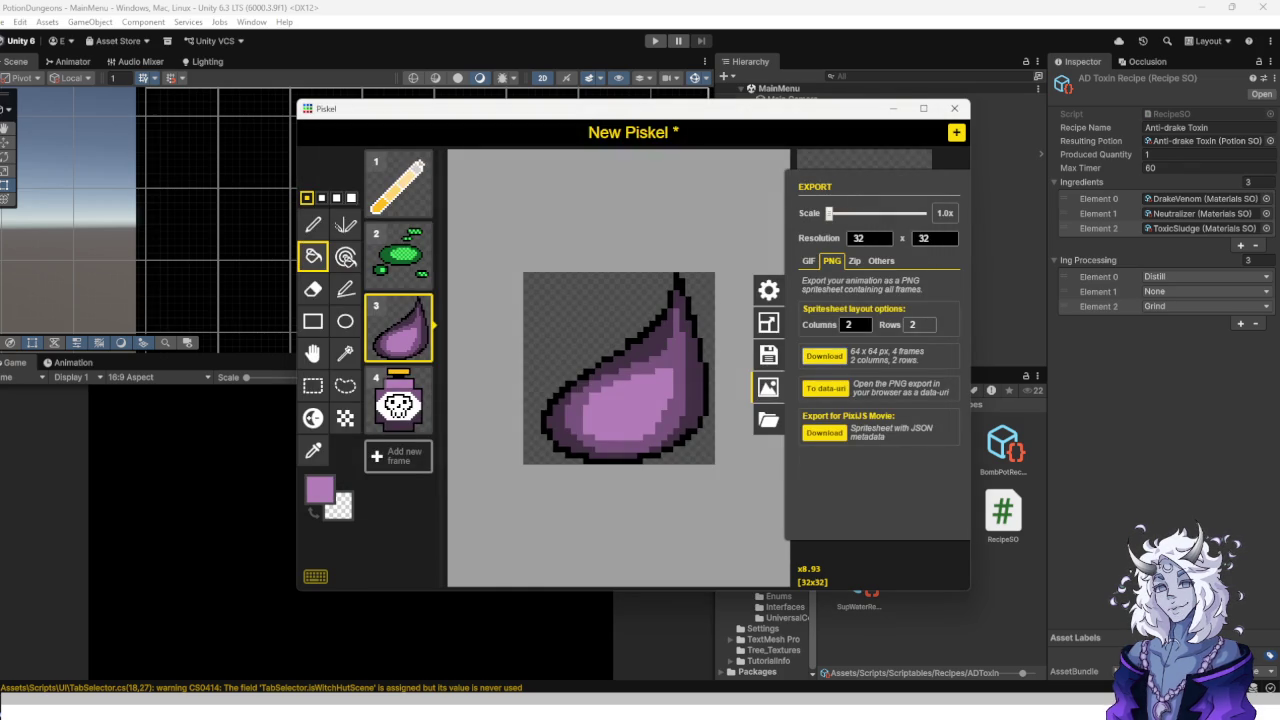
click(768, 355)
Title the sprite 'ADPotionSprites', save it, and close the Piskel window.
click(878, 223)
text(ADPotionSp)
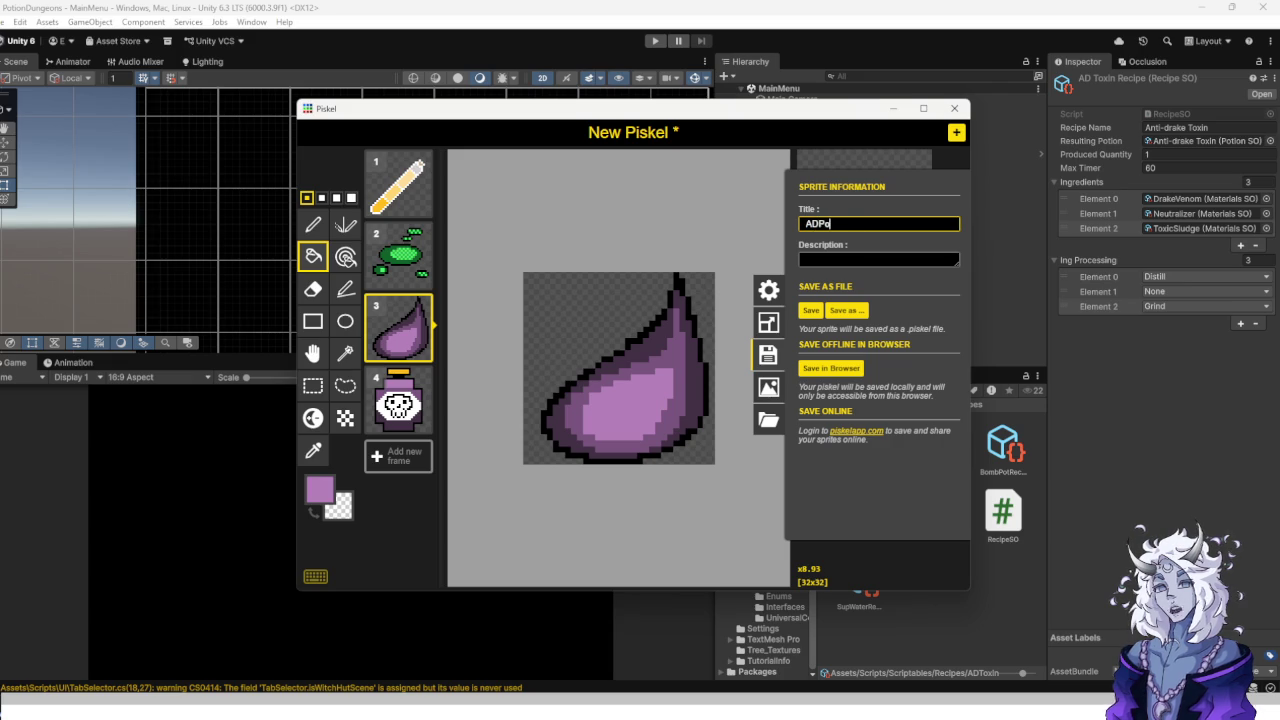
text(rites)
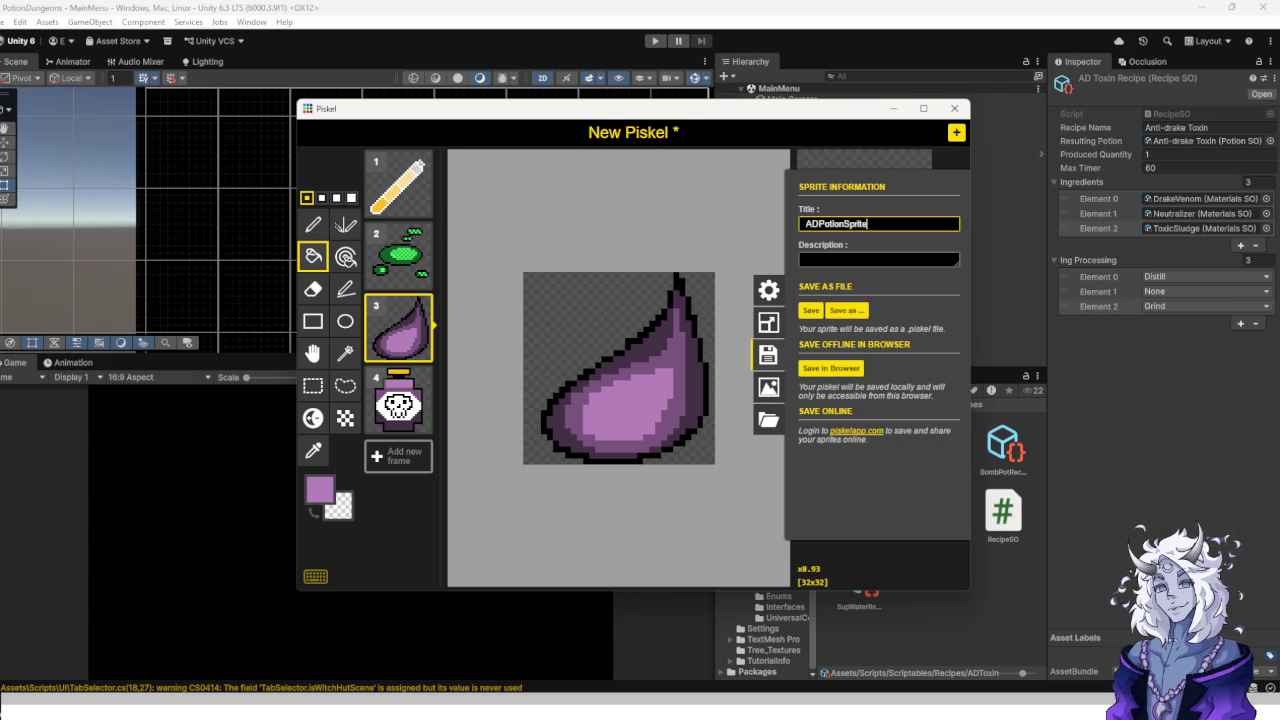
key(Return)
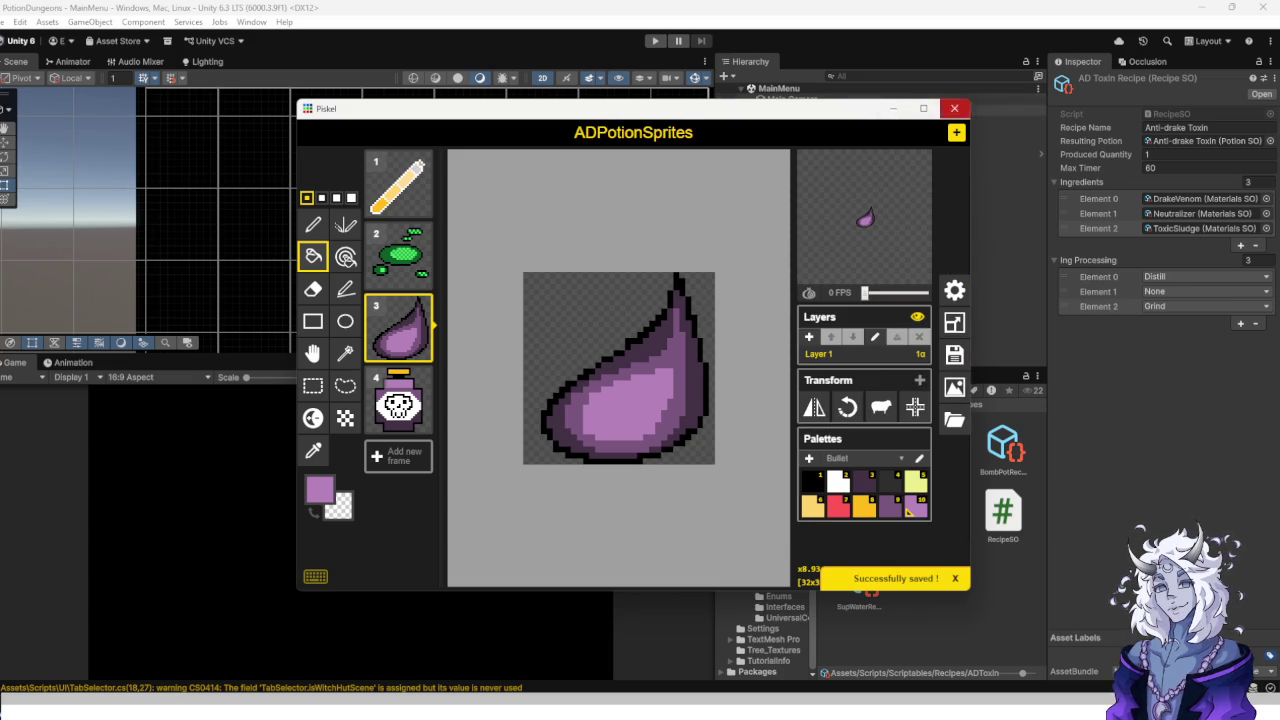
click(954, 108)
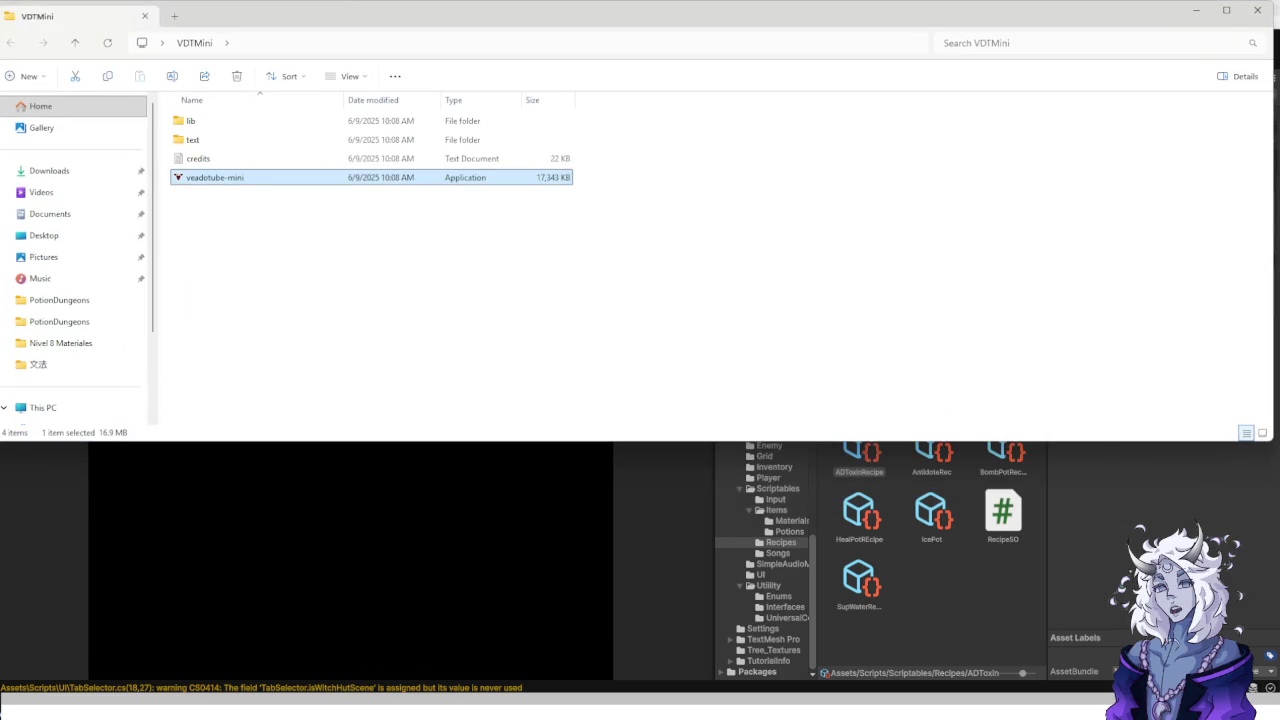
Close File Explorer with Alt+F4 to return to the Unity Editor.
key(alt+F4)
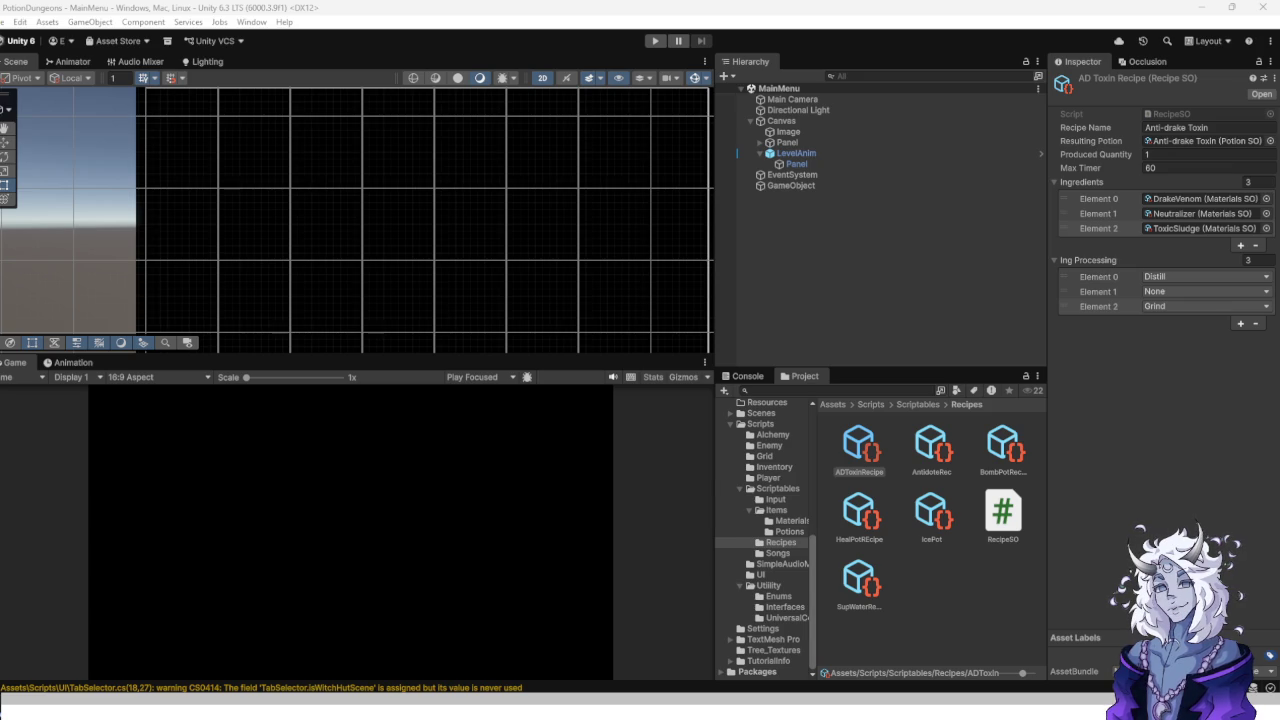
Open Images/Textures/Items and create a folder named Decoration.
scroll(765, 540, up, 8)
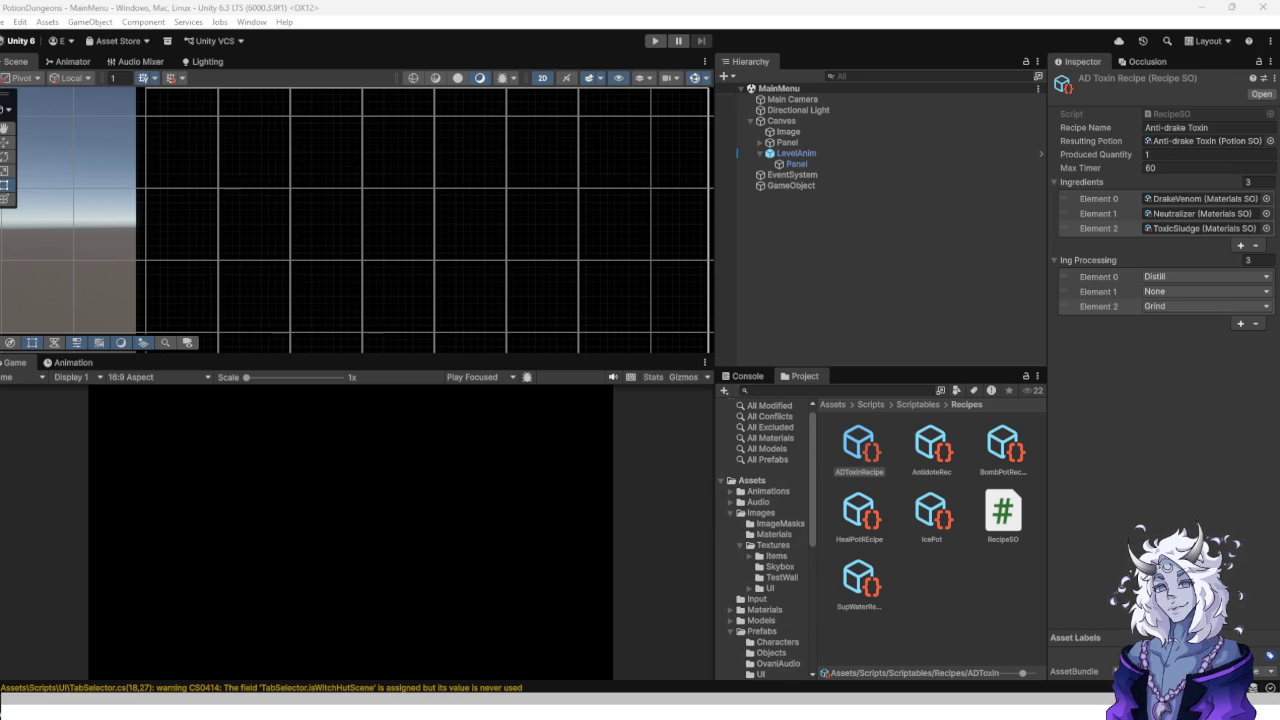
click(776, 555)
scroll(940, 540, down, 1)
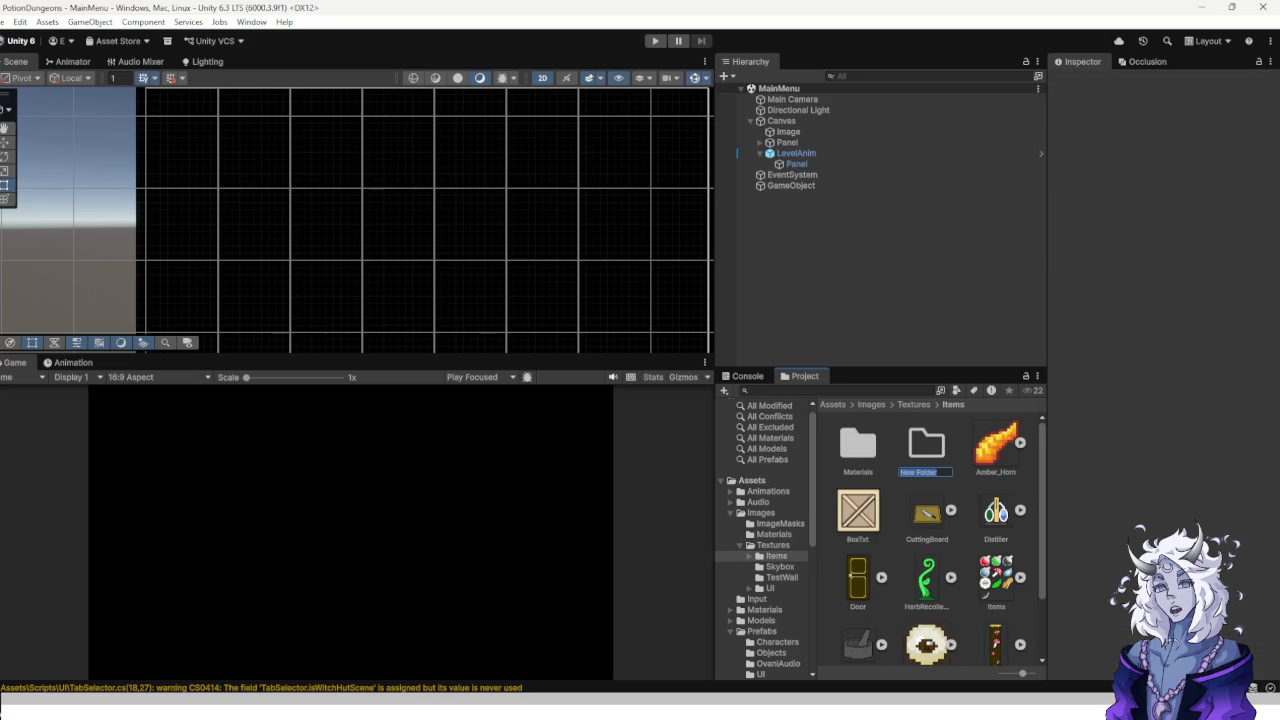
text(Decoration)
key(Return)
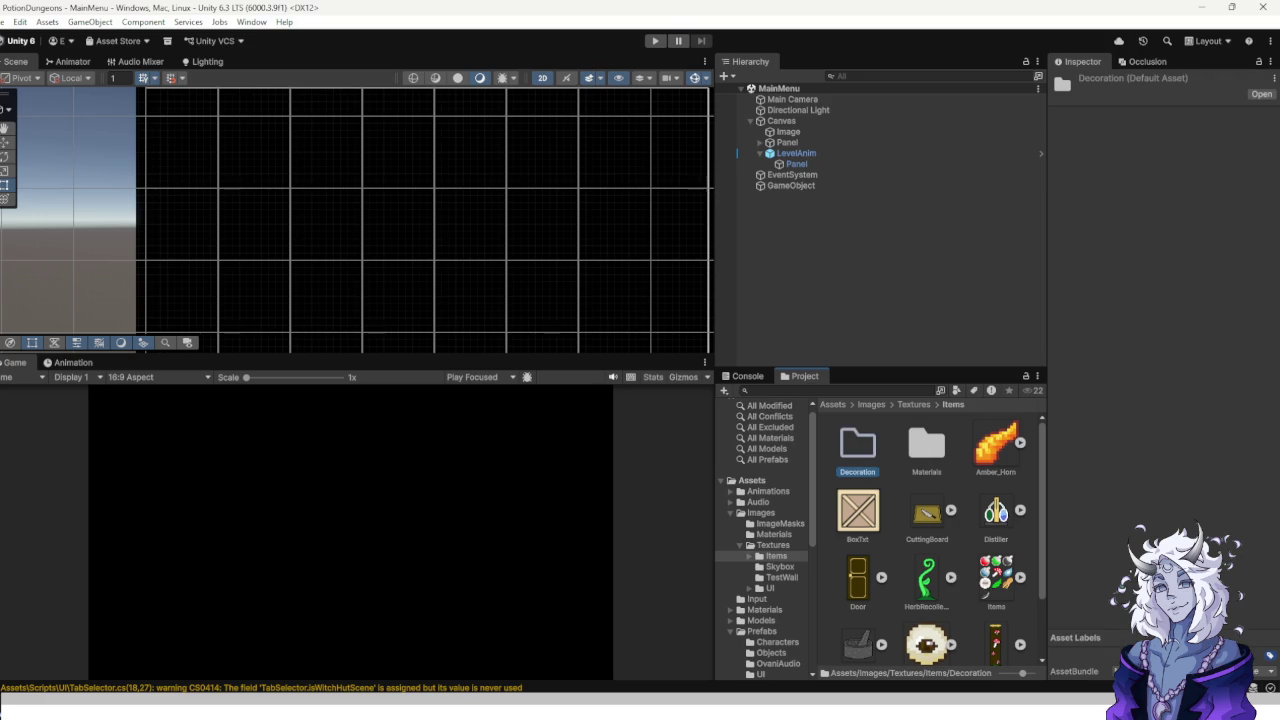
Move BoxTxt, CuttingBoard, Distiller, Door and WindowSprite into the Decoration folder.
drag(927, 510, 857, 443)
drag(857, 510, 857, 443)
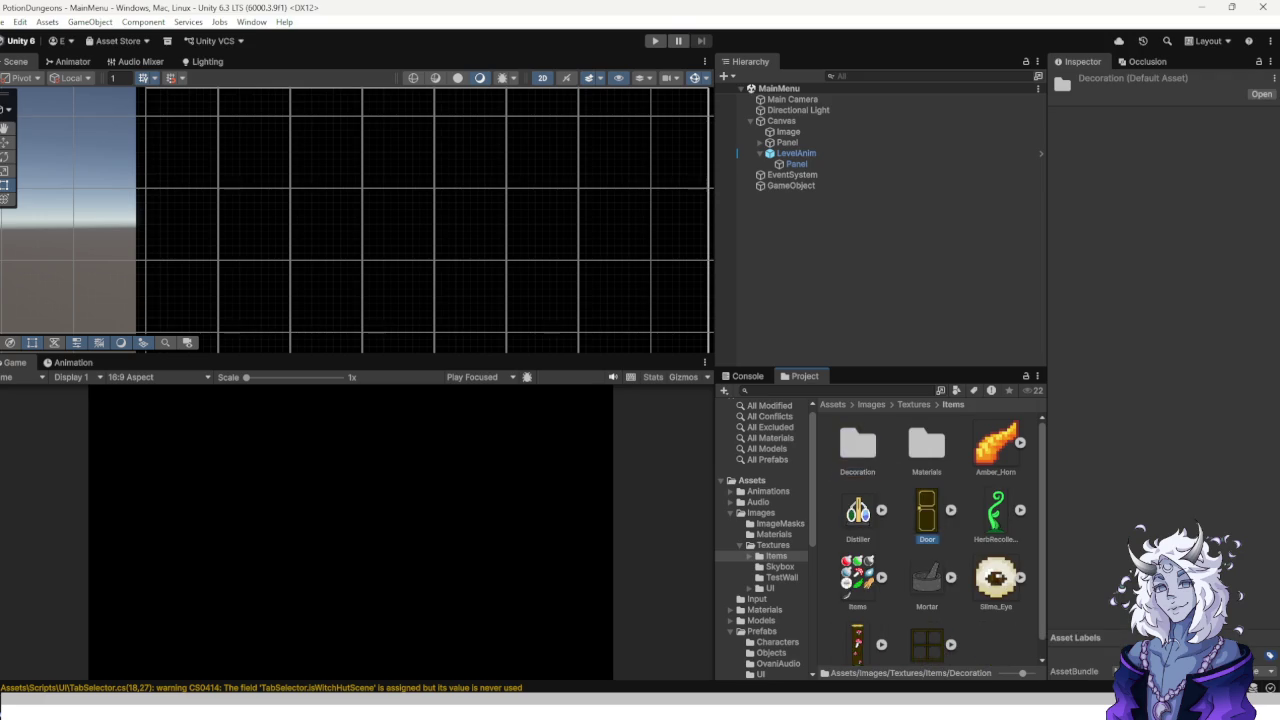
drag(927, 510, 857, 443)
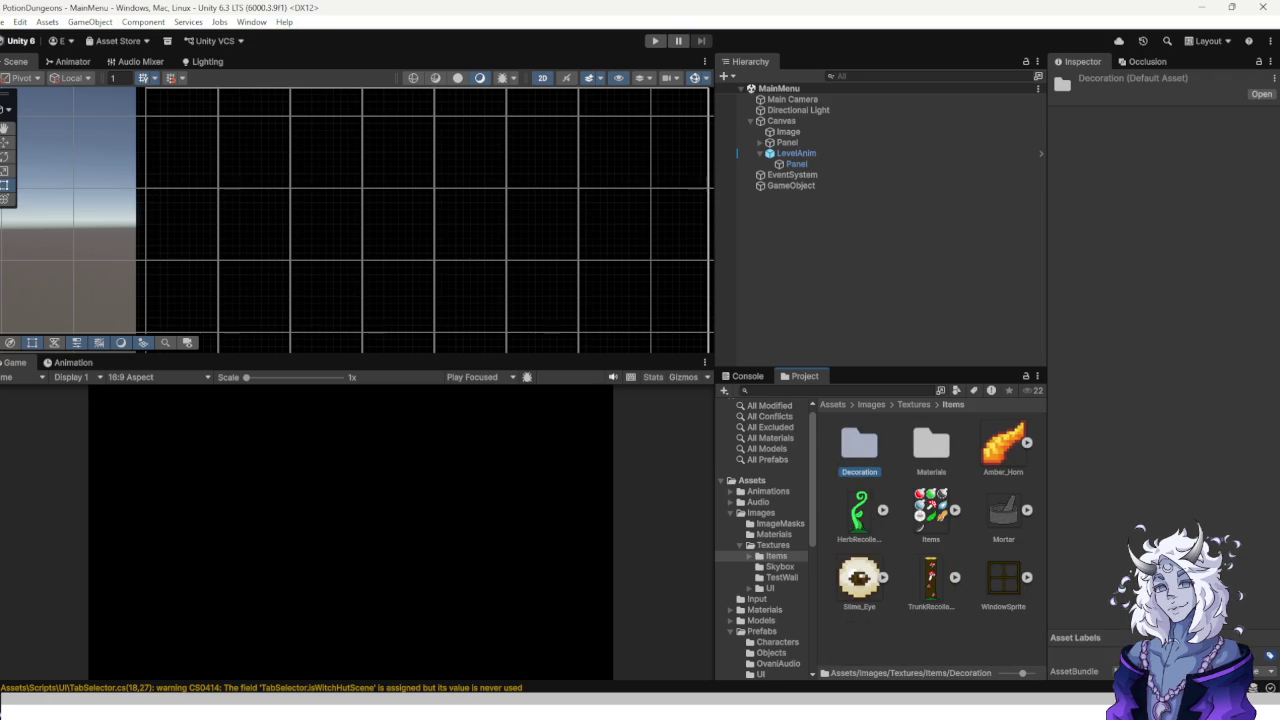
drag(1003, 577, 859, 445)
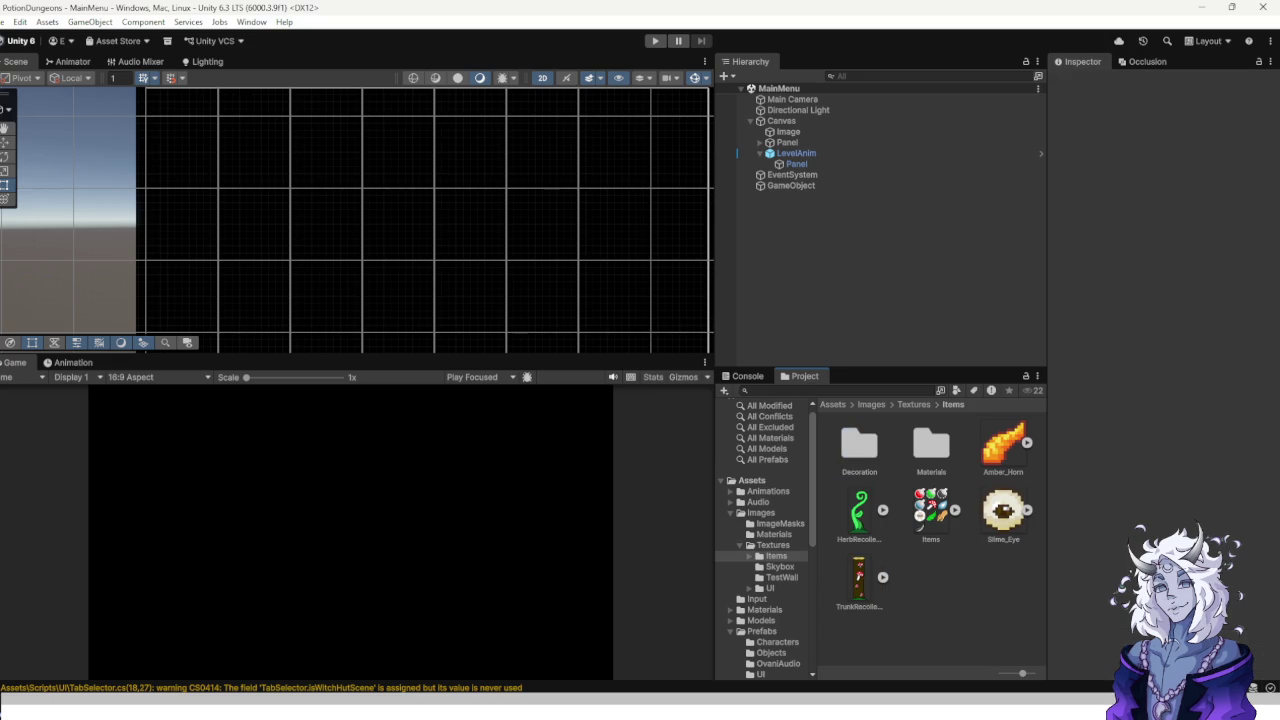
Add a new folder inside Items and rename it PotionMats.
key(ctrl+shift+n)
text(Ma)
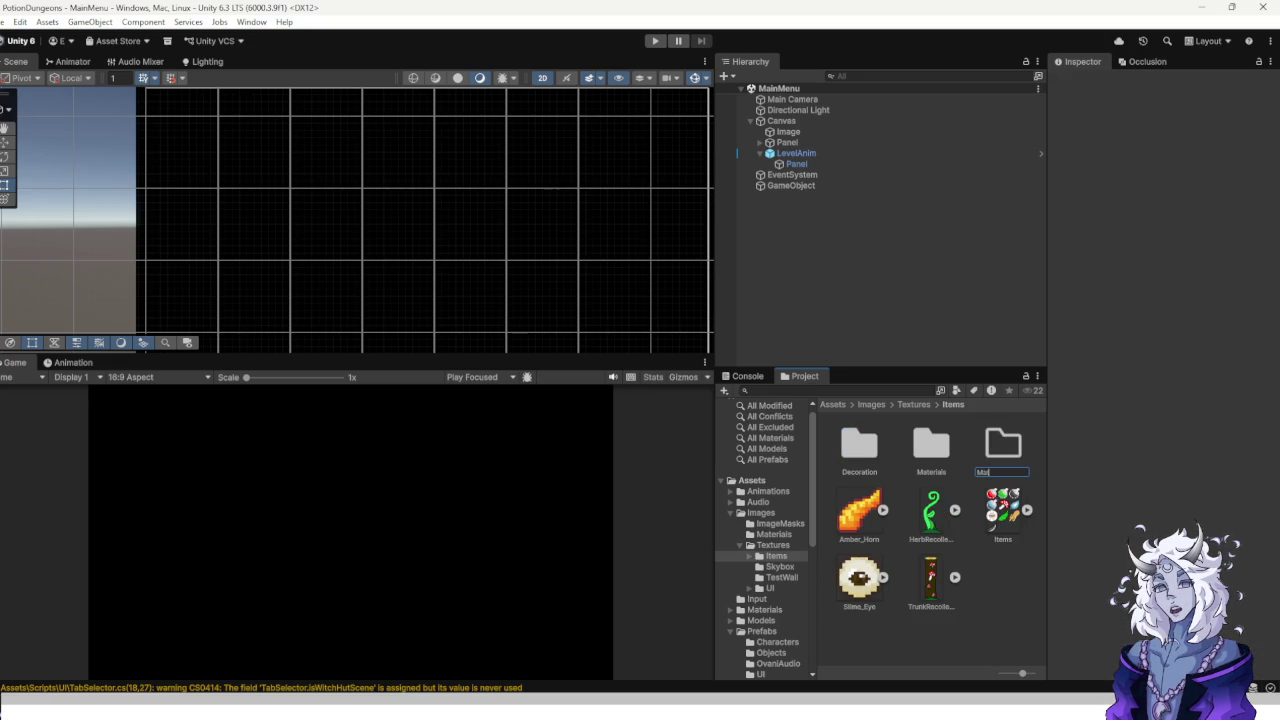
text(terials)
key(Return)
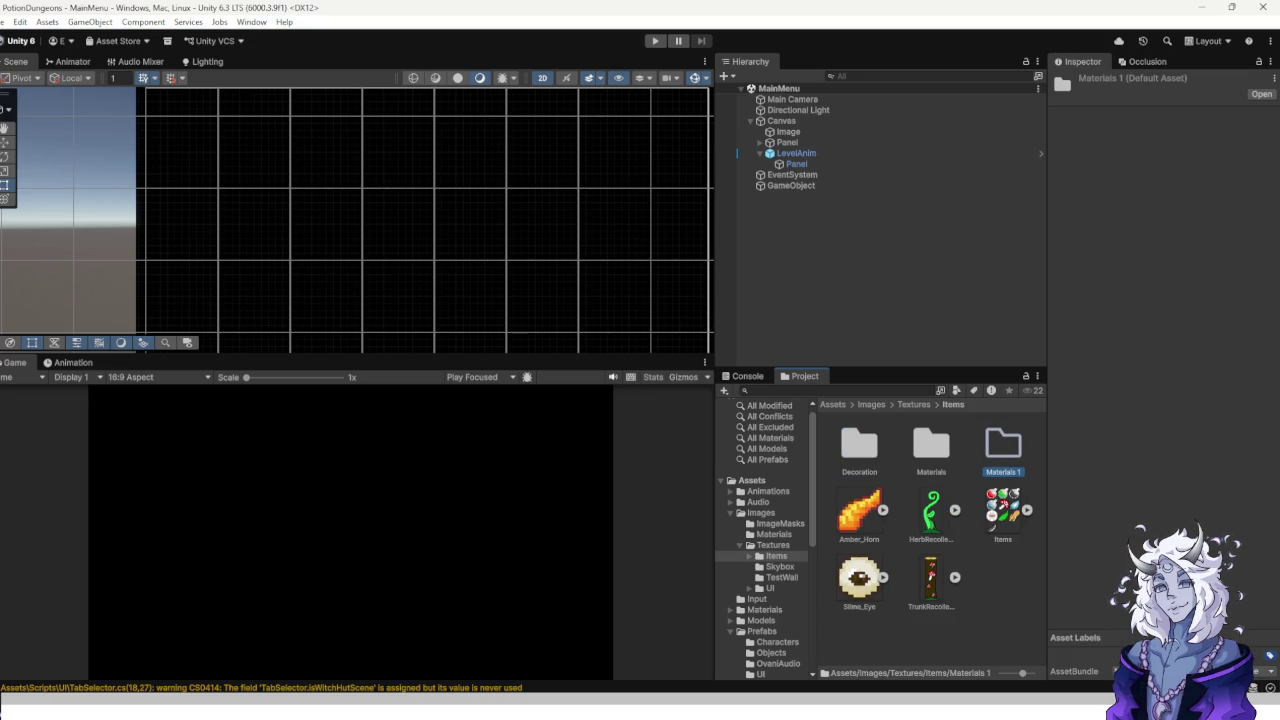
key(Left)
key(Return)
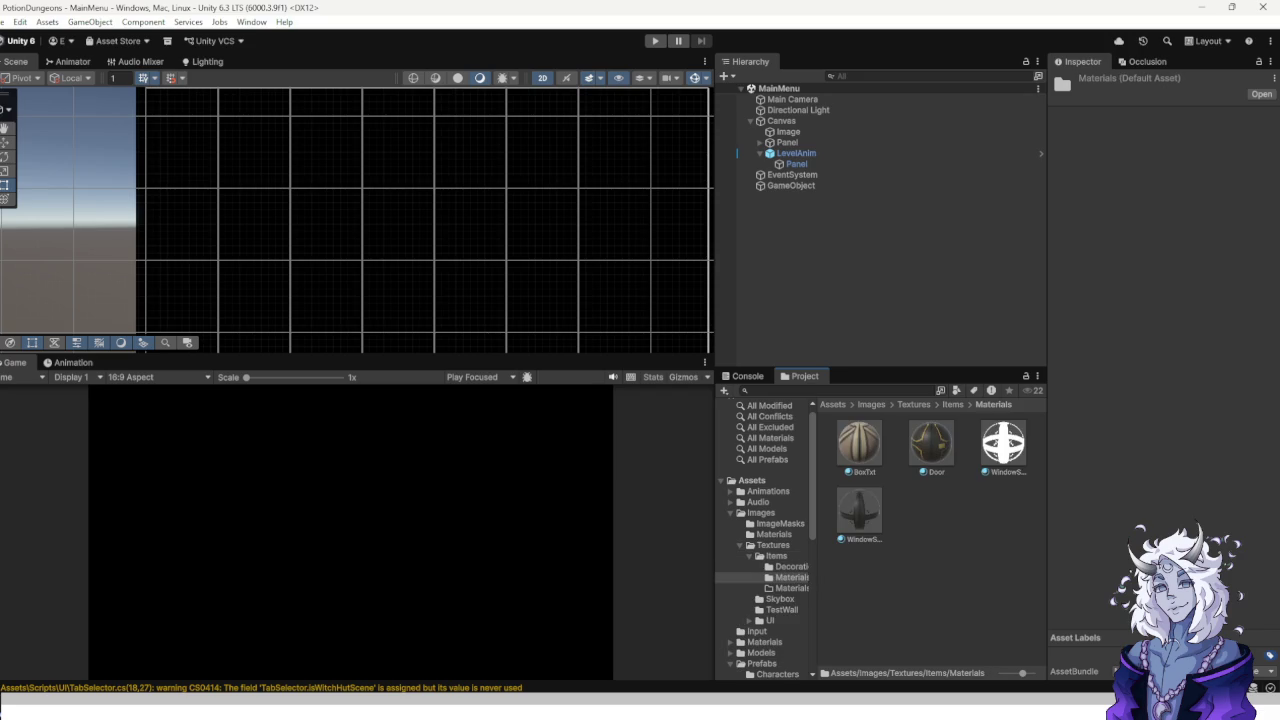
key(BackSpace)
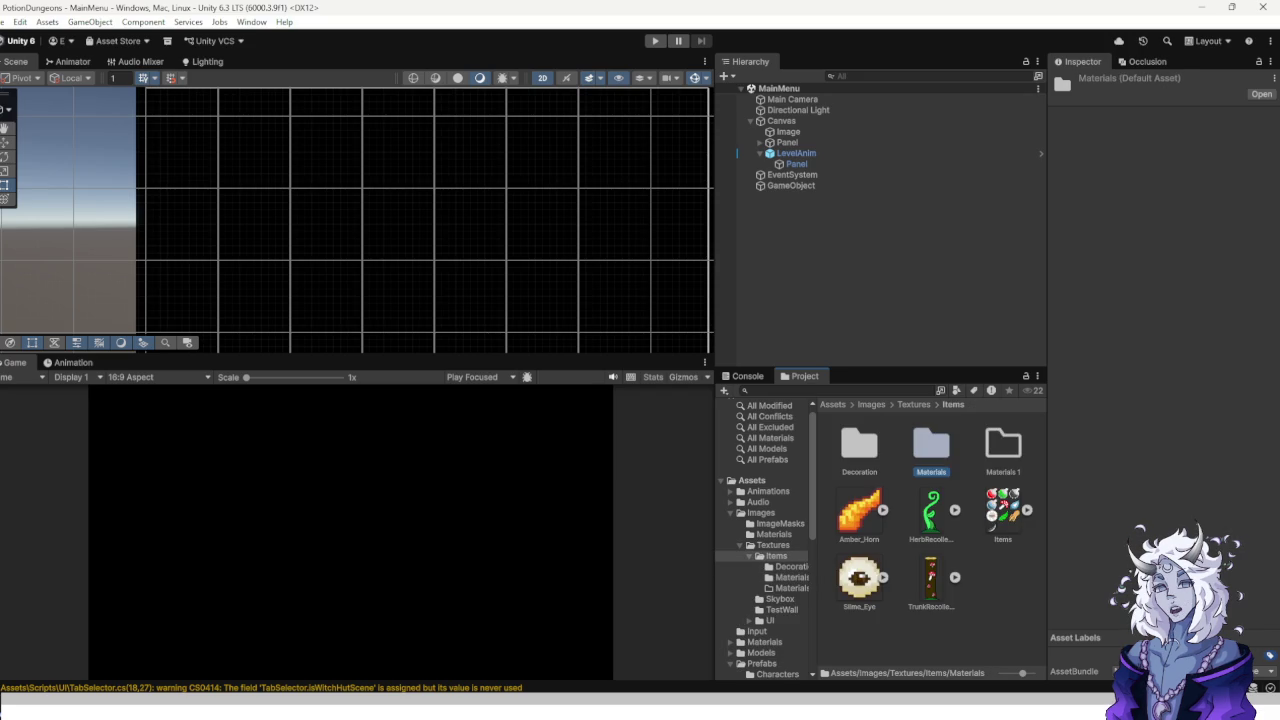
right_click(990, 446)
click(1027, 130)
text(Potion)
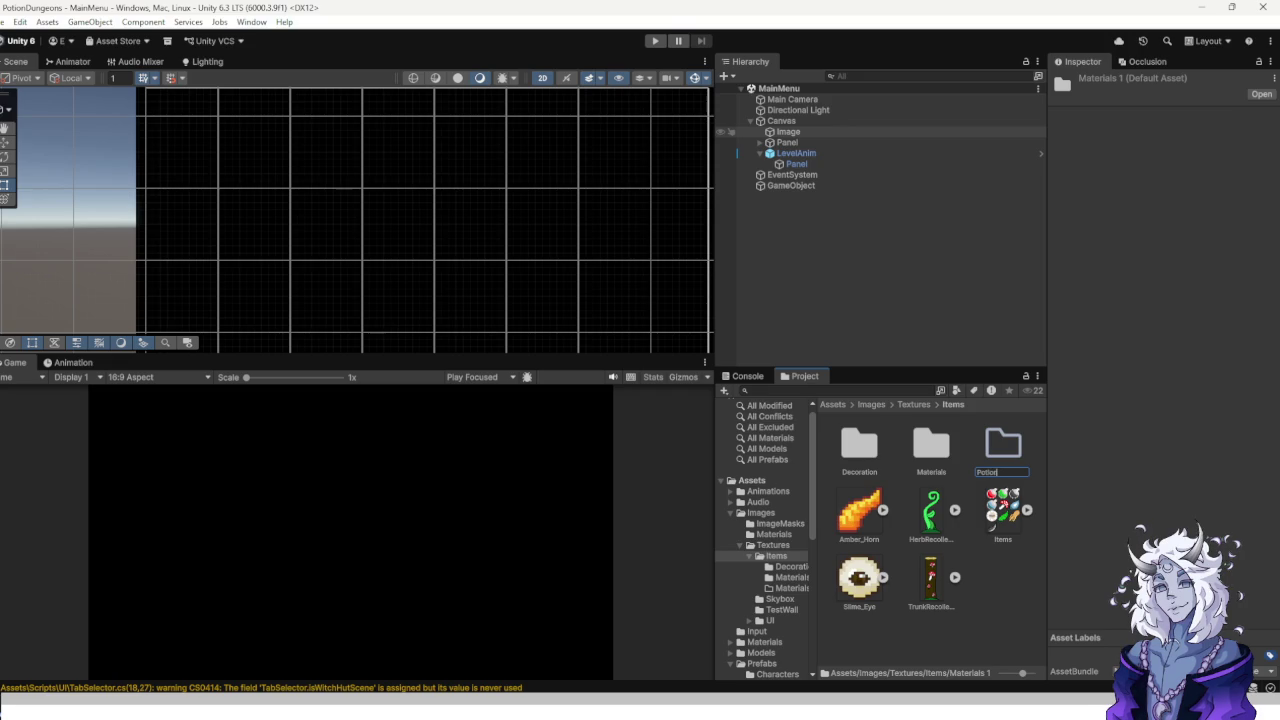
text(Mats)
key(Return)
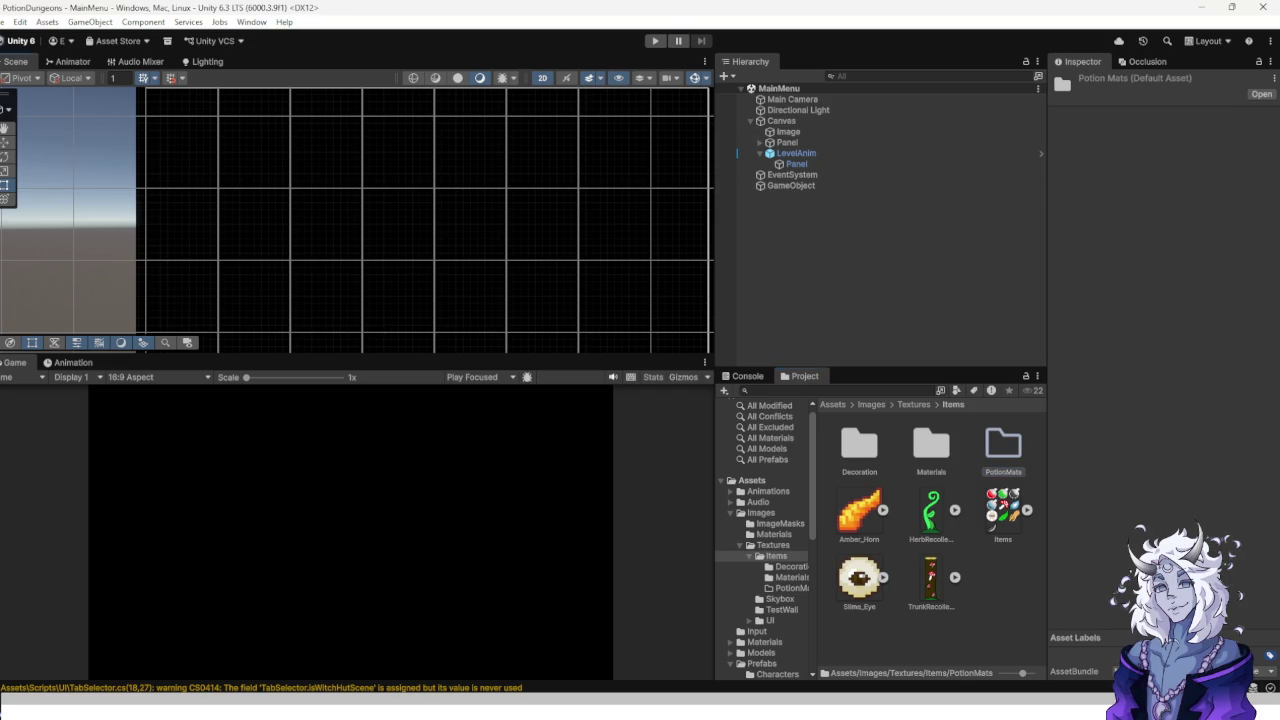
click(1003, 510)
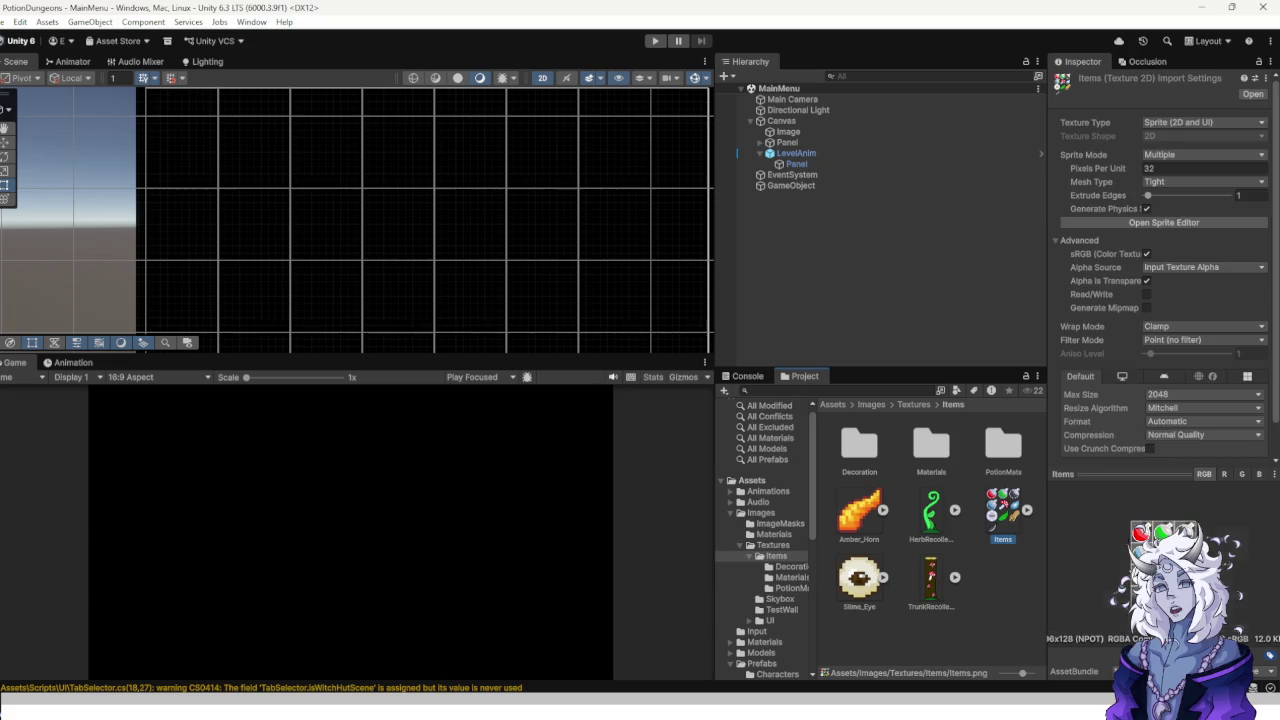
Move the Slime_Eye, Amber_Horn and Items textures into PotionMats and open that folder.
ctrl+click(859, 512)
ctrl+click(859, 578)
ctrl+click(931, 578)
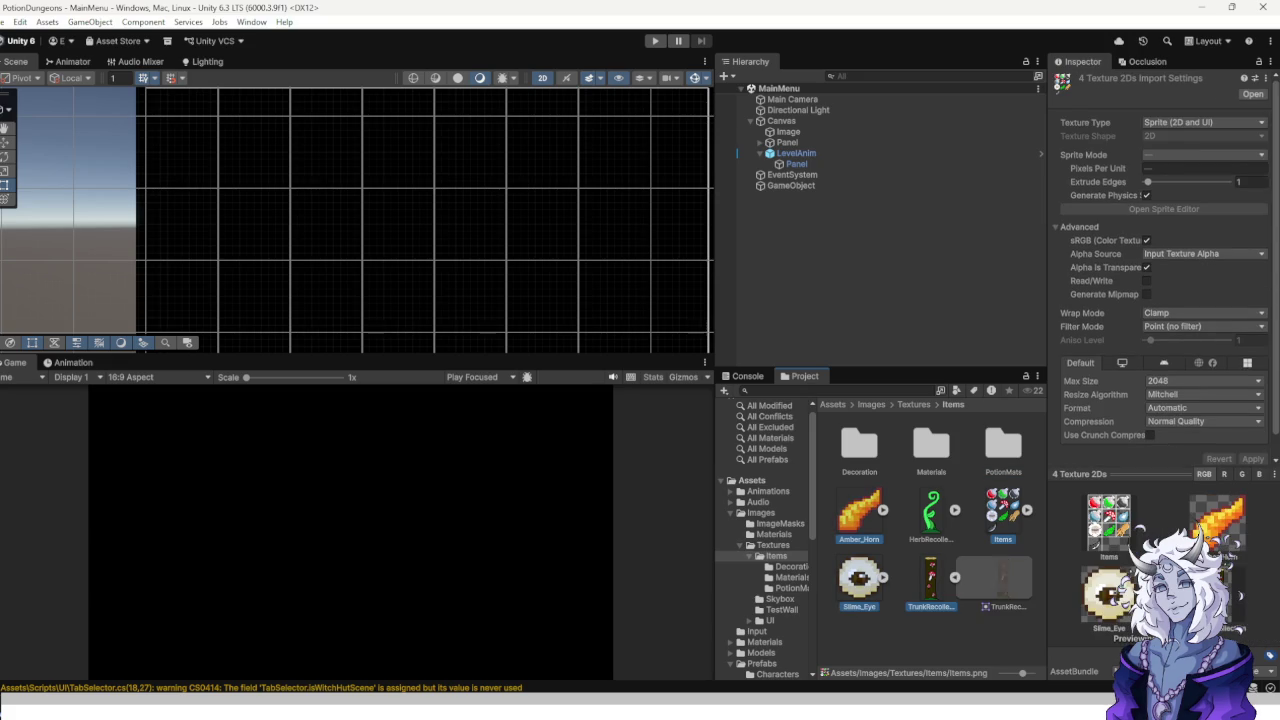
click(859, 578)
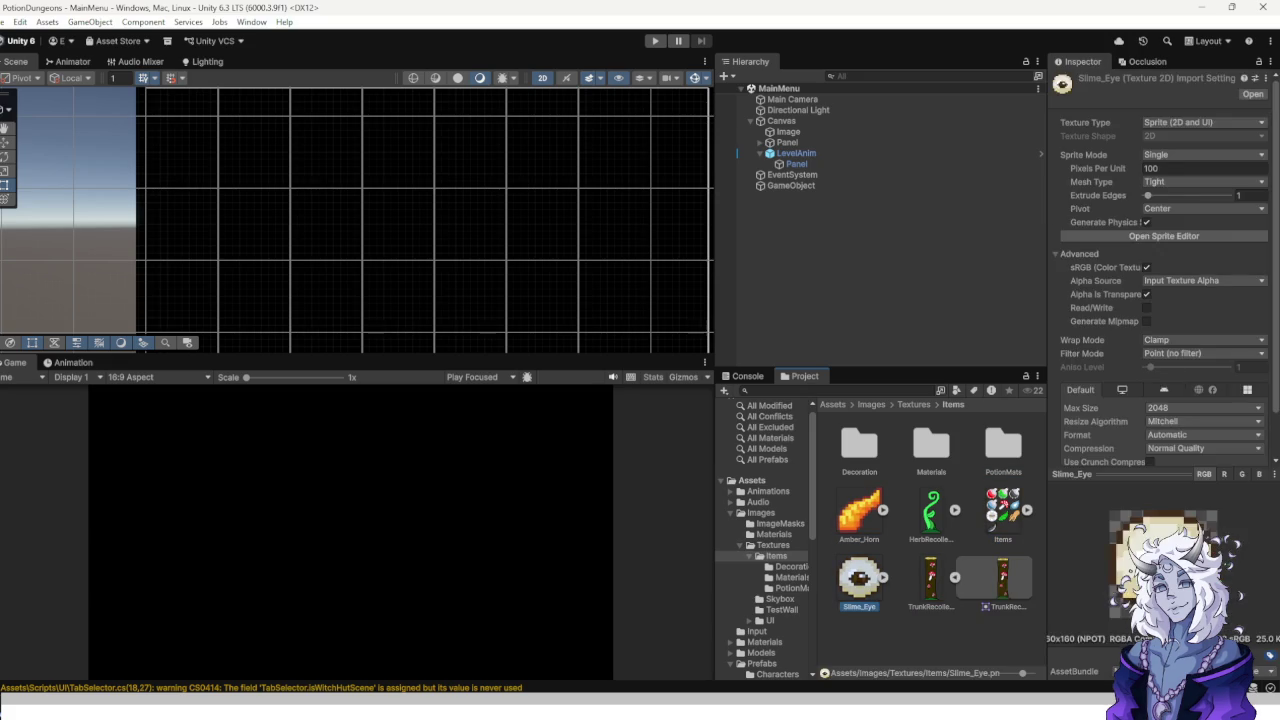
ctrl+click(859, 512)
ctrl+click(1003, 510)
drag(1003, 510, 1003, 445)
double_click(1003, 445)
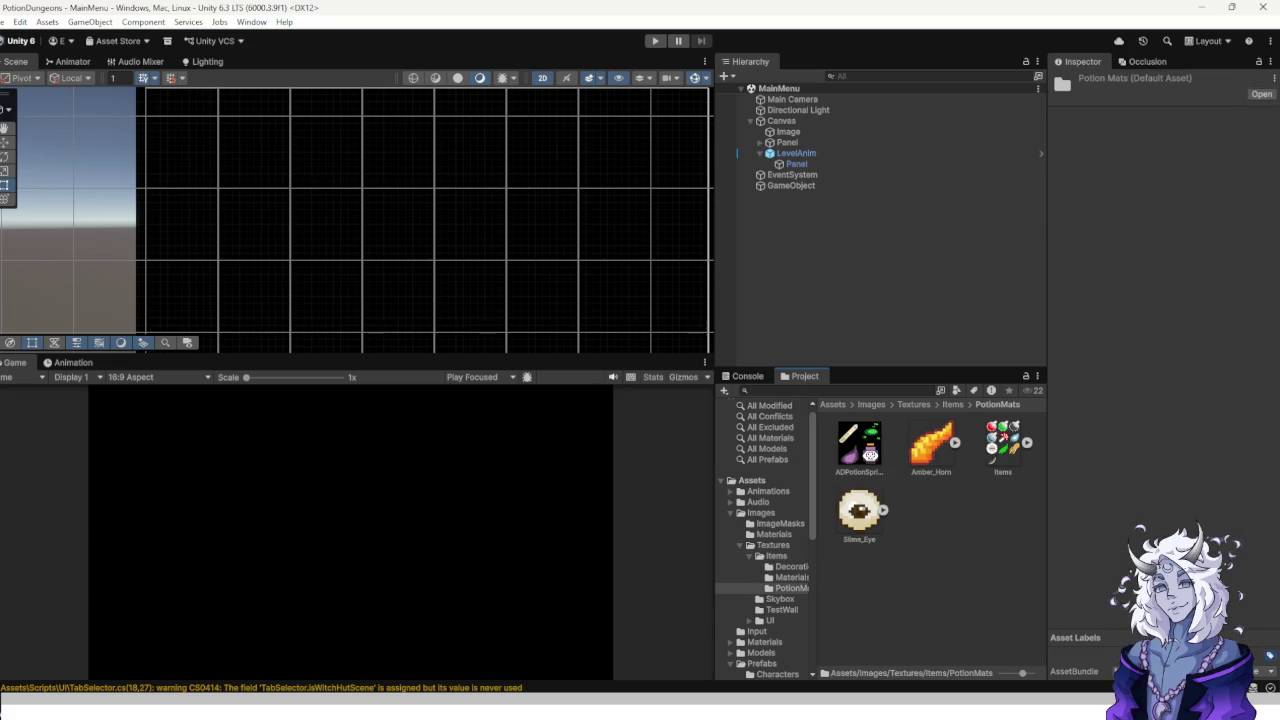
Set ADPotionSprites to Sprite (2D and UI), Multiple mode, Point (no filter), and apply.
click(859, 445)
click(1200, 136)
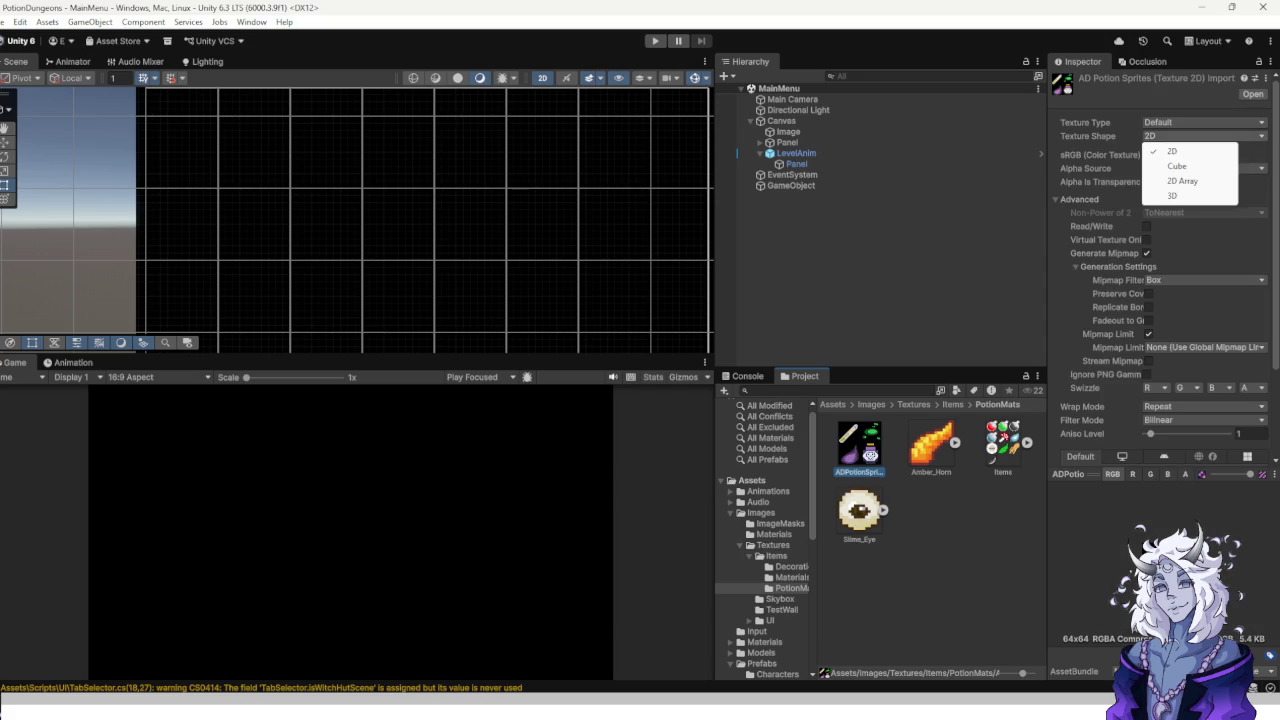
click(1200, 122)
click(1225, 182)
click(1200, 154)
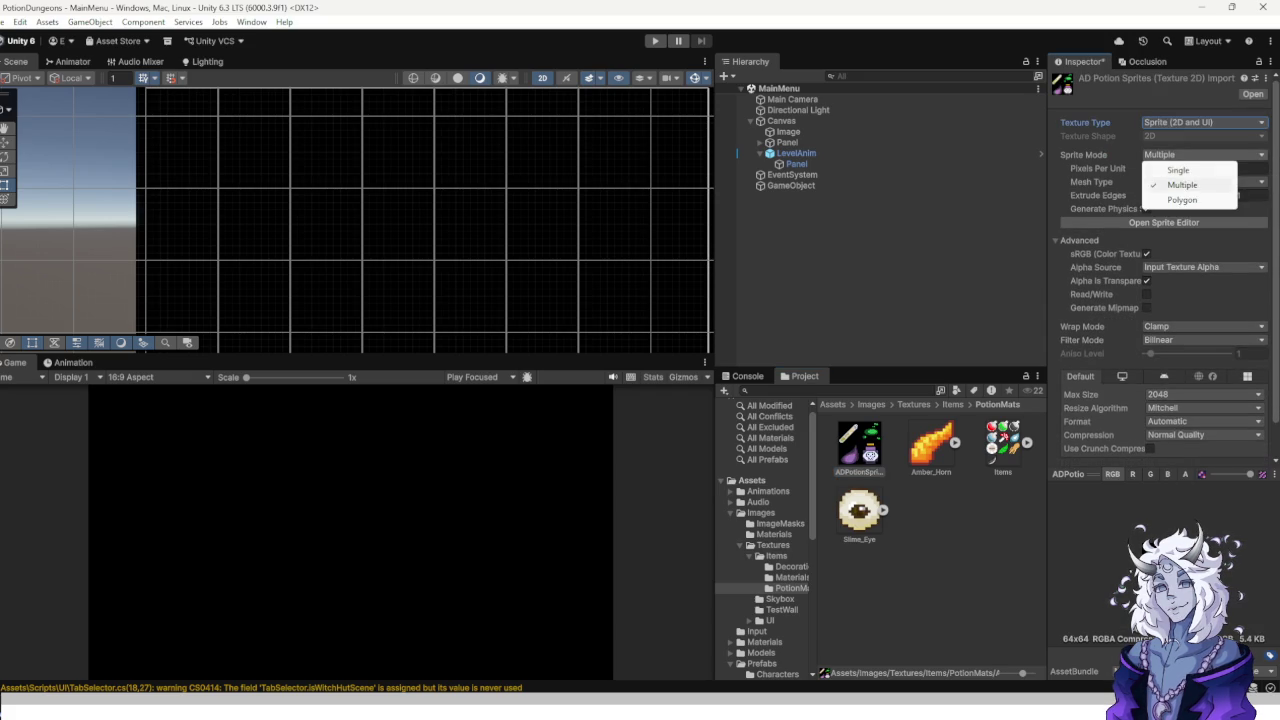
click(1170, 183)
scroll(1160, 260, down, 2)
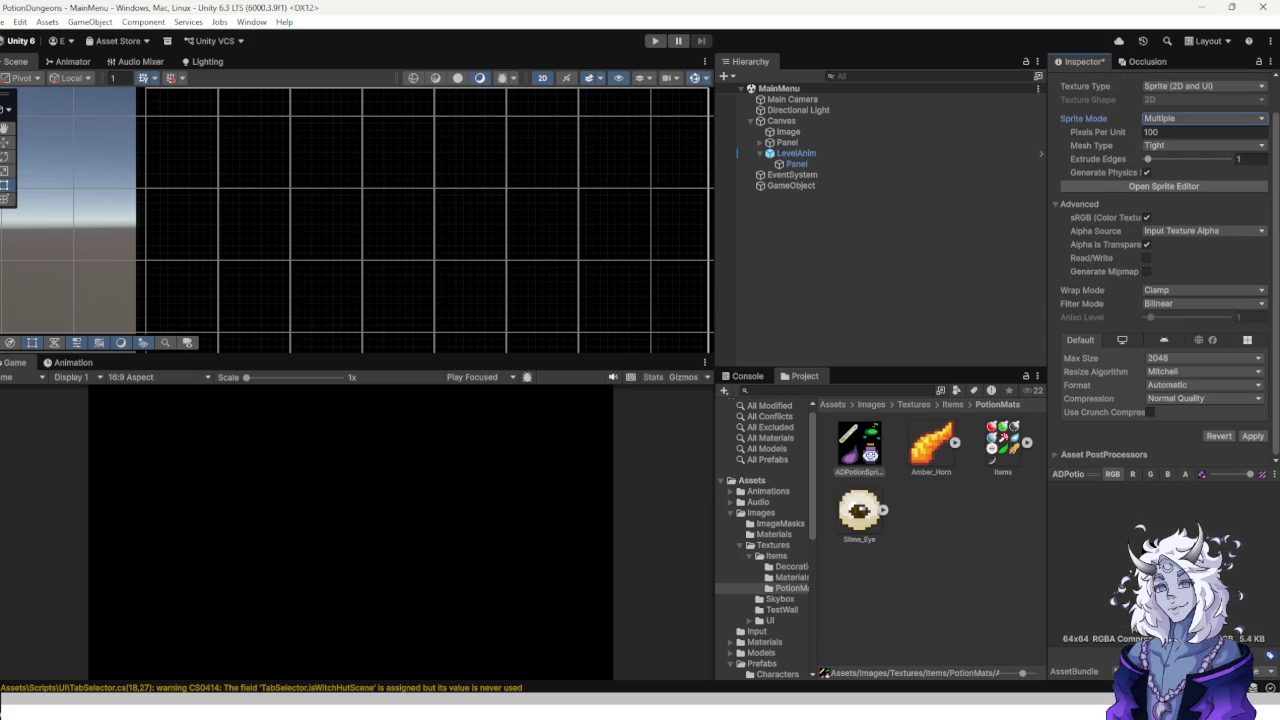
click(1200, 303)
click(1190, 320)
click(1252, 436)
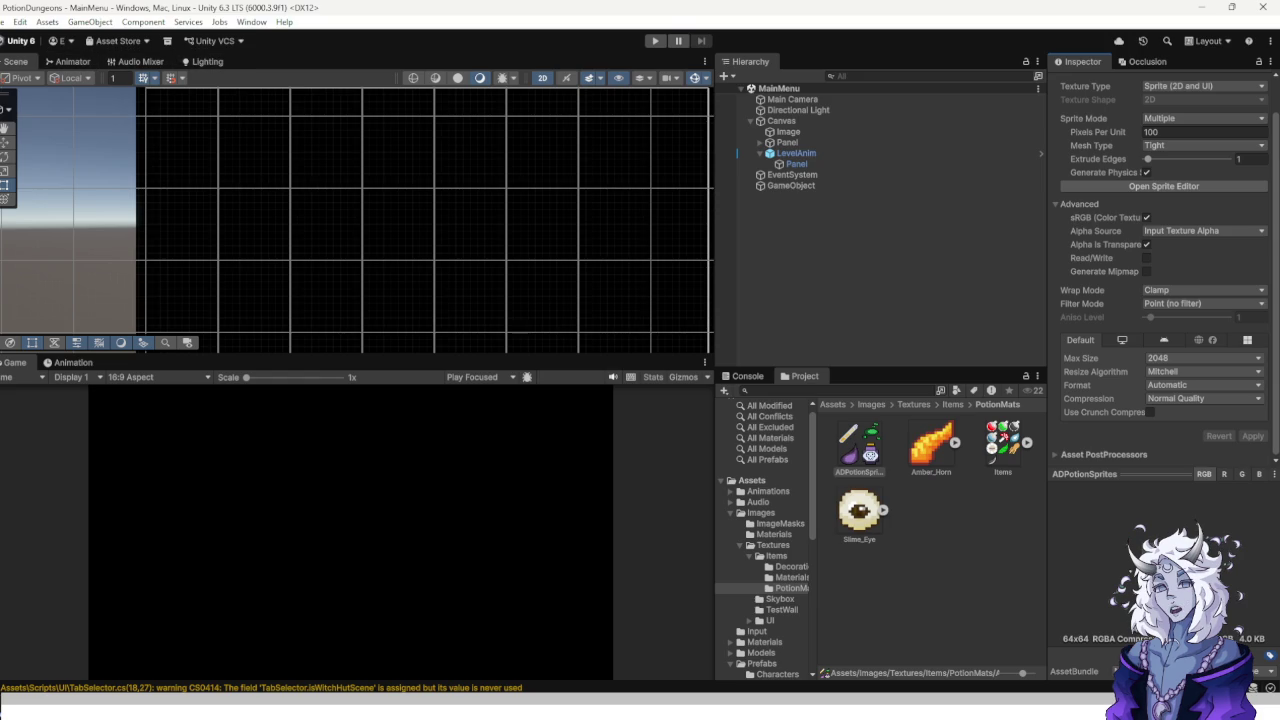
right_click(856, 452)
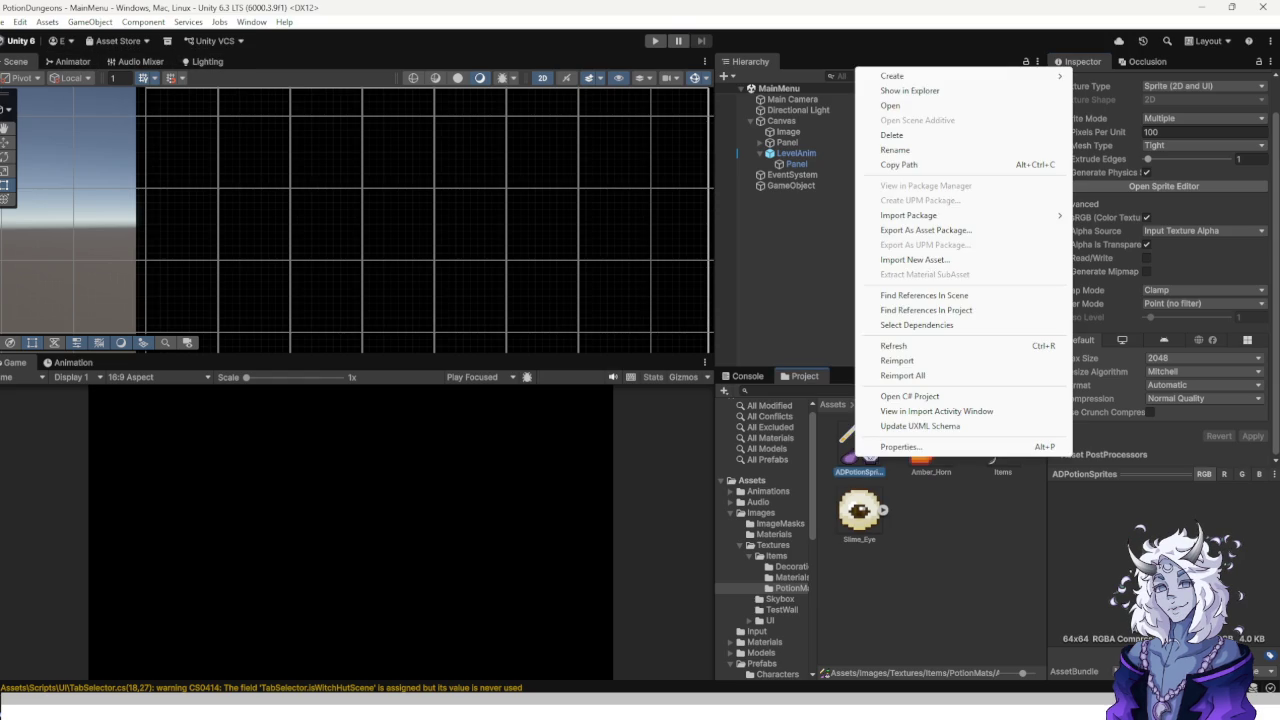
Open ADPotionSprites in the Sprite Editor via Window > 2D > Sprite Editor.
key(Escape)
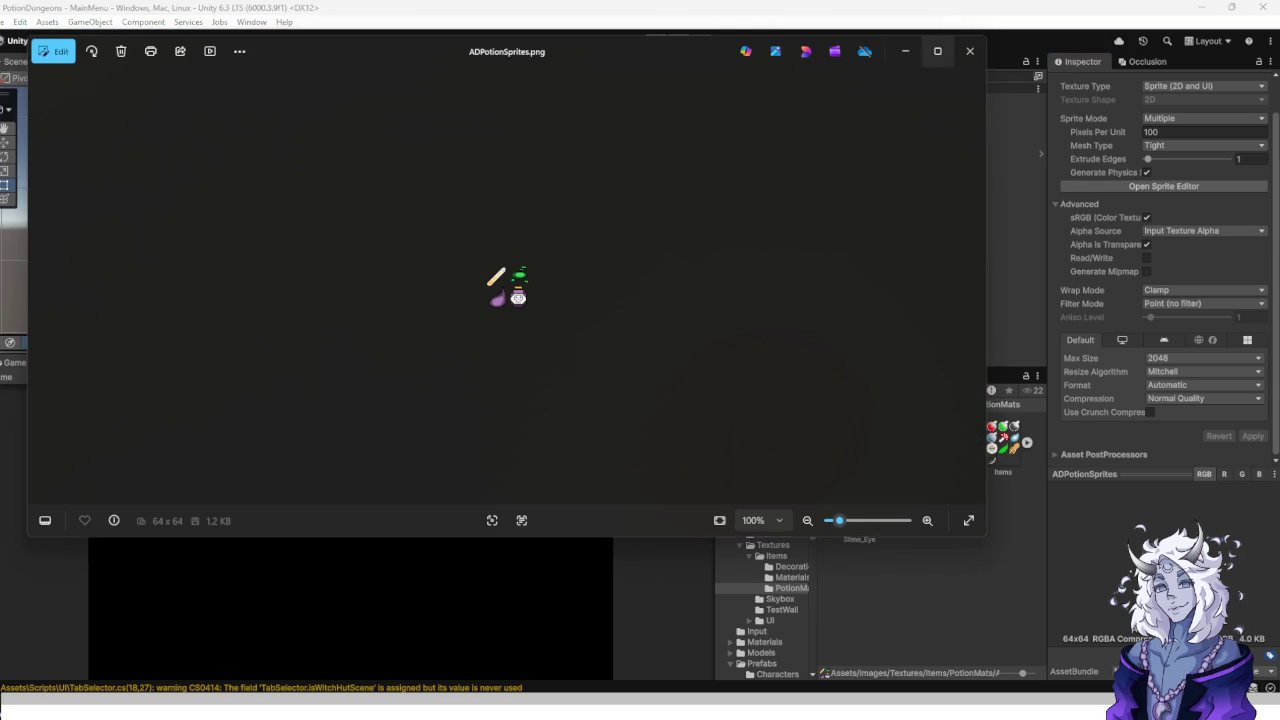
click(972, 46)
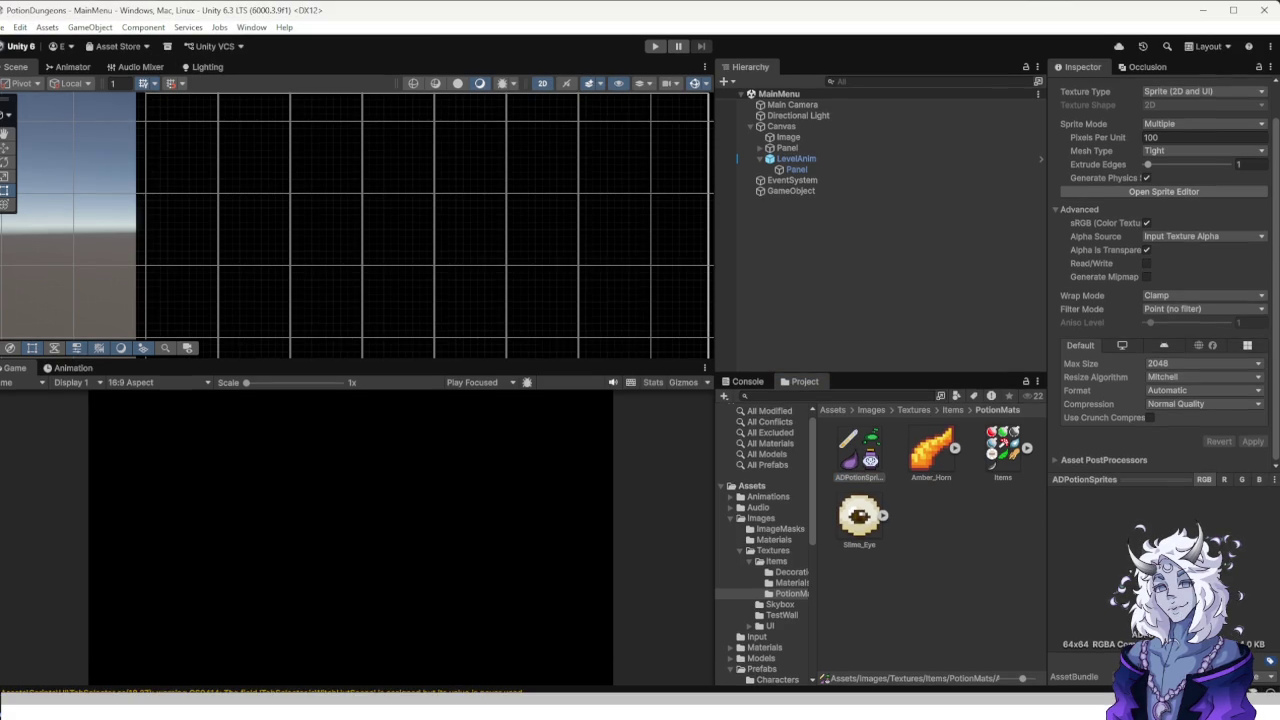
click(251, 22)
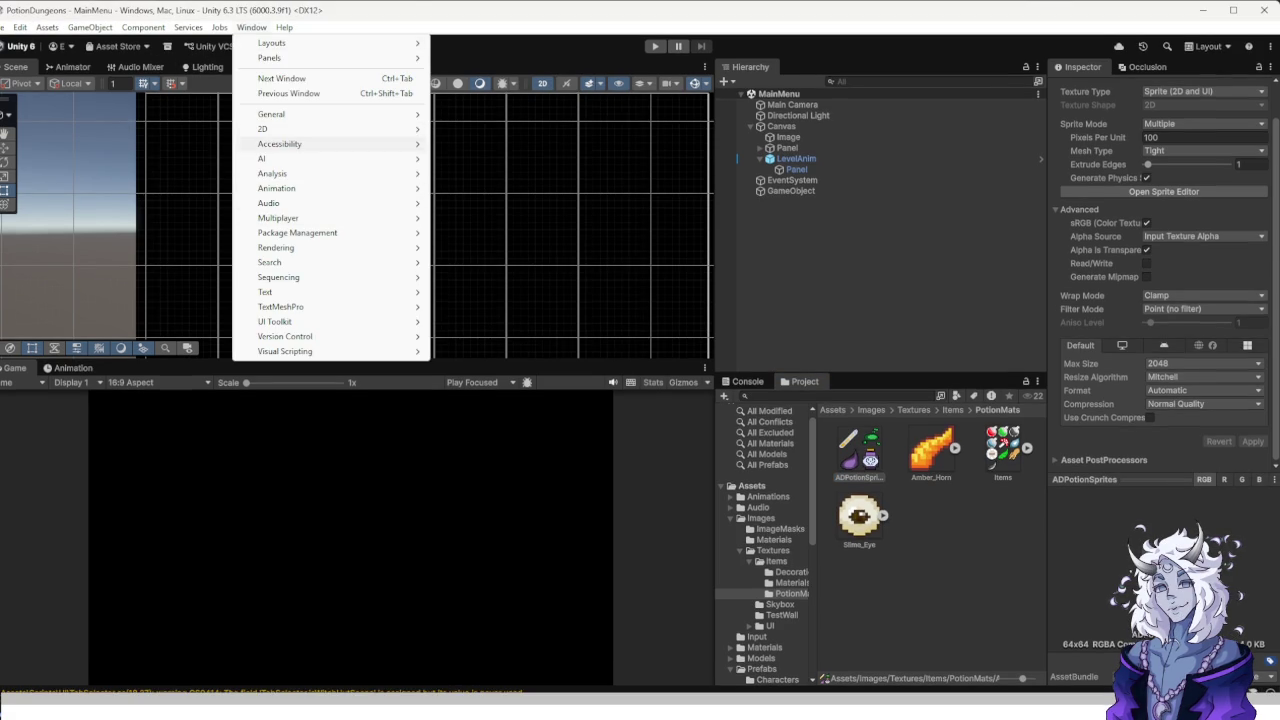
mouse_move(290, 129)
click(480, 126)
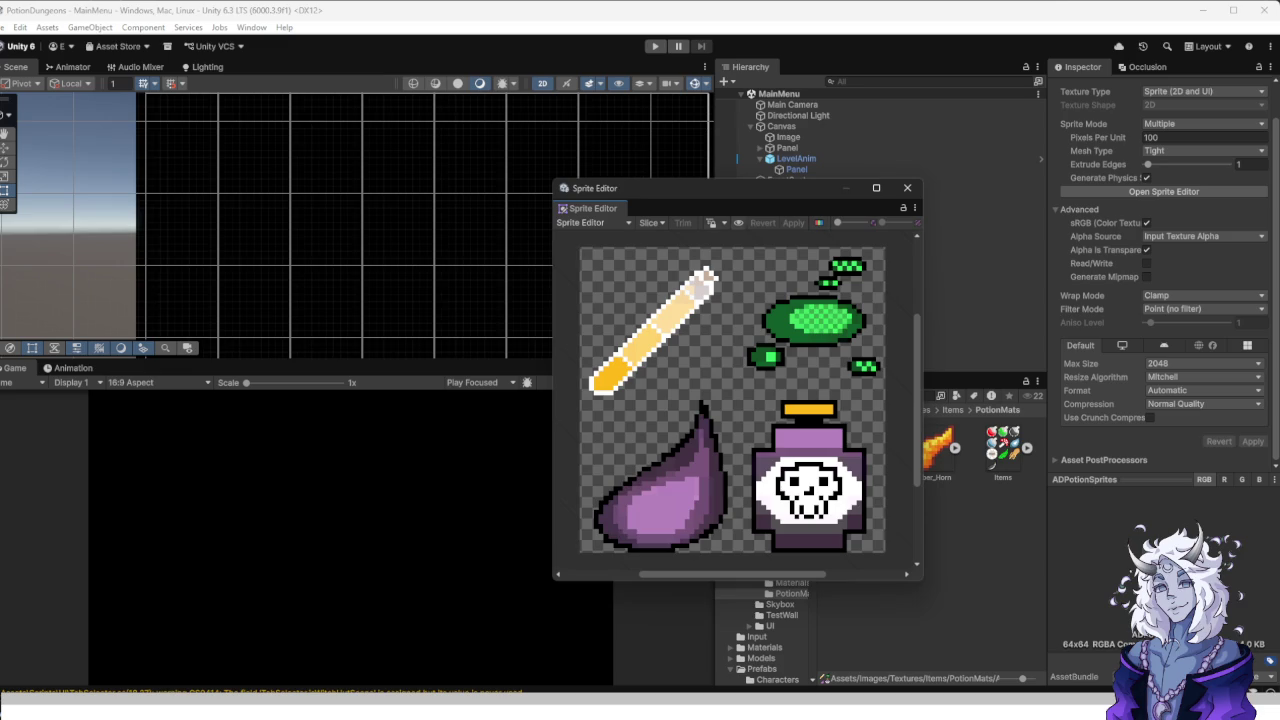
Slice ADPotionSprites with a 32×32 Grid By Cell Size, apply, and close the Sprite Editor.
click(651, 222)
click(780, 252)
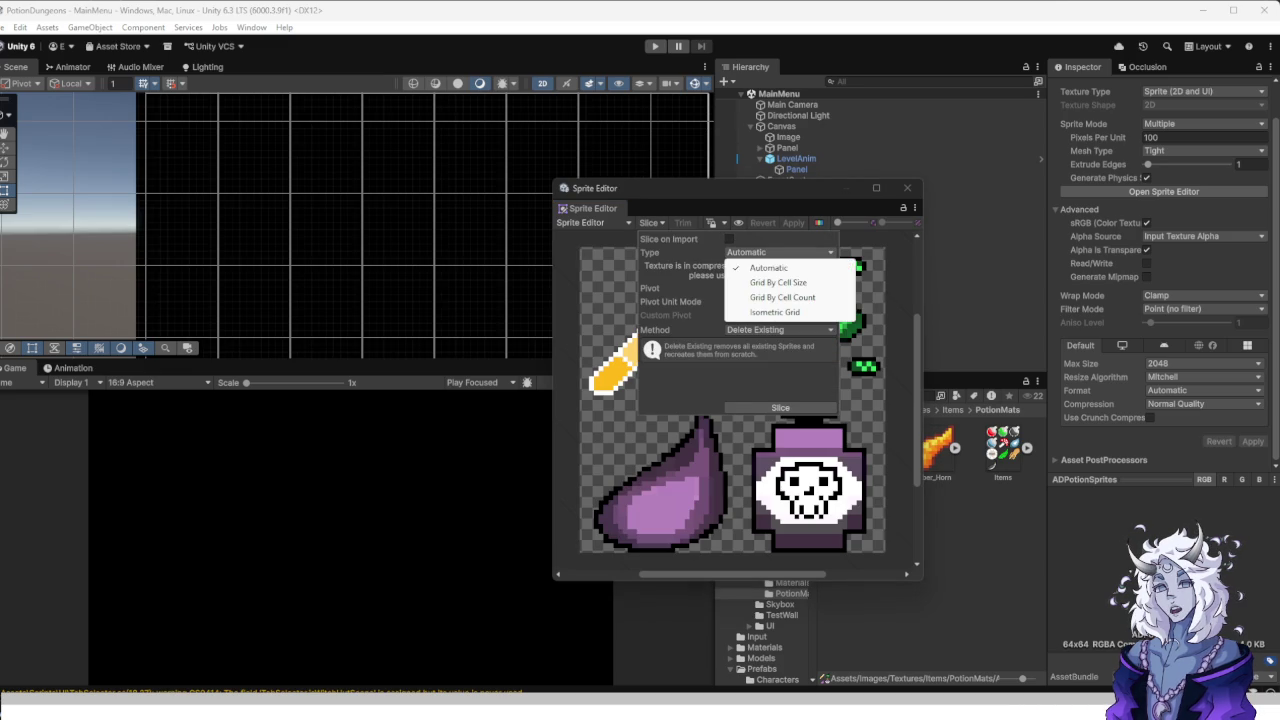
click(778, 282)
click(755, 266)
text(32)
key(Tab)
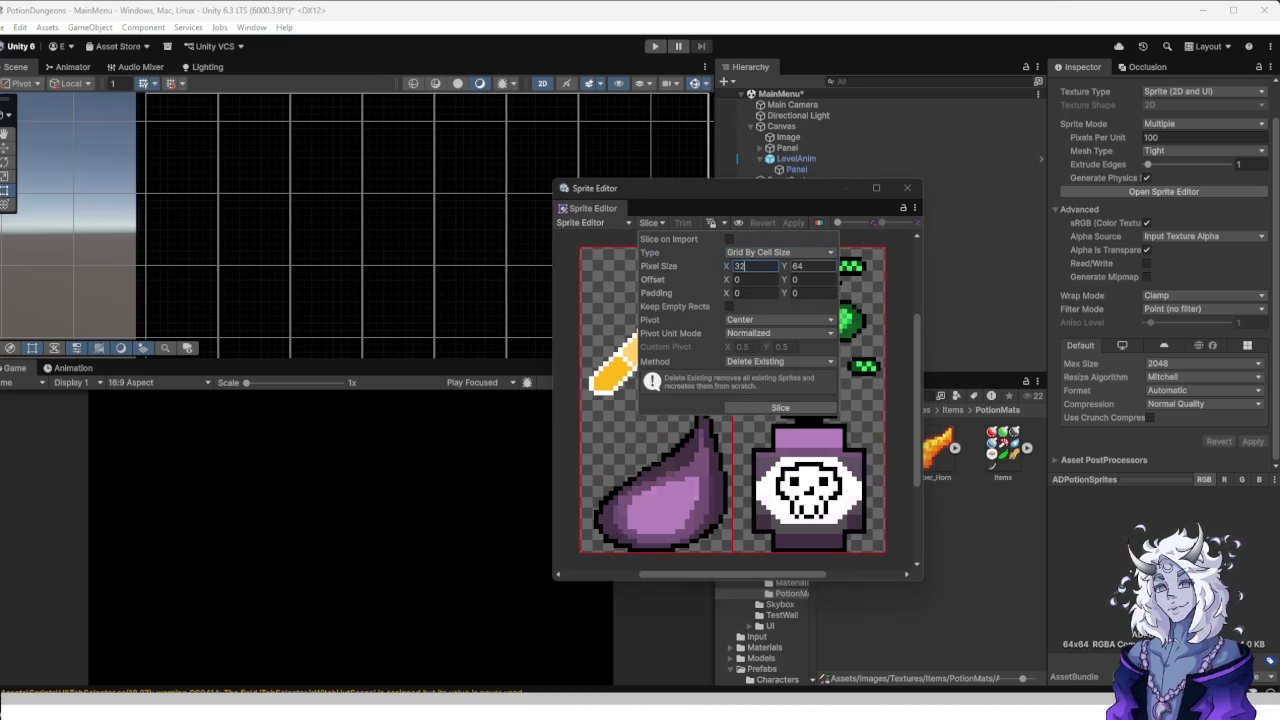
text(32)
click(780, 407)
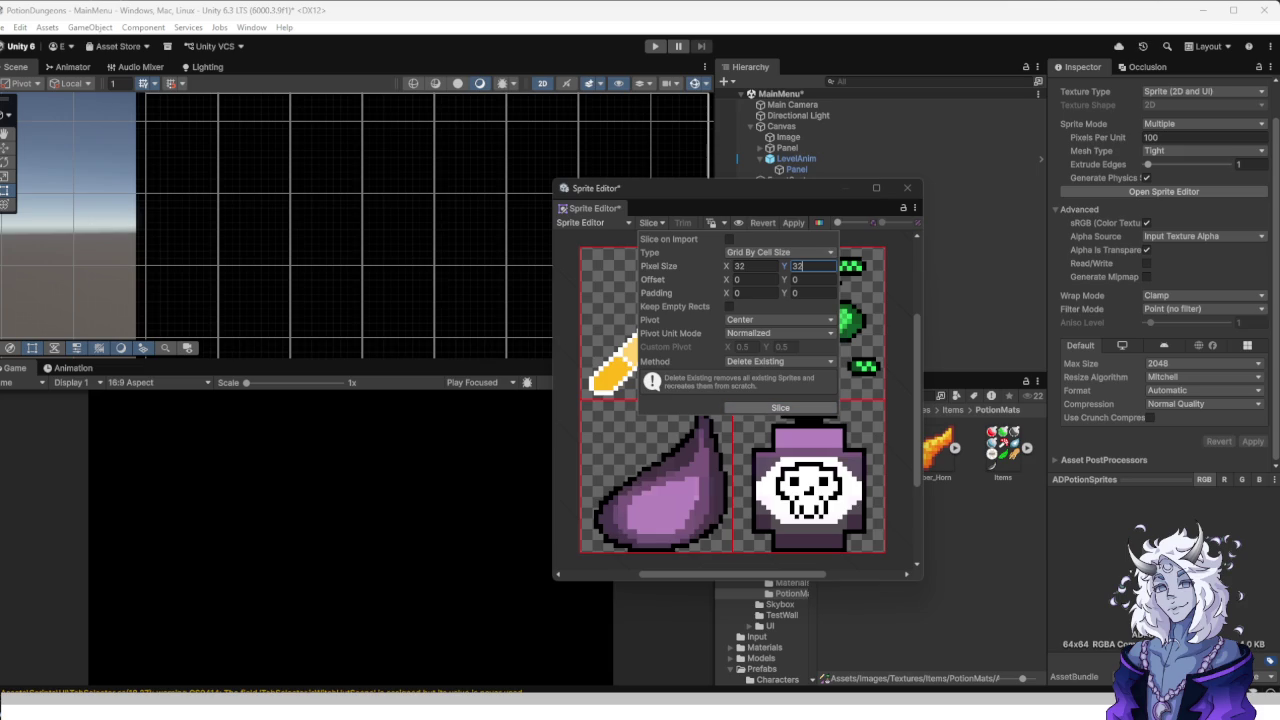
click(793, 222)
click(656, 323)
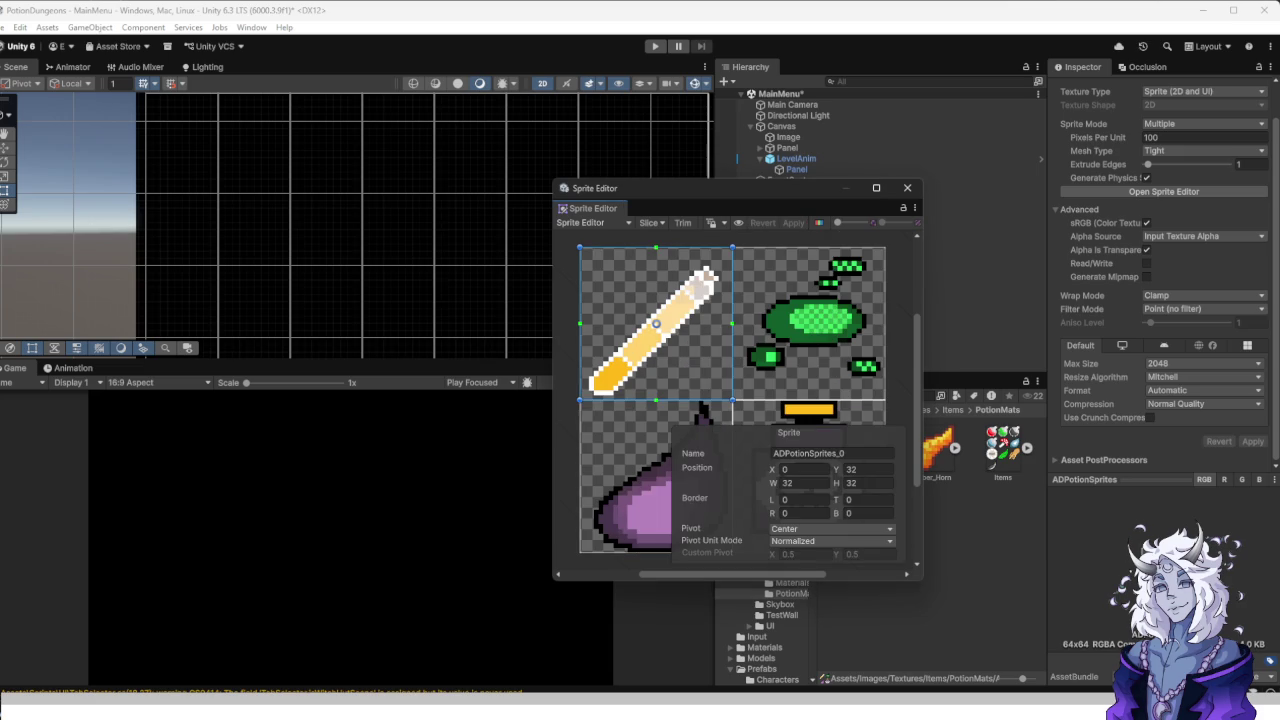
click(907, 187)
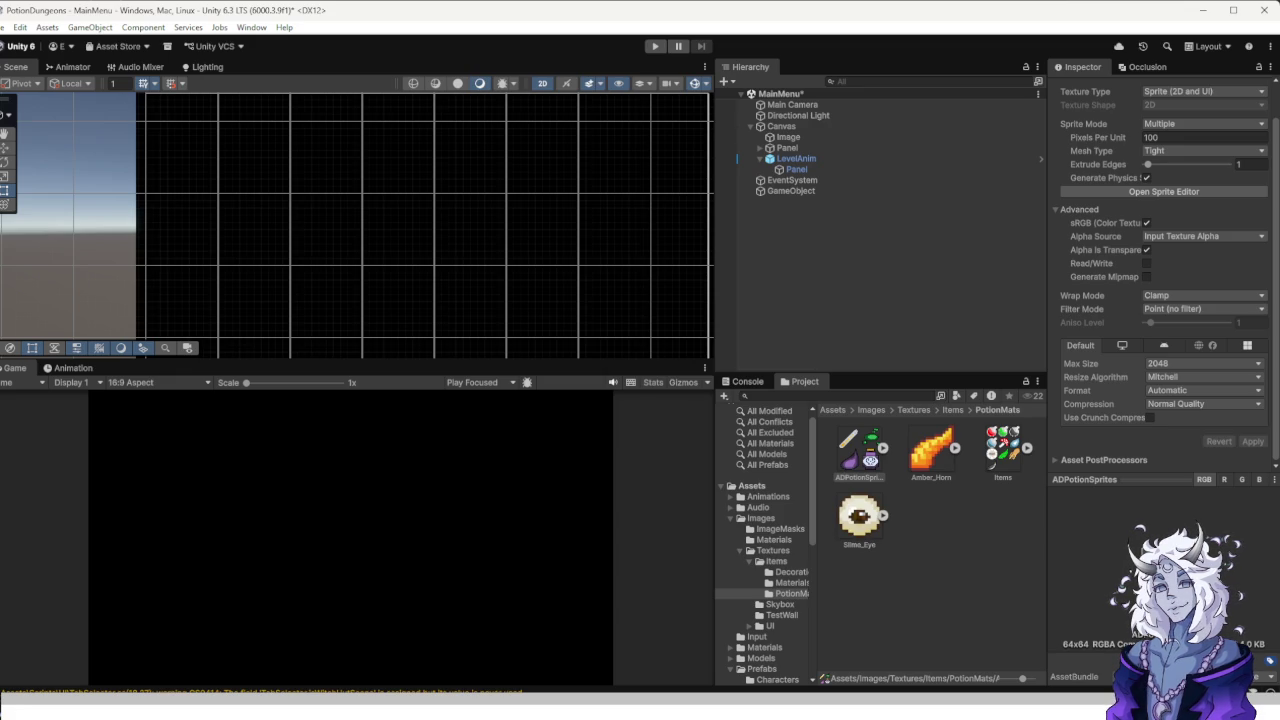
scroll(765, 540, down, 10)
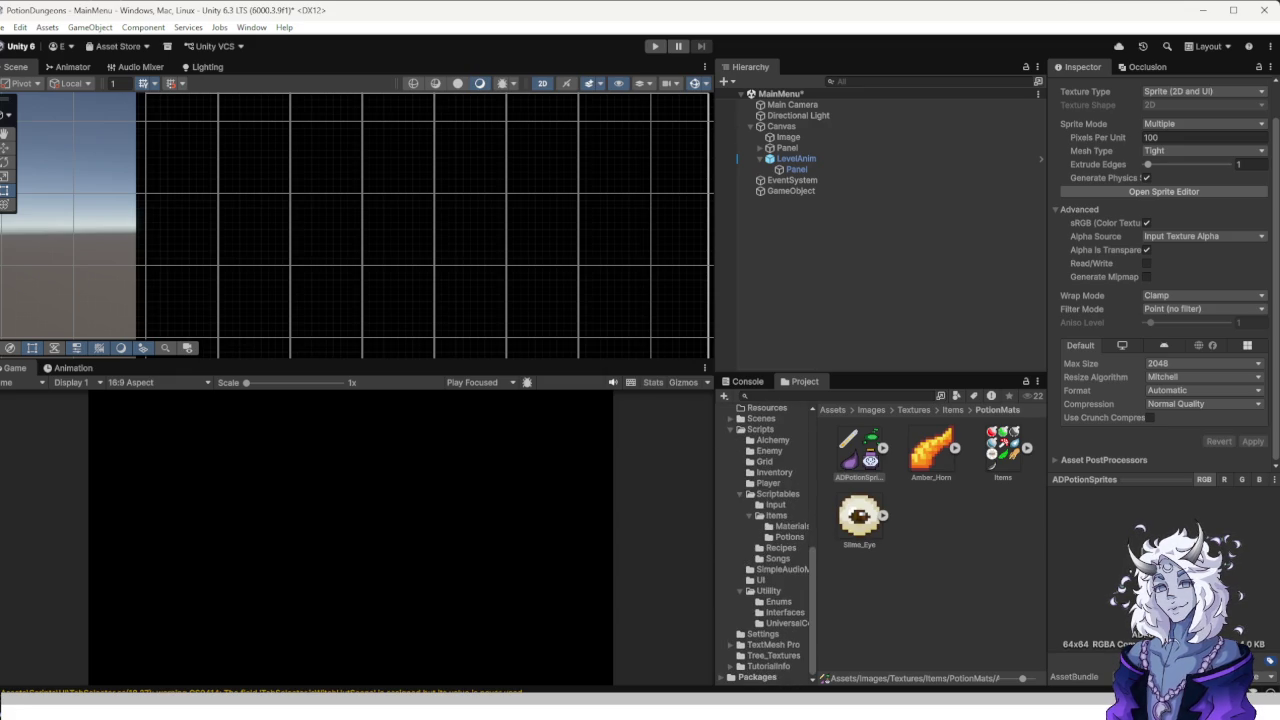
Assign ADPotionSprites_2, _0 and _1 to the Drake Venom, Neutralizer and Toxic Sludge materials.
click(790, 526)
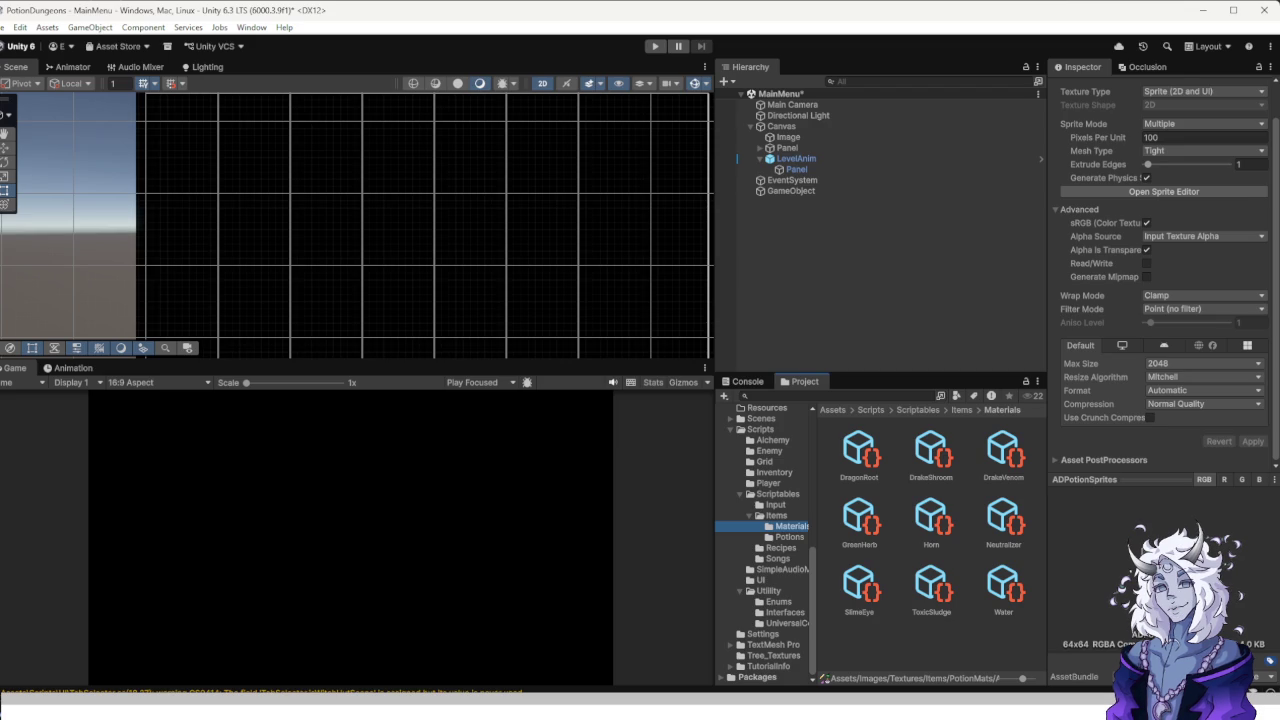
click(1003, 450)
click(1261, 133)
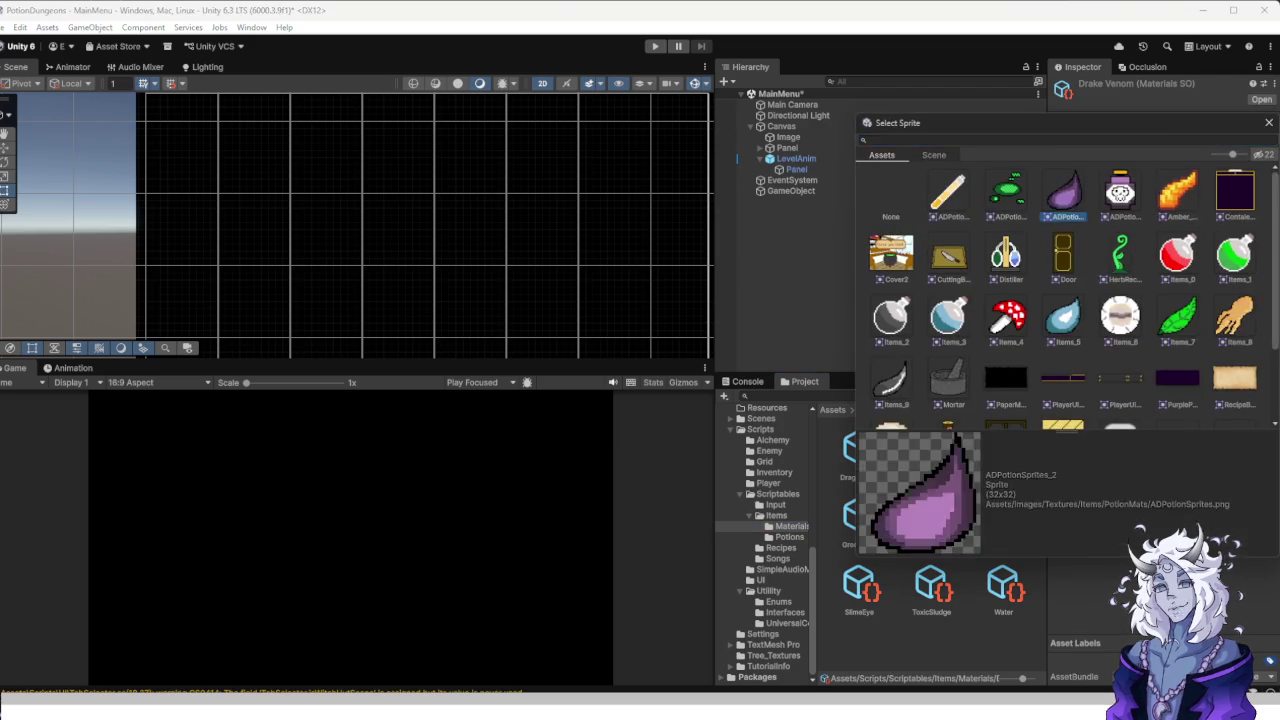
key(Escape)
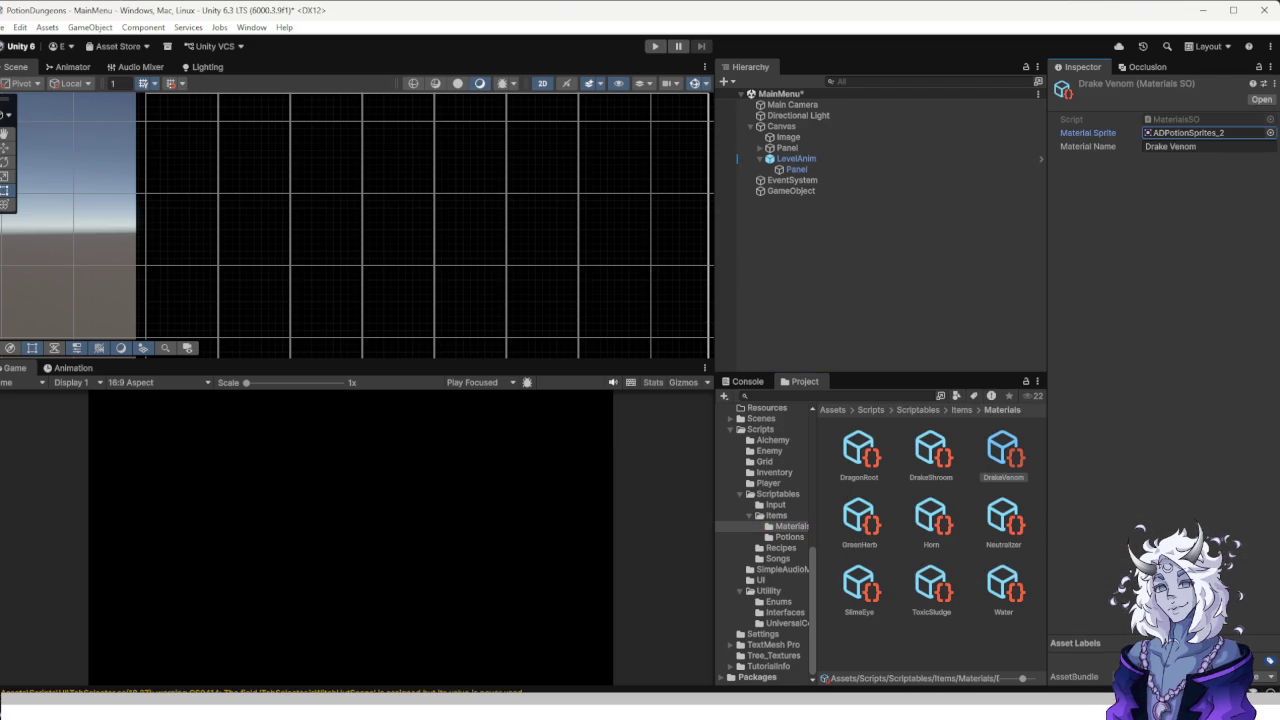
click(1003, 517)
click(1270, 133)
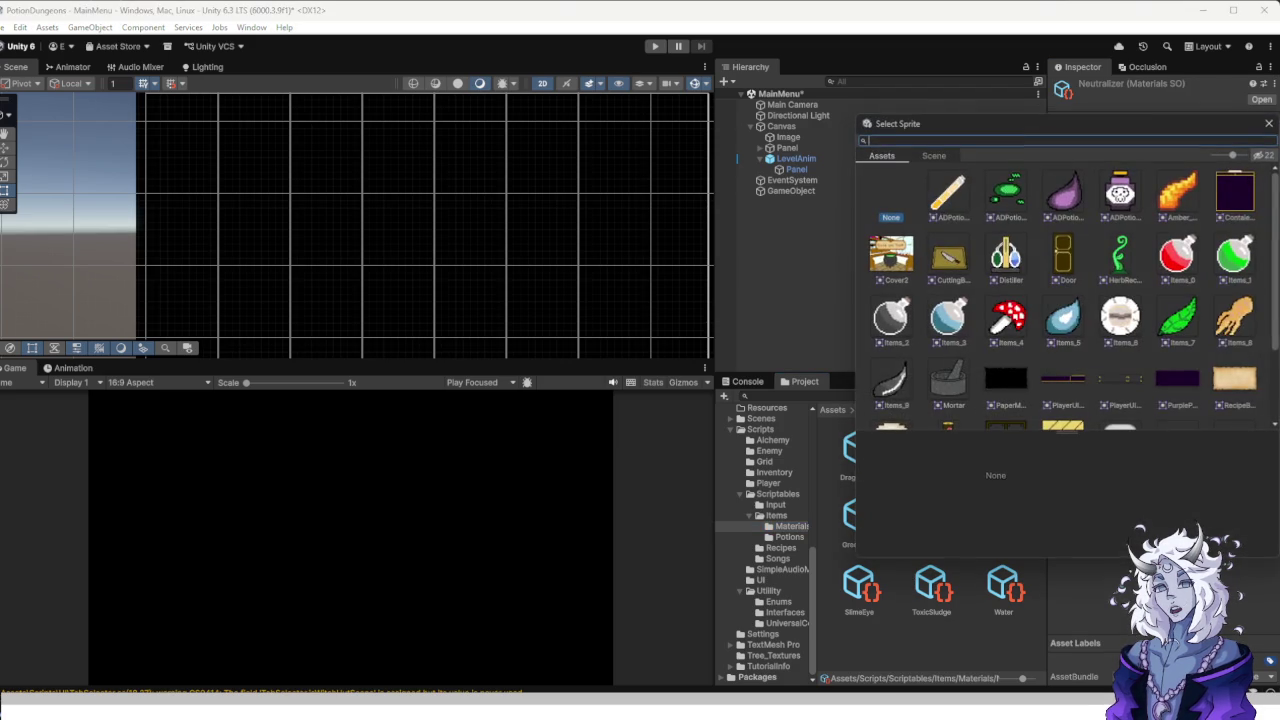
double_click(947, 193)
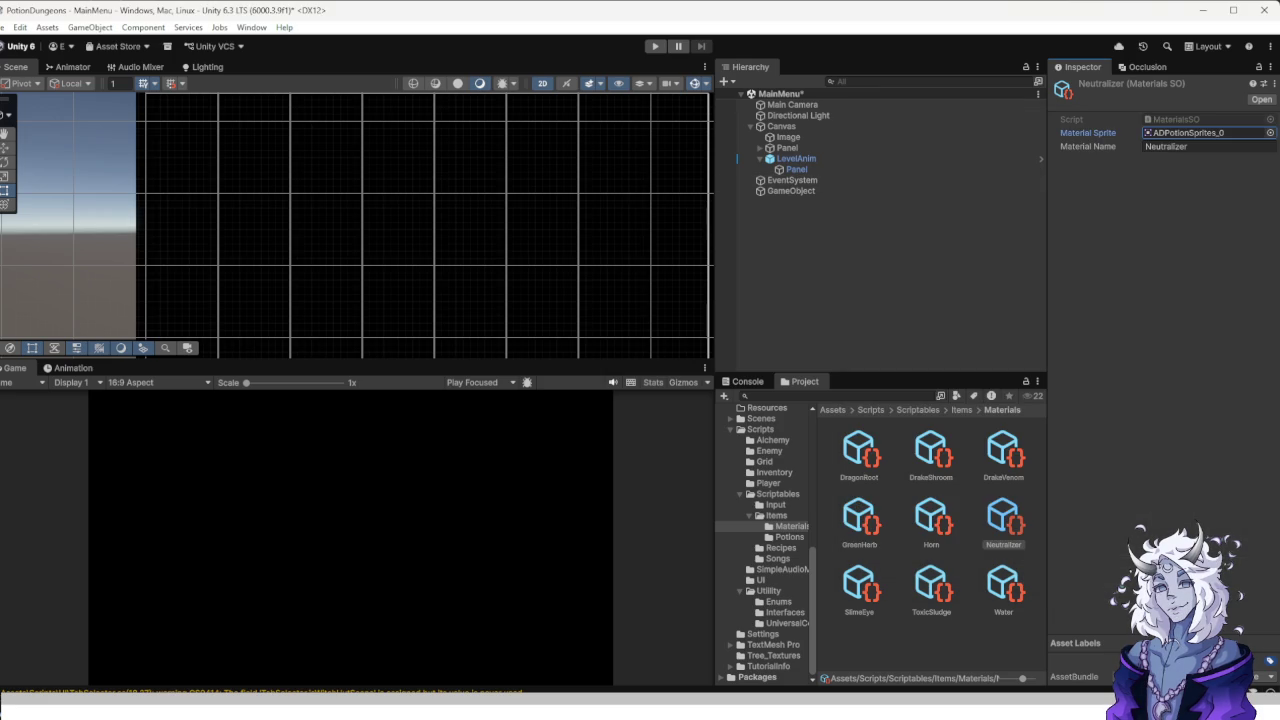
click(931, 588)
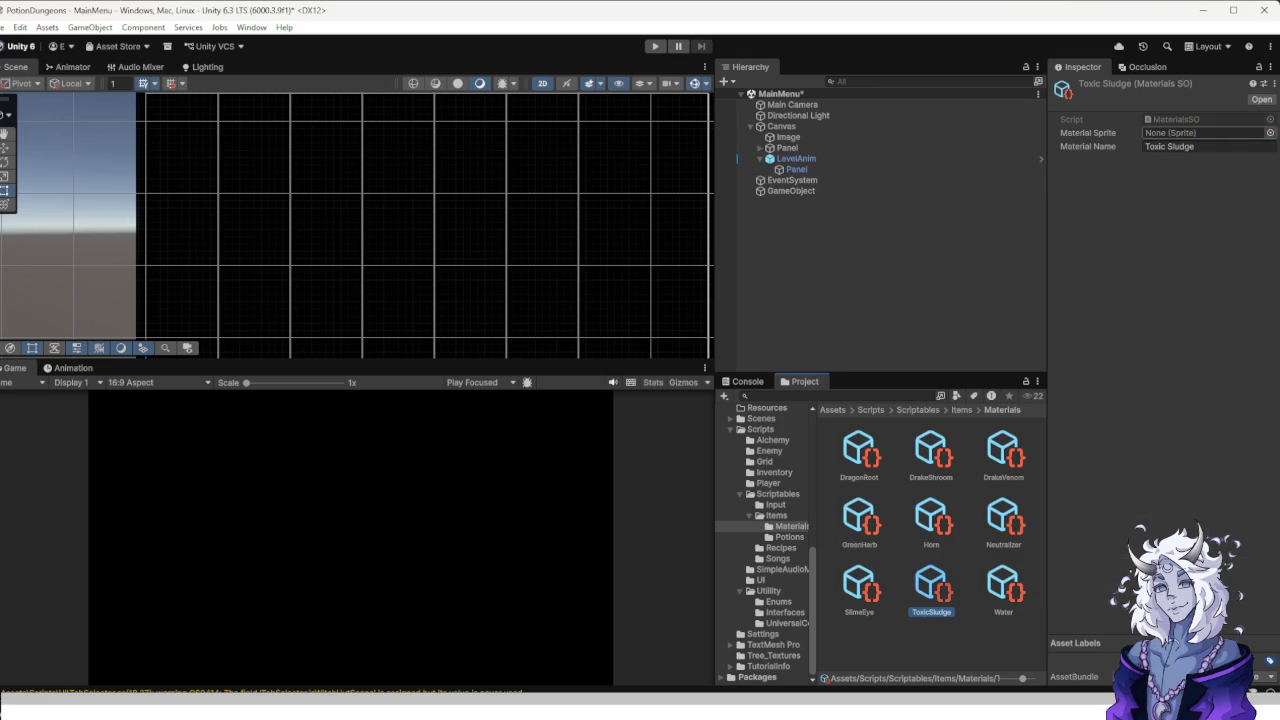
click(1270, 133)
double_click(1008, 193)
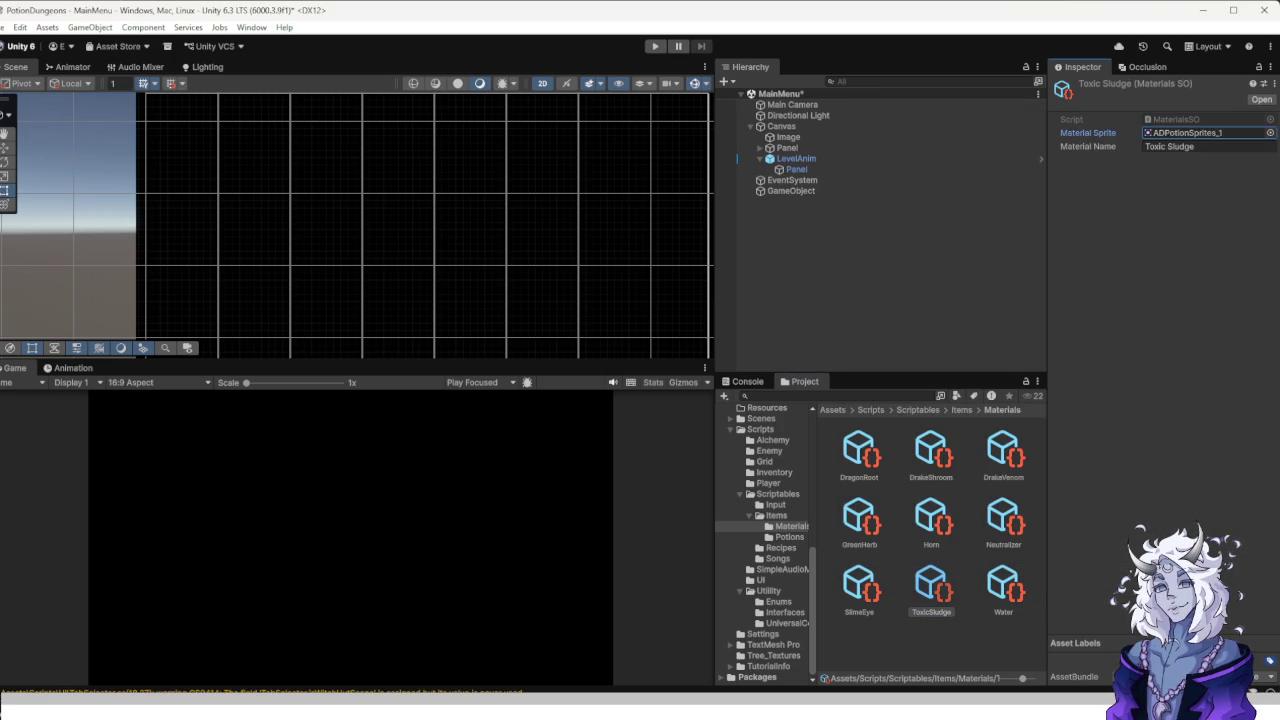
click(780, 548)
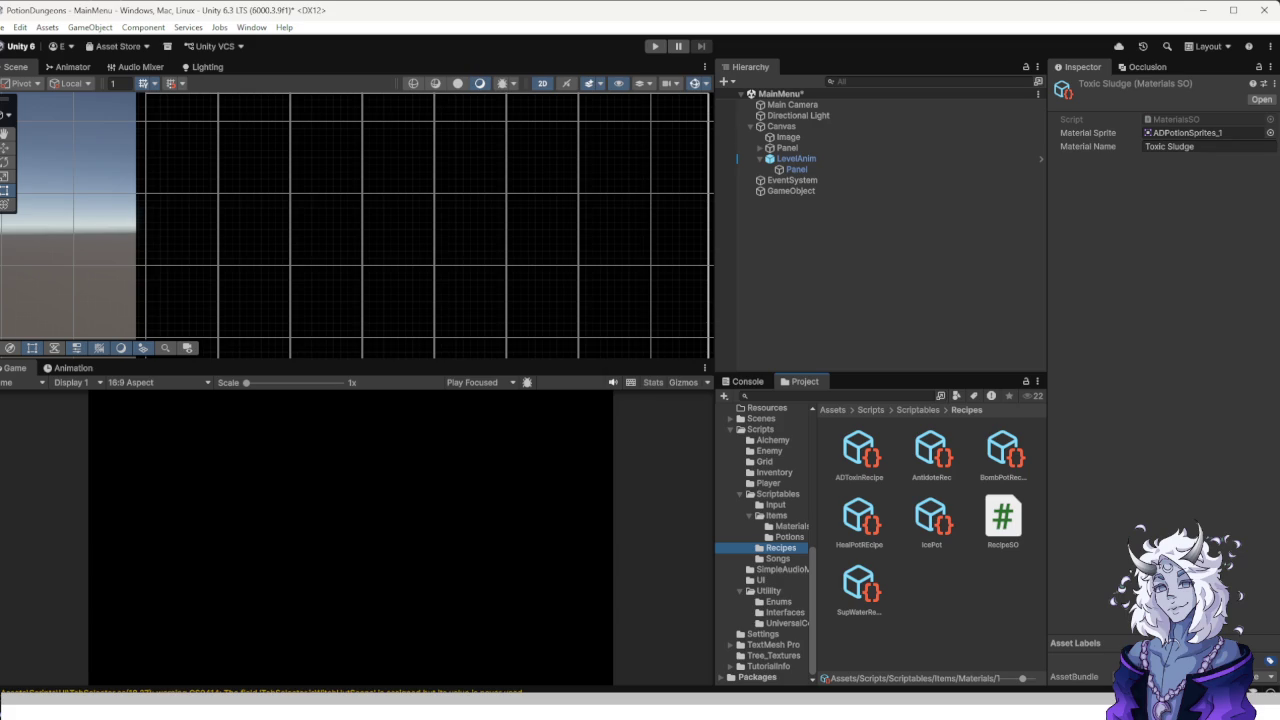
Set the Anti-drake Toxin potion's sprite to the purple skull bottle ADPotionSprites_3.
click(859, 455)
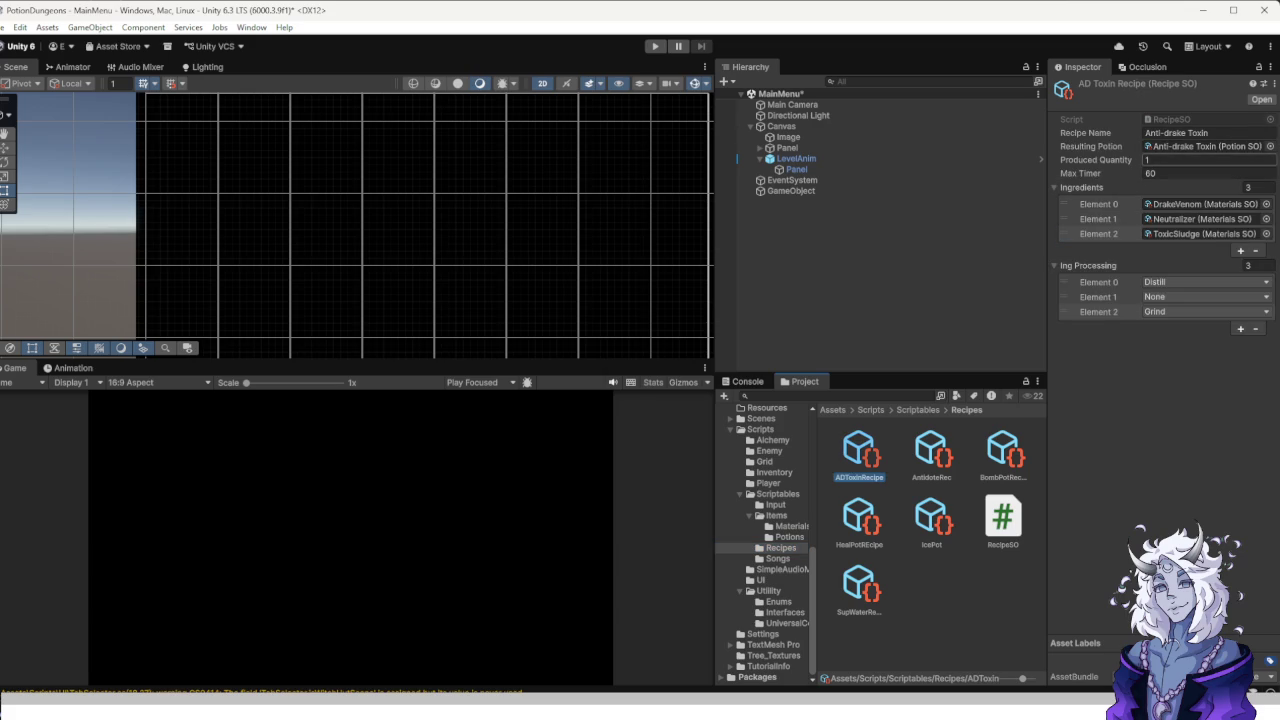
click(789, 537)
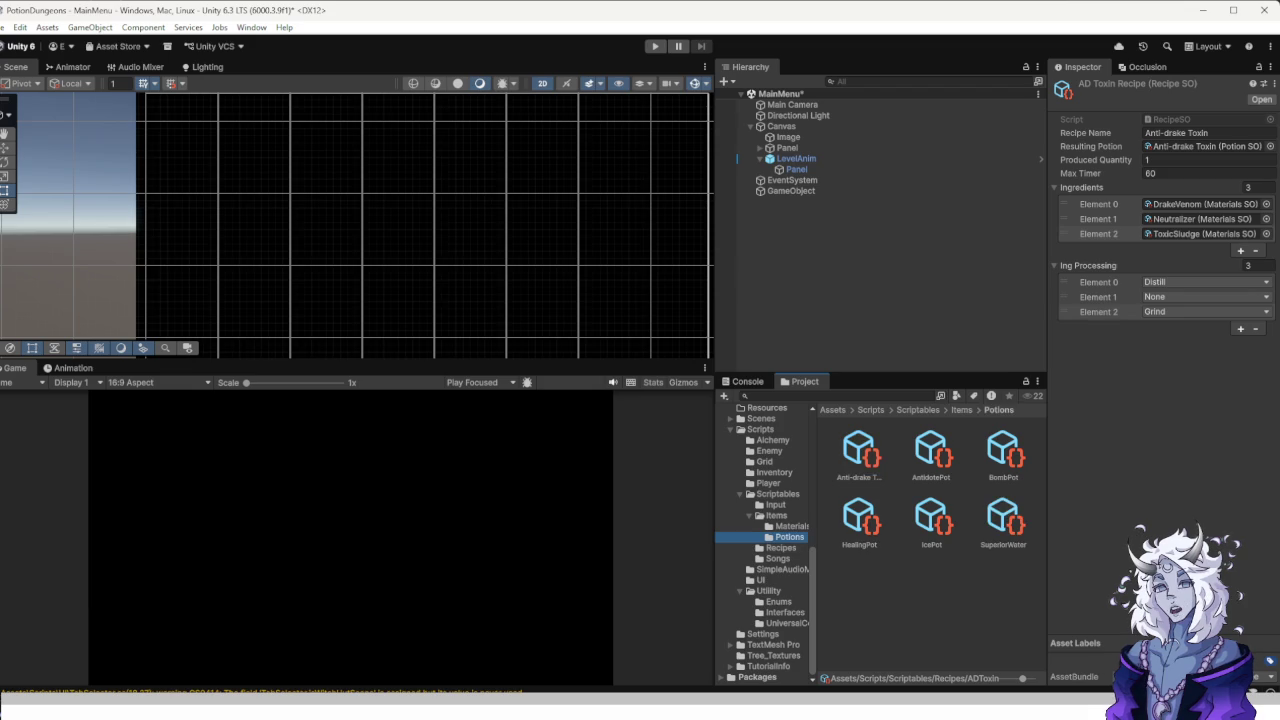
click(859, 455)
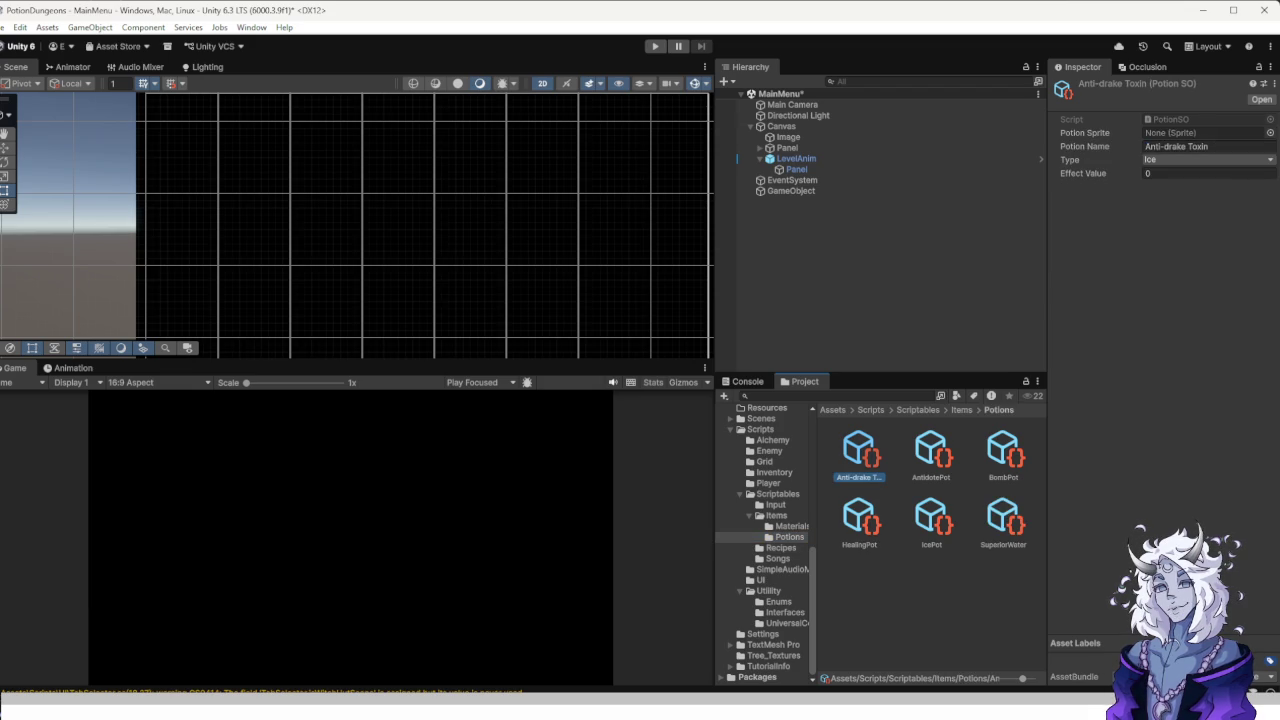
click(1270, 132)
click(1114, 200)
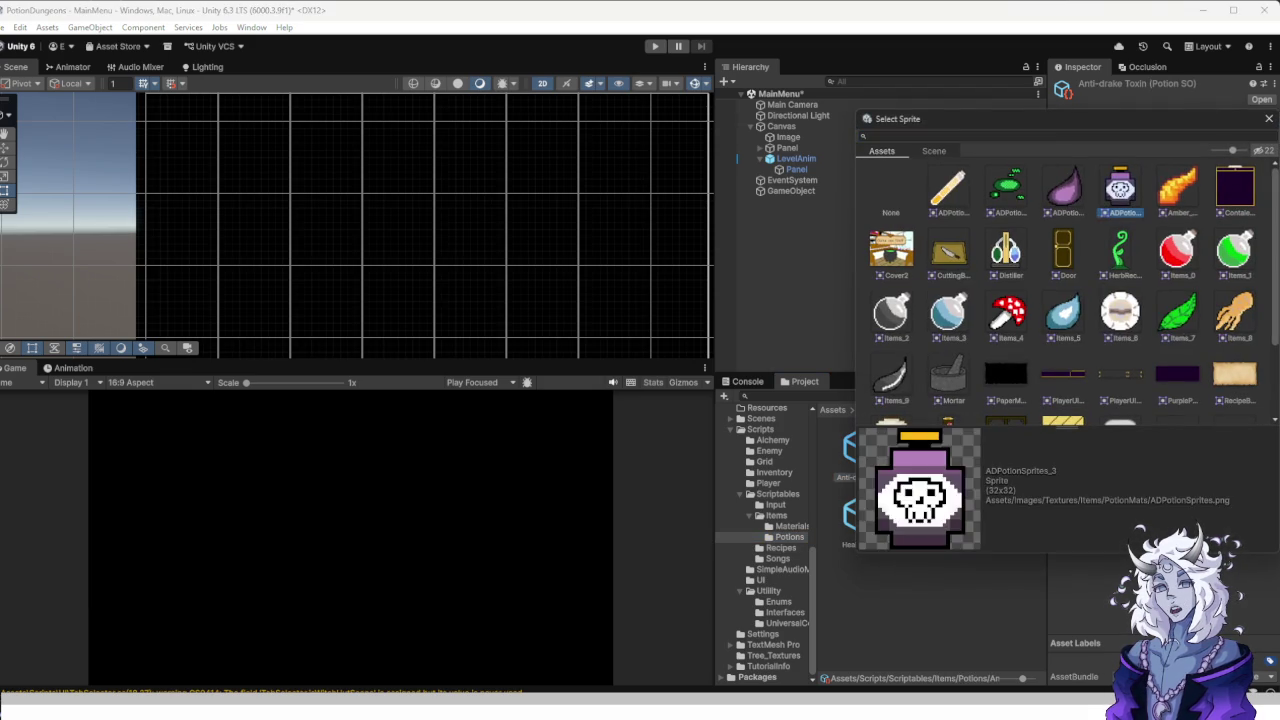
double_click(1114, 200)
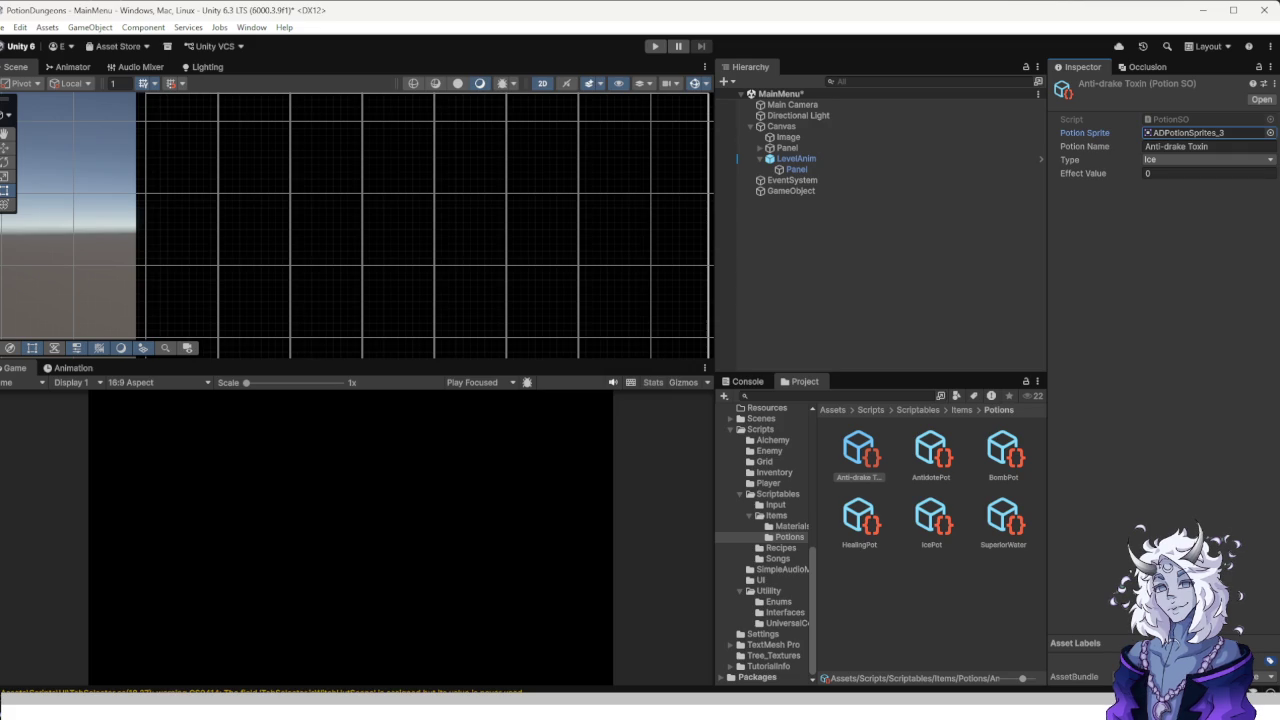
click(880, 250)
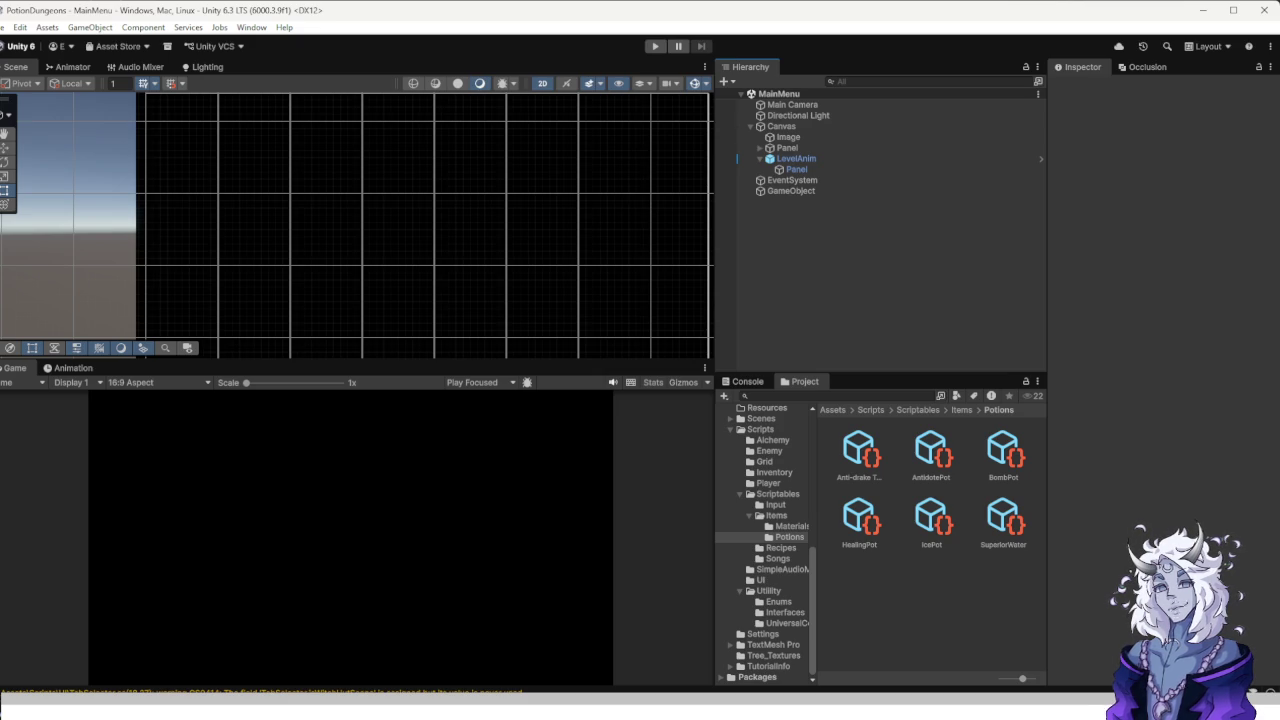
click(859, 520)
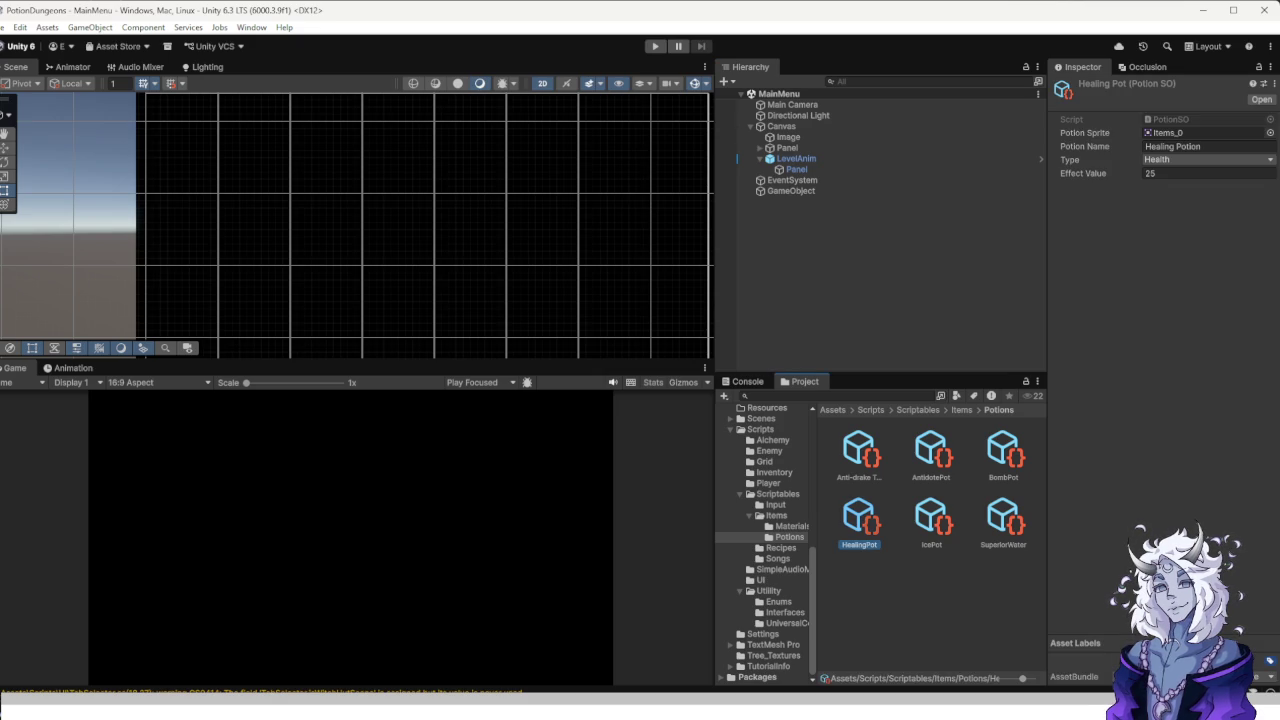
click(859, 452)
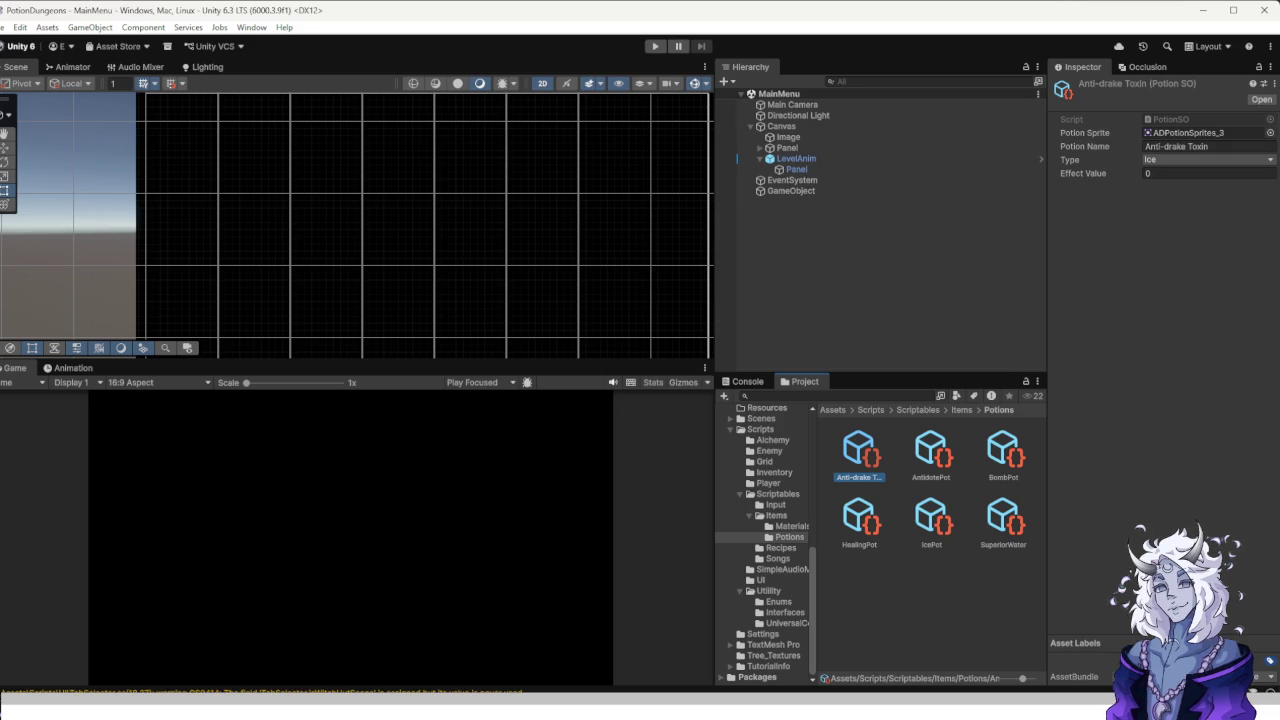
right_click(868, 582)
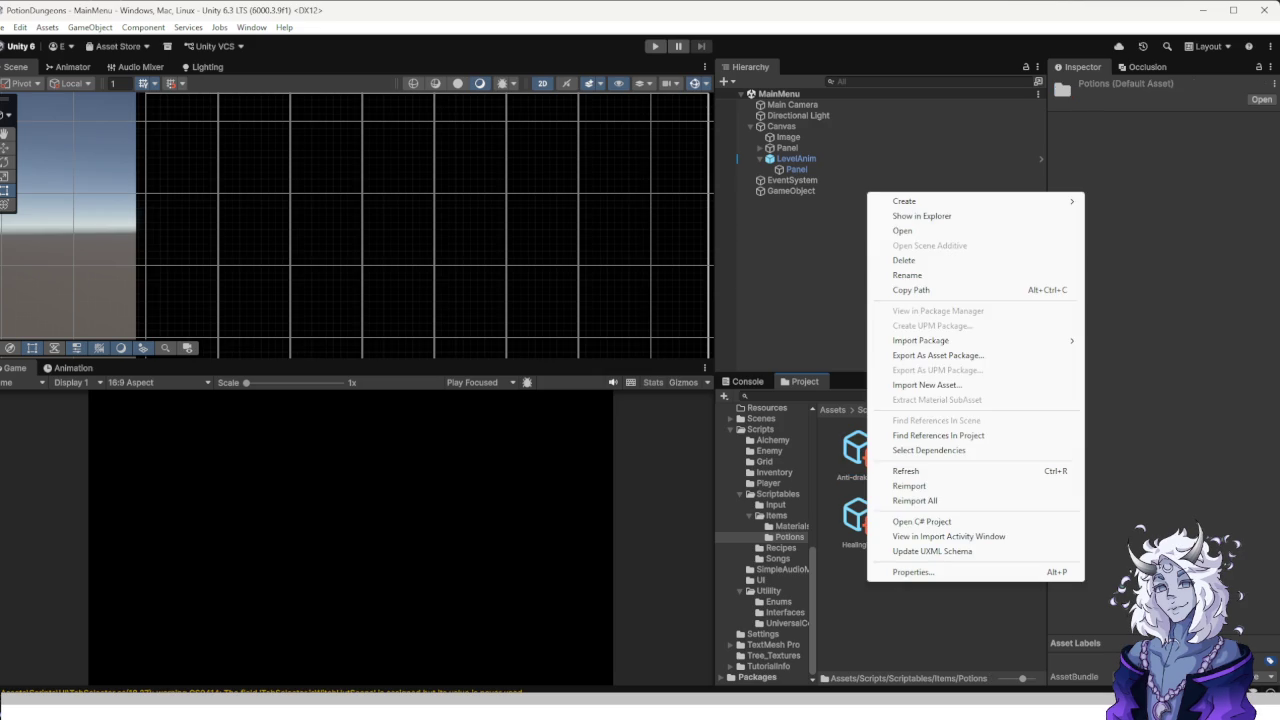
Create a RecipeSO asset named Neutralizer in Potions with recipe name Neutralizer.
mouse_move(905, 201)
mouse_move(1120, 560)
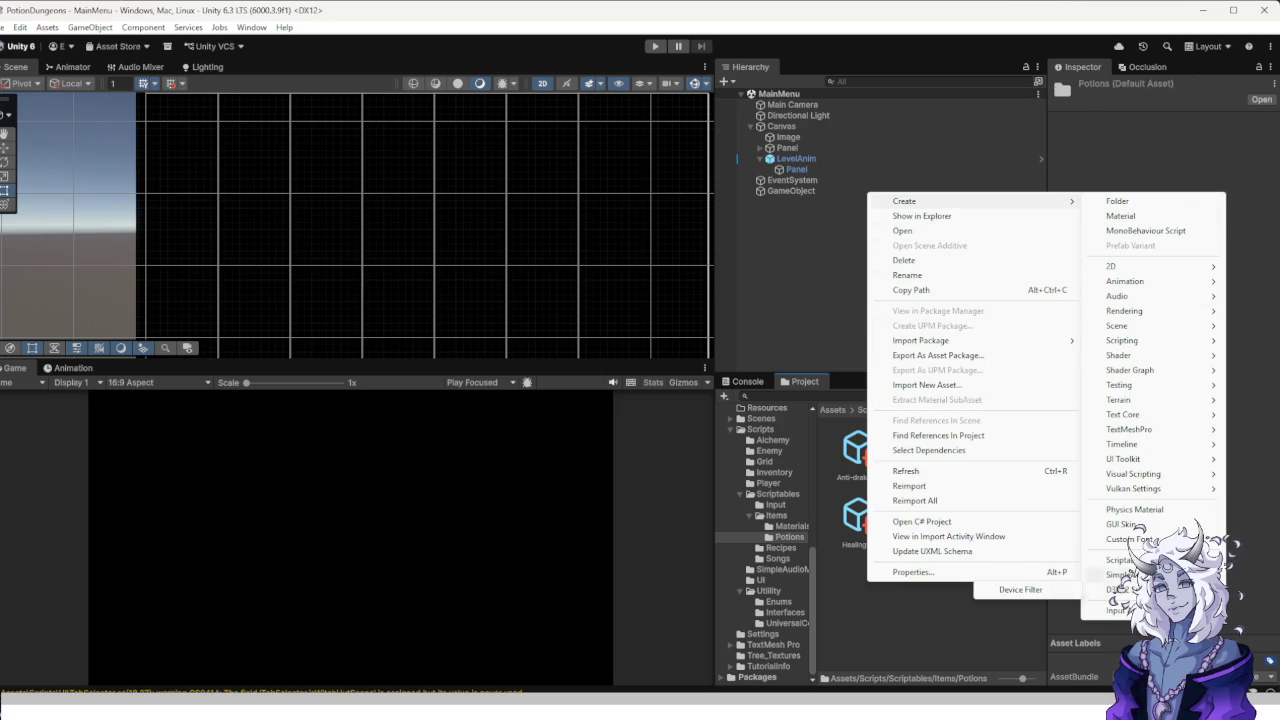
click(1020, 589)
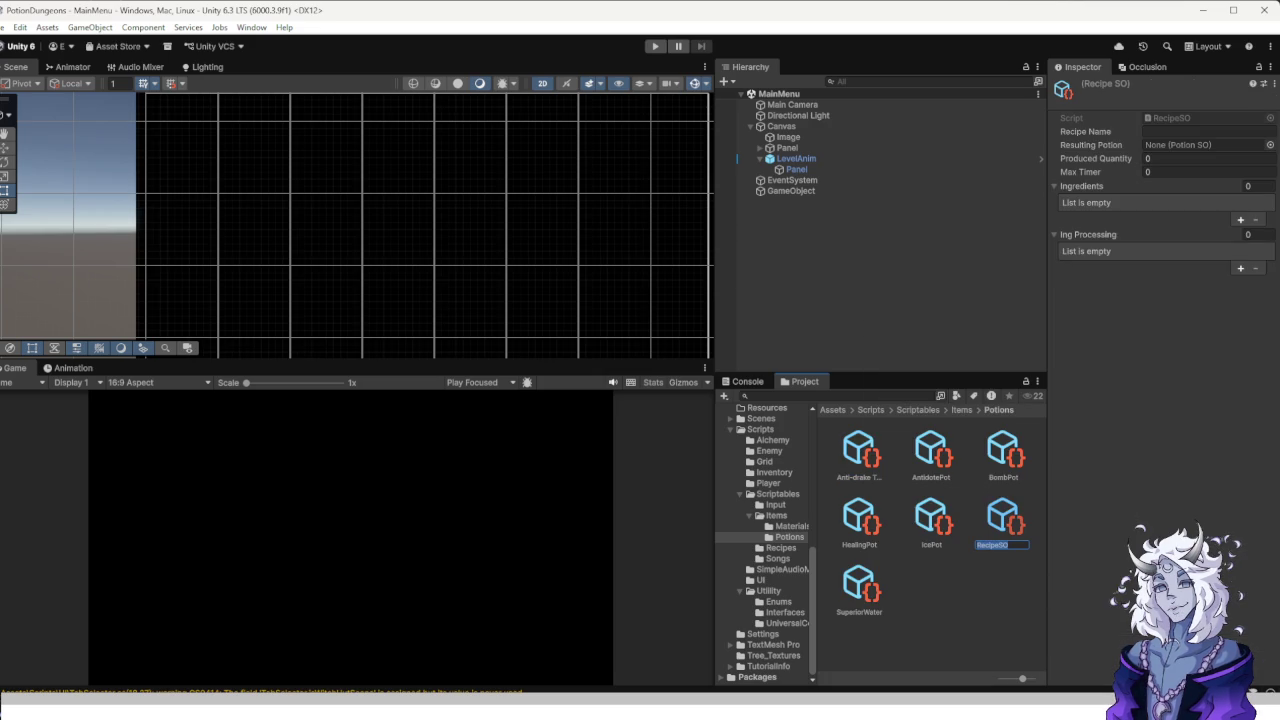
text(Neutralize)
text(r)
key(Return)
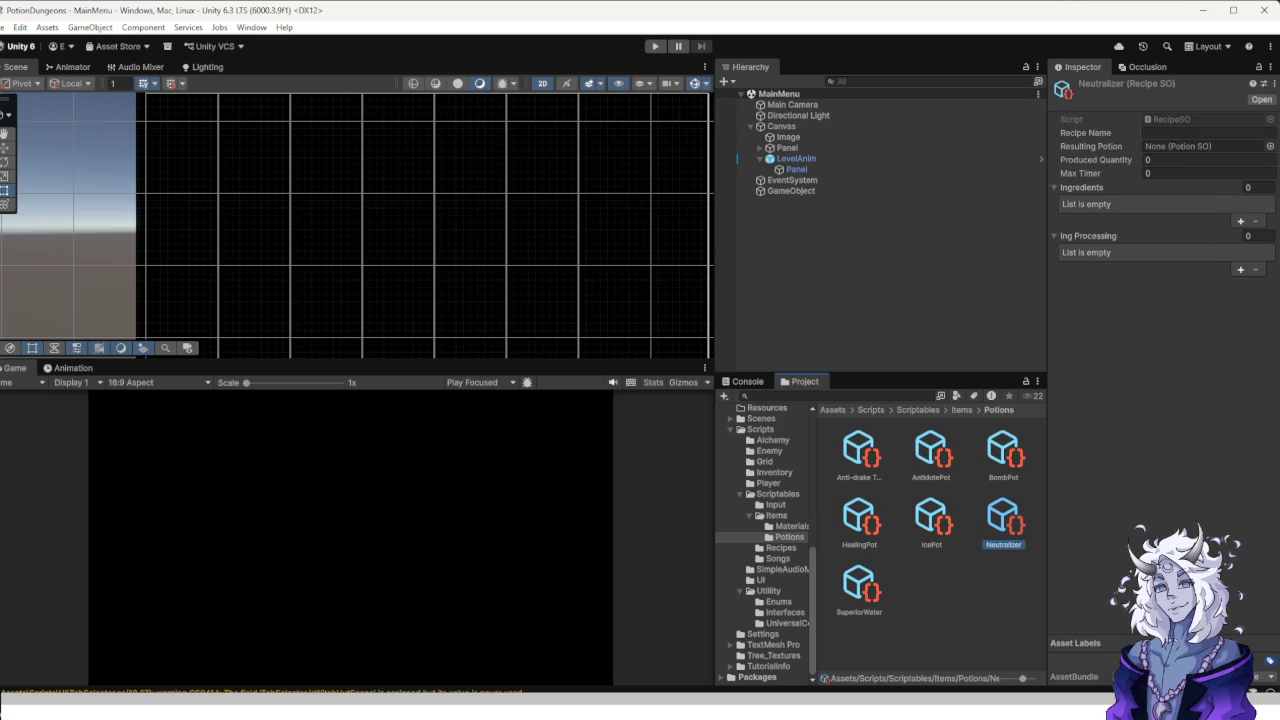
click(1208, 132)
text(Neutralizer)
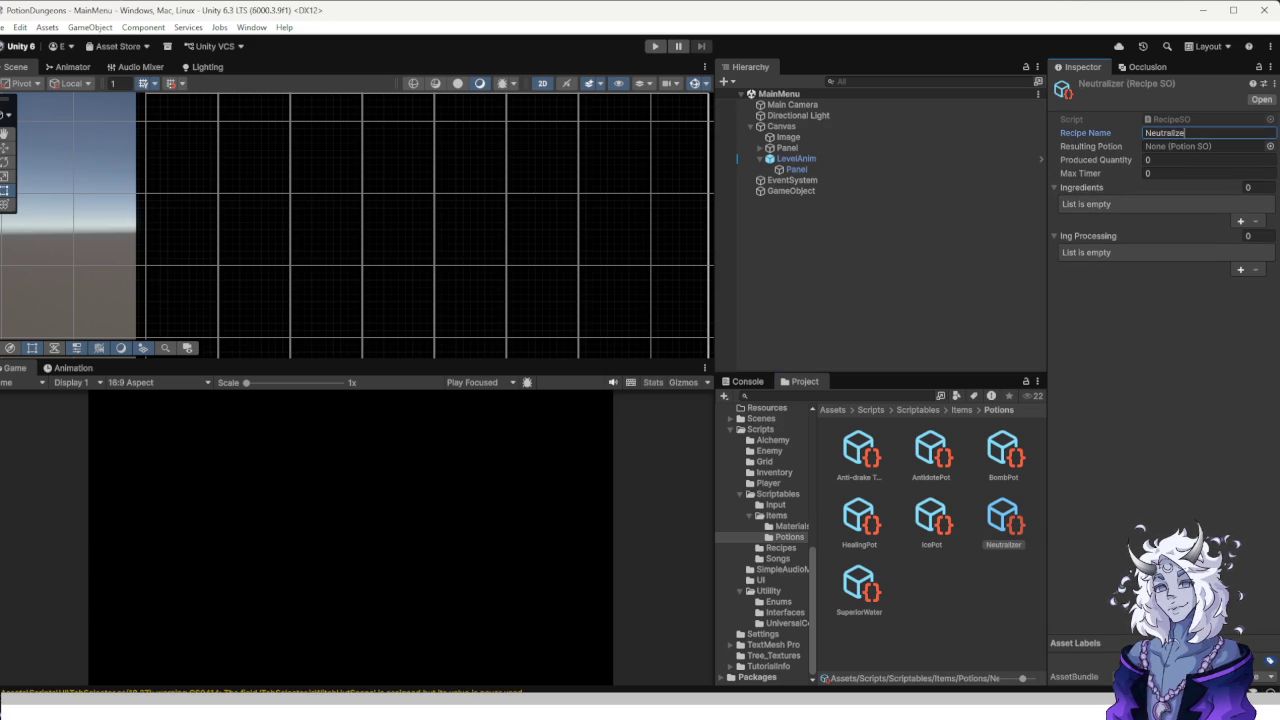
click(1208, 173)
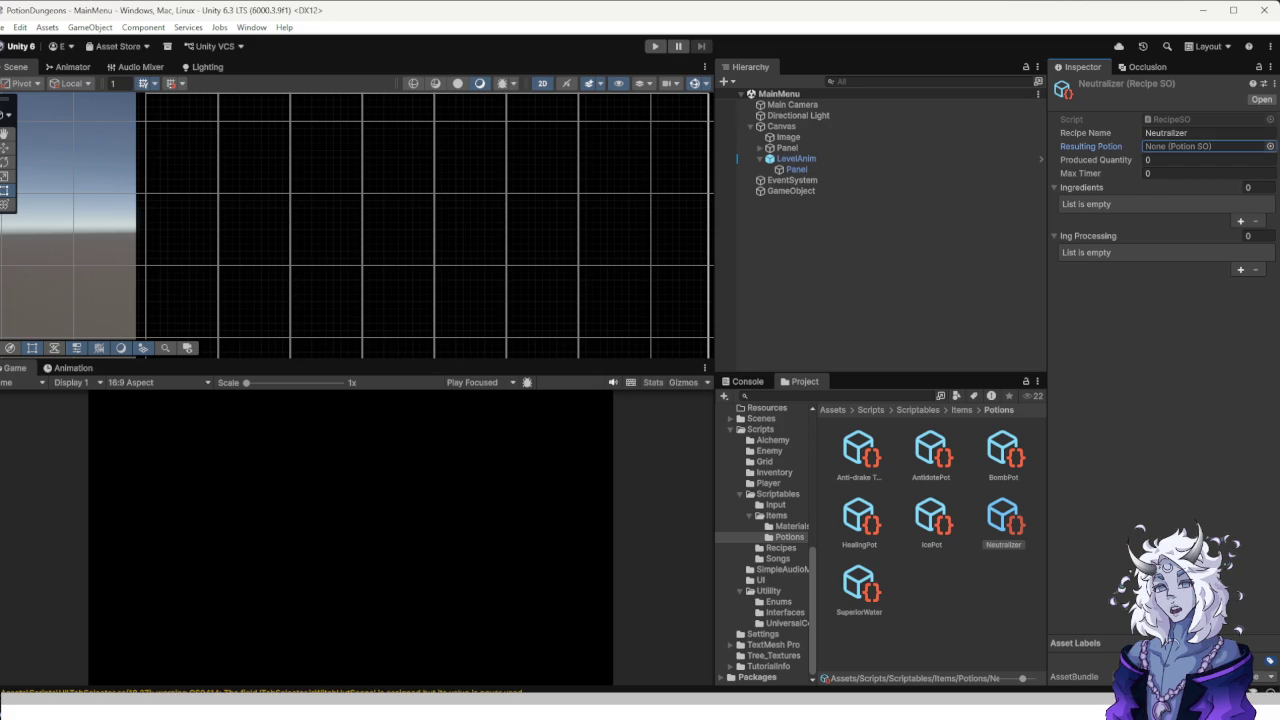
Leave the resulting potion unset and open the PotionSO script from the Items folder.
click(1270, 146)
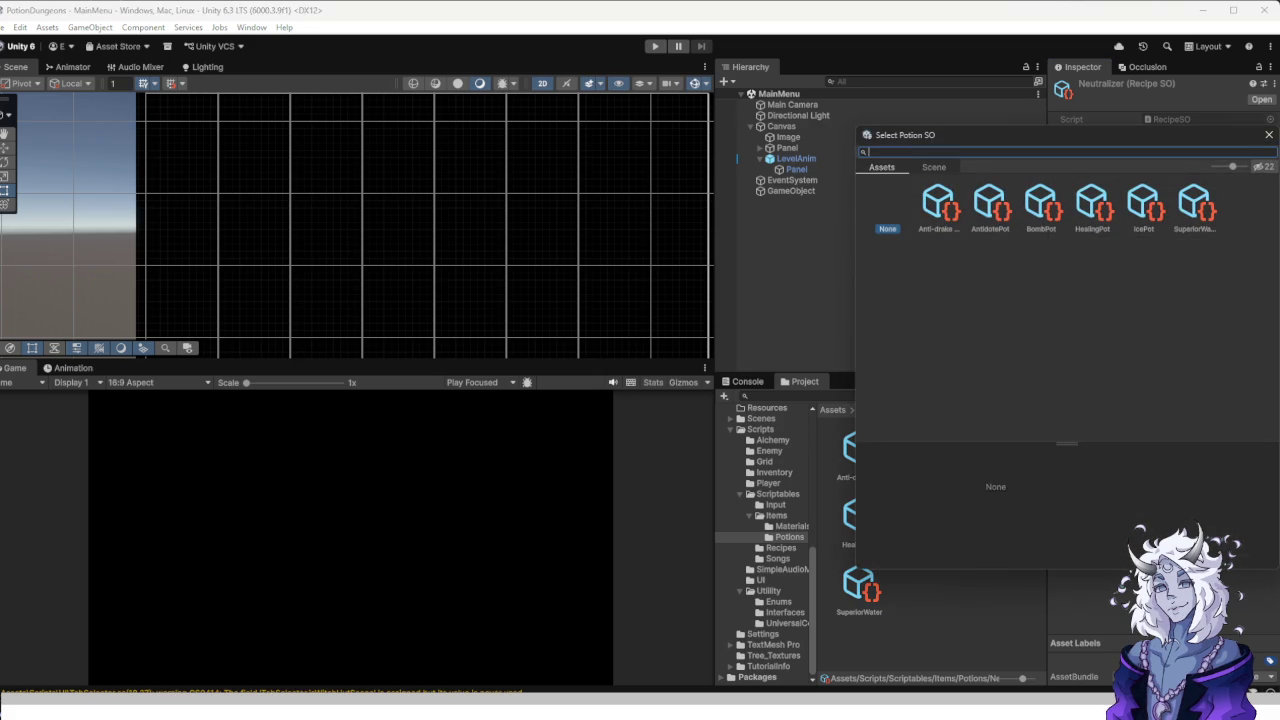
key(Escape)
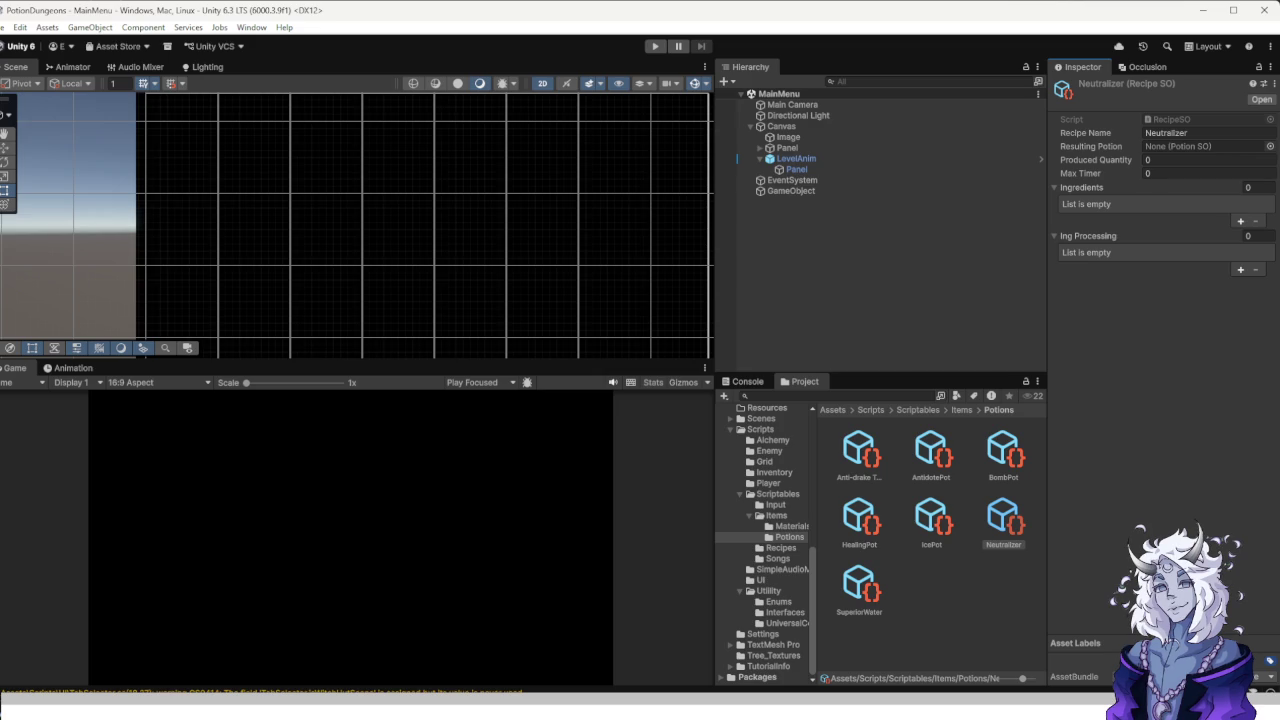
right_click(1003, 534)
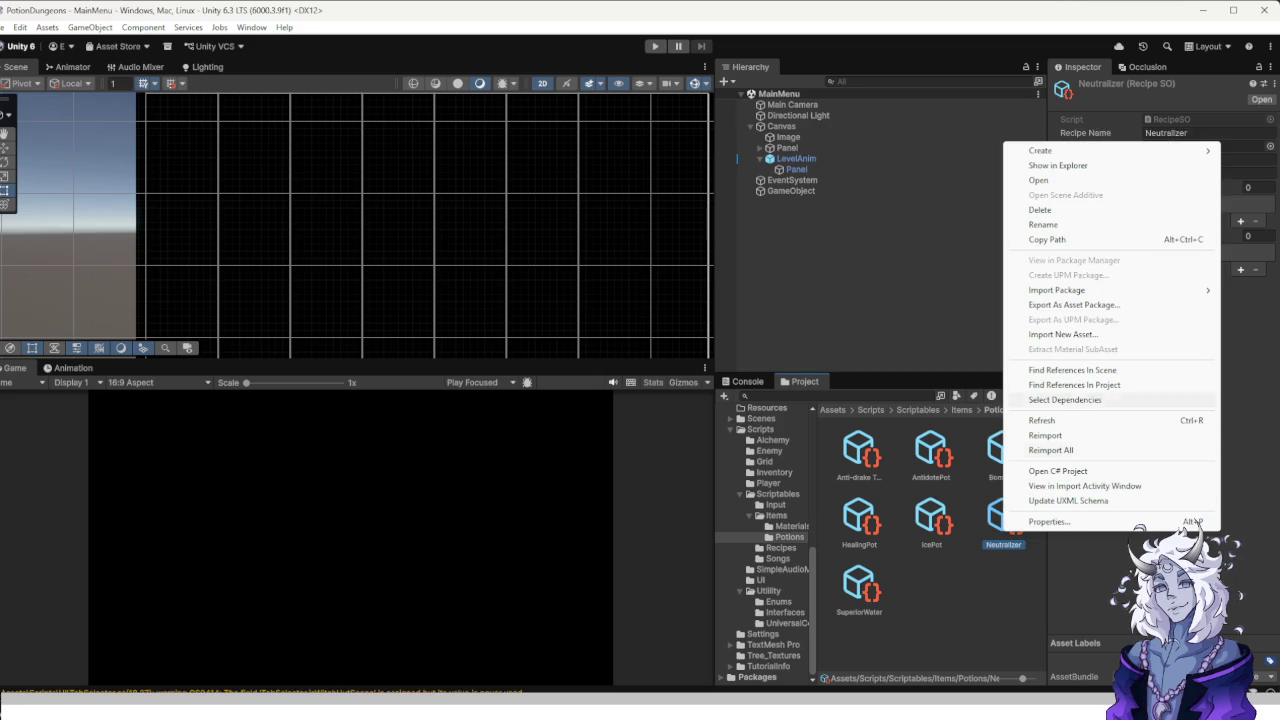
click(1065, 399)
click(776, 515)
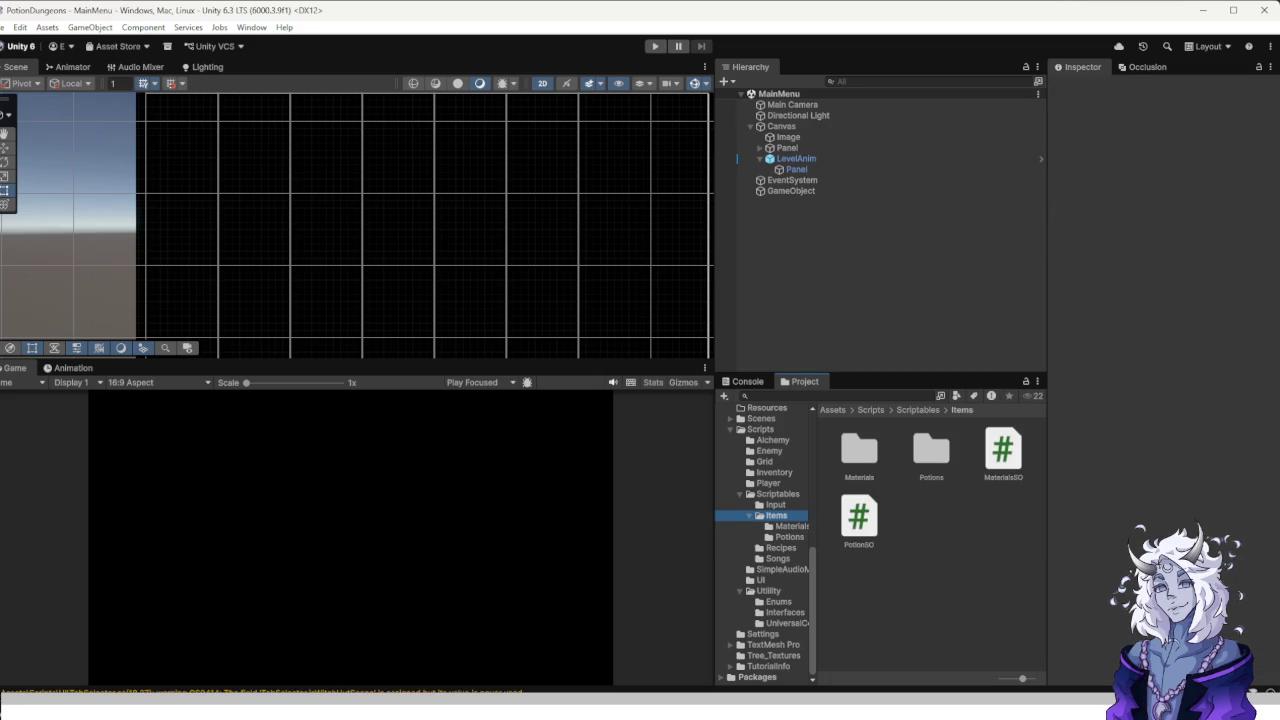
double_click(858, 516)
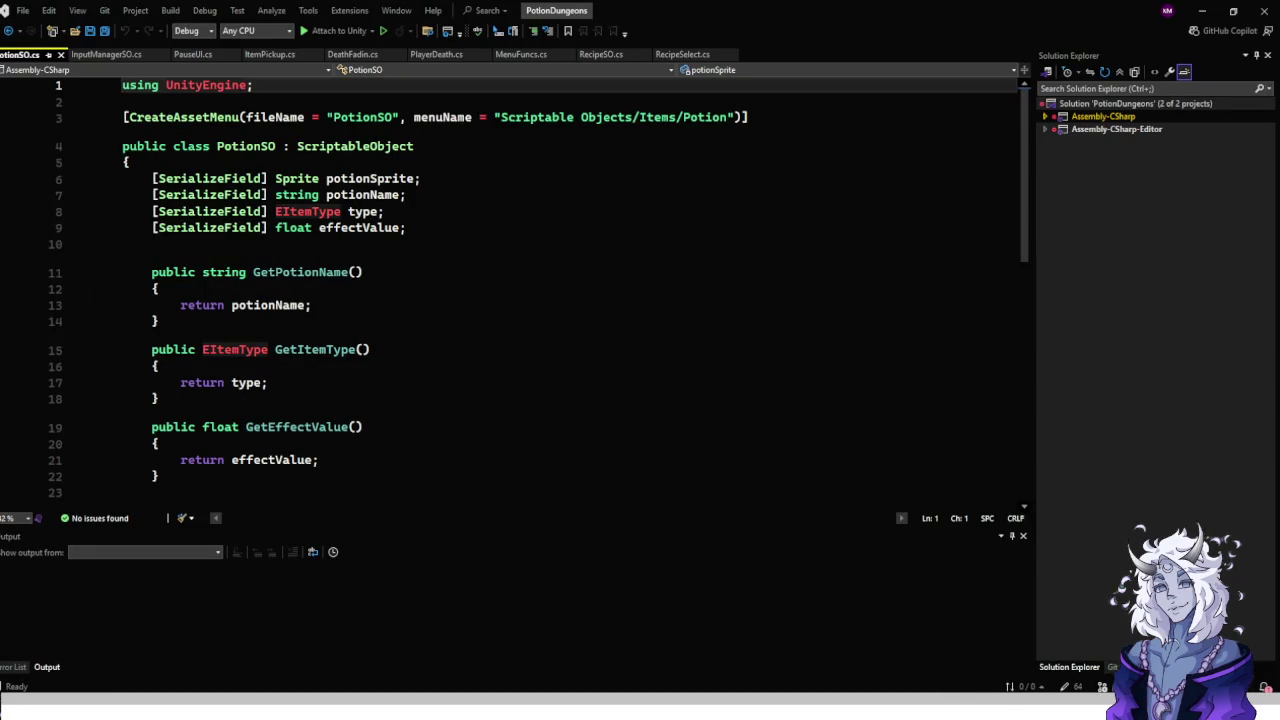
Open RecipeSO.cs from the Recipes folder and place the cursor after the resultingPotion field.
key(alt+Tab)
click(780, 548)
double_click(1003, 516)
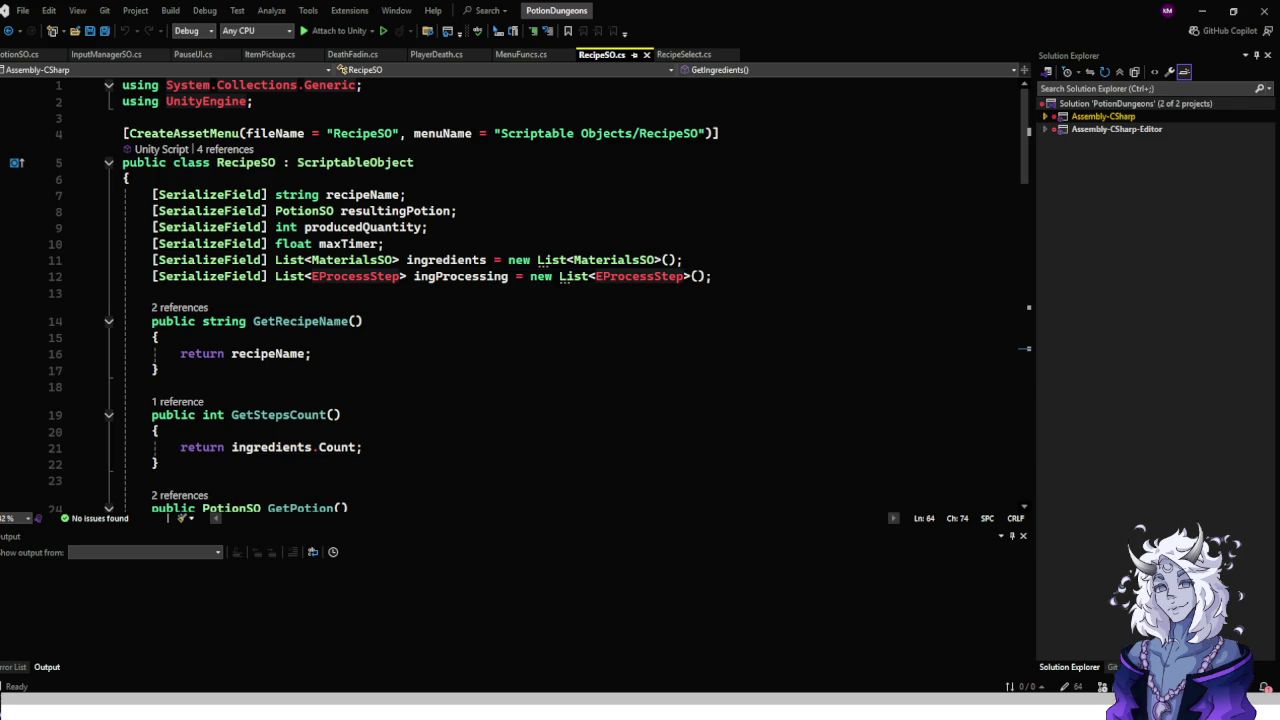
click(458, 211)
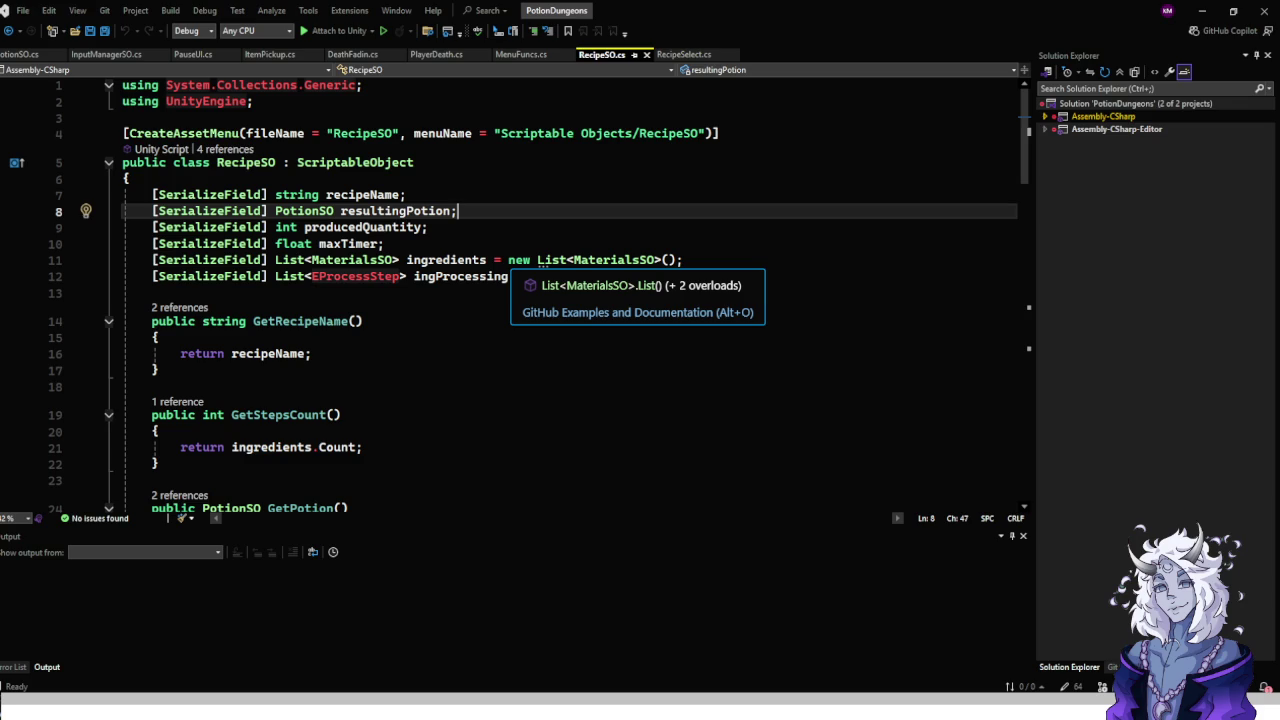
Add a '[SerializeField] bool producesMaterial;' field below resultingPotion.
key(Return)
text([SerializeField] produce)
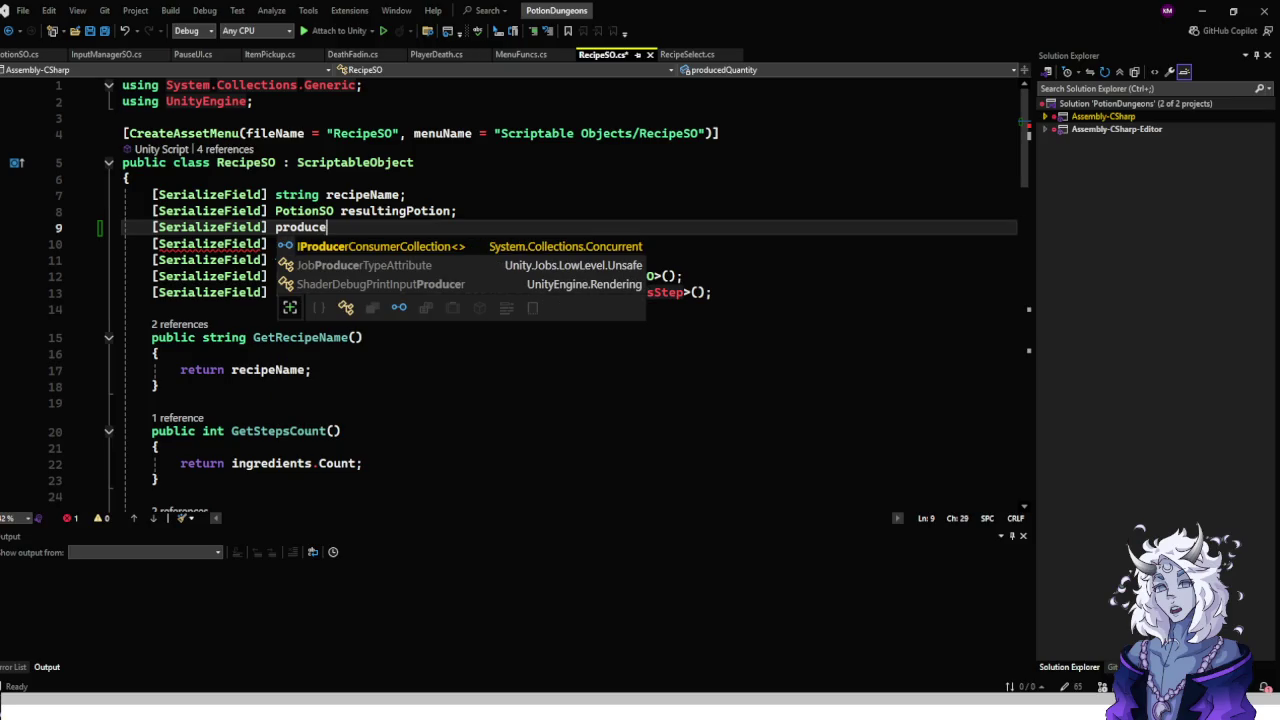
text(sMaterial)
key(ctrl+Left)
text(bool)
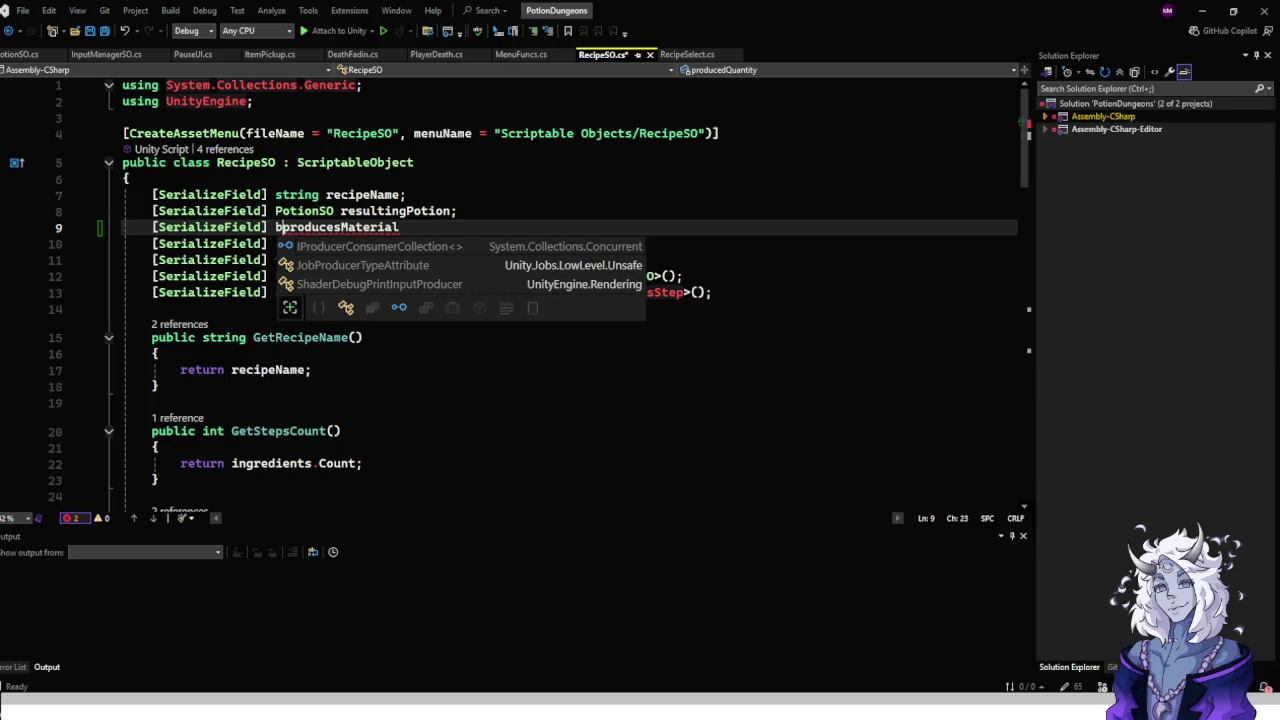
click(152, 243)
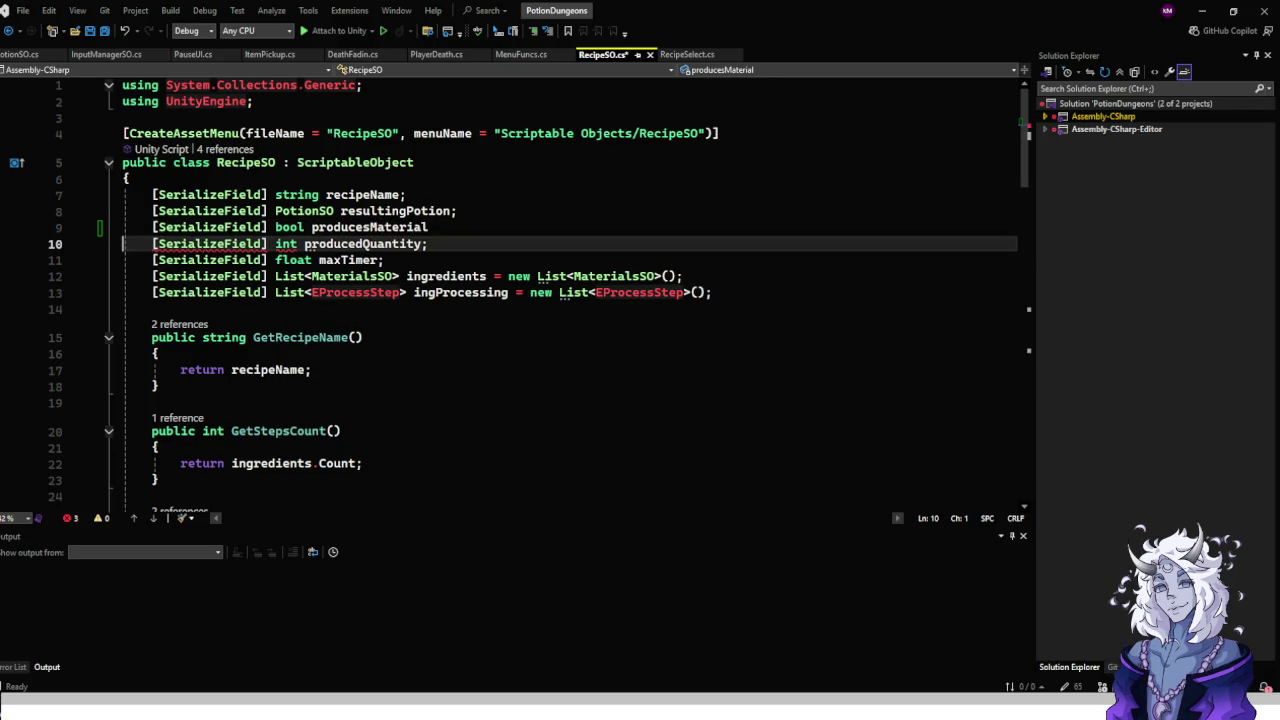
click(429, 227)
text(;)
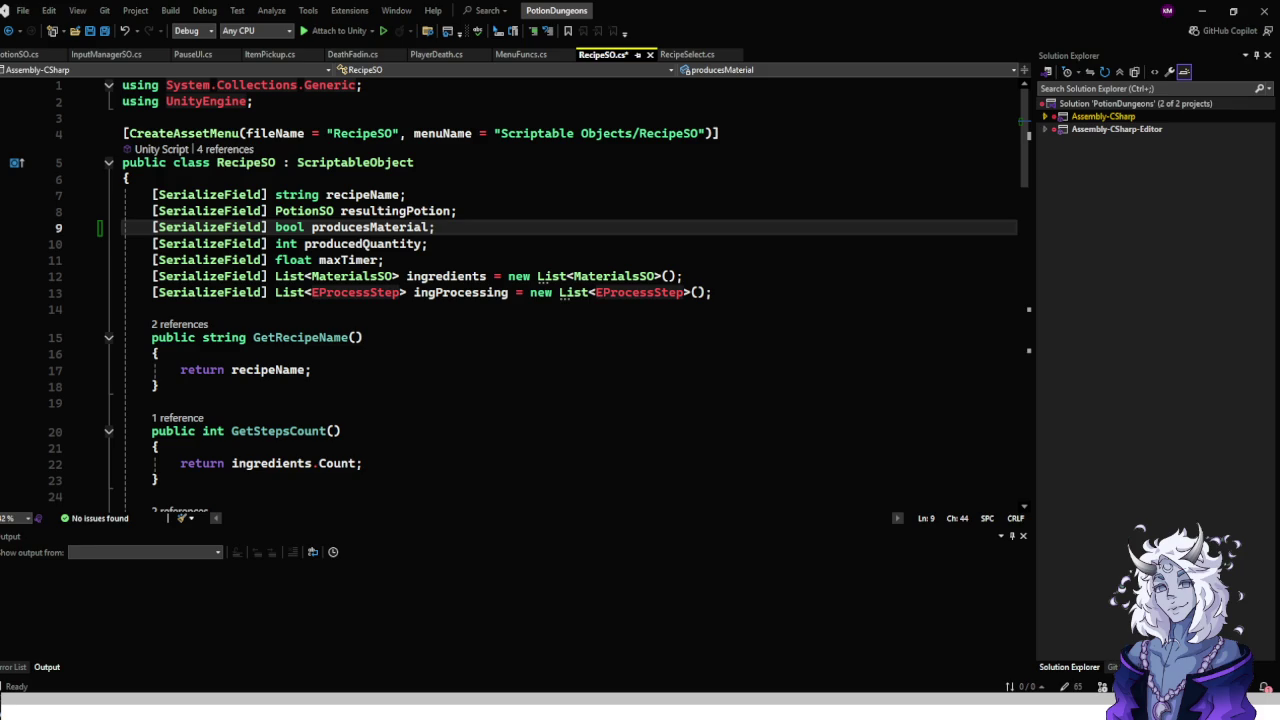
key(Up)
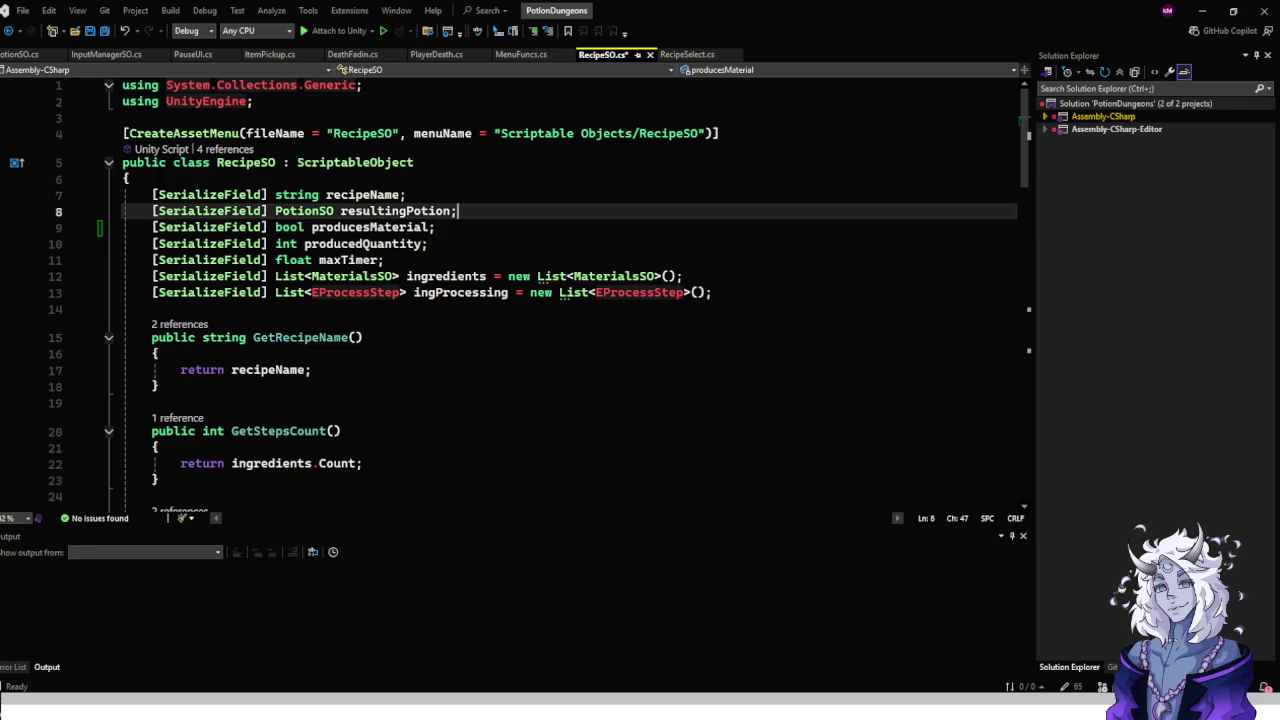
key(Down)
Add a '[SerializeField] MaterialsSO resultingMaterial;' field and save the script.
key(Return)
text([Ser)
key(Tab)
text(] )
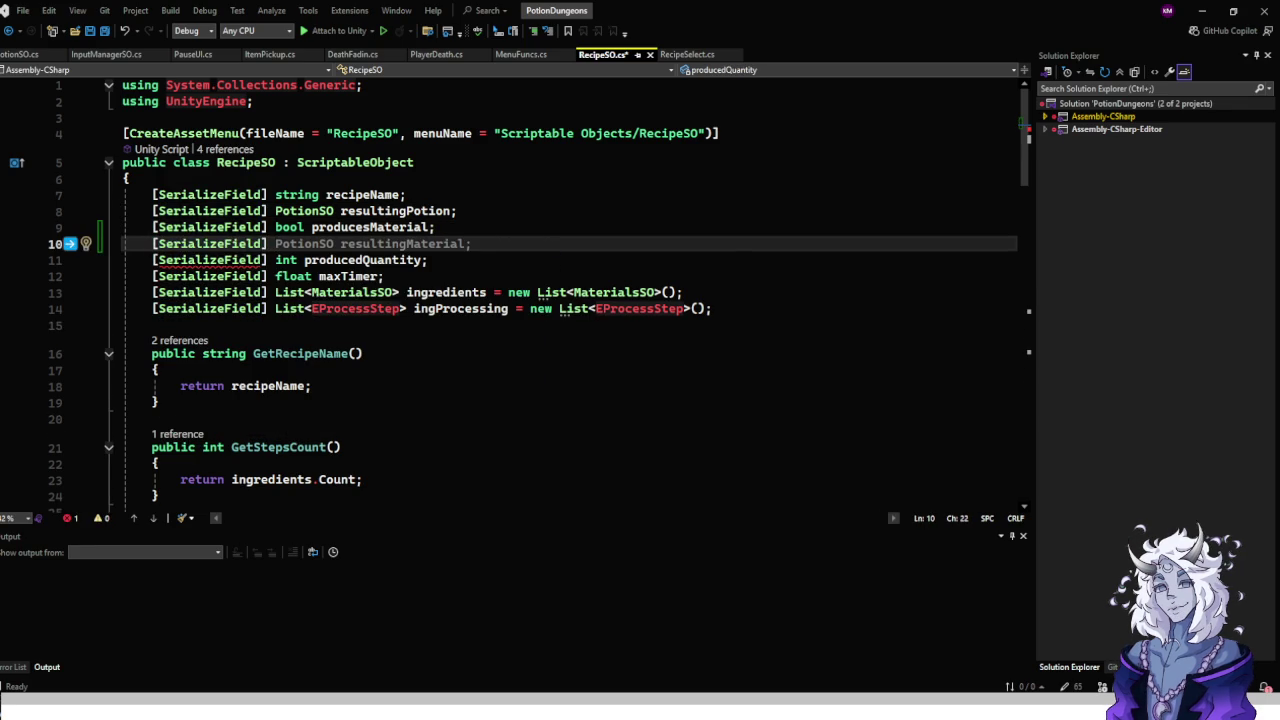
text(Materi)
key(Down)
key(Down)
key(Down)
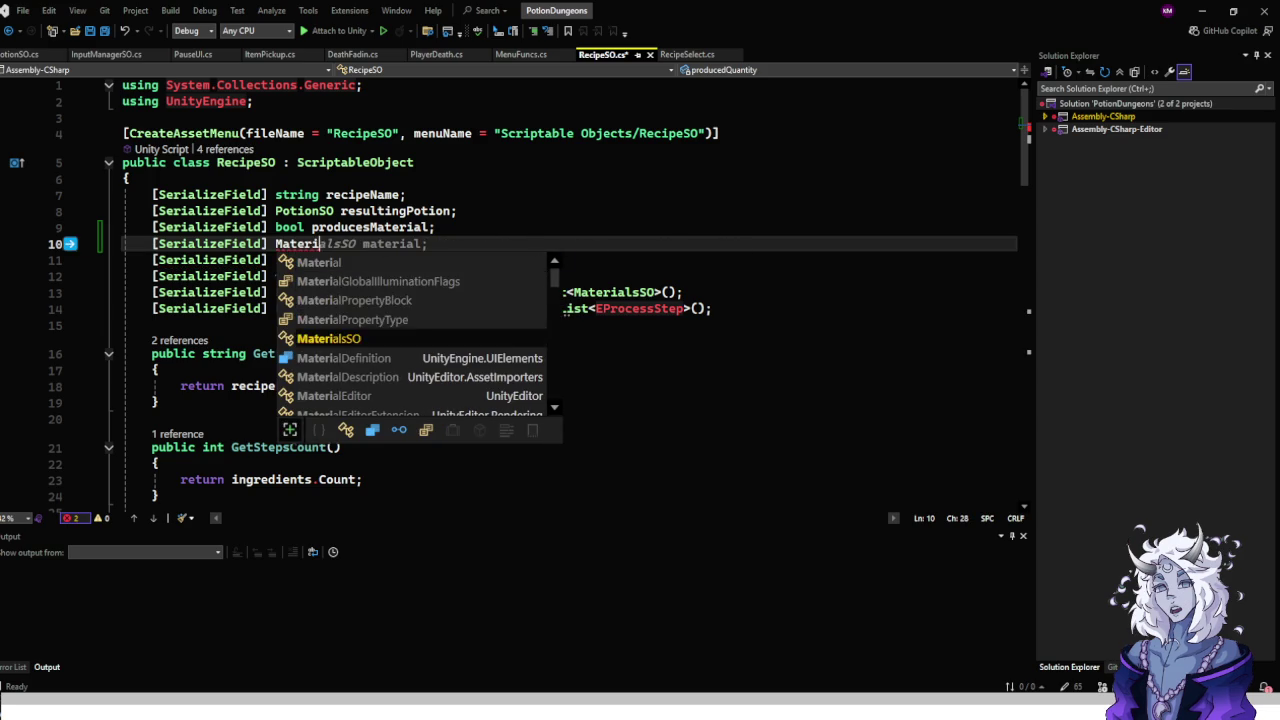
key(Tab)
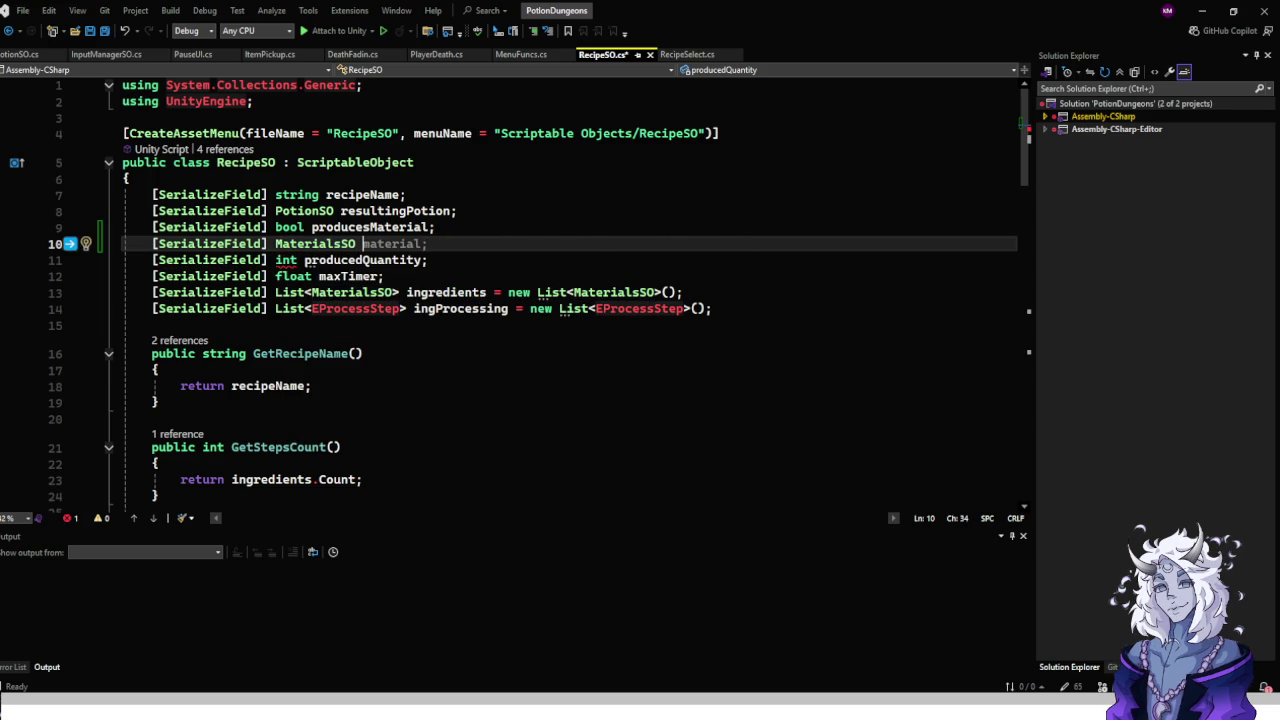
text(resultingMateri)
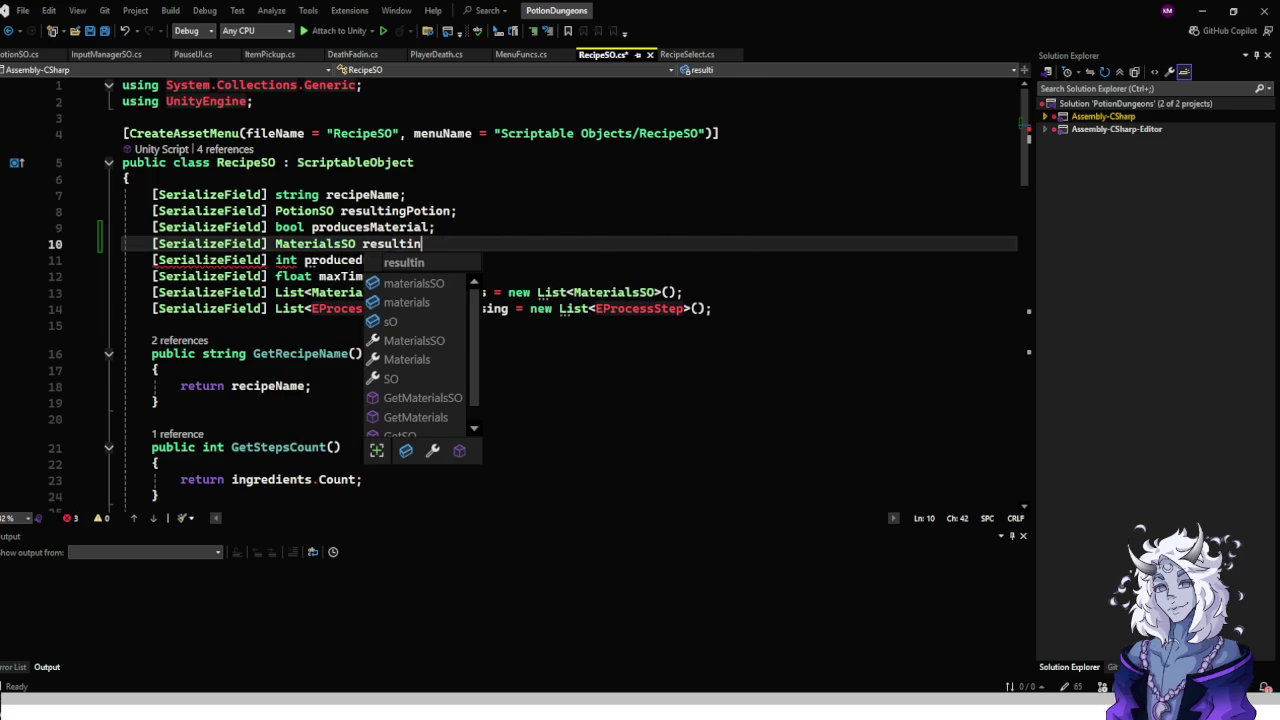
text(al;)
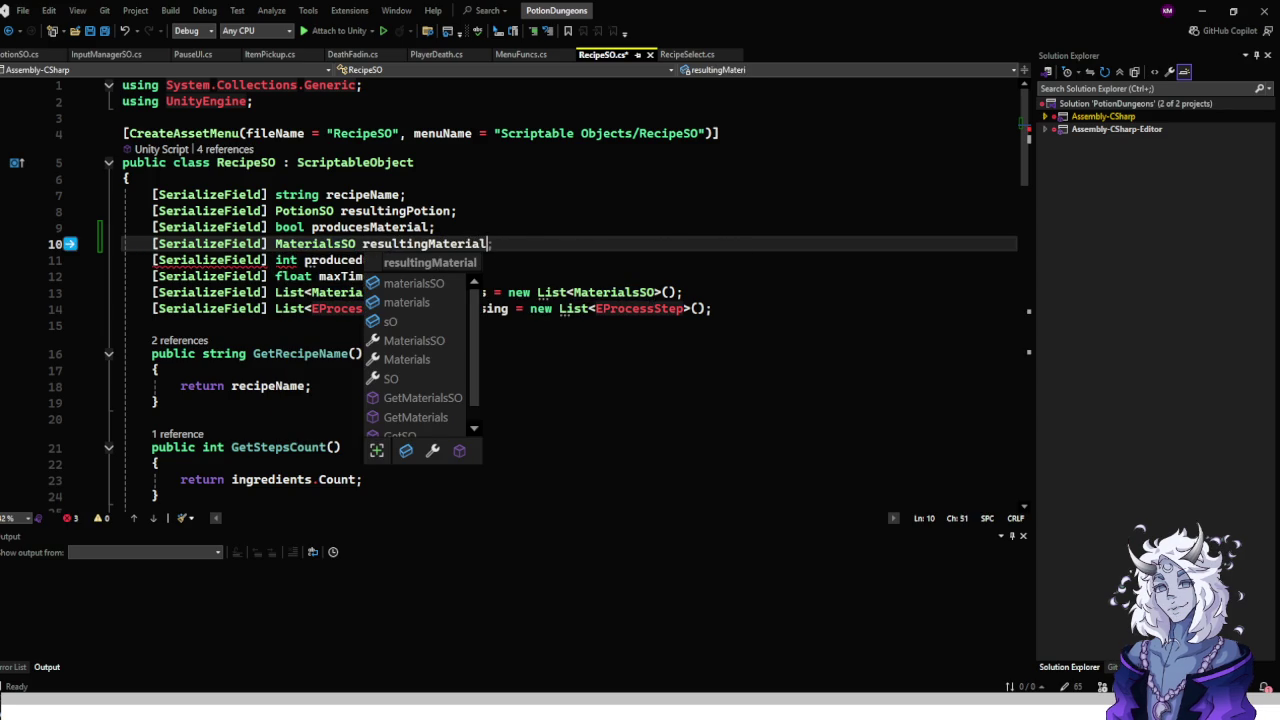
key(End)
text(p)
key(BackSpace)
key(ctrl+s)
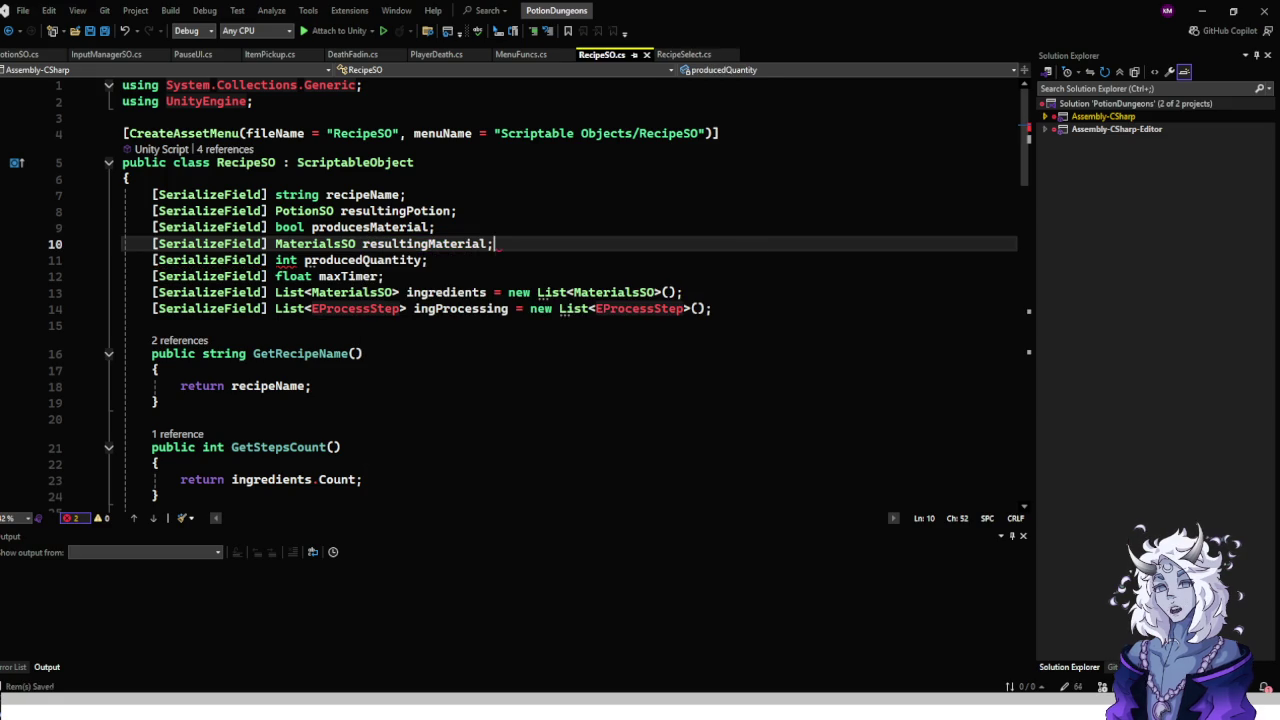
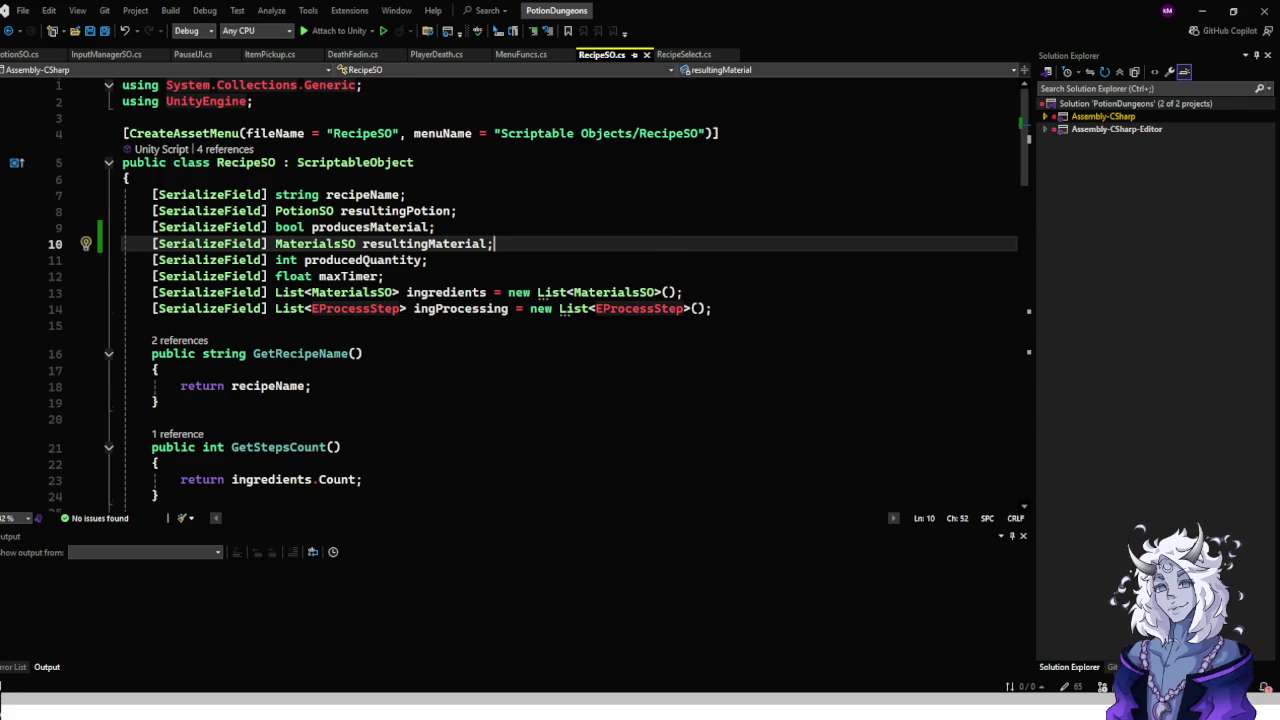
Add a public bool ProducesMaterial() method returning producesMaterial to RecipeSO and save.
scroll(570, 290, down, 8)
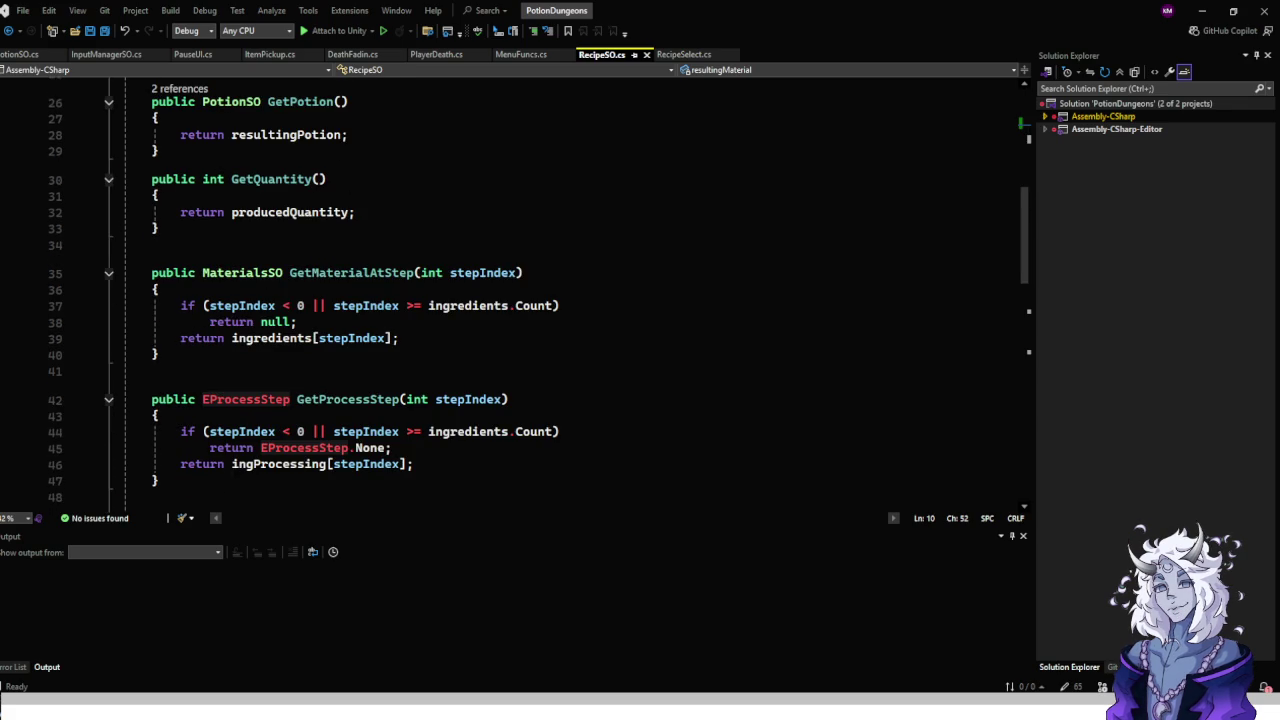
click(158, 228)
key(Return)
key(Return)
text(public bool)
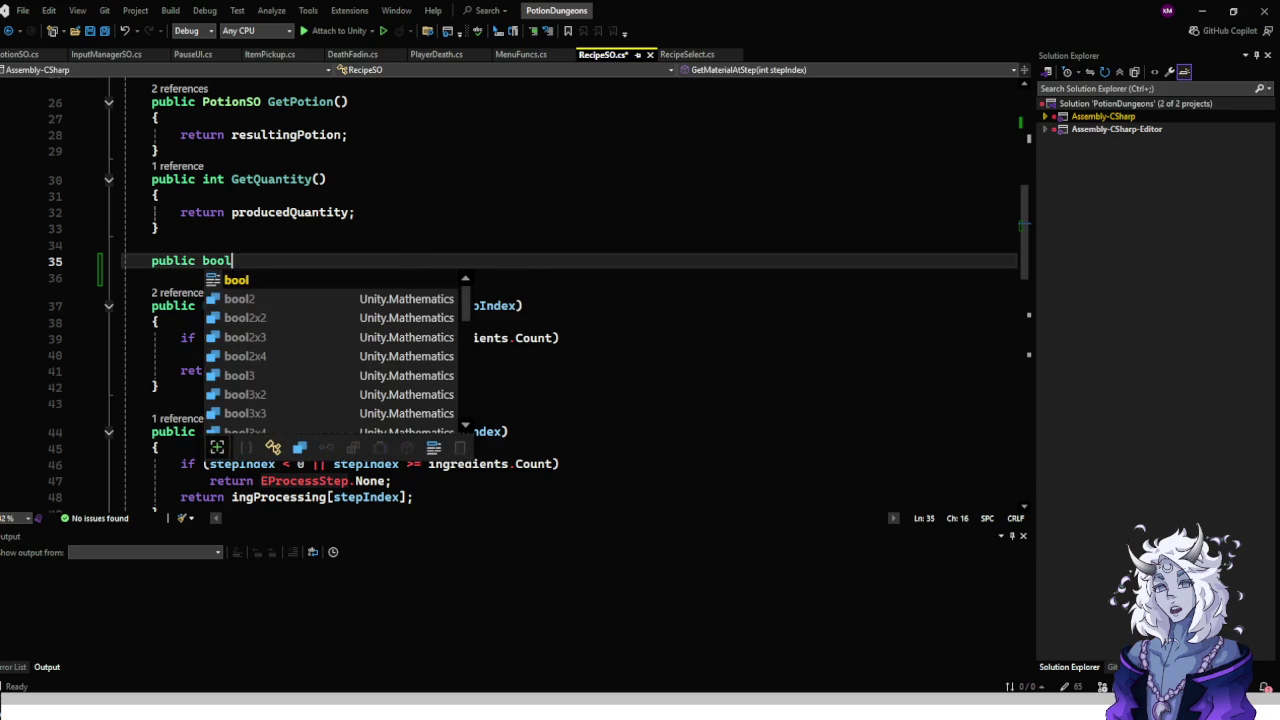
text( Produces)
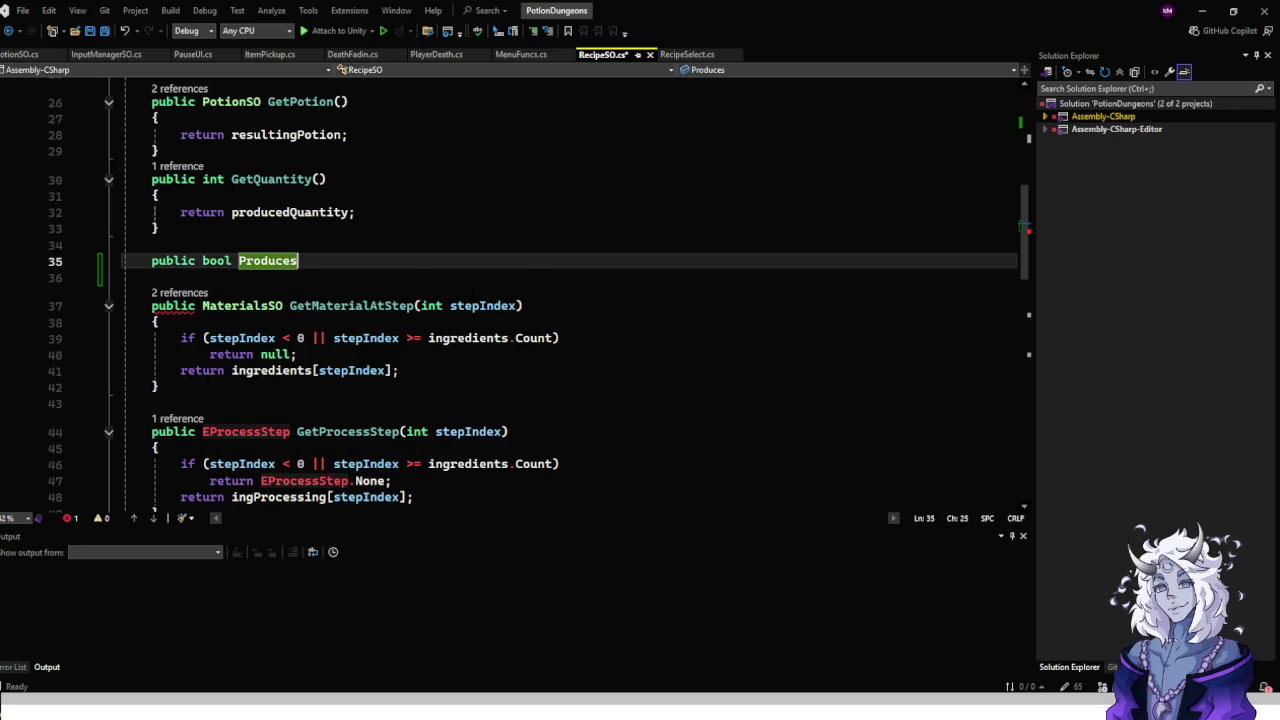
text(Material() {)
key(Return)
text(return)
key(Tab)
key(ctrl+s)
Add a public MaterialsSO GetProducedMaterial() method returning resultingMaterial, save, and return to Unity.
click(159, 321)
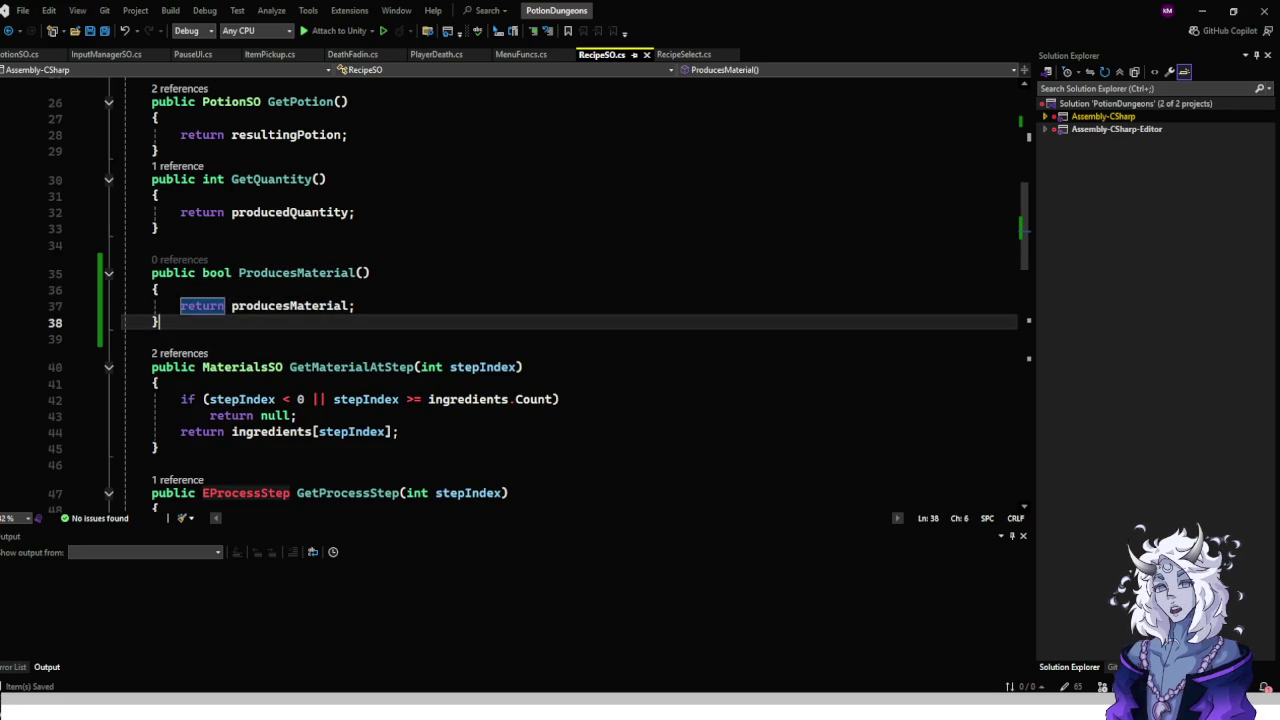
key(Return)
key(Return)
text(public Mater)
key(Down)
key(Down)
key(Tab)
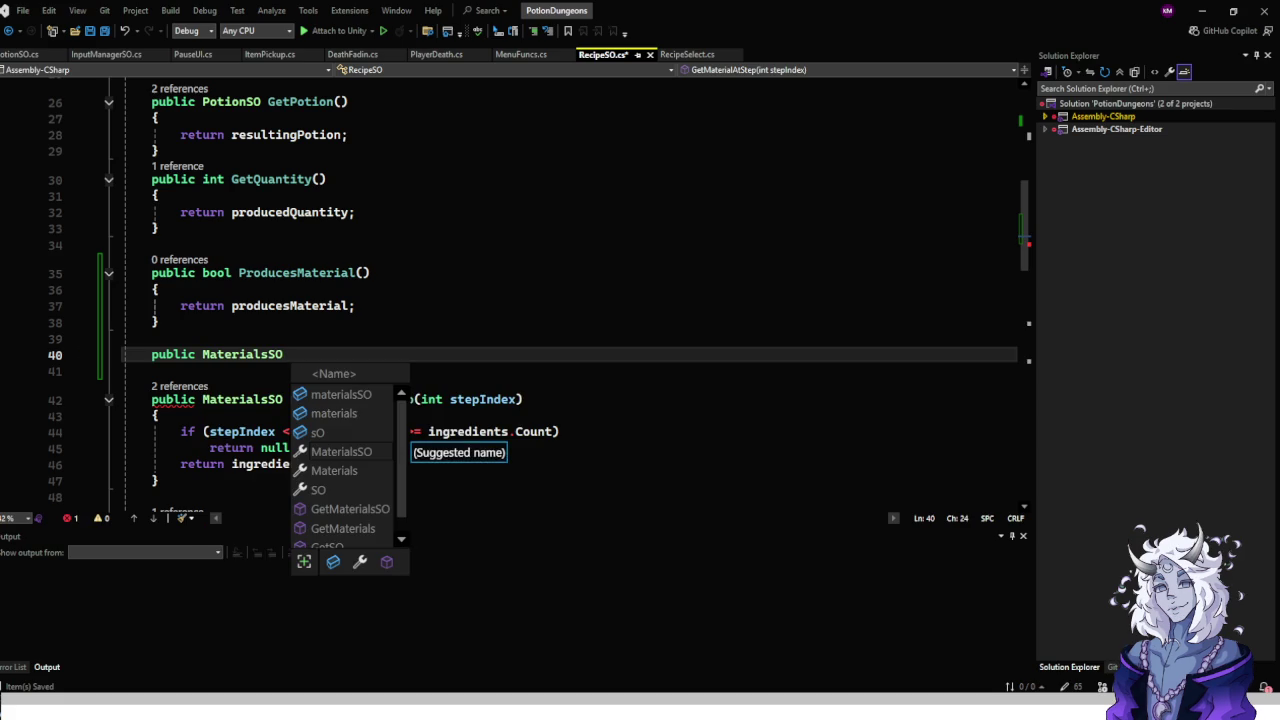
text(Get)
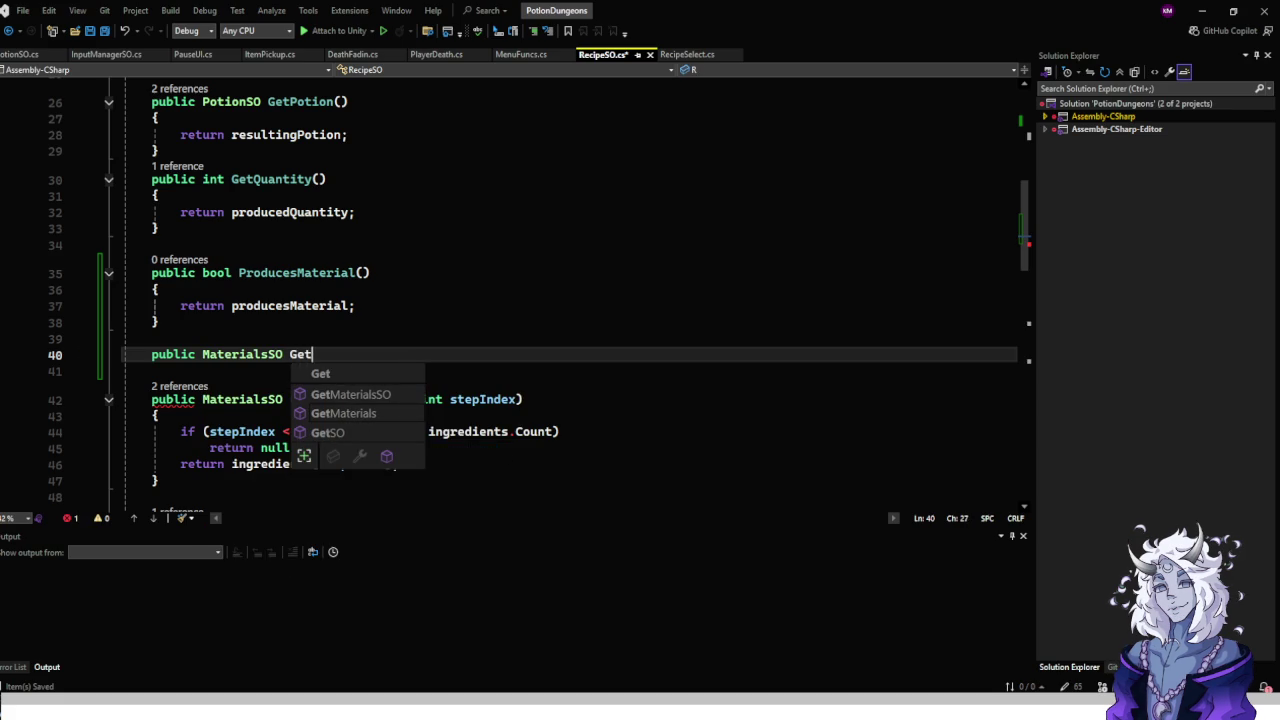
text(ProducedMaterial)
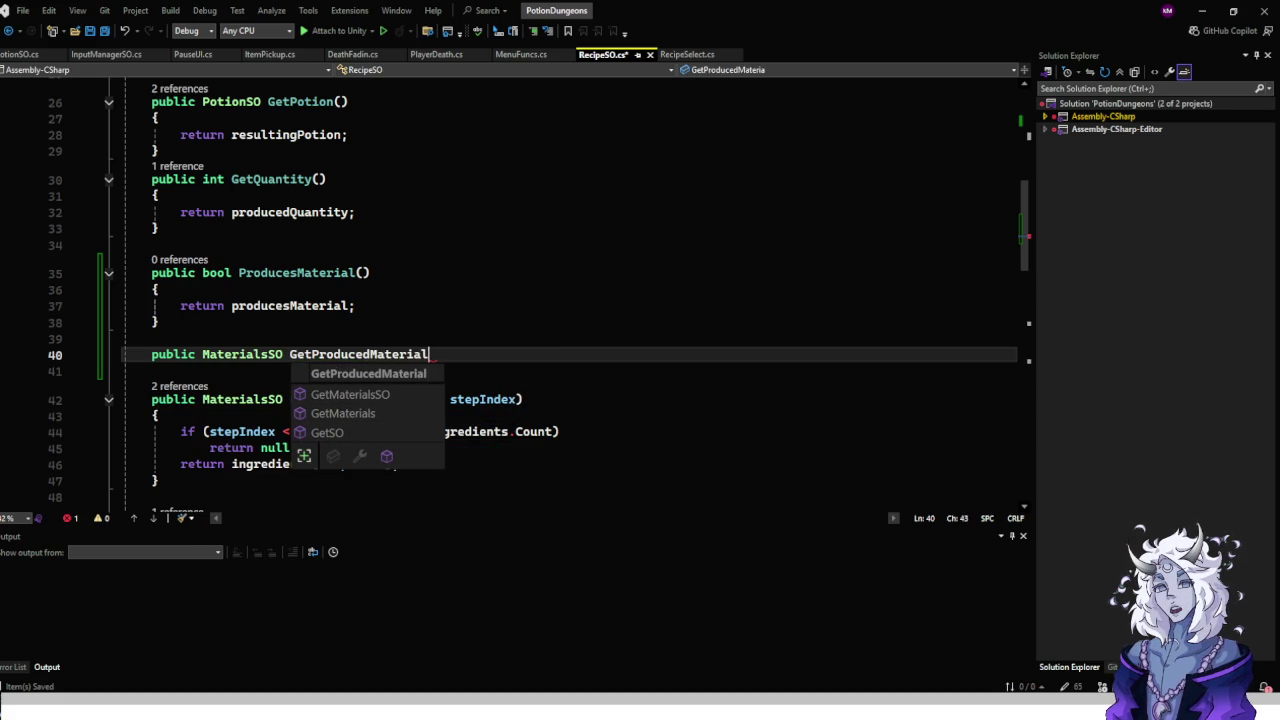
text(( {)
key(Return)
key(Tab)
key(ctrl+s)
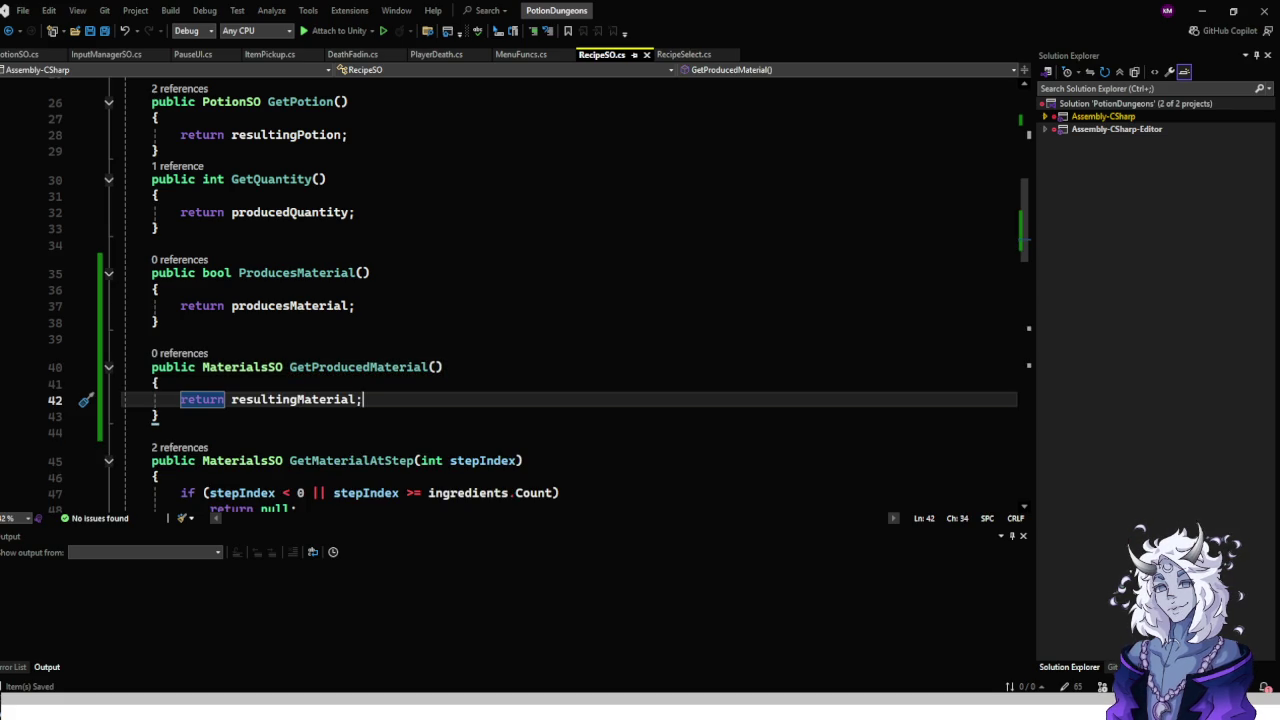
scroll(570, 290, up, 8)
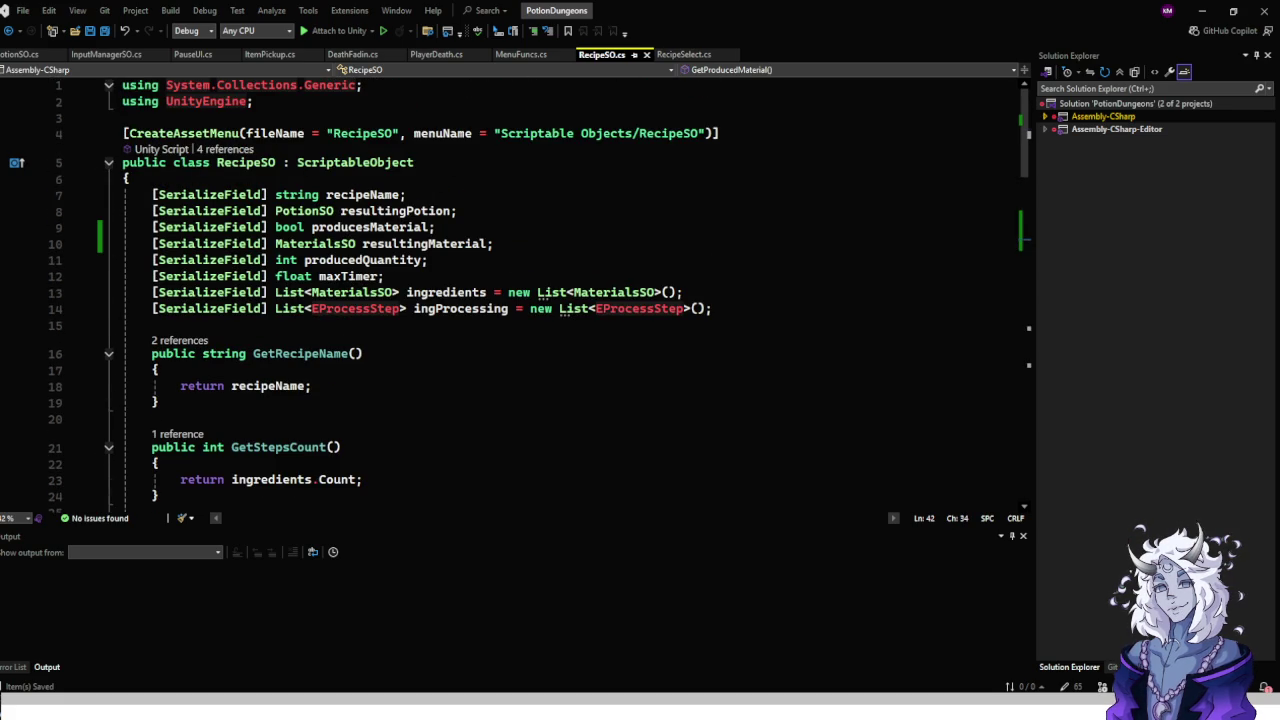
click(429, 259)
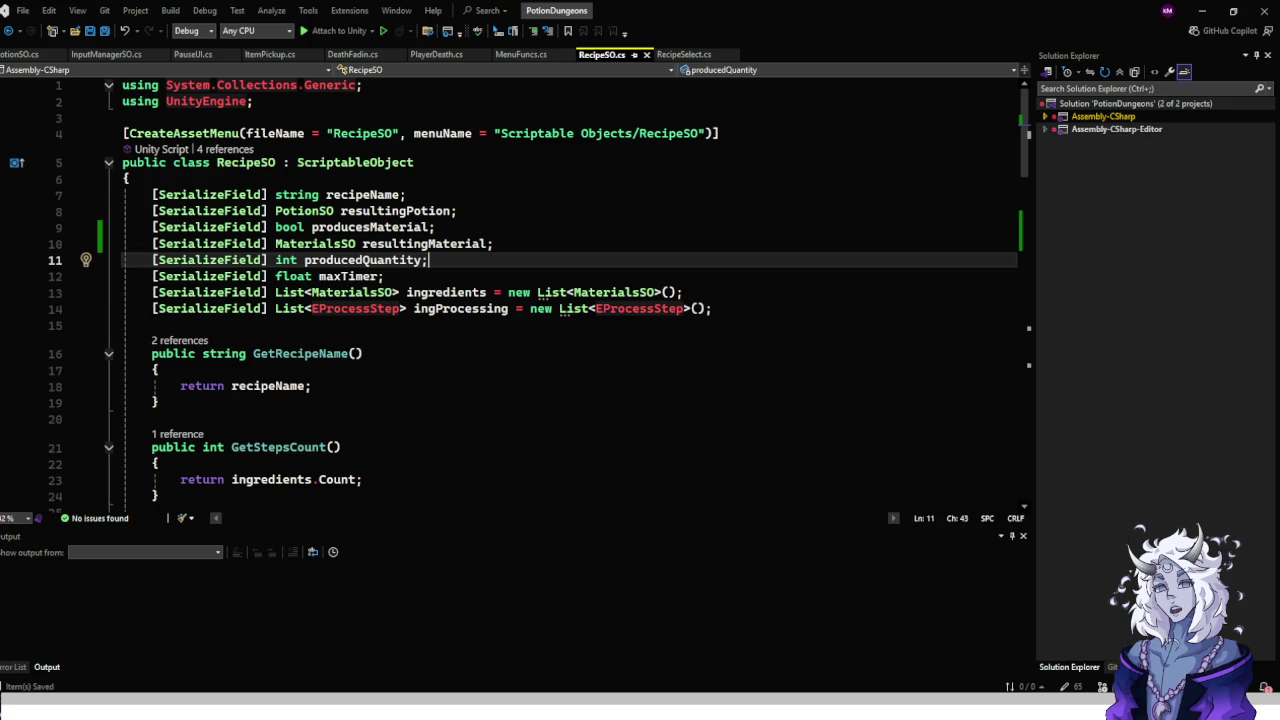
click(1202, 10)
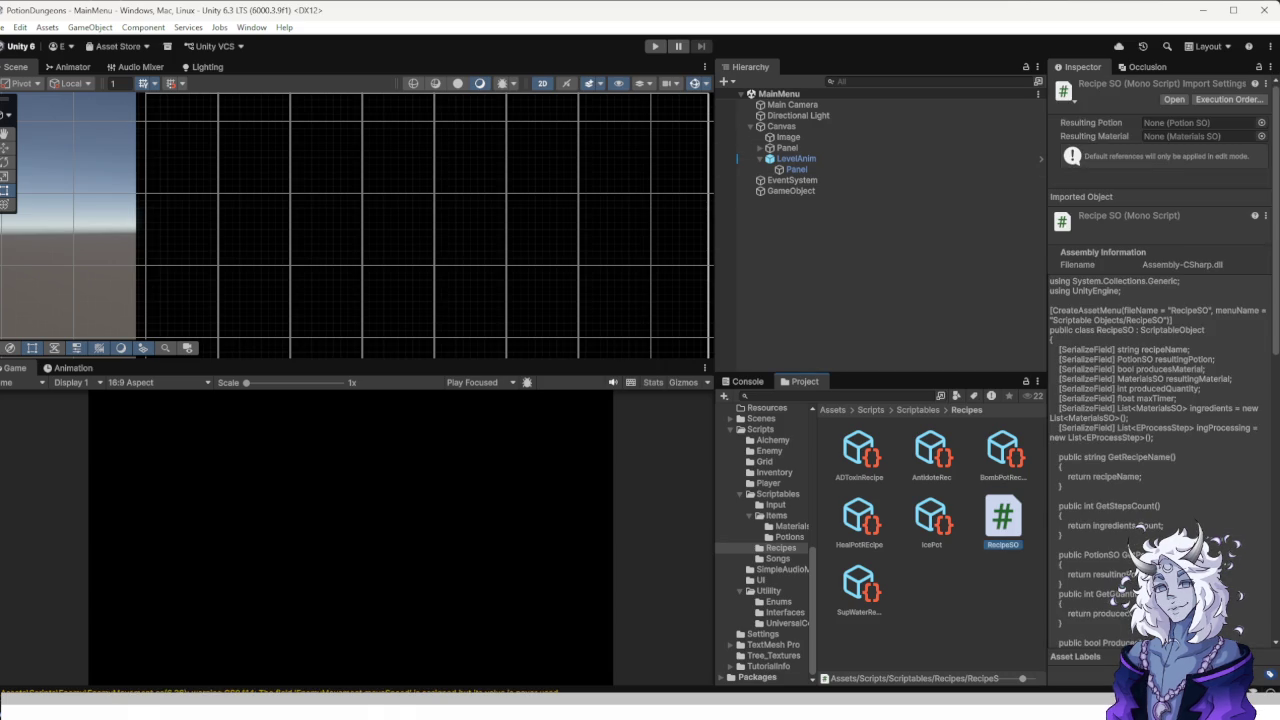
Look over the Sup Water and AD Toxin recipes in the Recipes folder.
right_click(944, 576)
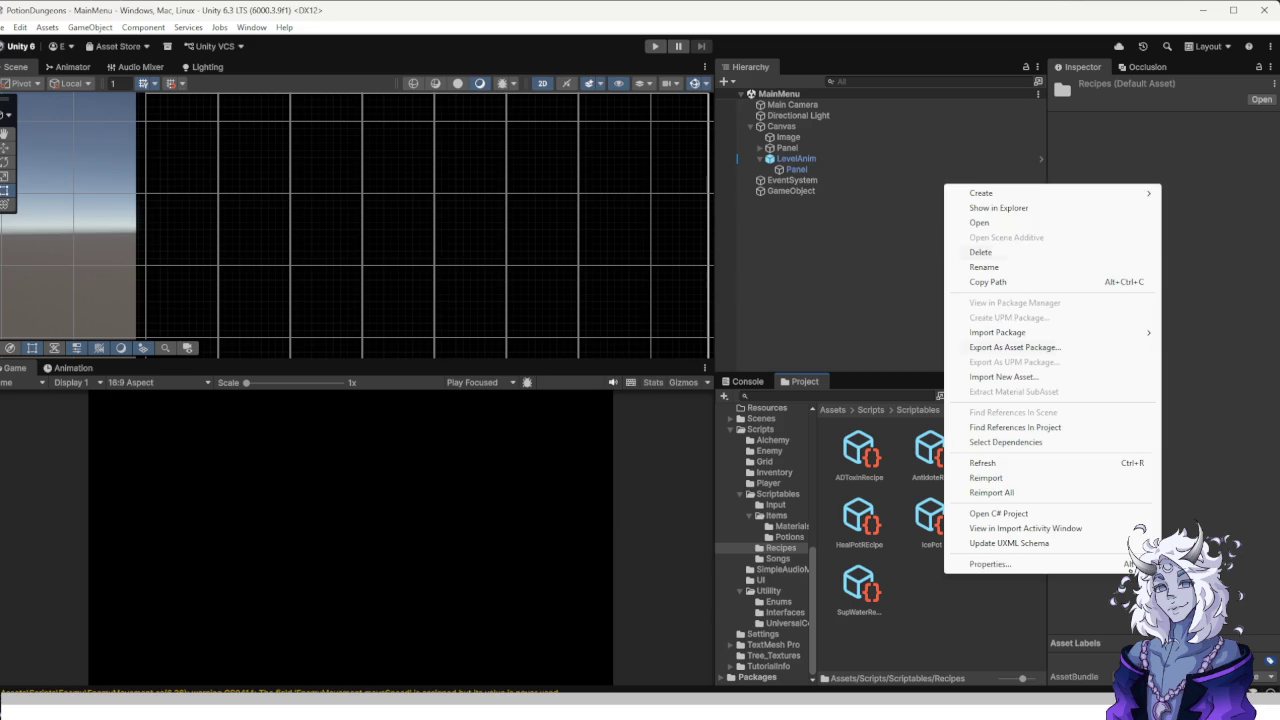
click(859, 588)
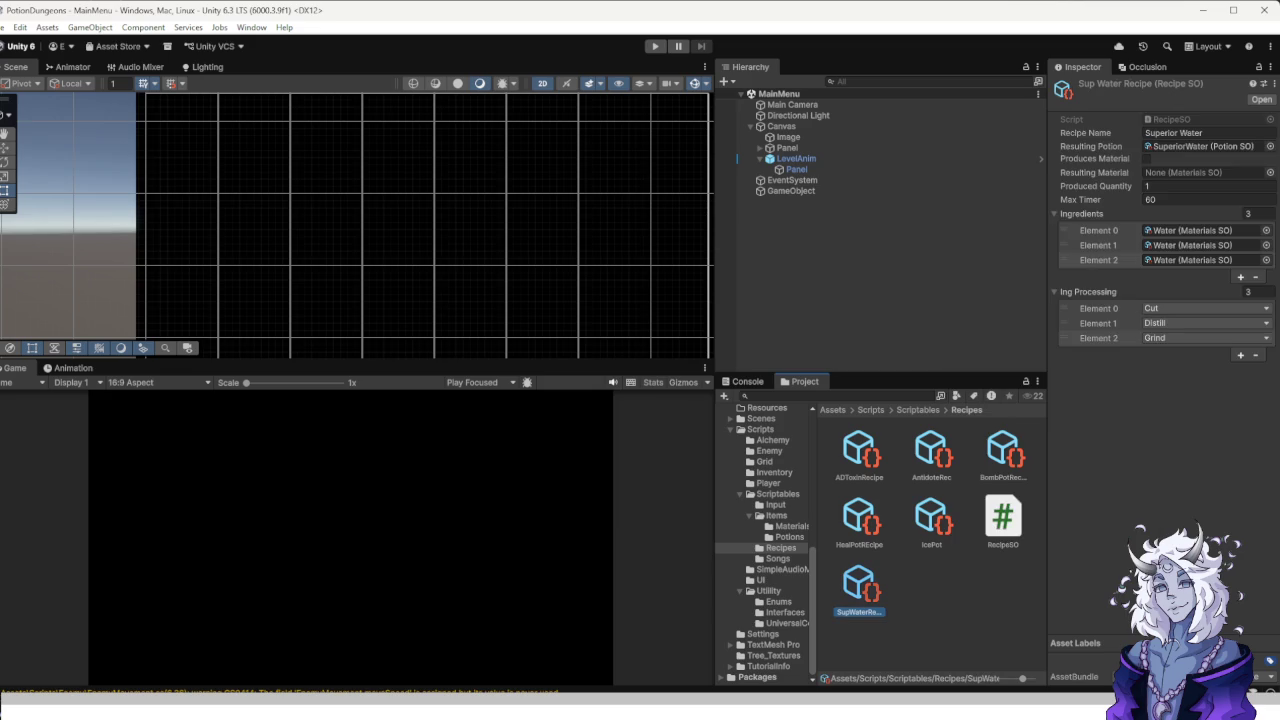
click(859, 455)
click(859, 588)
Rename the Potions folder's Neutralizer asset to NeutralizerRecupe and move it into Recipes.
click(789, 537)
click(1003, 515)
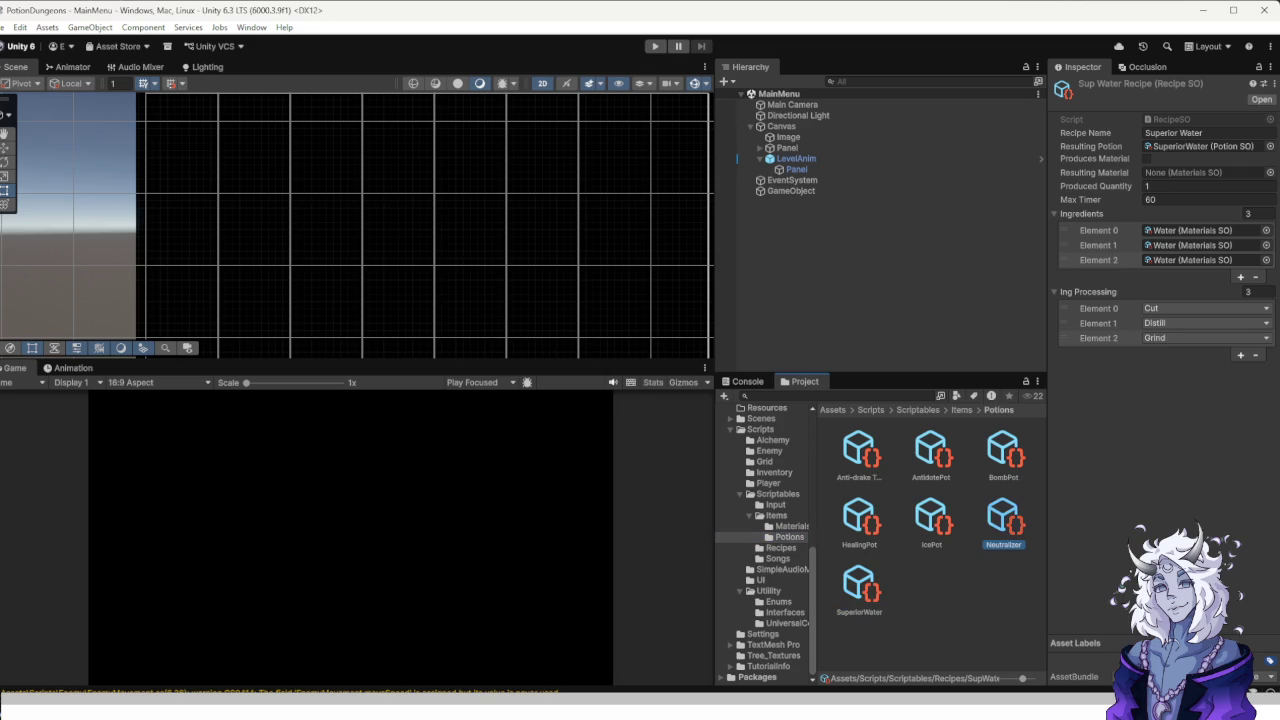
right_click(1012, 511)
click(1052, 203)
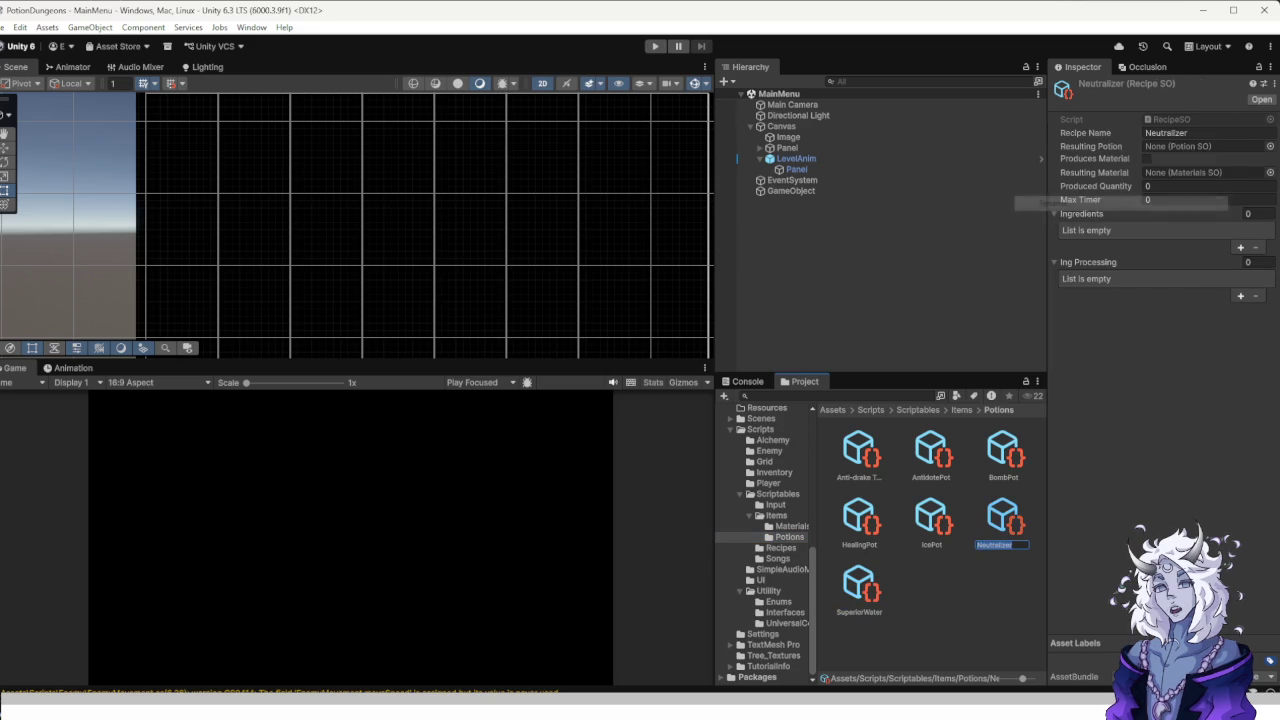
text(Recupe)
key(Return)
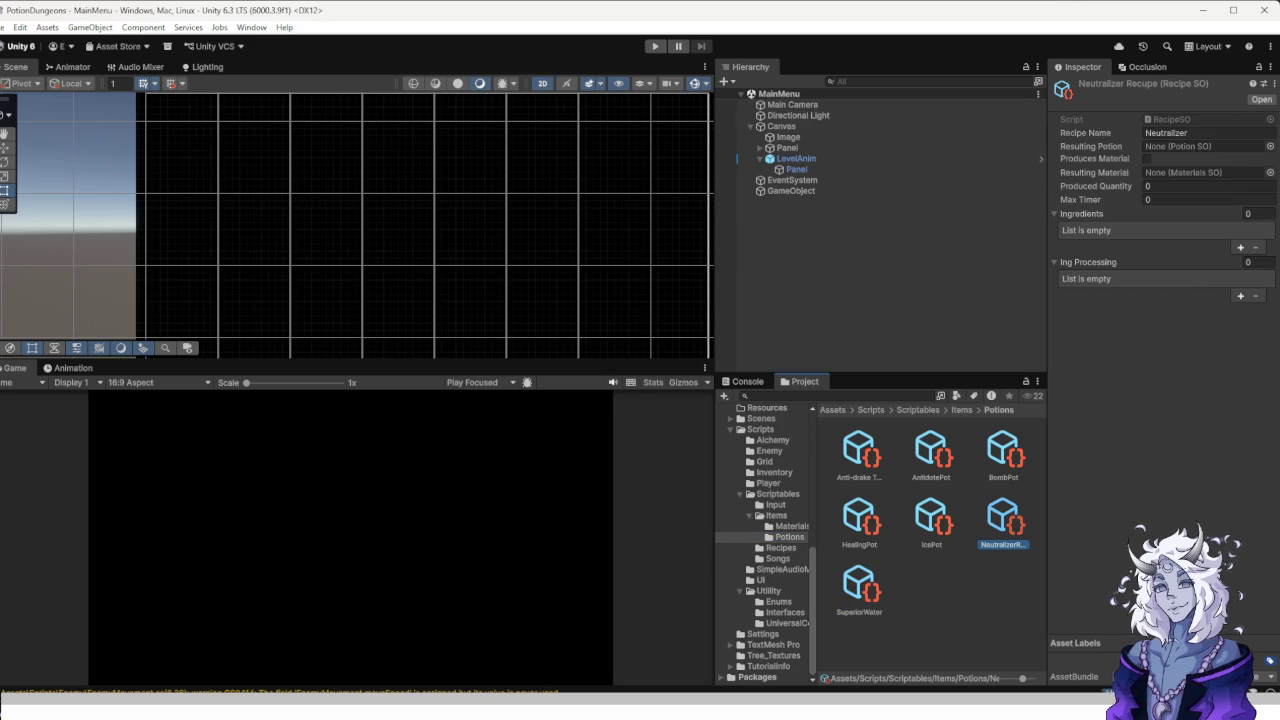
drag(1003, 515, 781, 548)
click(781, 548)
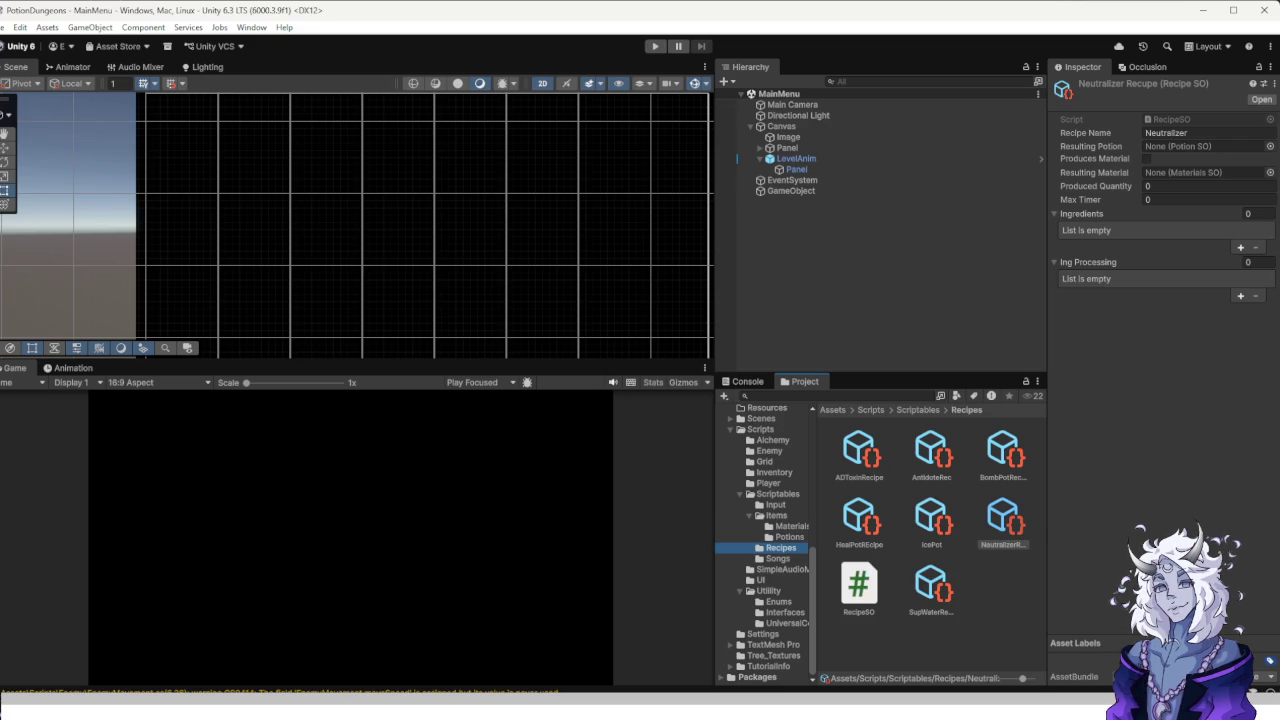
Set the Neutralizer recipe's resulting material to Neutralizer, quantity 2, Max Timer 45.
click(1186, 132)
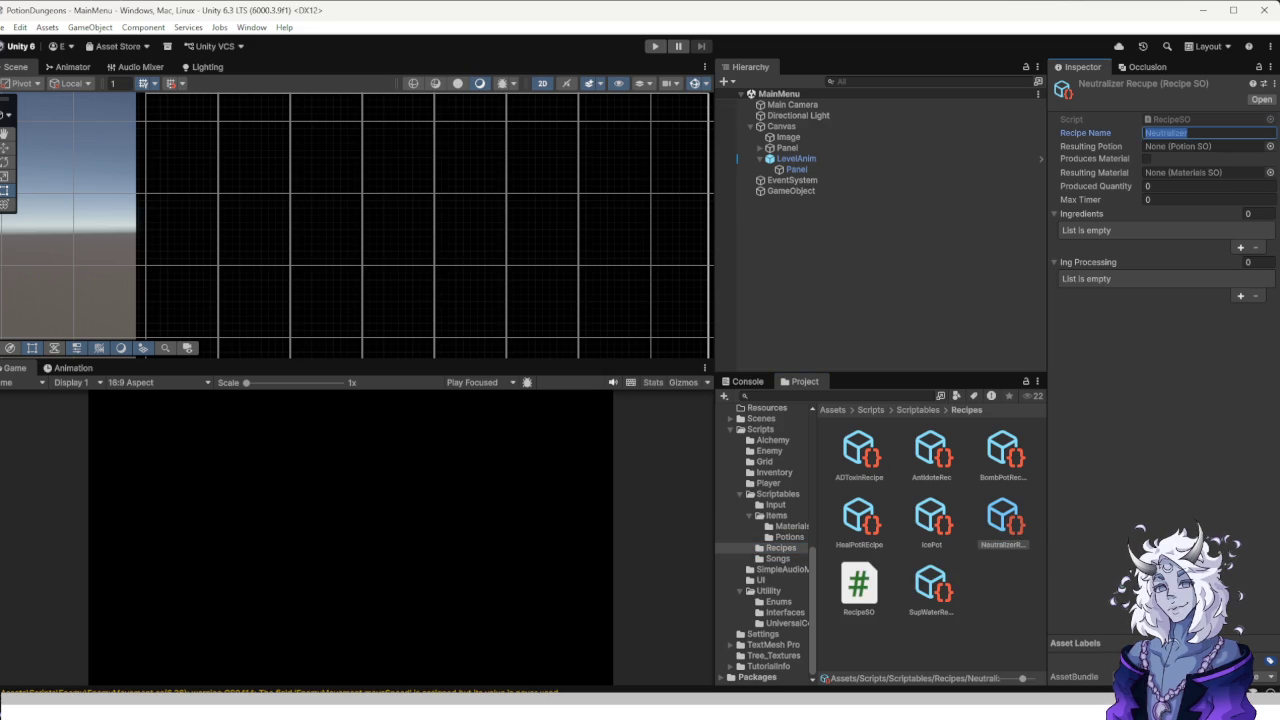
key(Tab)
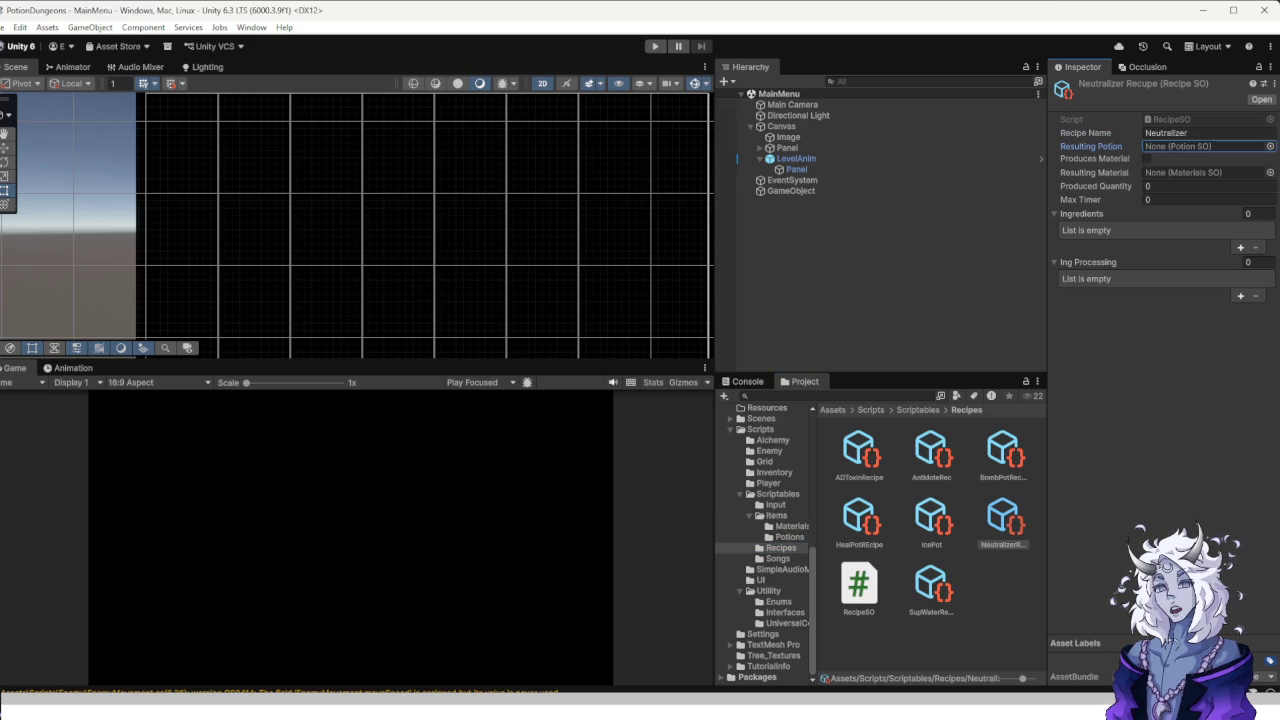
key(Tab)
key(Tab)
key(Return)
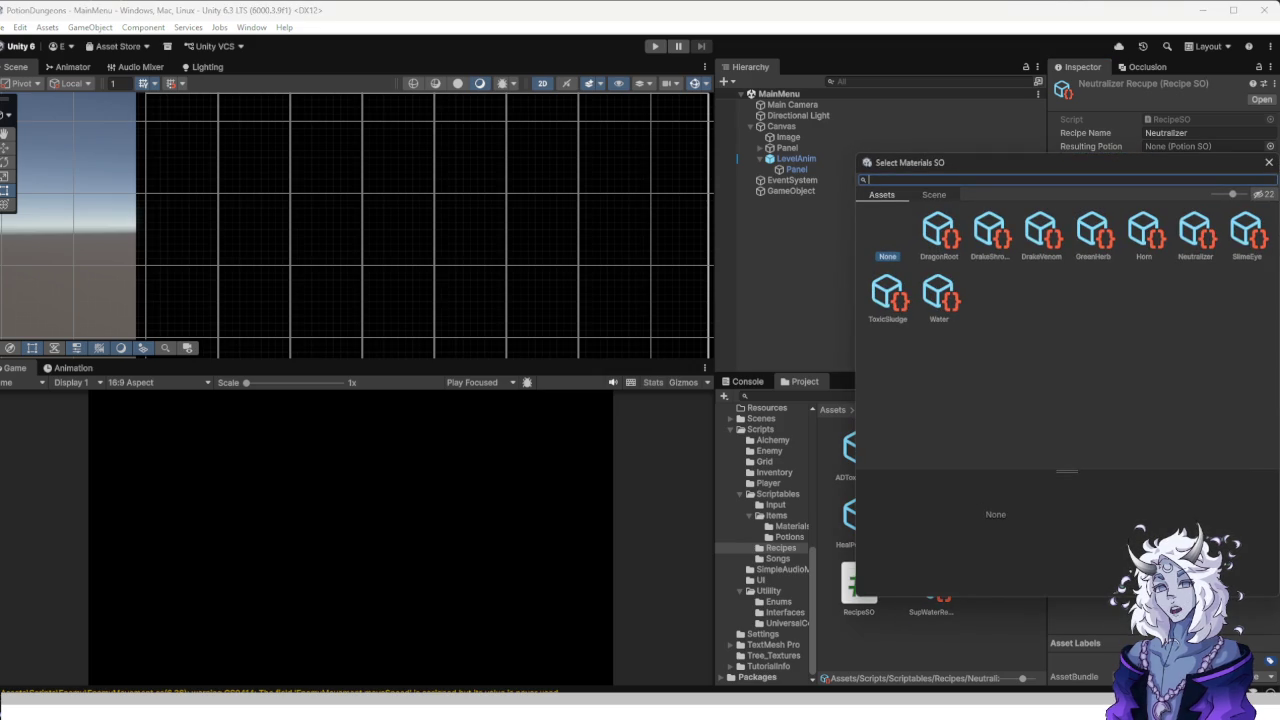
double_click(1195, 232)
key(Tab)
text(2)
key(Tab)
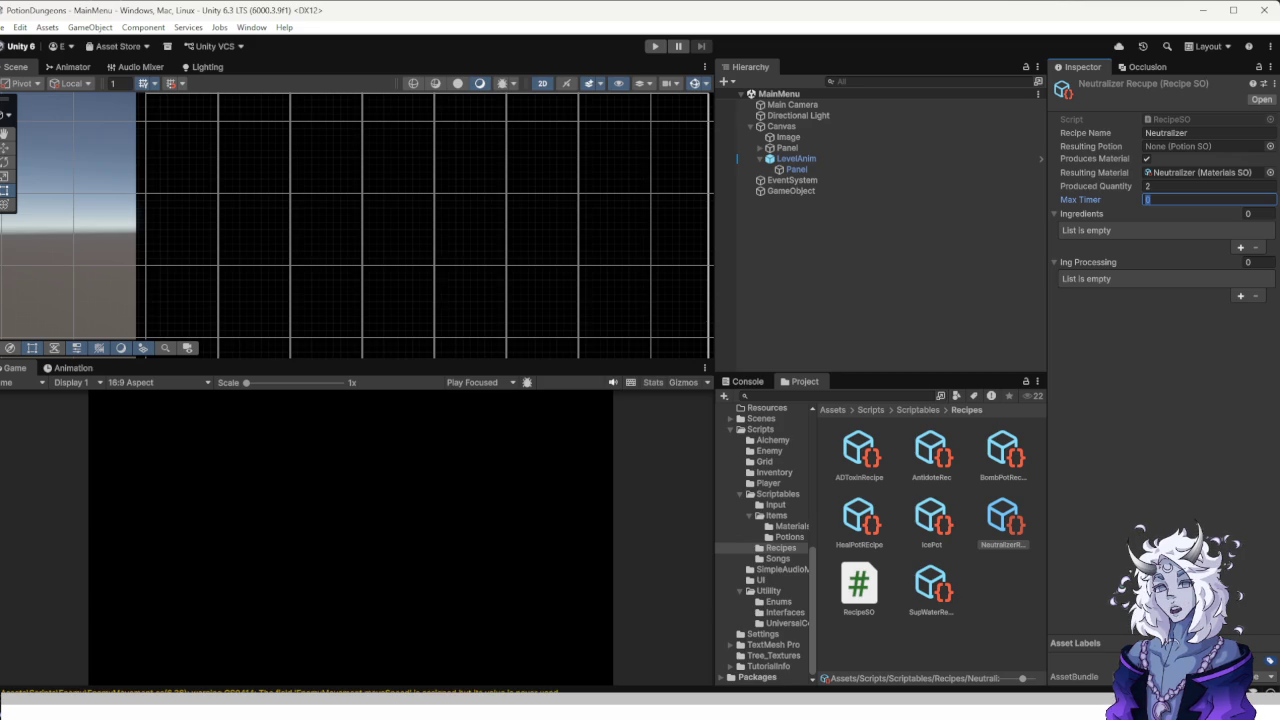
text(45)
key(Tab)
Add two more ingredient slots to the Neutralizer recipe.
click(1240, 247)
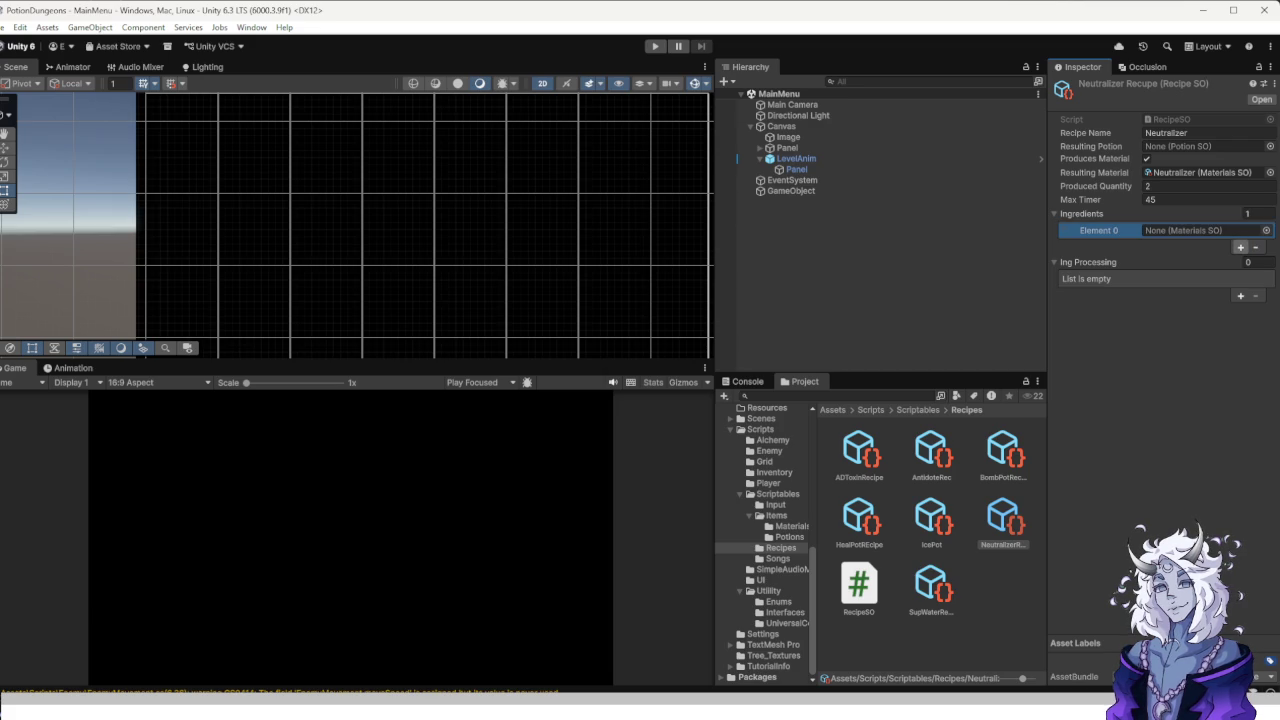
click(1240, 247)
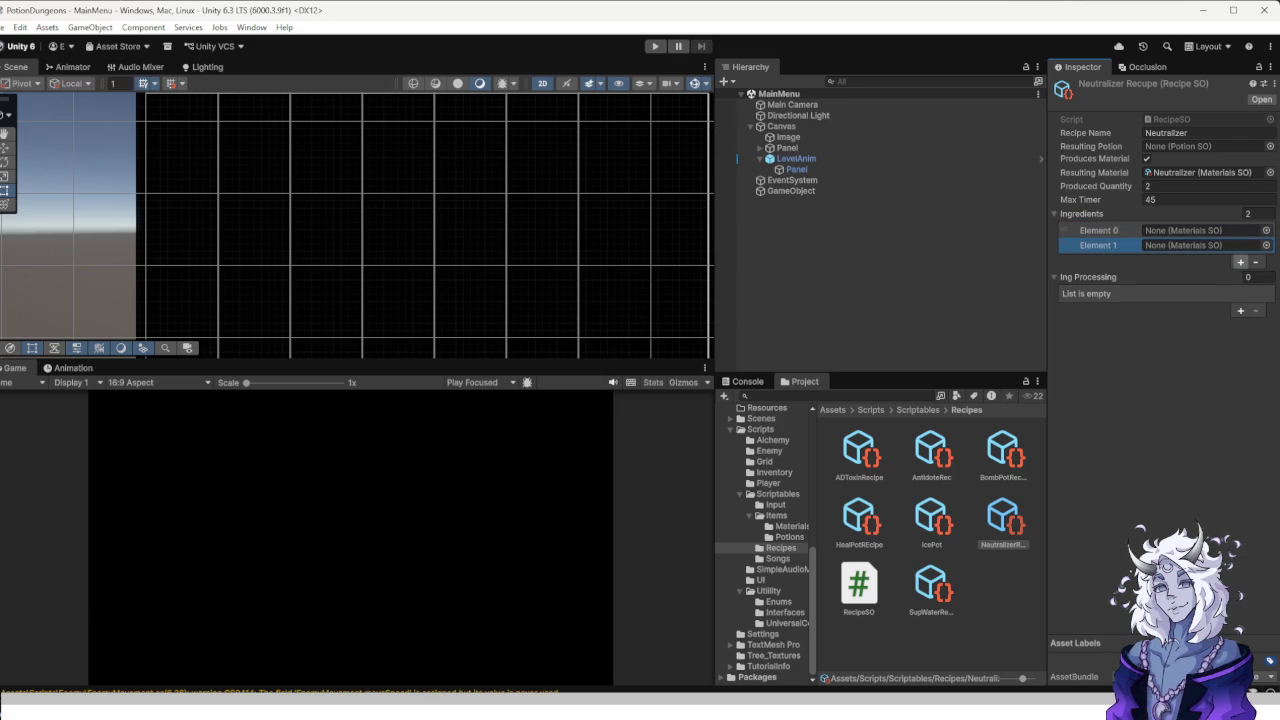
click(1266, 245)
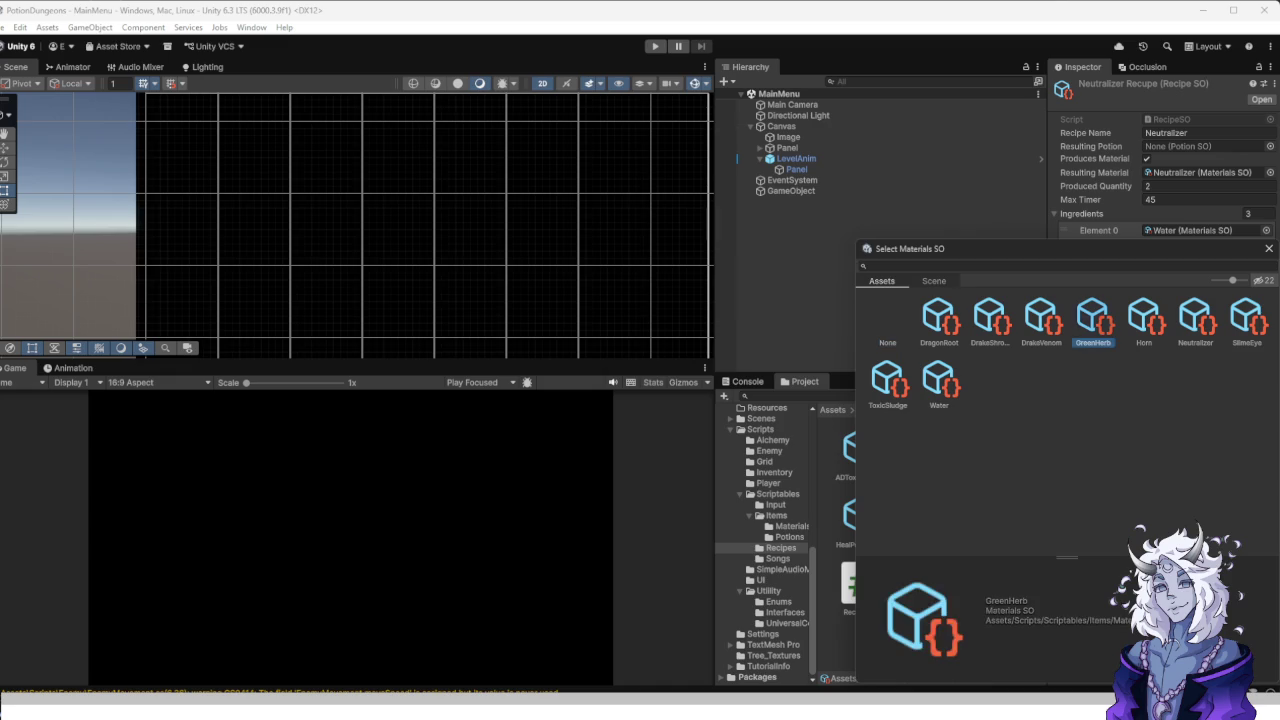
Set the third ingredient to GreenHerb and add two processing step slots.
double_click(1093, 318)
click(1240, 325)
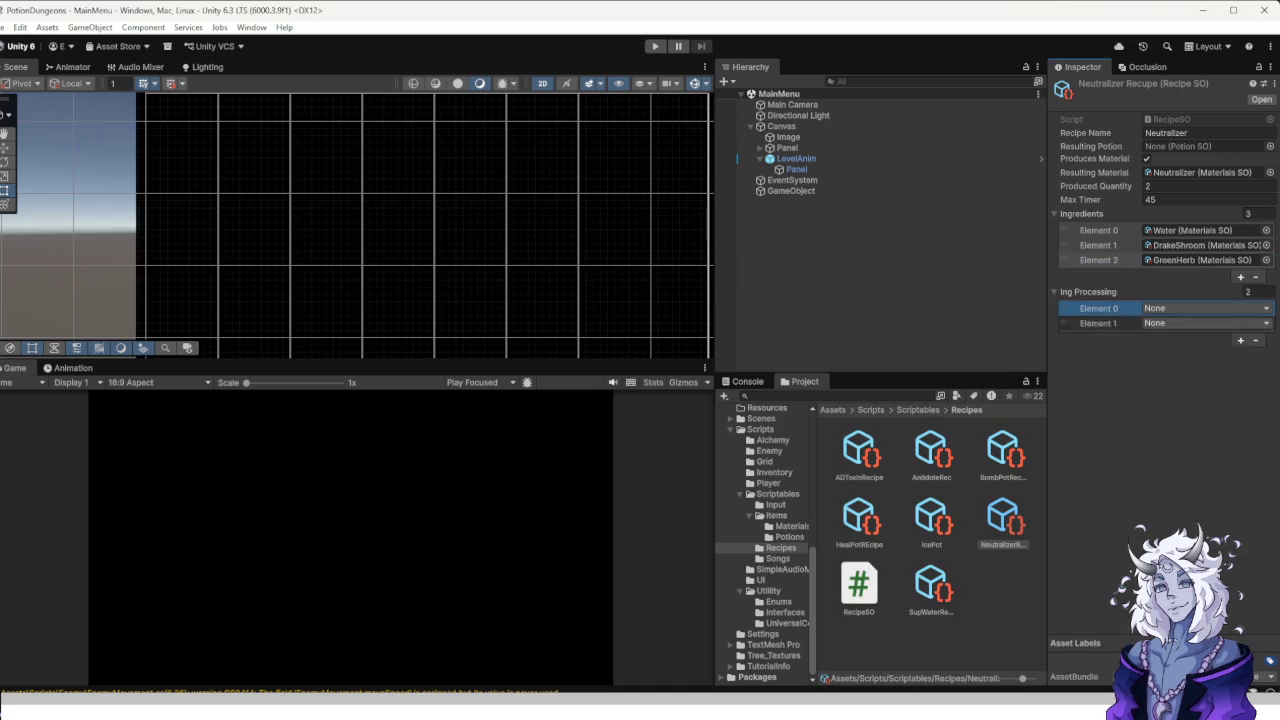
click(1240, 340)
Set the three processing steps to Distill, Grind and Cut.
click(1207, 308)
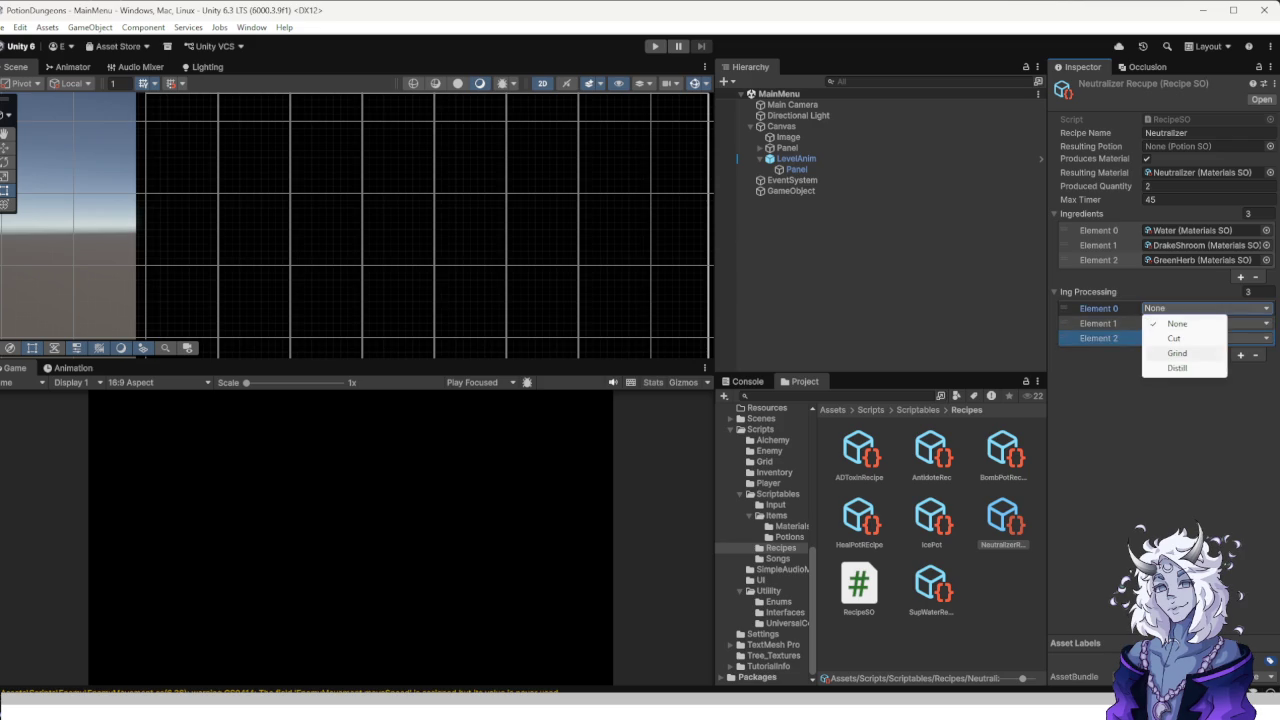
click(1177, 368)
click(1207, 323)
click(1177, 368)
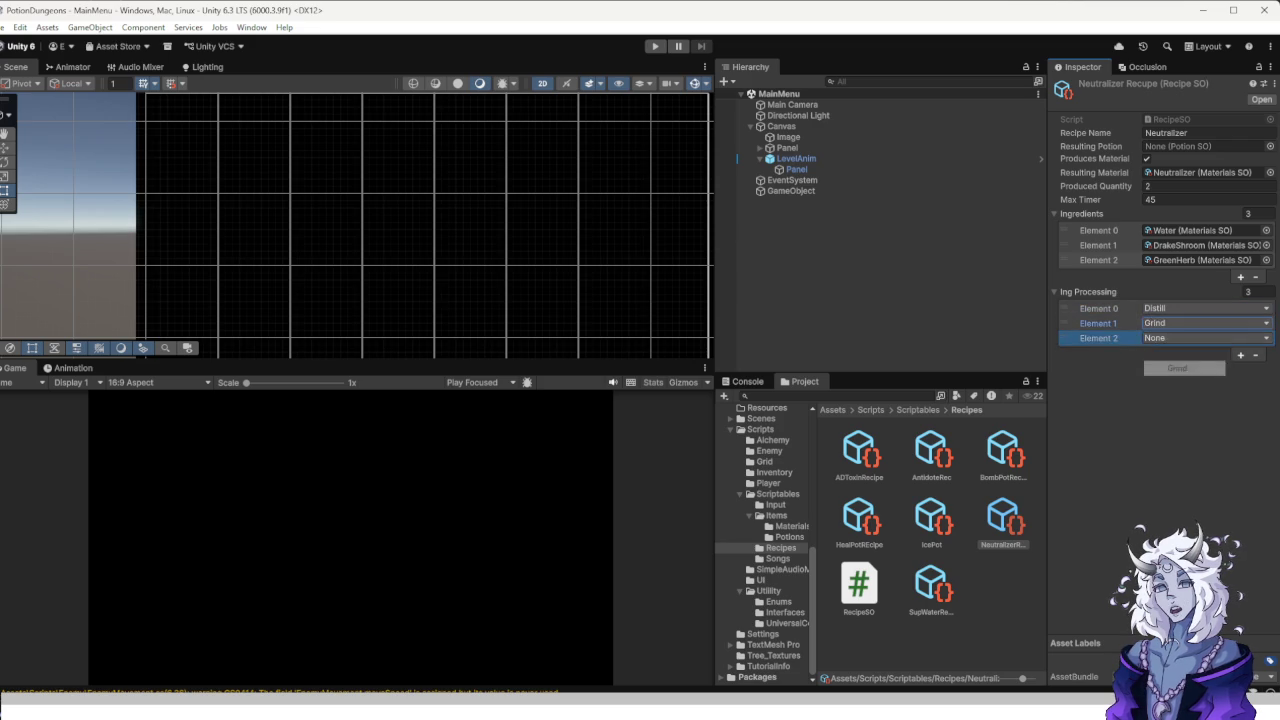
click(1207, 338)
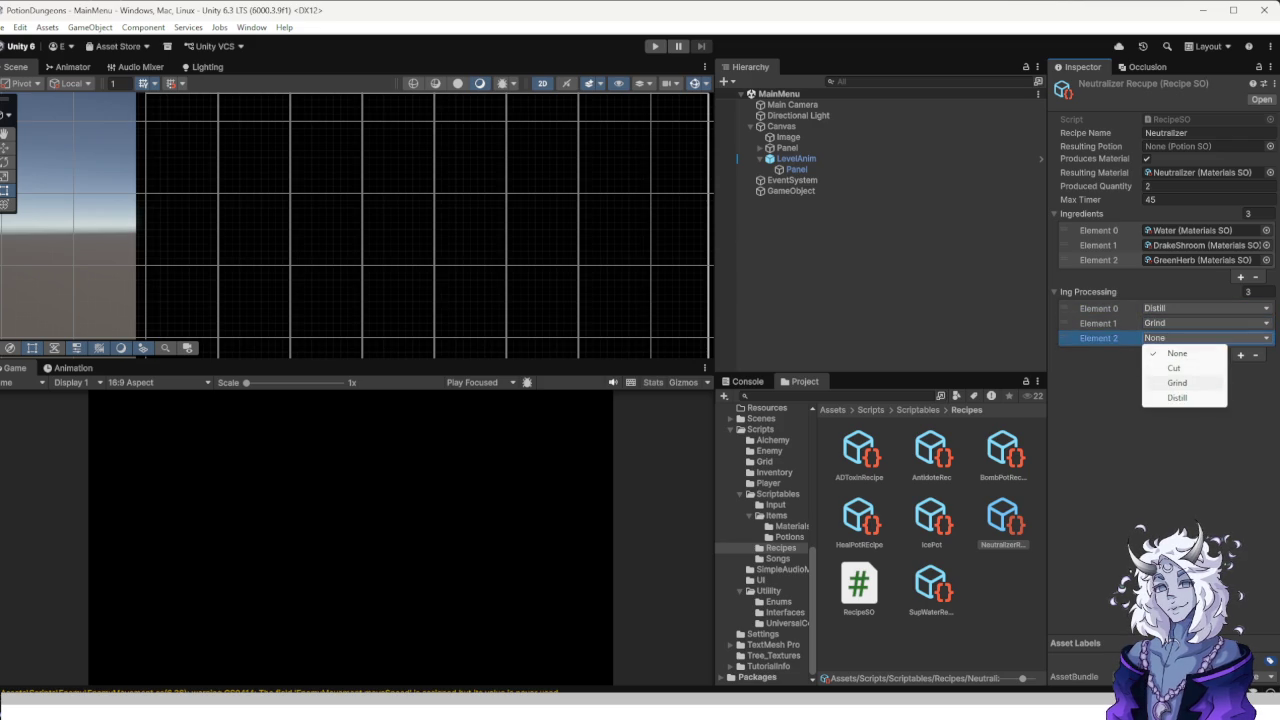
click(1174, 368)
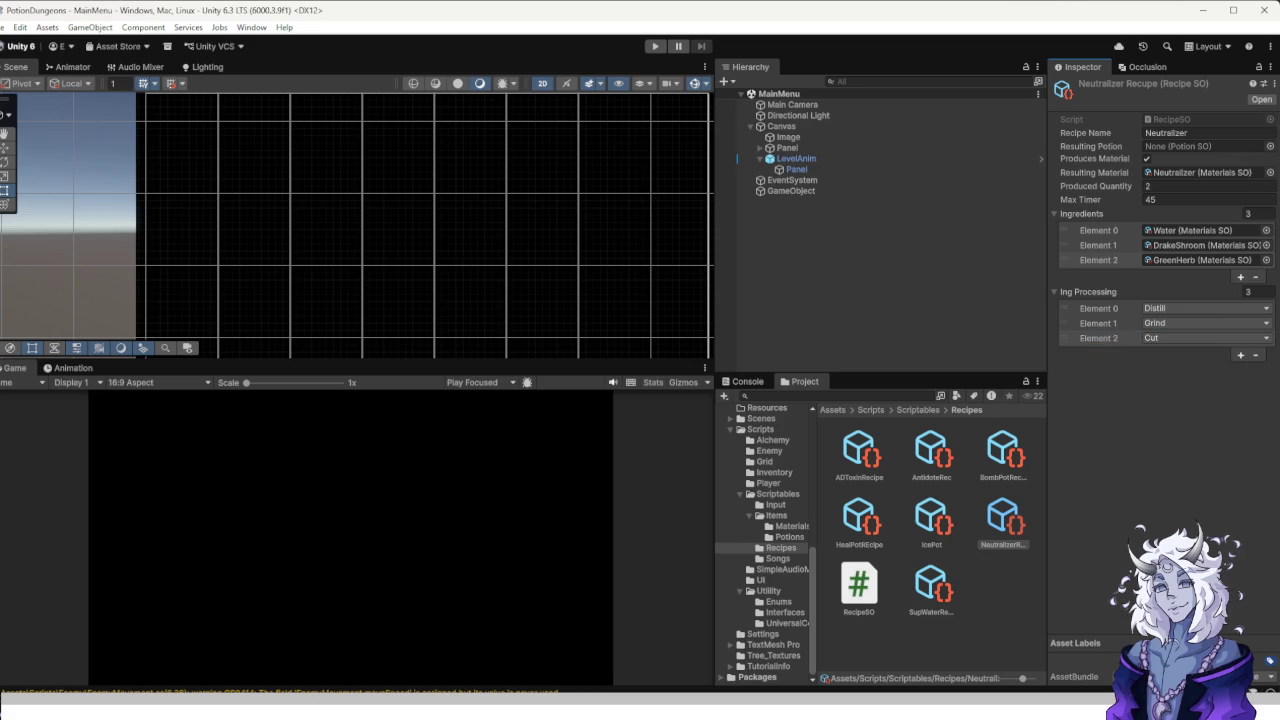
click(1098, 260)
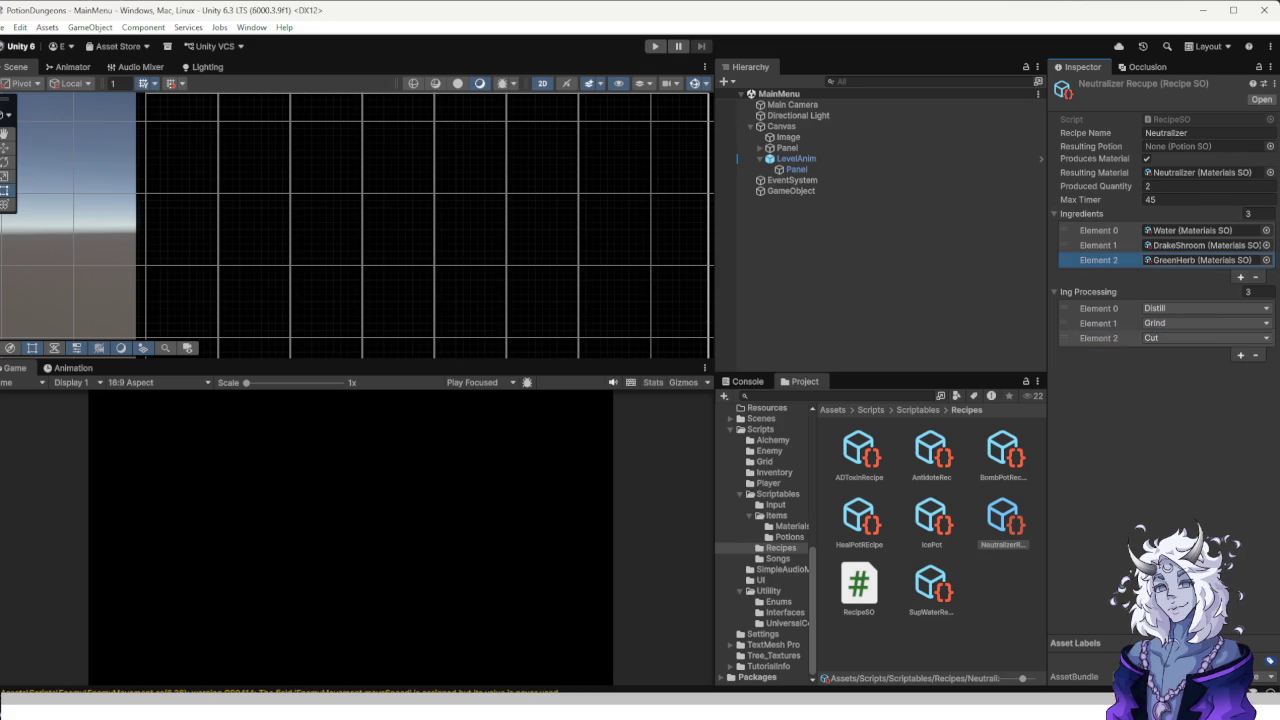
click(1100, 308)
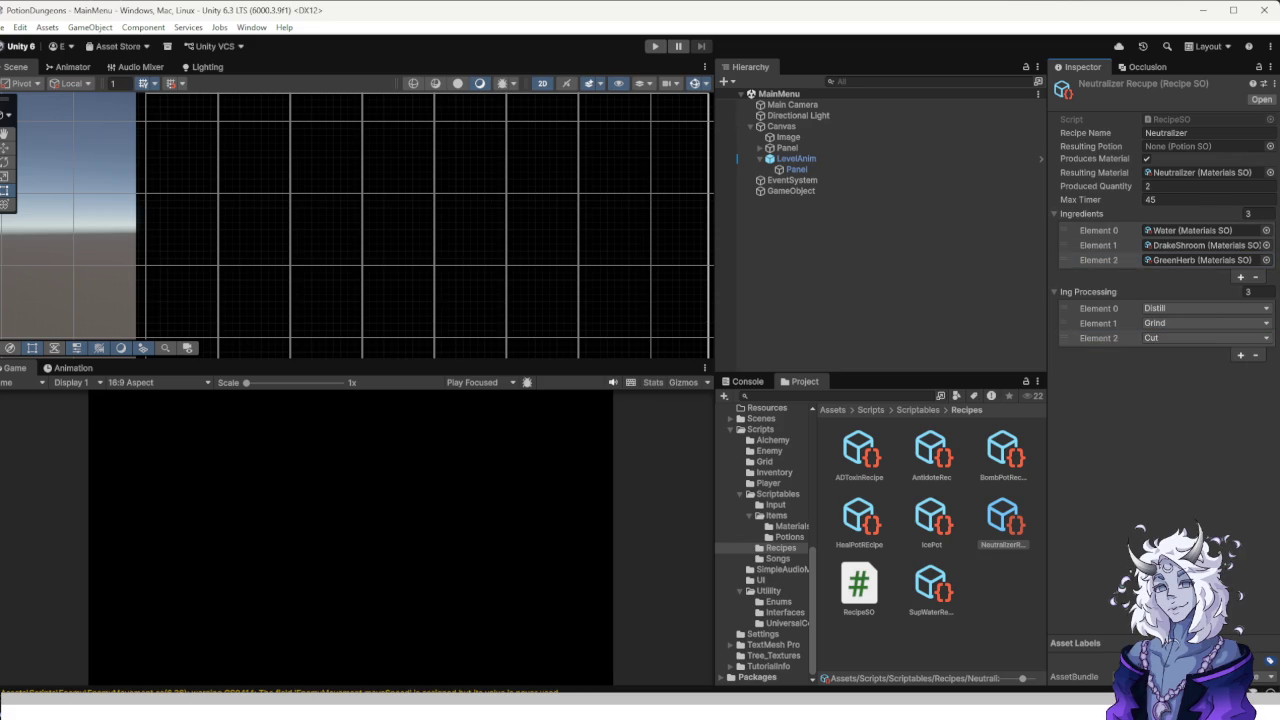
right_click(995, 590)
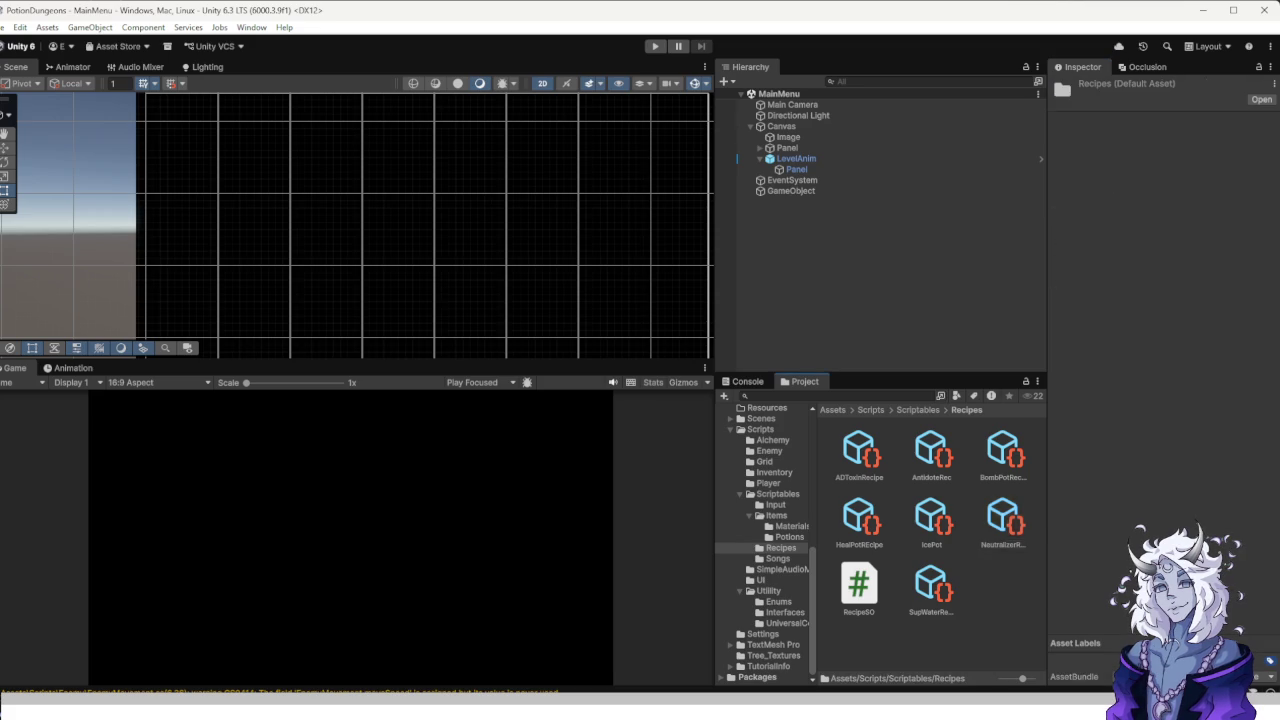
Create a new RecipeSO asset in Recipes named ToxicSludgeRecipe.
mouse_move(1030, 204)
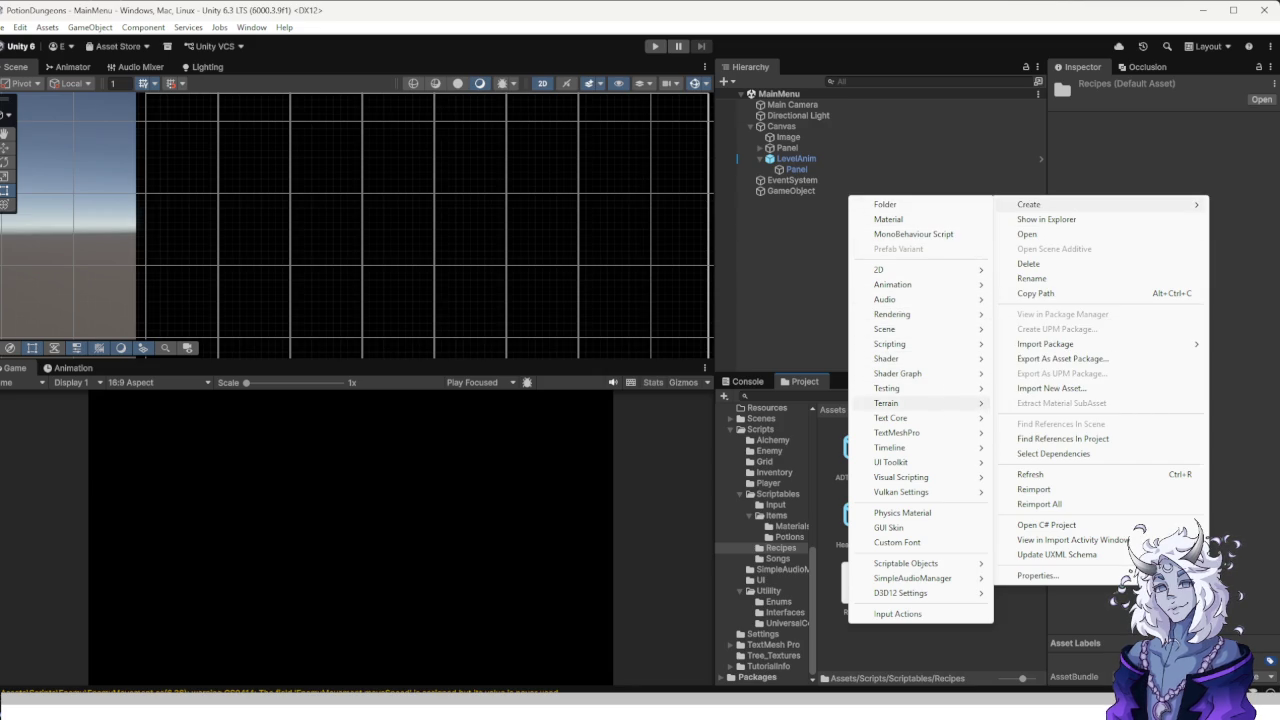
mouse_move(905, 563)
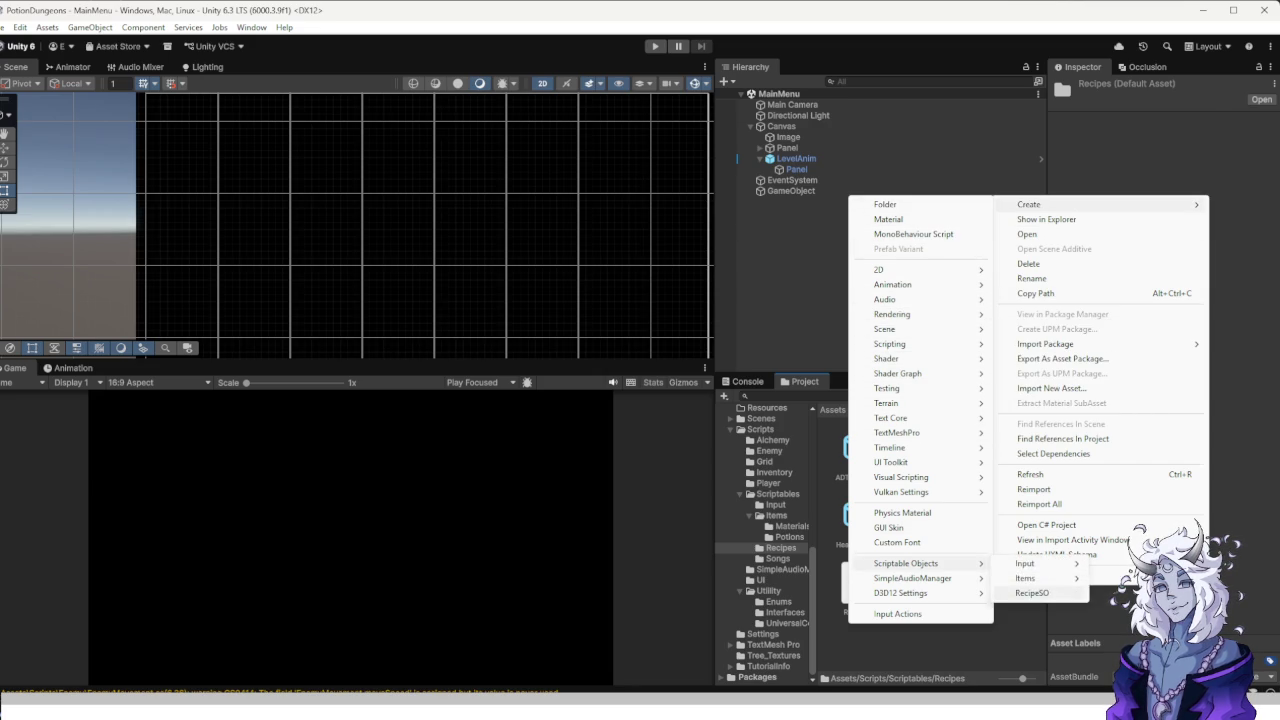
click(1032, 593)
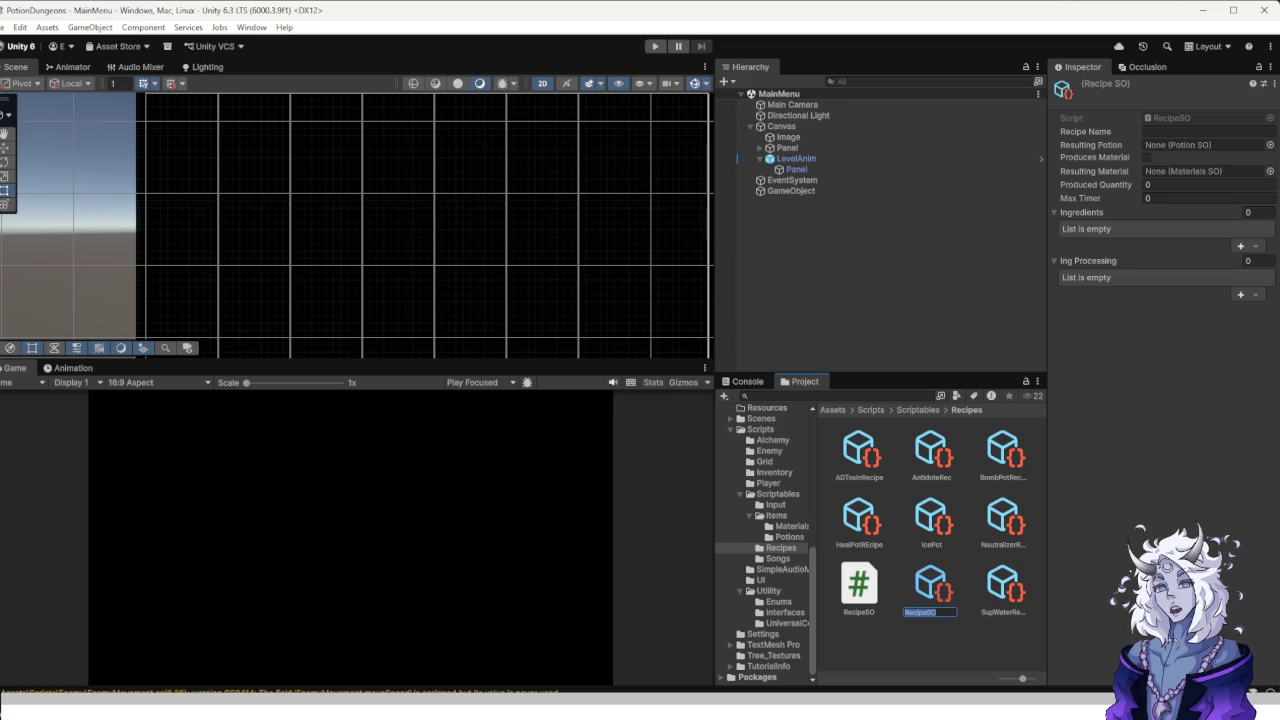
text(To)
text(cSludge)
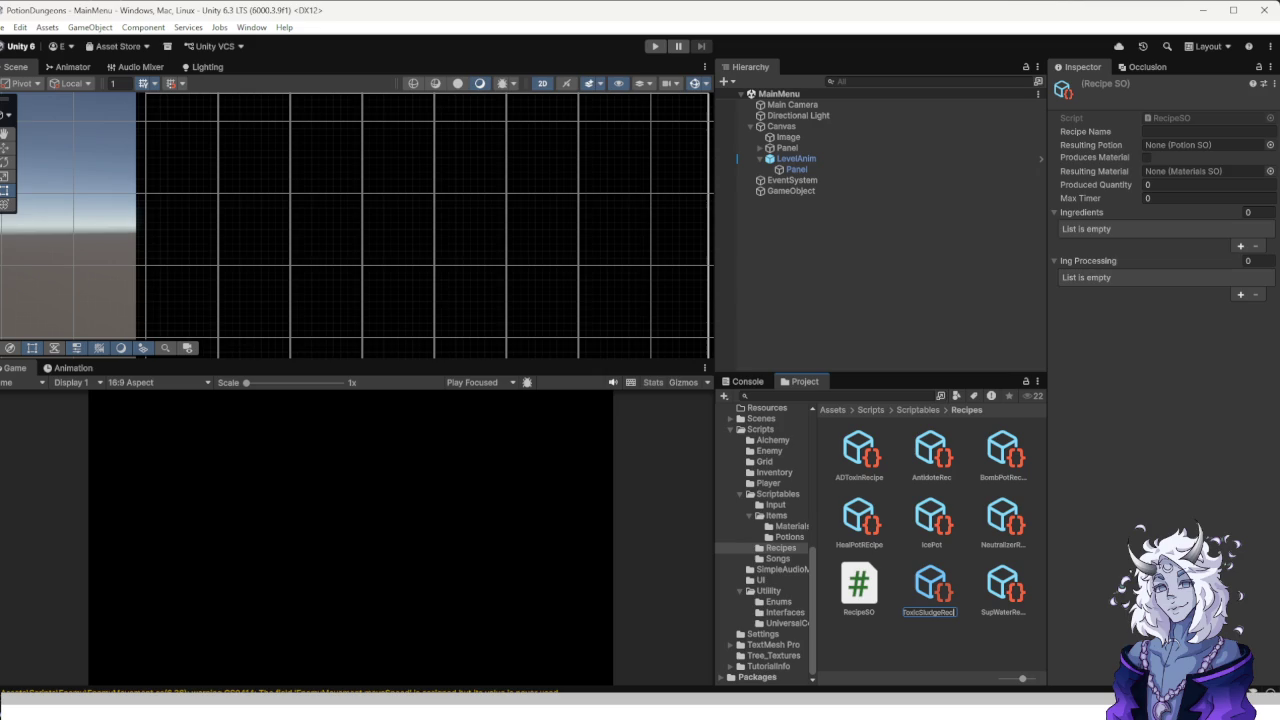
text(ipe)
key(Return)
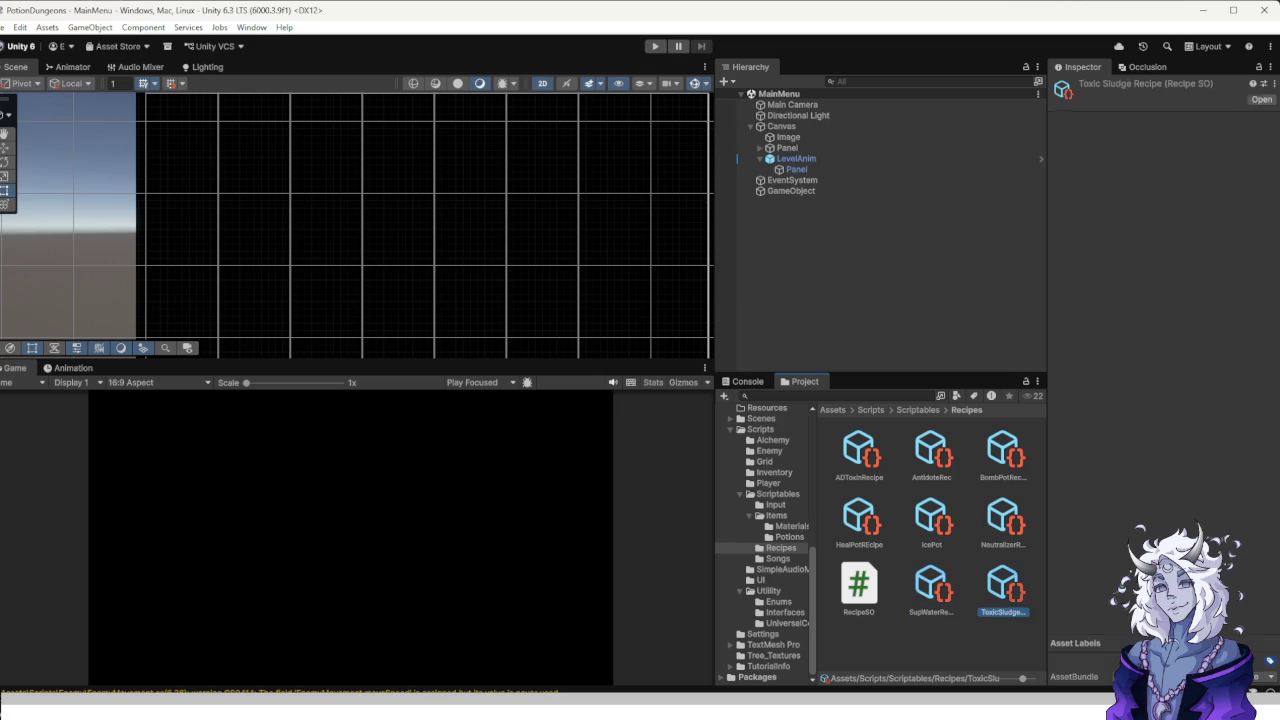
Set its Recipe Name to Toxic Sludge and enable Produces Material.
click(1208, 132)
text(Toxic)
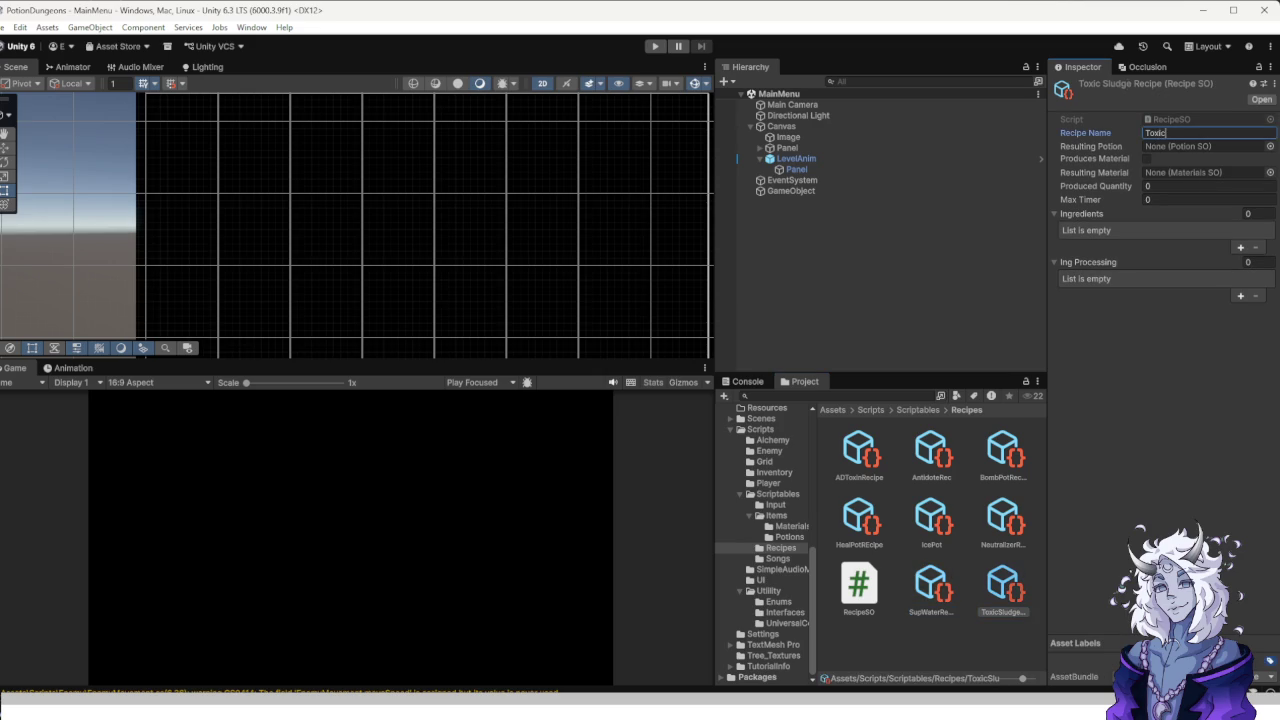
text(Slu)
text(dge)
key(Return)
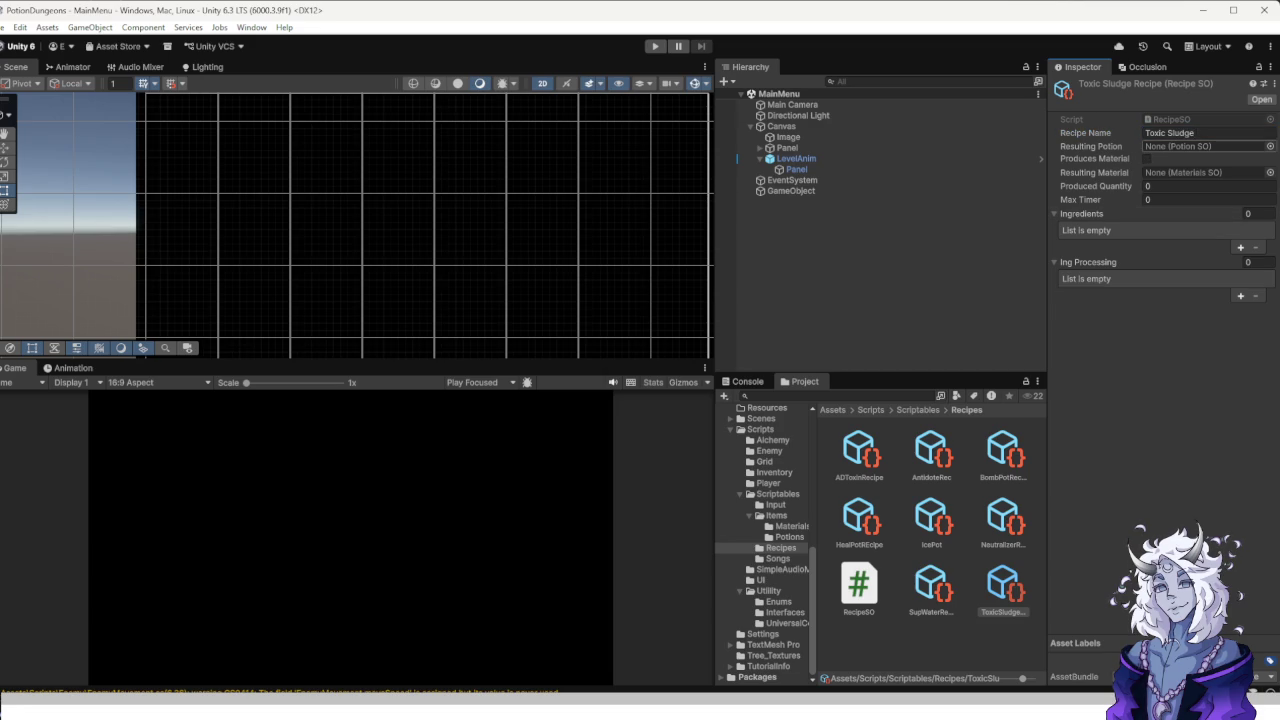
click(1147, 158)
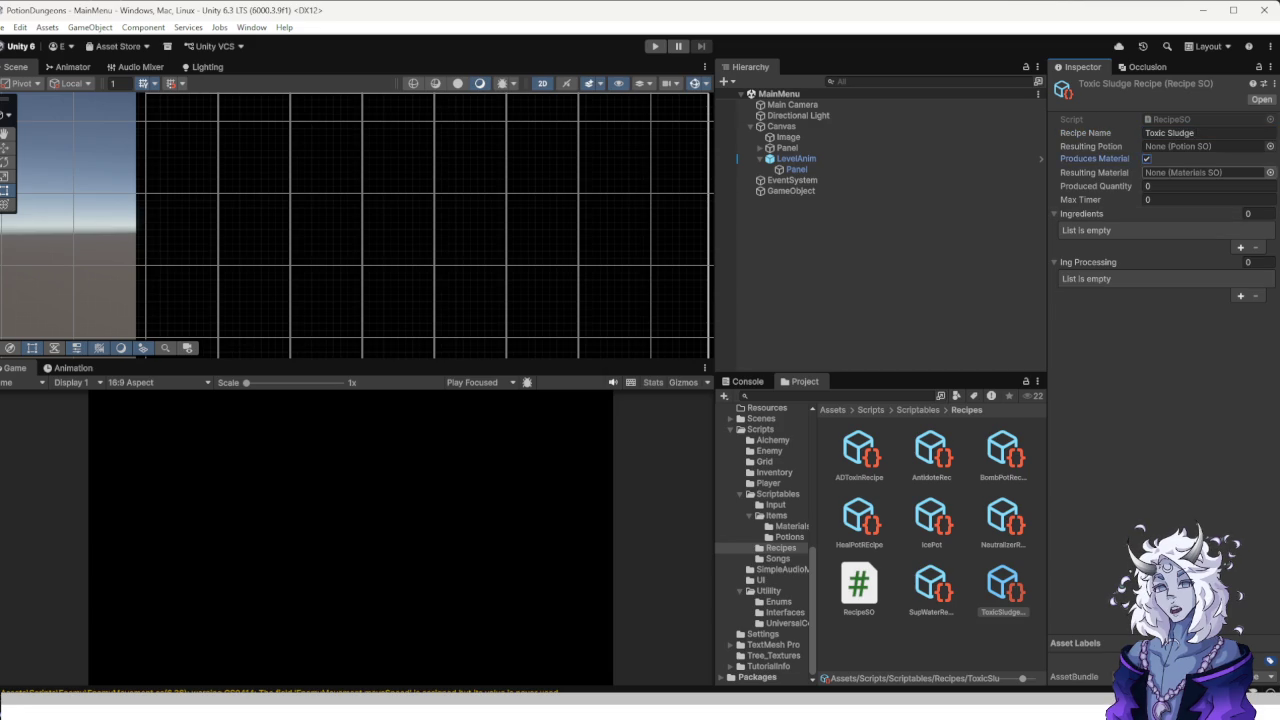
Set the resulting material to ToxicSludge, Produced Quantity 2 and Max Timer 30.
click(1270, 172)
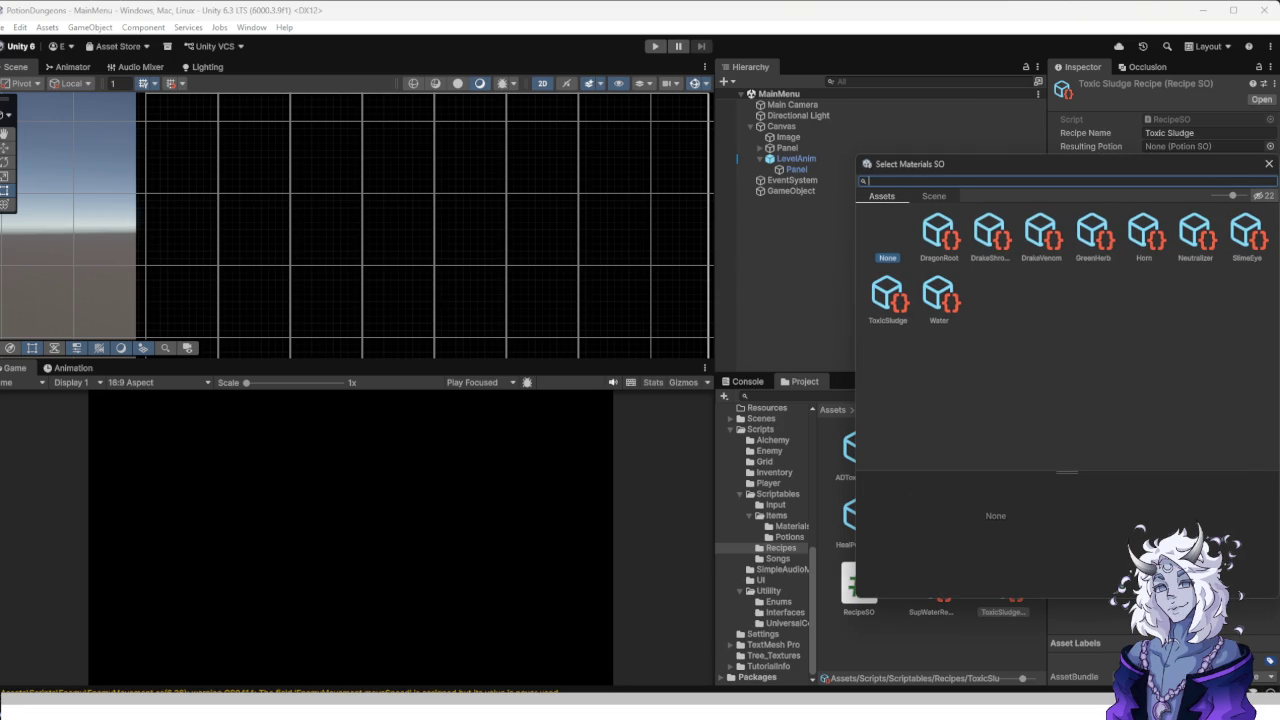
double_click(887, 293)
click(1200, 186)
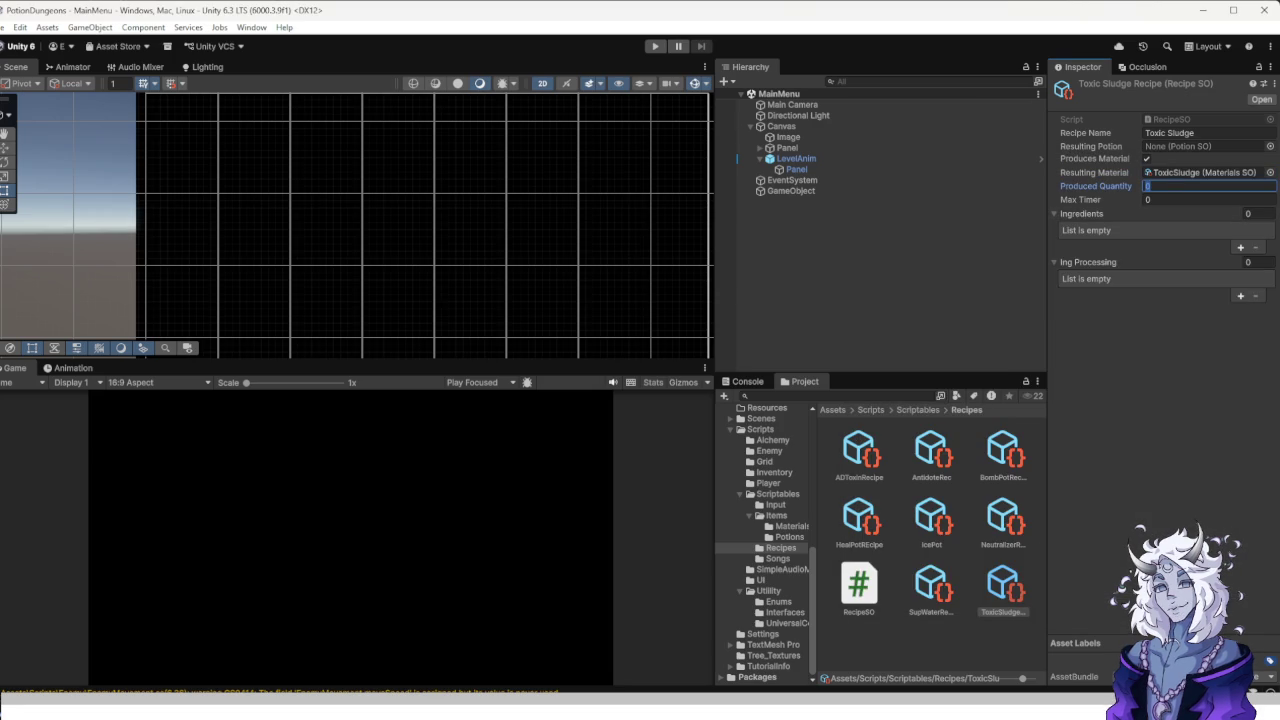
text(2)
click(1200, 199)
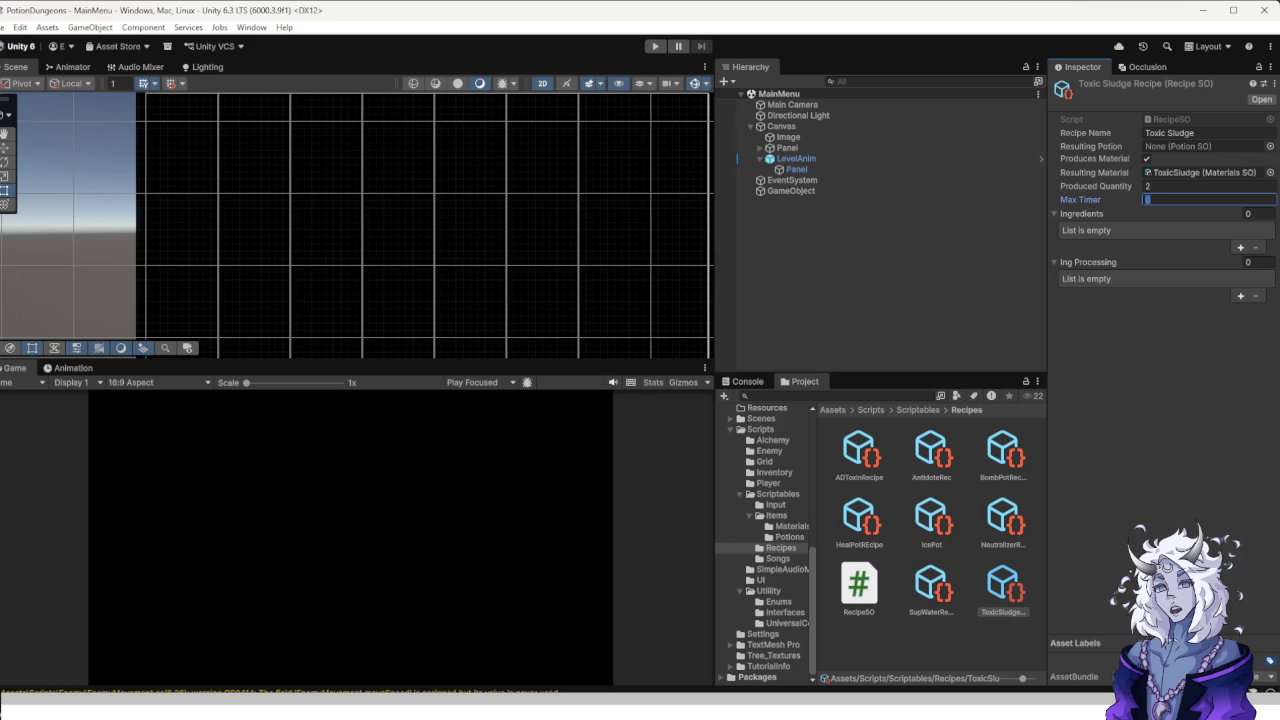
text(30)
key(Return)
Add three Ingredients slots and three Ing Processing slots.
click(1240, 247)
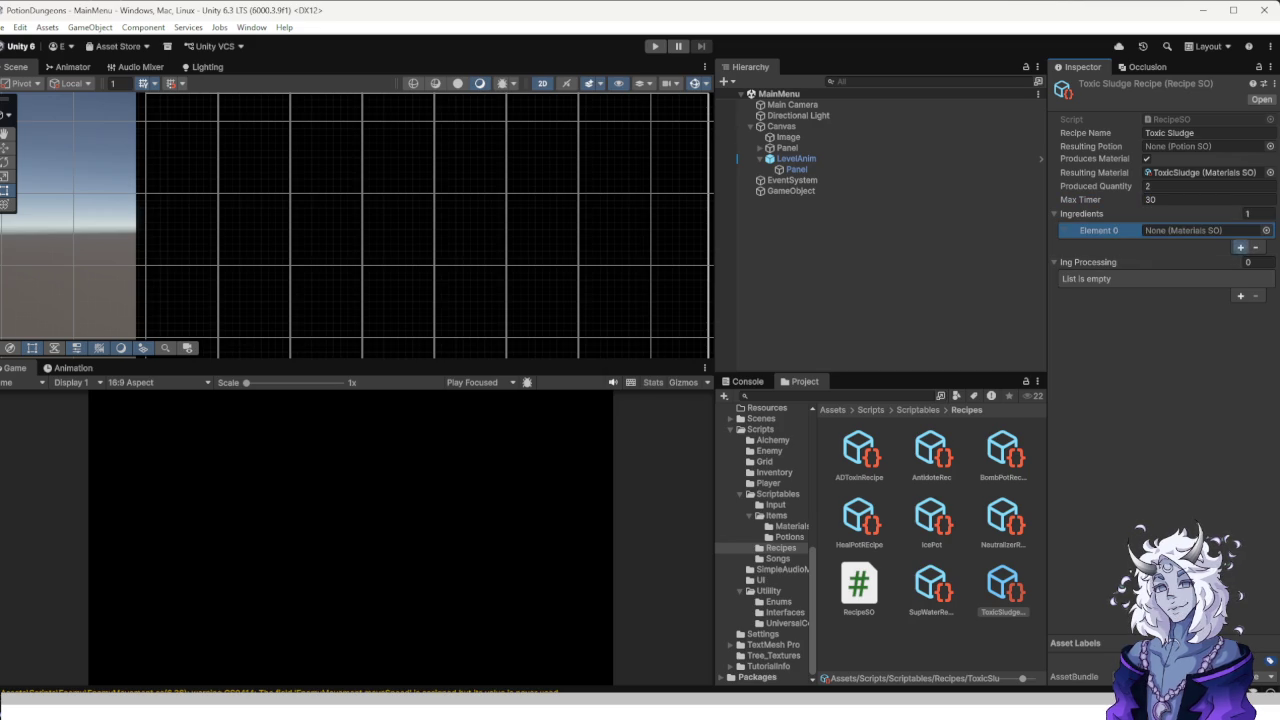
click(1240, 247)
click(1240, 262)
click(1240, 325)
click(1240, 325)
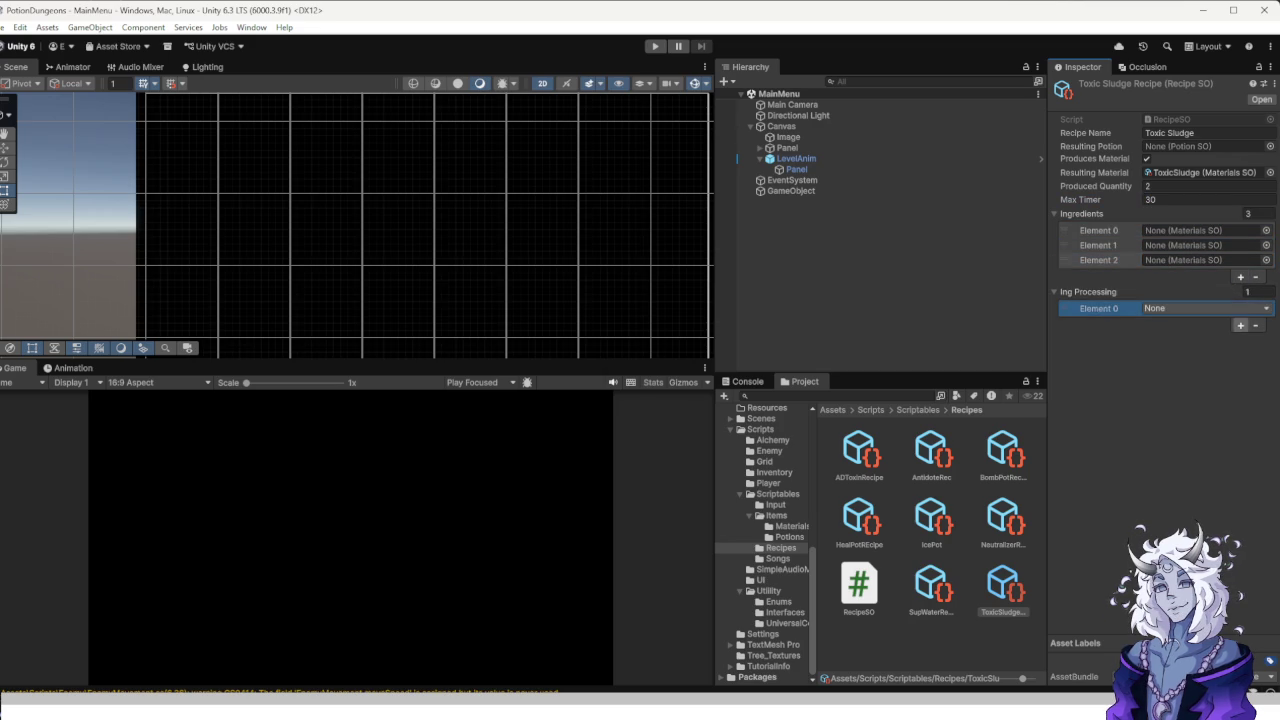
click(1240, 340)
Set the ingredients to Horn, Water and SlimeEye.
click(1266, 230)
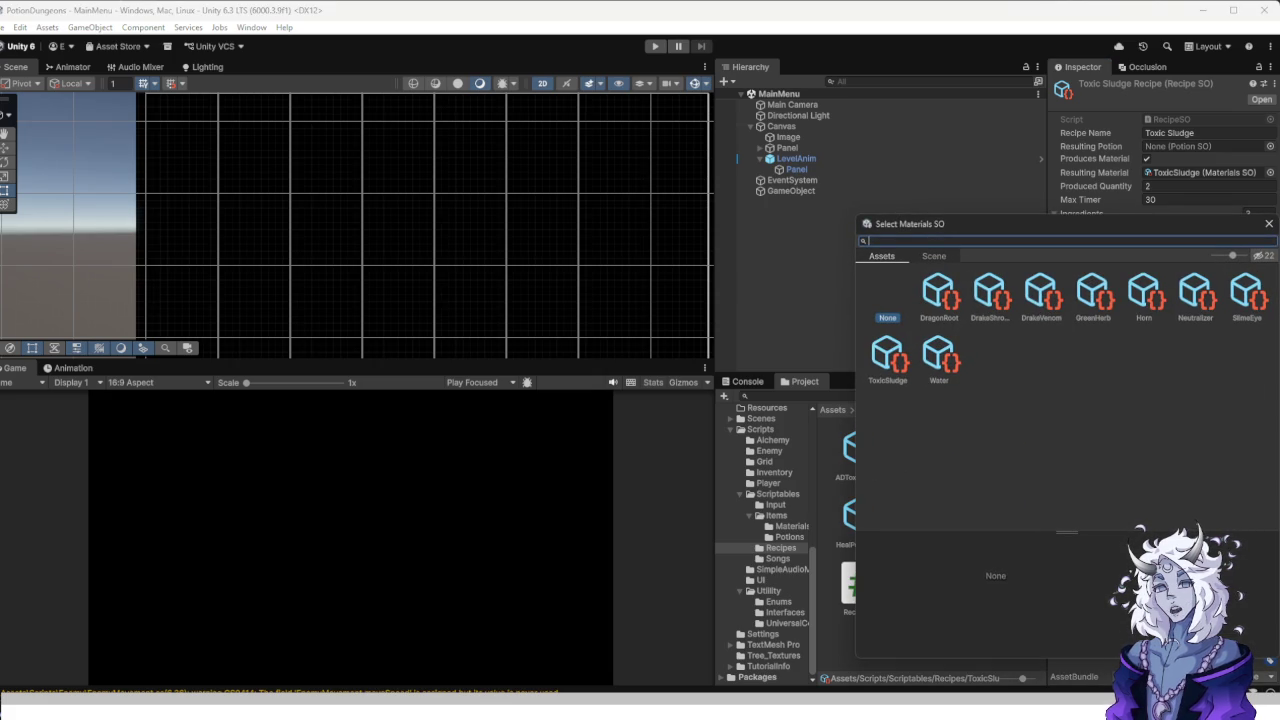
click(1144, 292)
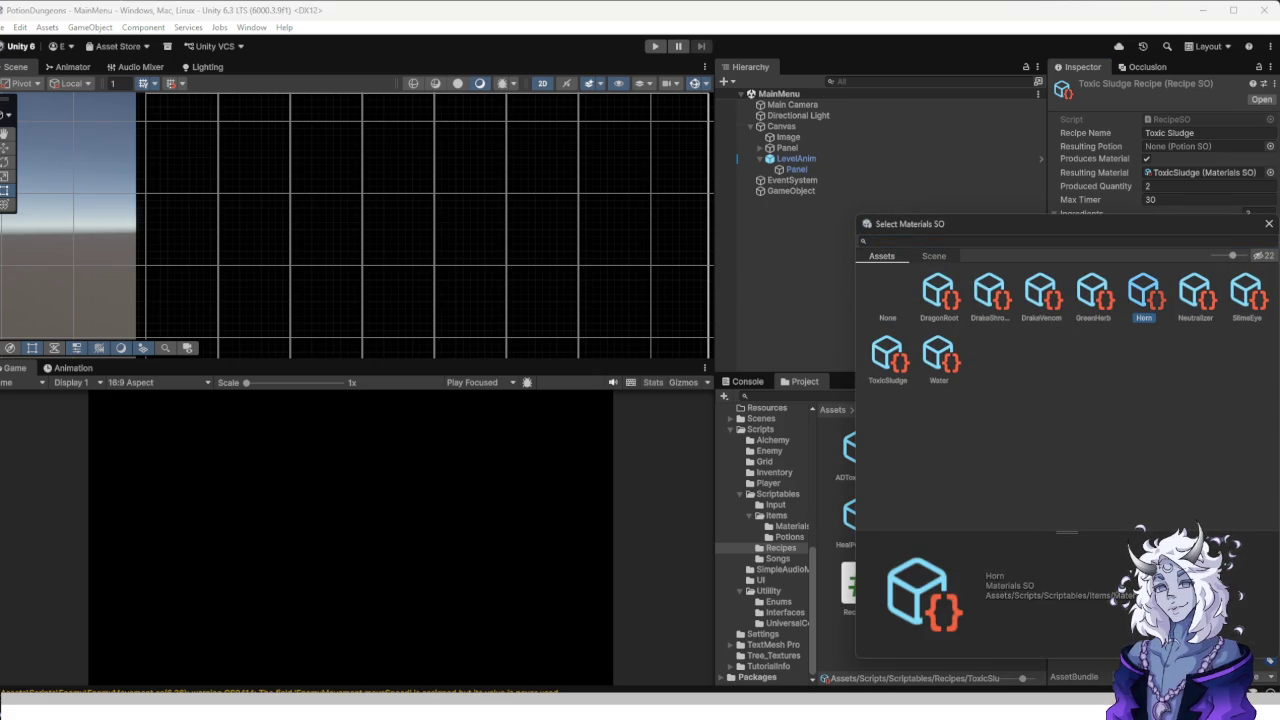
double_click(1144, 292)
click(1266, 245)
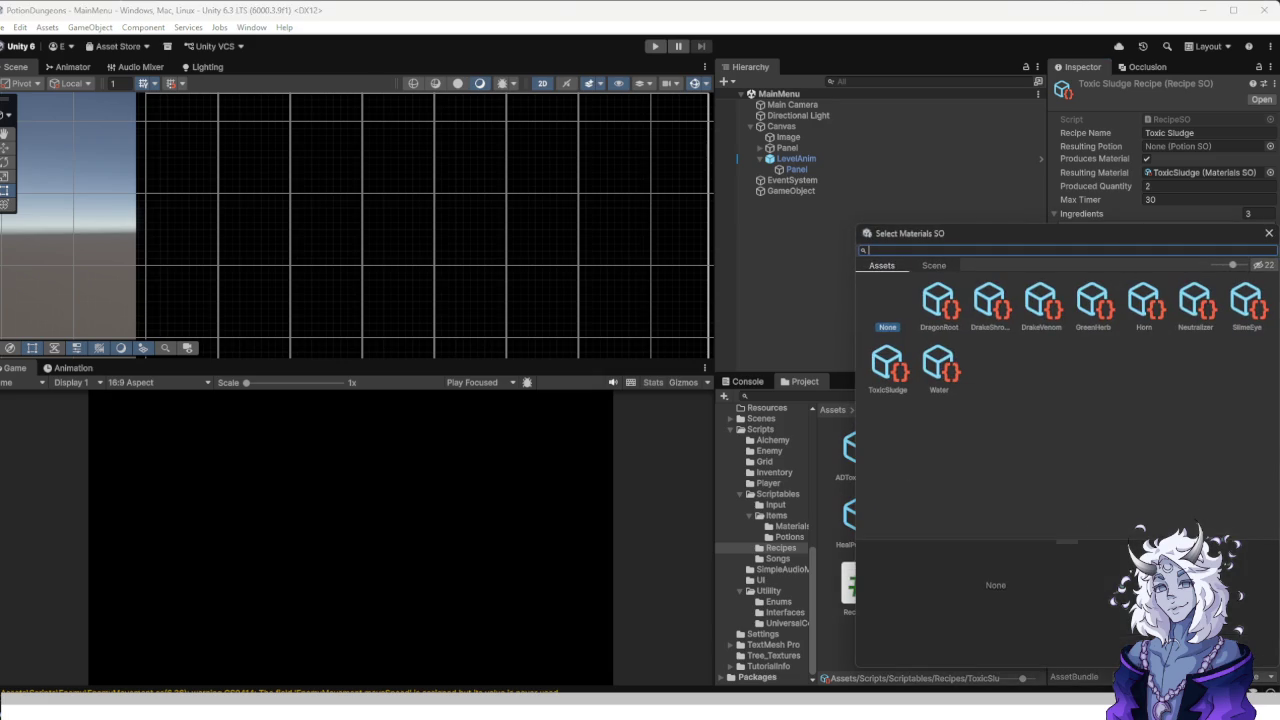
key(Escape)
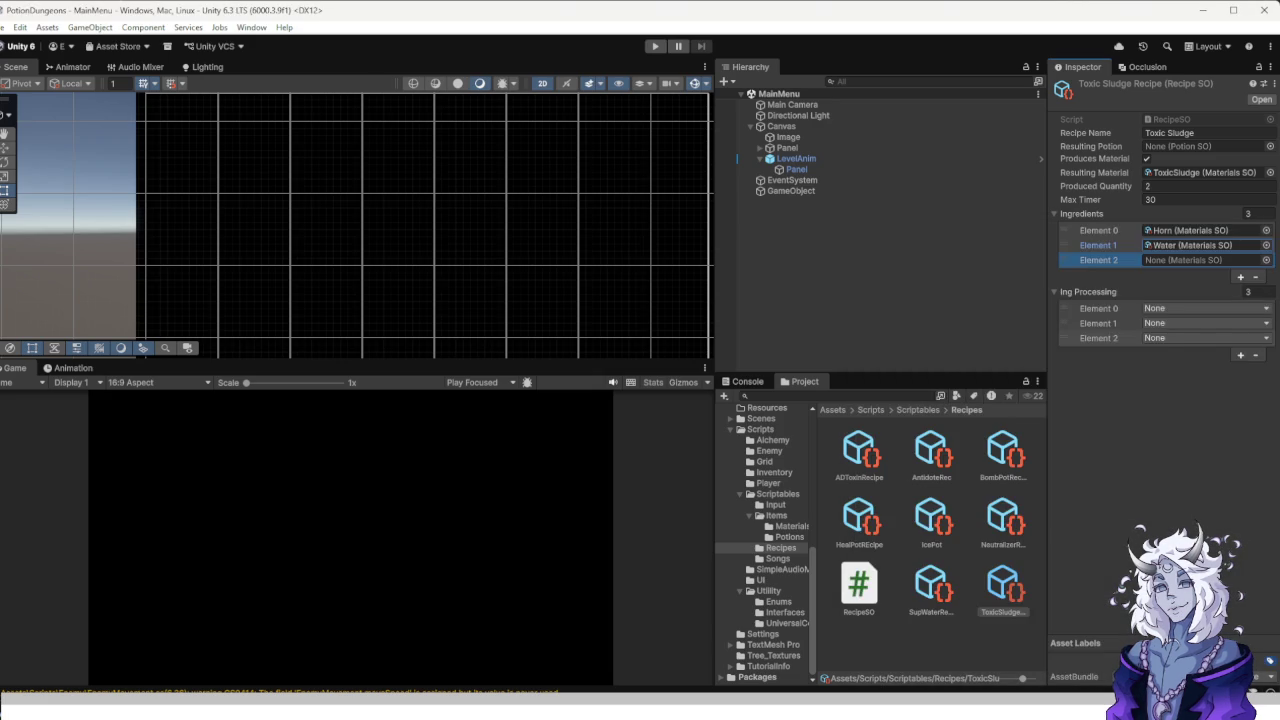
click(1266, 260)
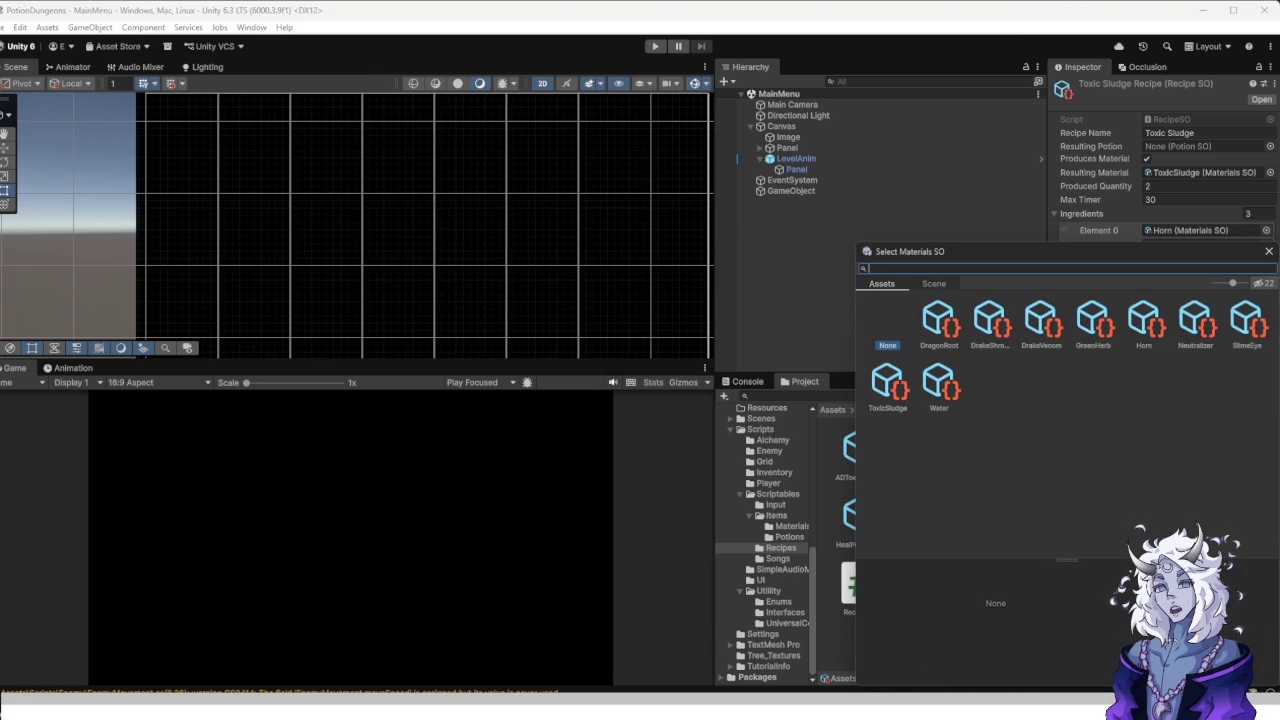
click(1246, 320)
key(Return)
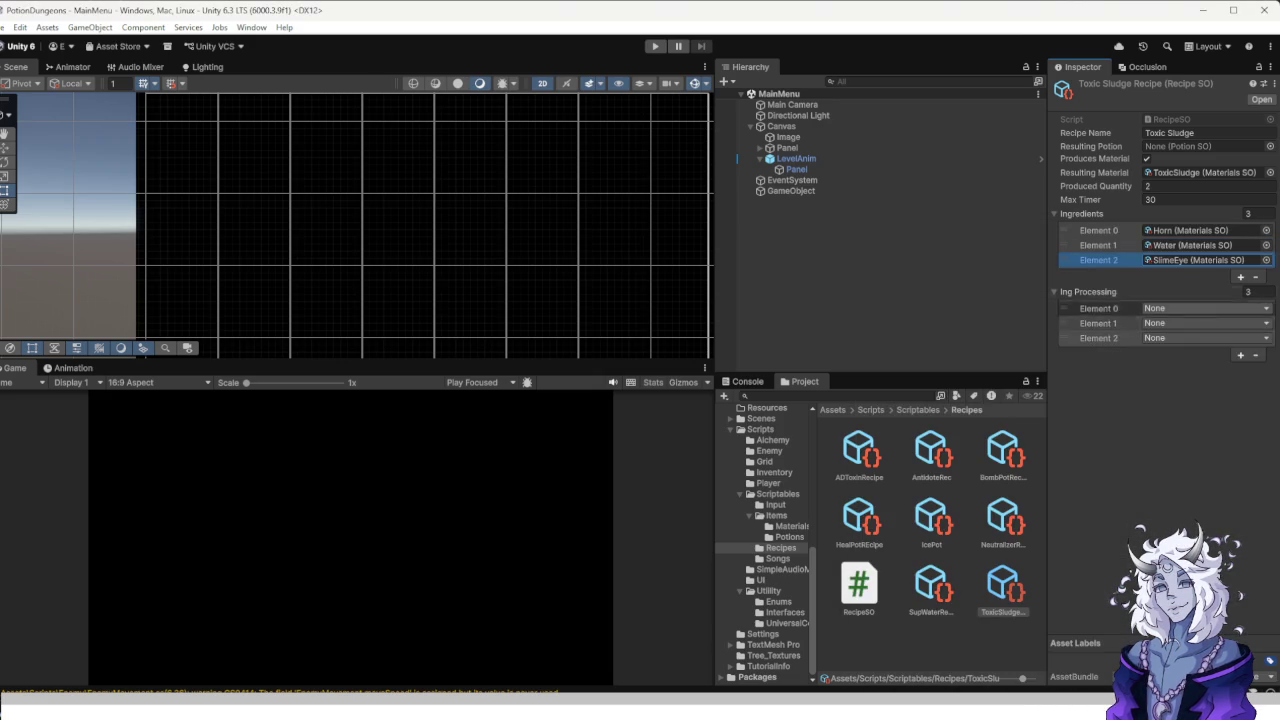
Set the processing steps to Grind, None and Grind.
click(1205, 308)
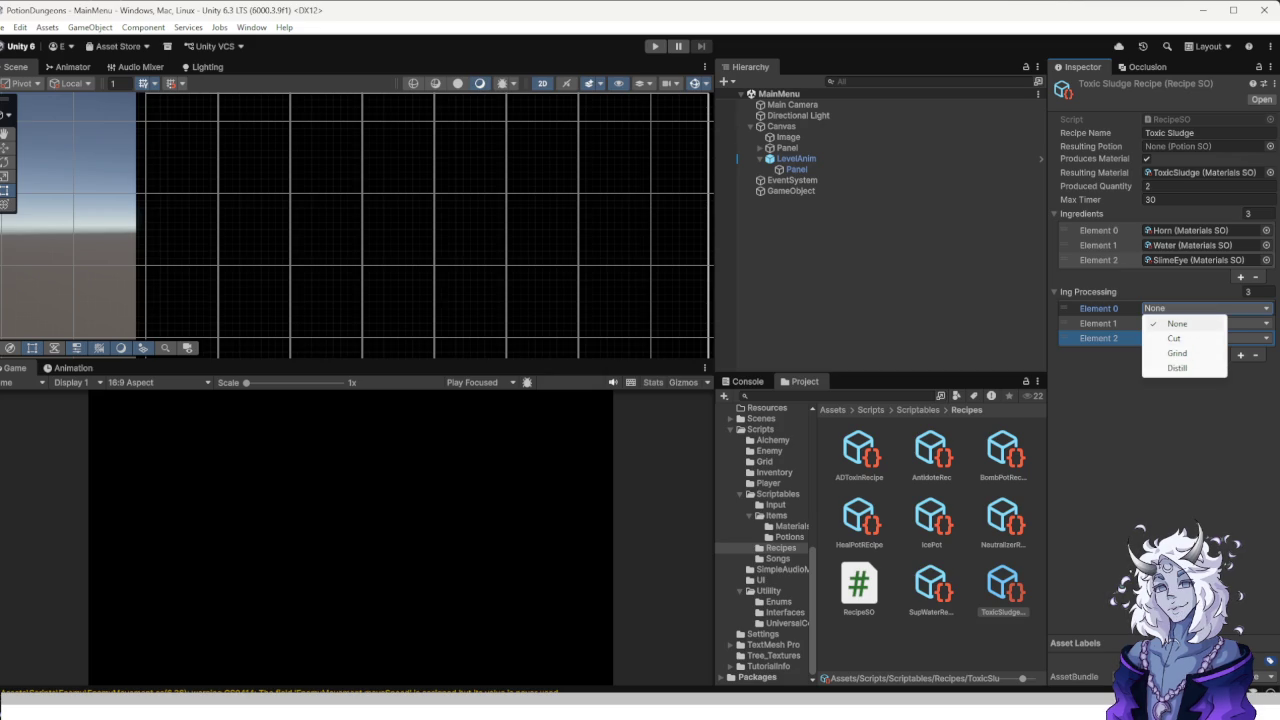
click(1177, 353)
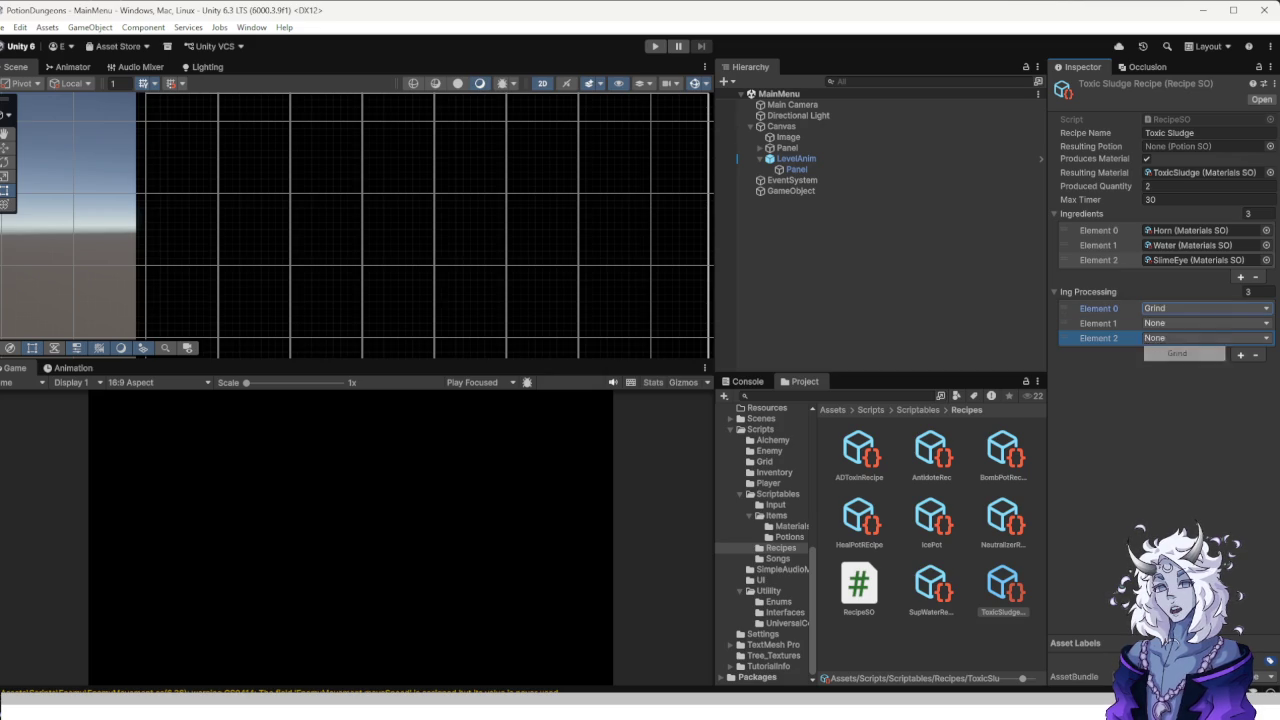
click(1200, 323)
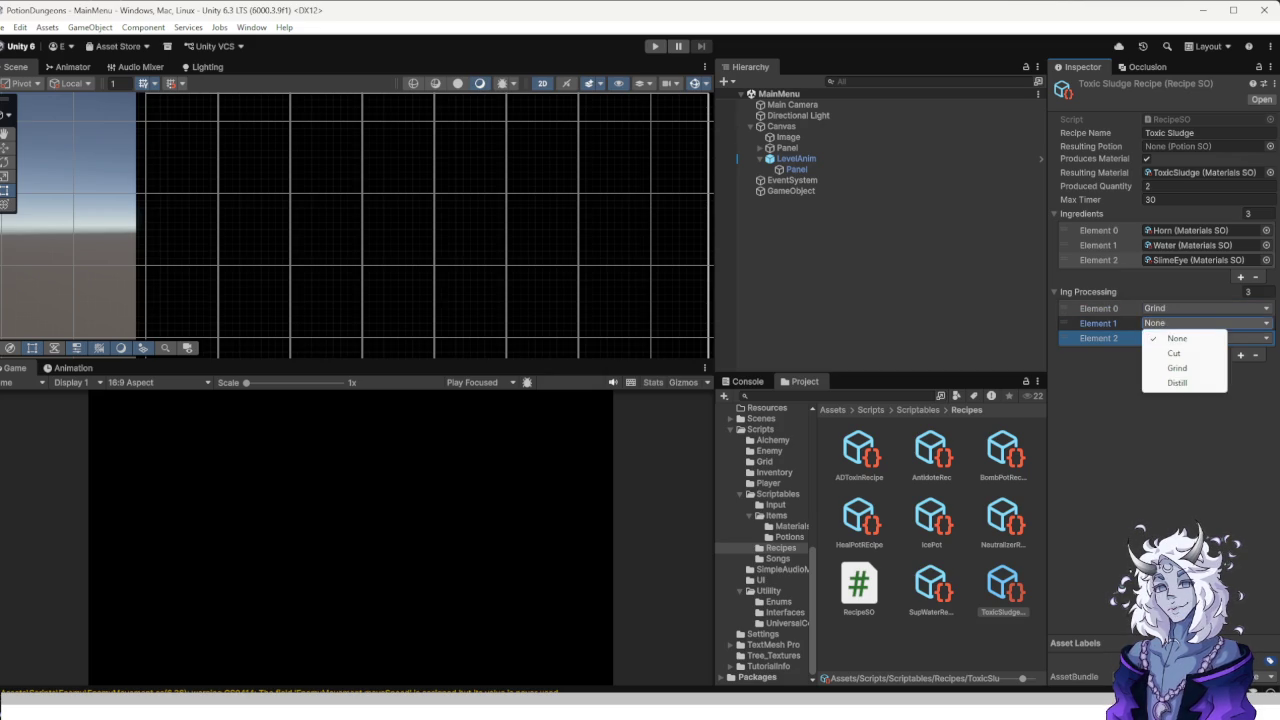
click(1177, 338)
click(1200, 338)
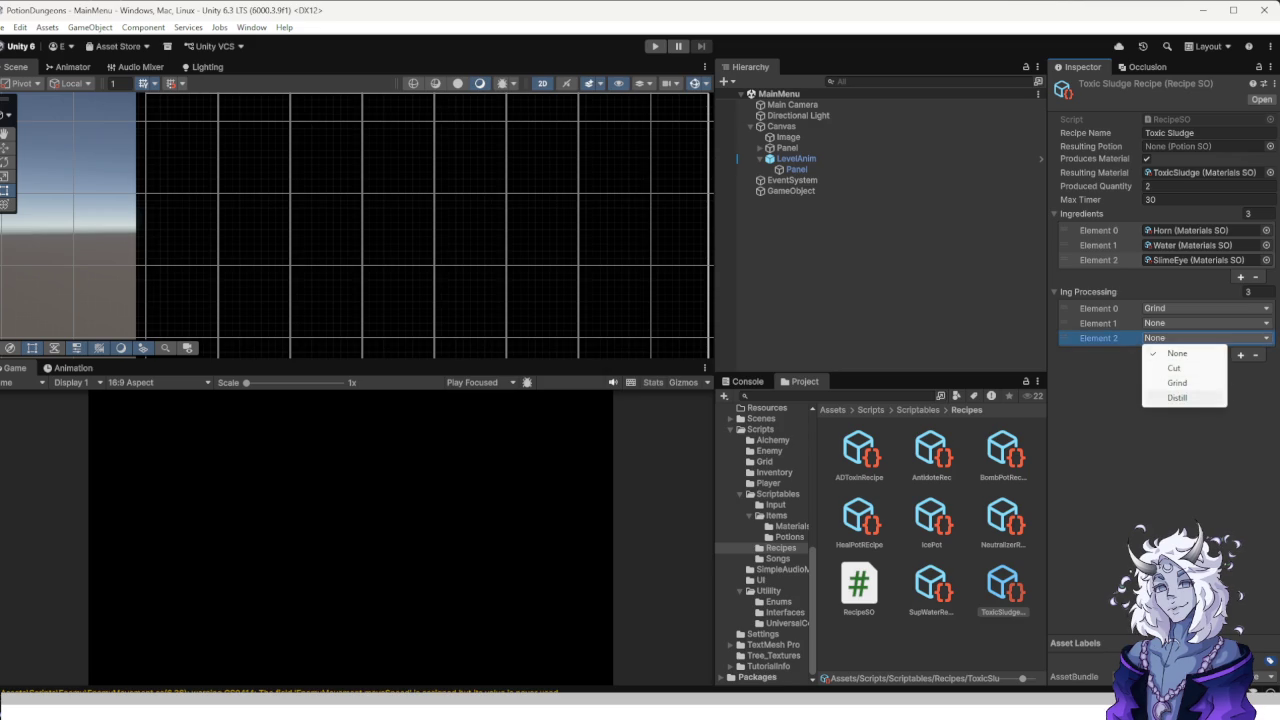
click(1177, 383)
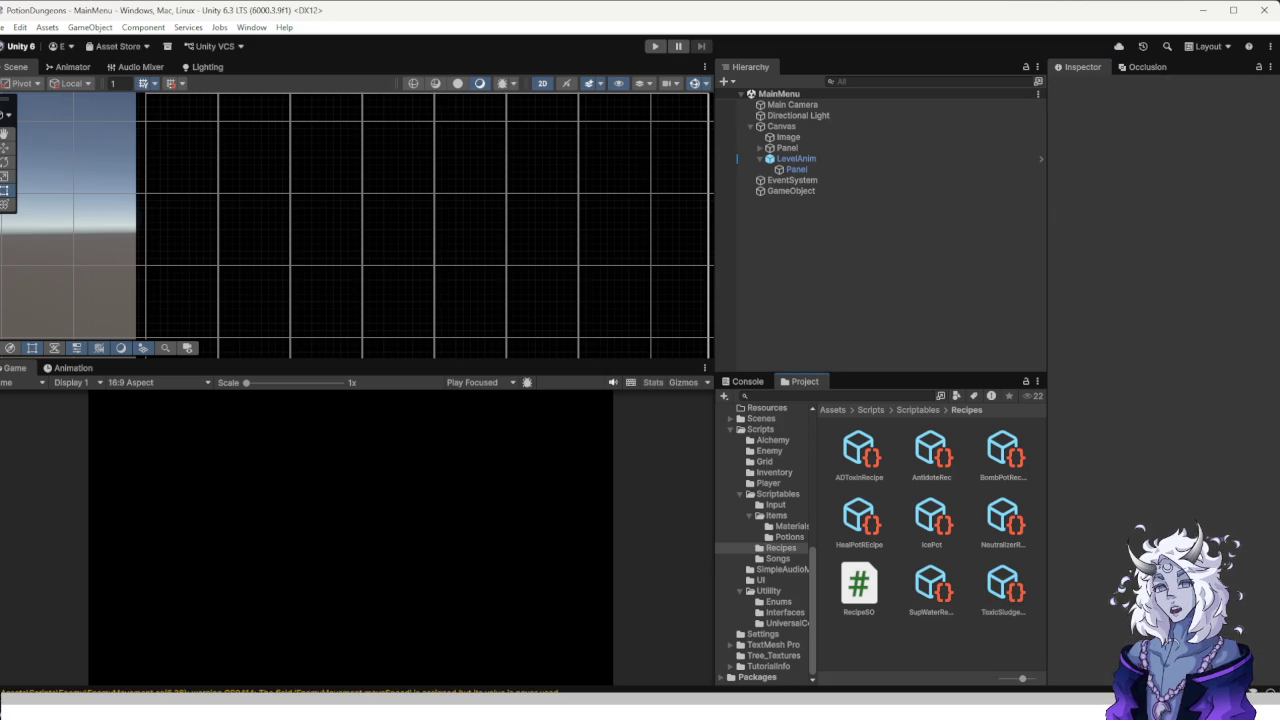
Create a RecipeSO asset via Create > Scriptable Objects and name it DrakeVenomRecipe.
right_click(995, 635)
right_click(982, 640)
mouse_move(1030, 261)
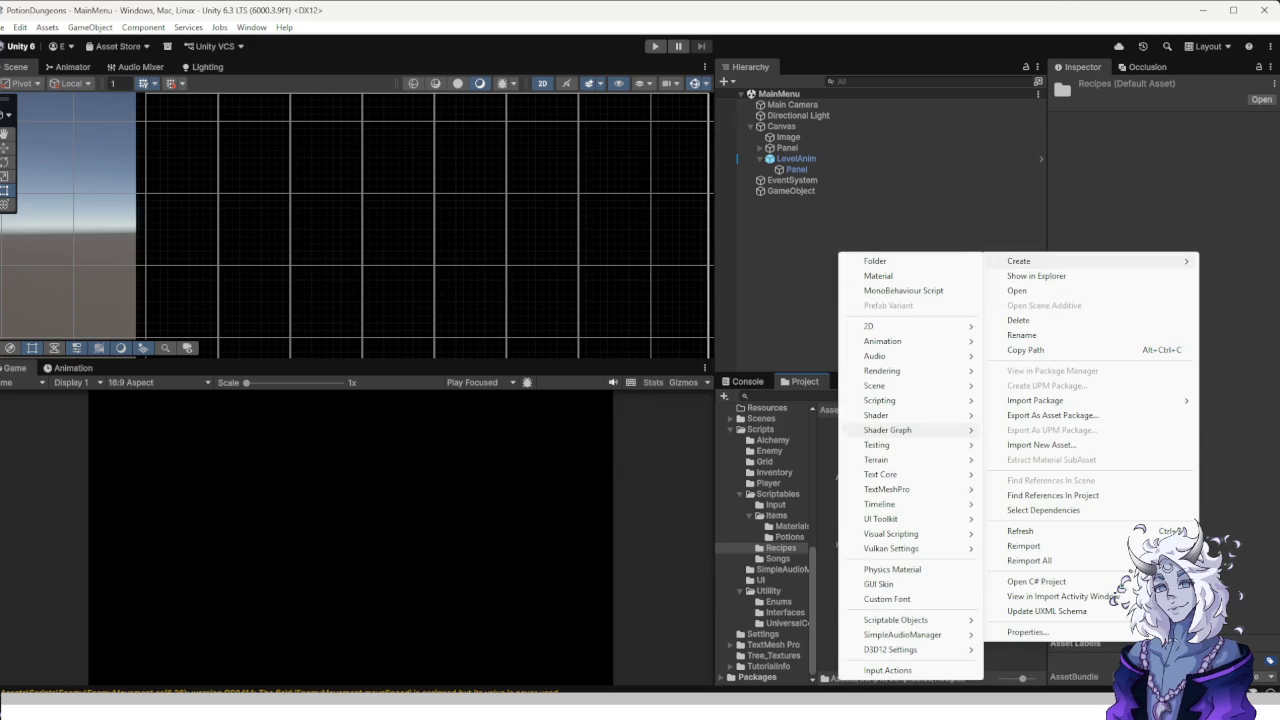
mouse_move(905, 620)
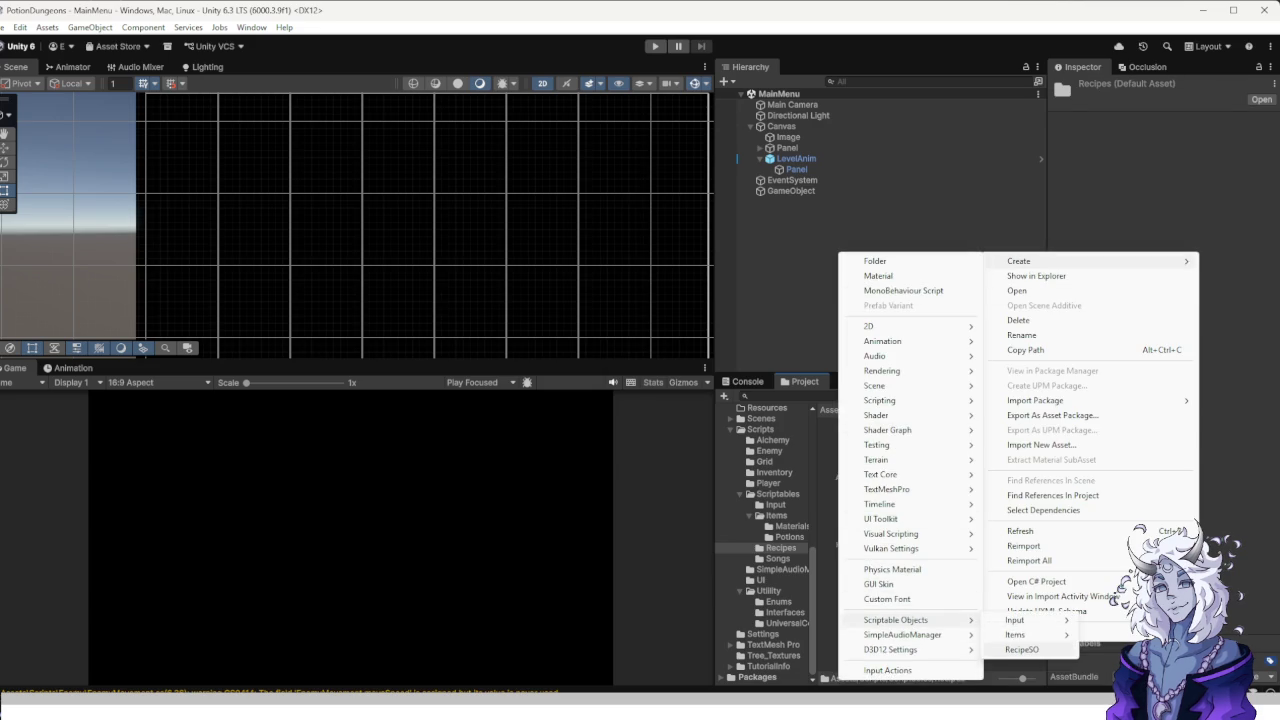
click(1025, 634)
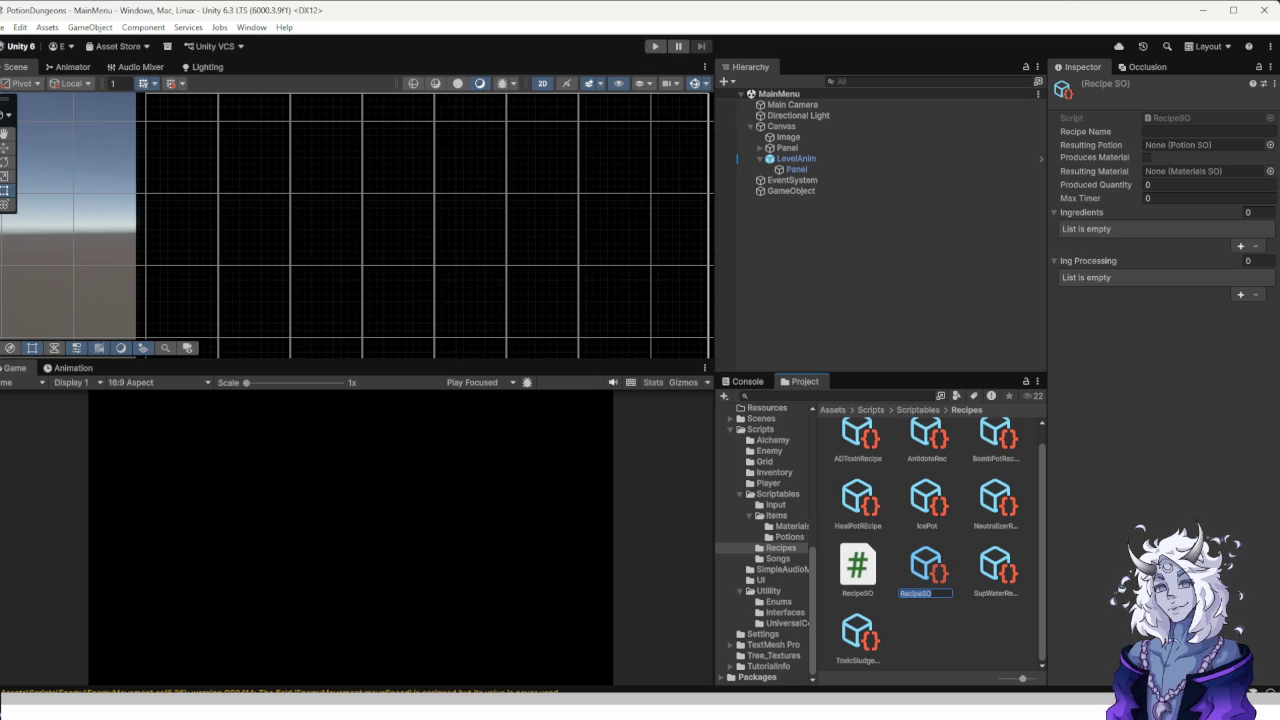
text(D)
text(WV)
text(enomRecipe)
key(Return)
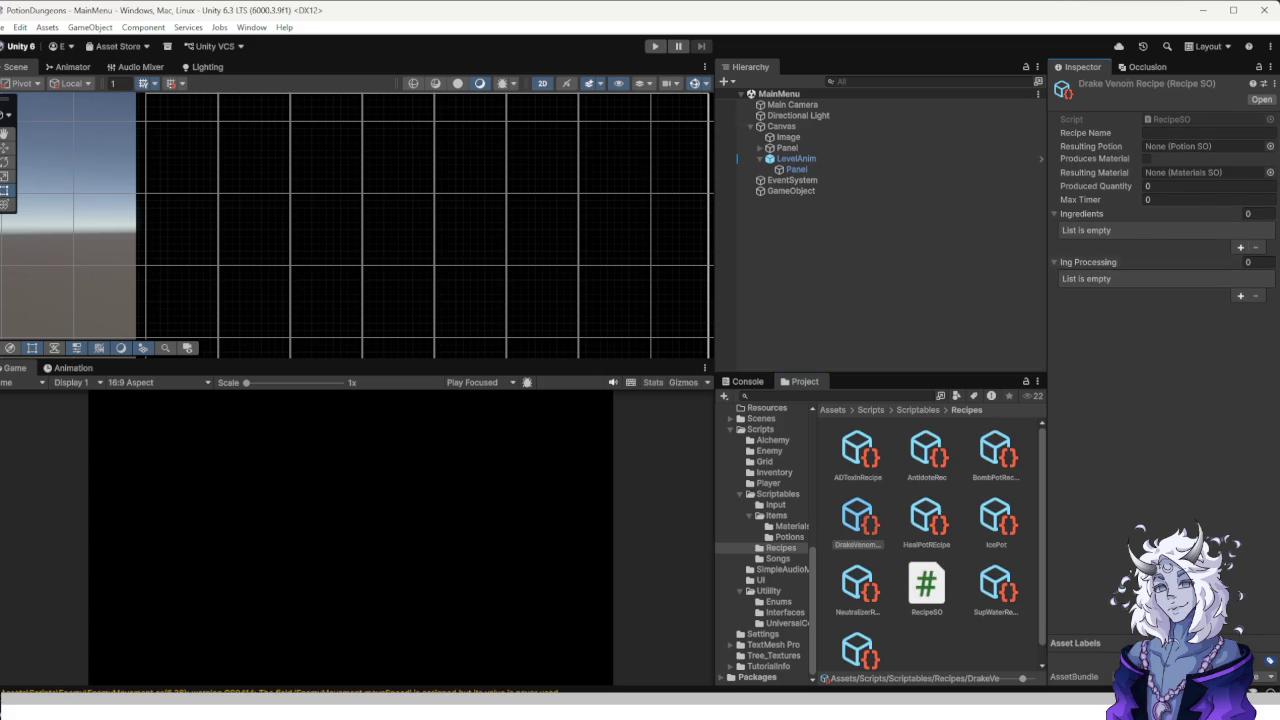
Add three ingredient slots and the processing step slots to the Drake Venom recipe.
click(1240, 247)
click(1240, 262)
click(1240, 277)
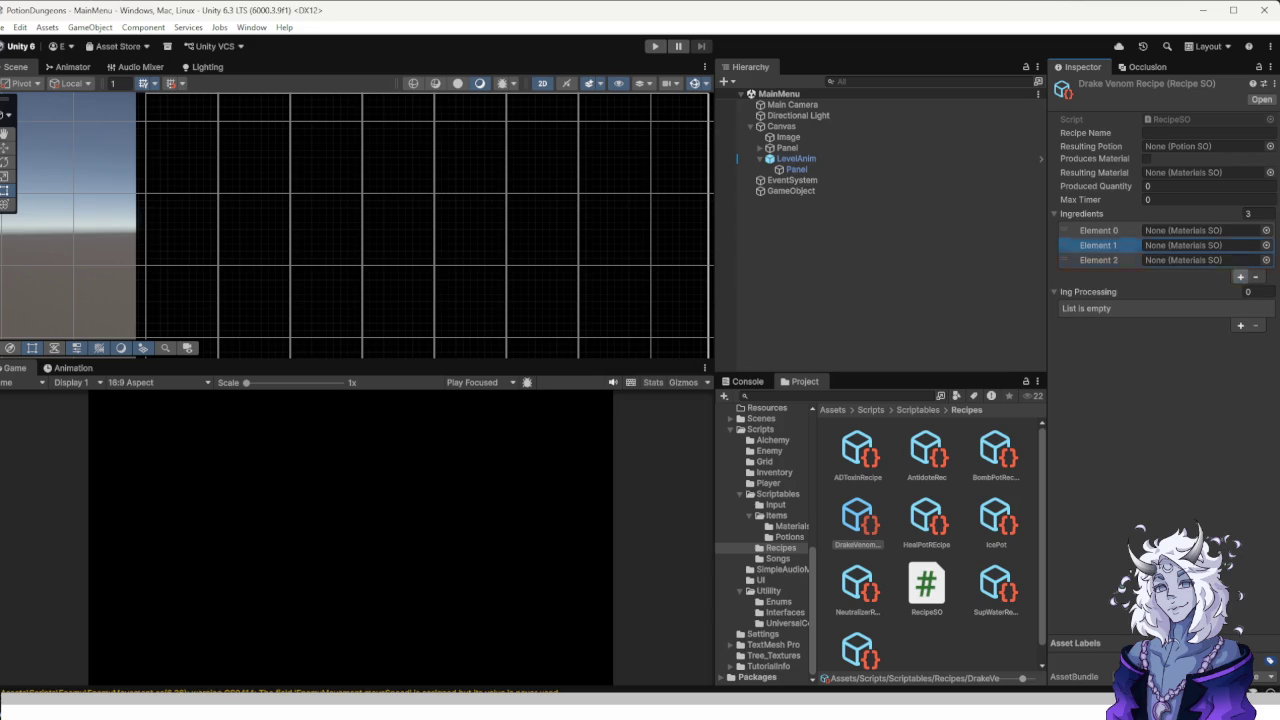
click(1240, 325)
click(1240, 325)
click(1240, 340)
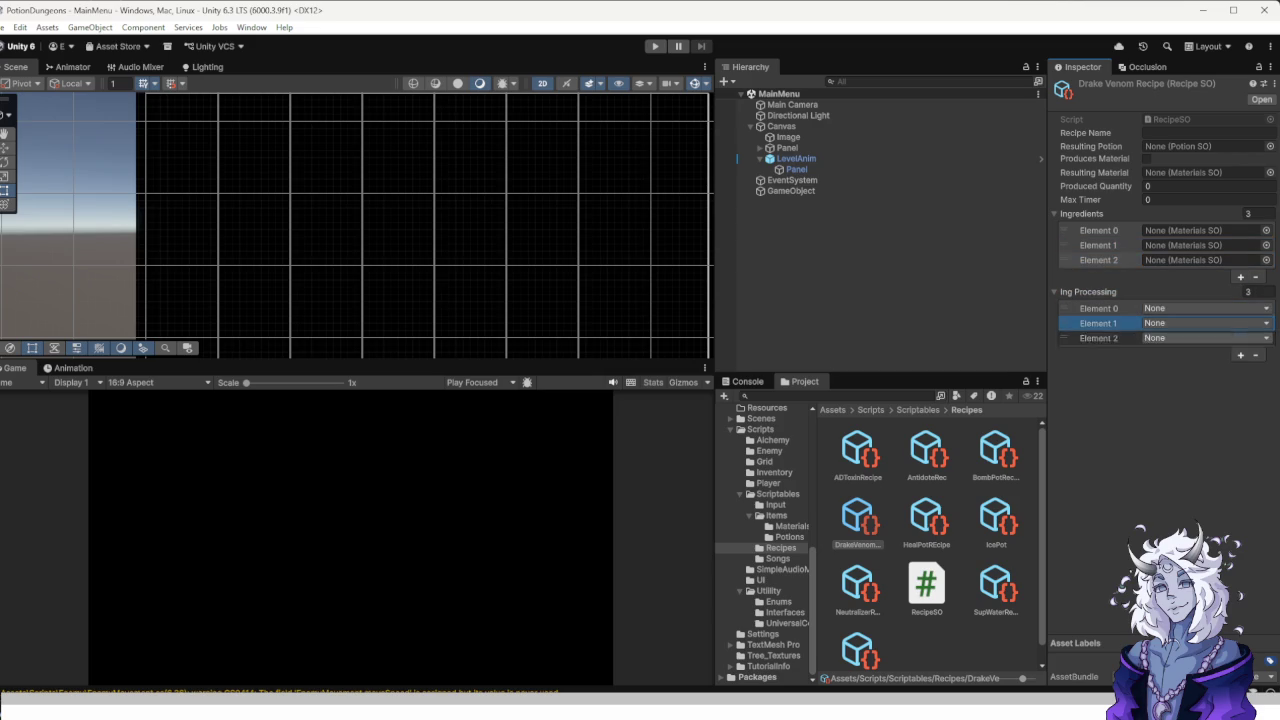
Compare the Toxic Sludge, Neutralizer and AD Toxin recipes, then reselect Drake Venom.
scroll(939, 543, down, 1)
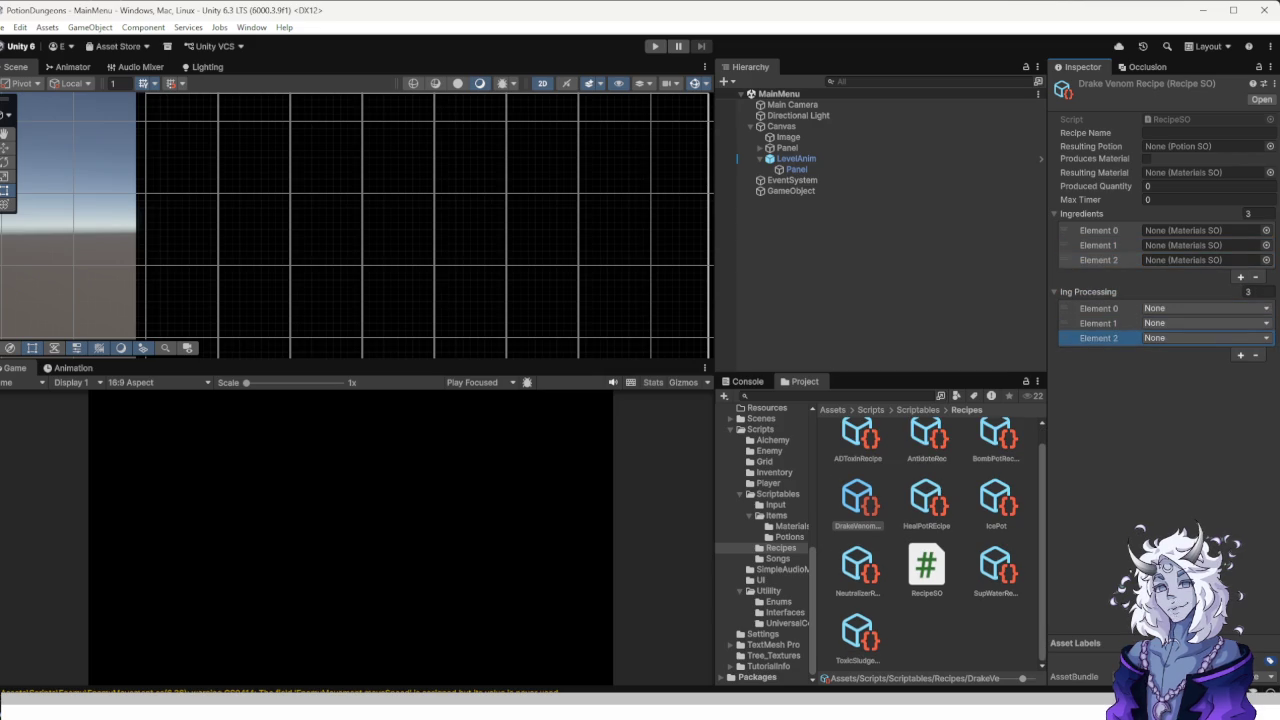
click(858, 635)
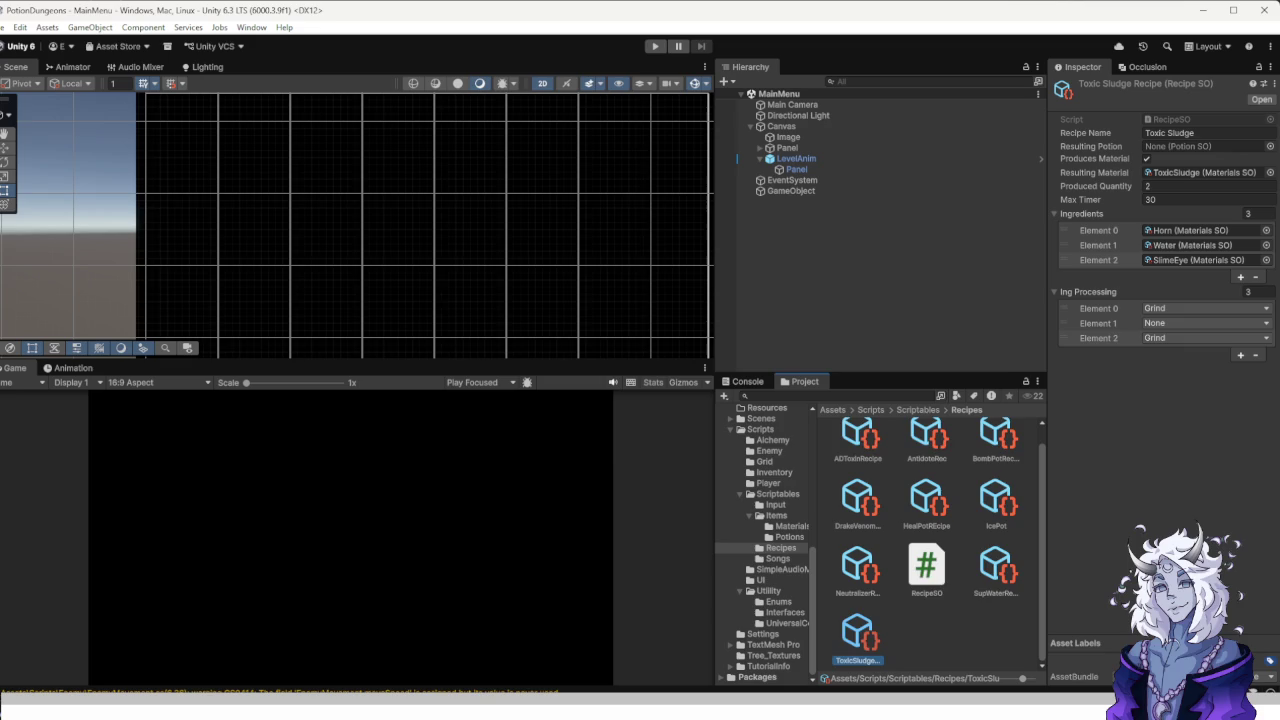
scroll(927, 540, up, 1)
click(858, 588)
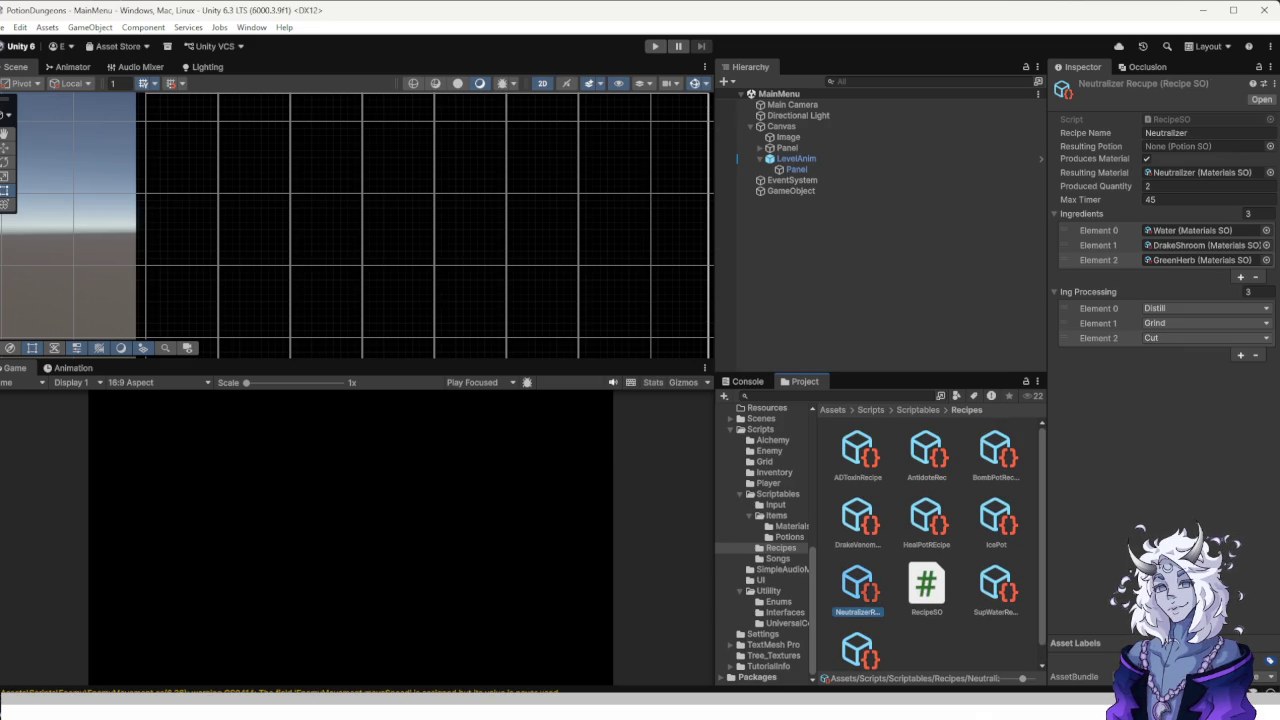
click(858, 455)
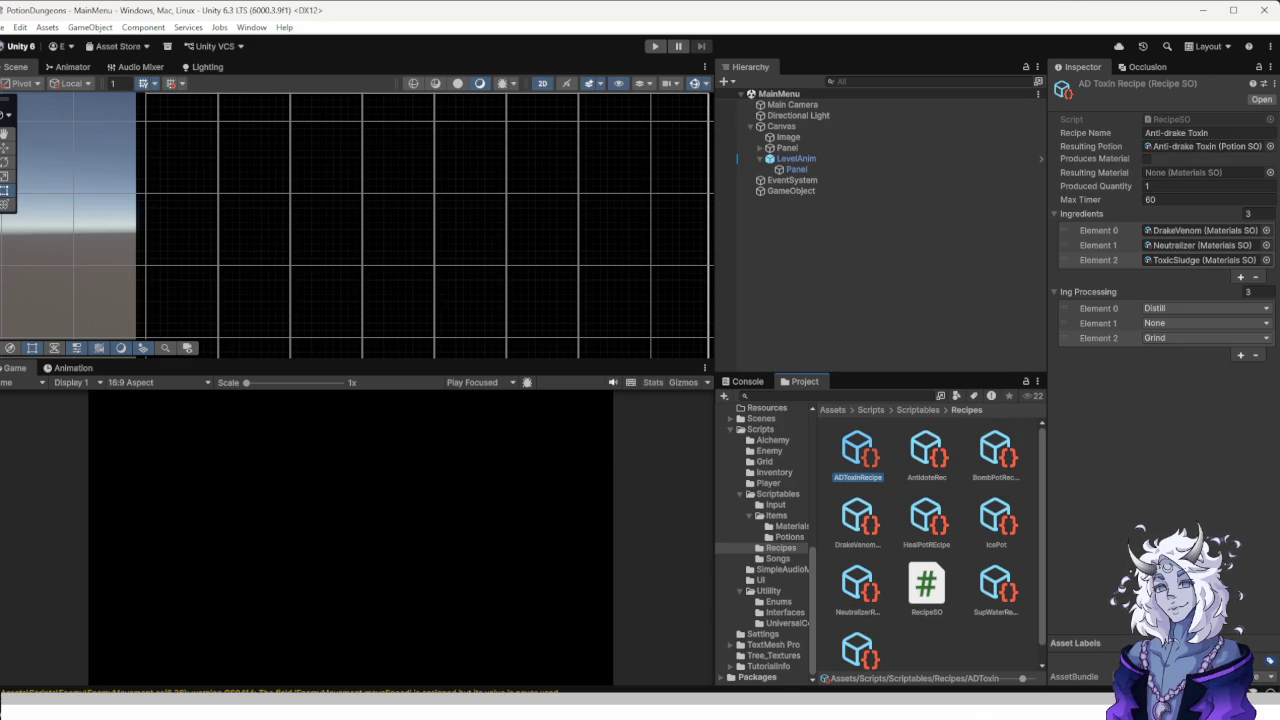
click(858, 520)
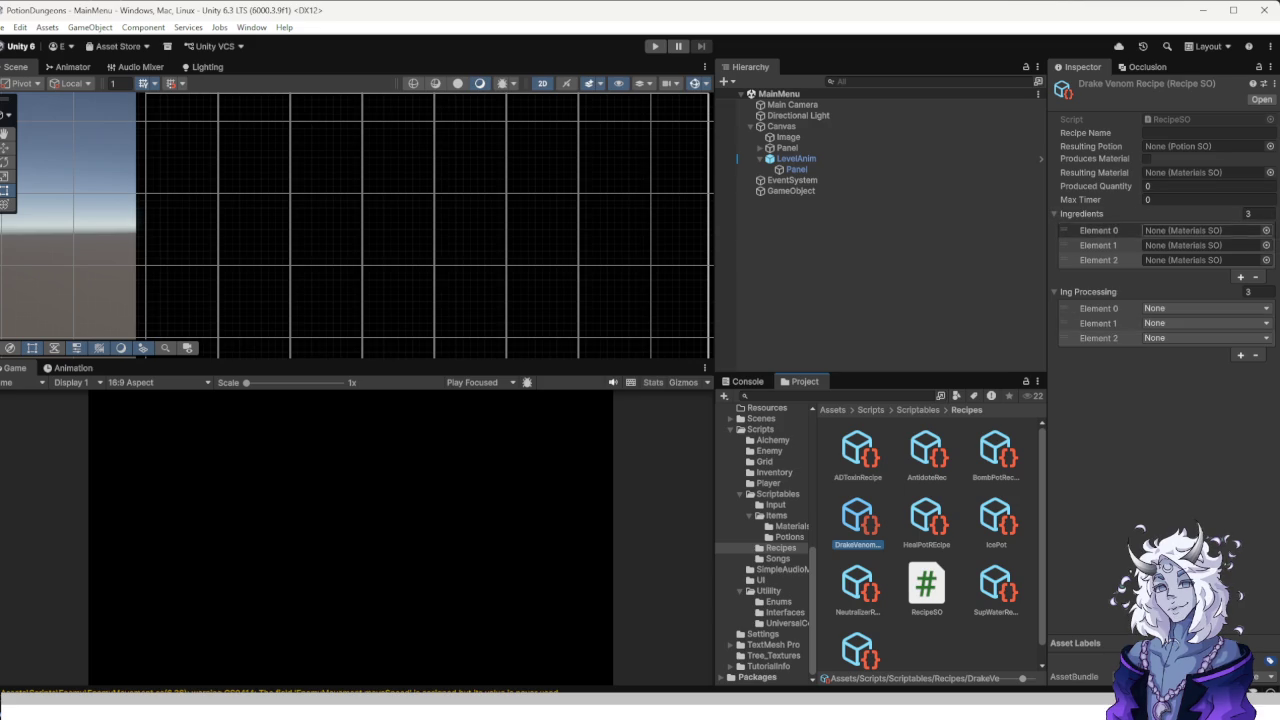
Set the ingredients to DragonRoot, DrakeShroom and ToxicSludge.
click(1266, 230)
double_click(939, 285)
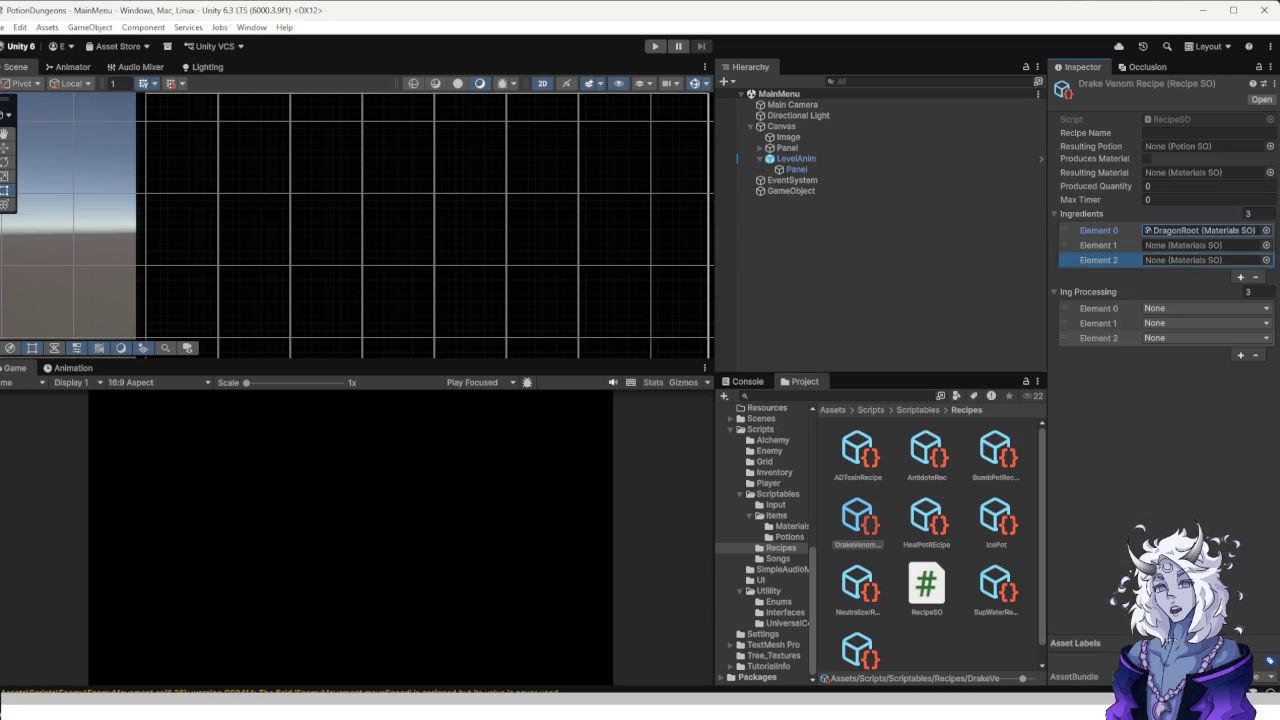
click(1100, 245)
click(1266, 245)
double_click(986, 290)
click(1266, 260)
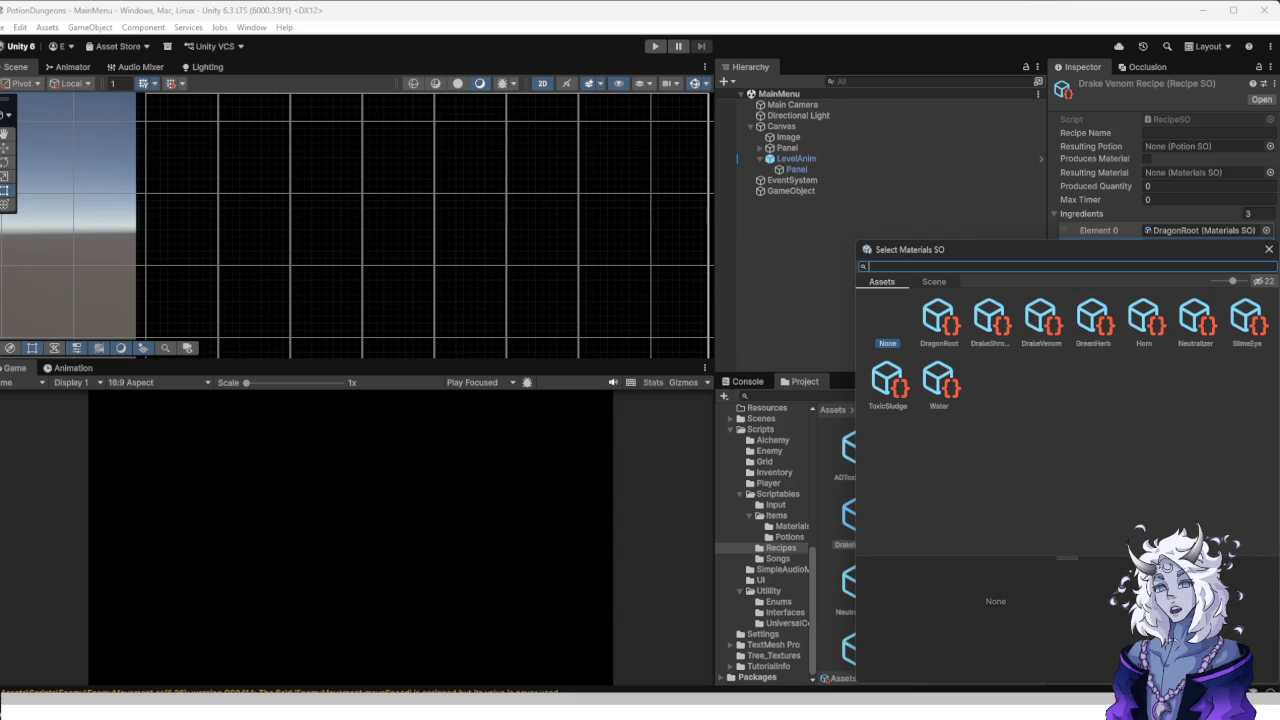
double_click(887, 380)
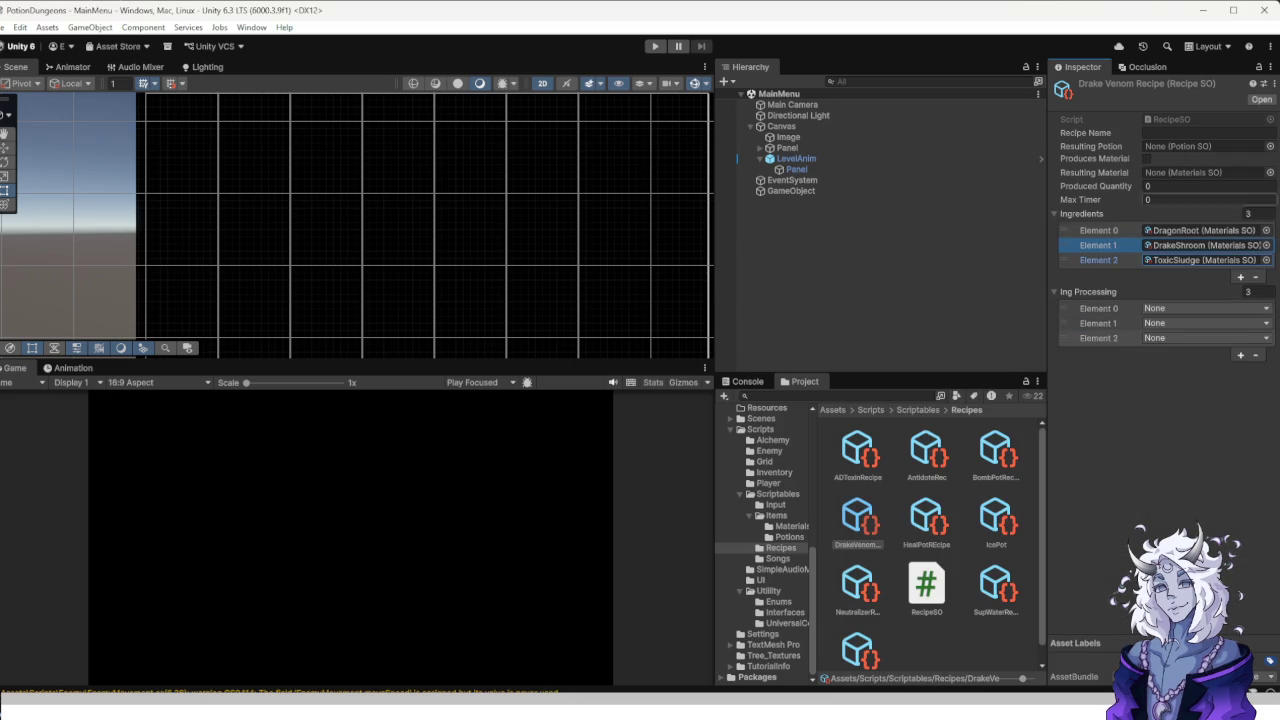
Set the processing steps to Cut, Cut and Distill.
click(1205, 308)
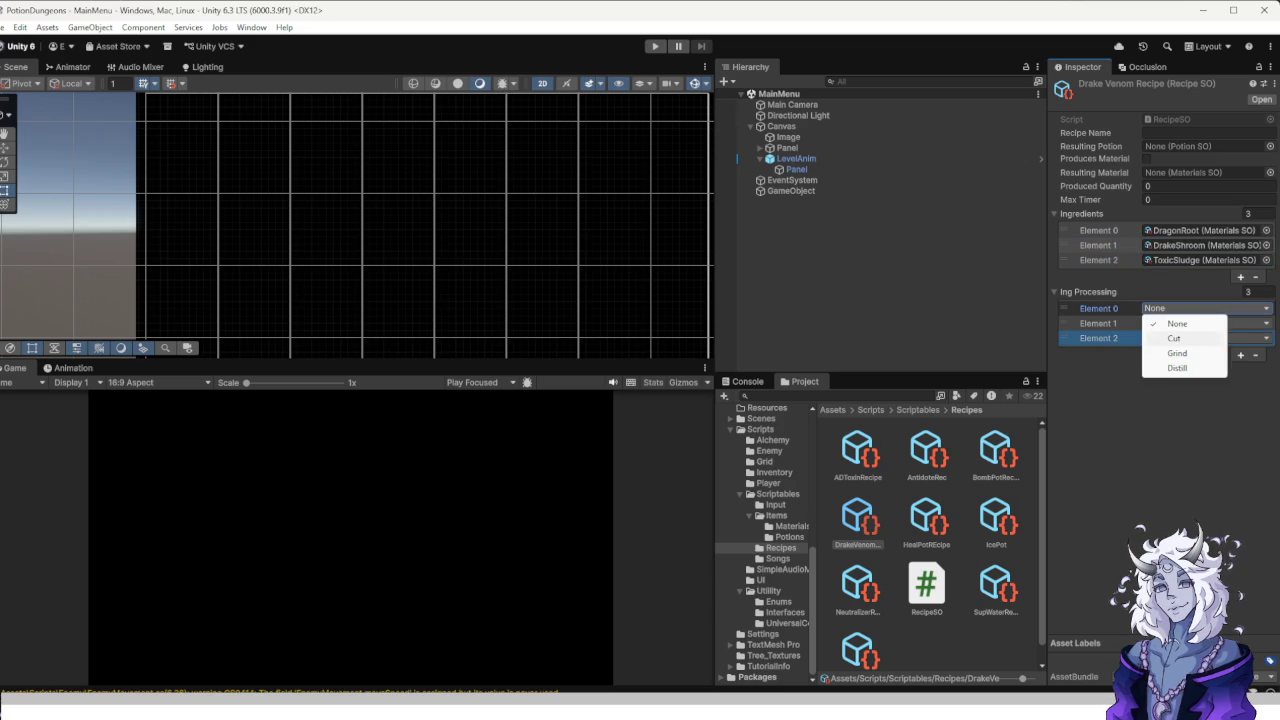
click(1174, 338)
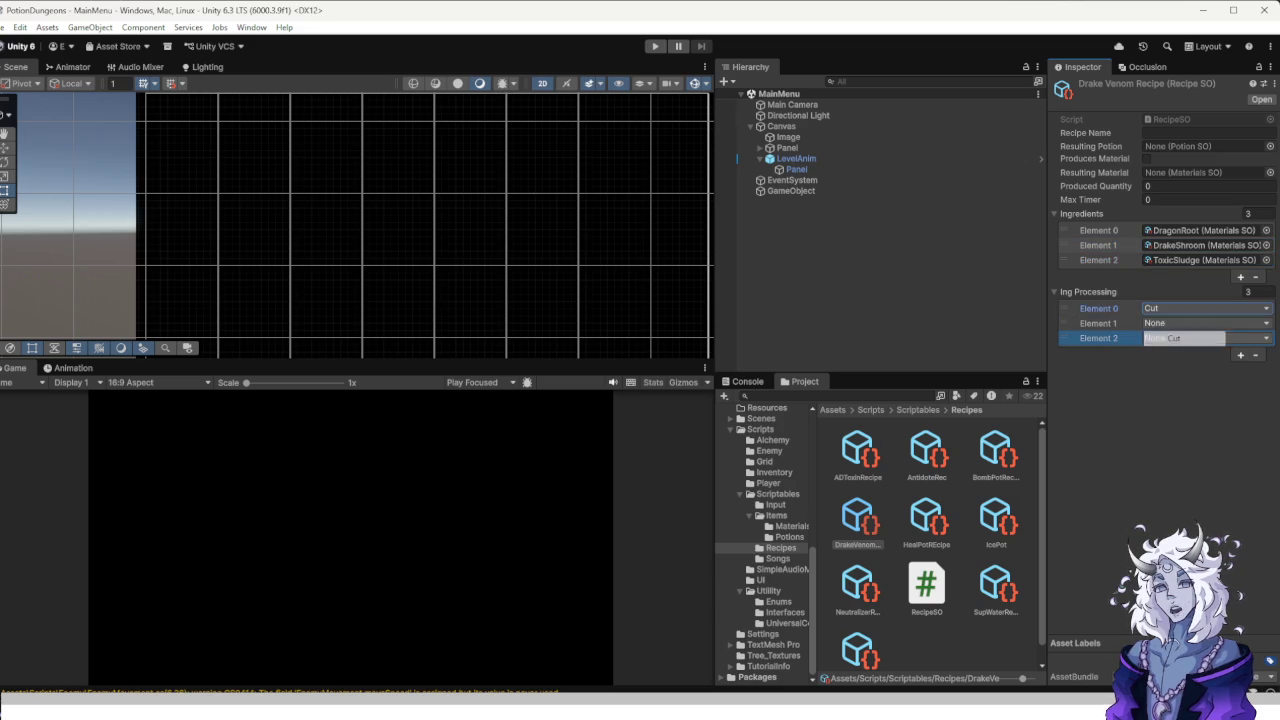
click(1180, 323)
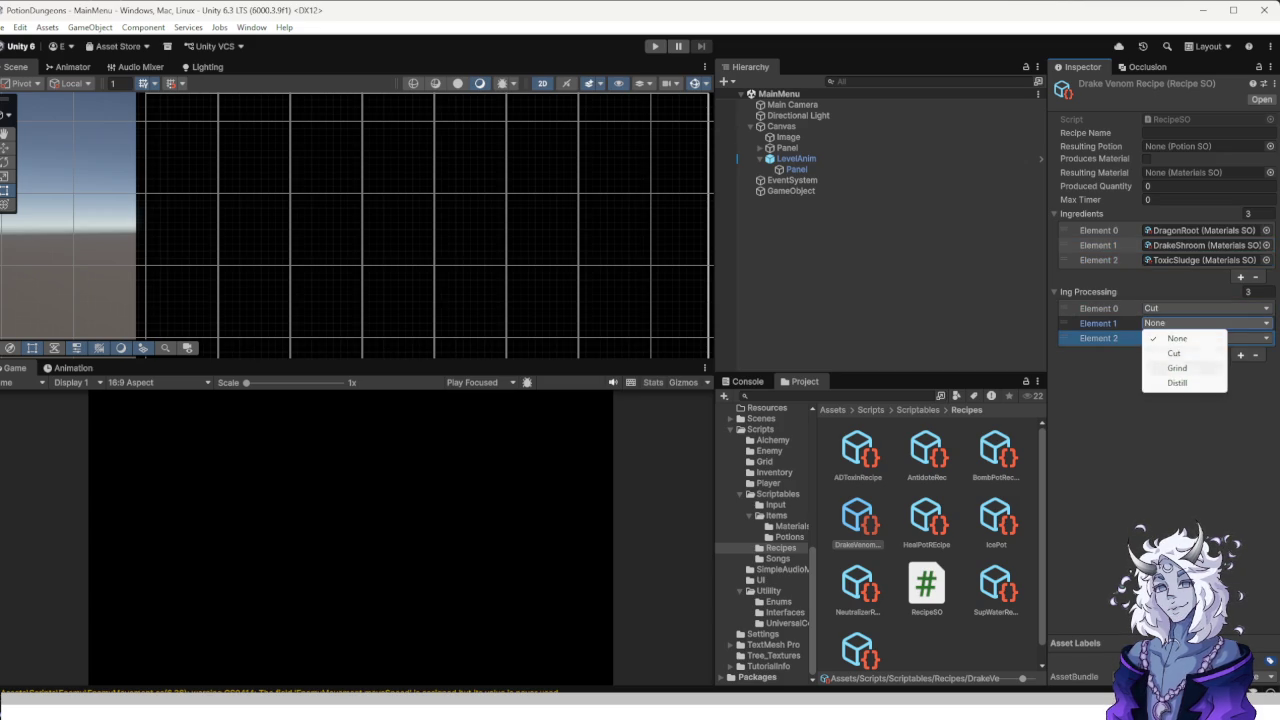
click(1174, 353)
click(1200, 338)
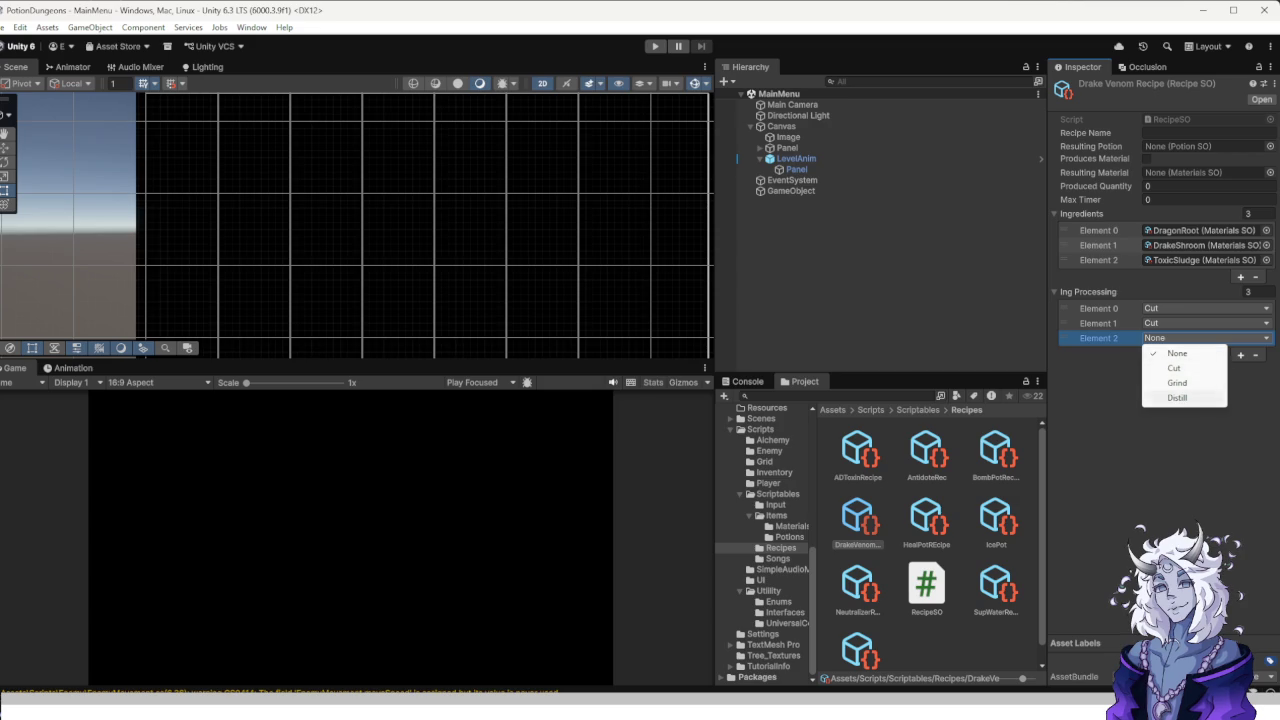
click(1177, 398)
Set Produced Quantity 2, Max Timer 30, enable Produces Material and choose DrakeVenom.
click(1200, 186)
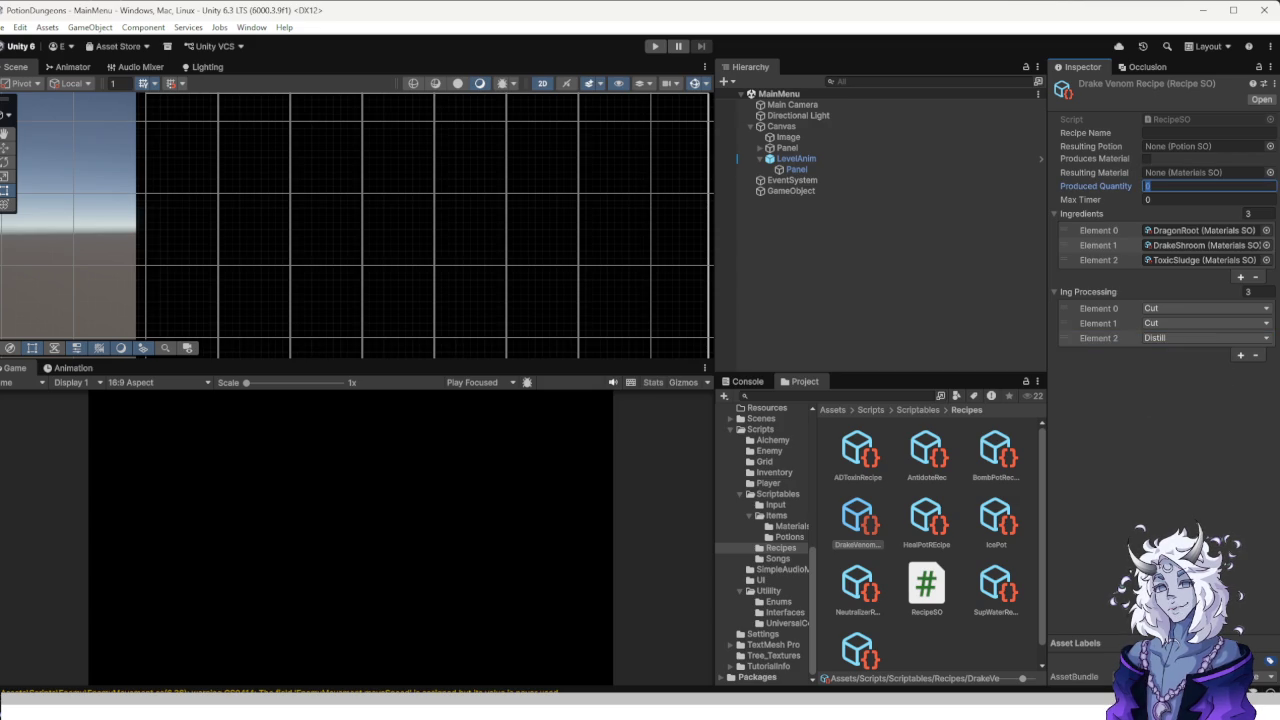
text(2)
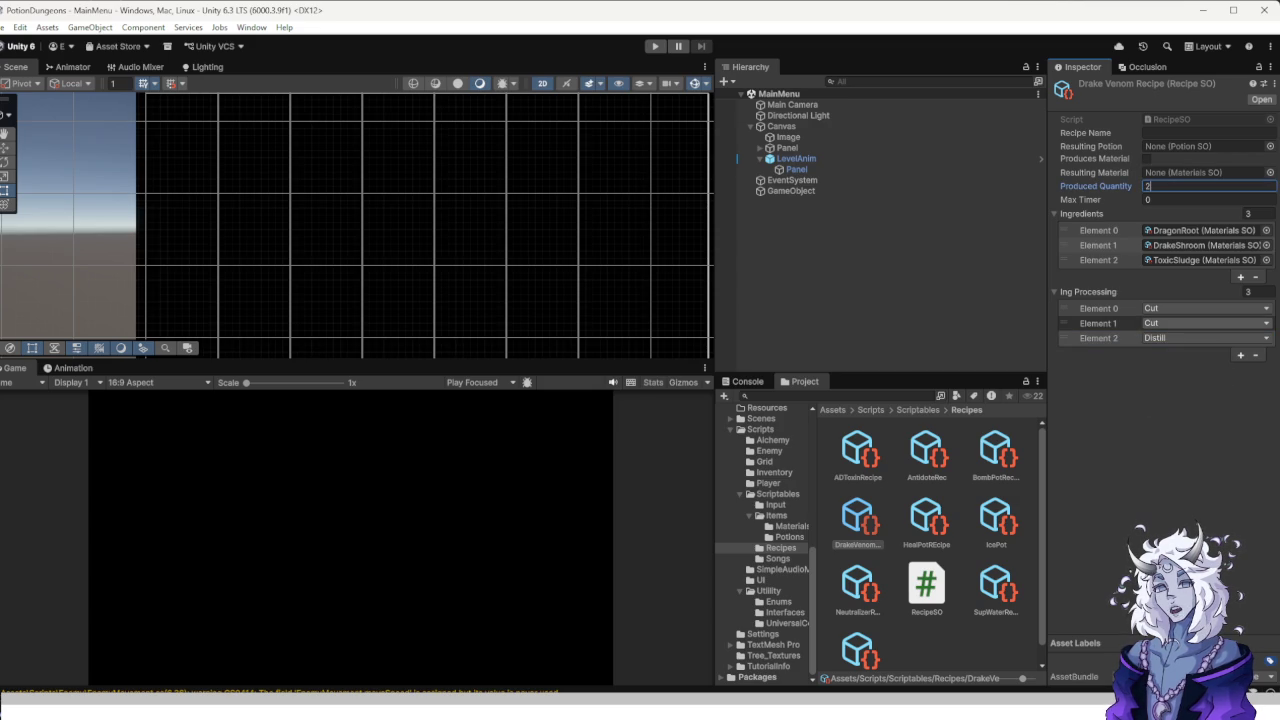
key(Tab)
text(30)
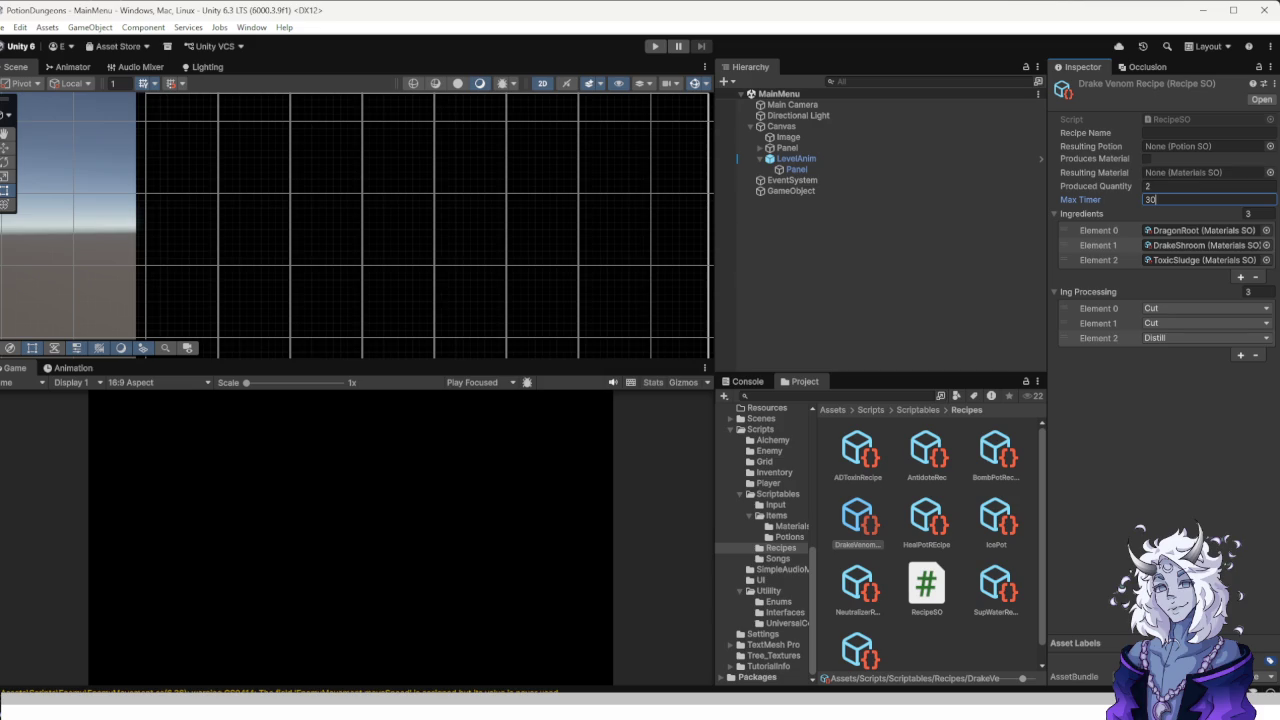
click(1147, 158)
click(1190, 172)
key(Return)
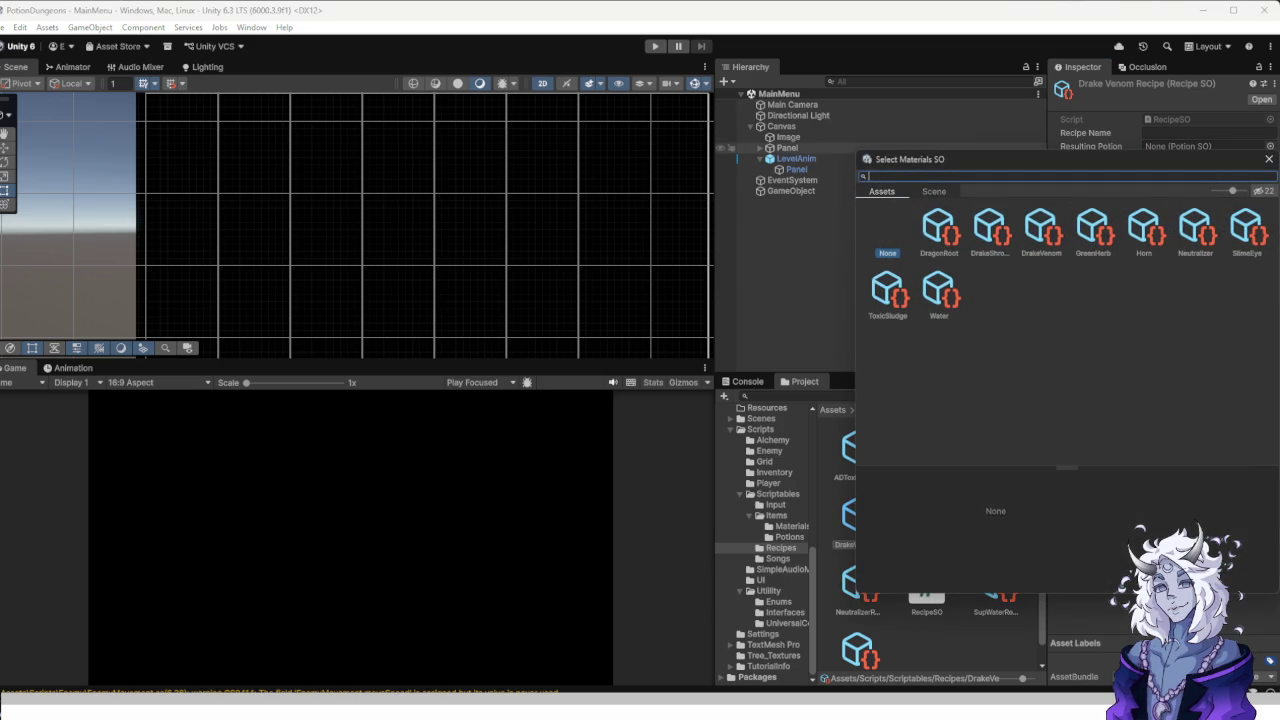
key(Down)
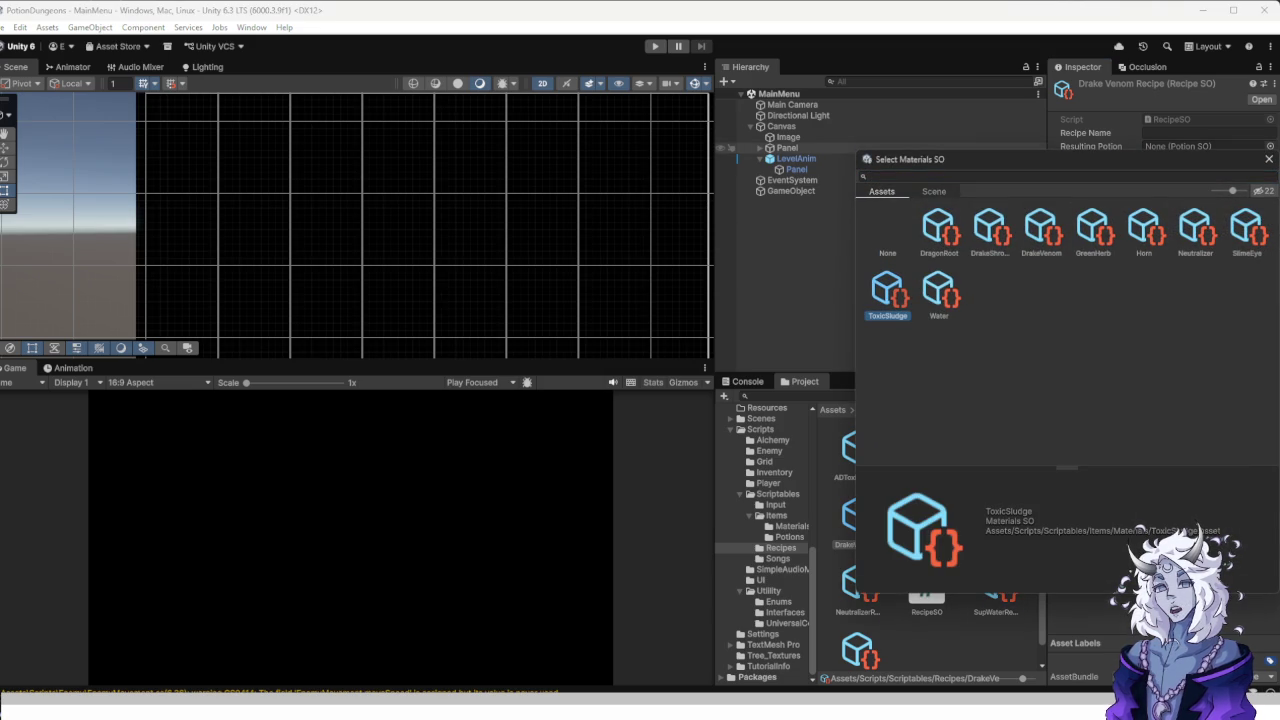
key(Up)
key(Right)
key(Right)
key(Right)
key(Return)
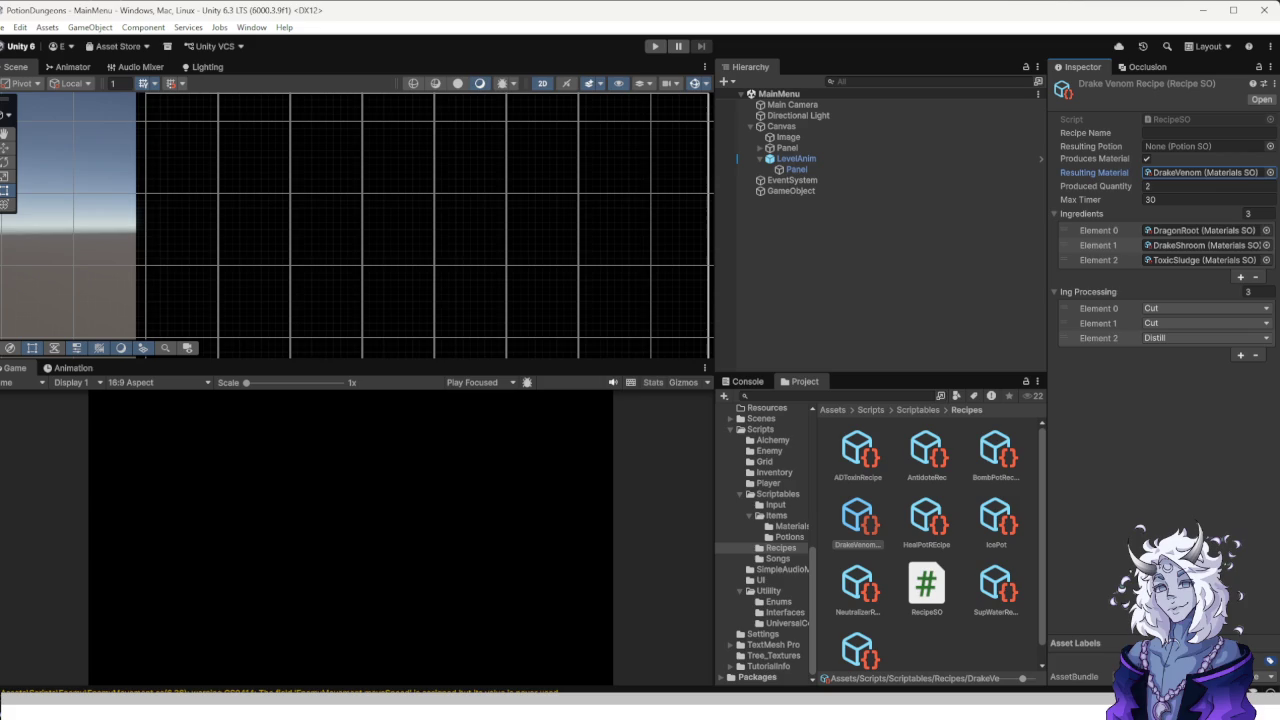
Inspect the AD Toxin recipe, leaving its produced quantity at 1.
click(857, 455)
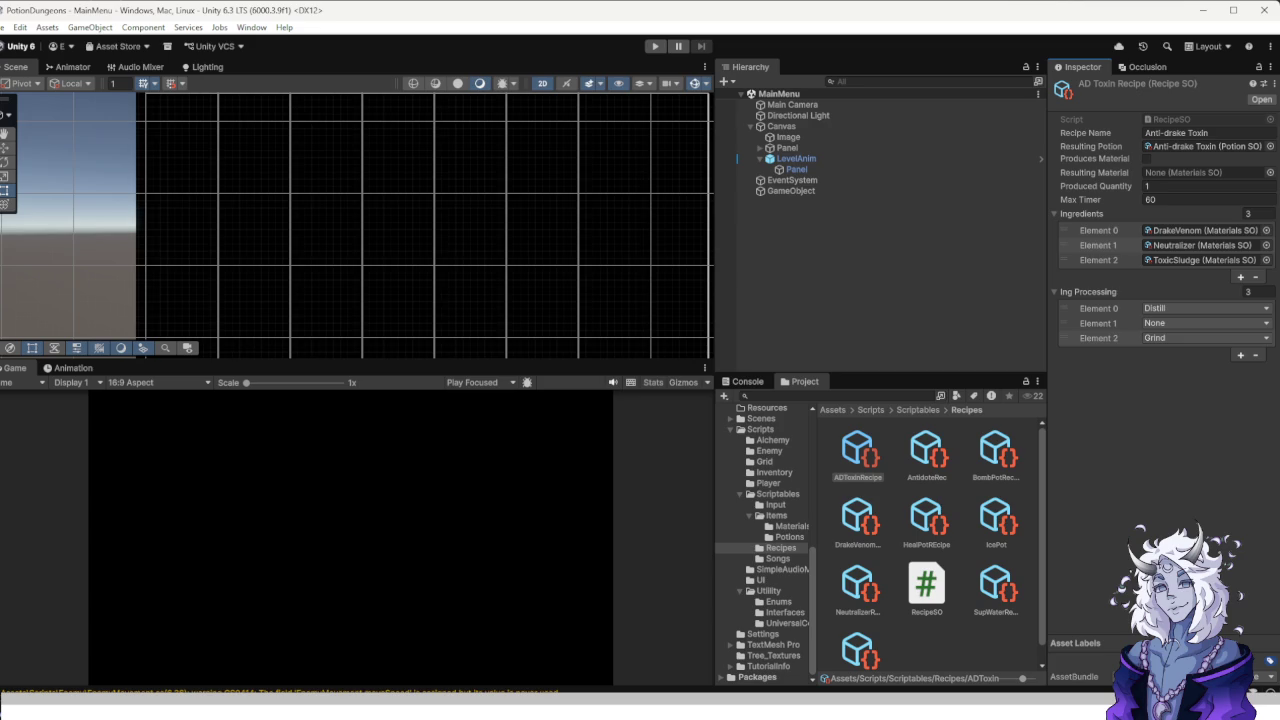
click(1200, 186)
key(Return)
Review the Drake Venom, Neutralizer and Toxic Sludge recipes, then show the Scripts/Alchemy folder.
click(859, 520)
scroll(859, 520, down, 1)
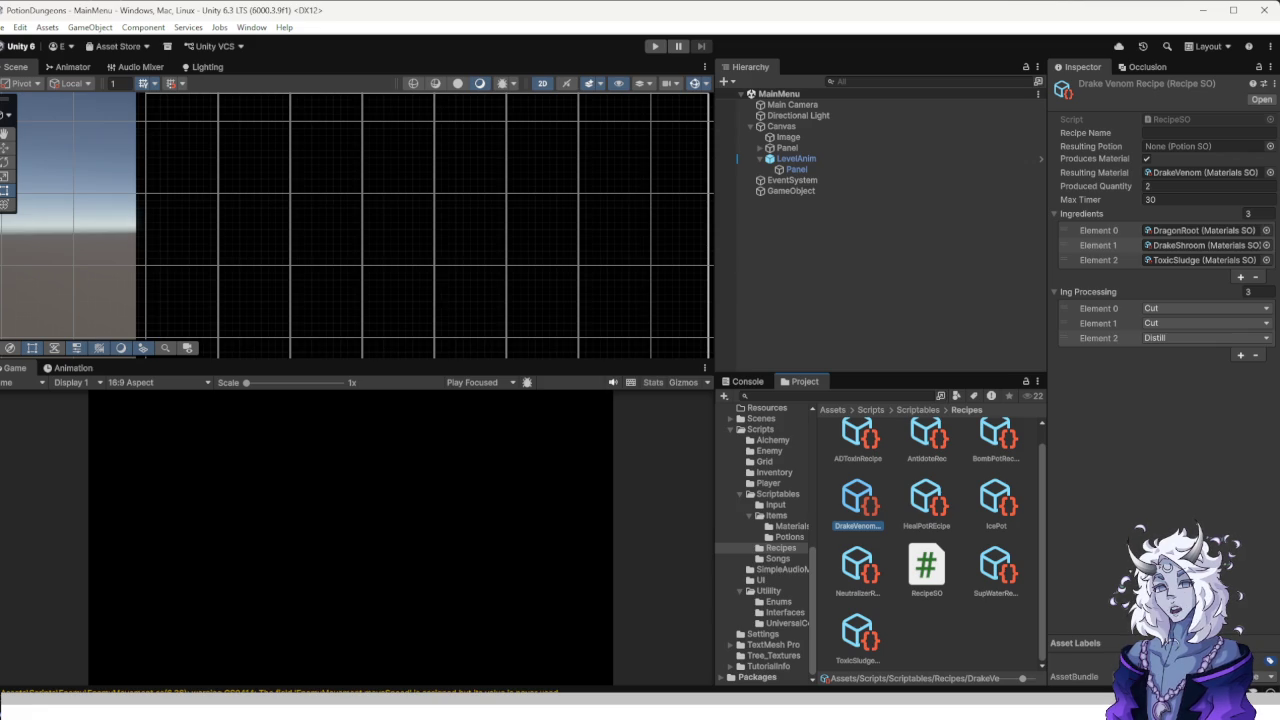
click(859, 568)
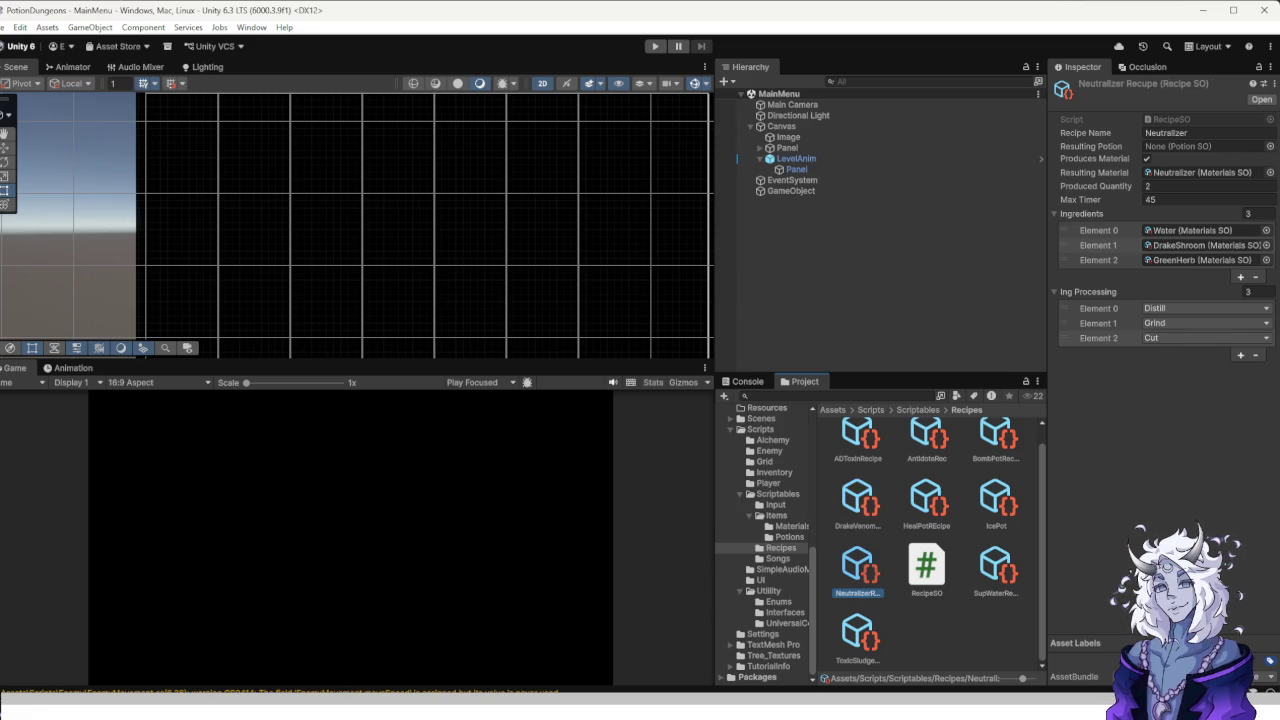
click(858, 632)
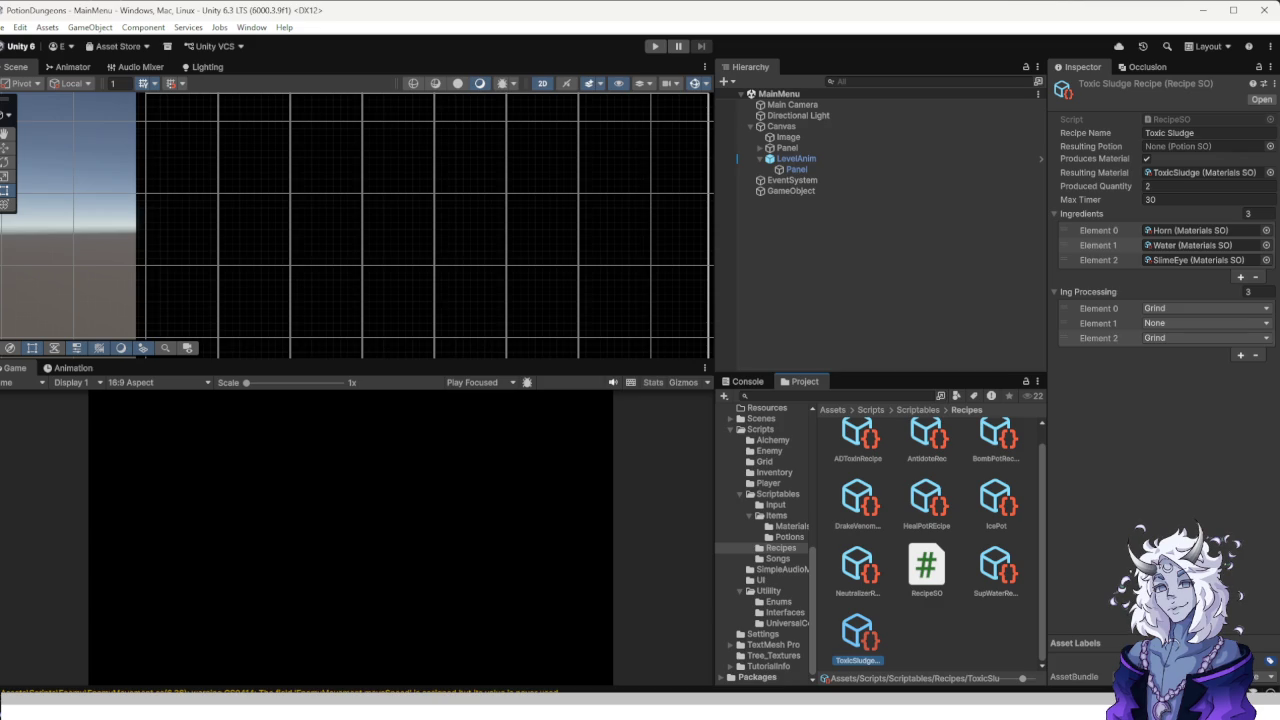
click(772, 440)
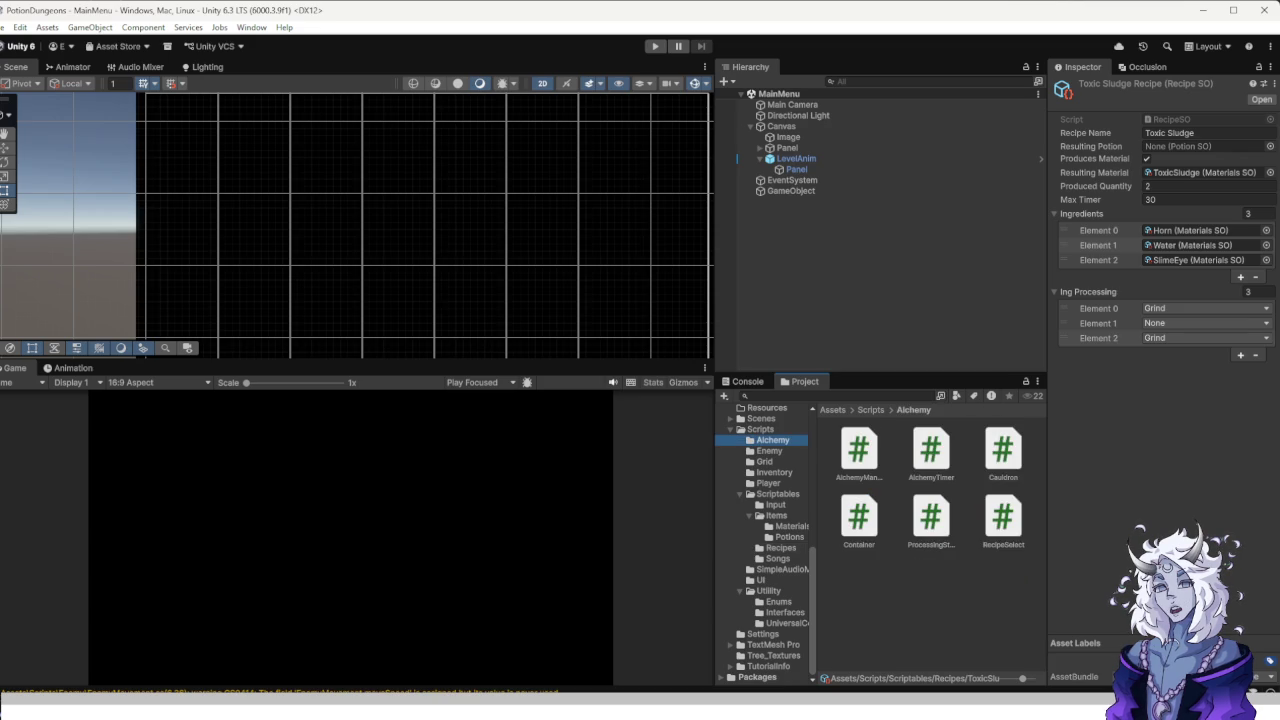
Bring Unity back and open RecipeSelect.cs from Assets/Scripts/Alchemy in Visual Studio.
double_click(858, 450)
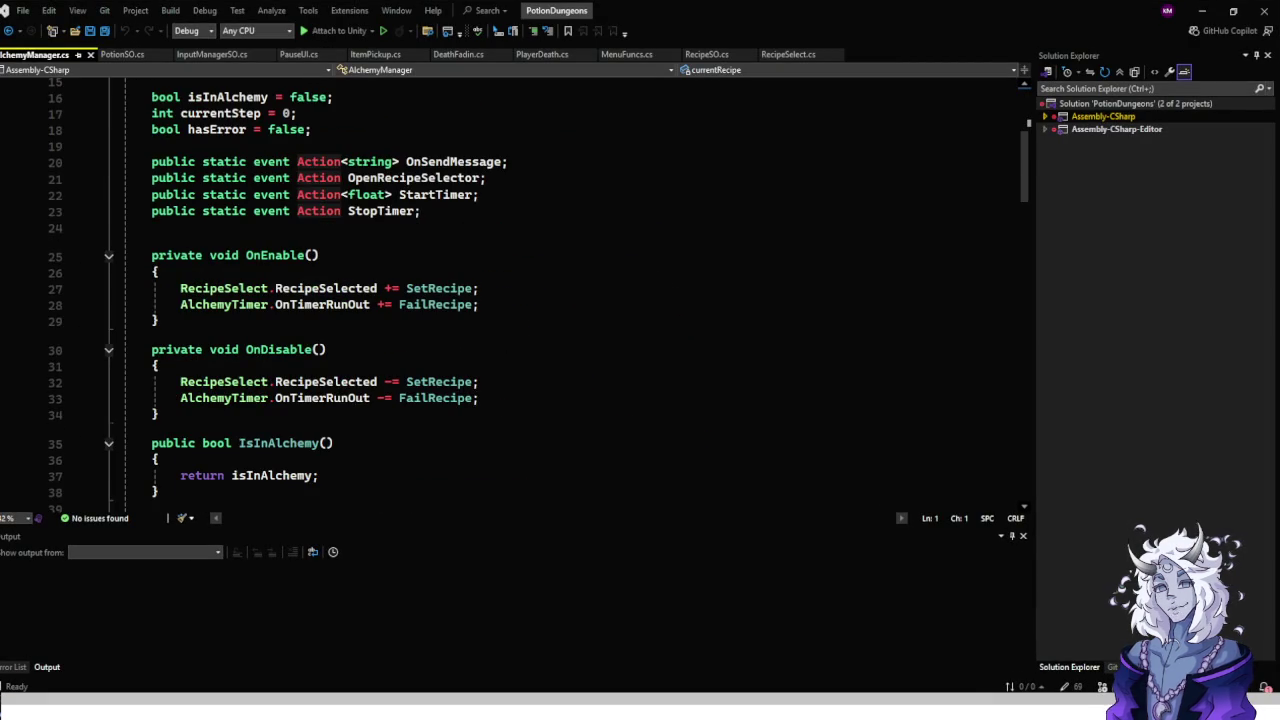
scroll(500, 290, down, 6)
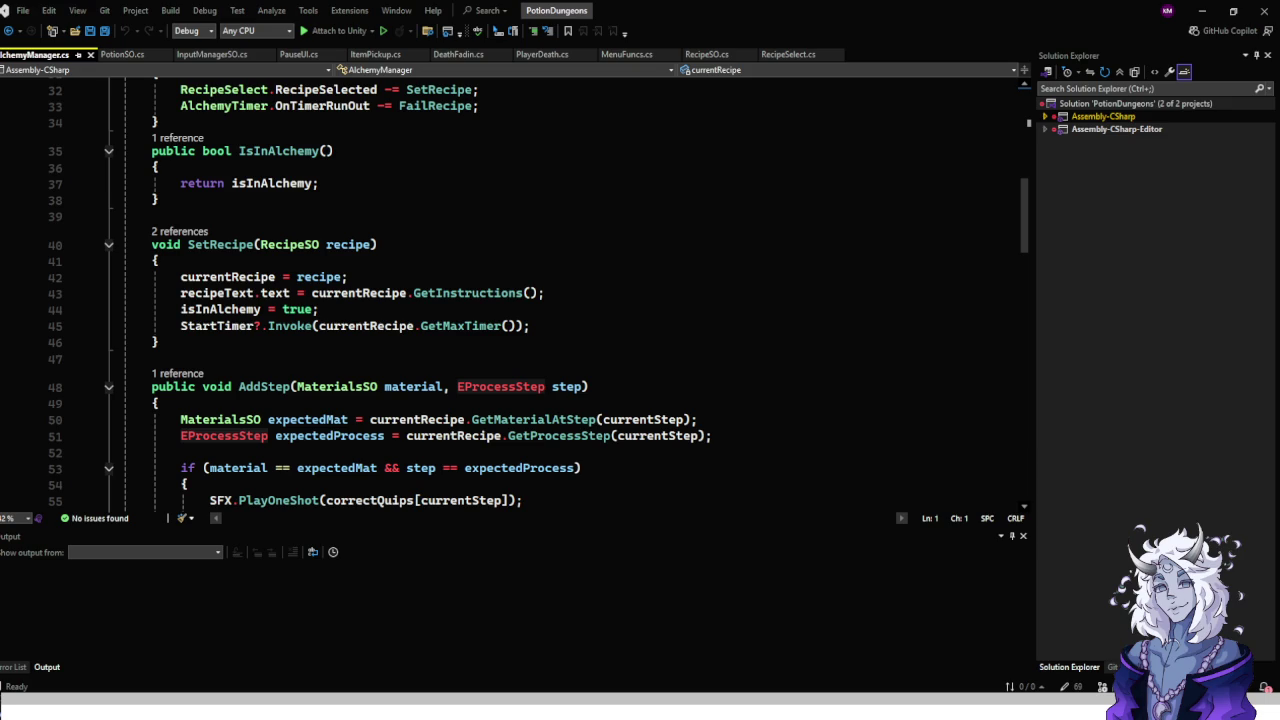
click(1202, 10)
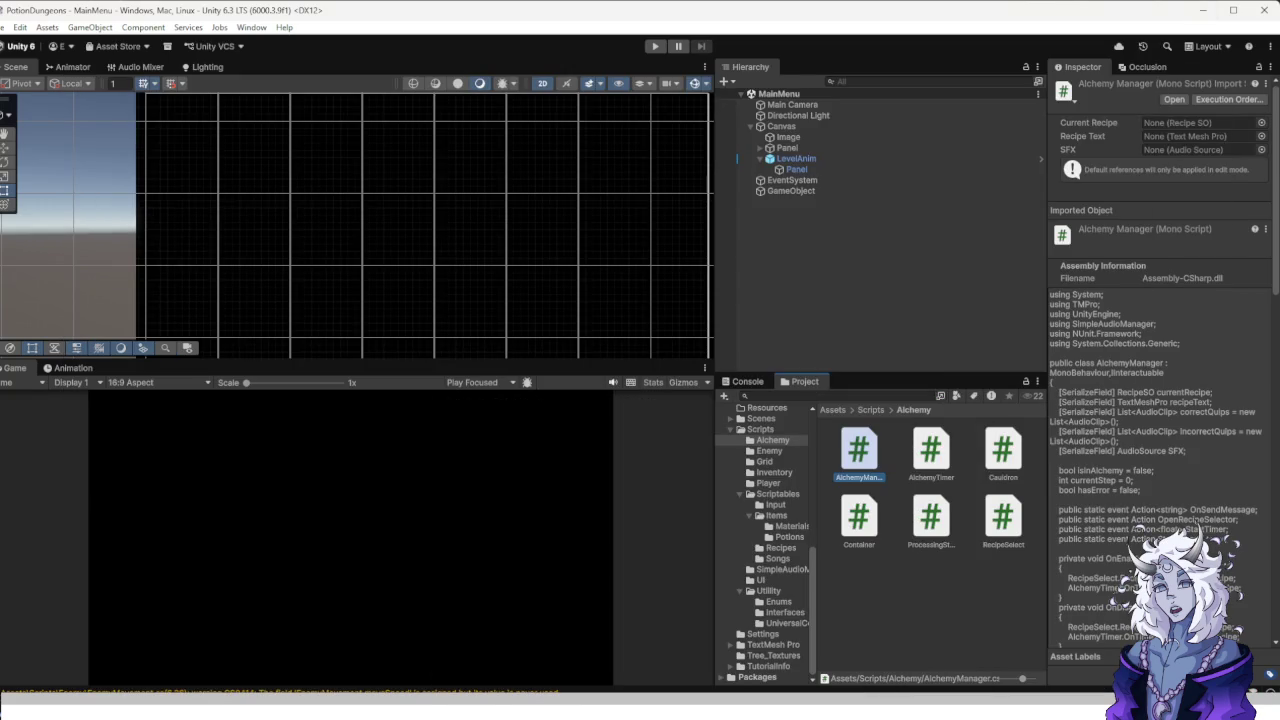
click(931, 517)
double_click(1003, 517)
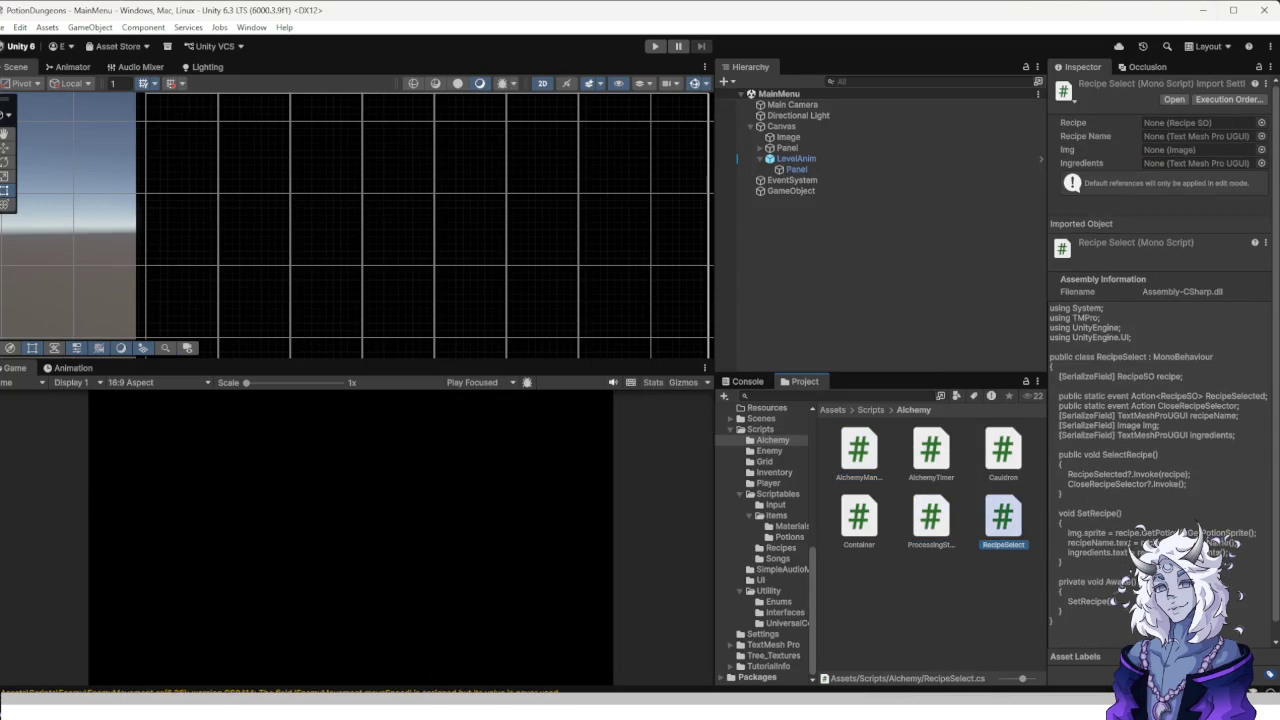
scroll(480, 300, down, 4)
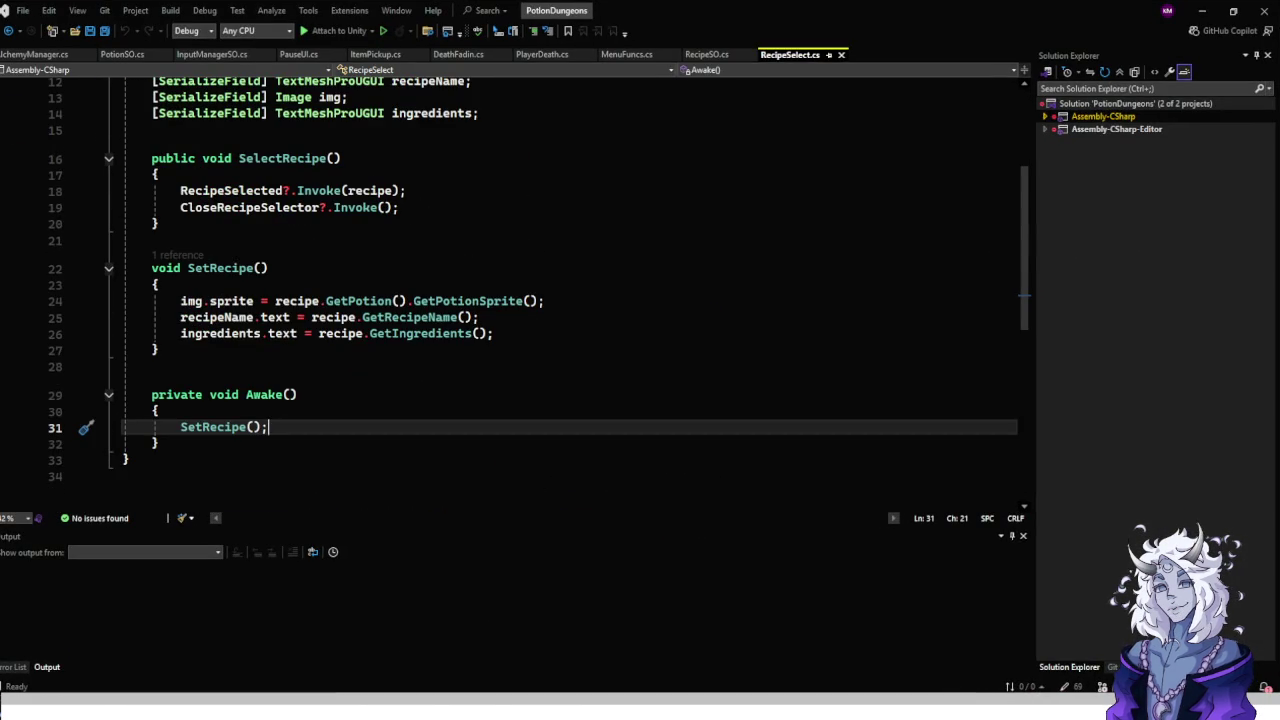
Try adding an 'img.' line at the top of SetRecipe, then remove it again.
key(Up)
key(Up)
key(Up)
key(Down)
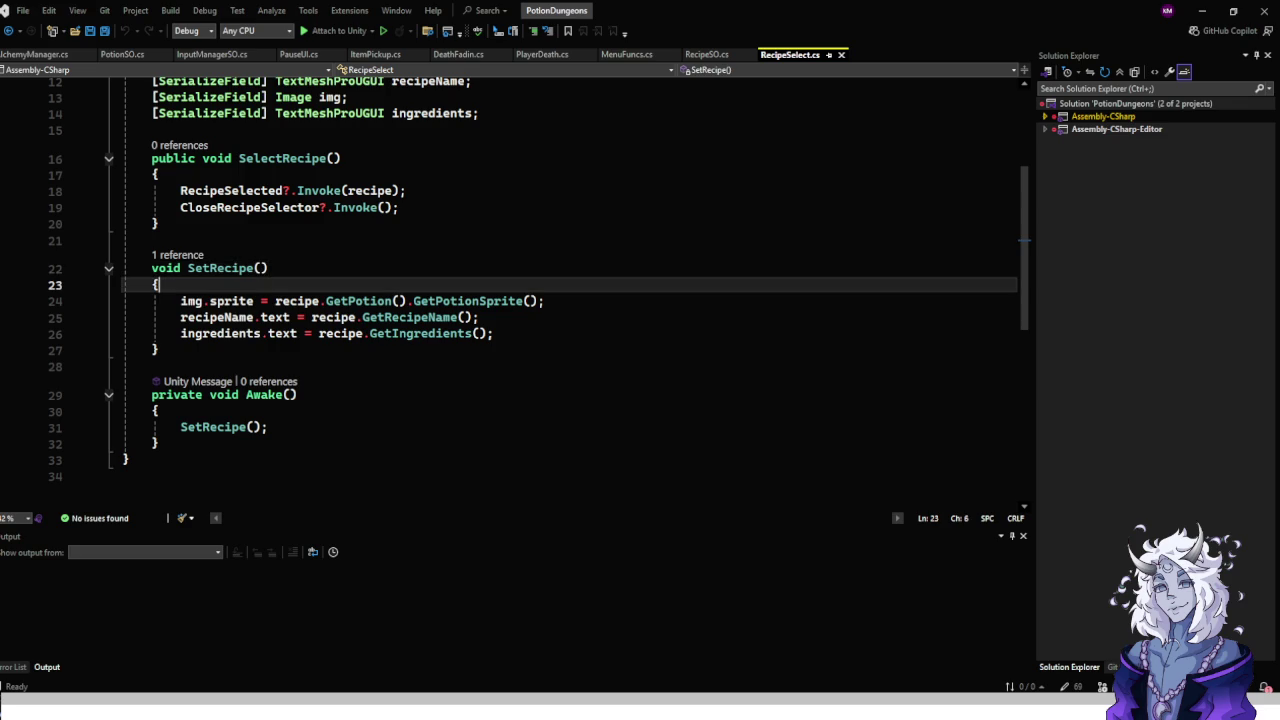
key(Return)
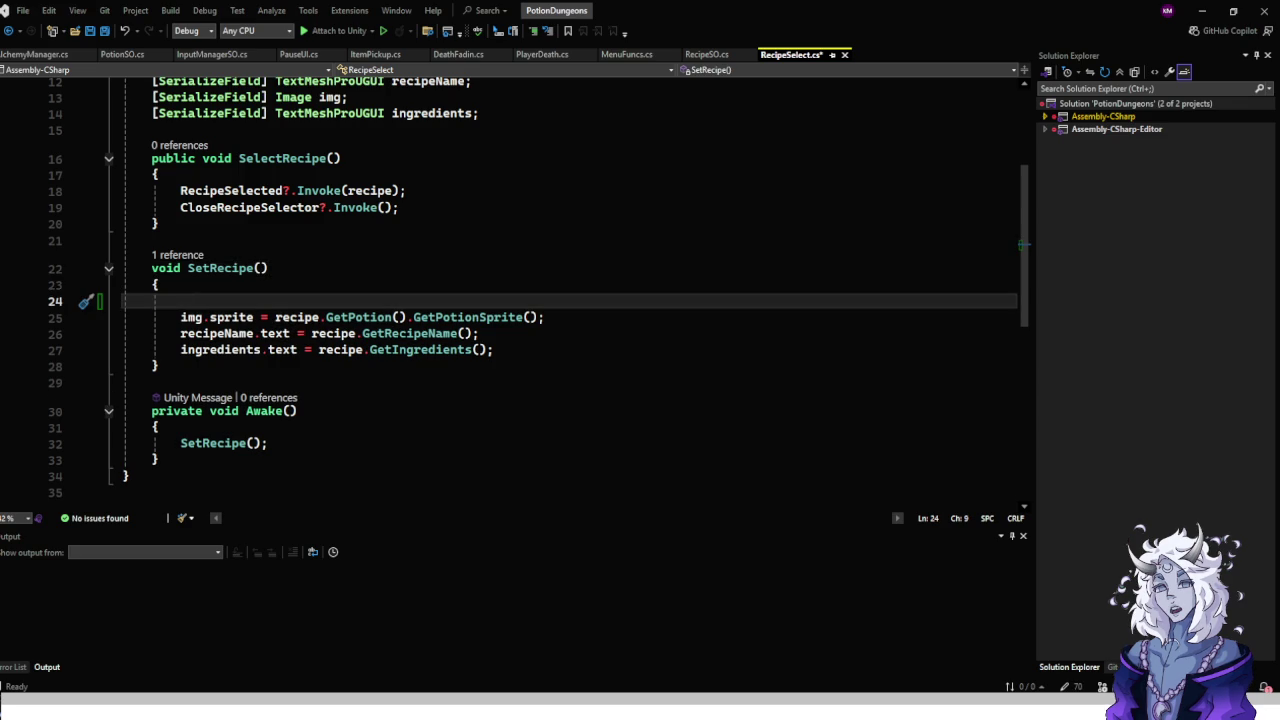
text(img)
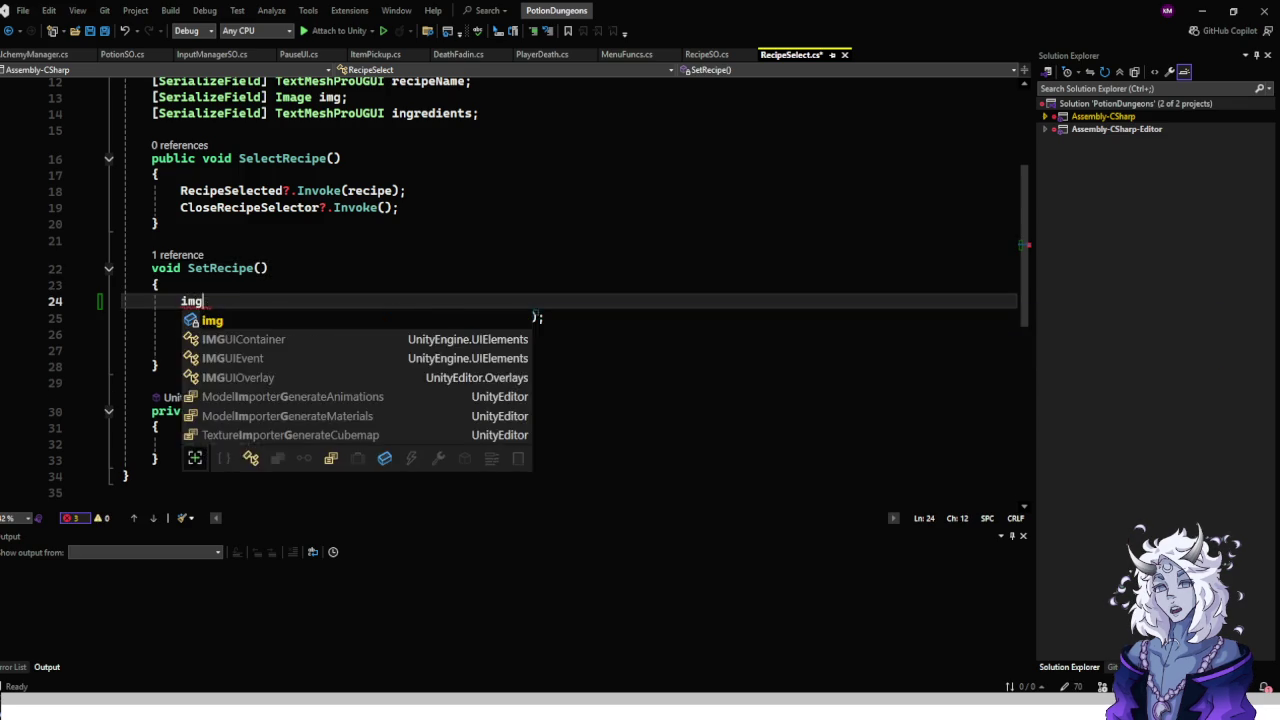
text(.)
key(BackSpace)
key(BackSpace)
key(BackSpace)
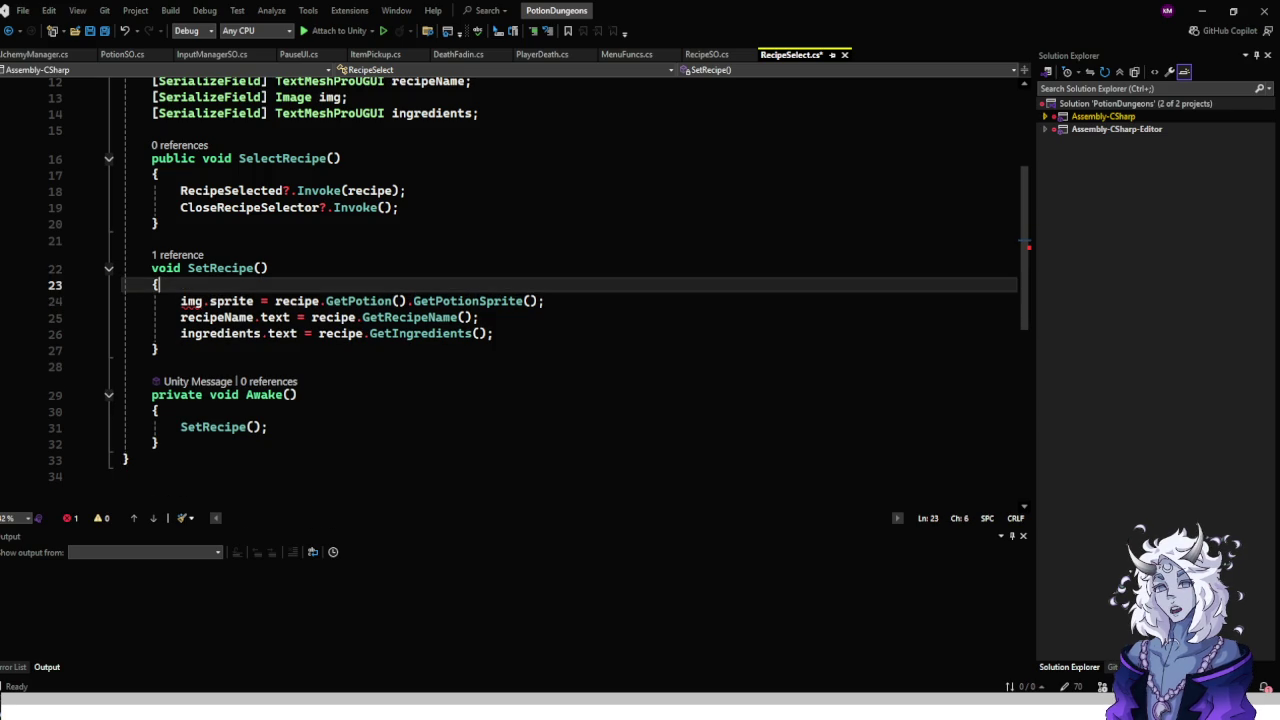
Place the edit point just before 'recipe' in line 24's img.sprite assignment.
click(276, 300)
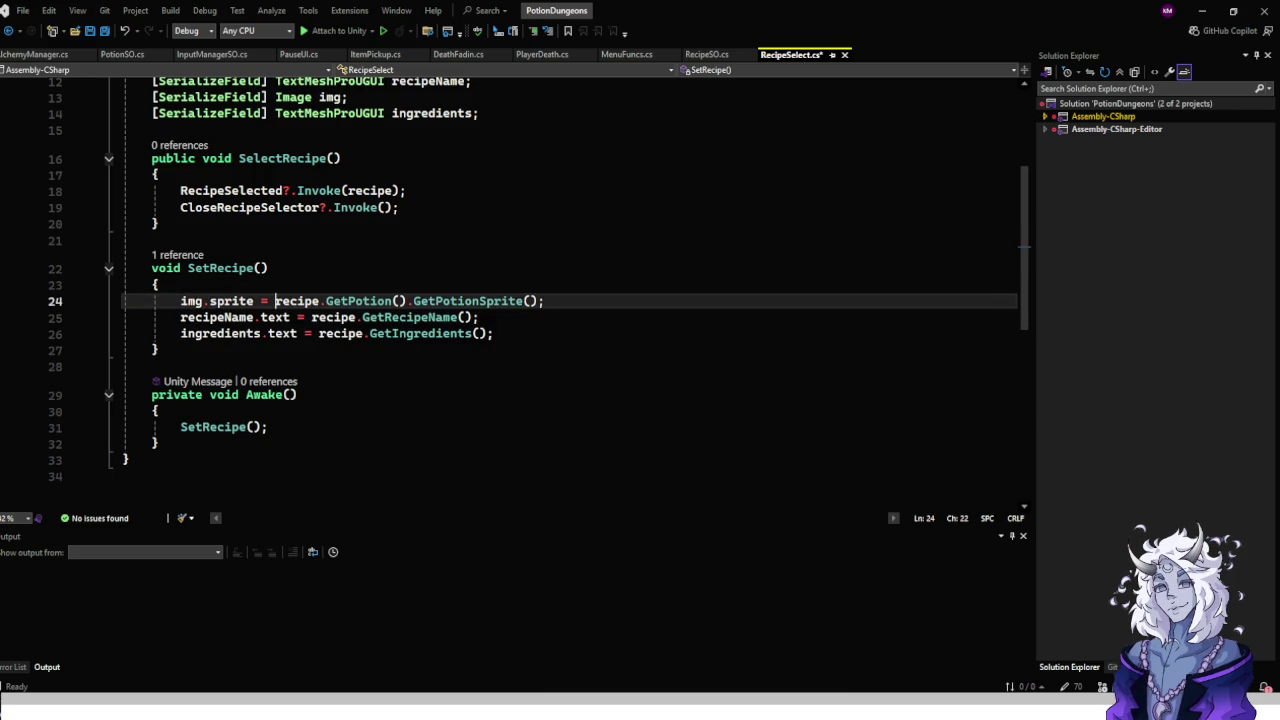
key(Left)
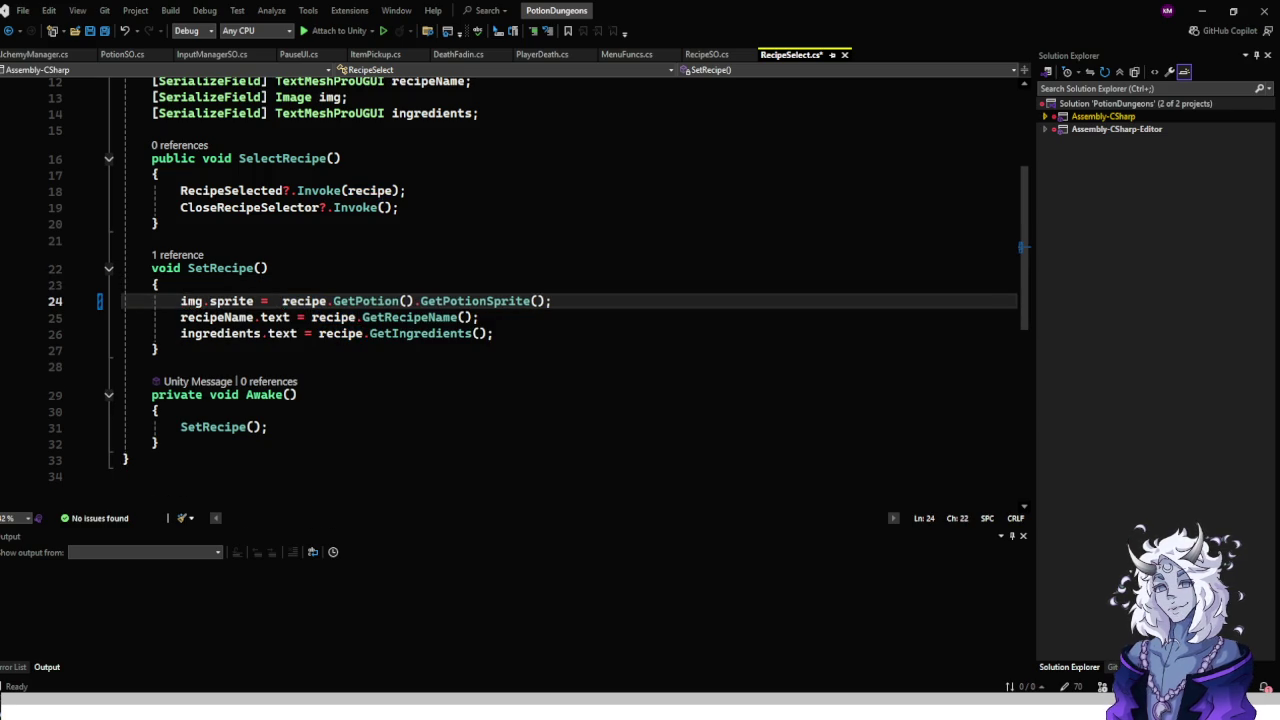
scroll(539, 294, up, 1)
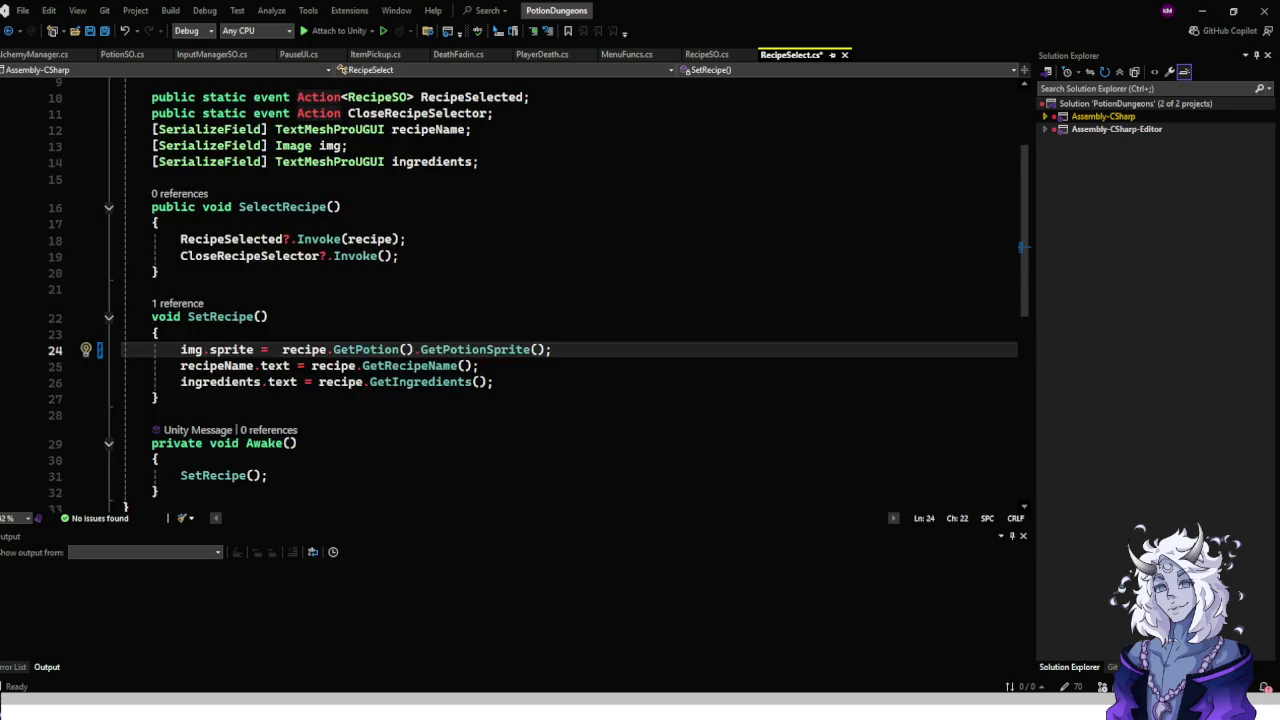
scroll(539, 294, up, 2)
scroll(539, 294, down, 1)
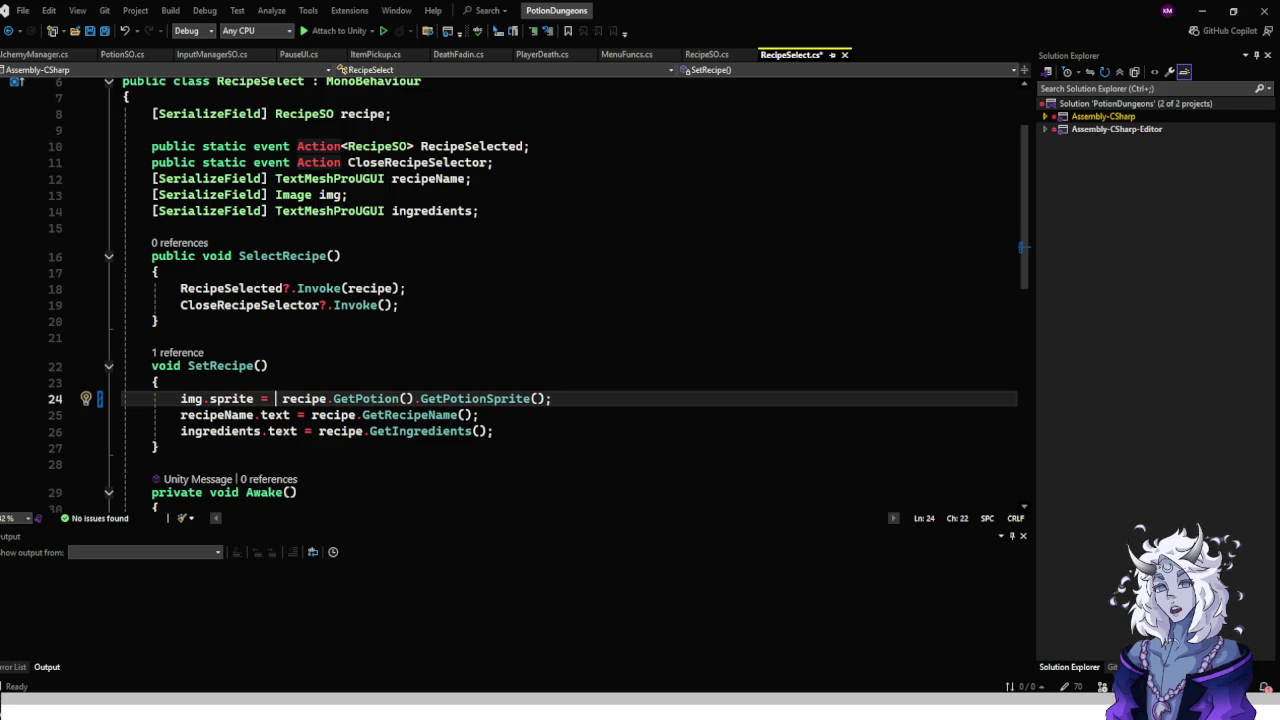
scroll(570, 300, down, 6)
scroll(570, 300, up, 2)
scroll(570, 300, up, 4)
scroll(570, 300, down, 6)
scroll(570, 300, up, 5)
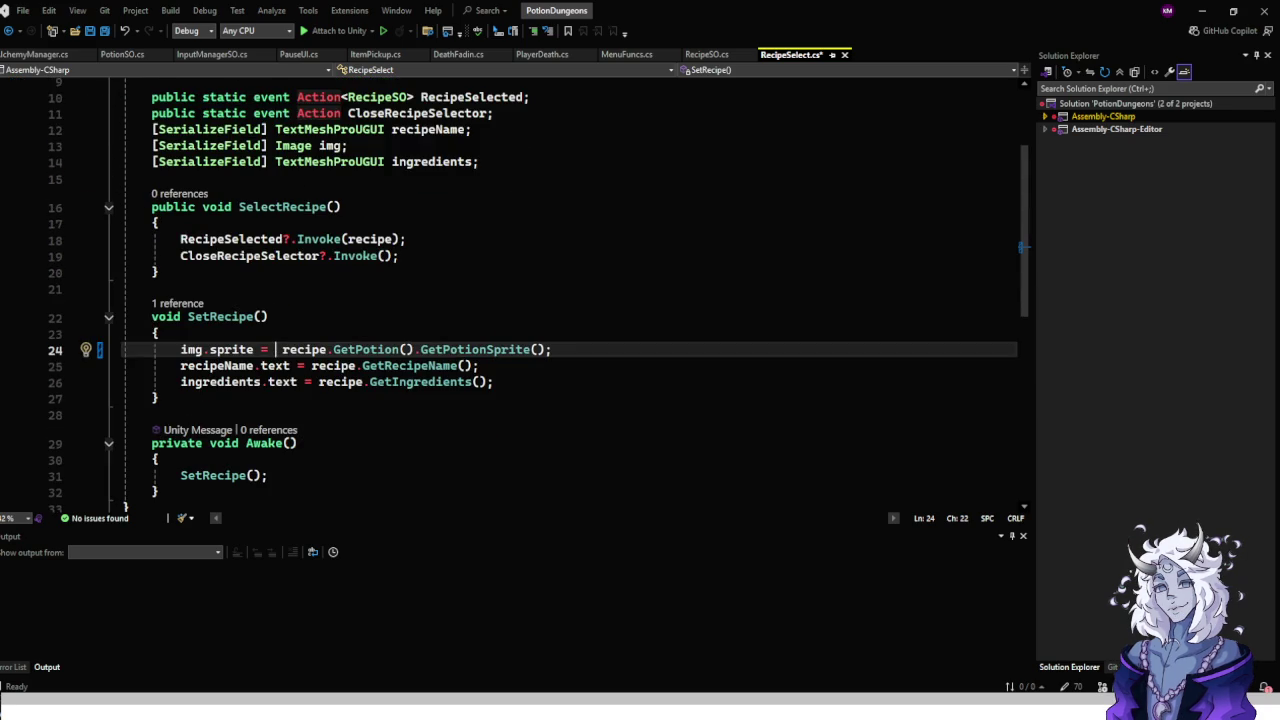
scroll(518, 294, up, 1)
scroll(570, 300, down, 3)
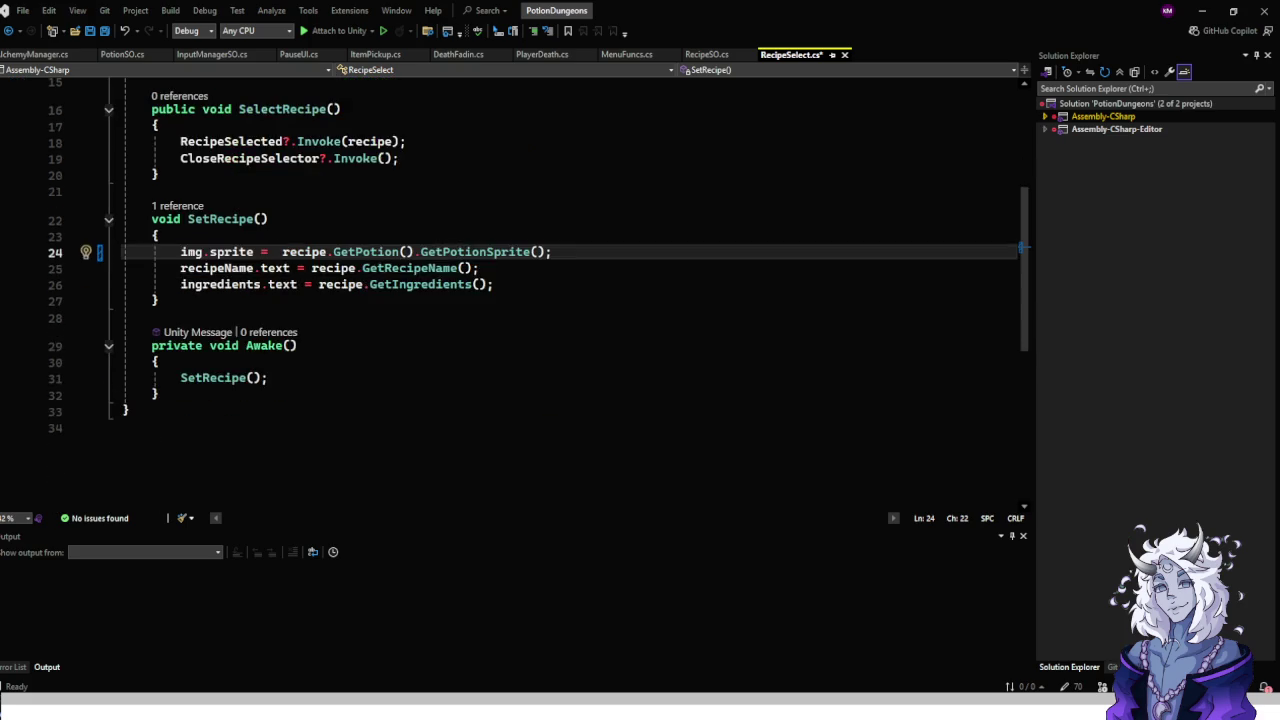
scroll(570, 300, up, 1)
scroll(570, 300, up, 3)
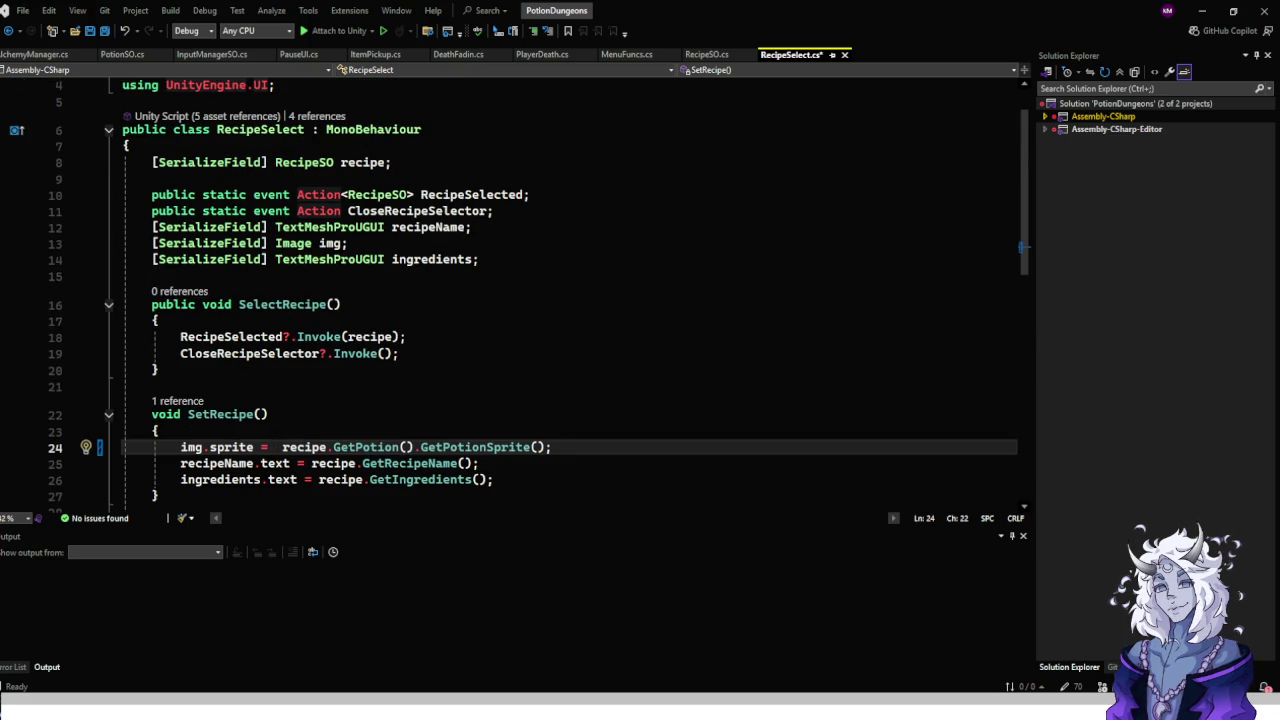
Insert the ternary 'recipe.ProducesMaterial() ? recipe.GetProducedMaterial().GetMatSprite() :' before the potion sprite.
text(ercipoe)
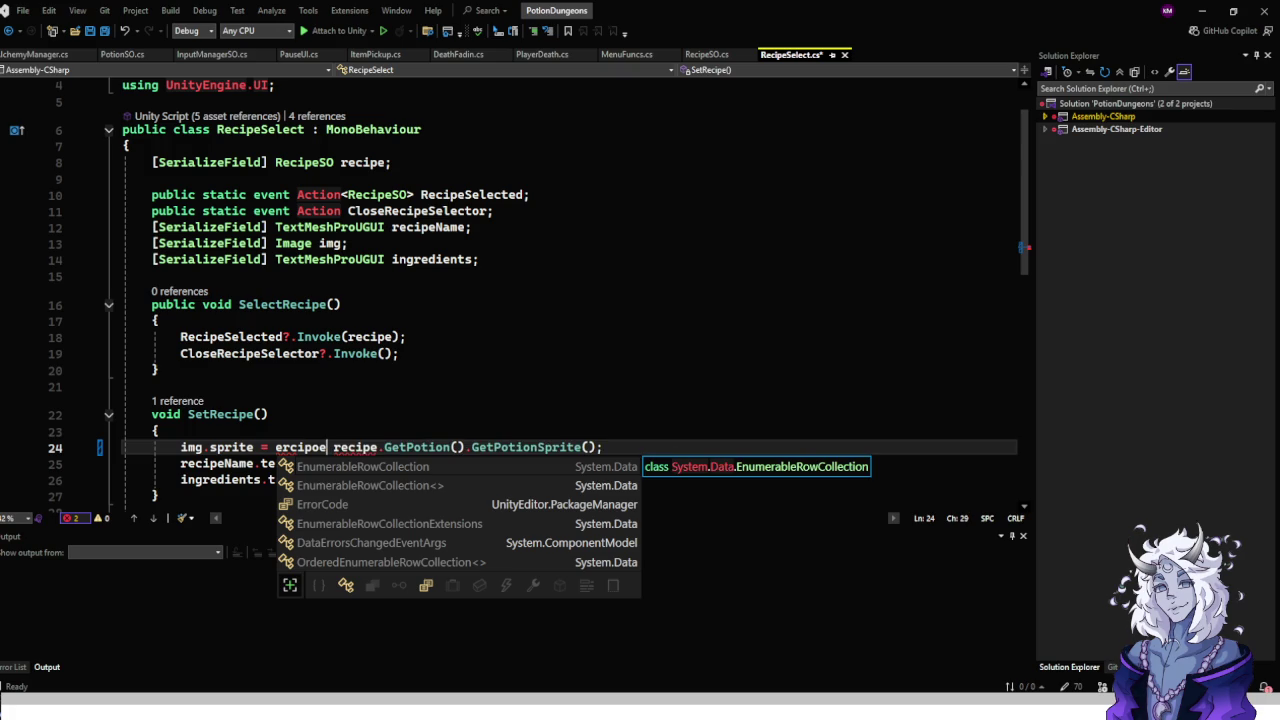
key(BackSpace)
key(BackSpace)
key(BackSpace)
key(BackSpace)
key(BackSpace)
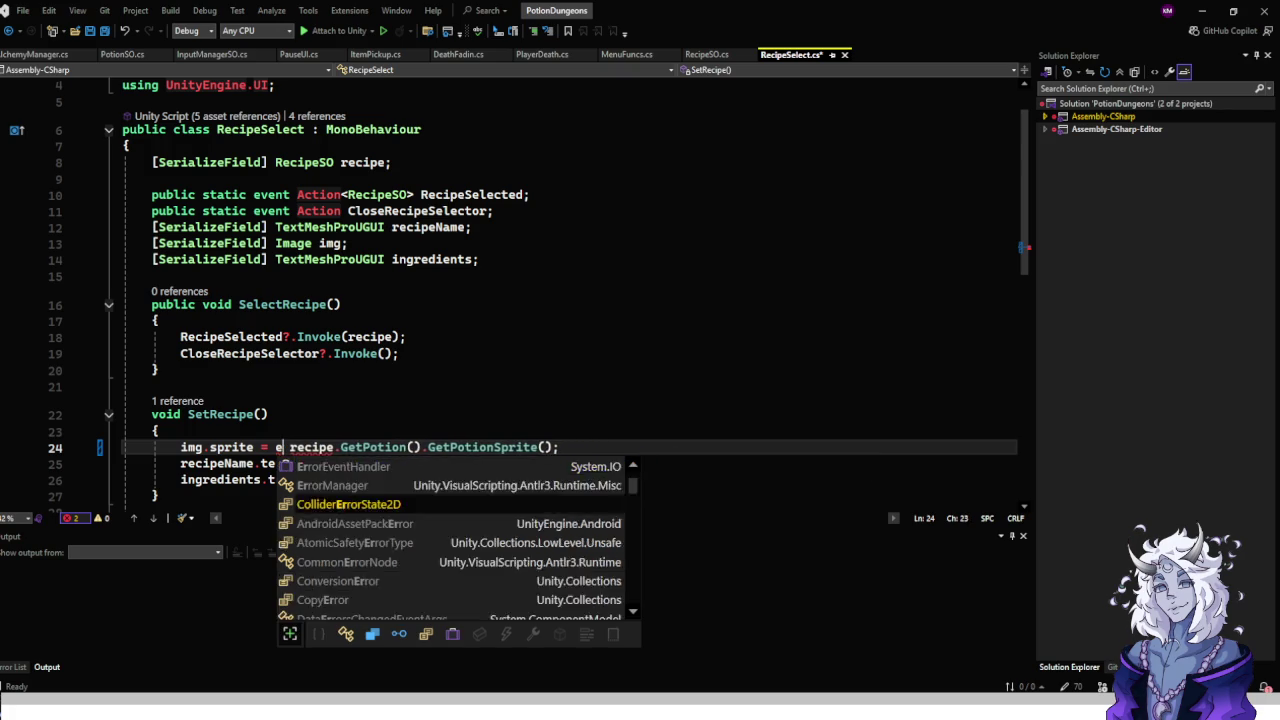
text(re)
key(Tab)
text(.)
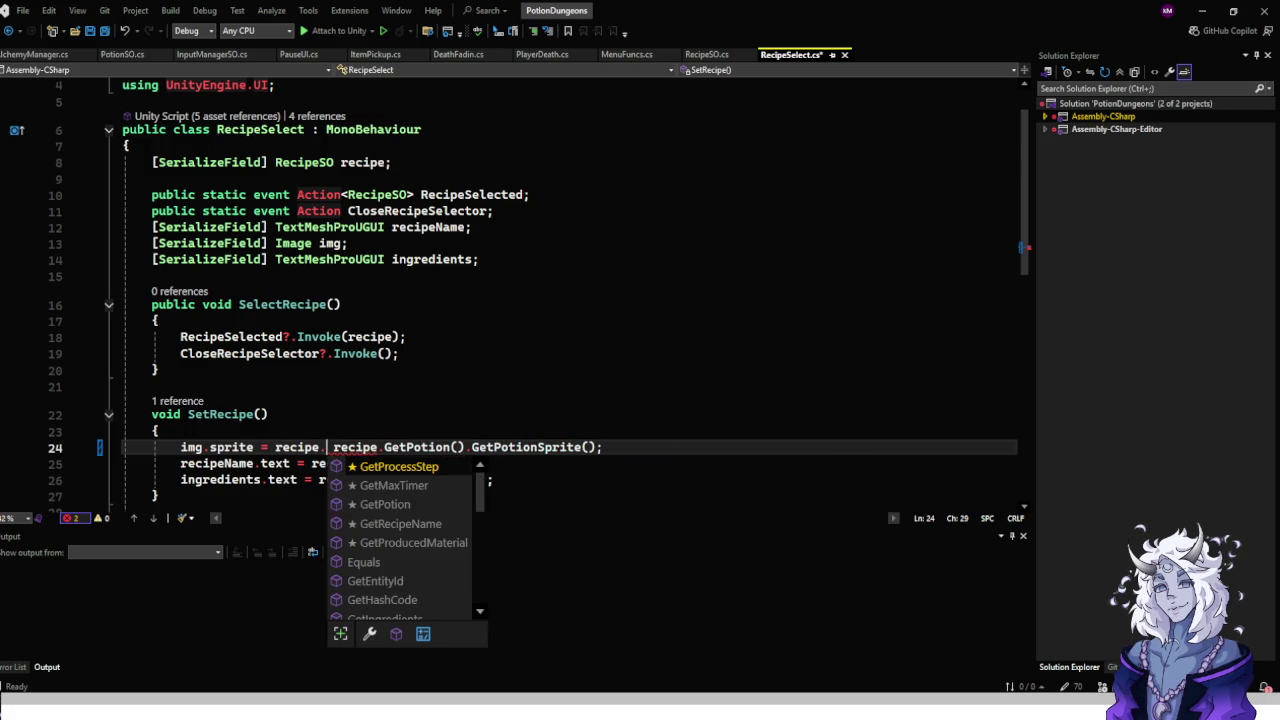
text(I)
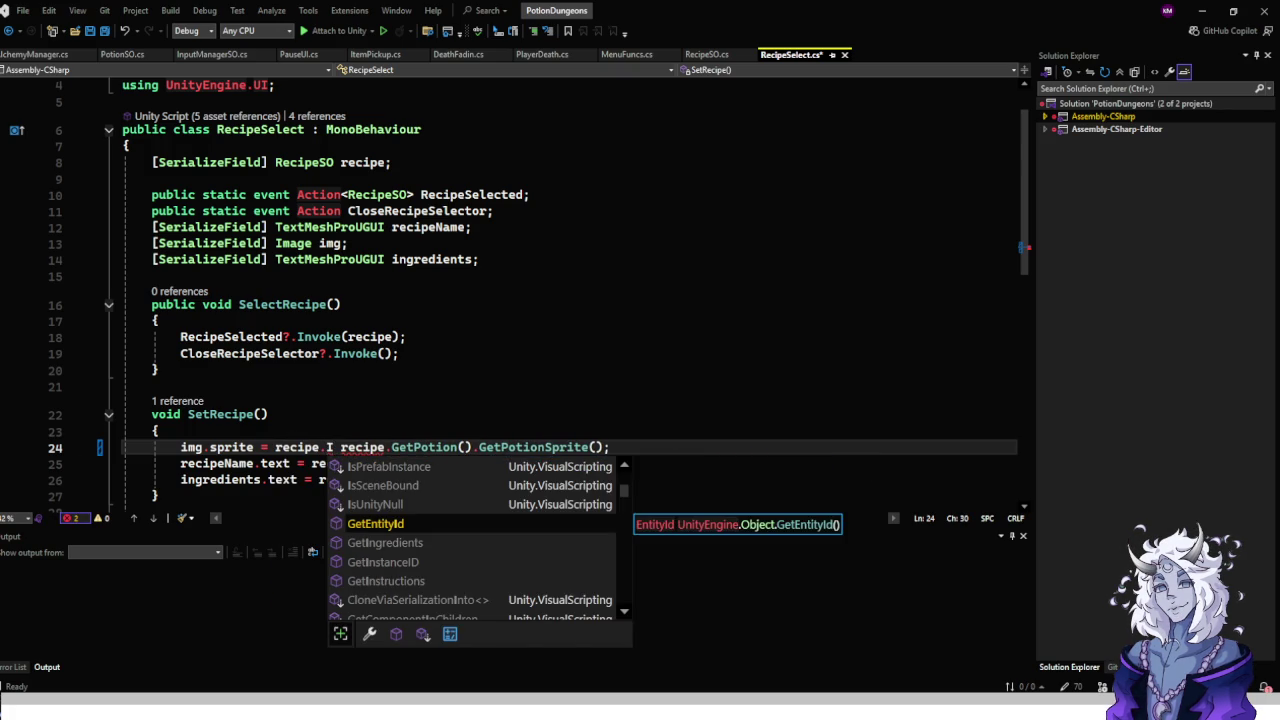
key(BackSpace)
text(pro)
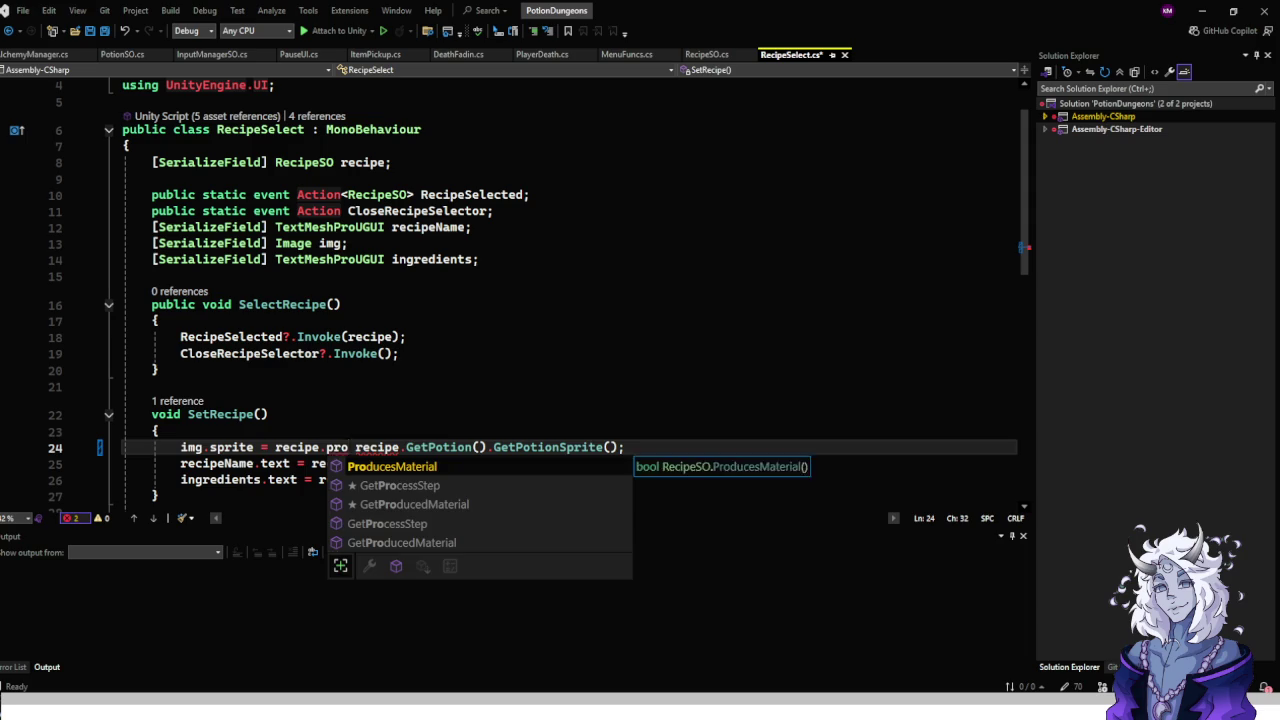
key(Tab)
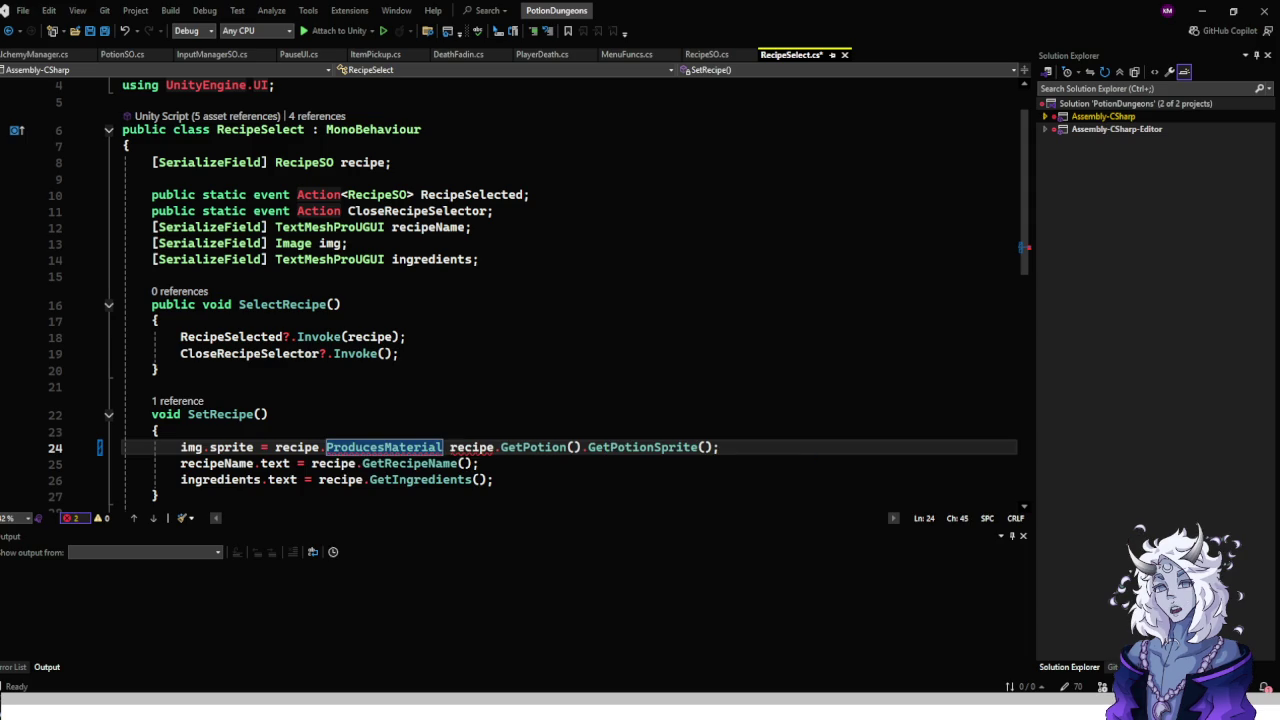
text(() ?)
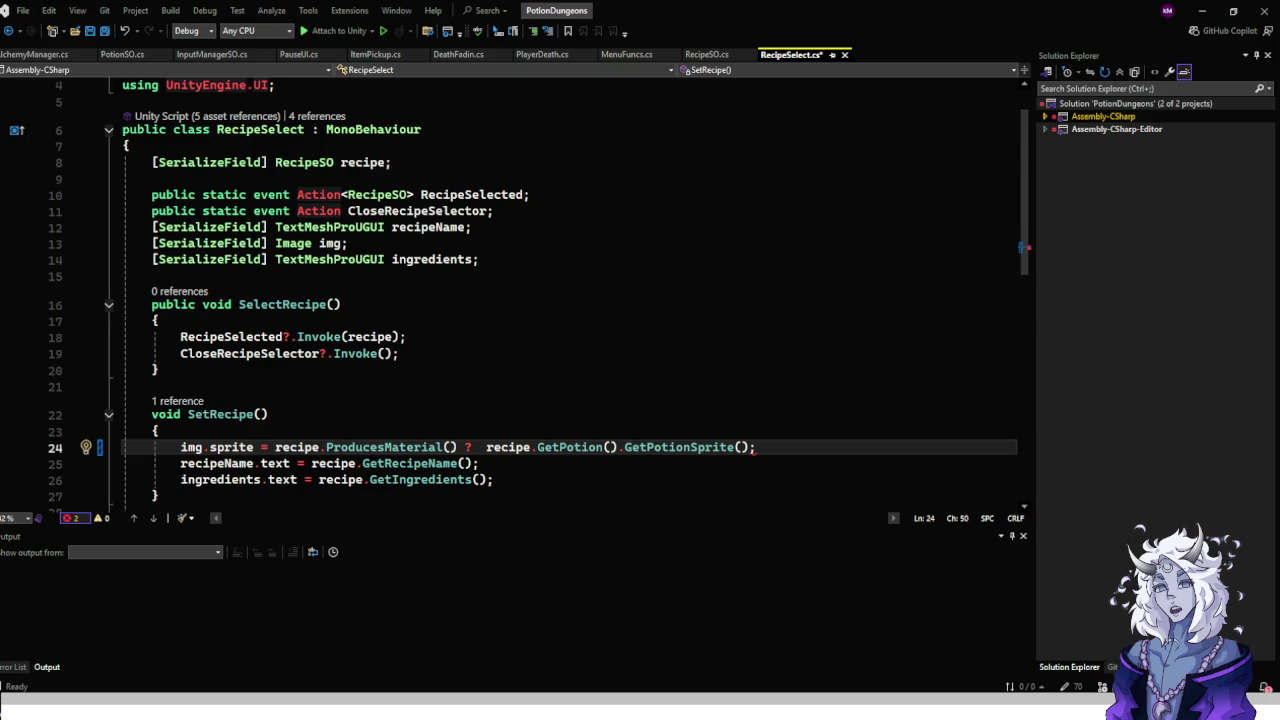
text(rec)
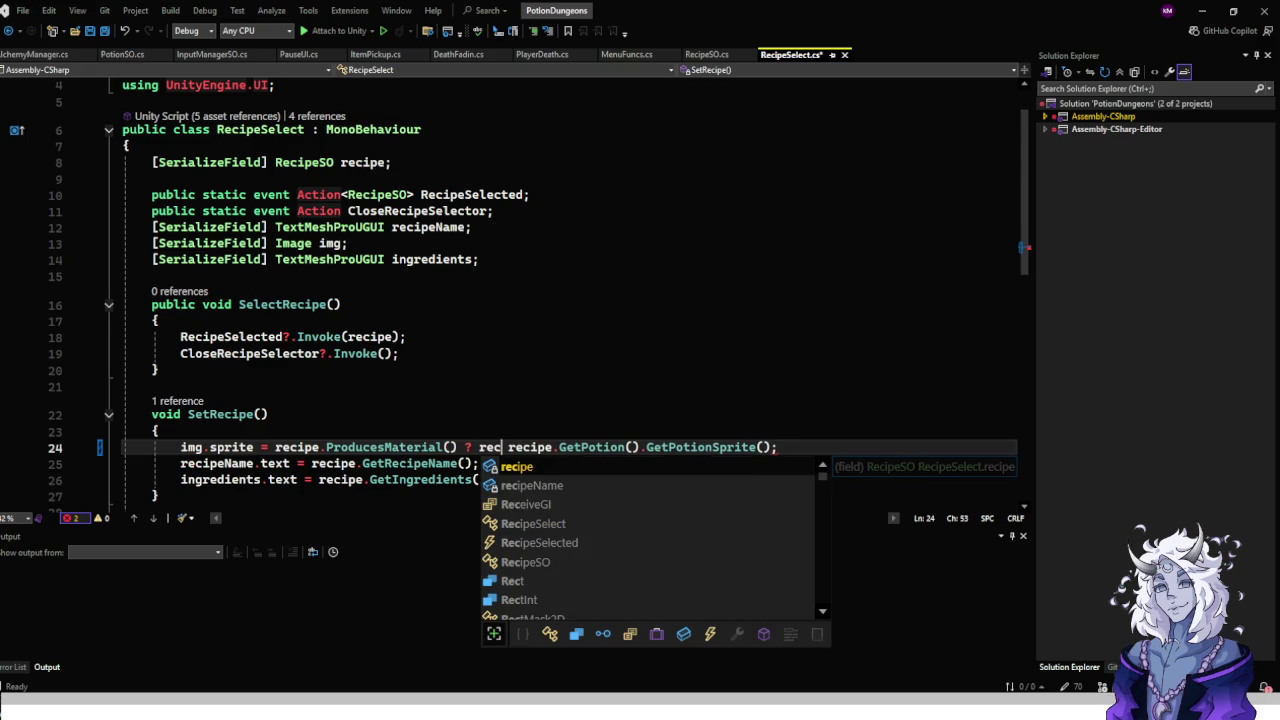
key(Tab)
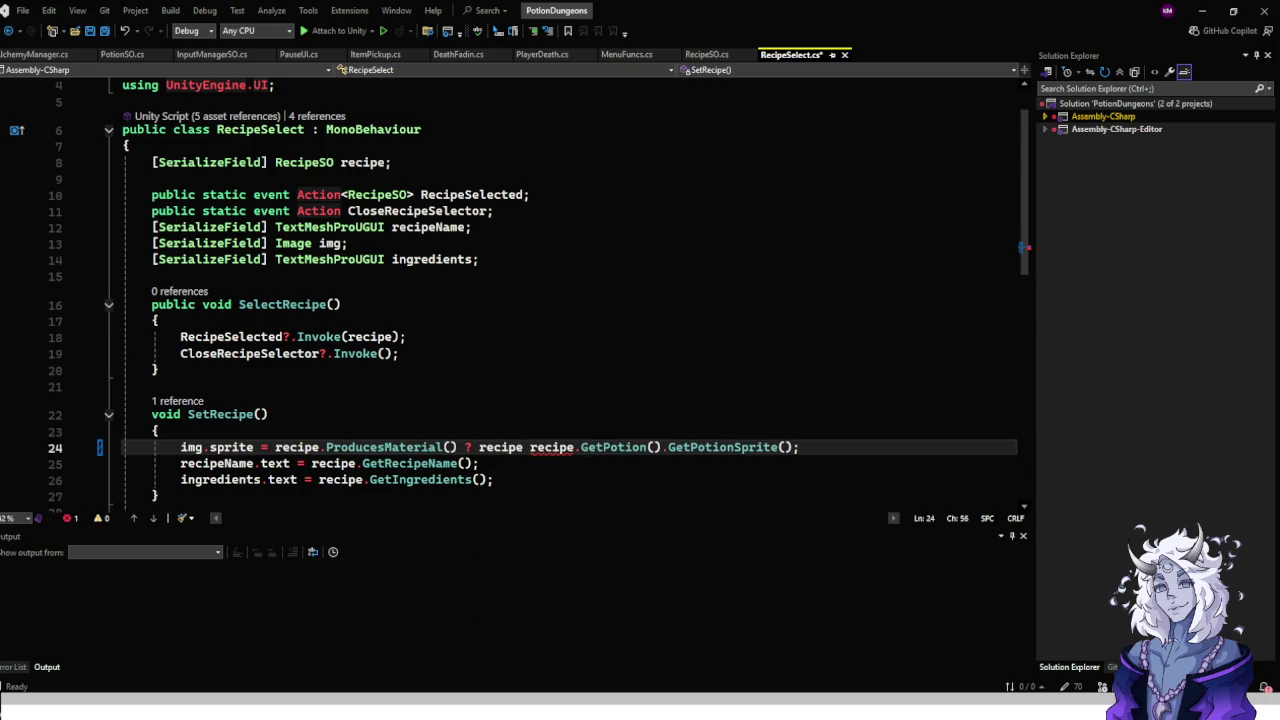
text(.get)
key(Tab)
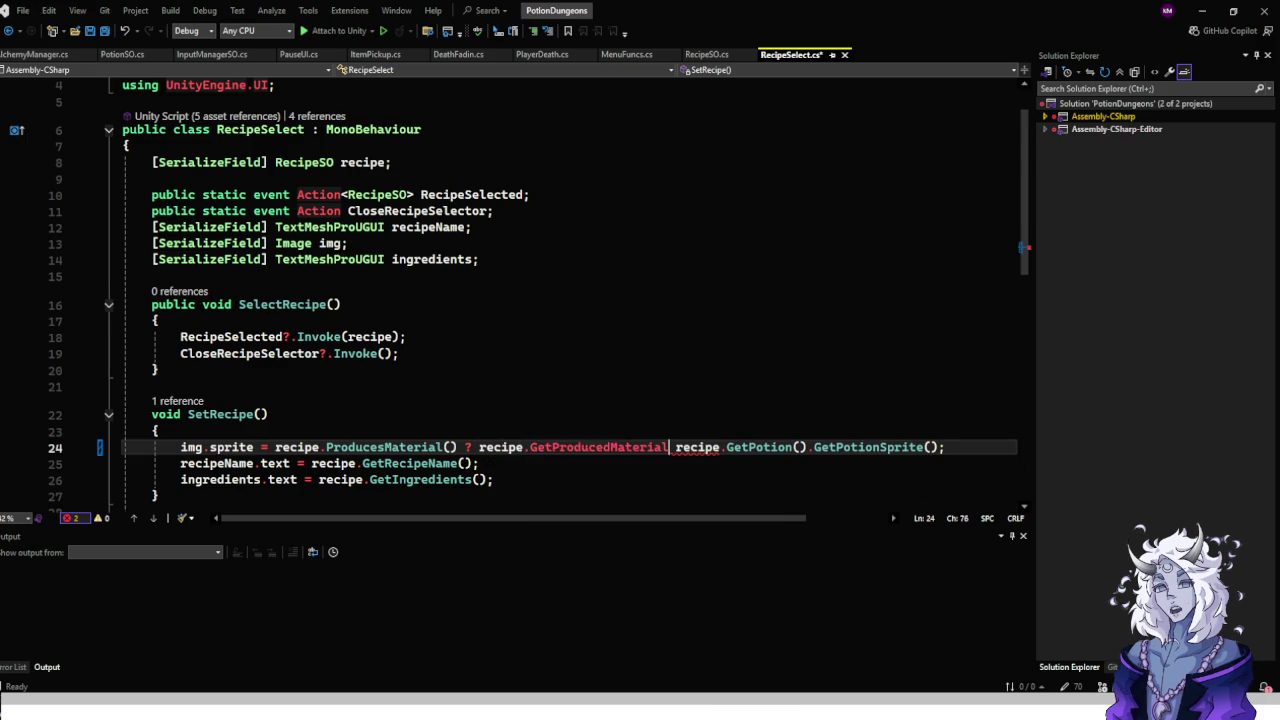
text(.)
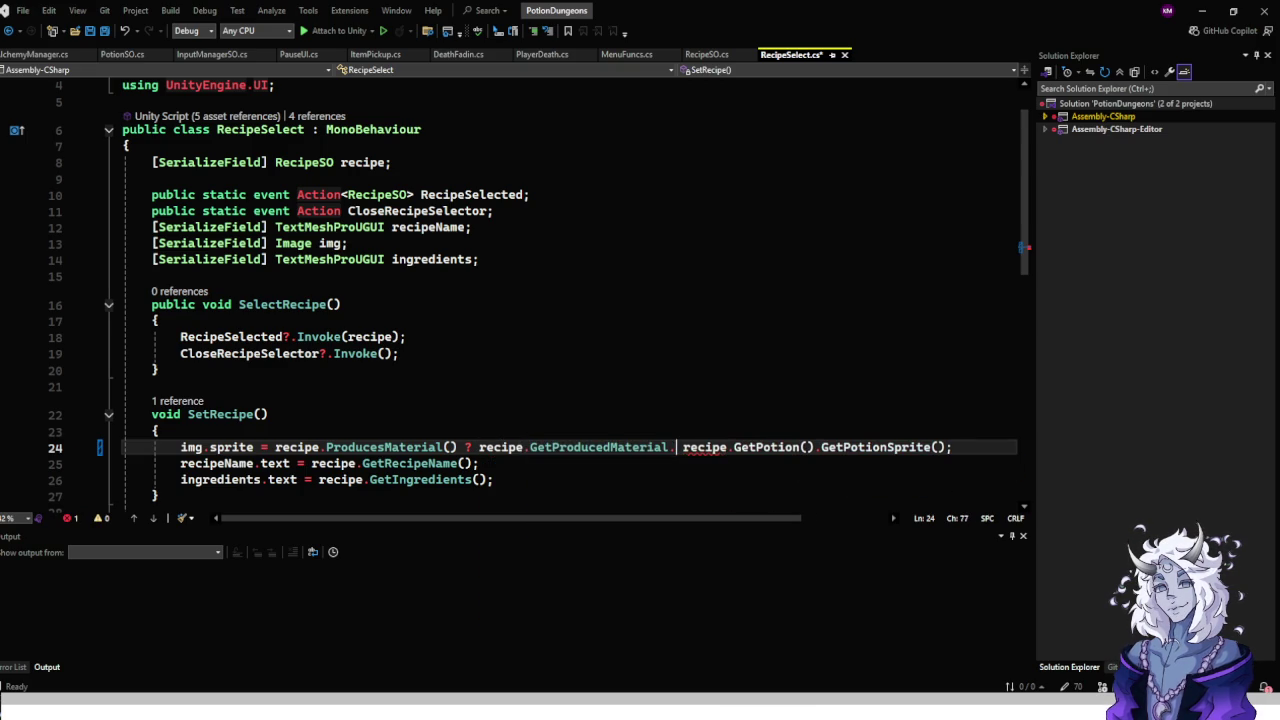
text(getd)
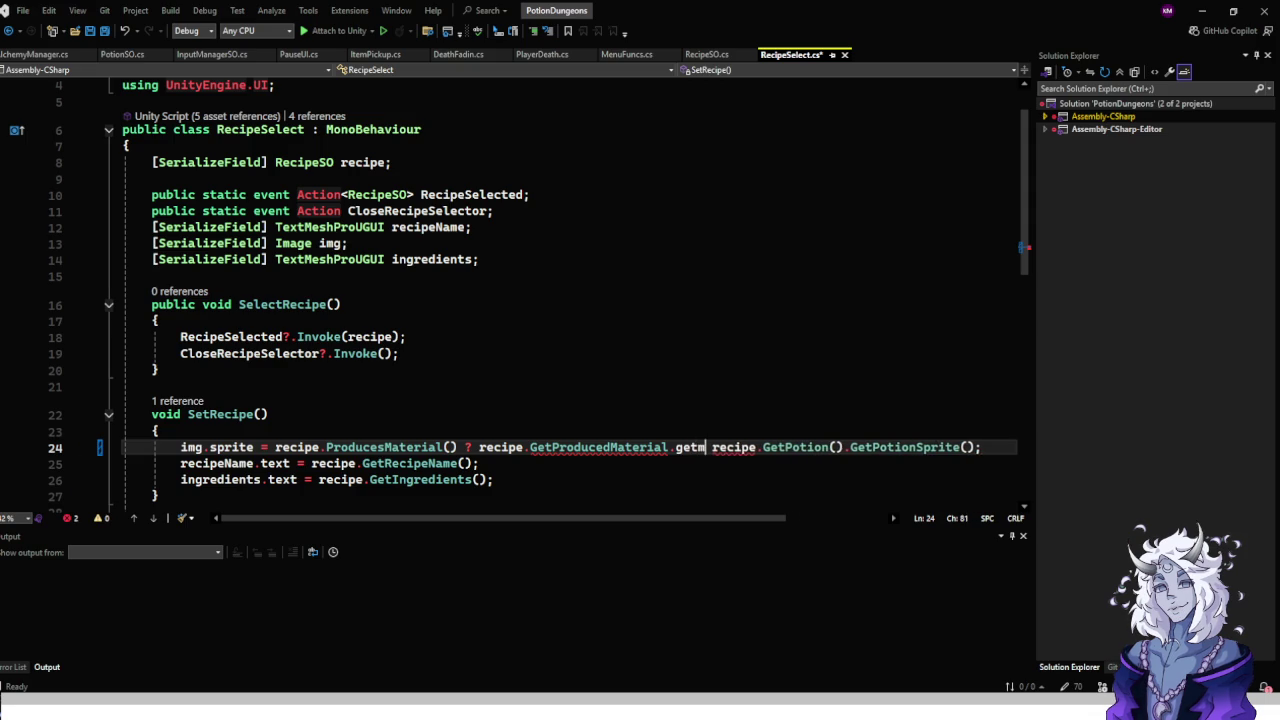
key(BackSpace)
key(BackSpace)
key(BackSpace)
key(BackSpace)
key(BackSpace)
text(())
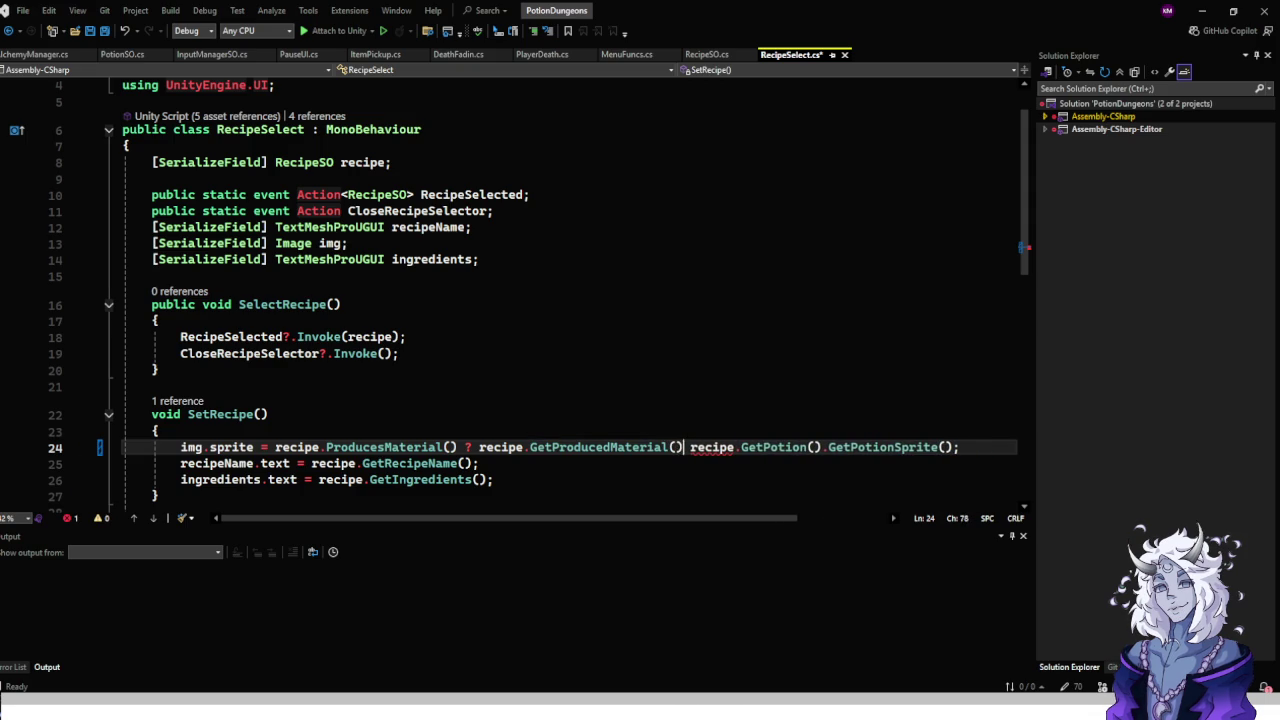
text(.GetMatSprite)
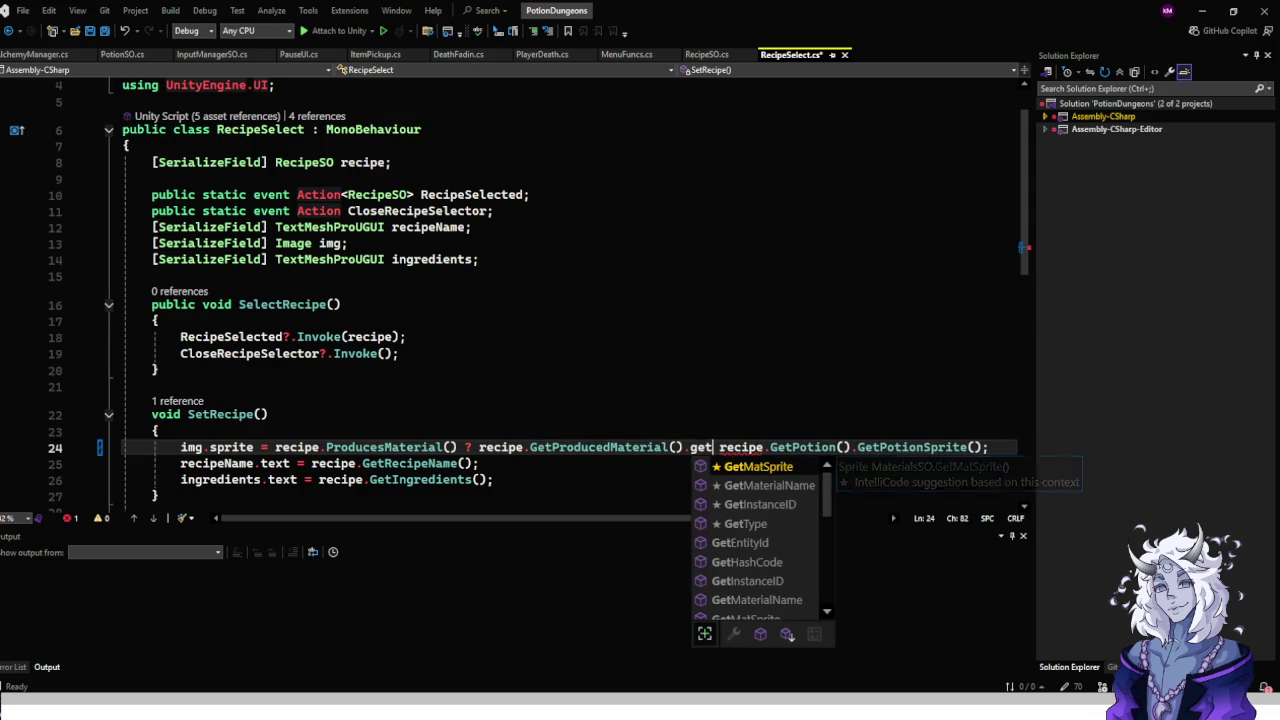
text(() :)
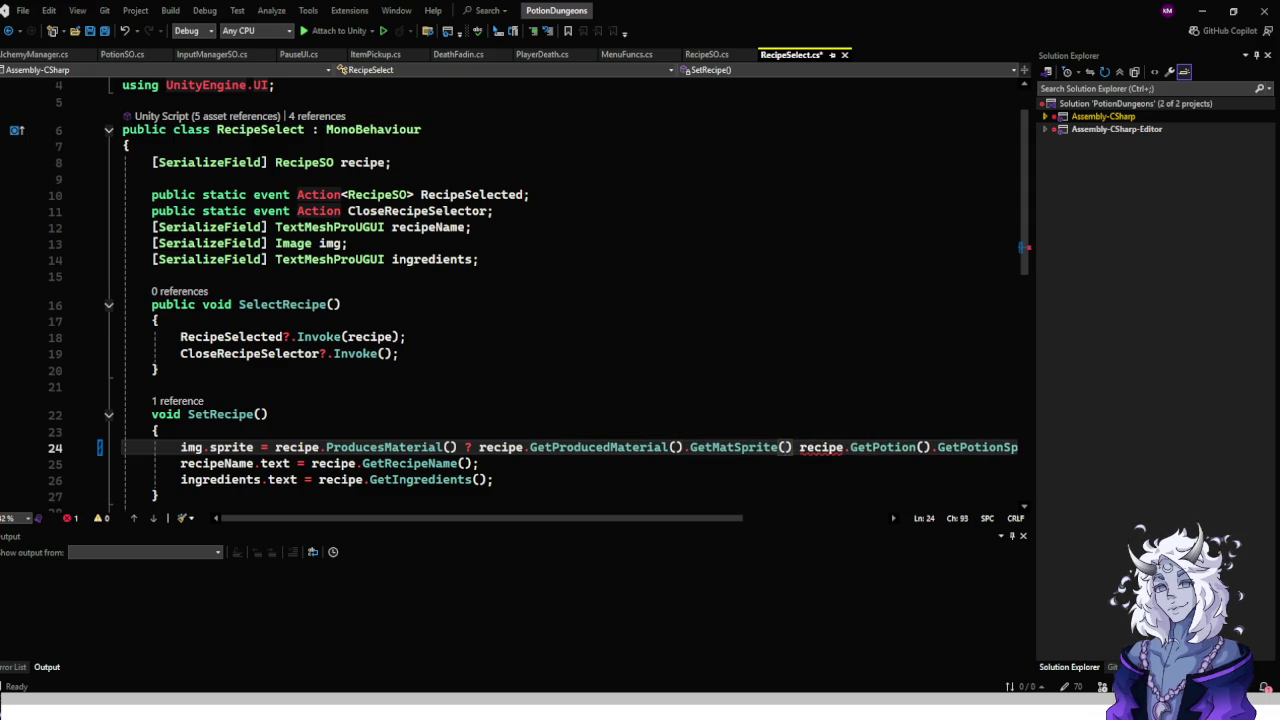
Move the material-sprite branch onto its own line and delete the stray backslash.
click(479, 447)
text(\)
key(Return)
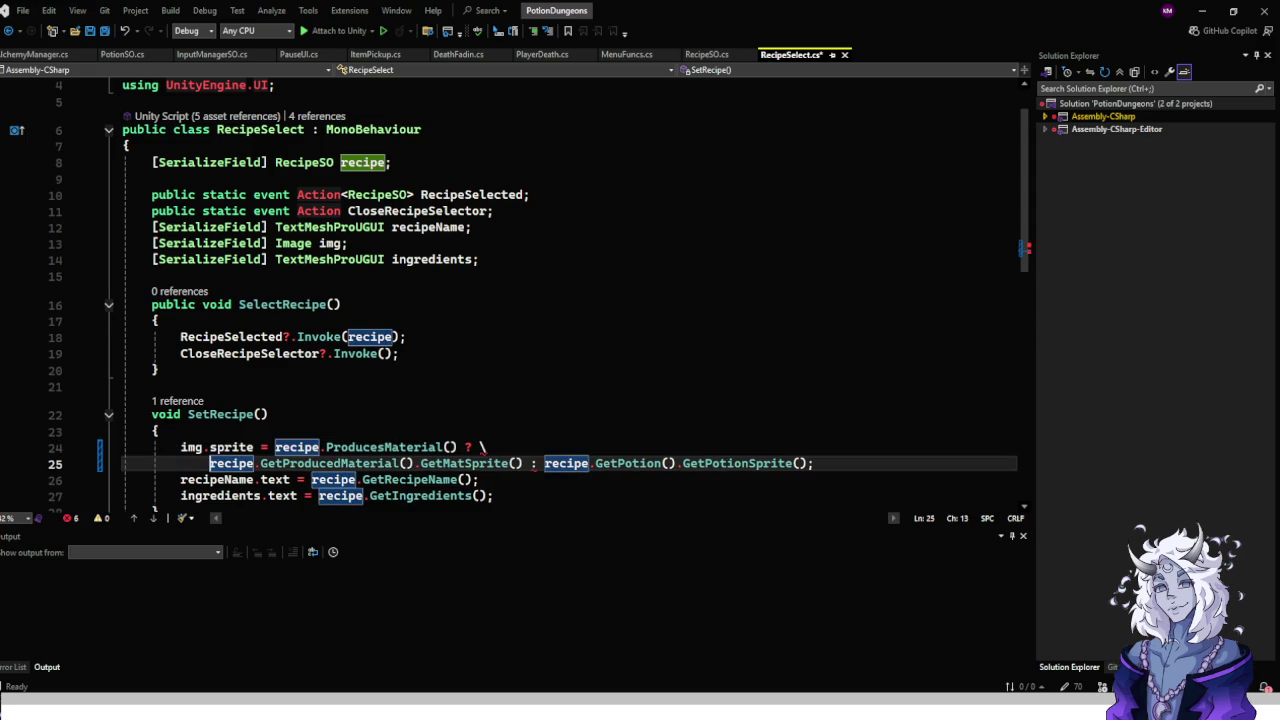
click(480, 447)
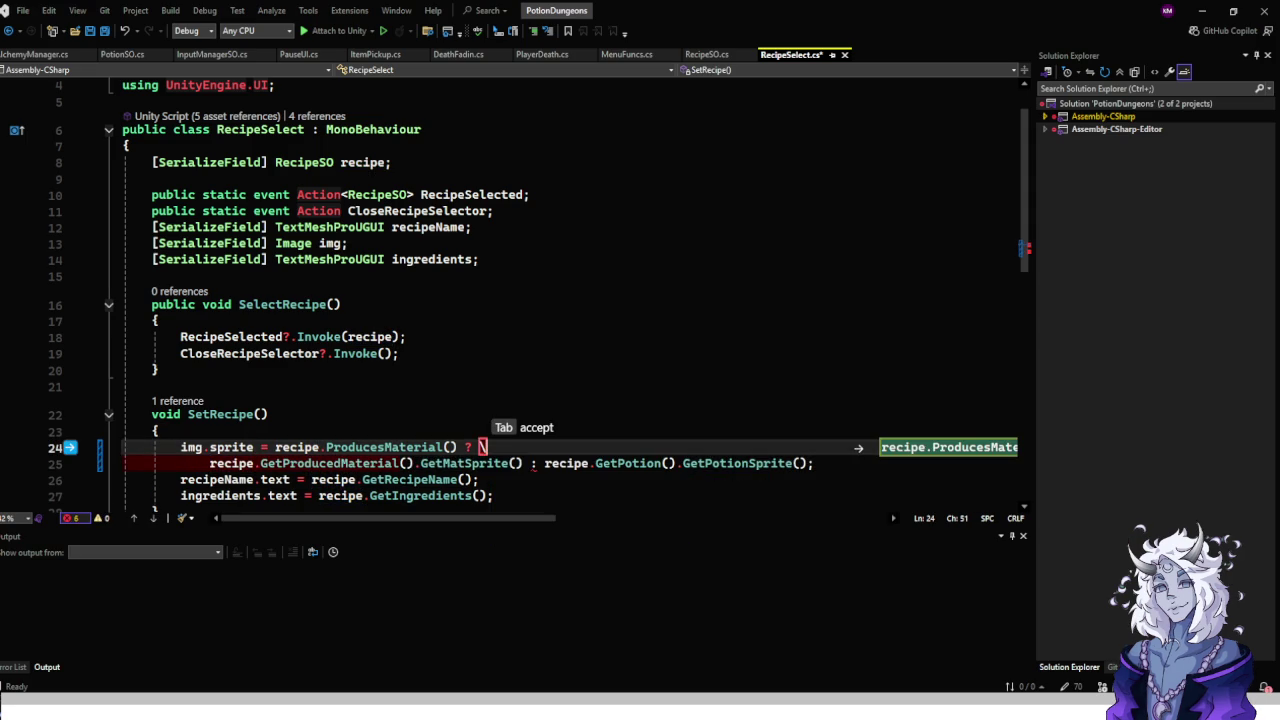
scroll(560, 300, right, 3)
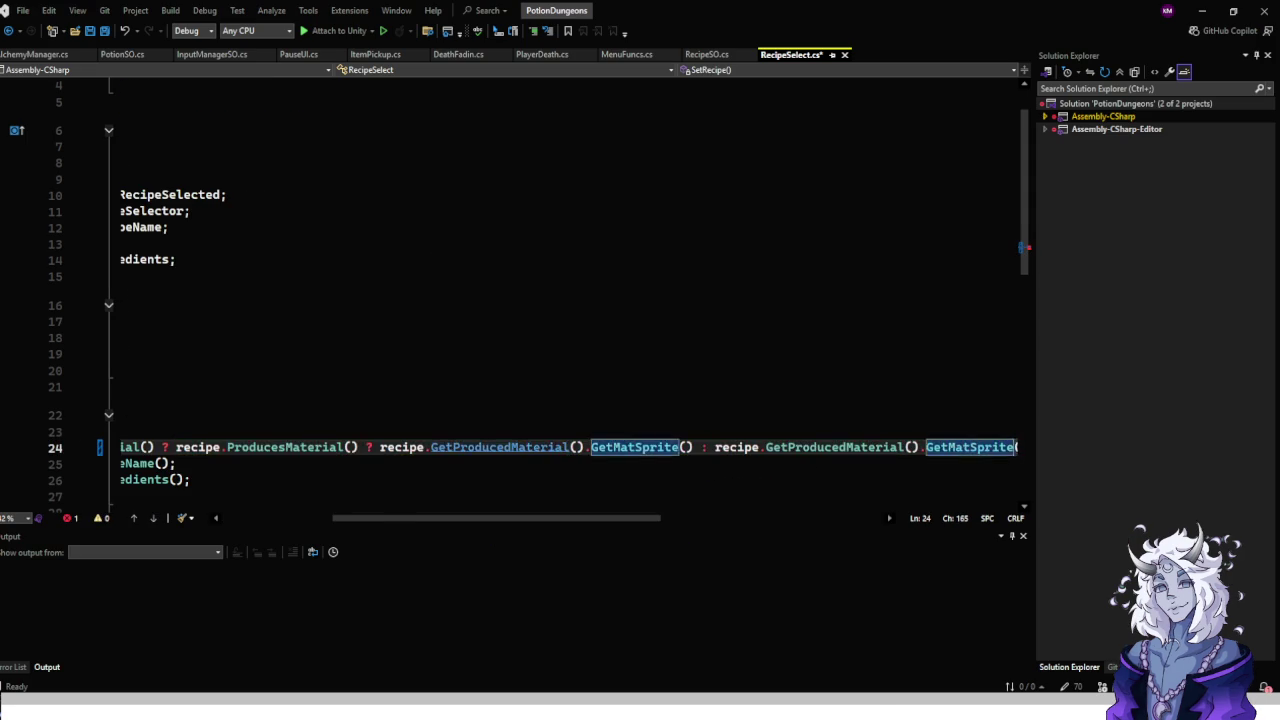
scroll(569, 300, down, 2)
scroll(569, 300, left, 1)
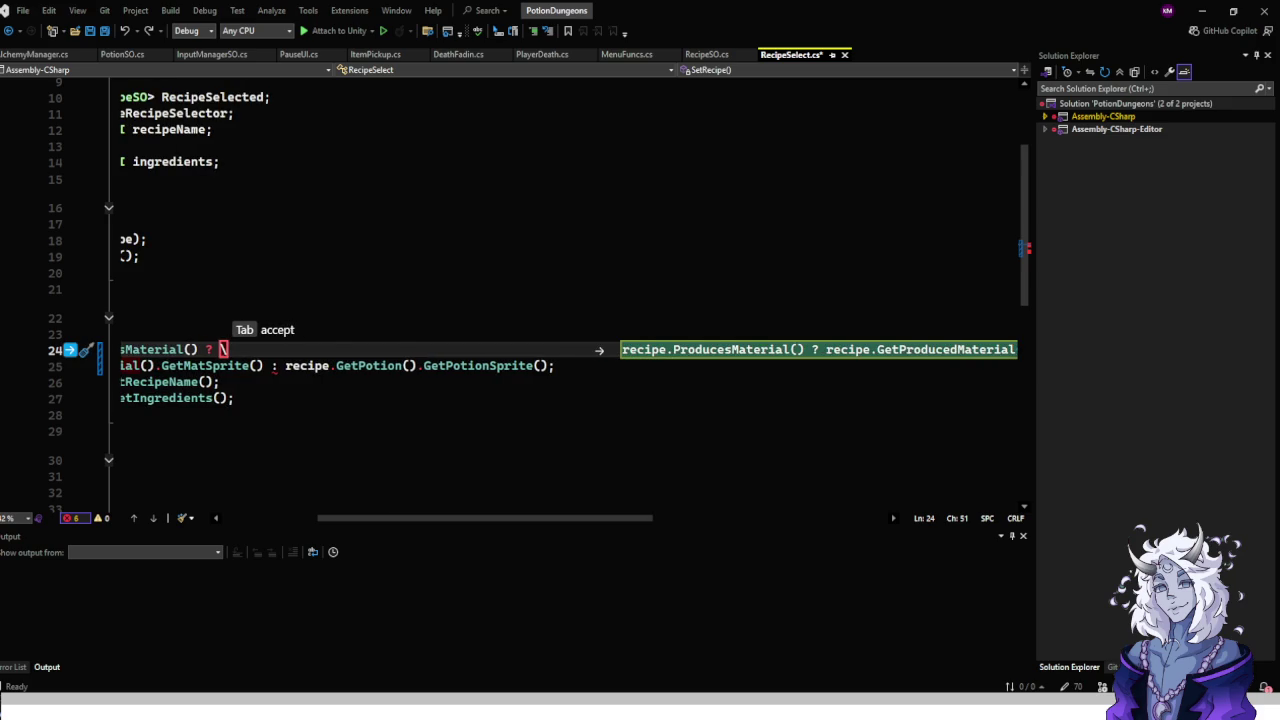
key(BackSpace)
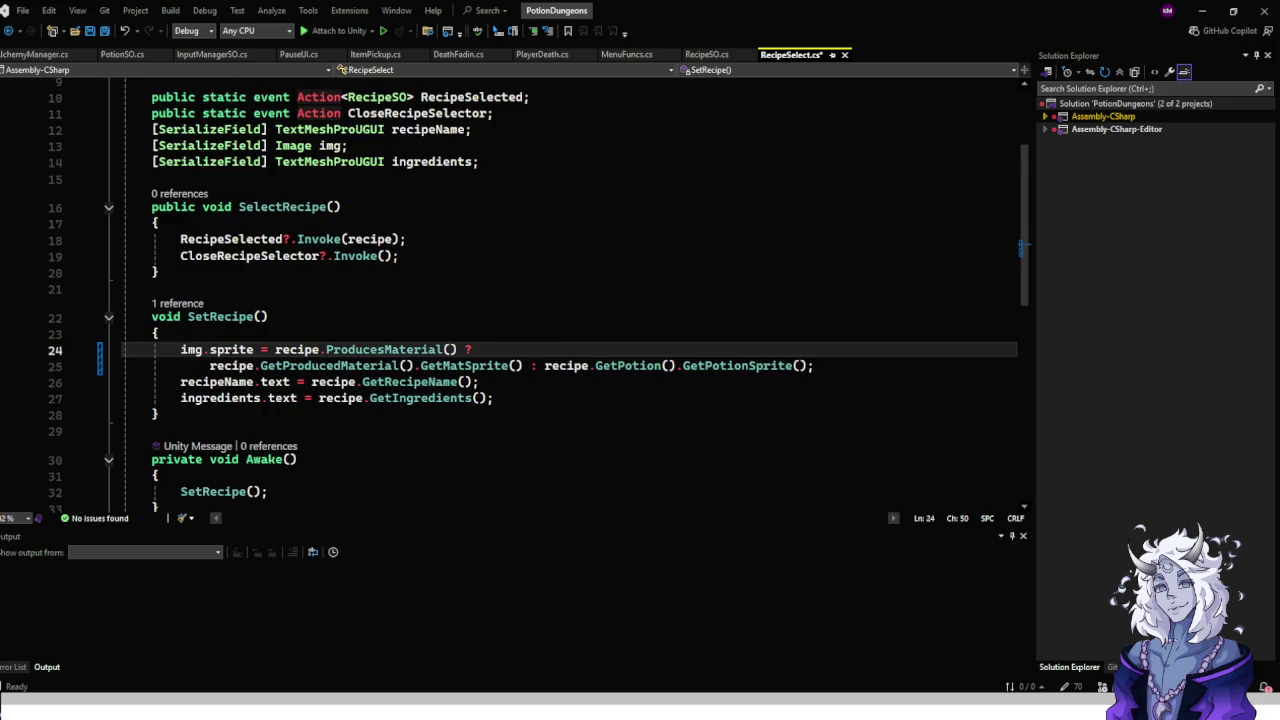
Put the potion-sprite branch on its own line and save RecipeSelect.cs.
click(544, 365)
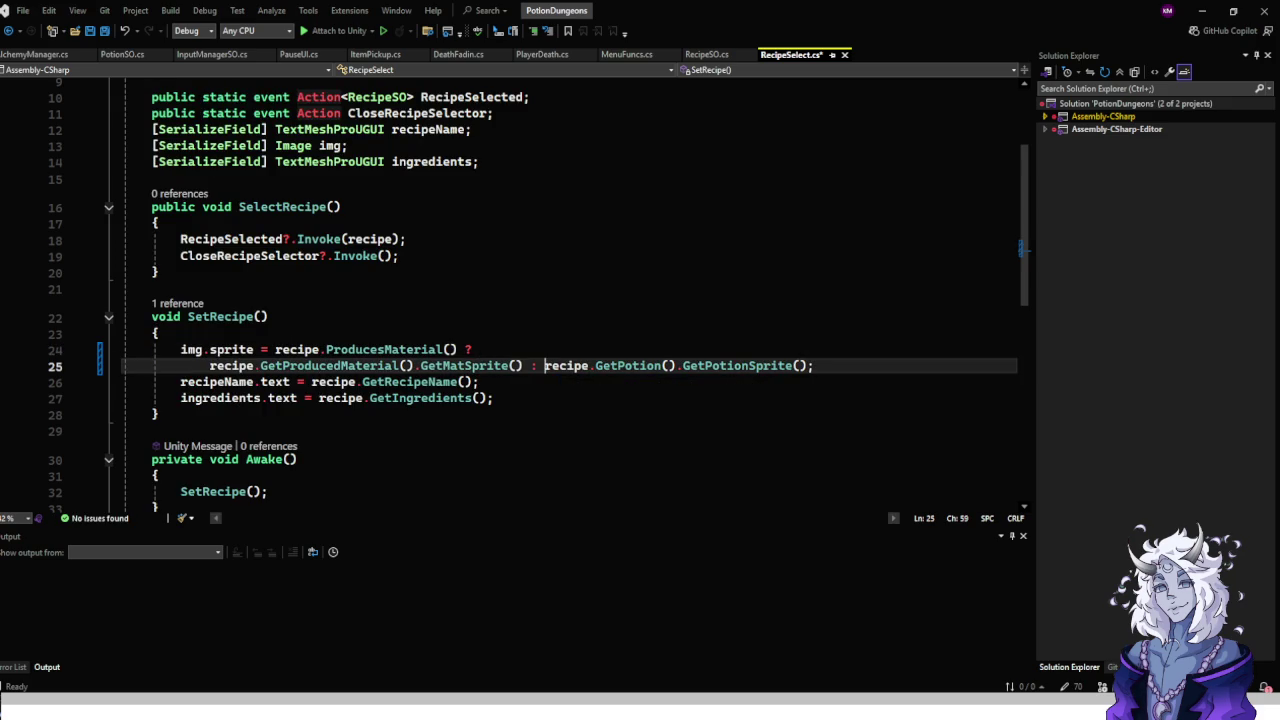
key(Return)
key(End)
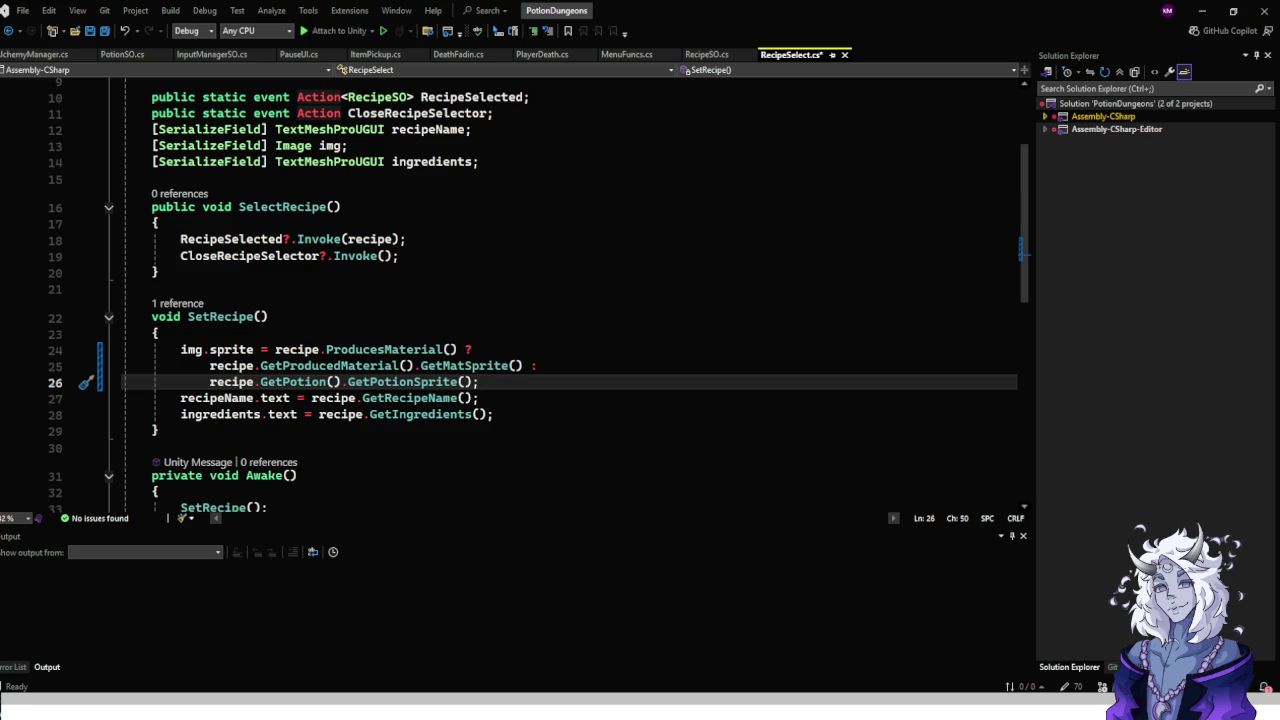
key(Down)
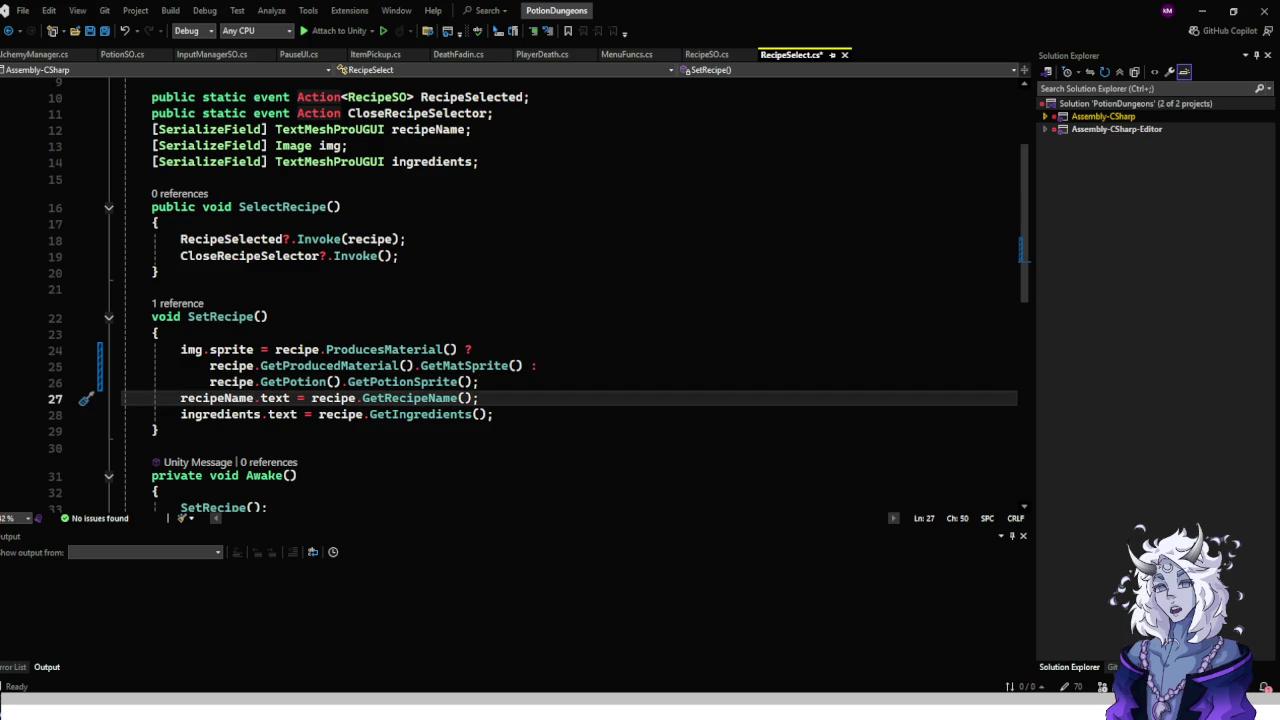
key(Down)
scroll(560, 300, down, 6)
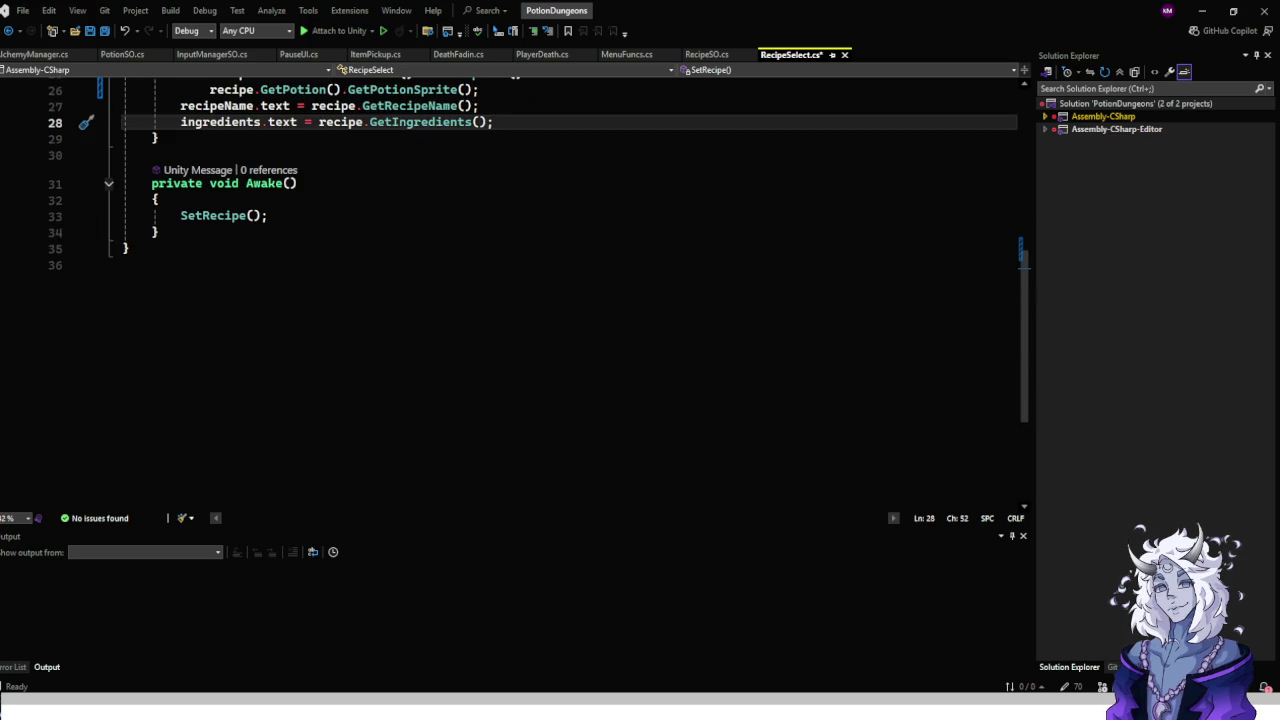
scroll(560, 300, up, 8)
scroll(540, 294, up, 1)
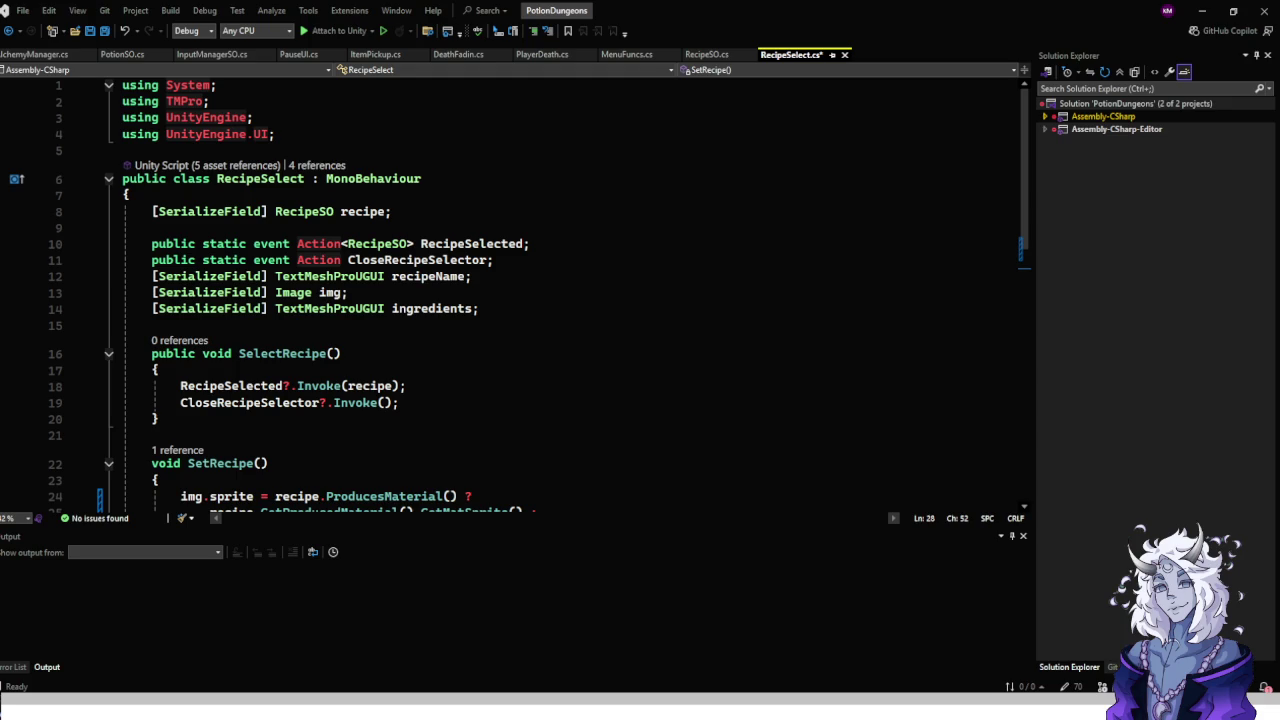
mouse_move(901, 706)
scroll(540, 290, down, 7)
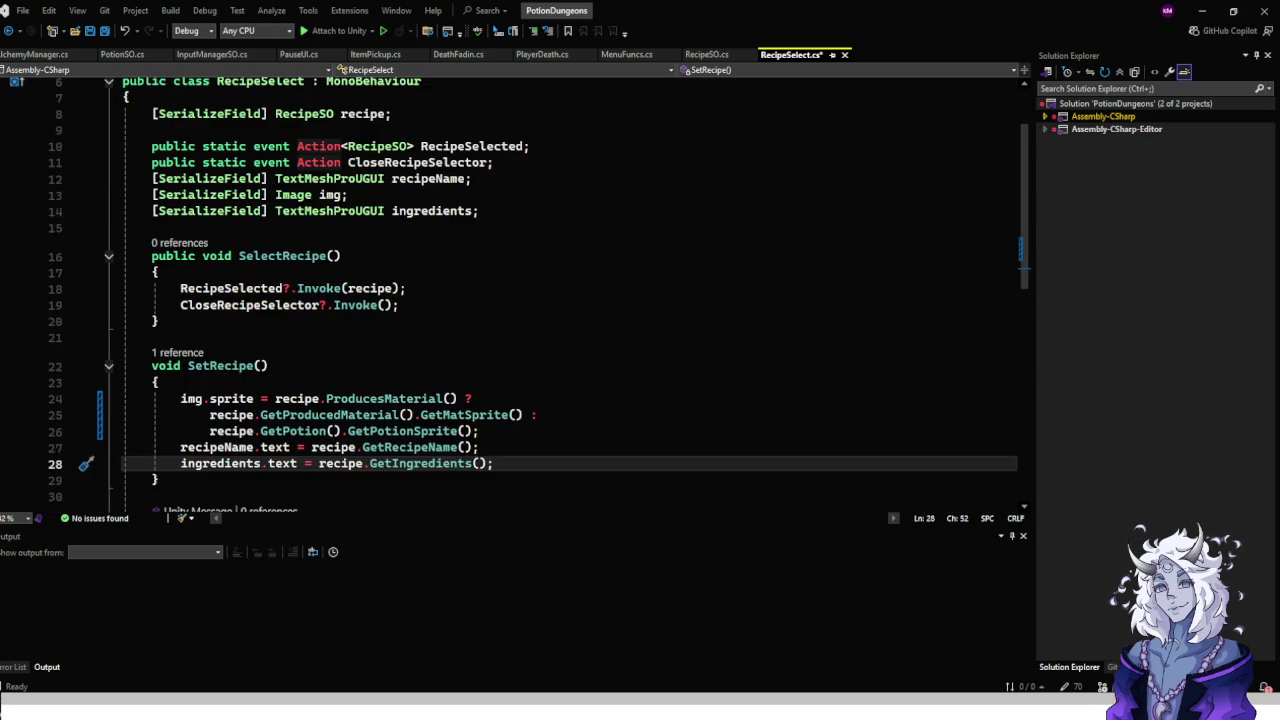
scroll(540, 290, up, 5)
key(ctrl+s)
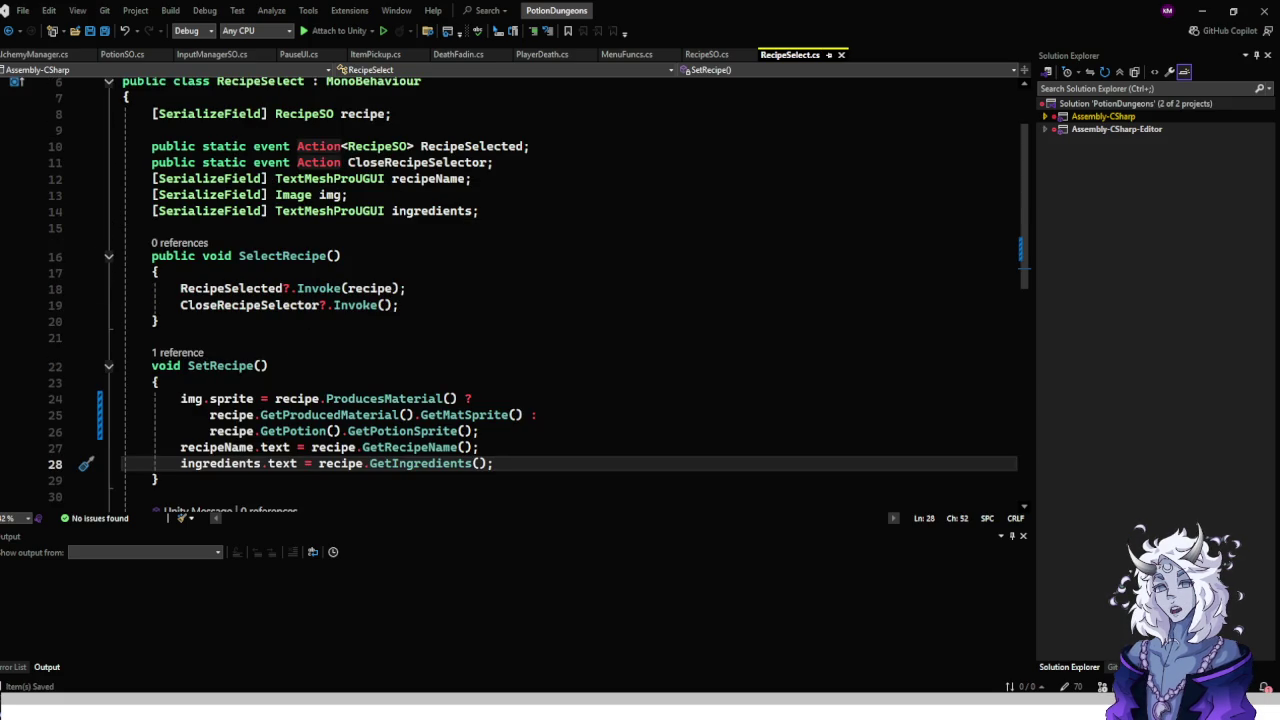
Switch to AlchemyManager.cs and step through SetRecipe's recipe text and StartTimer lines.
key(ctrl+Tab)
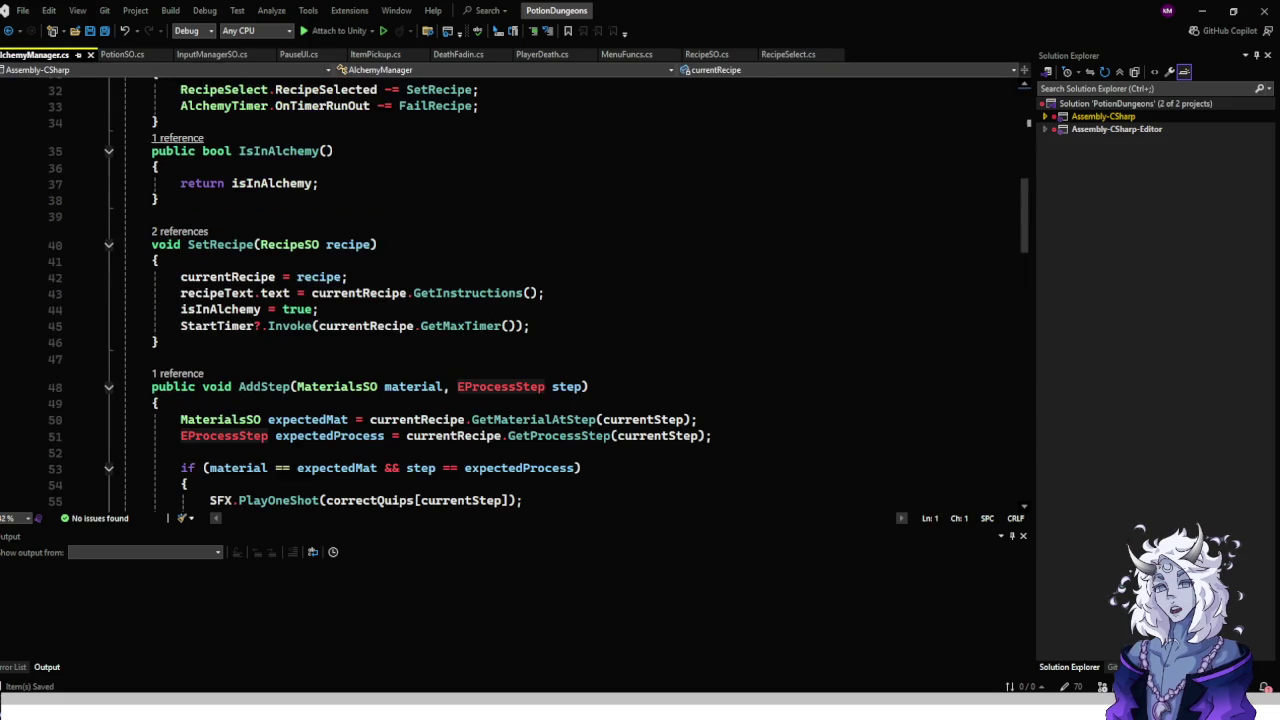
click(544, 293)
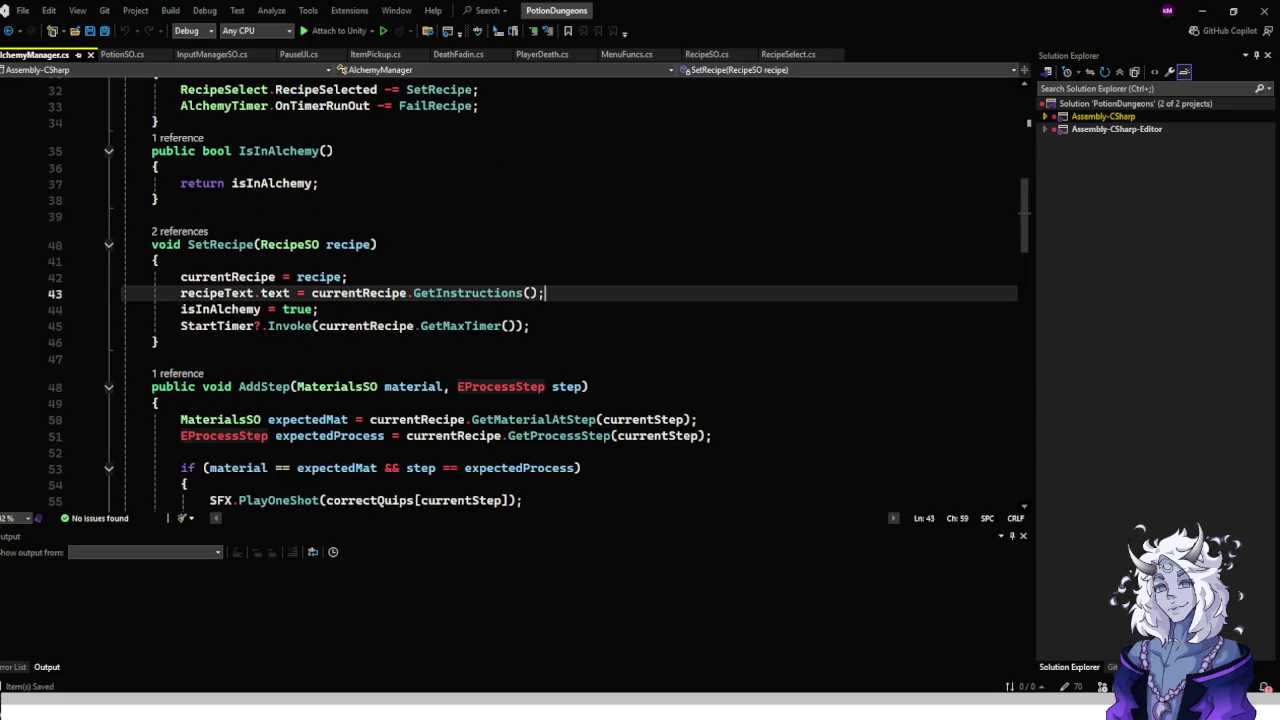
scroll(540, 290, up, 5)
scroll(560, 290, up, 5)
scroll(560, 290, down, 10)
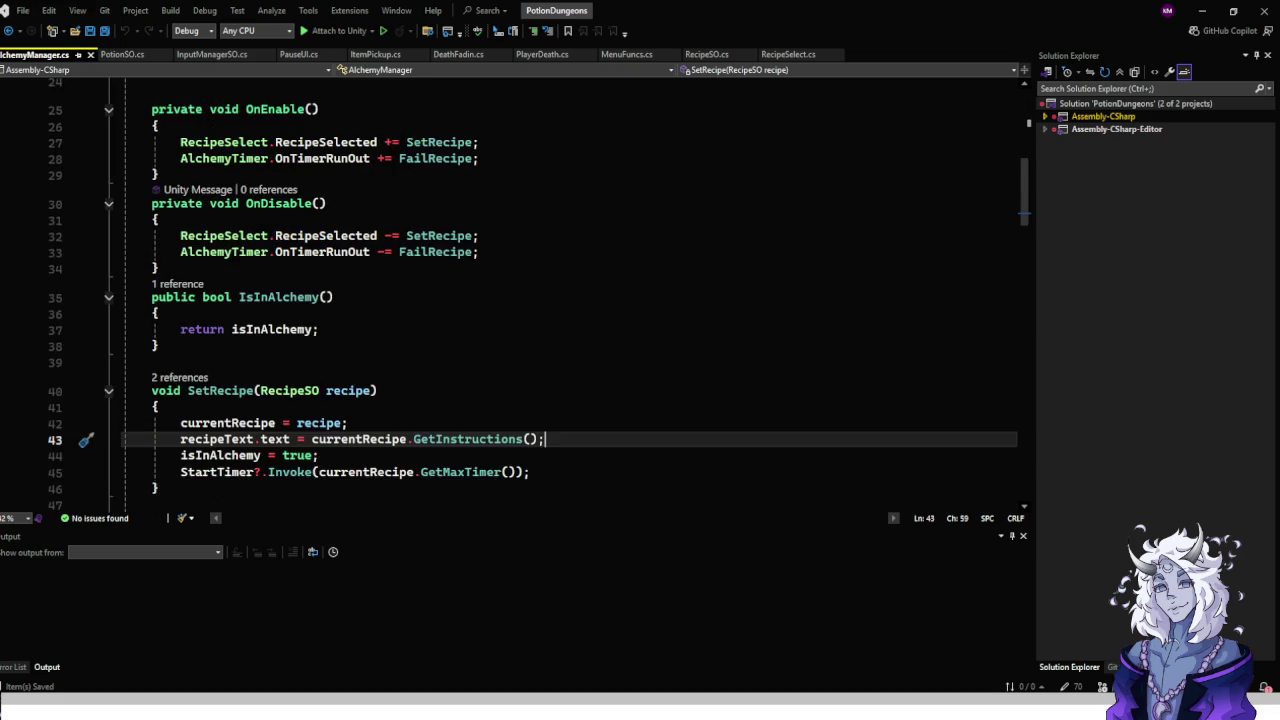
key(Up)
key(Up)
key(Down)
key(Down)
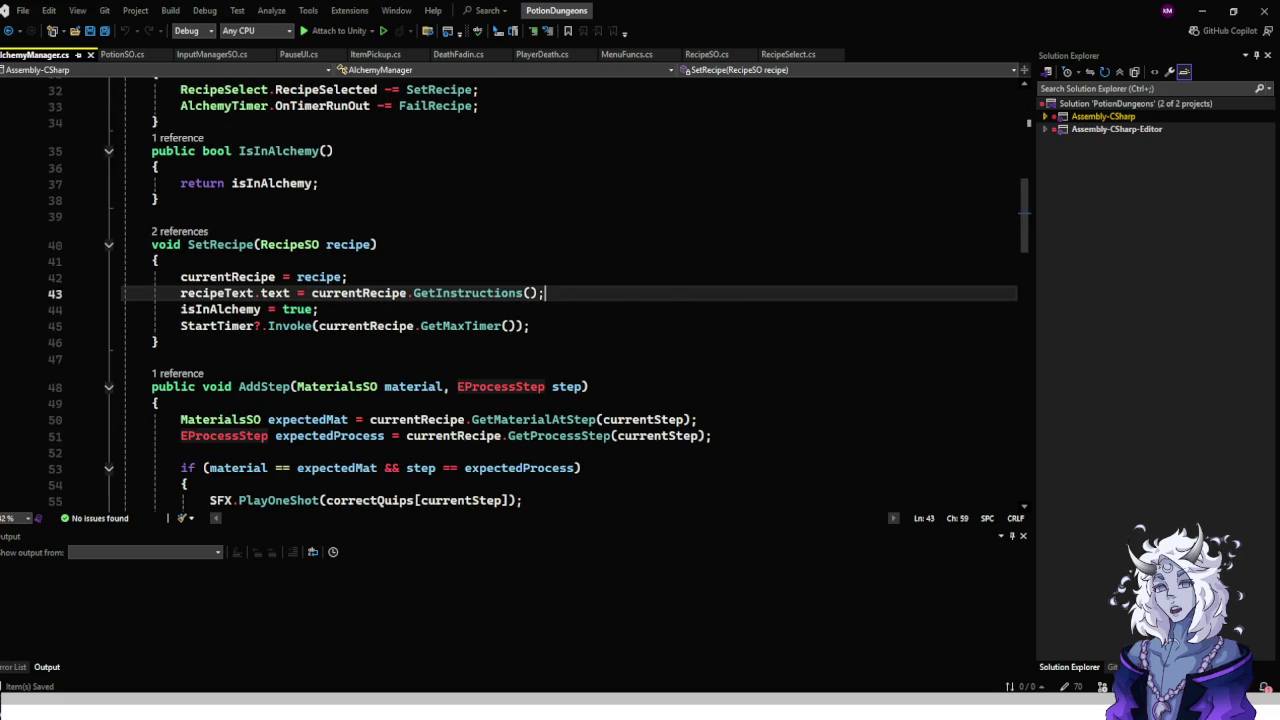
key(Down)
key(Down)
Go through FinishRecipe's hasError check and success branch to the Container lookup line.
scroll(570, 290, down, 9)
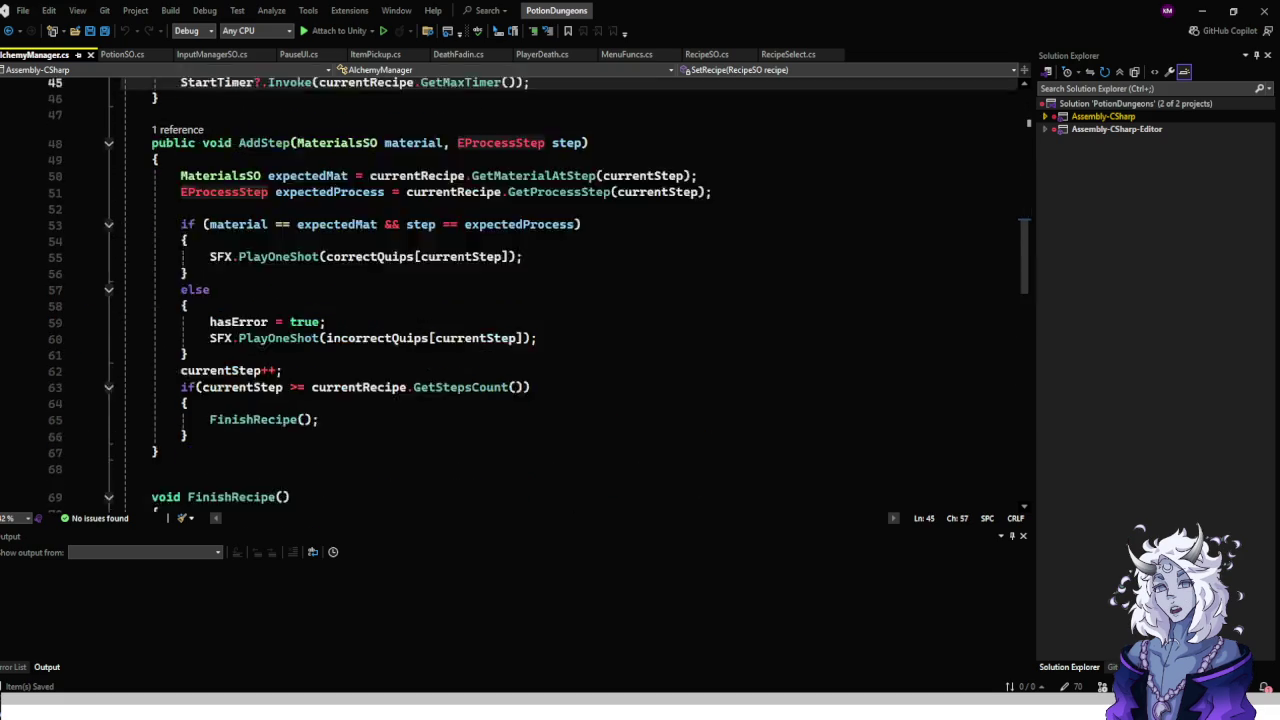
scroll(540, 295, down, 3)
click(290, 106)
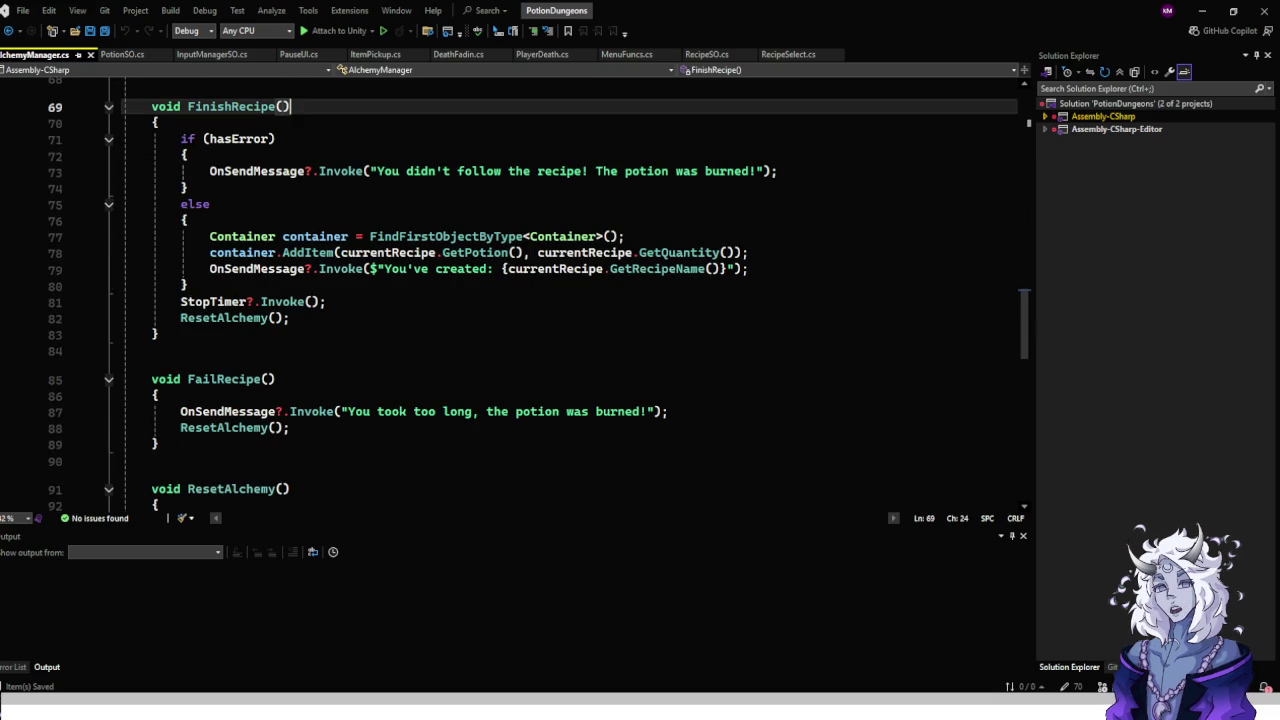
key(Down)
key(Down)
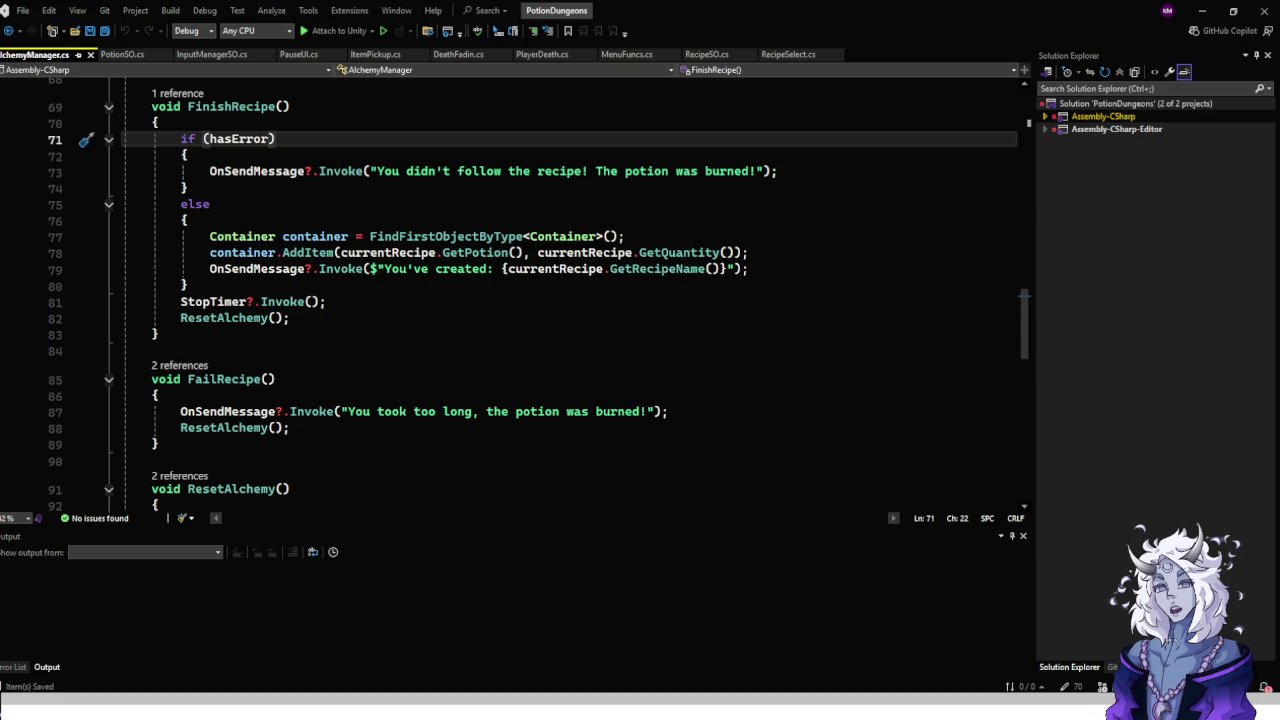
click(779, 171)
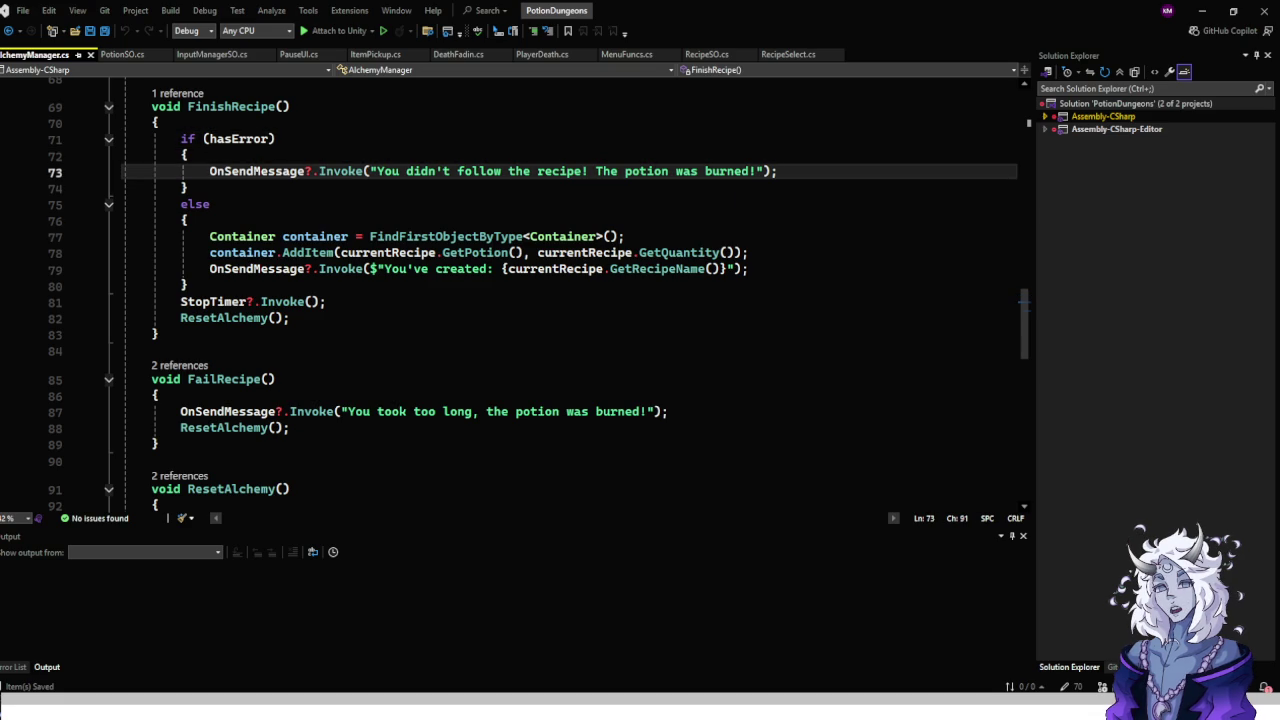
click(188, 219)
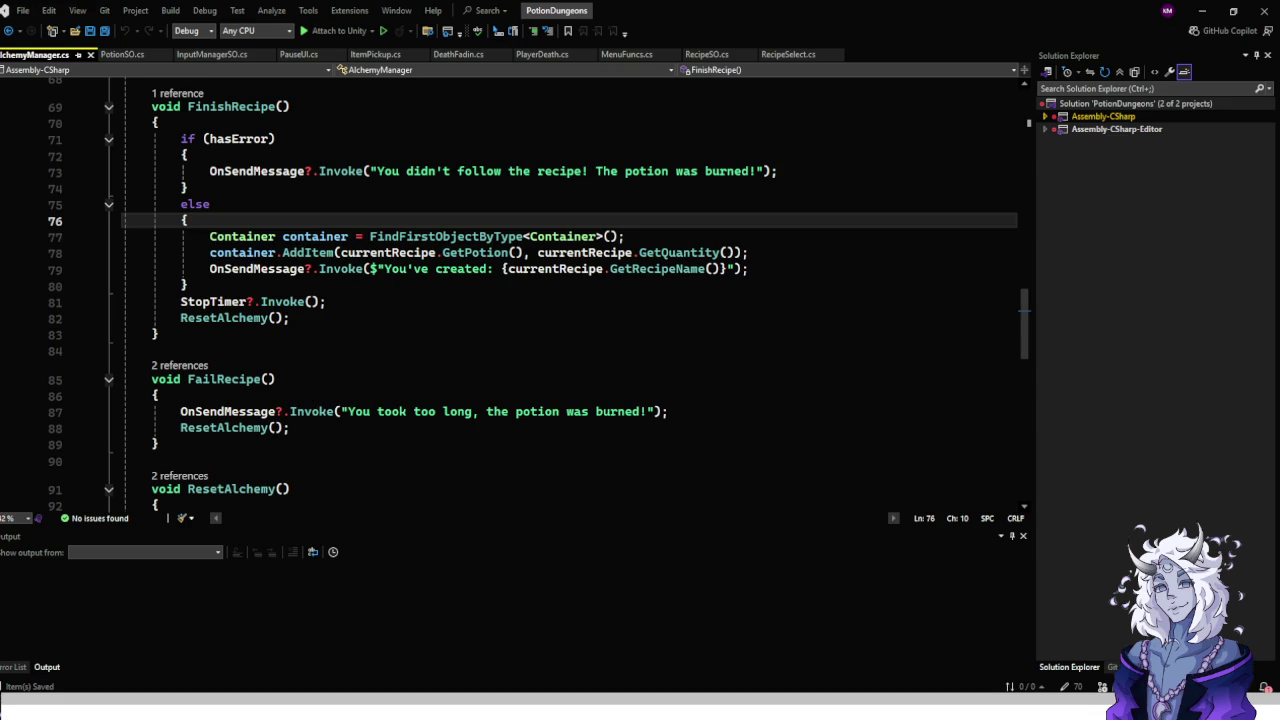
click(626, 236)
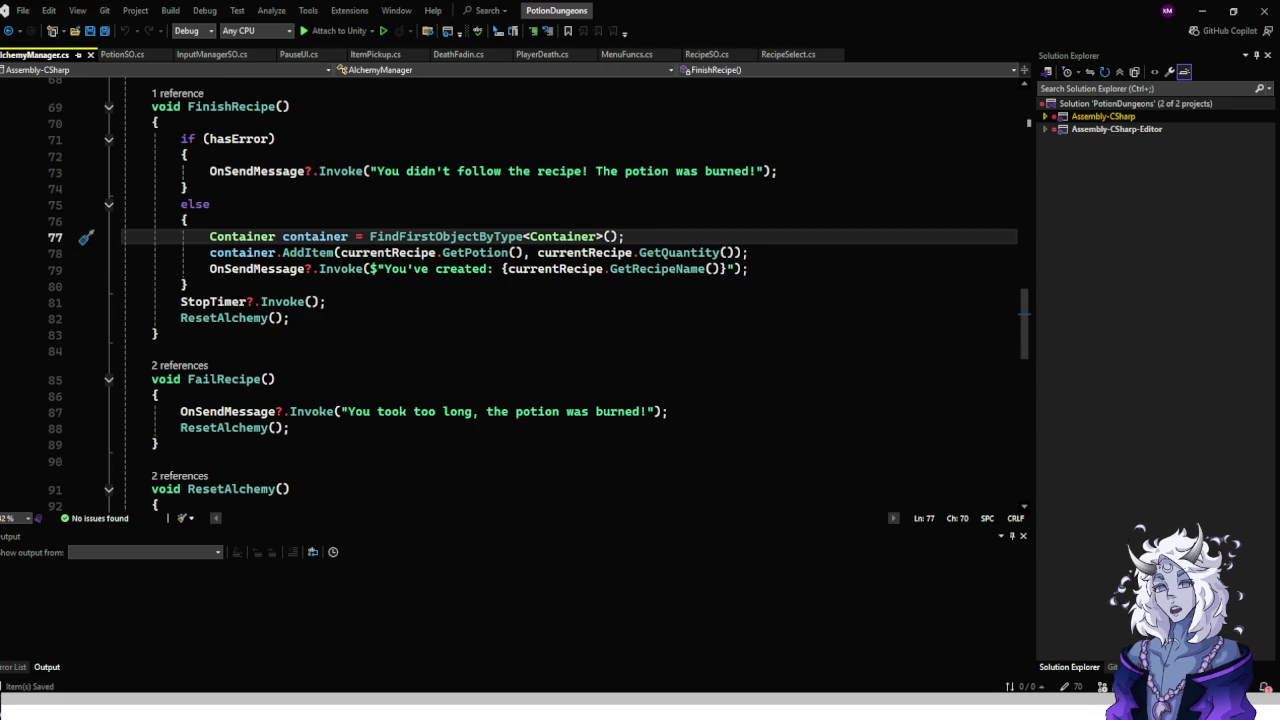
Start a bare if statement on a new line after the Container lookup.
key(Return)
text(if)
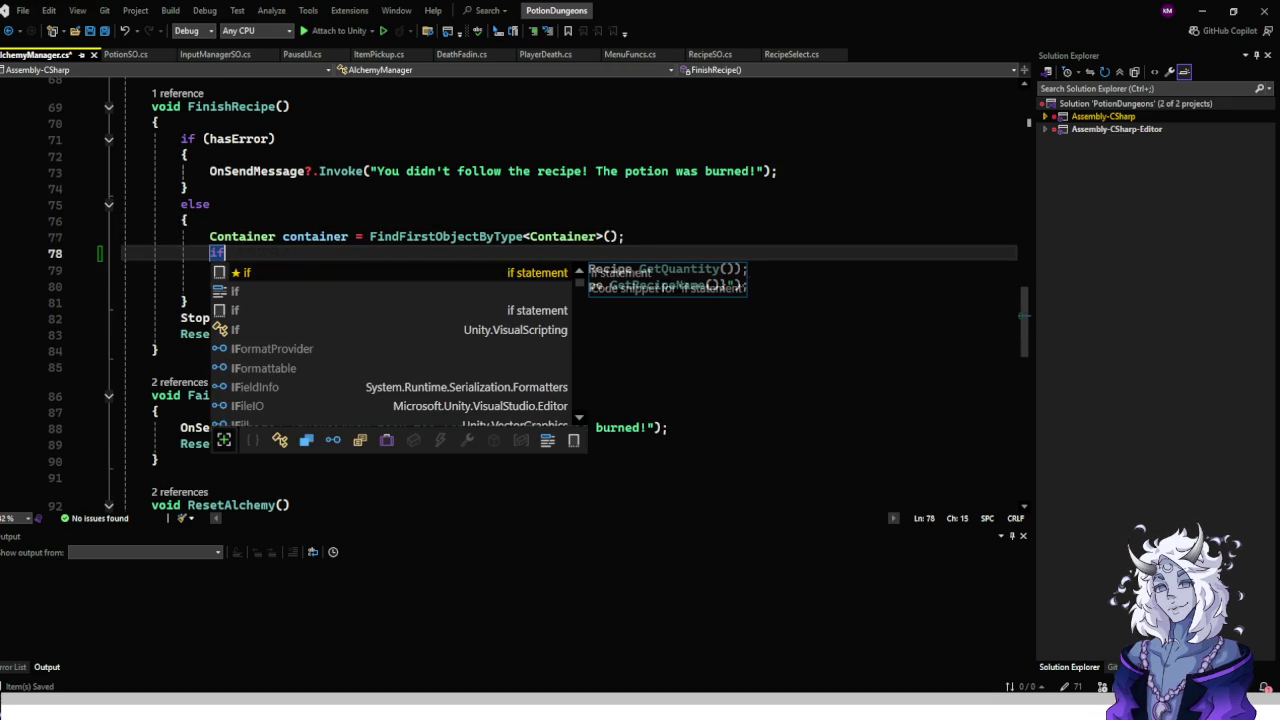
key(Tab)
key(Tab)
key(ctrl+z)
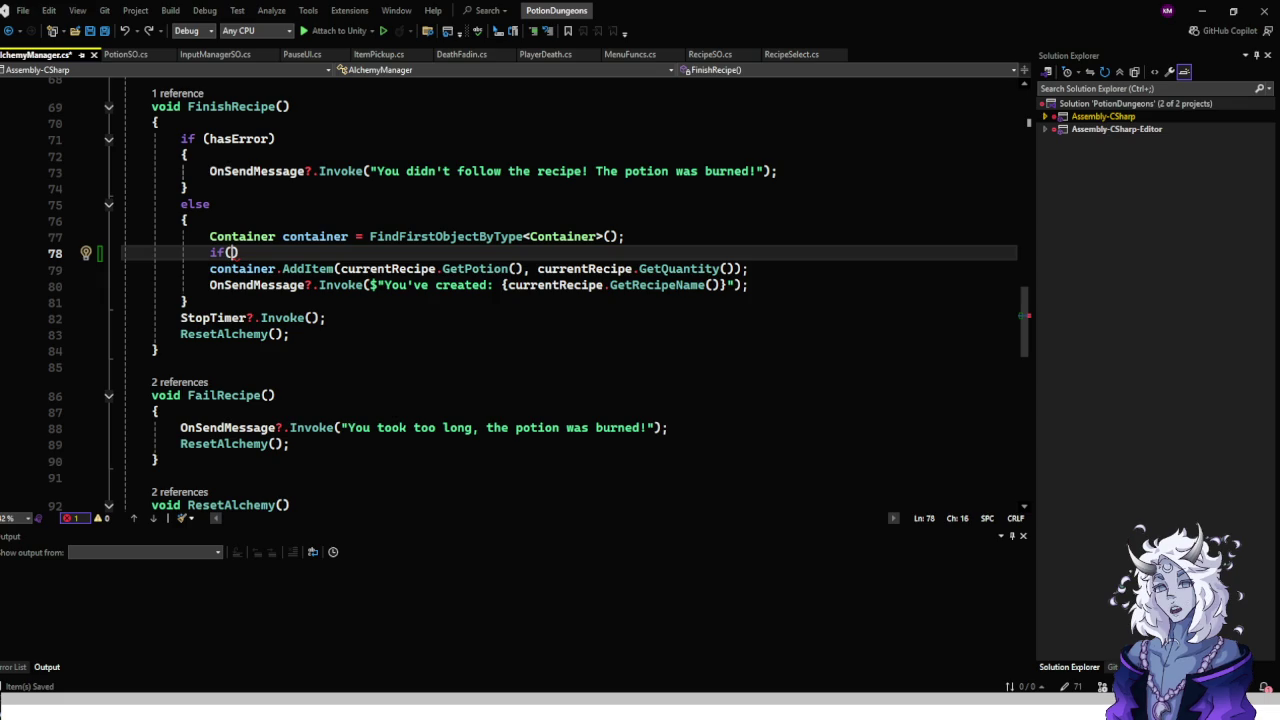
text(rec)
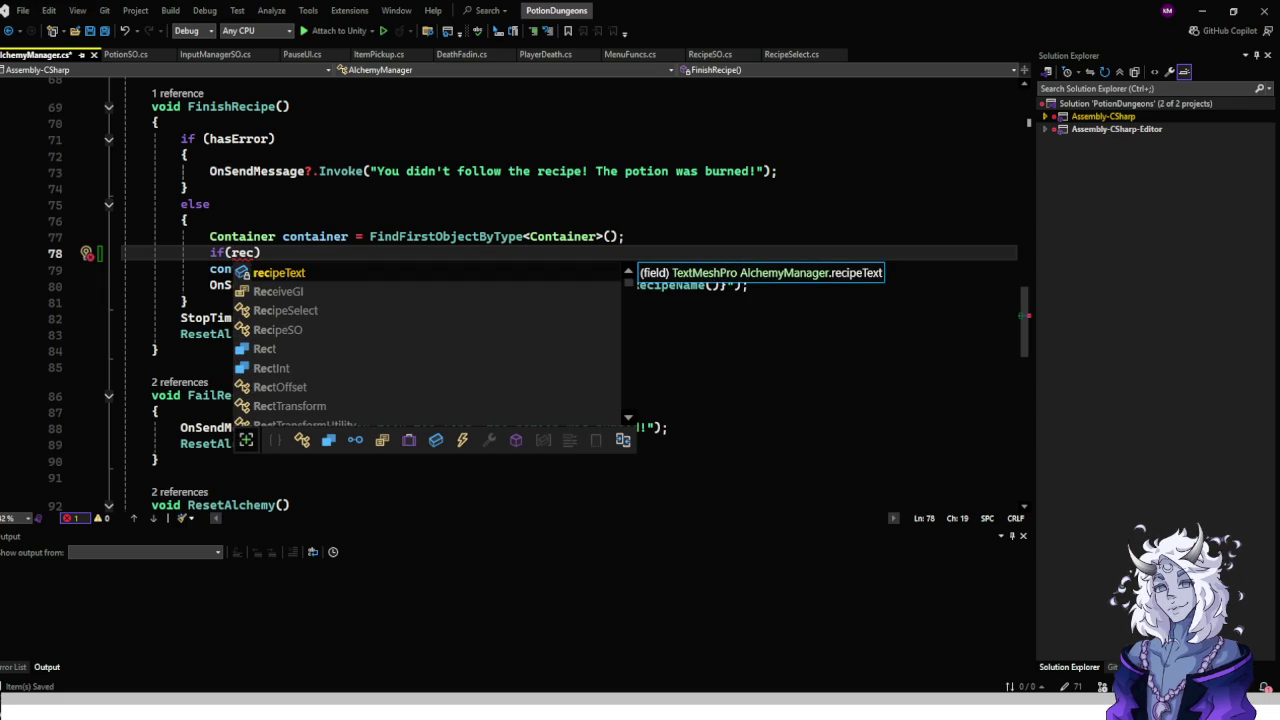
key(BackSpace)
key(BackSpace)
key(BackSpace)
text(se)
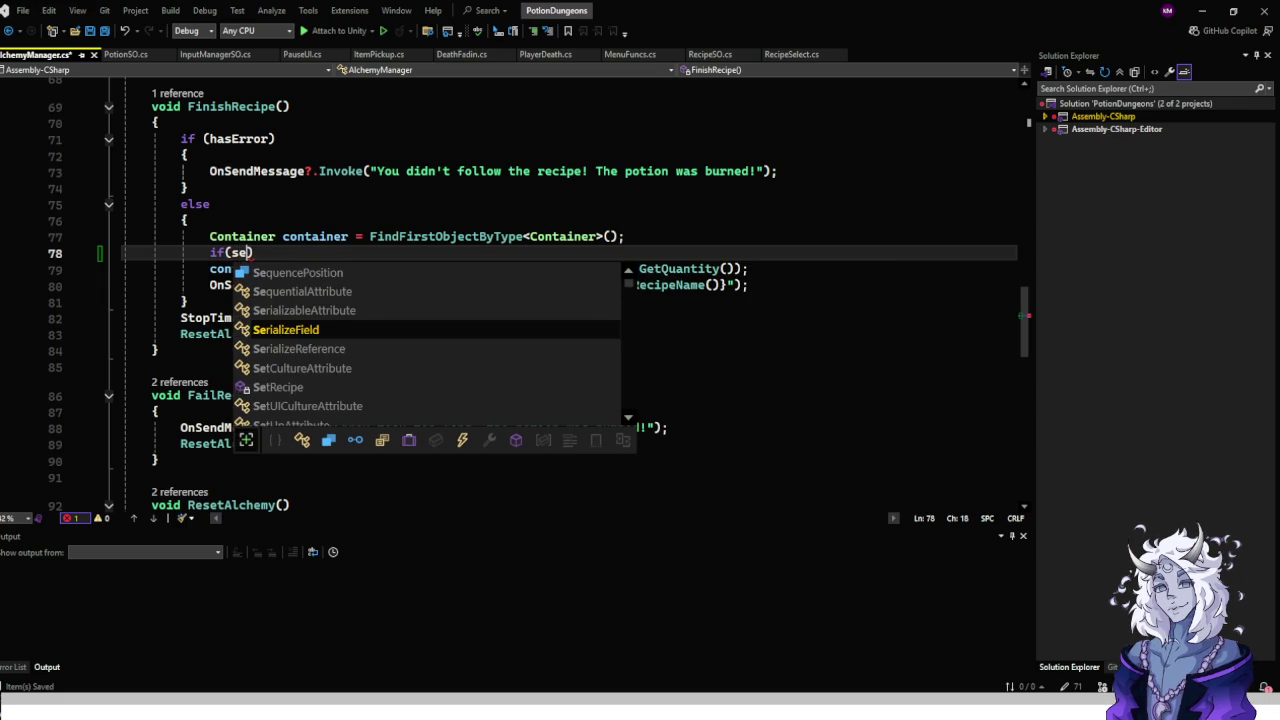
text(lected)
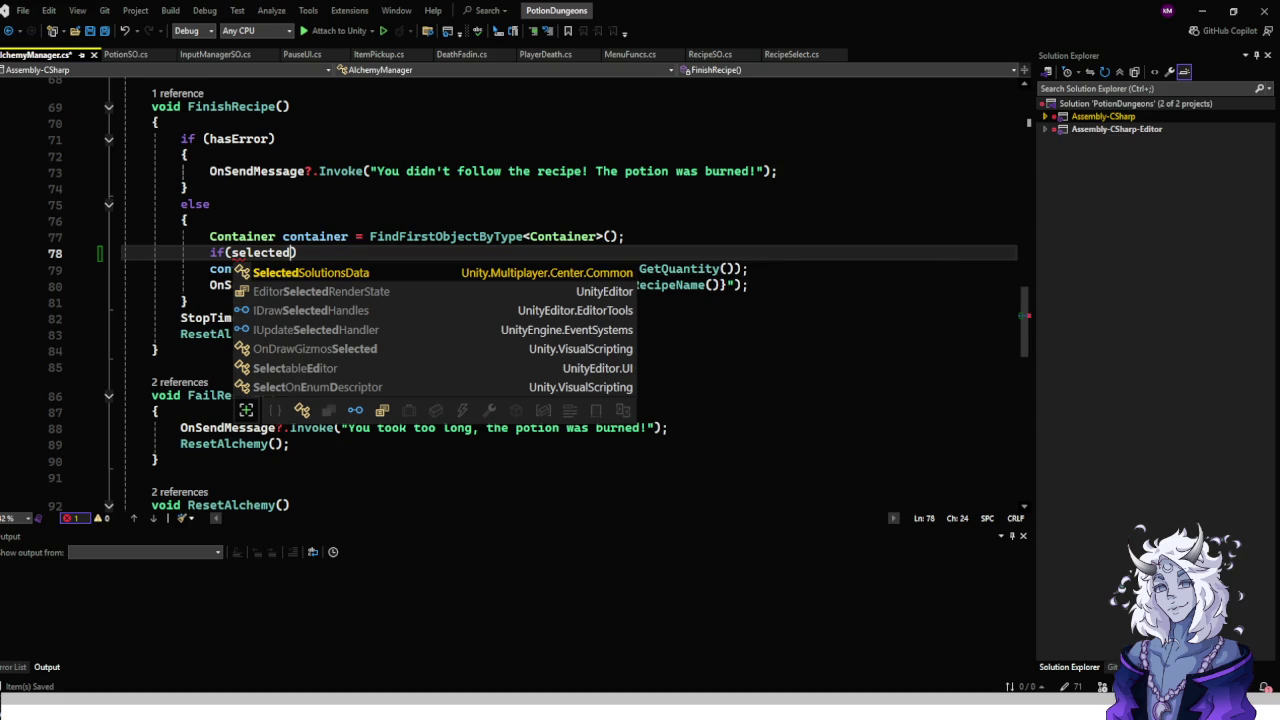
scroll(540, 300, up, 19)
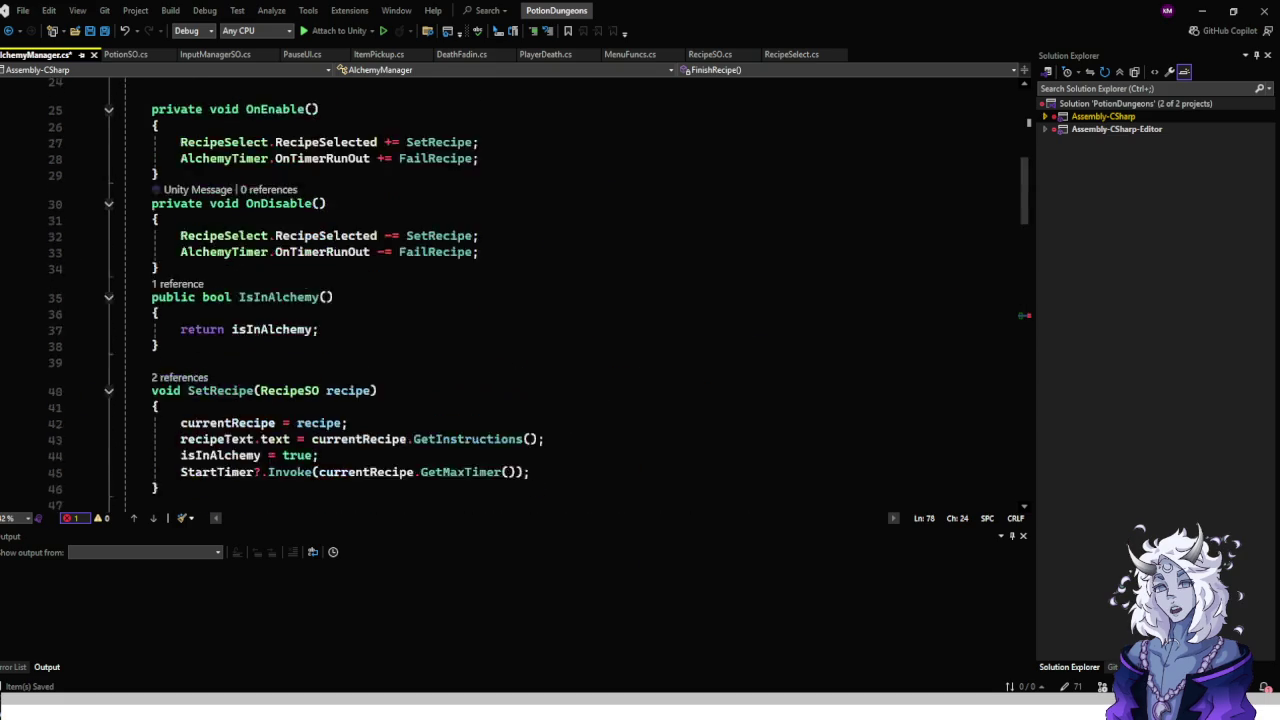
scroll(540, 300, up, 4)
scroll(540, 300, down, 16)
scroll(540, 300, down, 10)
scroll(540, 300, up, 4)
Write the condition currentRecipe.ProducesMaterial() and add an empty brace block.
key(BackSpace)
key(BackSpace)
key(BackSpace)
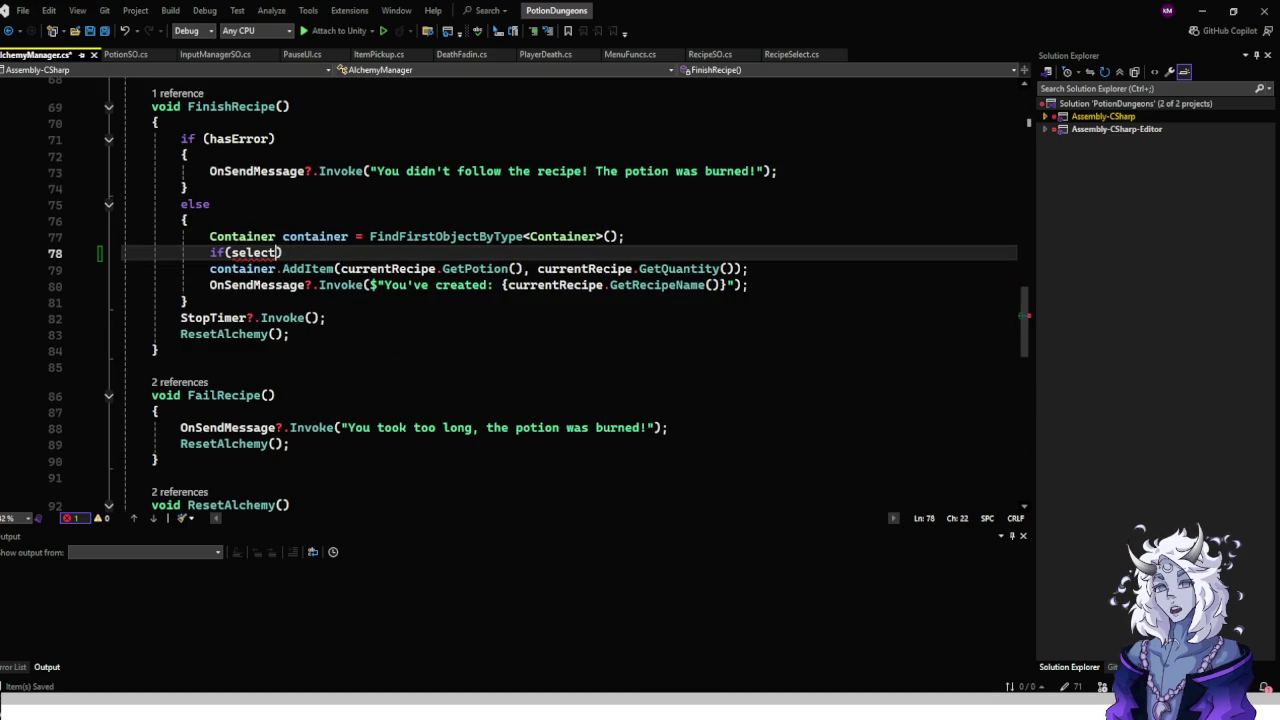
key(BackSpace)
key(BackSpace)
key(BackSpace)
text(current)
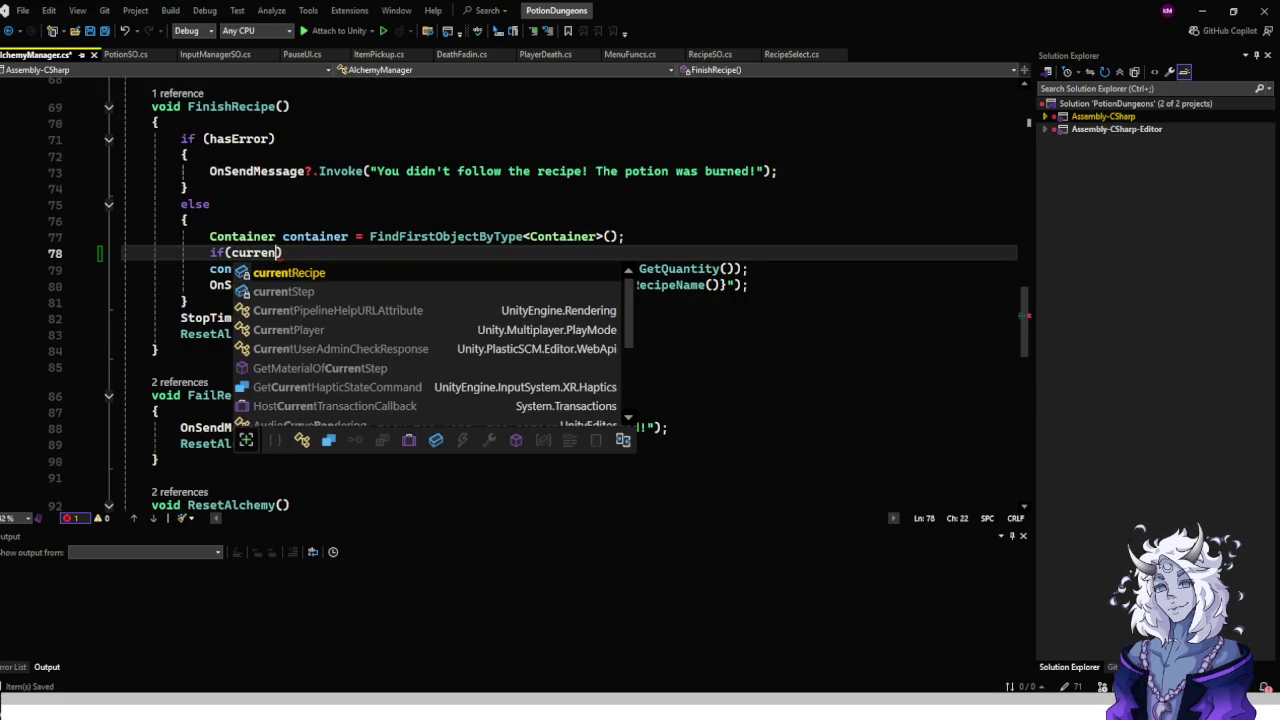
key(Tab)
text(.)
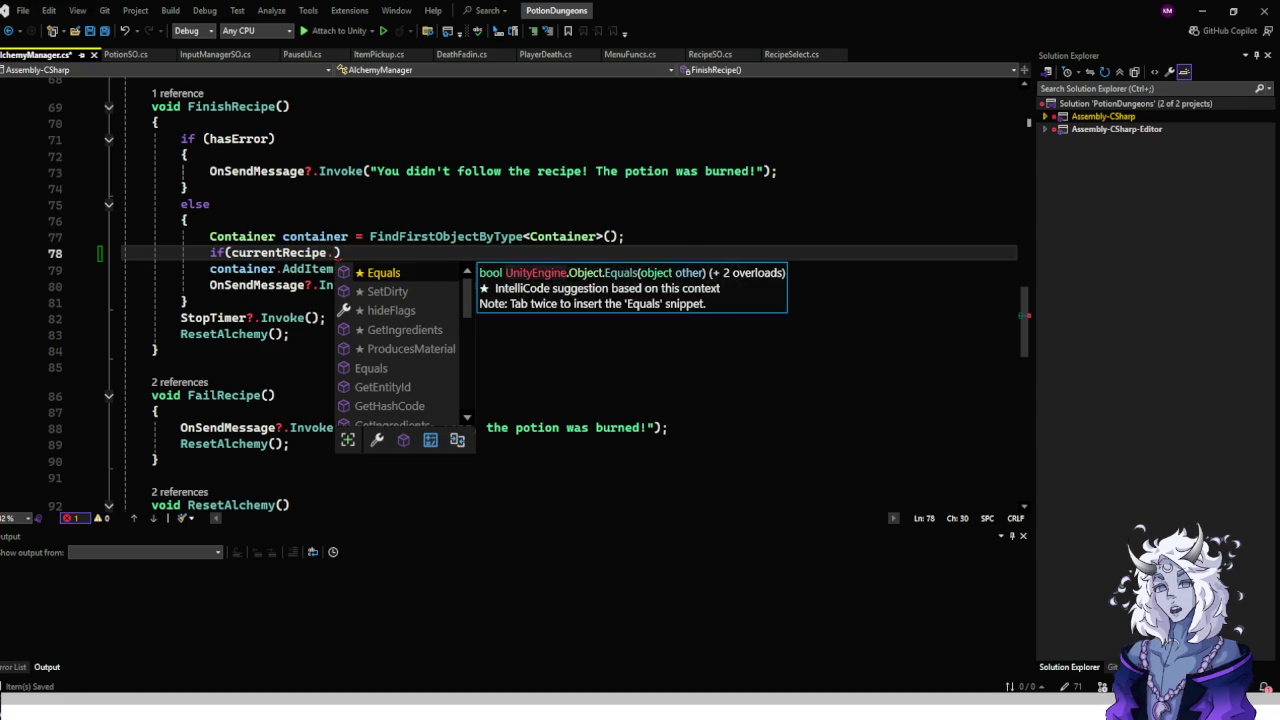
key(Down)
key(Down)
key(Down)
key(Tab)
text())
key(Left)
text(())
key(End)
text({)
key(Return)
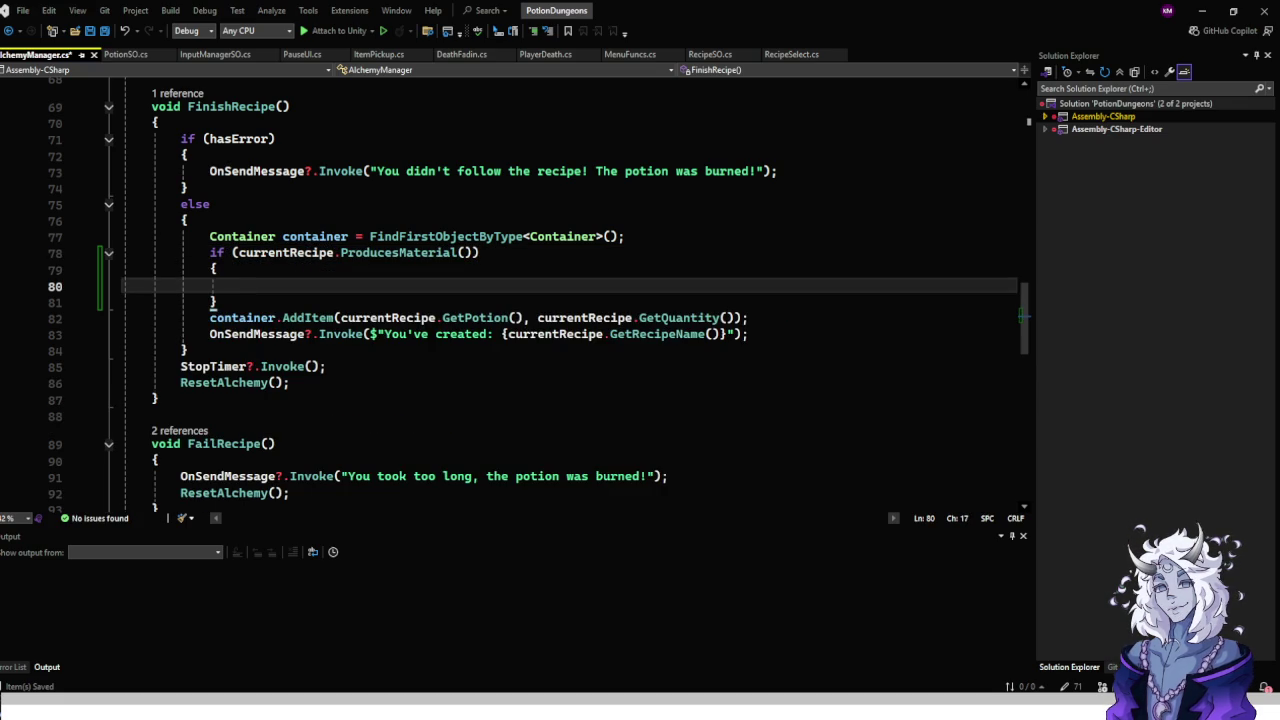
click(257, 317)
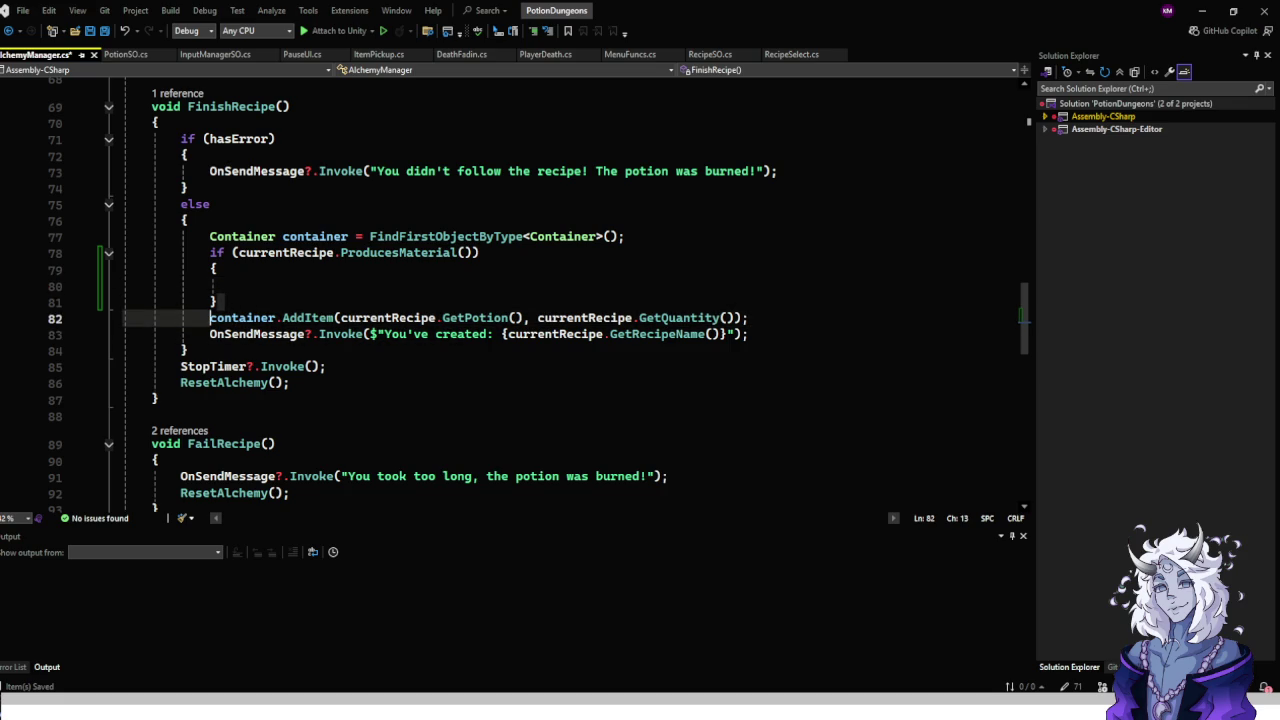
Add an else block and move the potion container.AddItem statement into it.
key(Return)
text(else)
key(Tab)
key(Tab)
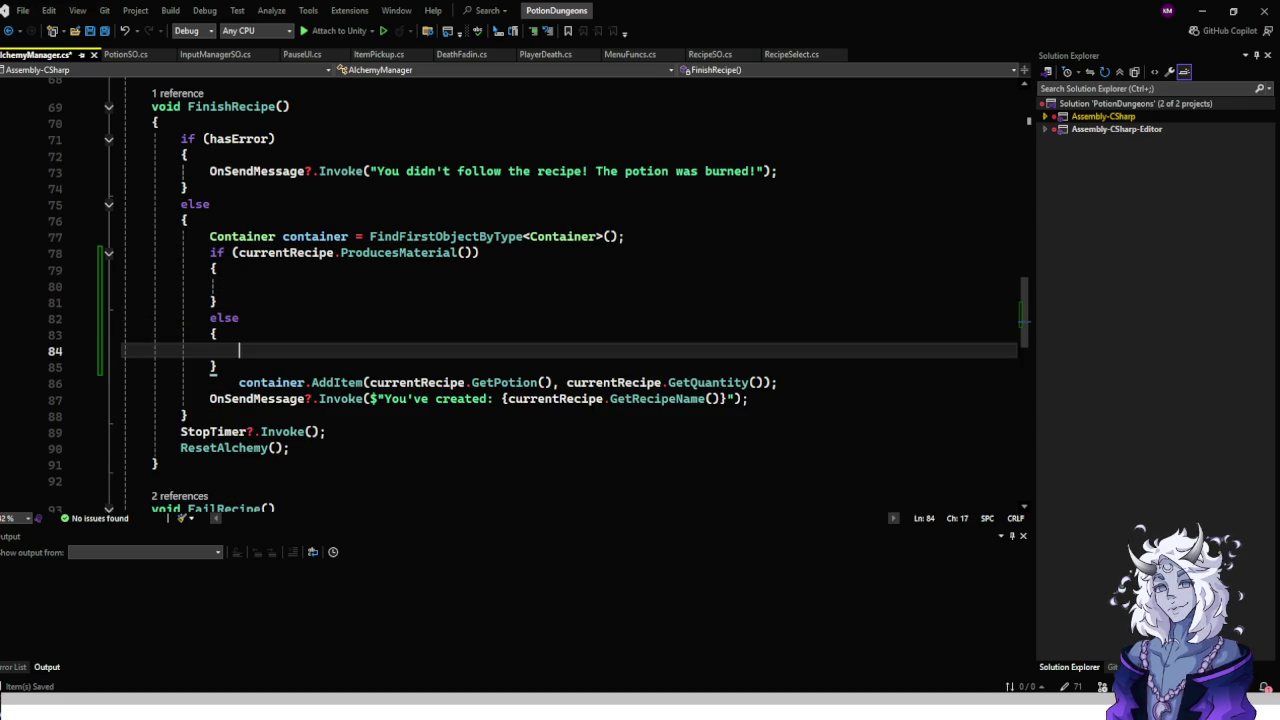
click(239, 382)
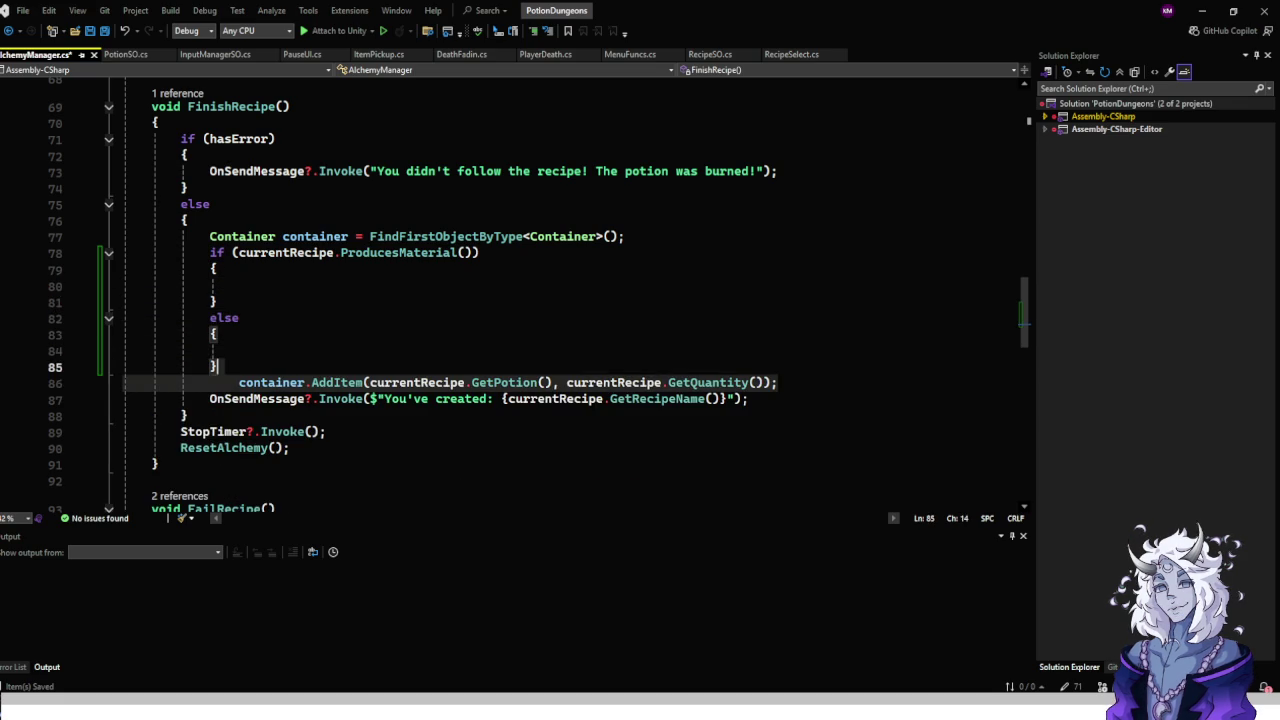
key(shift+End)
key(ctrl+x)
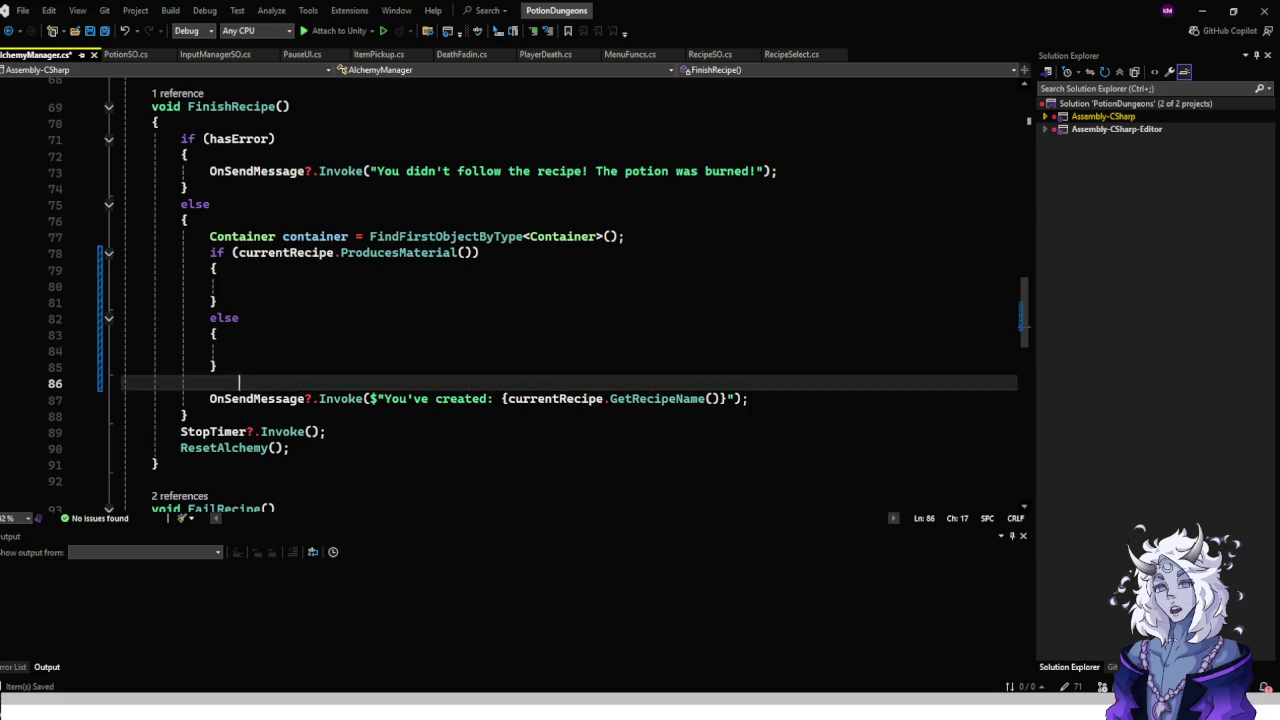
key(Up)
key(Up)
key(ctrl+v)
key(Down)
key(Delete)
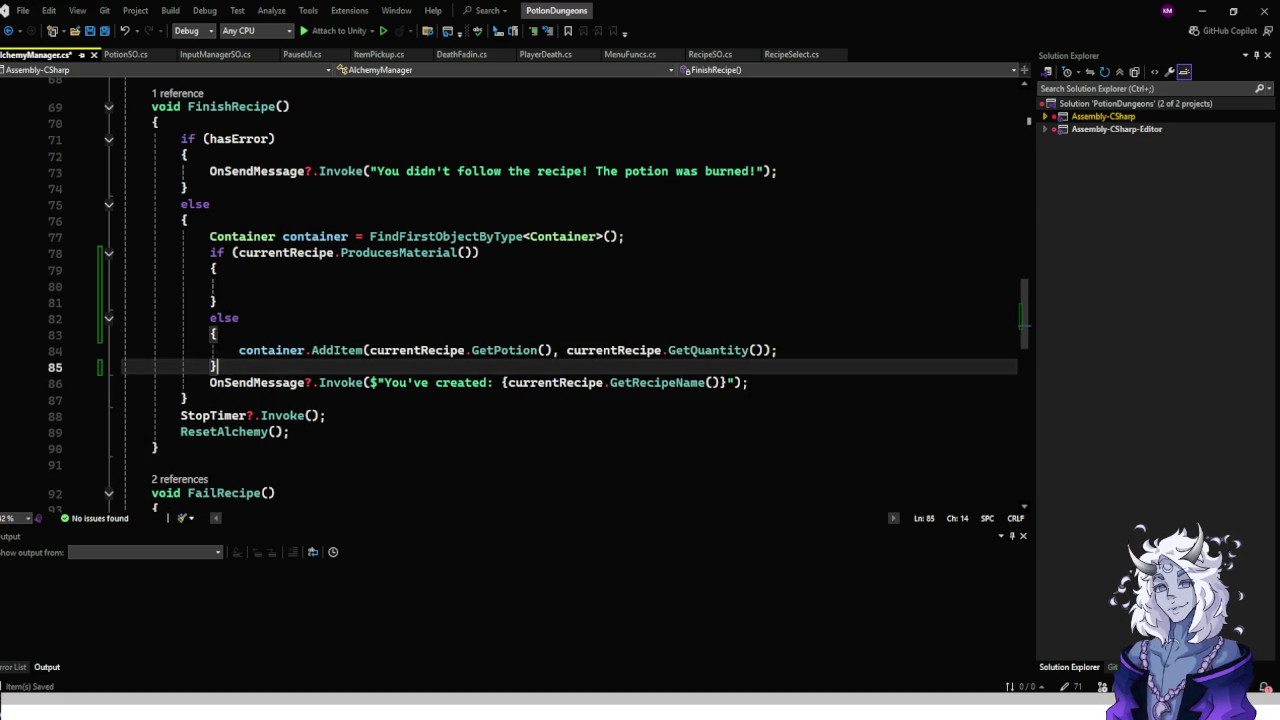
In the if block, write container.AddItem(currentRecipe.GetProducedMaterial(), currentRecipe.GetQuantity()).
click(239, 286)
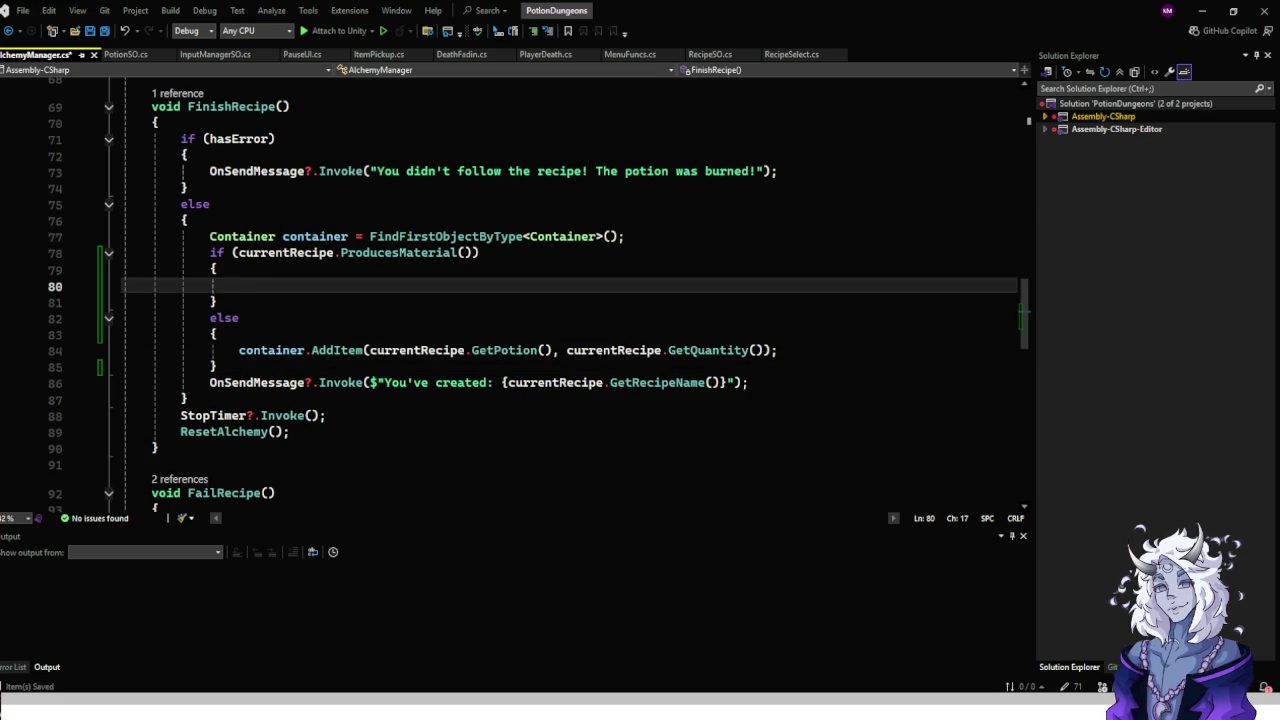
text(container.)
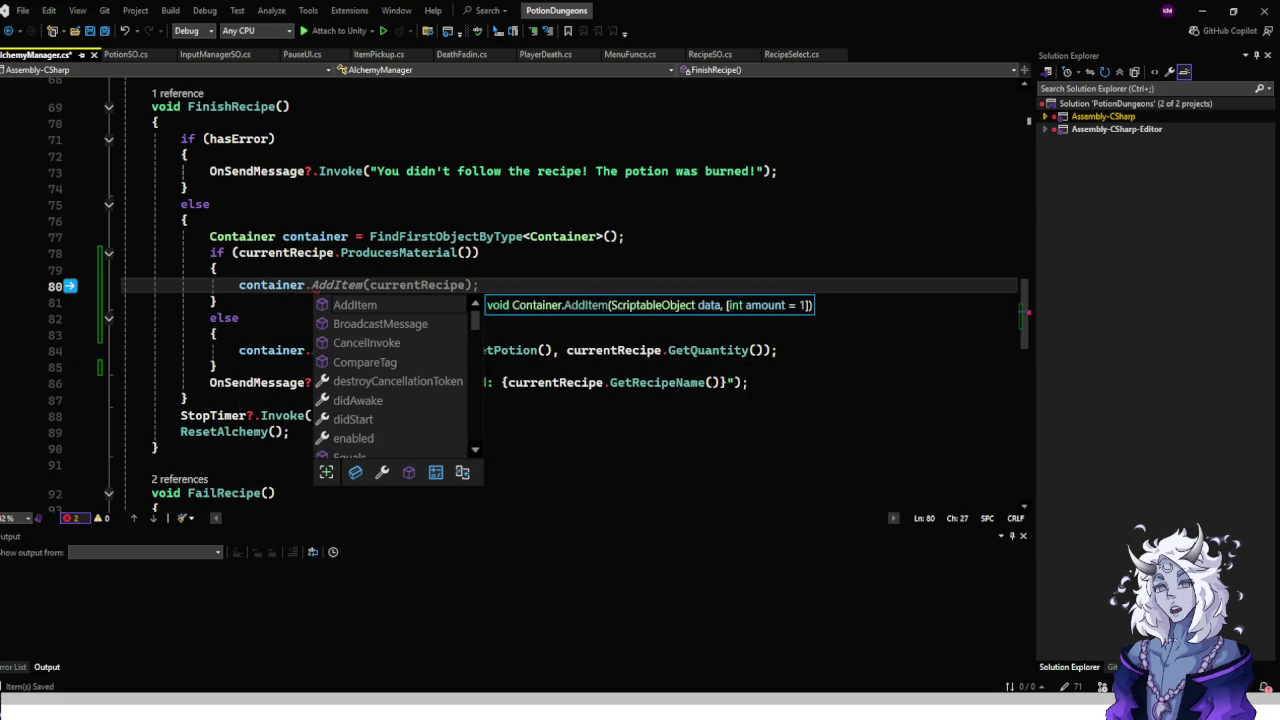
text(Ad)
key(Tab)
text(()
key(BackSpace)
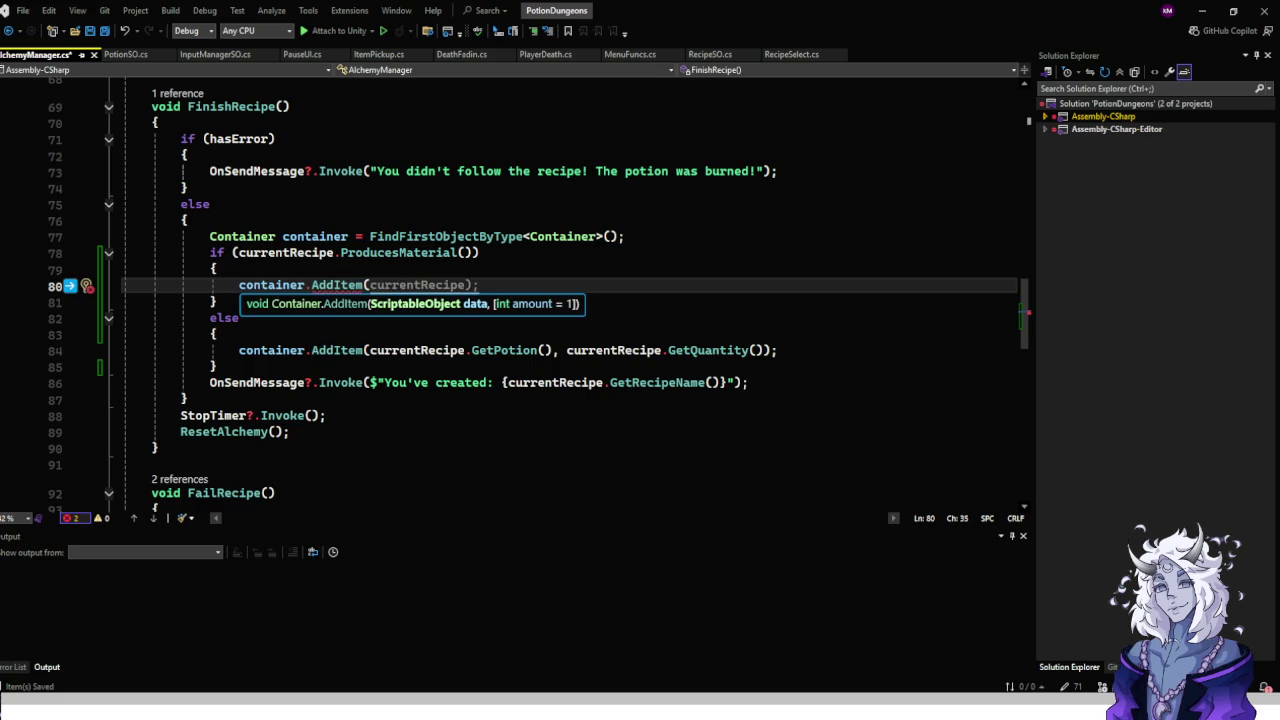
text(curren)
key(Tab)
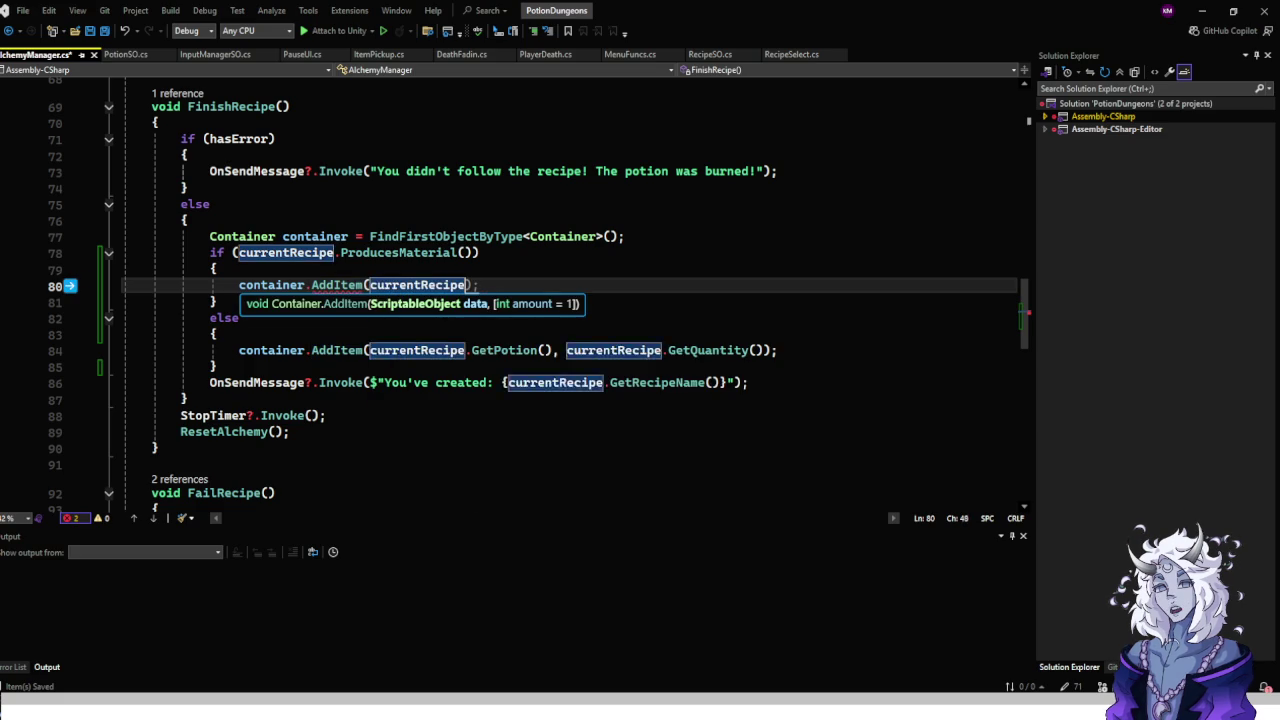
text(.get)
key(Tab)
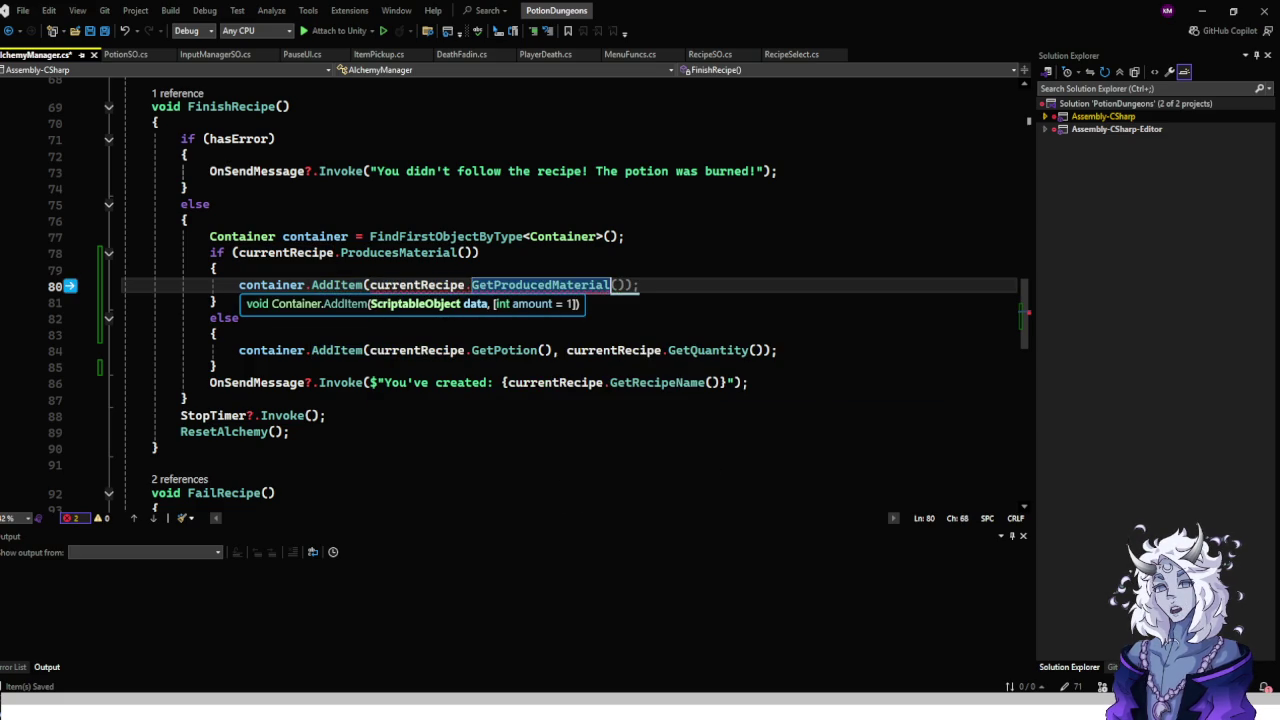
text(();)
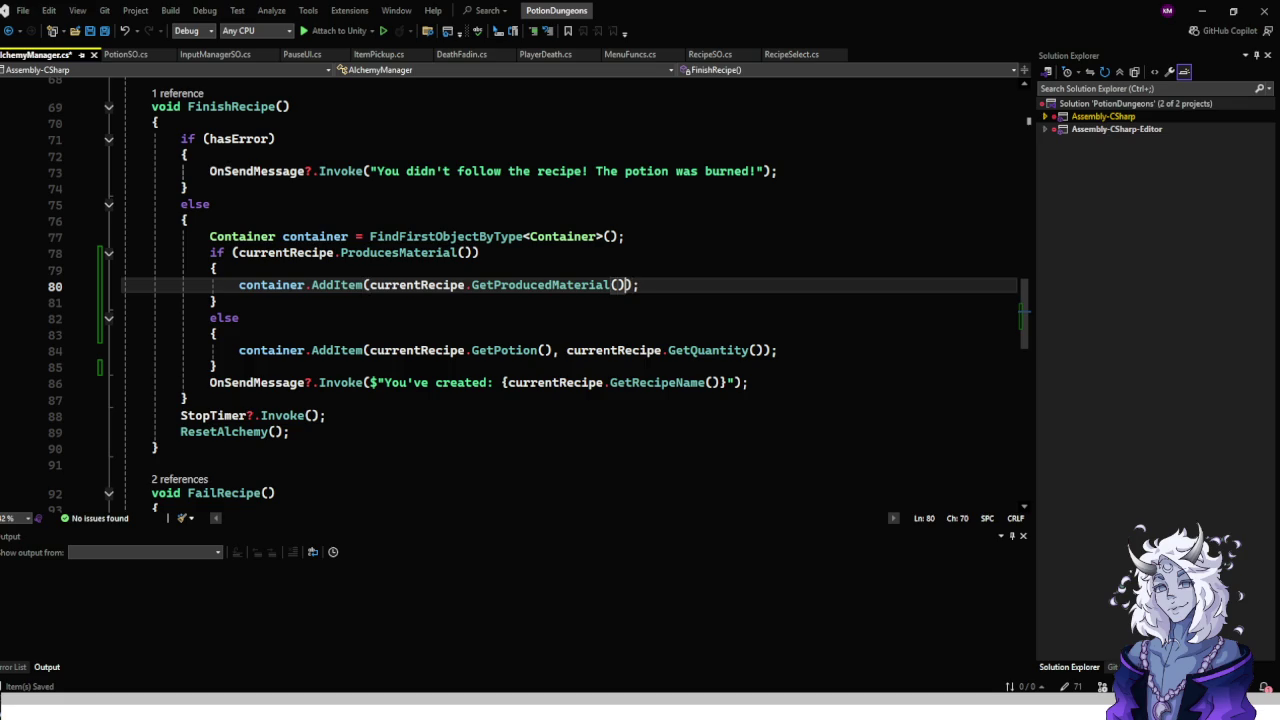
text(,curren)
key(Tab)
key(BackSpace)
key(BackSpace)
key(BackSpace)
key(BackSpace)
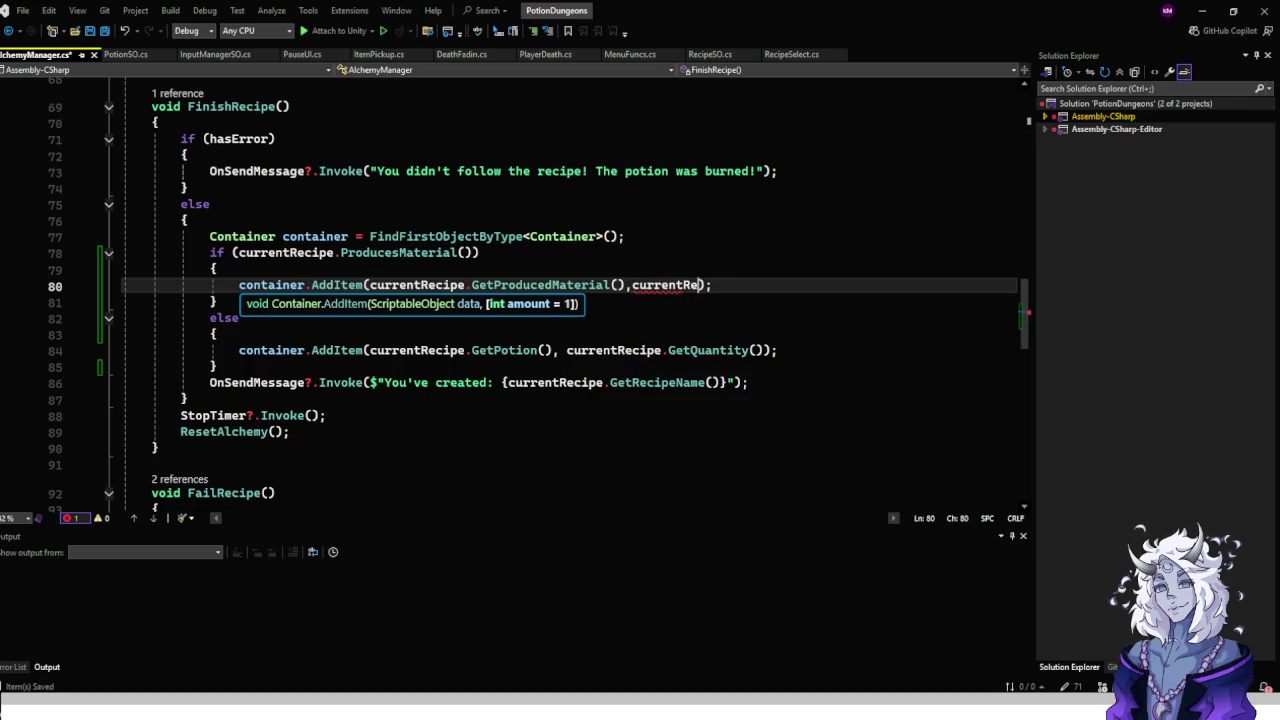
text(cipe.getq)
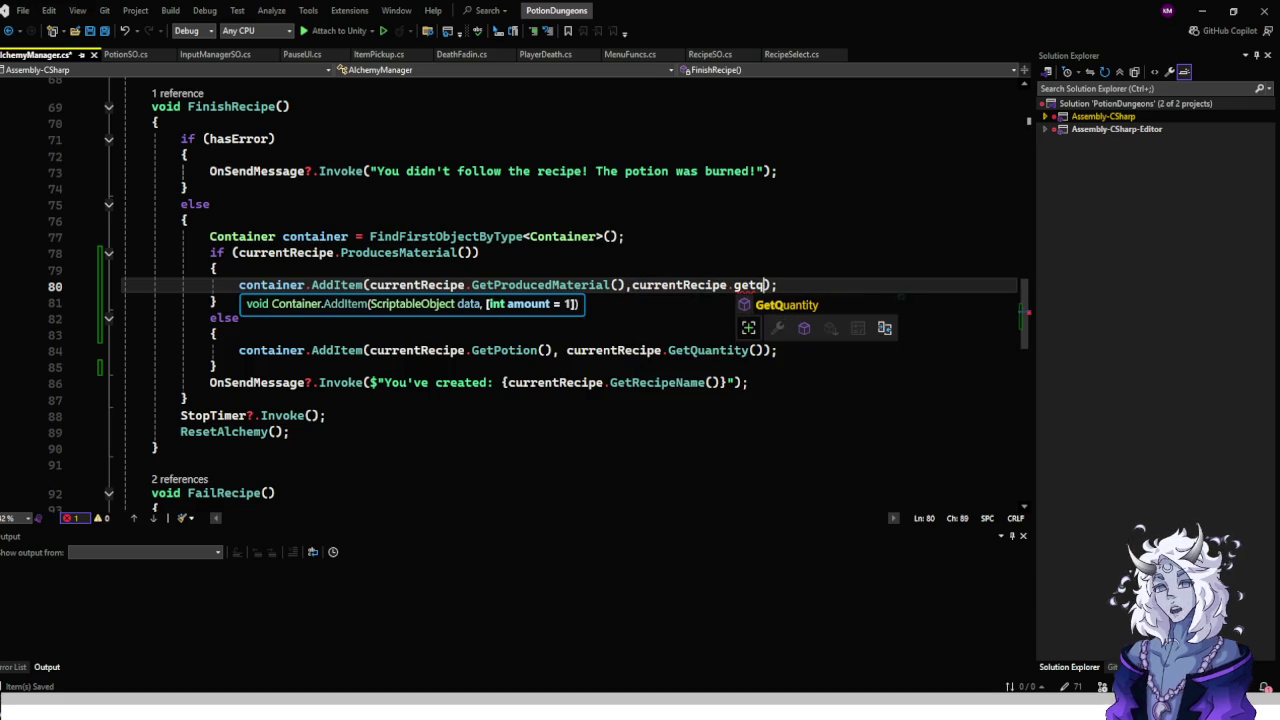
key(Escape)
key(Tab)
text(())
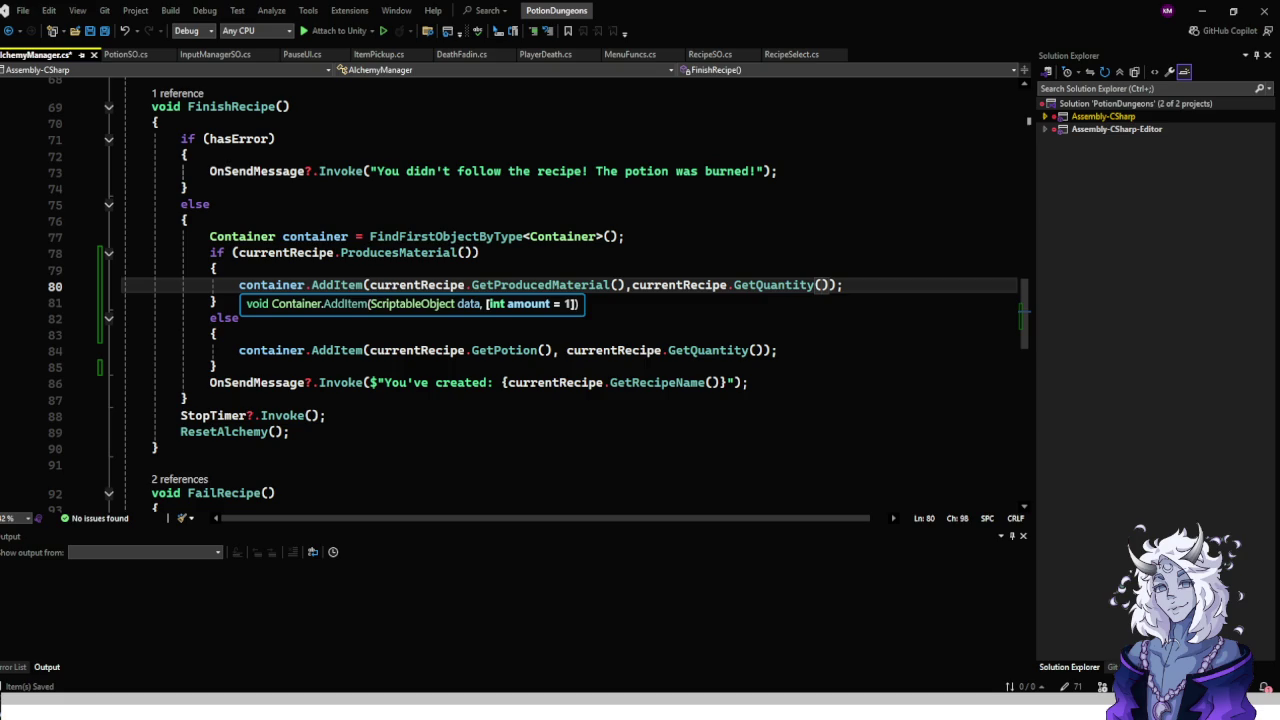
Check the else block, then return to Unity so the scripts recompile.
click(216, 334)
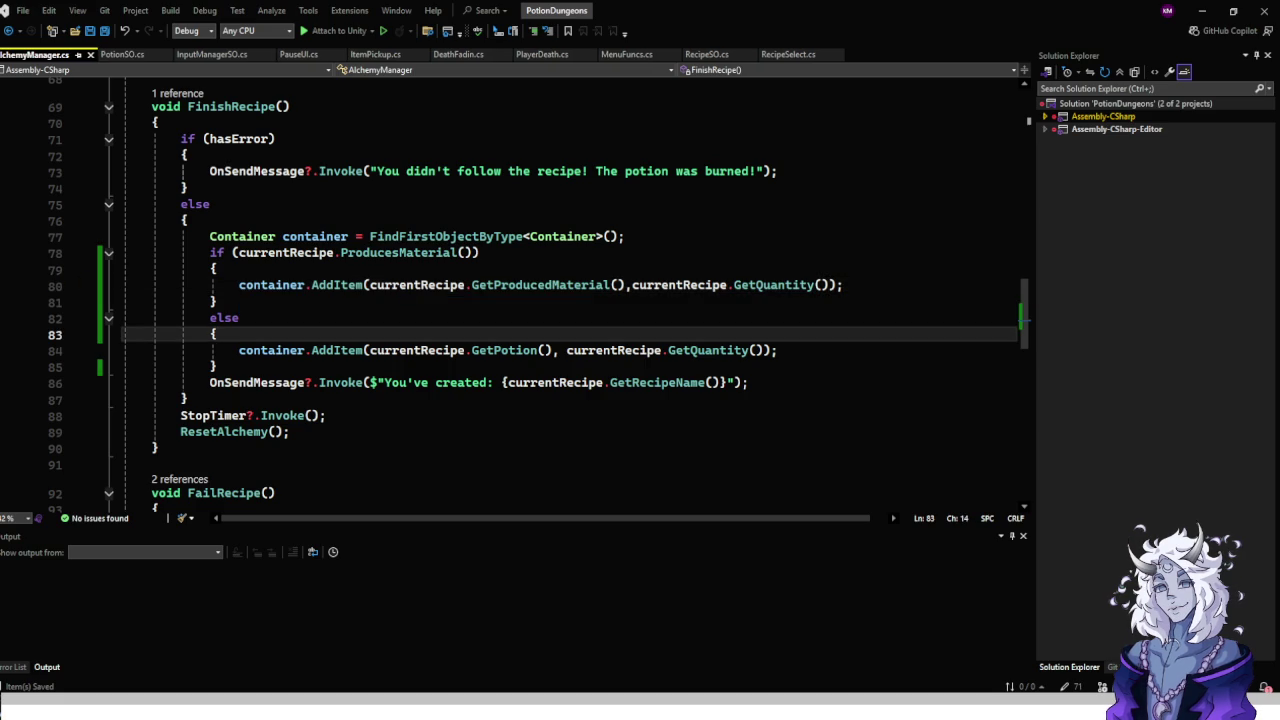
scroll(555, 336, down, 1)
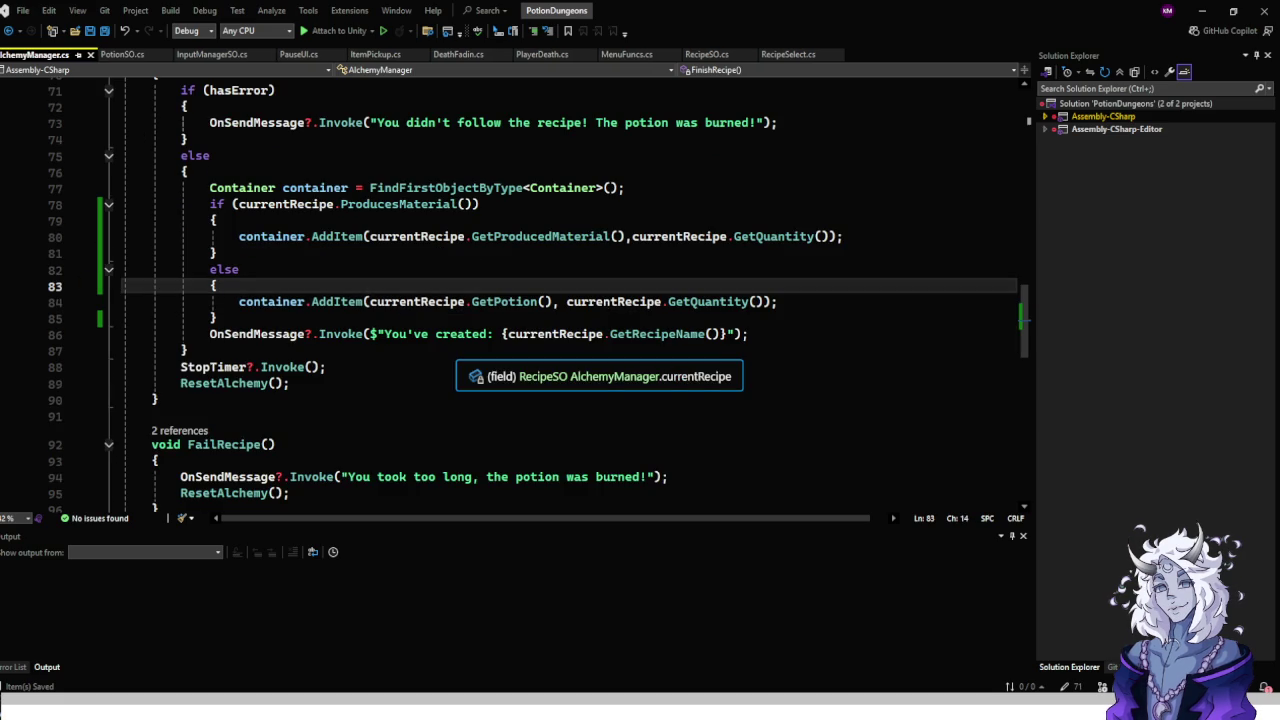
scroll(560, 300, up, 6)
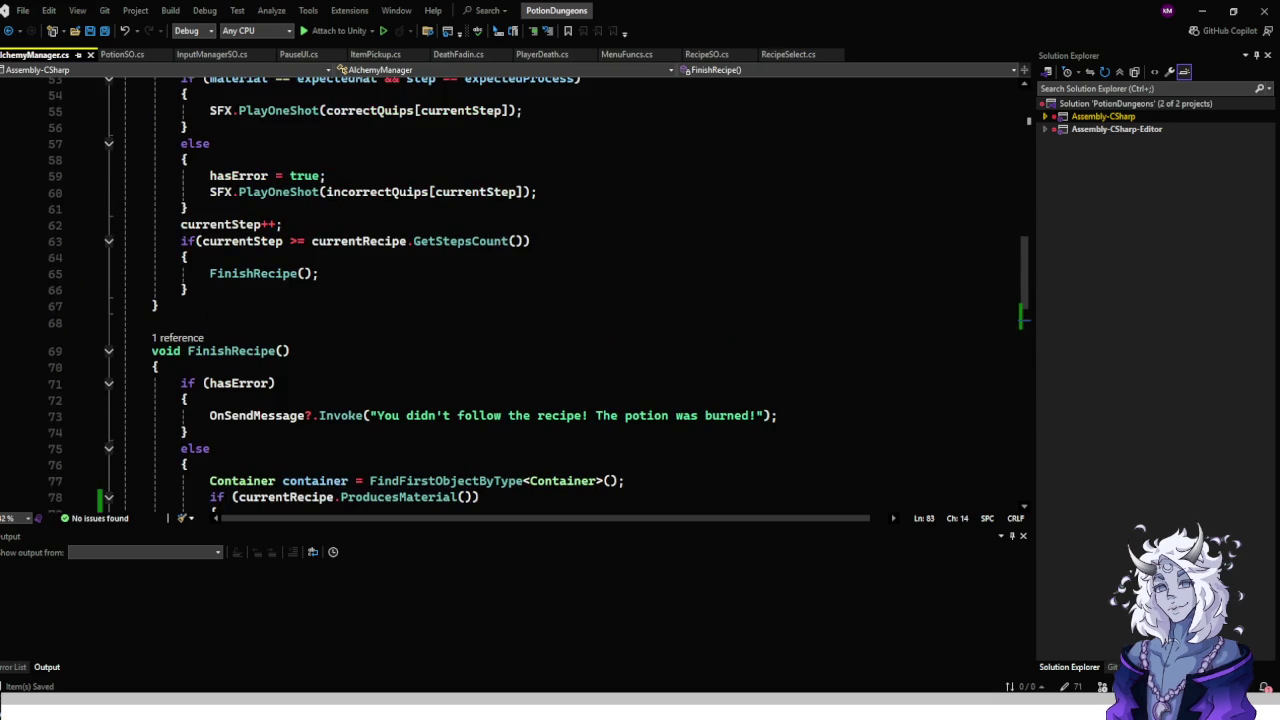
key(alt+Tab)
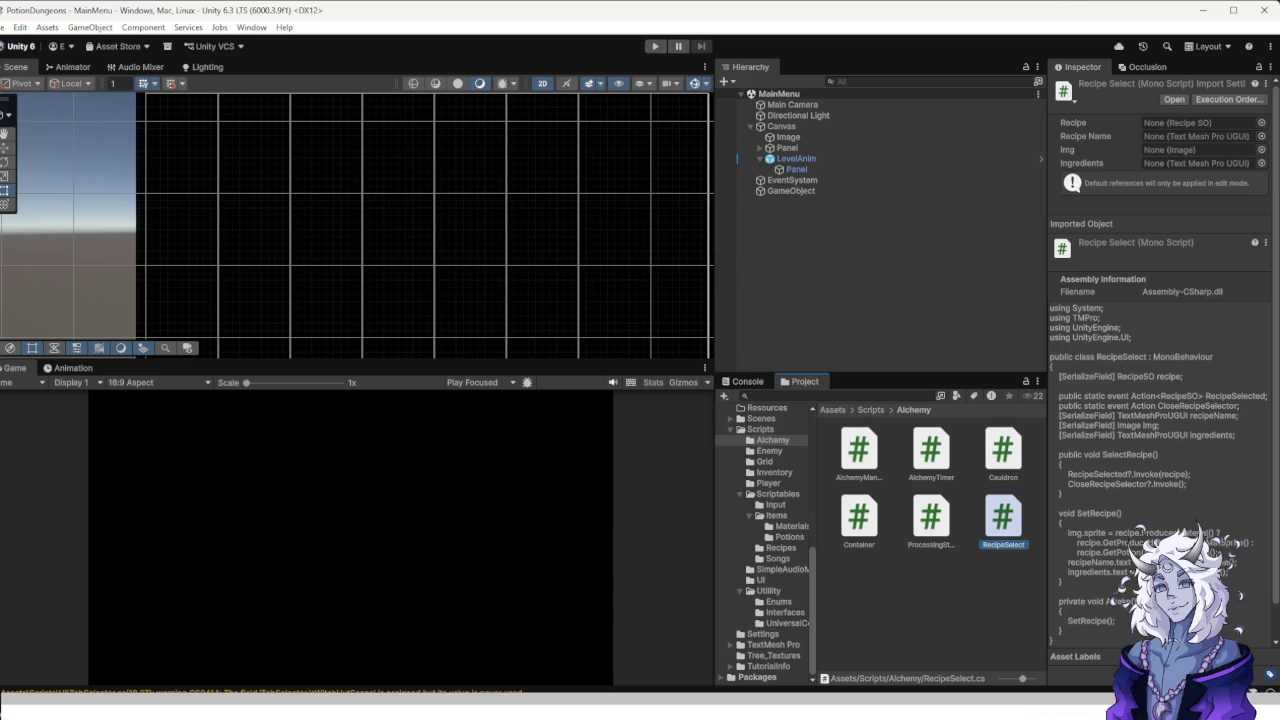
Load the WitchHut scene from Assets/Scenes and expand its Canvas in the Hierarchy.
click(776, 604)
click(768, 591)
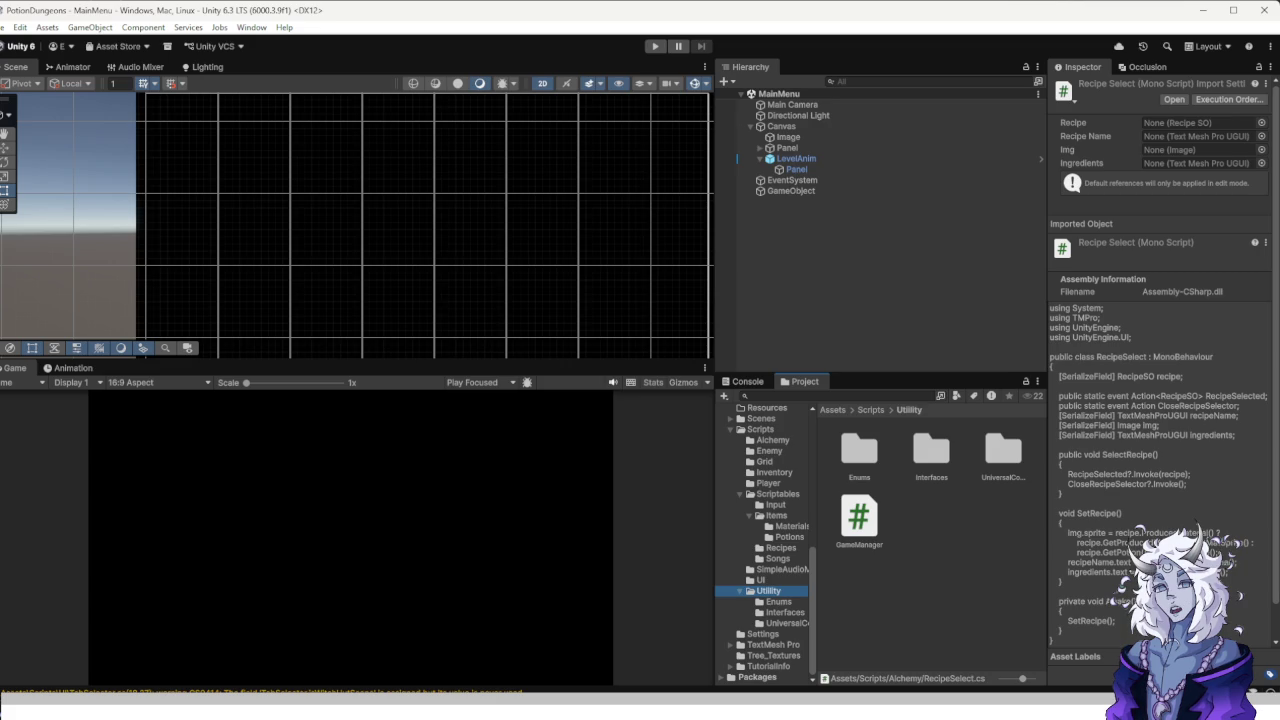
scroll(765, 544, up, 3)
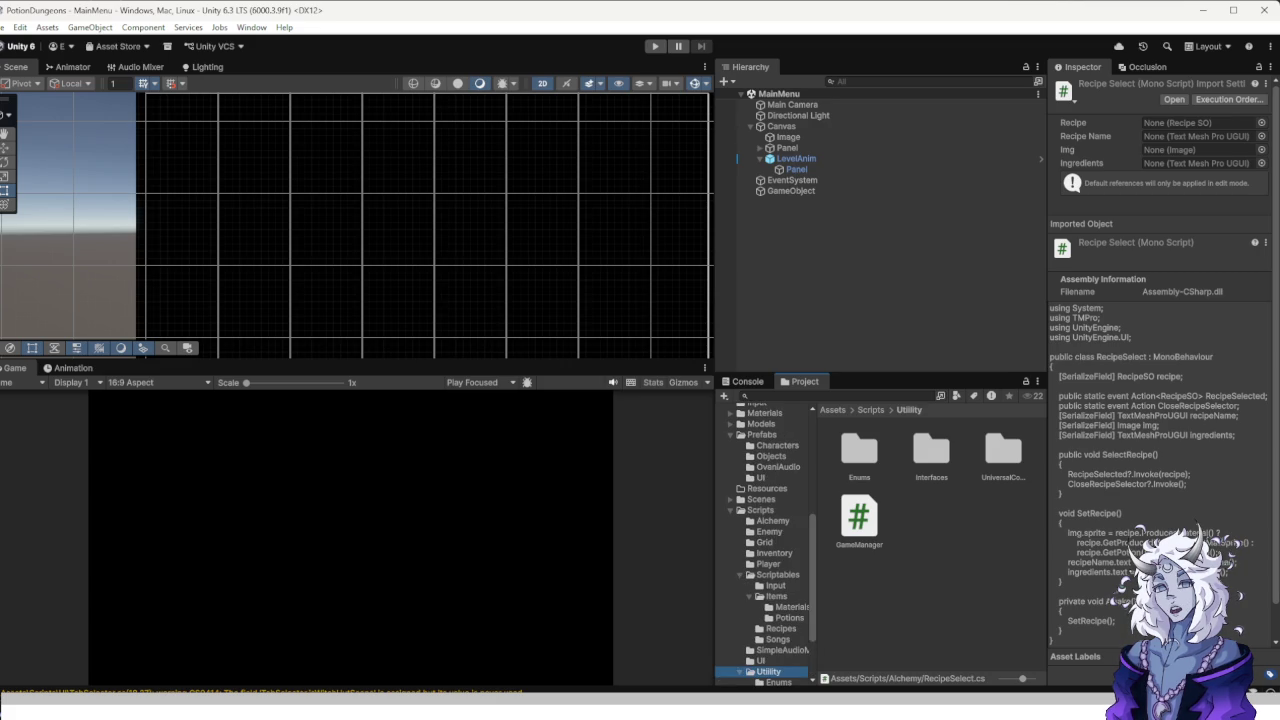
click(760, 499)
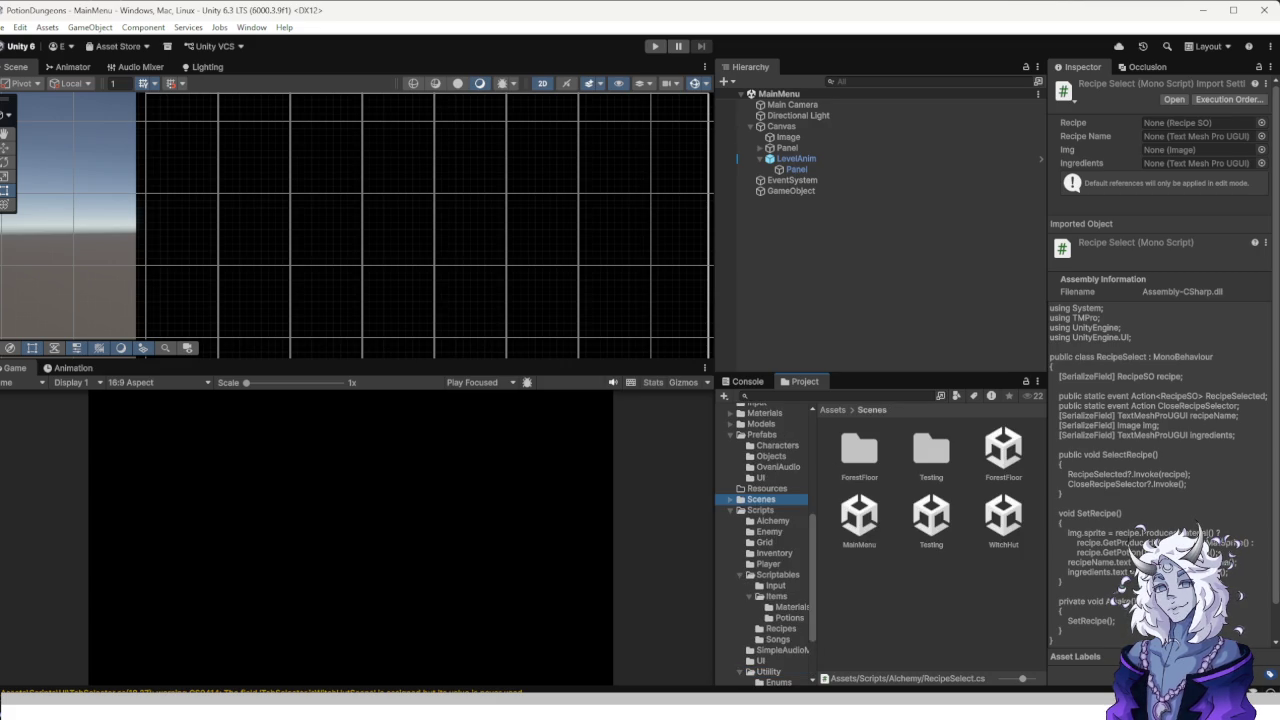
double_click(1003, 515)
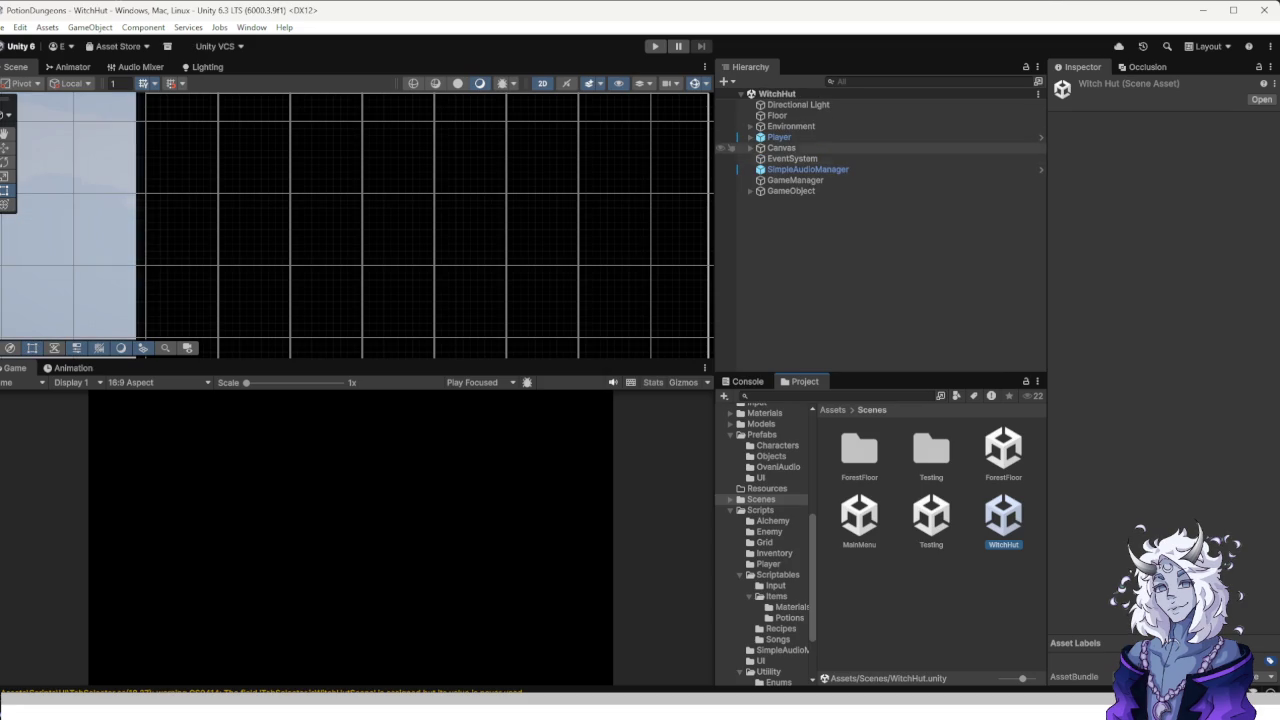
click(750, 148)
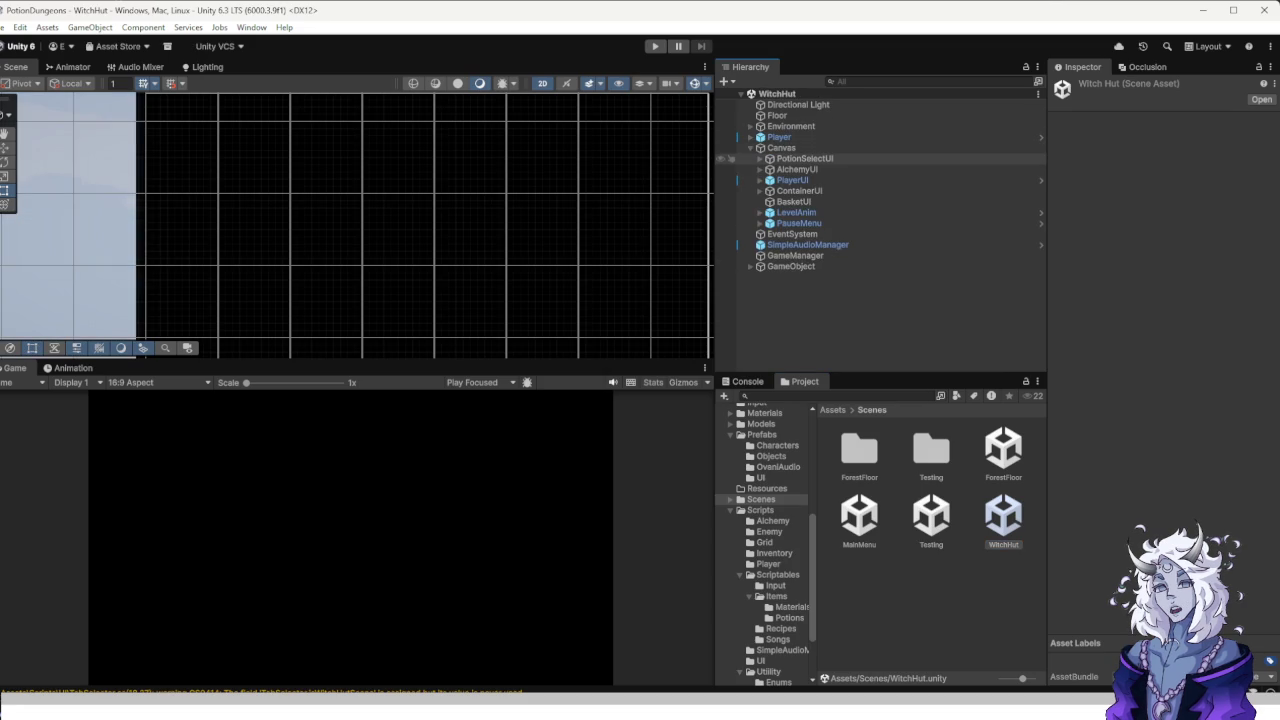
Expand PotionSelectUI > RecipeArea > Scroll View > Viewport > Content to list the recipe containers.
click(805, 158)
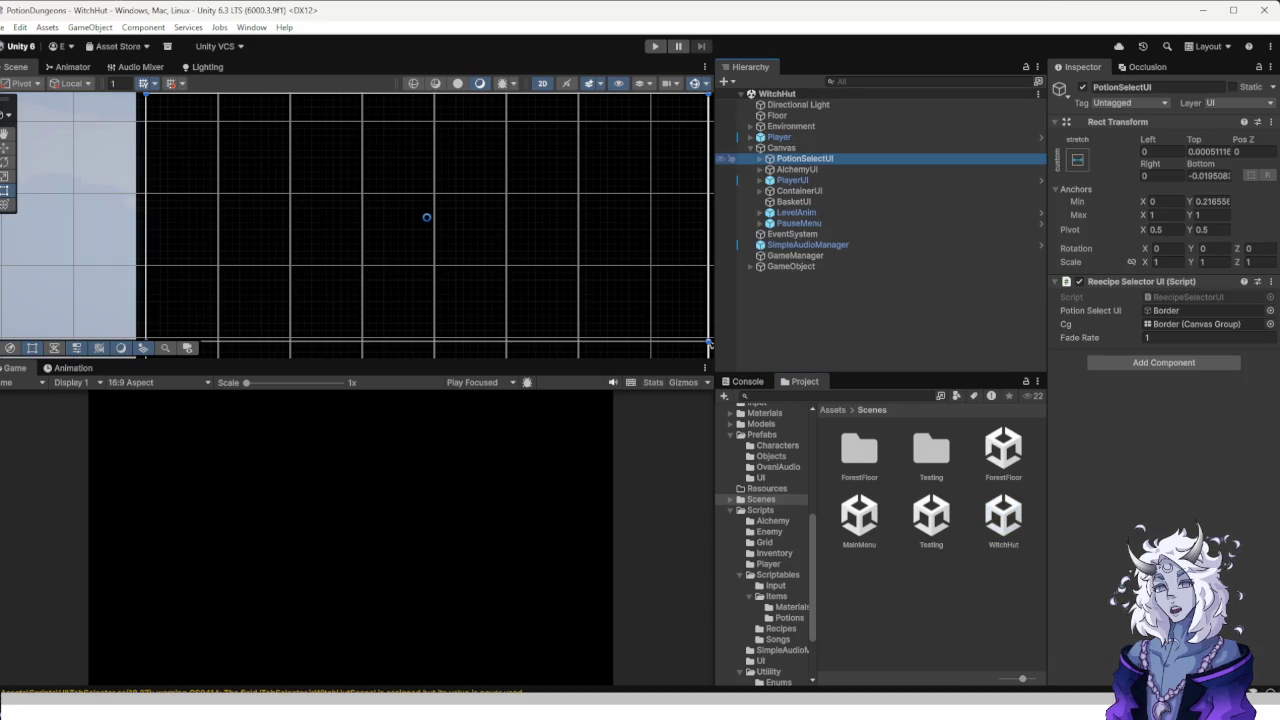
click(759, 158)
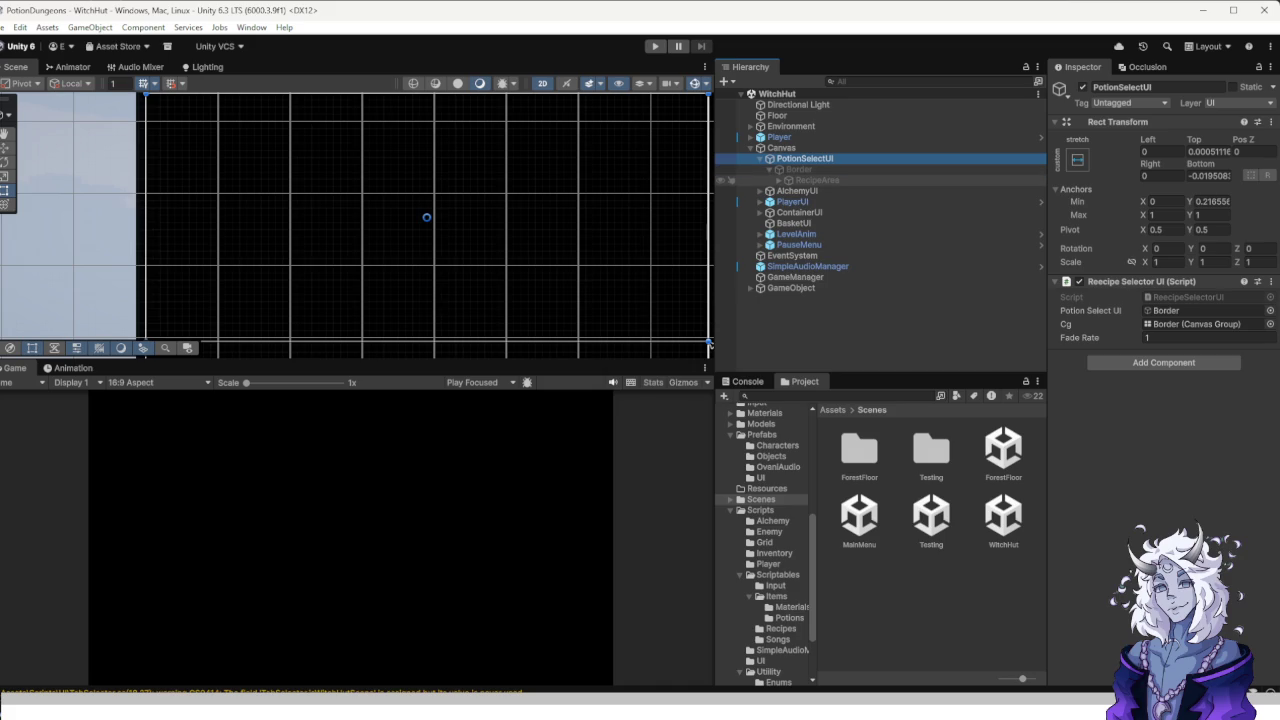
click(779, 180)
click(788, 190)
click(797, 201)
click(806, 212)
Duplicate RecipeContainer (4) twice with Ctrl+D, creating RecipeContainer (5) through (8).
click(731, 266)
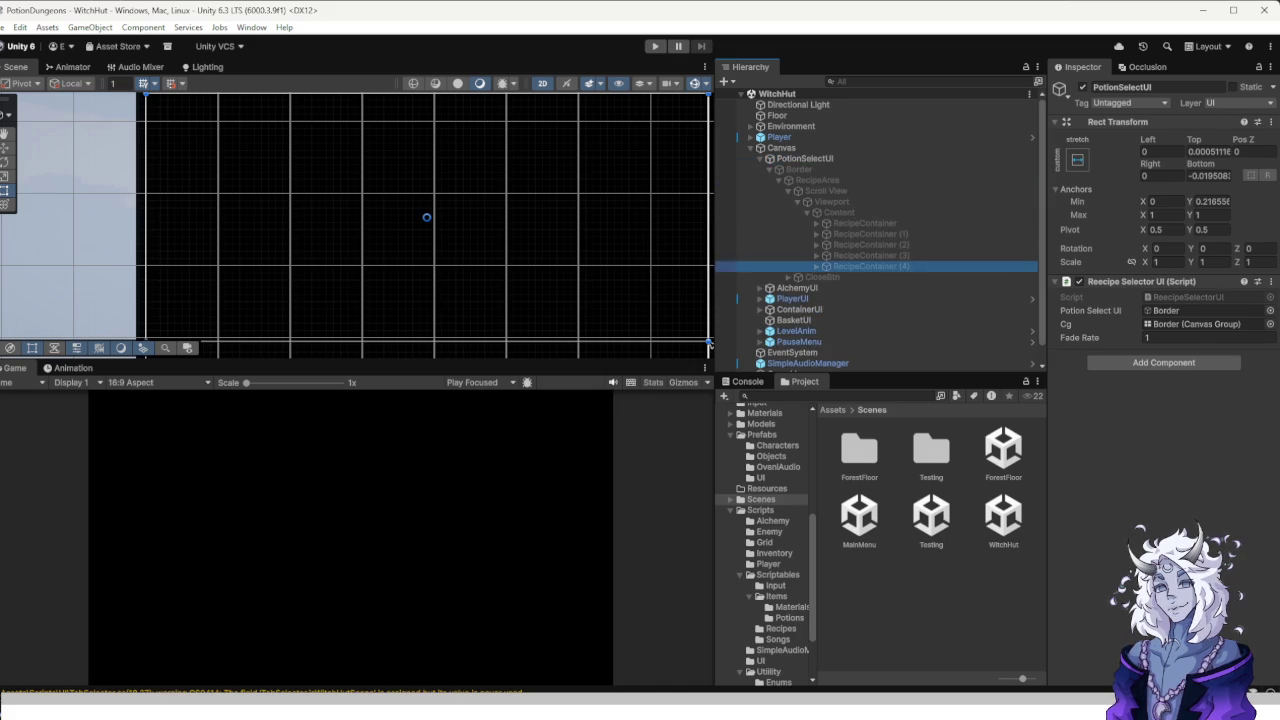
scroll(1160, 270, down, 10)
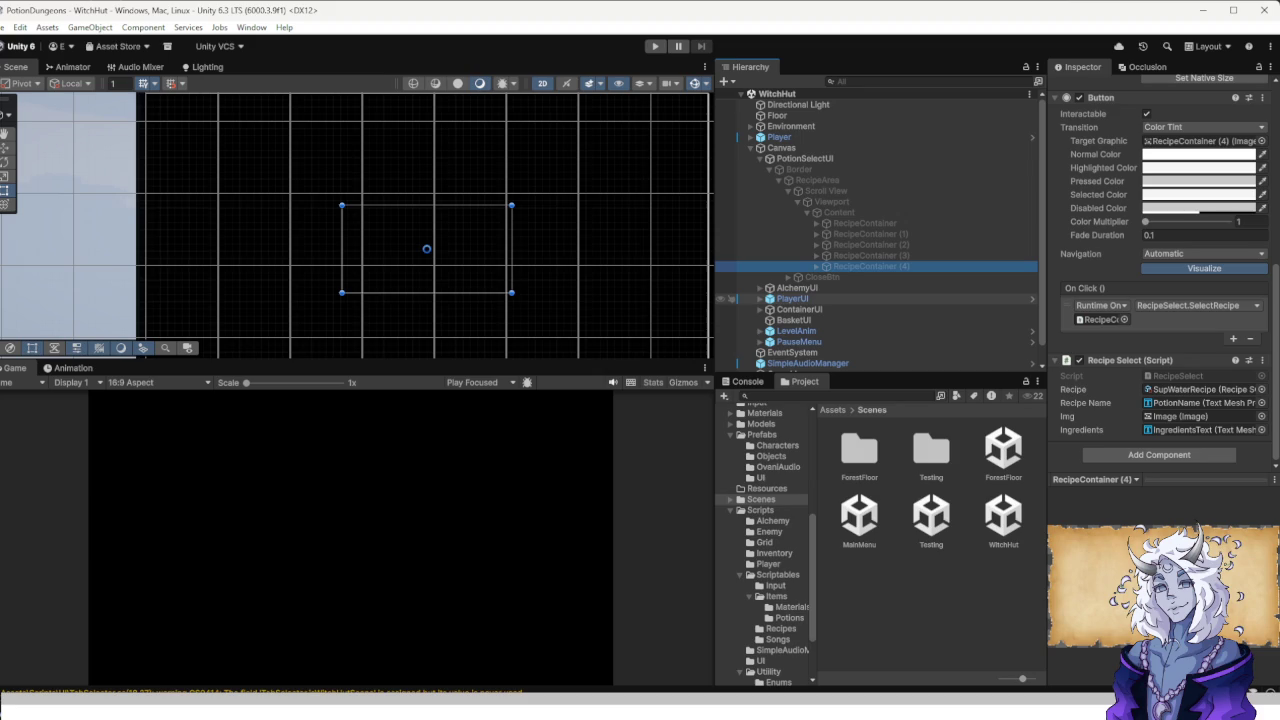
key(ctrl+d)
key(ctrl+d)
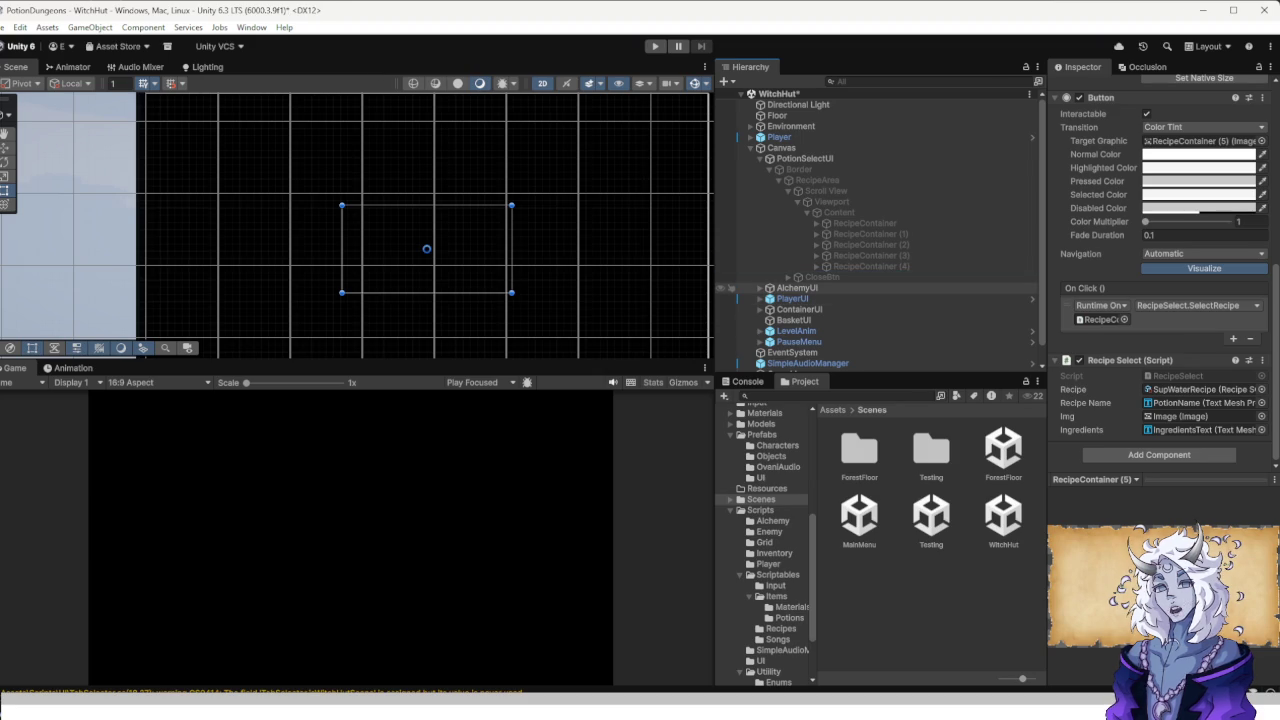
key(ctrl+d)
key(ctrl+d)
click(731, 266)
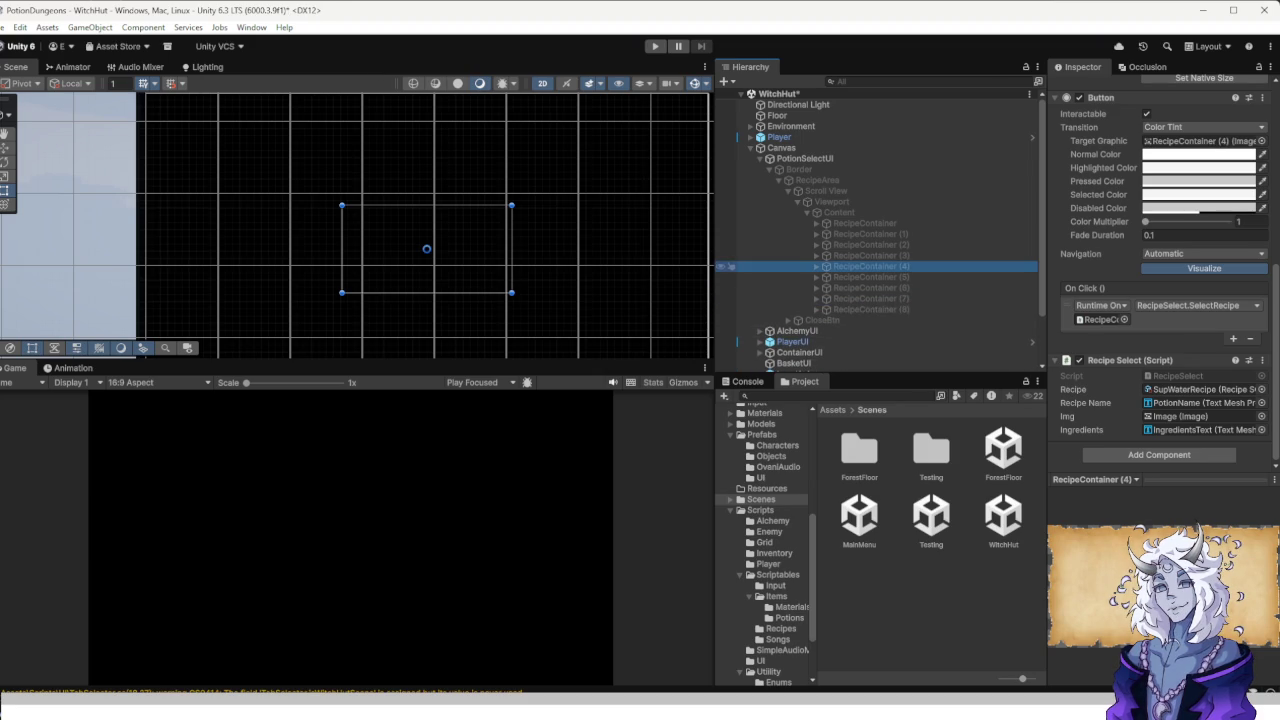
Give RecipeContainer (5) the Neutralizer recipe and RecipeContainer (6) SupWaterRecipe.
key(Up)
key(Down)
key(Down)
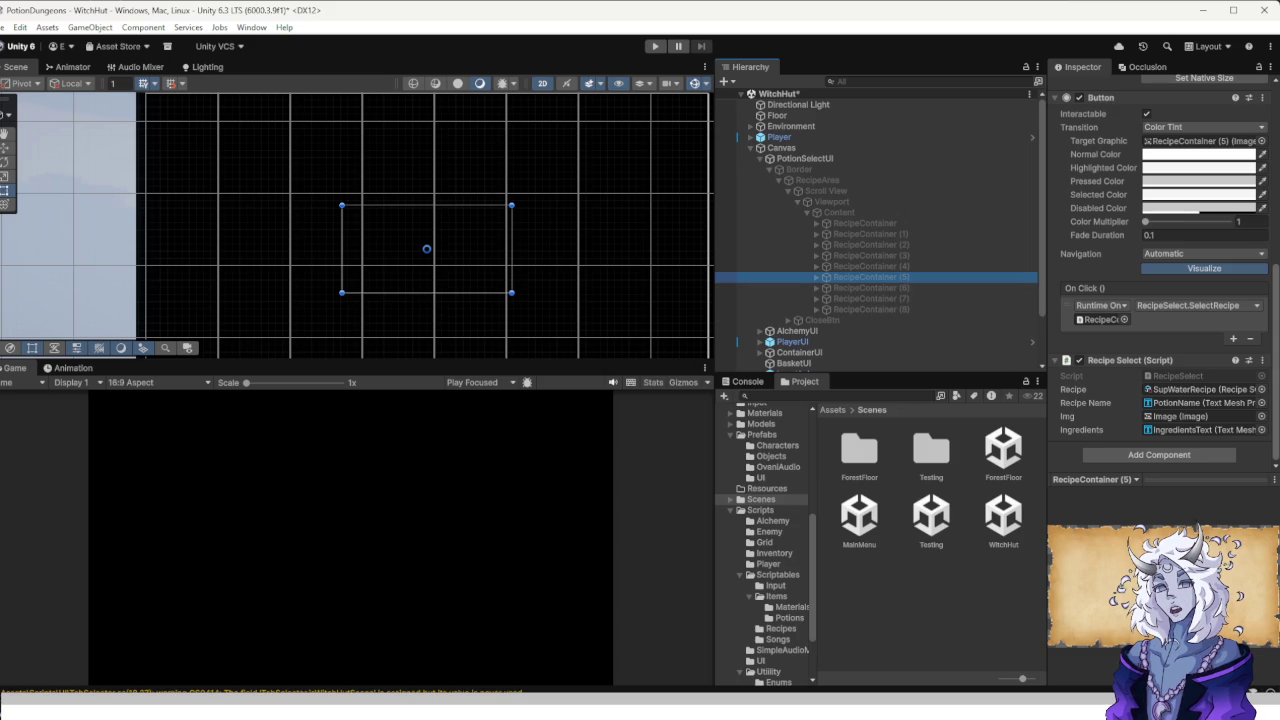
click(1261, 389)
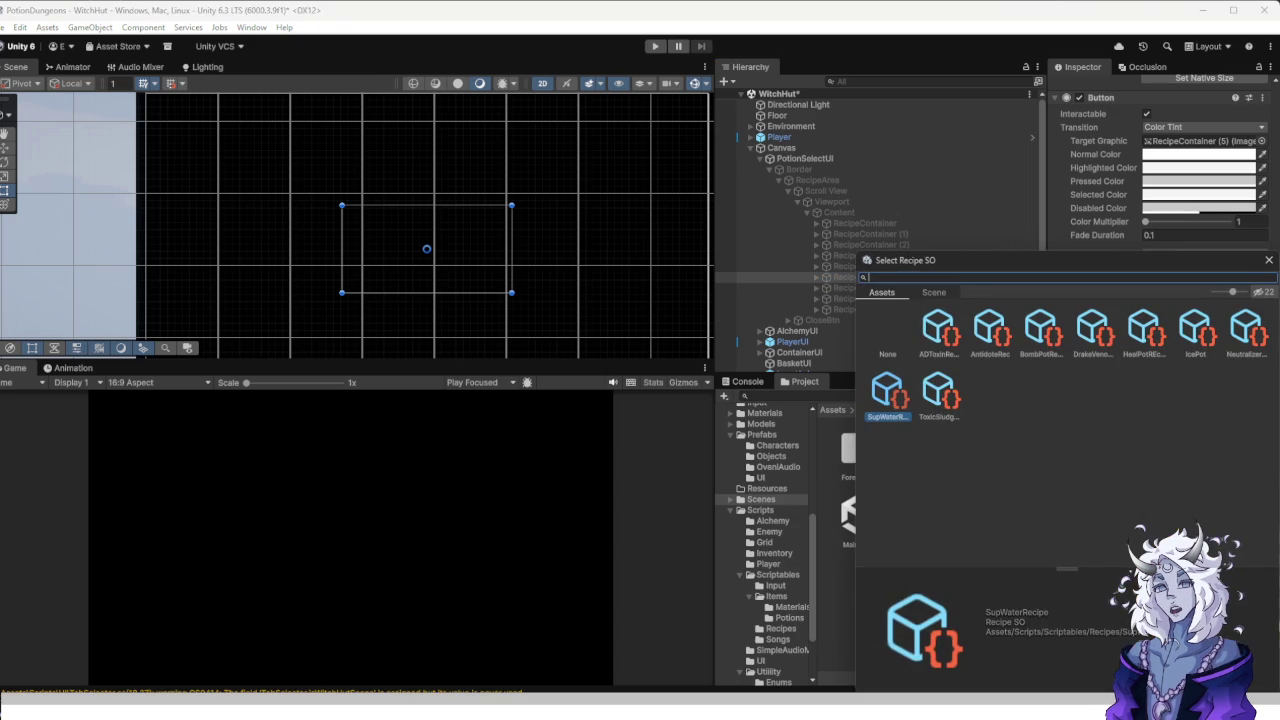
key(Escape)
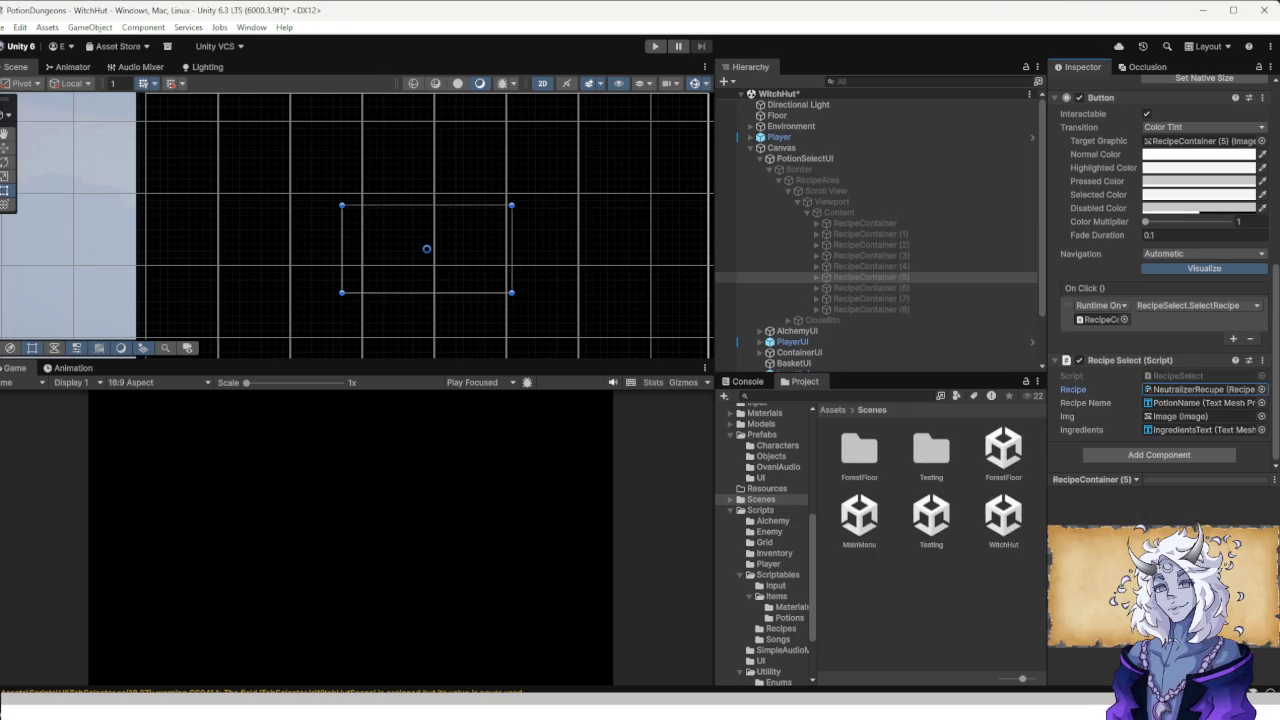
click(870, 288)
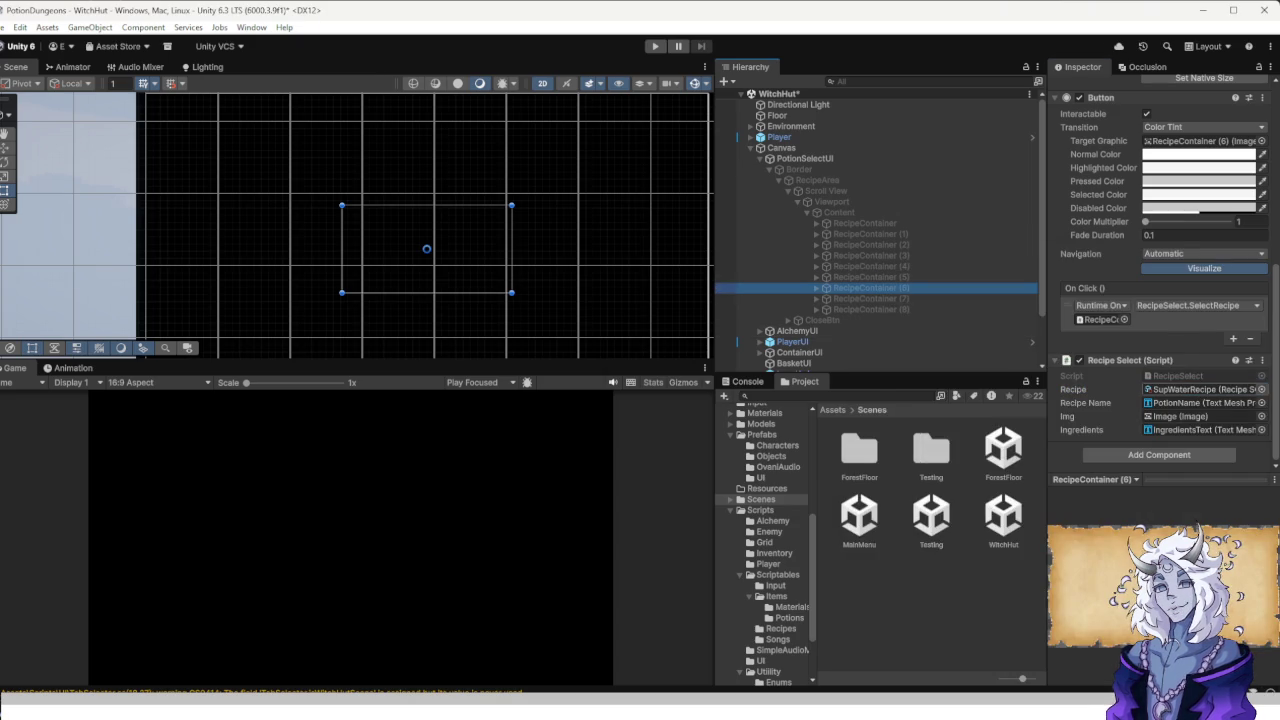
click(1261, 389)
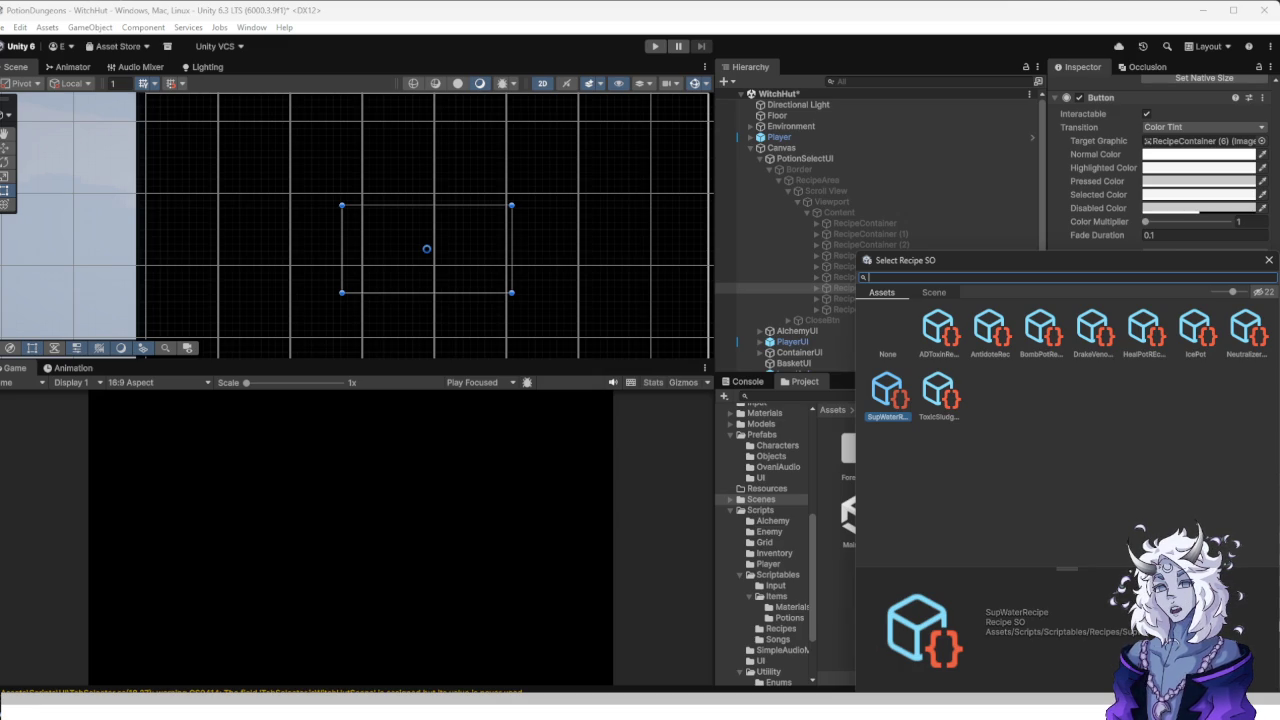
double_click(888, 390)
Assign DrakeVenomRecipe to RecipeContainer (7) and ADToxinRecipe to RecipeContainer (8), then enter Play mode.
click(865, 298)
click(1261, 389)
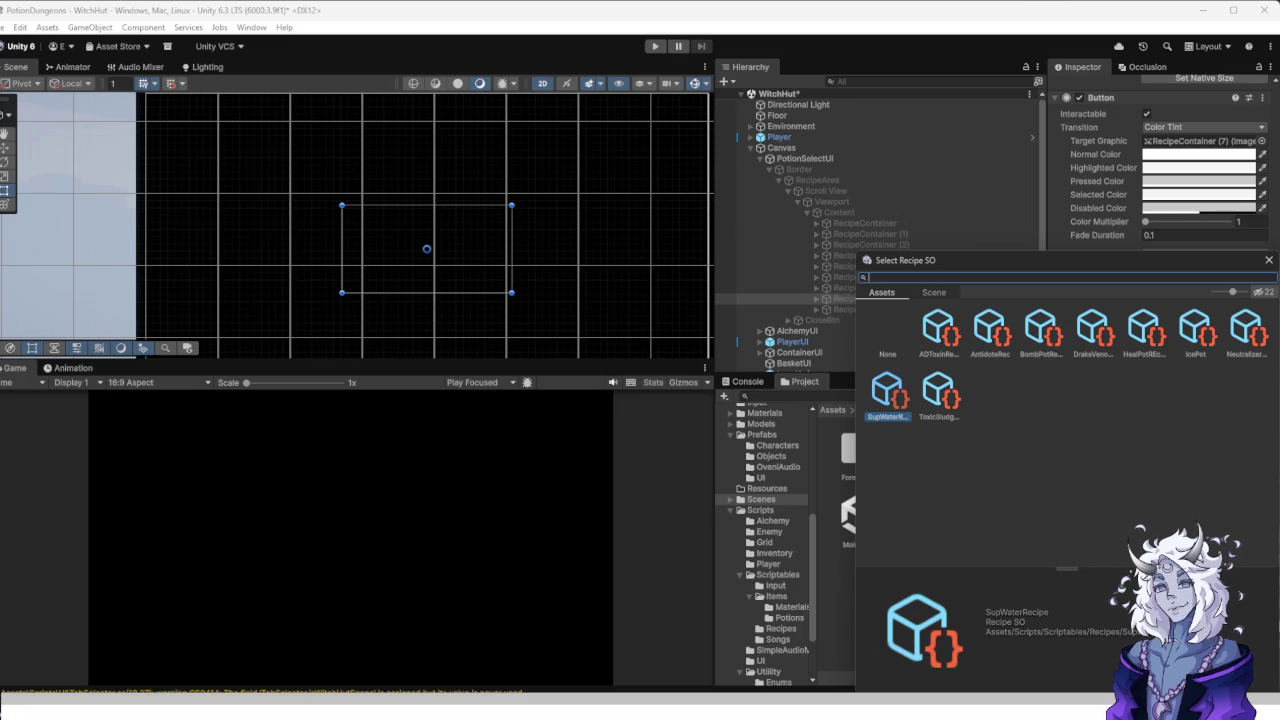
double_click(1093, 330)
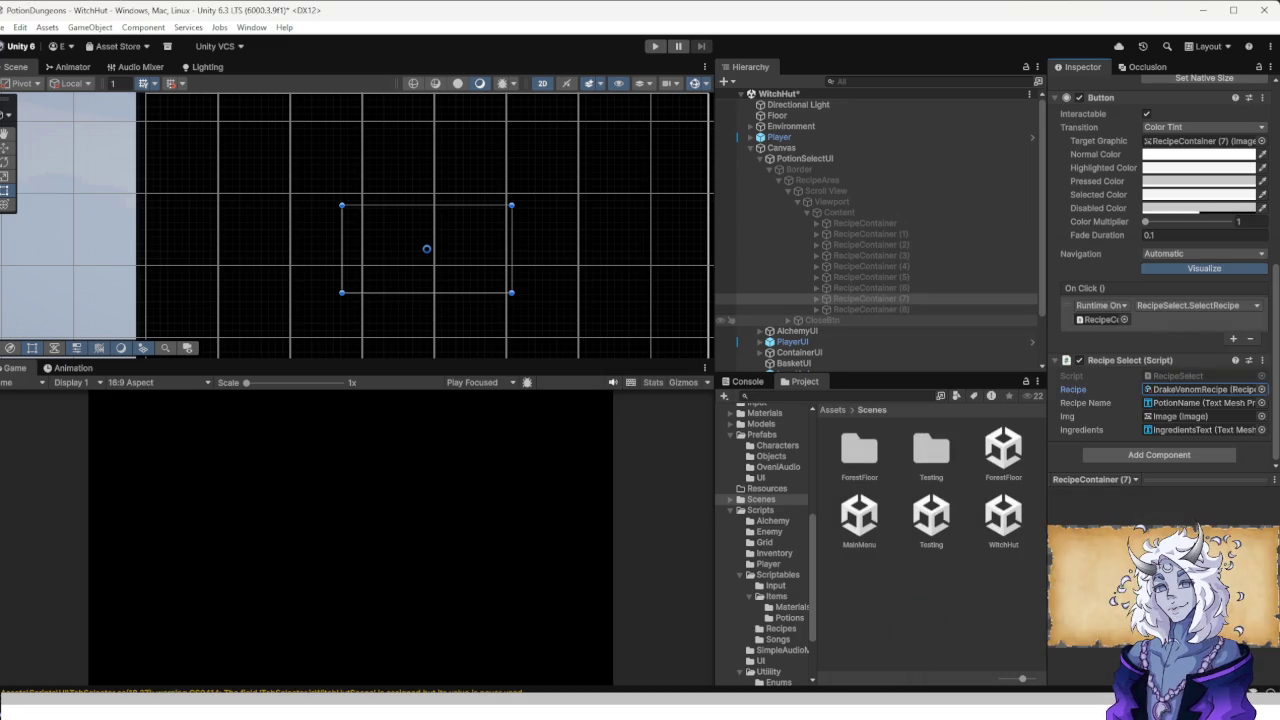
click(865, 309)
scroll(1160, 300, down, 2)
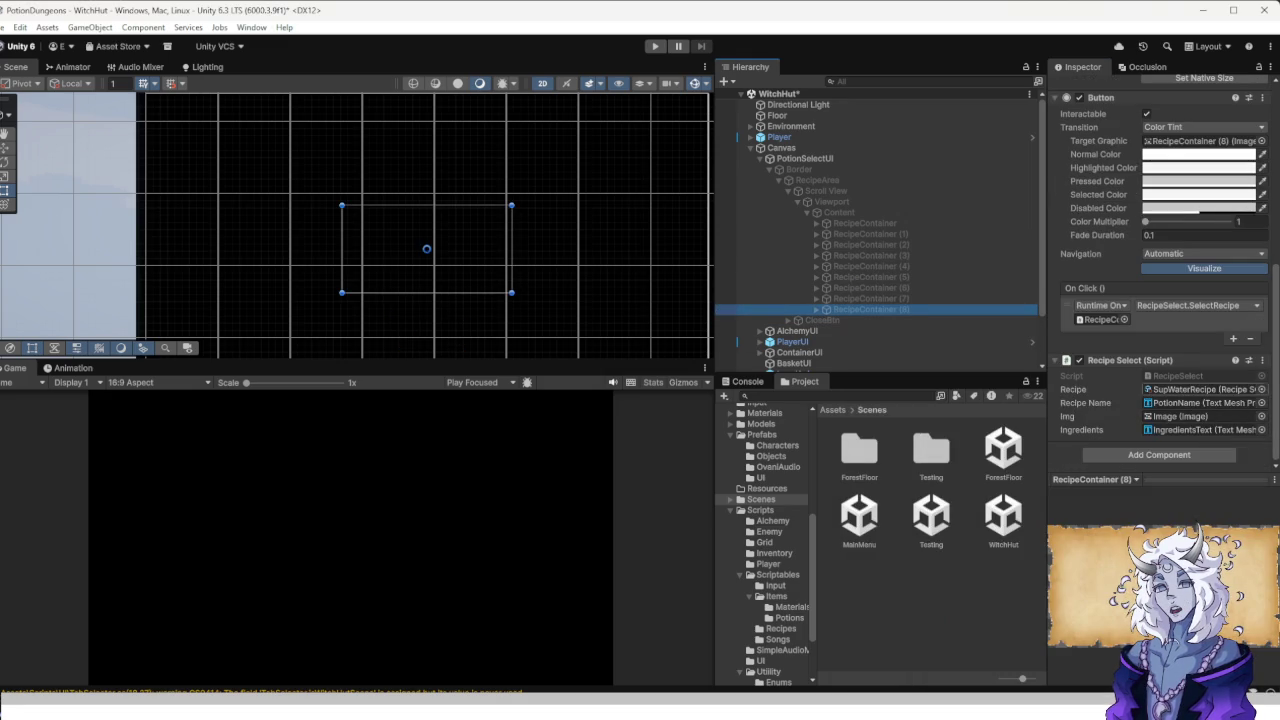
click(1261, 389)
double_click(938, 330)
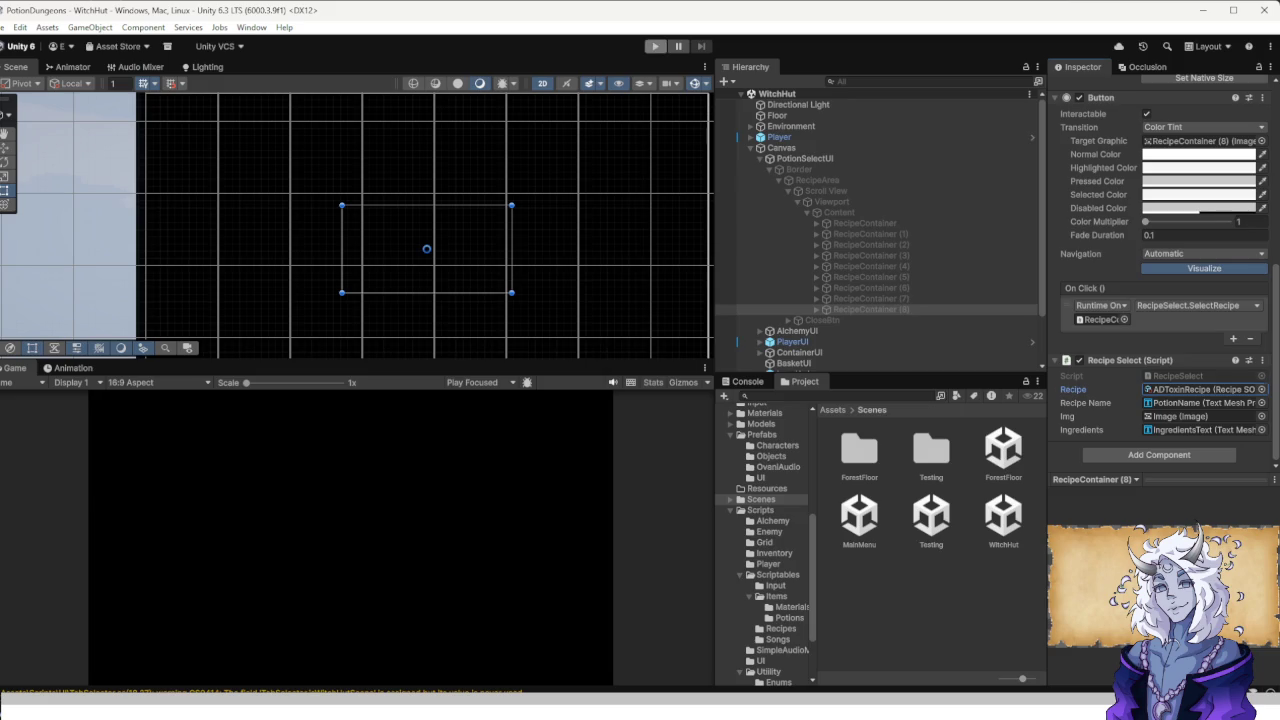
click(655, 46)
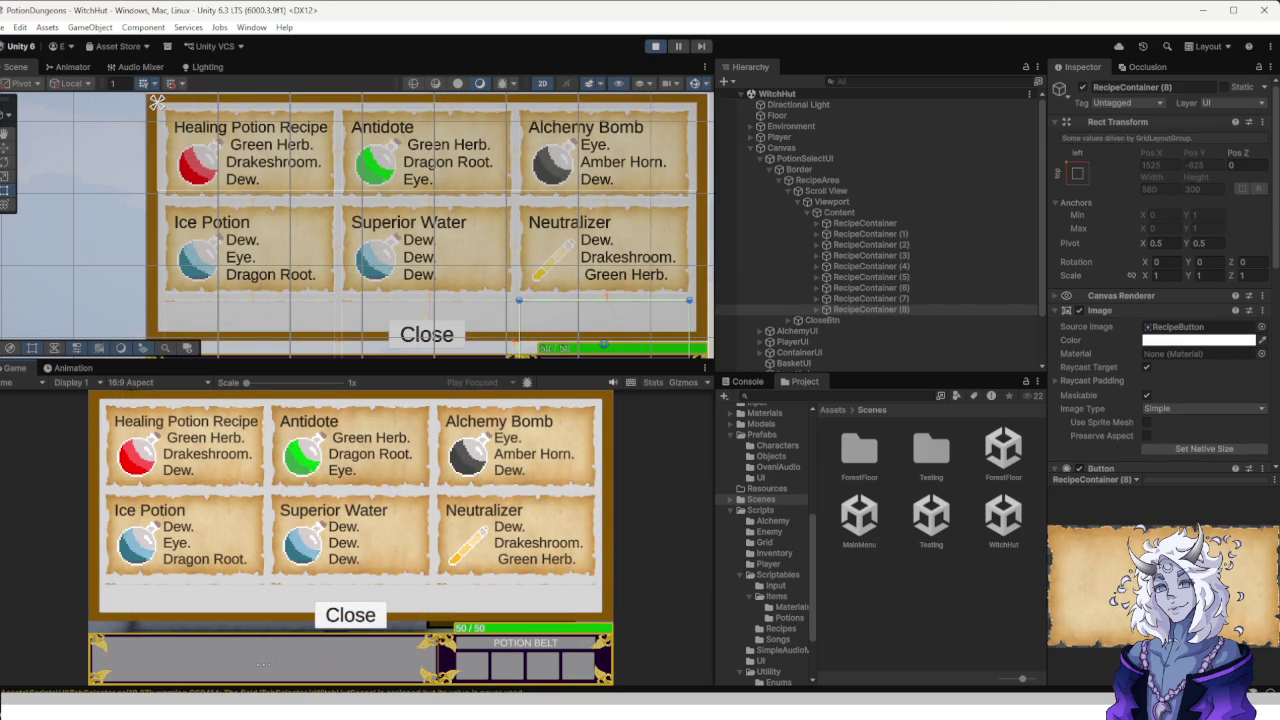
Scroll the Game view recipe grid up and down to check the Toxic Sludge and Anti-drake Toxin row, then select Content.
scroll(350, 500, down, 2)
scroll(350, 500, up, 2)
scroll(350, 500, down, 2)
scroll(350, 500, up, 2)
scroll(350, 500, down, 2)
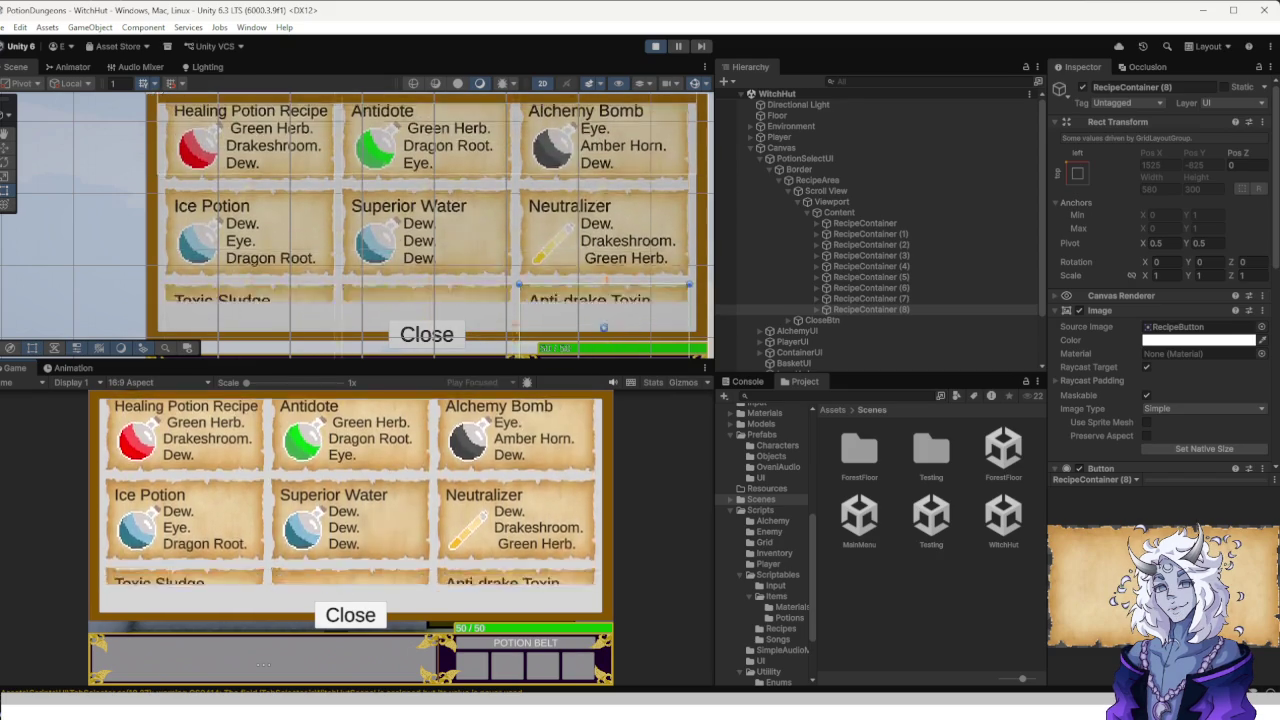
scroll(350, 500, up, 2)
scroll(350, 500, down, 2)
scroll(350, 500, up, 2)
scroll(350, 500, down, 2)
scroll(350, 500, up, 1)
scroll(350, 500, down, 1)
scroll(350, 500, up, 2)
scroll(350, 500, down, 2)
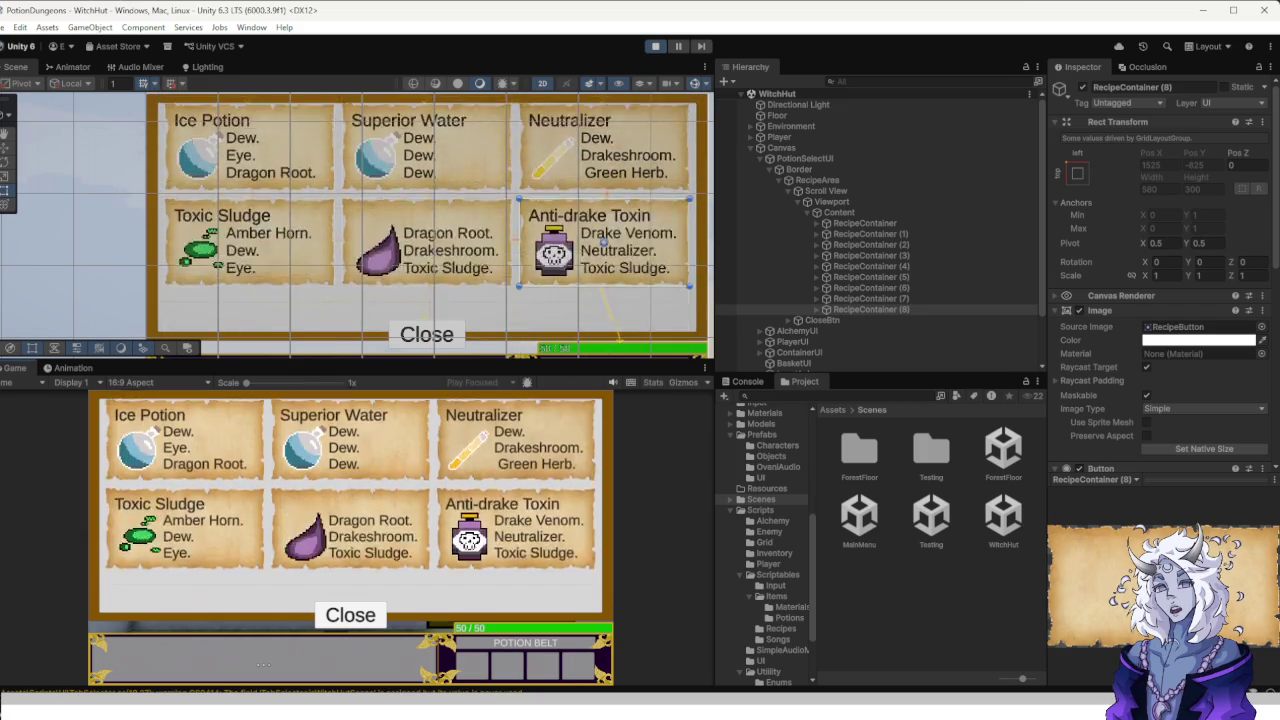
scroll(350, 500, up, 2)
click(839, 212)
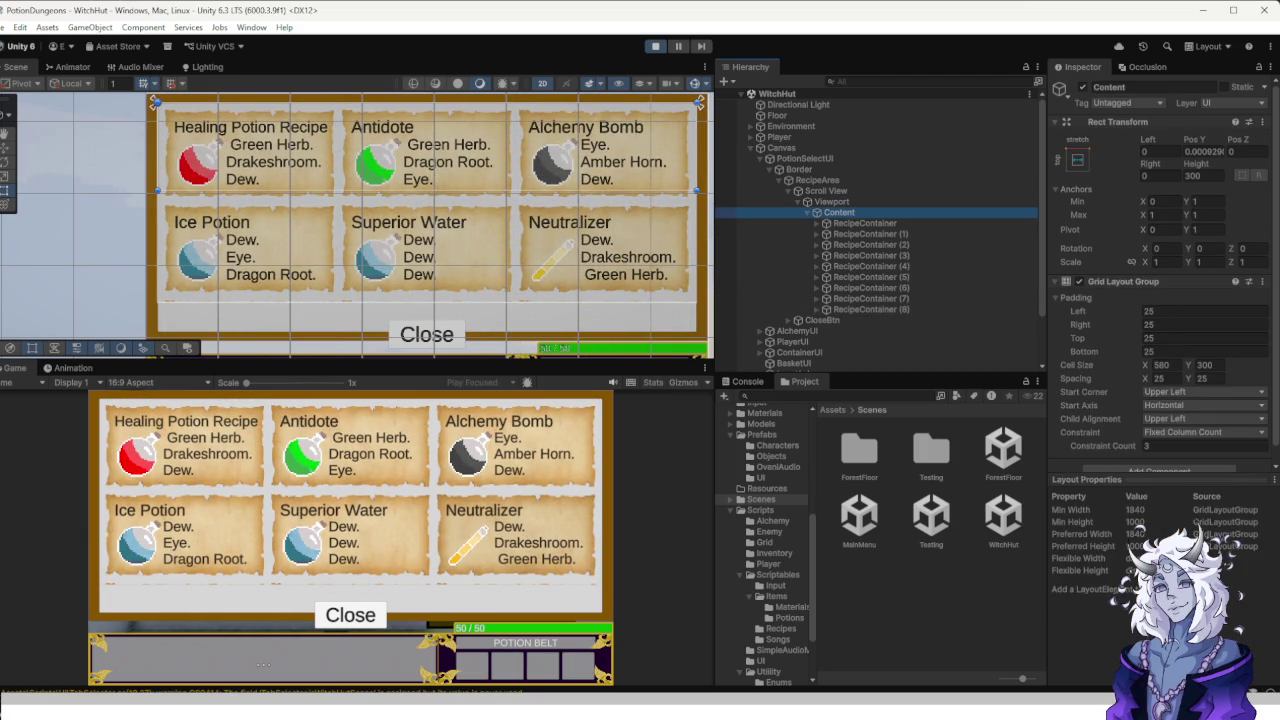
Review the Viewport masking and Scroll View scrolling settings, then reselect Content.
scroll(1160, 300, down, 1)
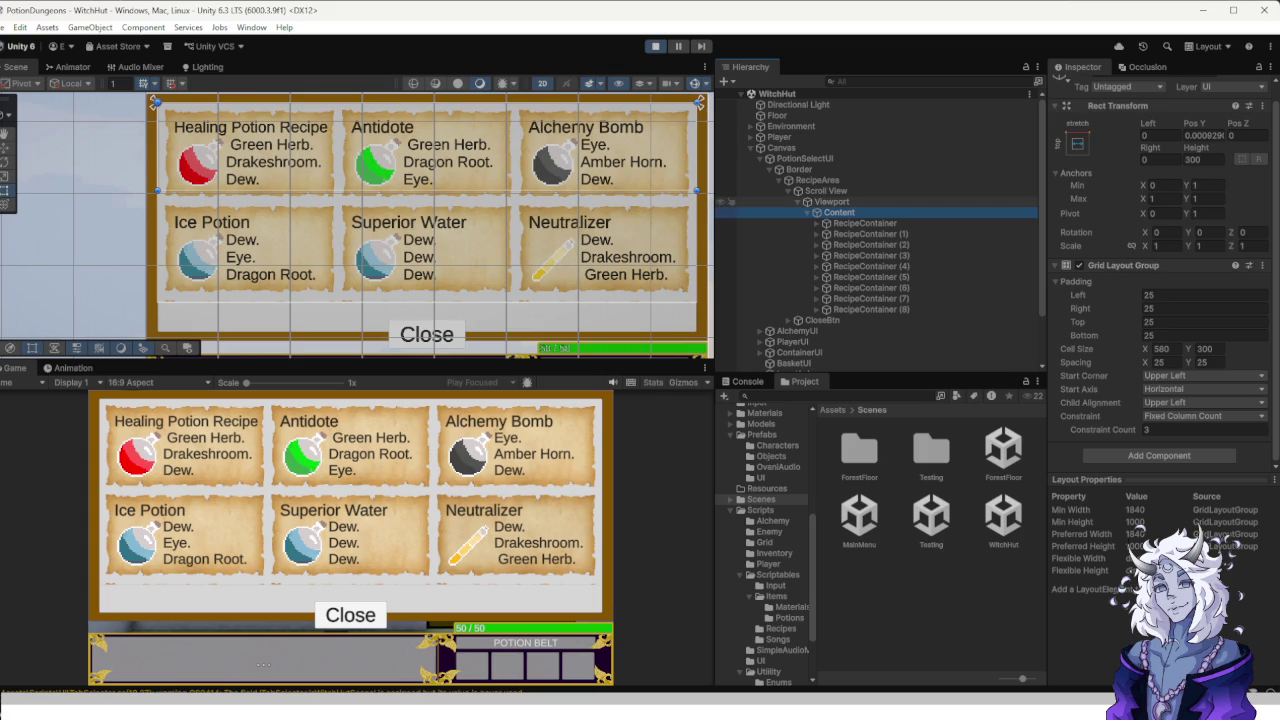
click(831, 201)
scroll(1160, 300, down, 3)
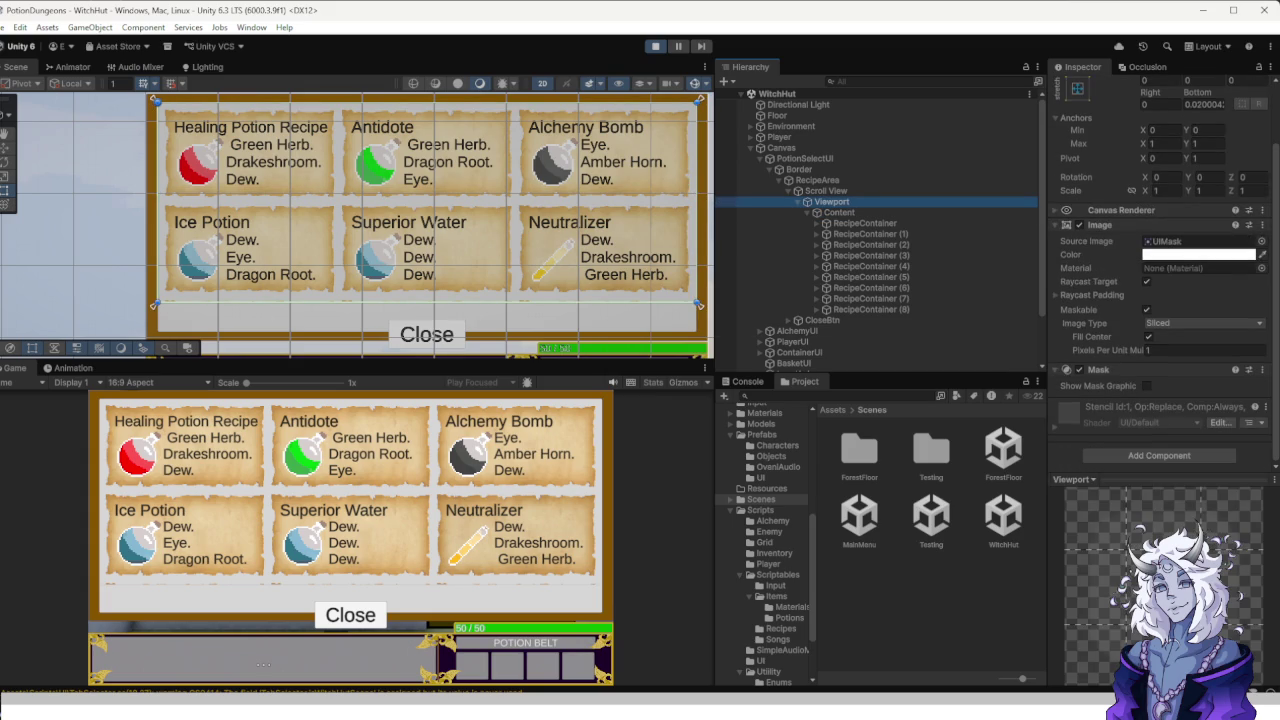
click(826, 190)
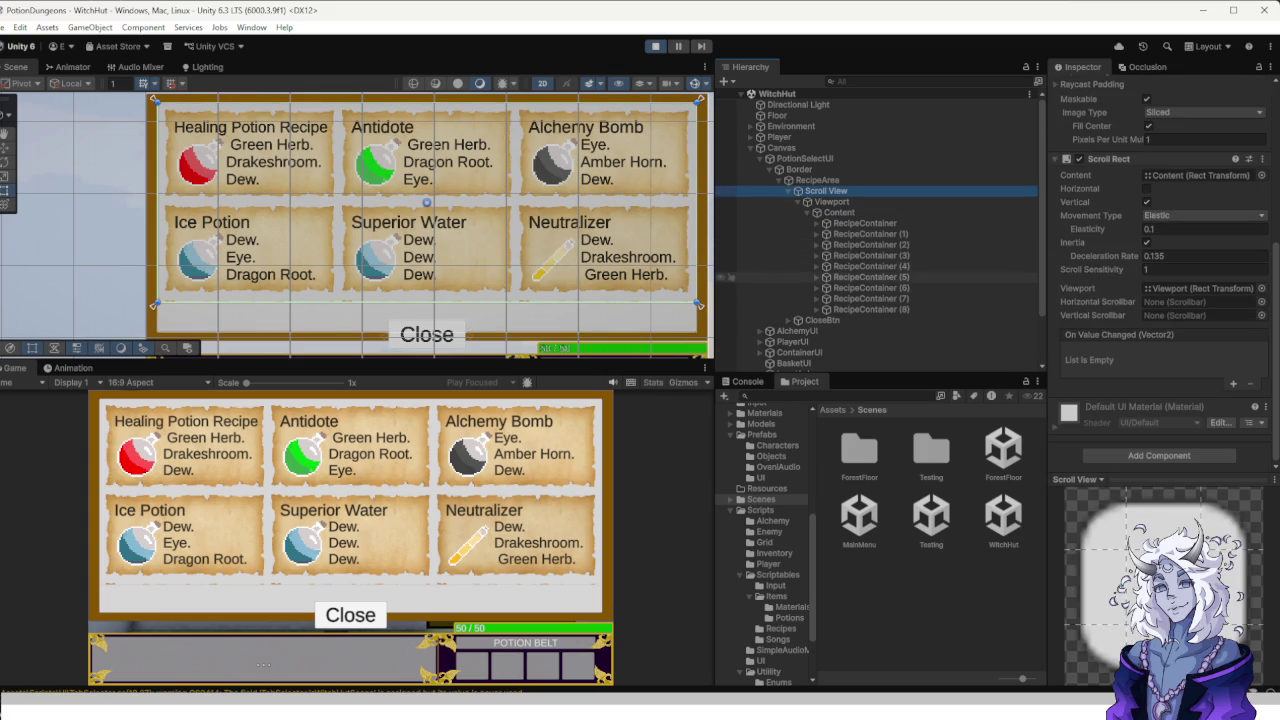
click(831, 201)
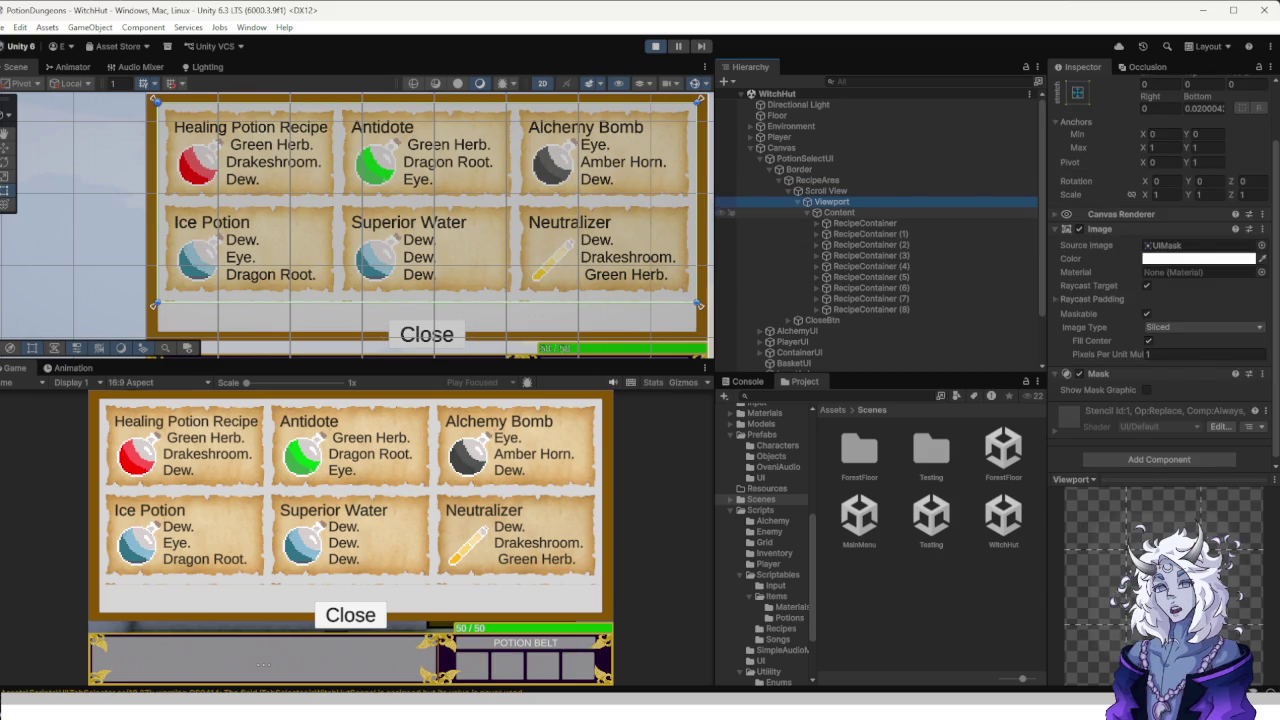
click(839, 212)
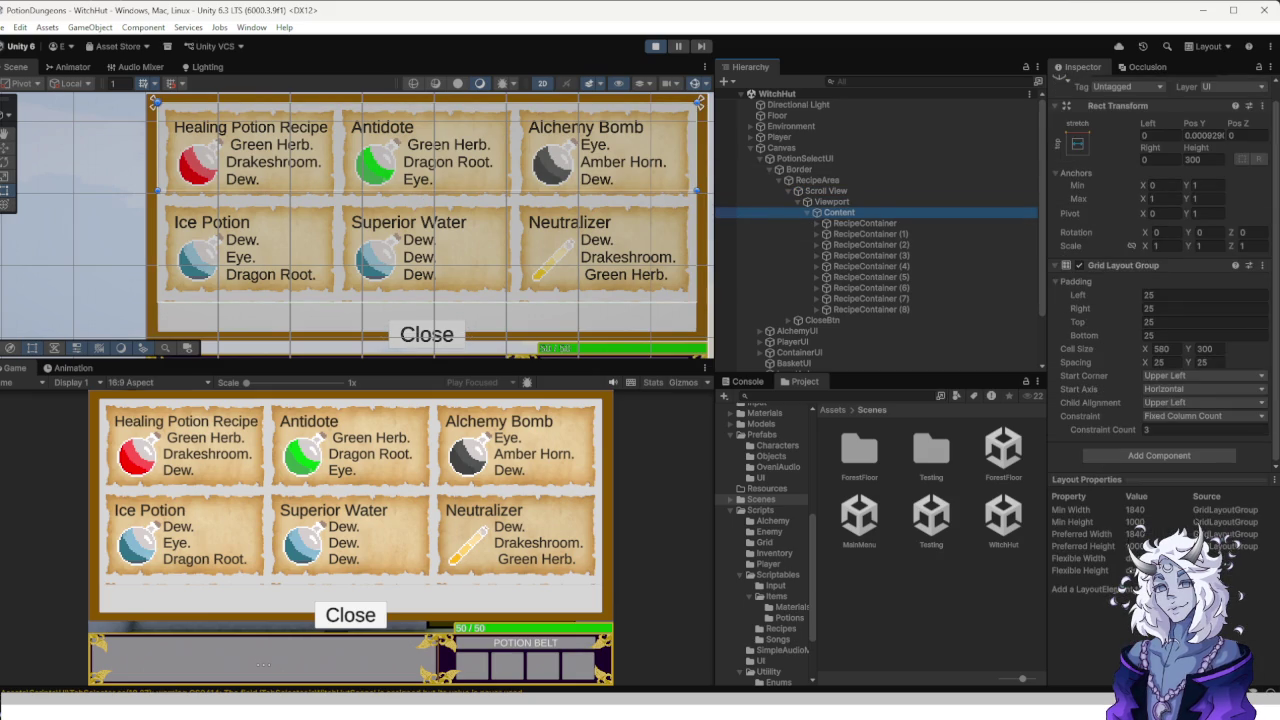
Set Content's anchor preset to stretch-stretch and drag the recipe grid to test it.
click(1077, 143)
click(1221, 346)
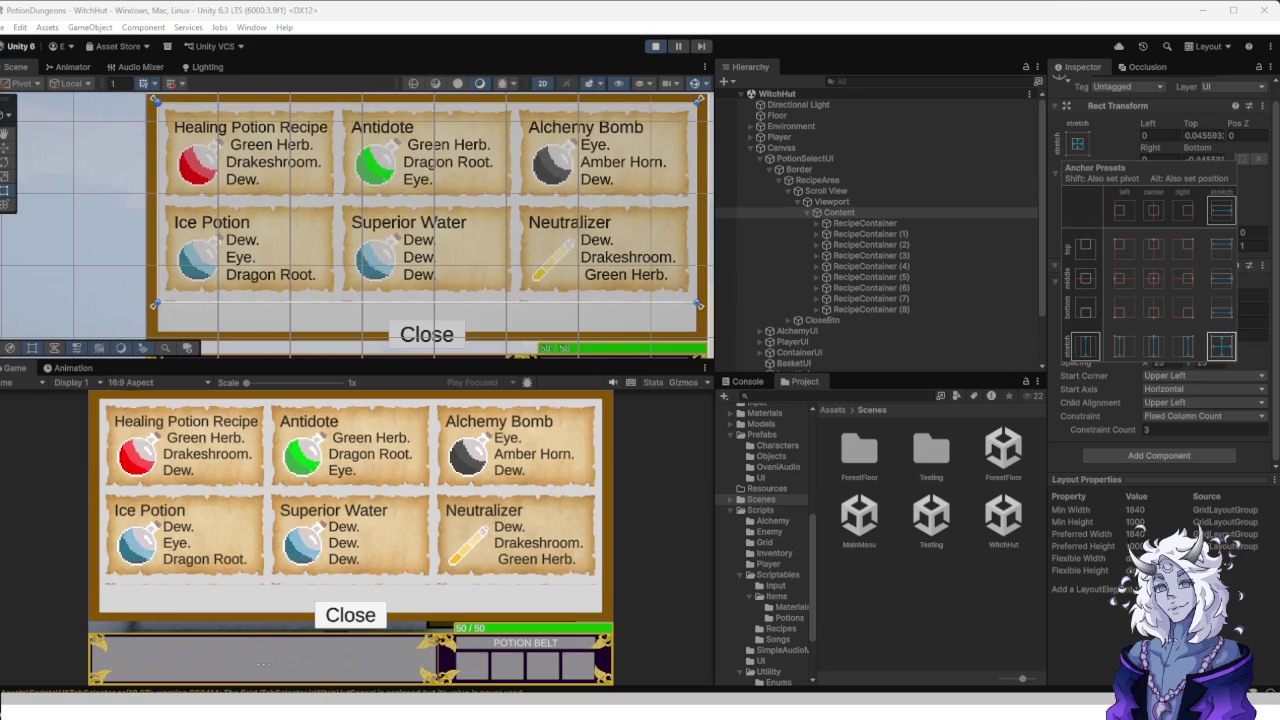
scroll(425, 255, down, 3)
mouse_move(425, 265)
mouse_down()
mouse_move(425, 345)
mouse_move(424, 210)
mouse_up()
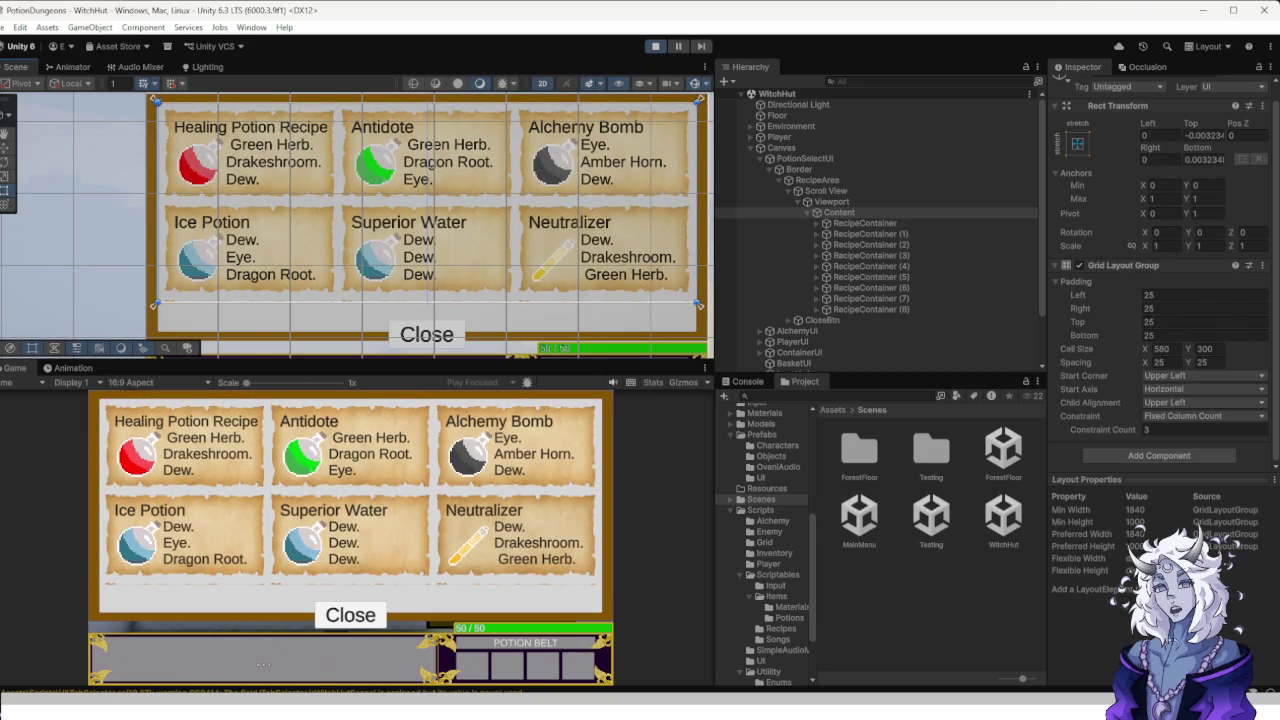
drag(425, 230, 237, 230)
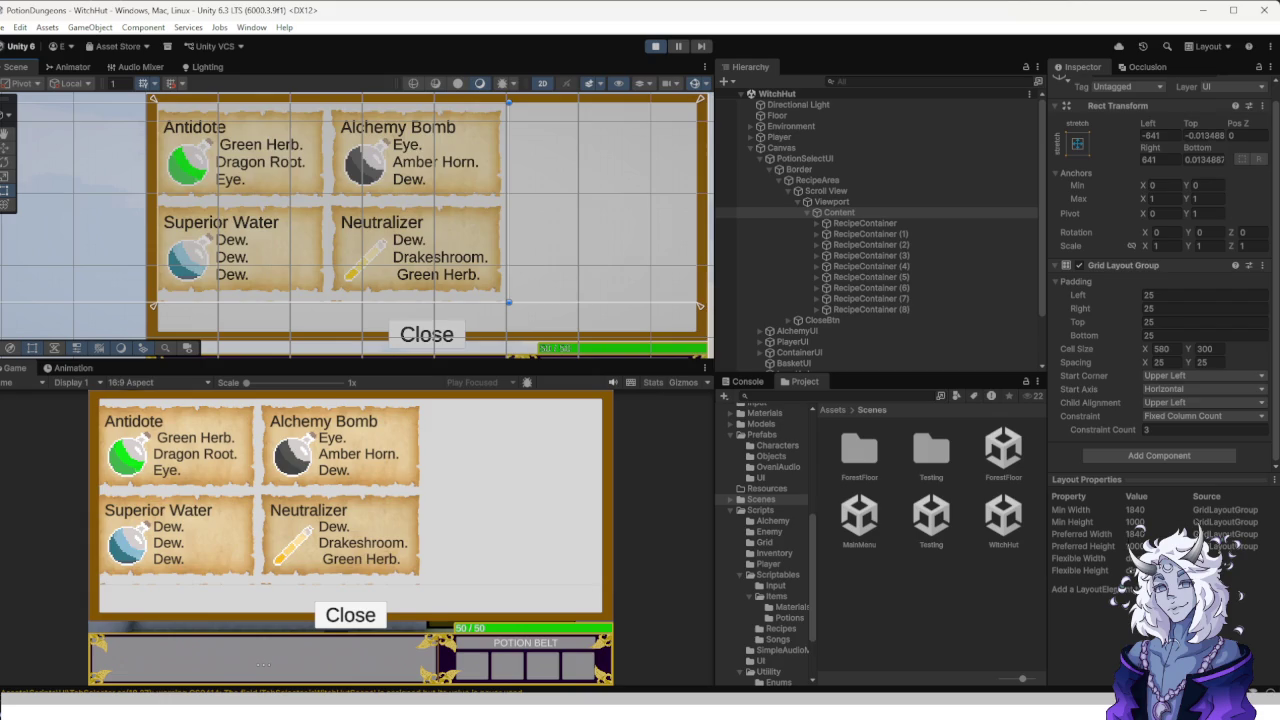